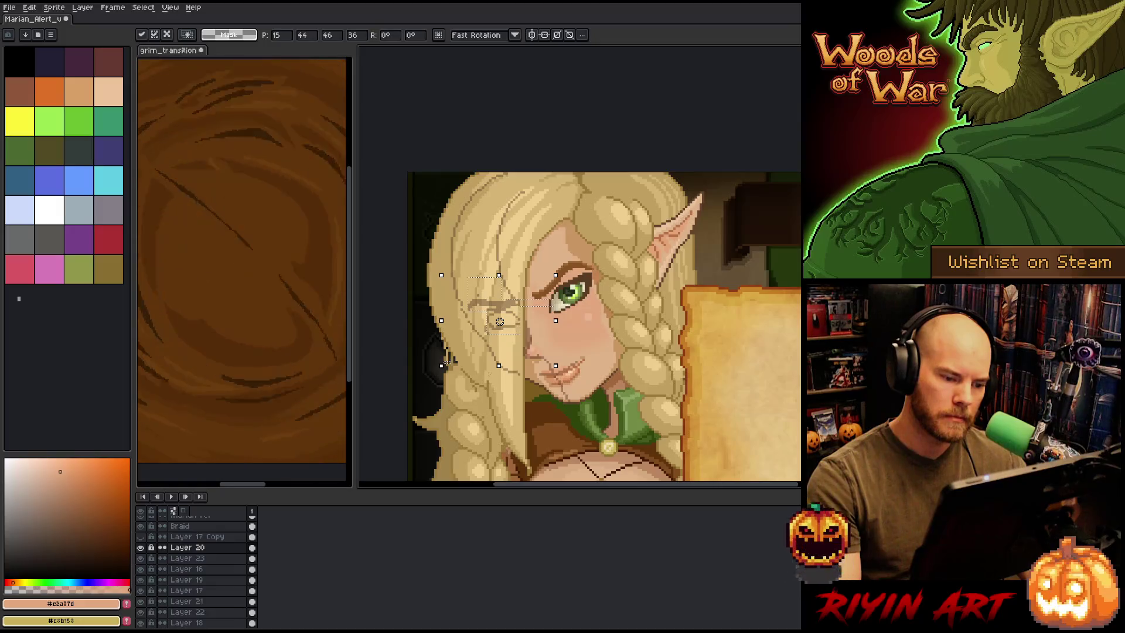
Nudge the selected eye sketch down, up and back down one pixel, then deselect to commit it
key(Down)
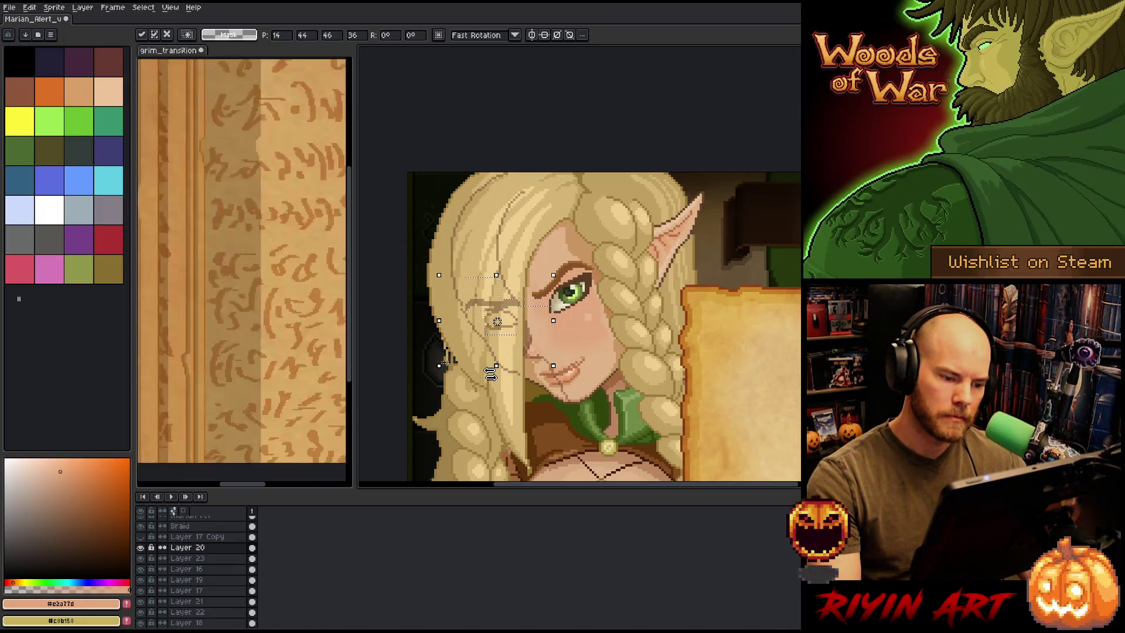
key(Up)
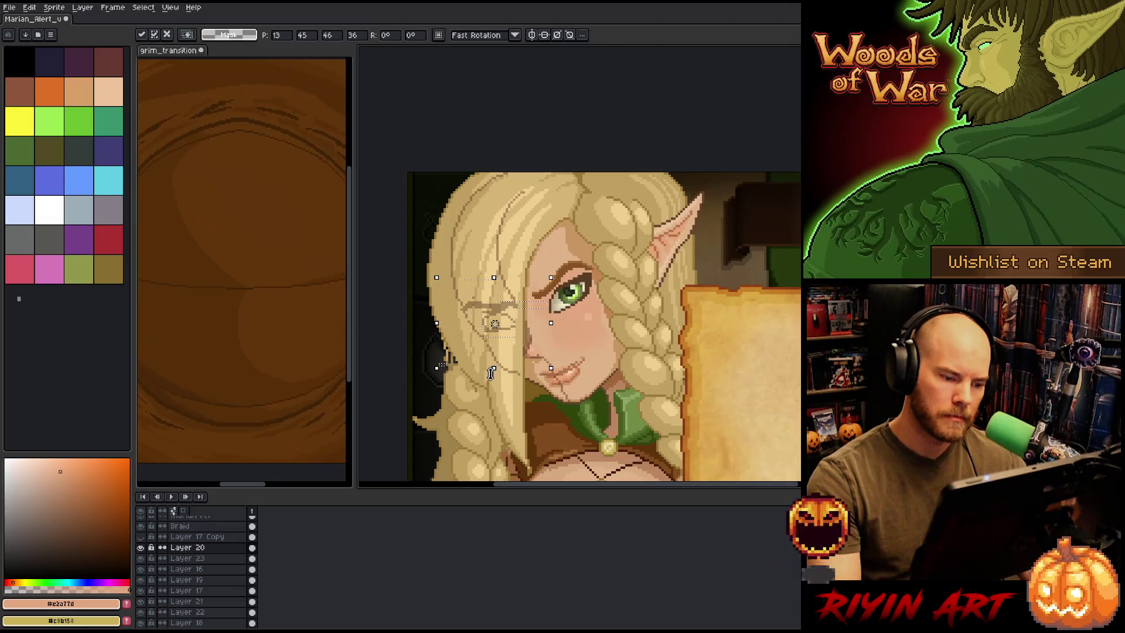
key(Down)
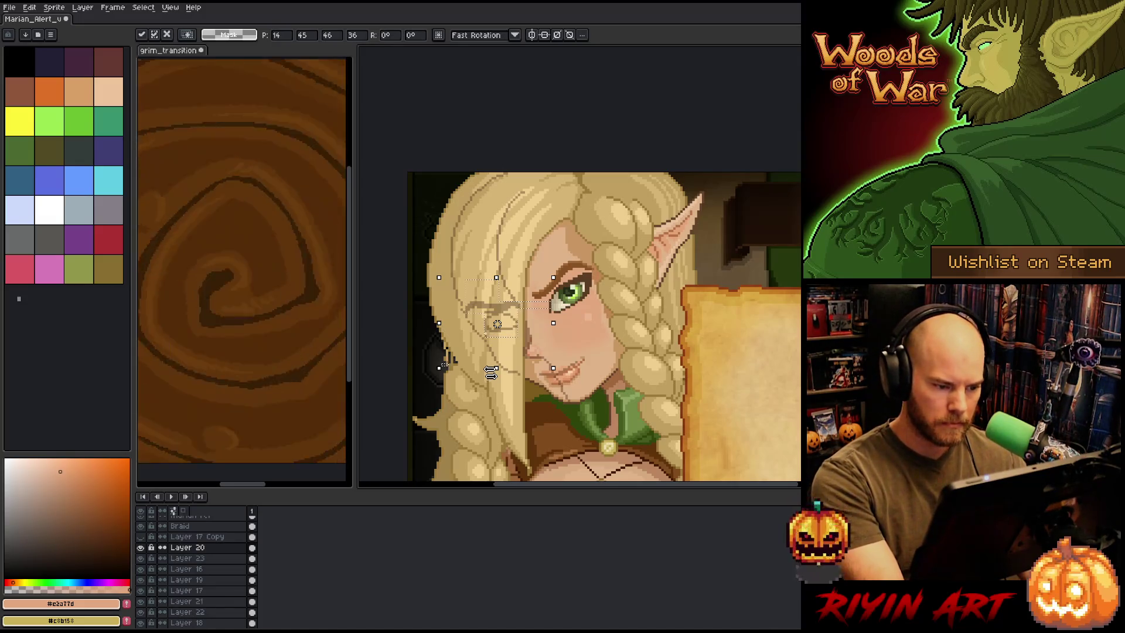
key(ctrl+d)
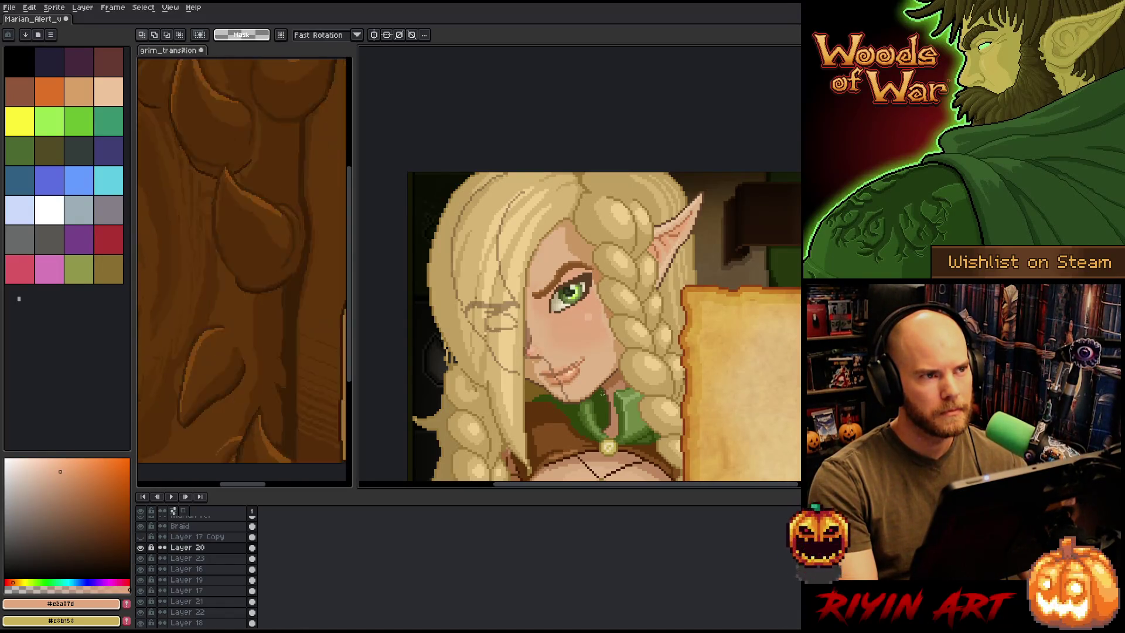
scroll(586, 331, up, 2)
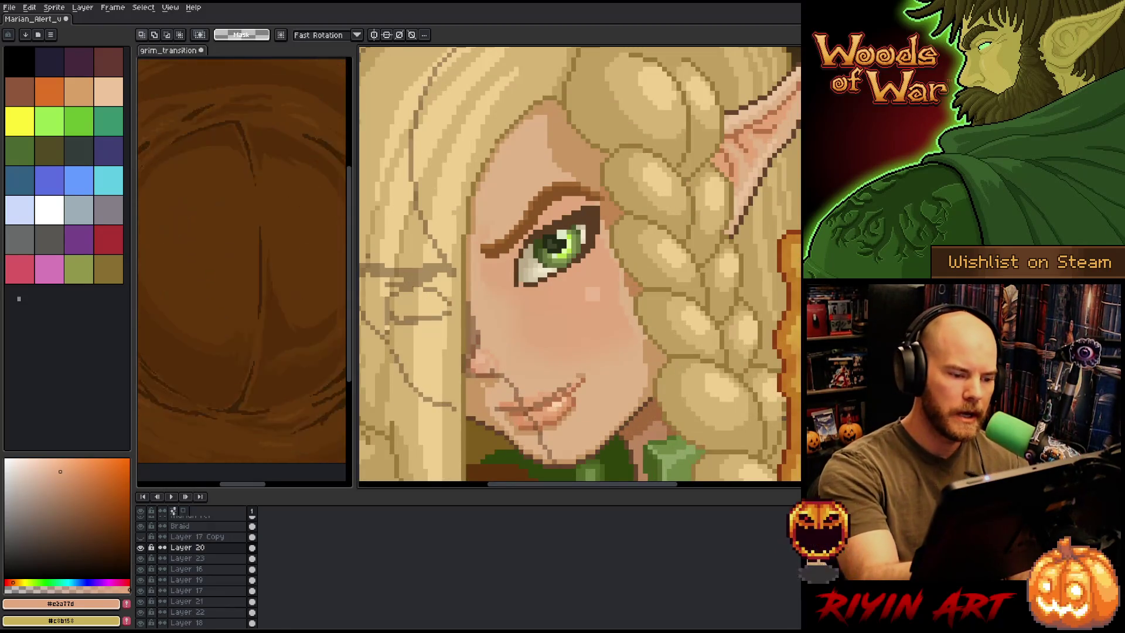
Redraw the eyeglass lens outline with the pencil in dark brown #5a3d25
key(b)
drag(586, 264, 694, 278)
click(77, 536)
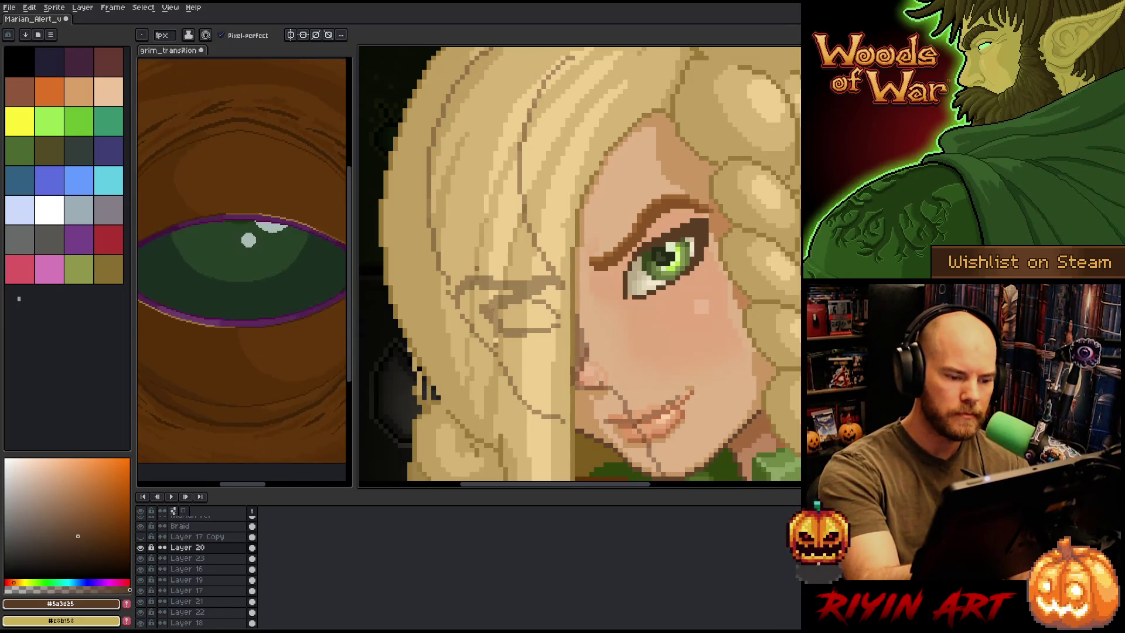
mouse_move(513, 308)
mouse_down()
mouse_move(551, 326)
mouse_move(528, 319)
mouse_up()
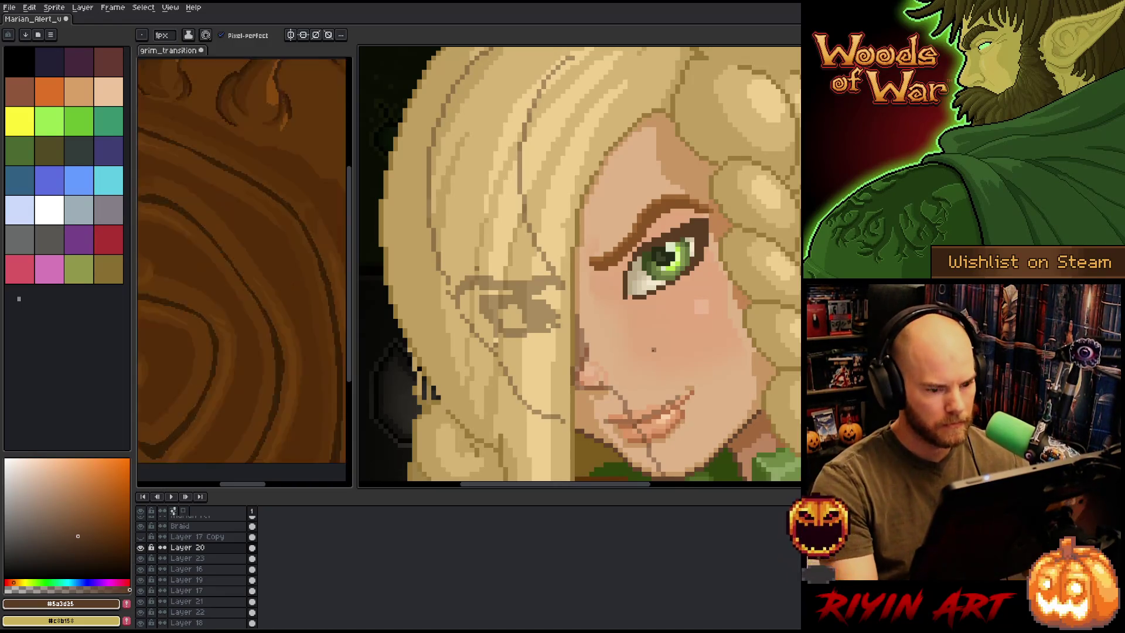
Shift the green iris on Layer 17 slightly down within the eye
key(space)
drag(660, 357, 579, 315)
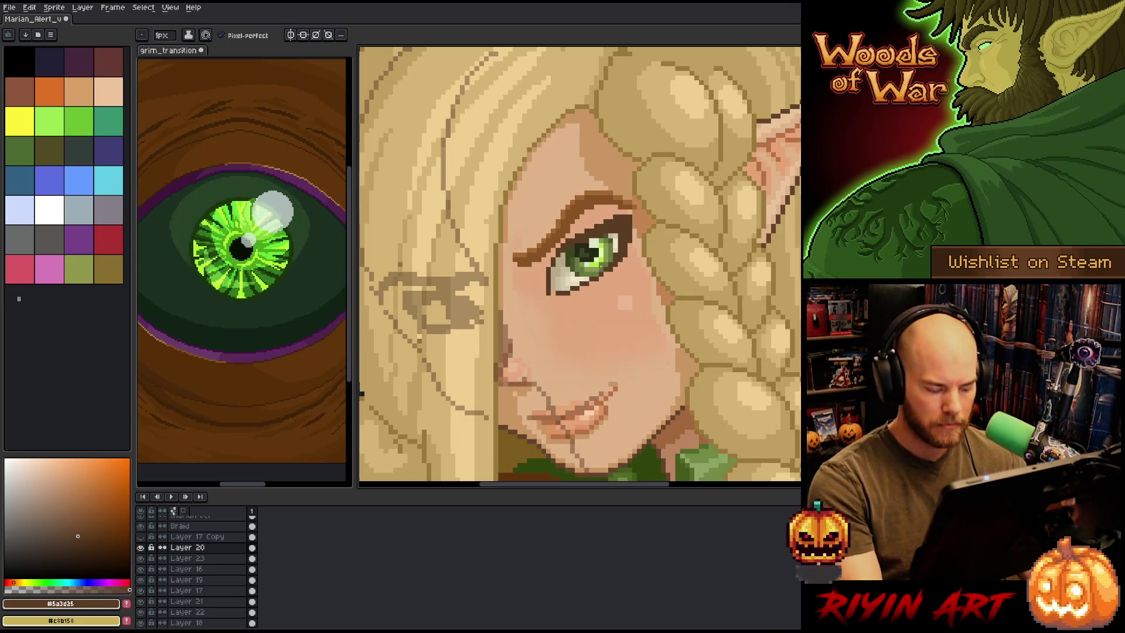
ctrl+click(595, 263)
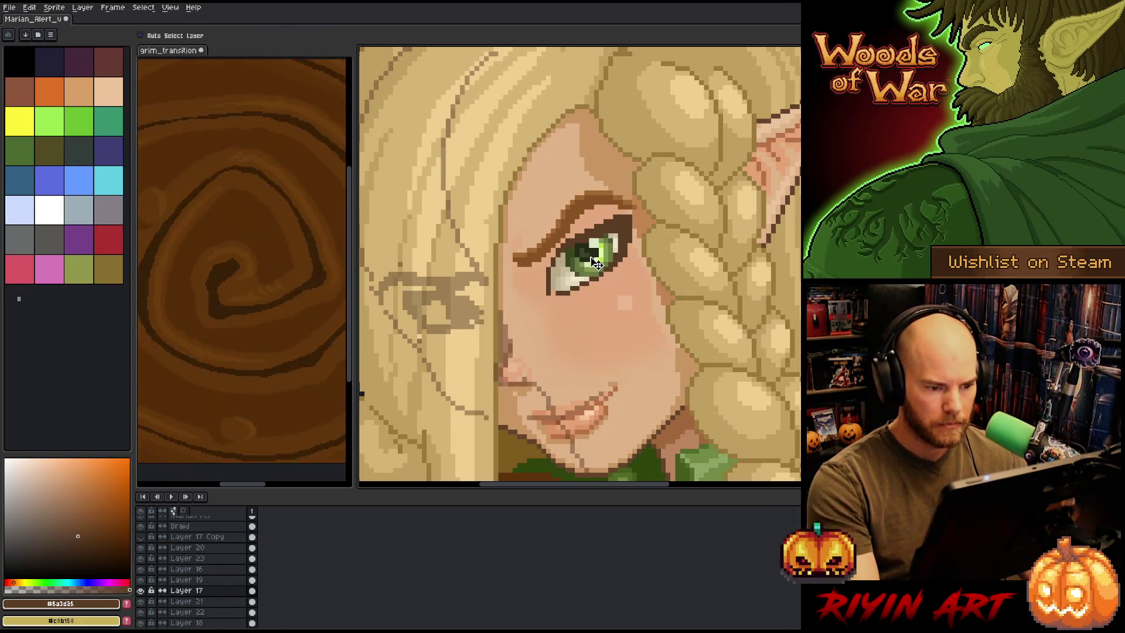
drag(595, 263, 598, 267)
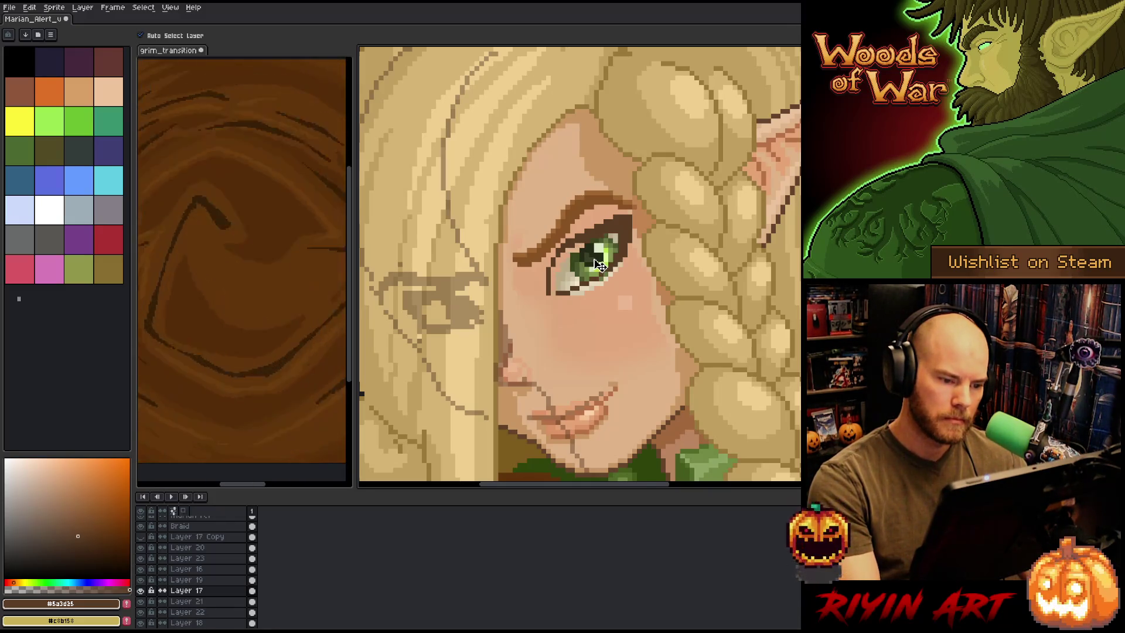
drag(598, 265, 597, 265)
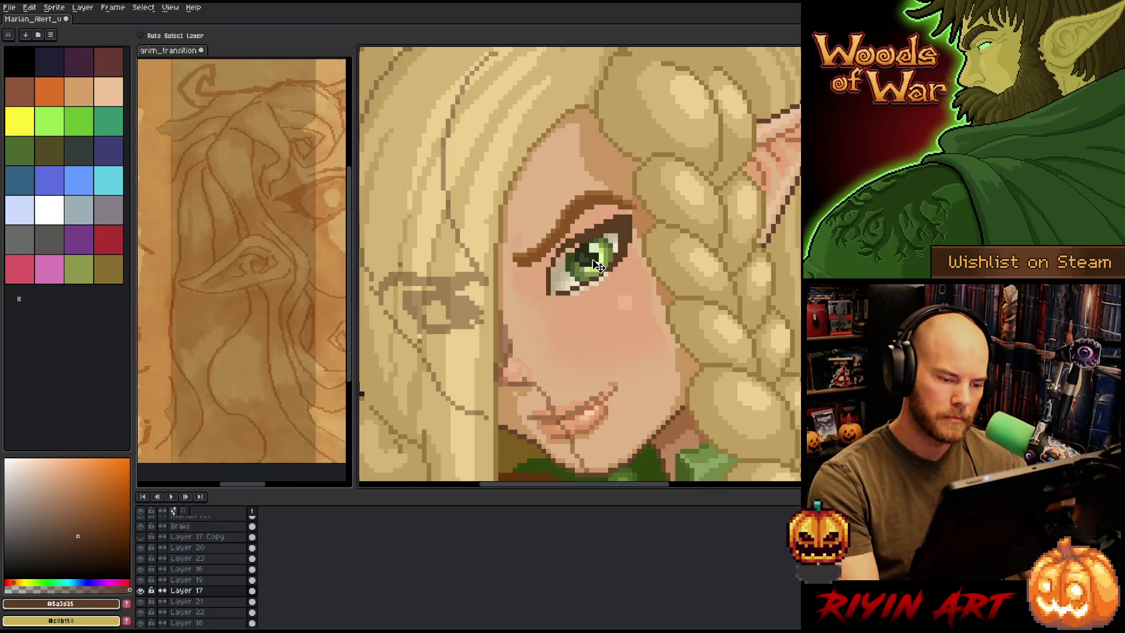
Sample the dark green #39451c from the eye and pick the tan #b9aa86
key(i)
click(574, 251)
key(b)
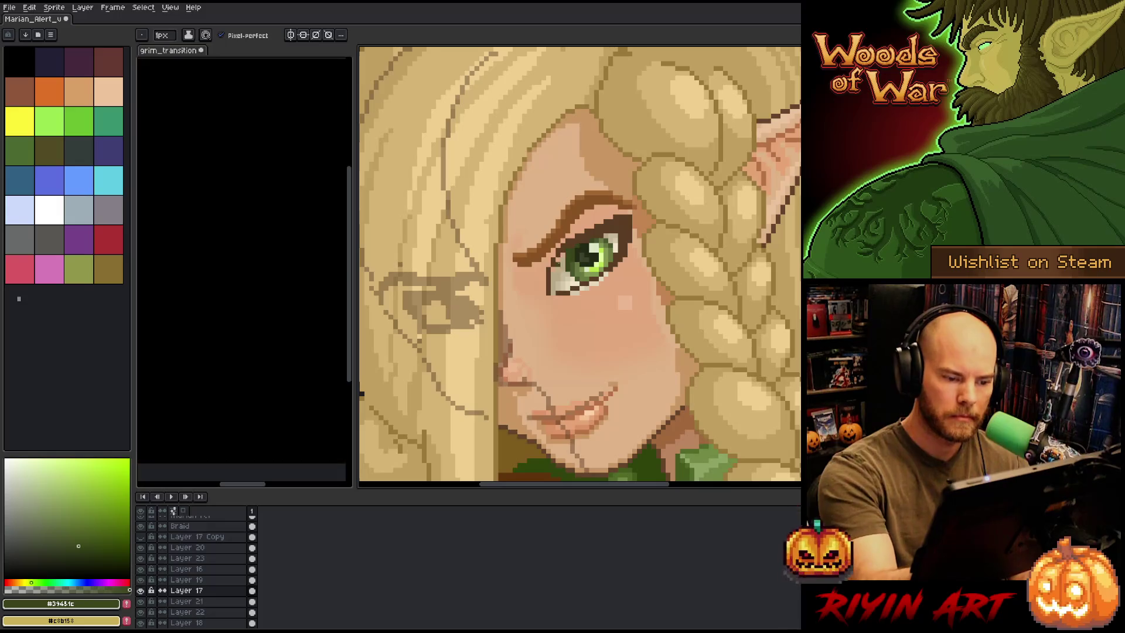
alt+click(563, 260)
key(b)
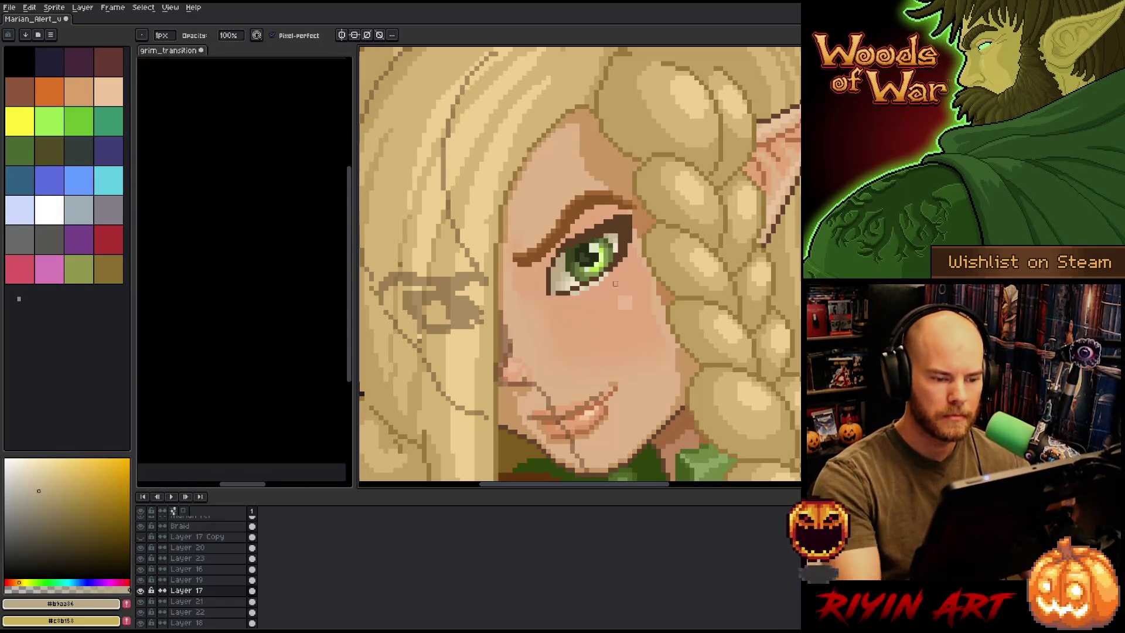
scroll(577, 302, down, 3)
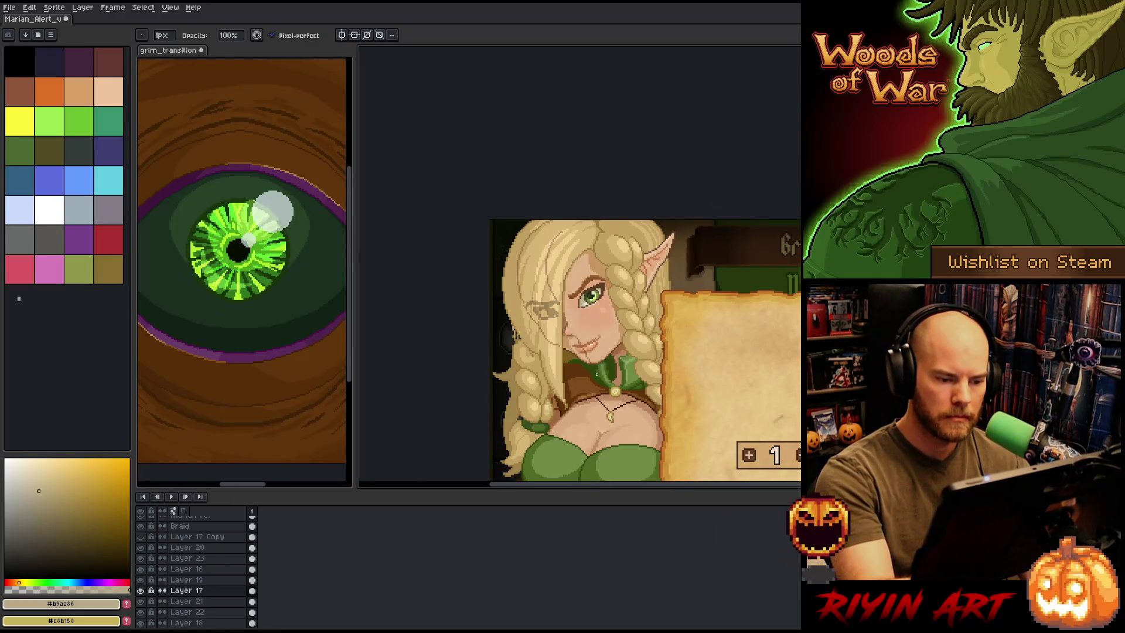
scroll(579, 353, up, 1)
click(187, 547)
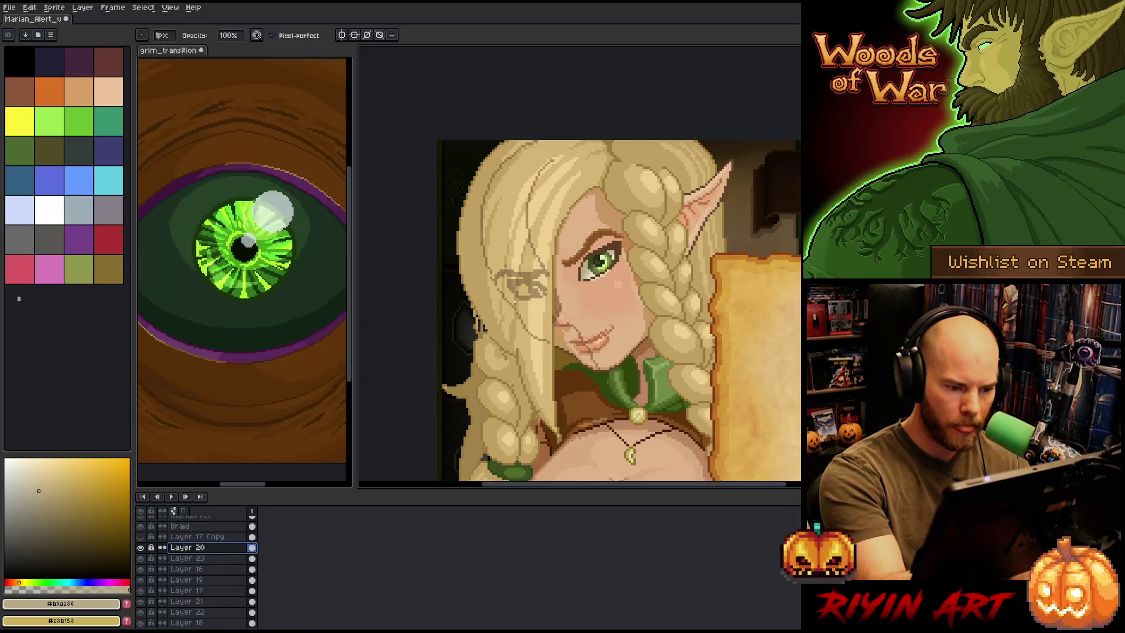
key(e)
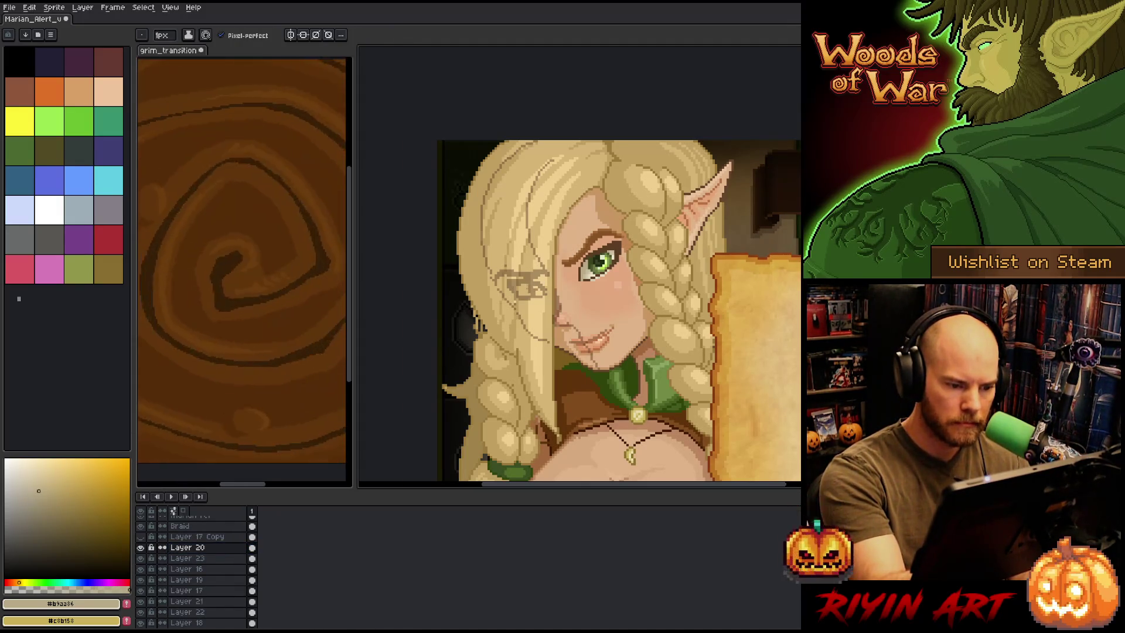
alt+click(610, 246)
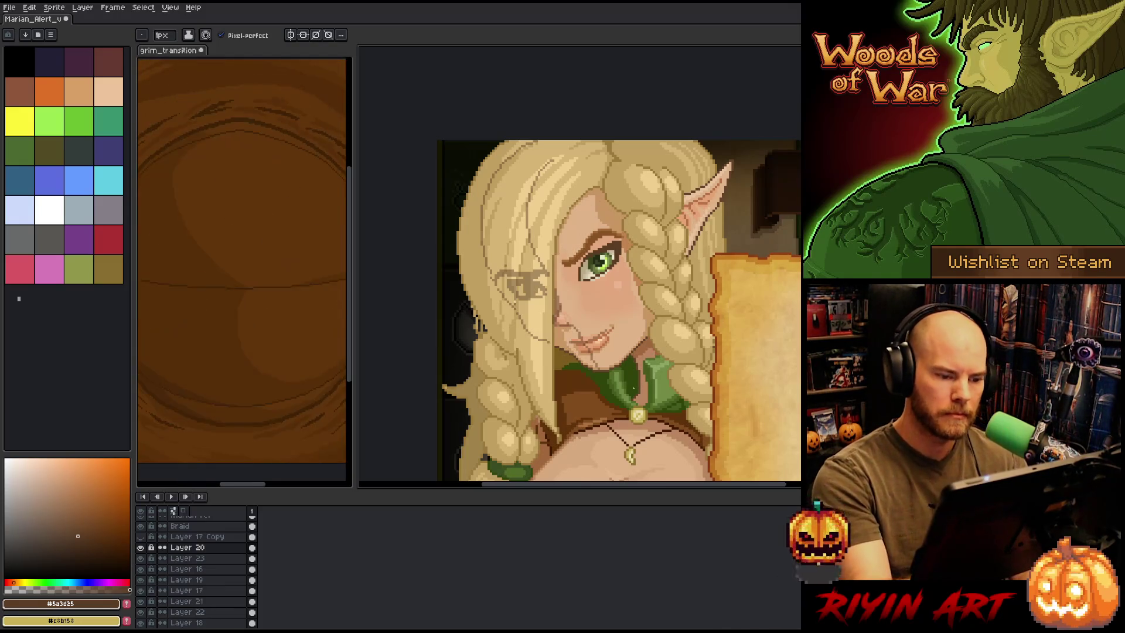
drag(634, 387, 593, 358)
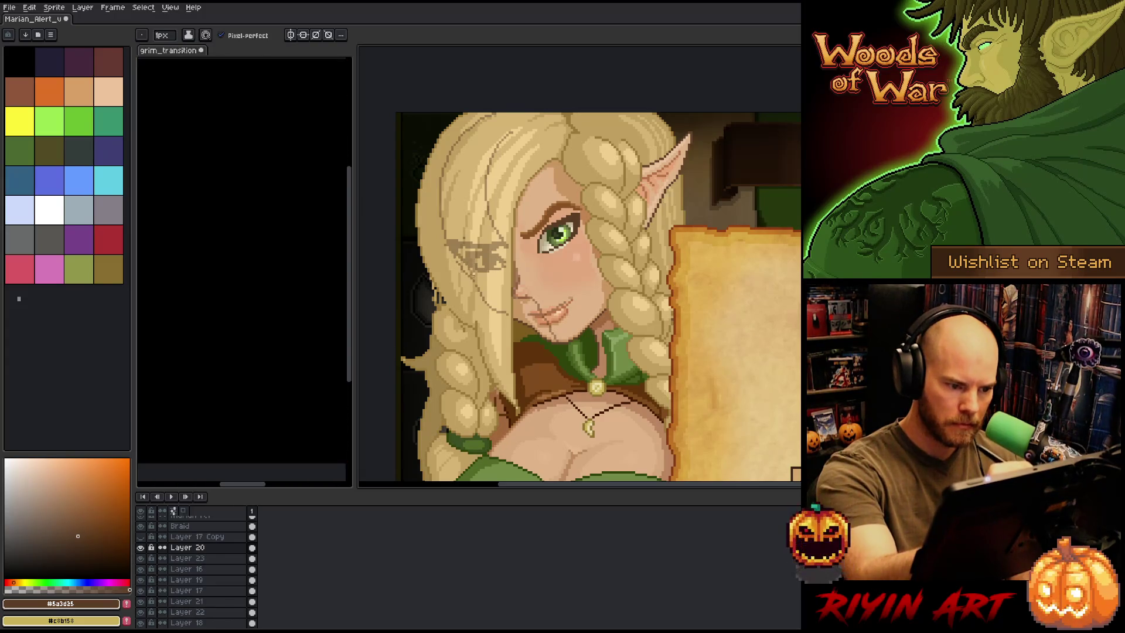
key(b)
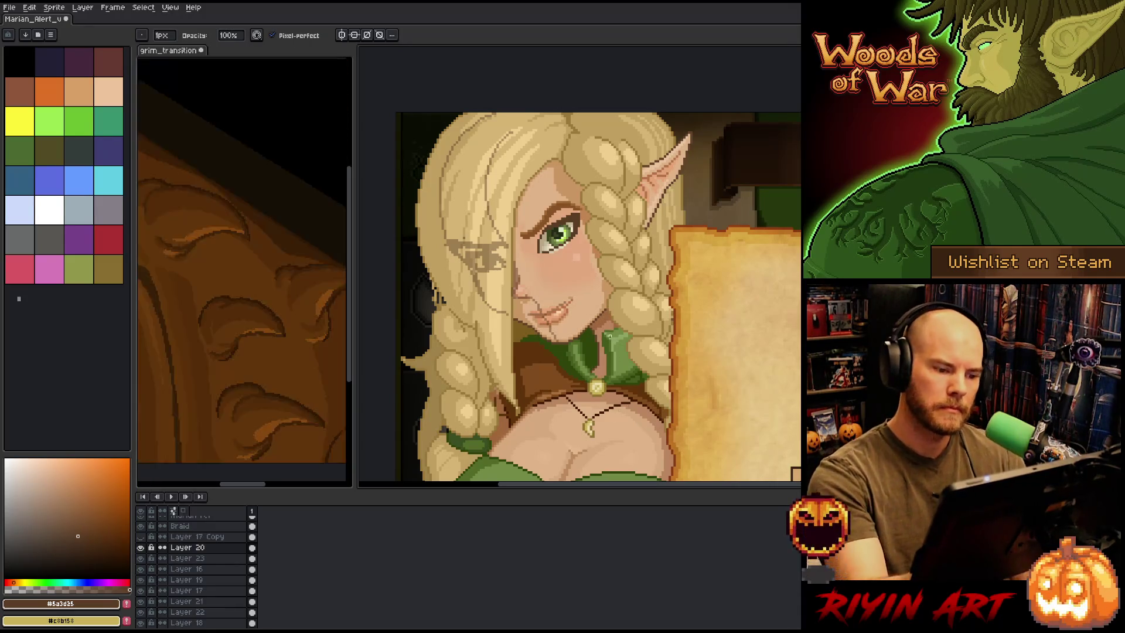
key(e)
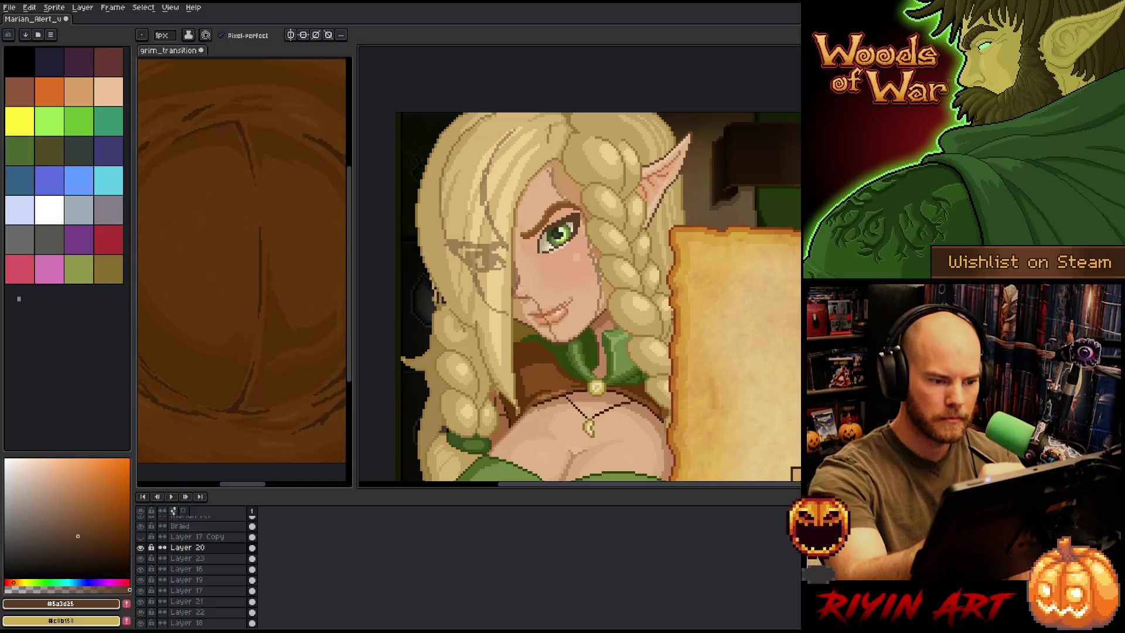
key(e)
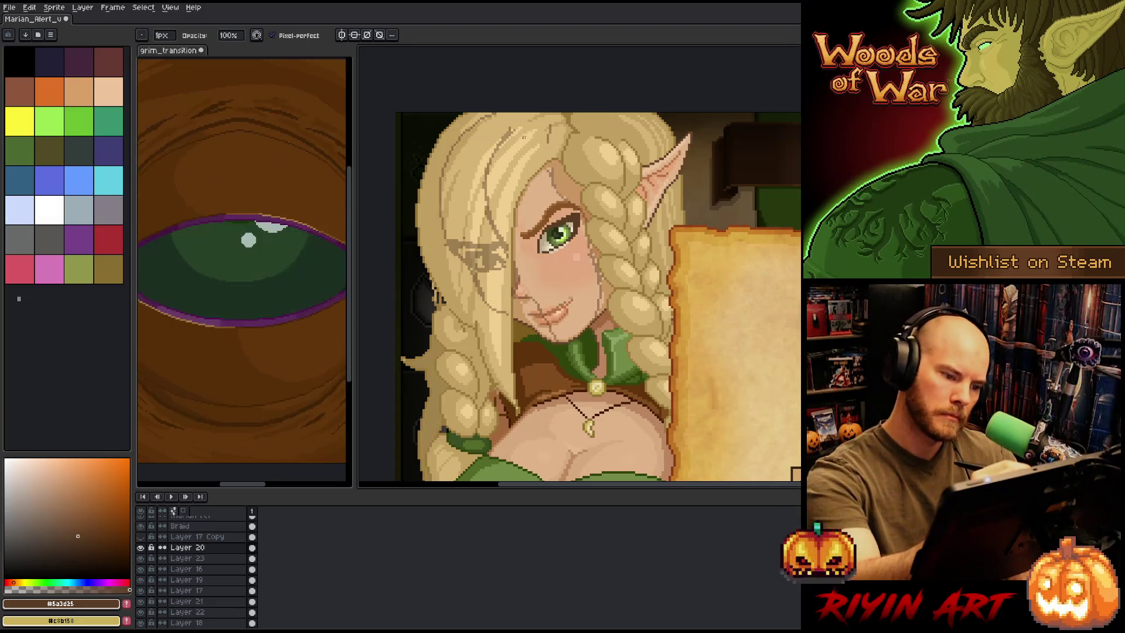
Solo Layer 20 to inspect its sketch, then show all layers again
alt+click(141, 547)
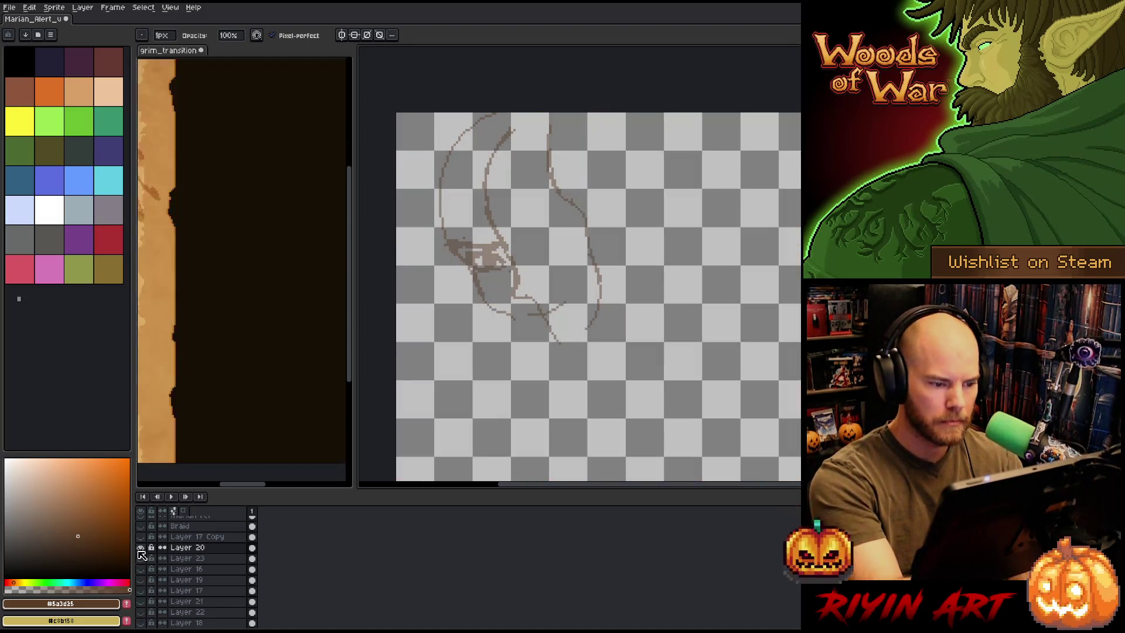
alt+click(140, 550)
key(b)
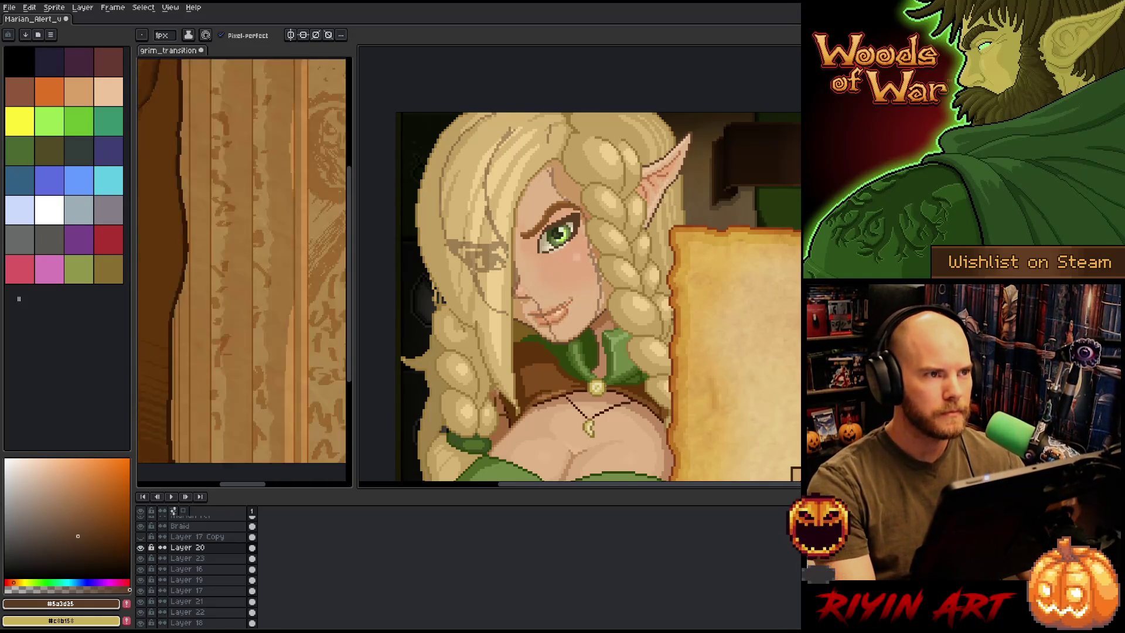
Marquee-select an area beside the eye, zoom out, and open the Sprite menu
key(m)
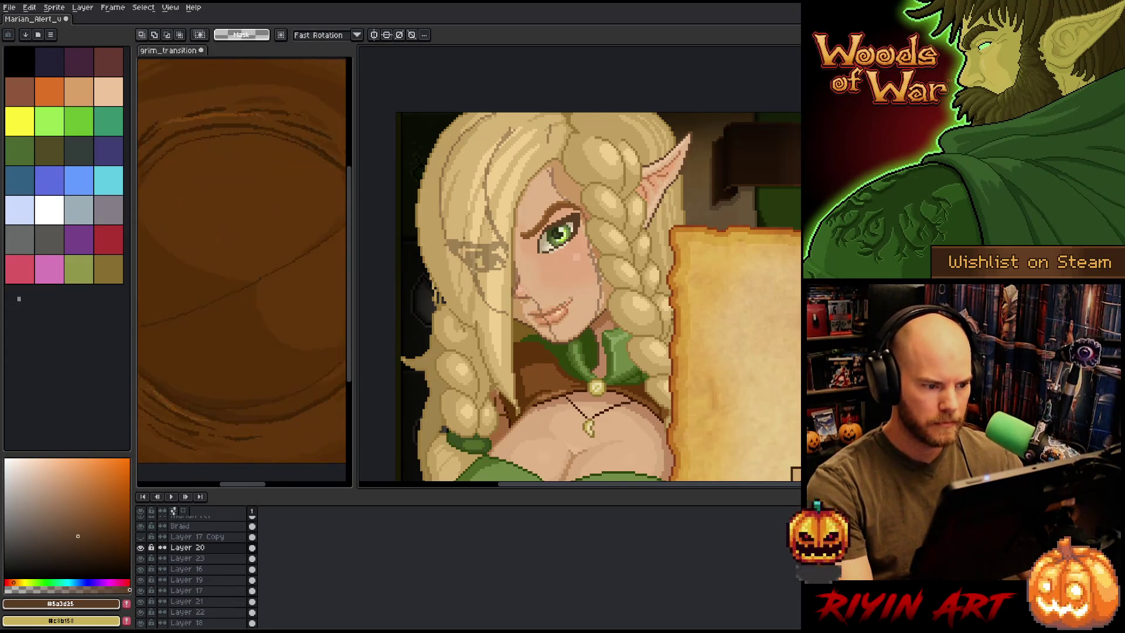
drag(509, 223, 432, 283)
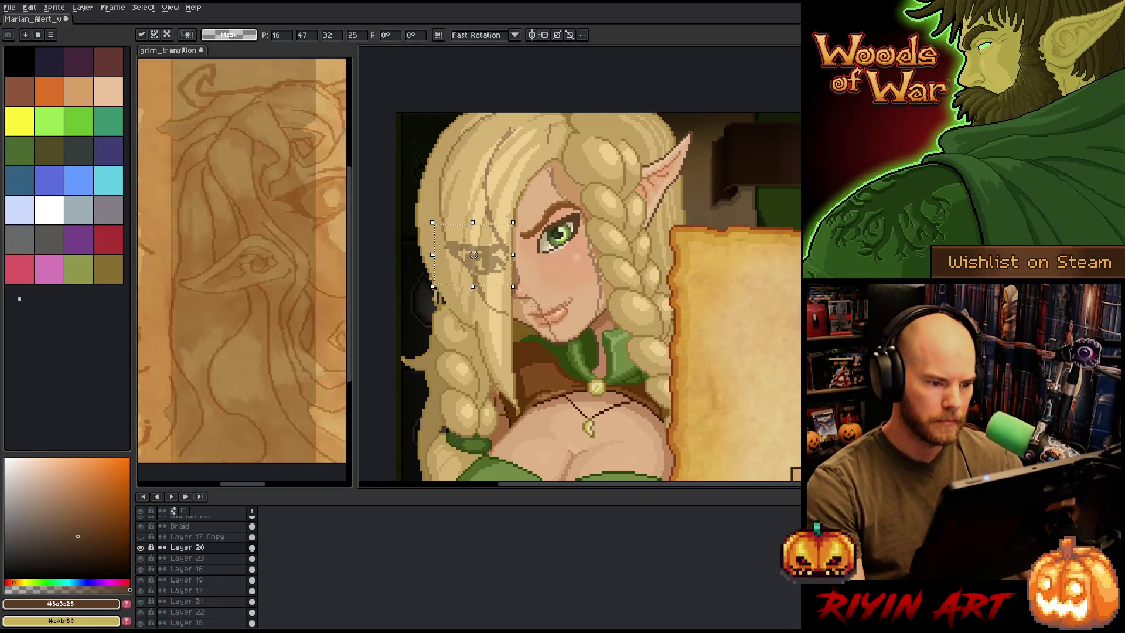
scroll(562, 389, down, 2)
scroll(557, 405, up, 1)
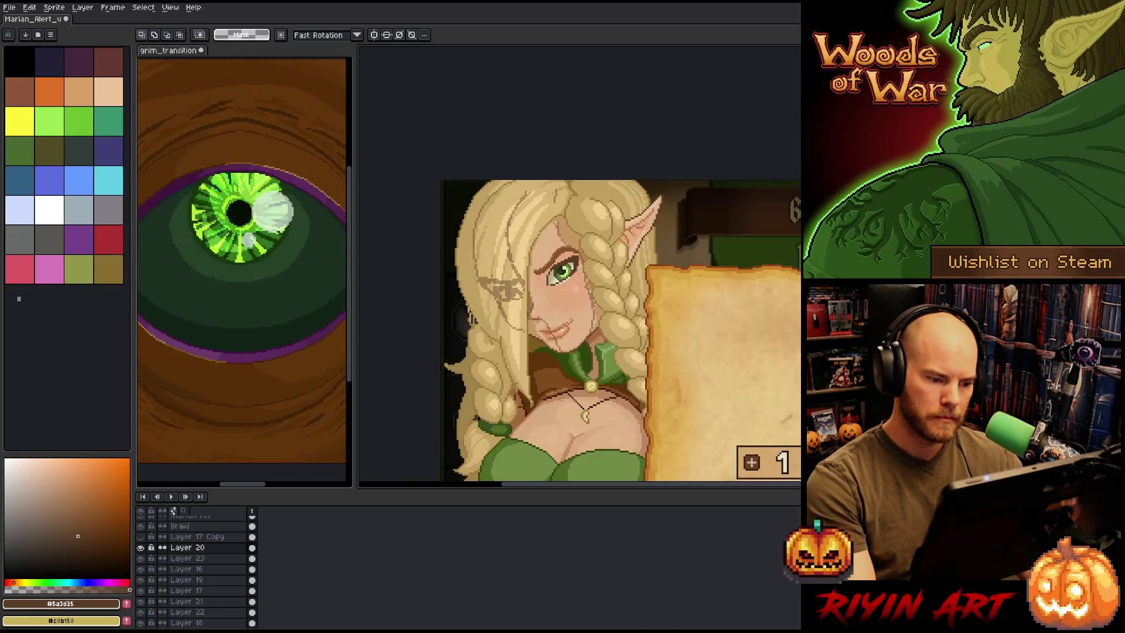
click(61, 8)
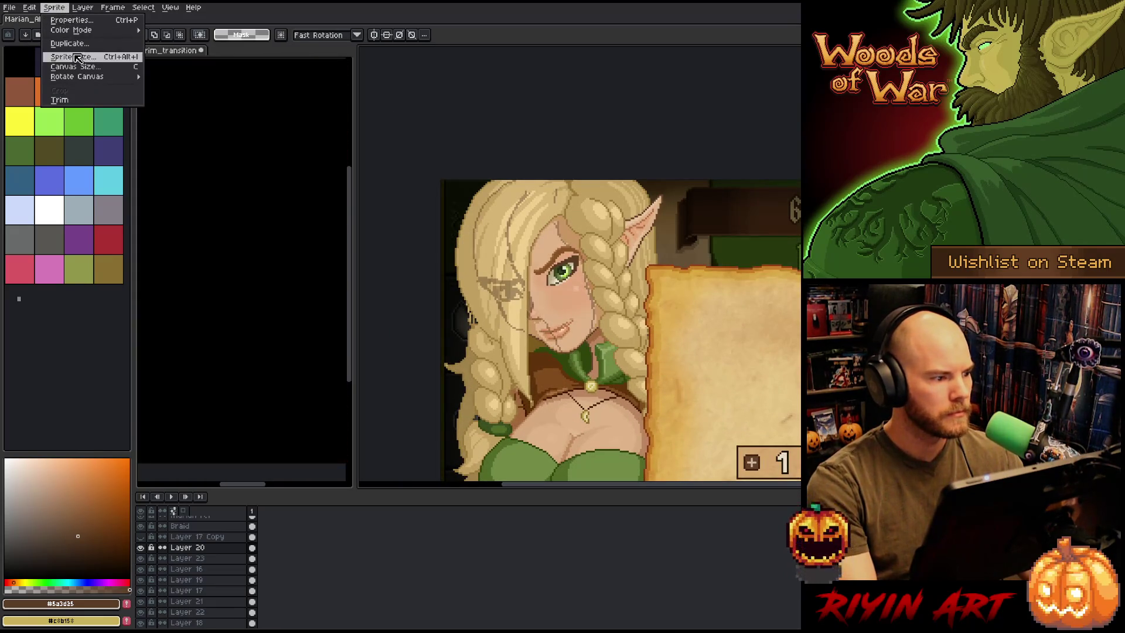
mouse_move(88, 77)
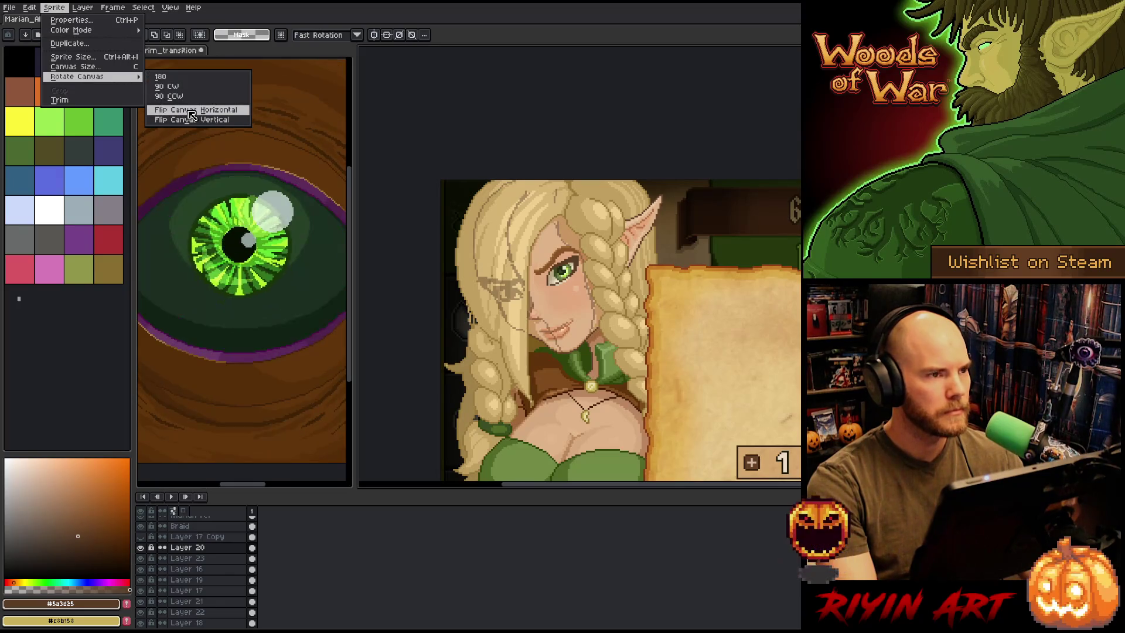
click(192, 111)
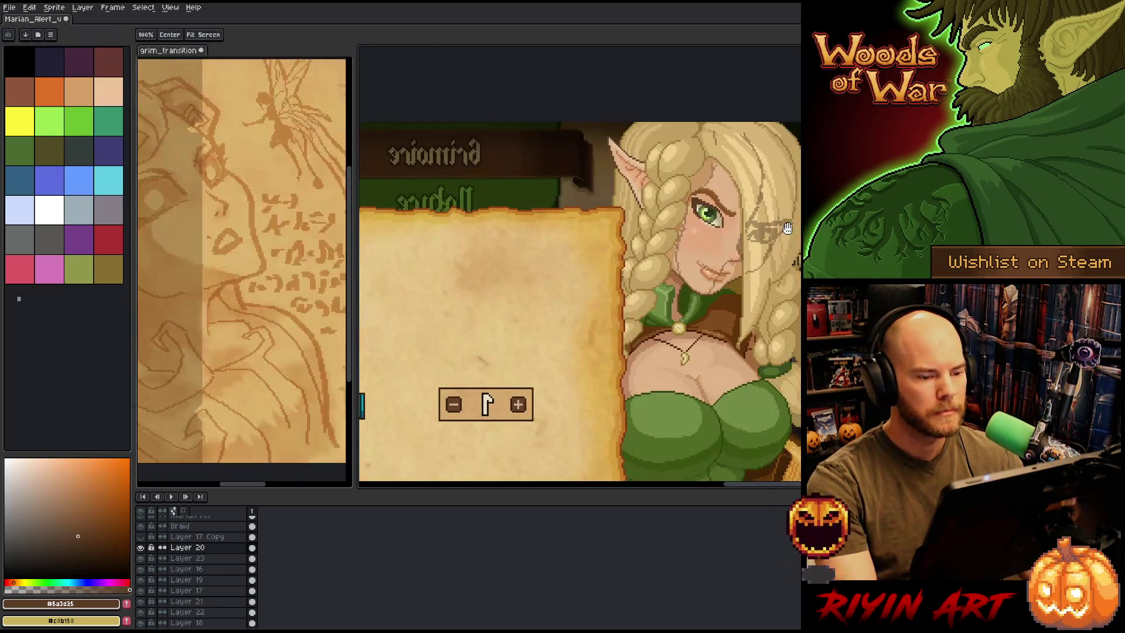
drag(762, 331, 681, 242)
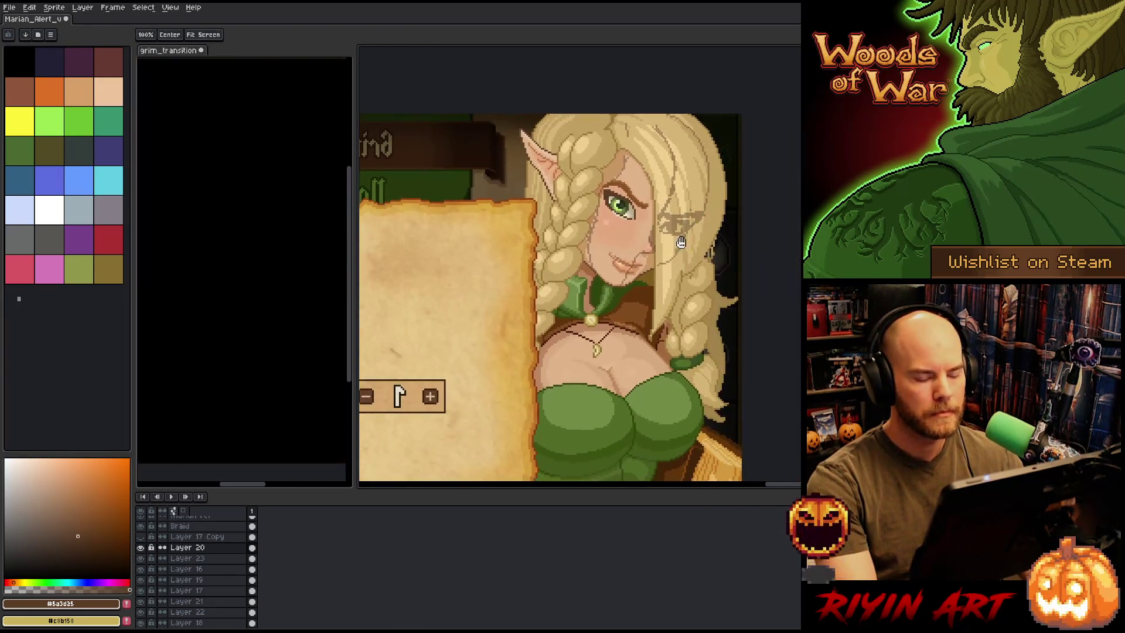
scroll(681, 242, up, 1)
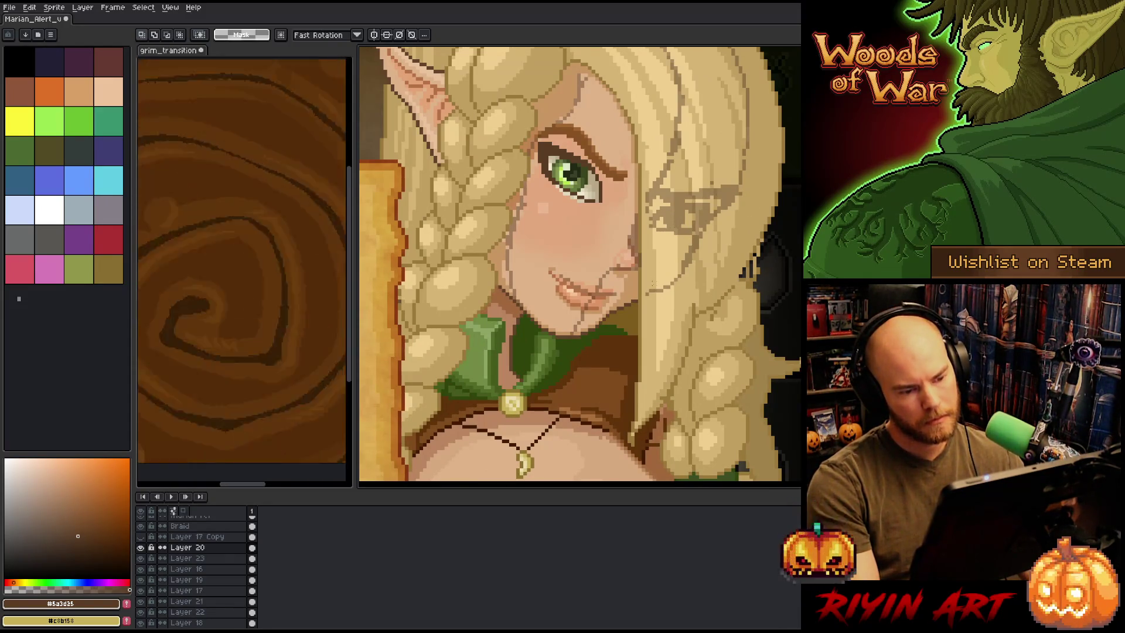
mouse_move(800, 165)
mouse_down()
mouse_move(703, 239)
mouse_move(639, 251)
mouse_up()
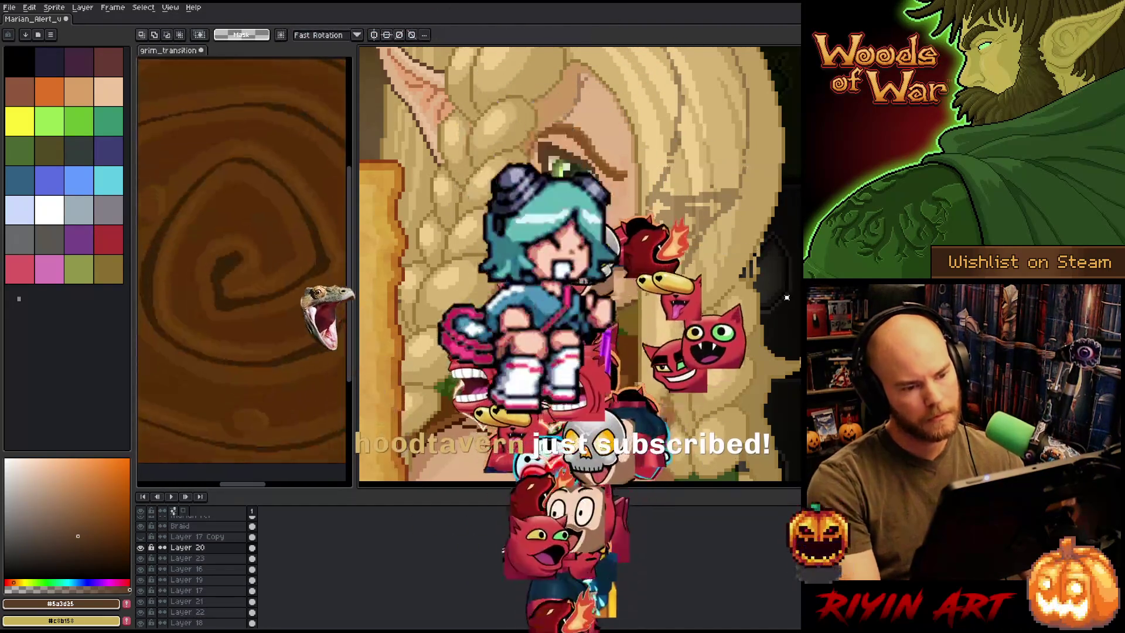
key(space)
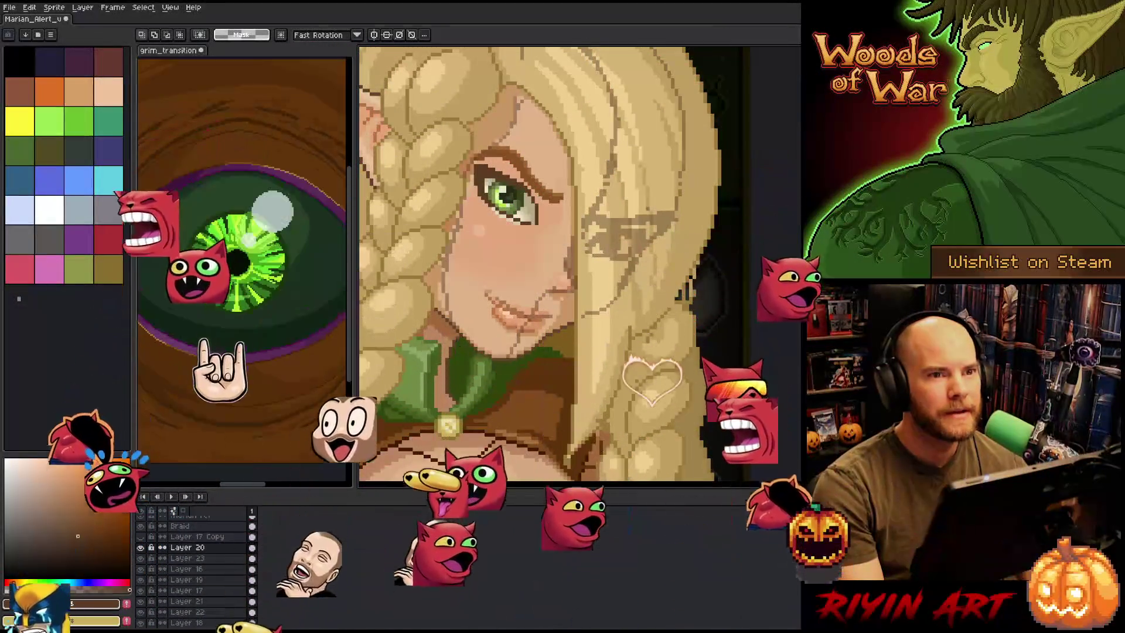
key(minus)
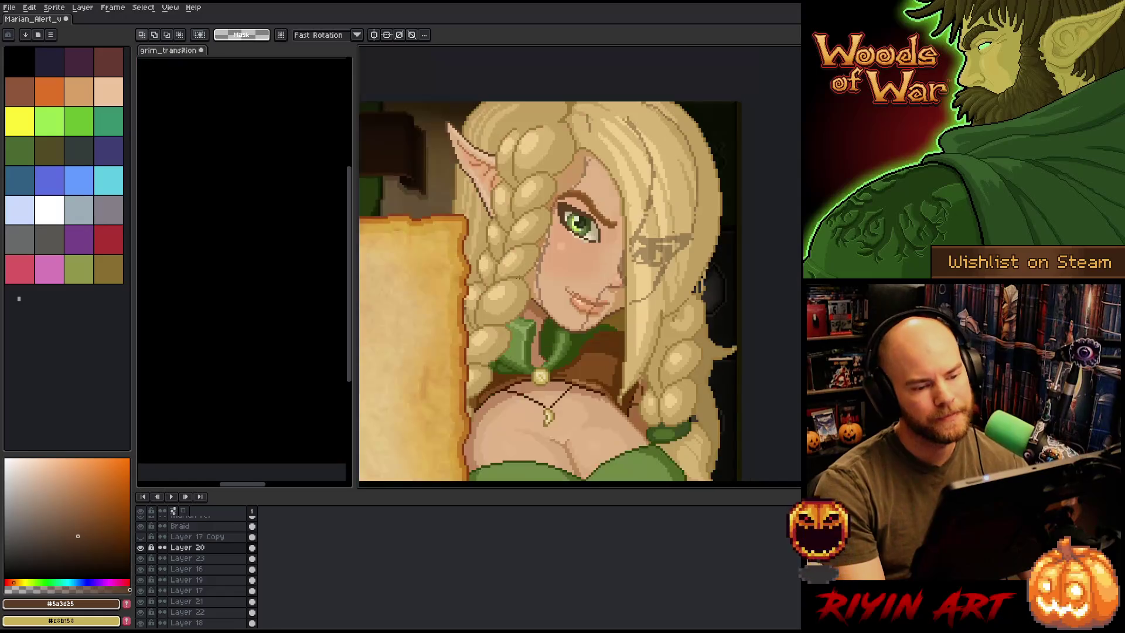
key(plus)
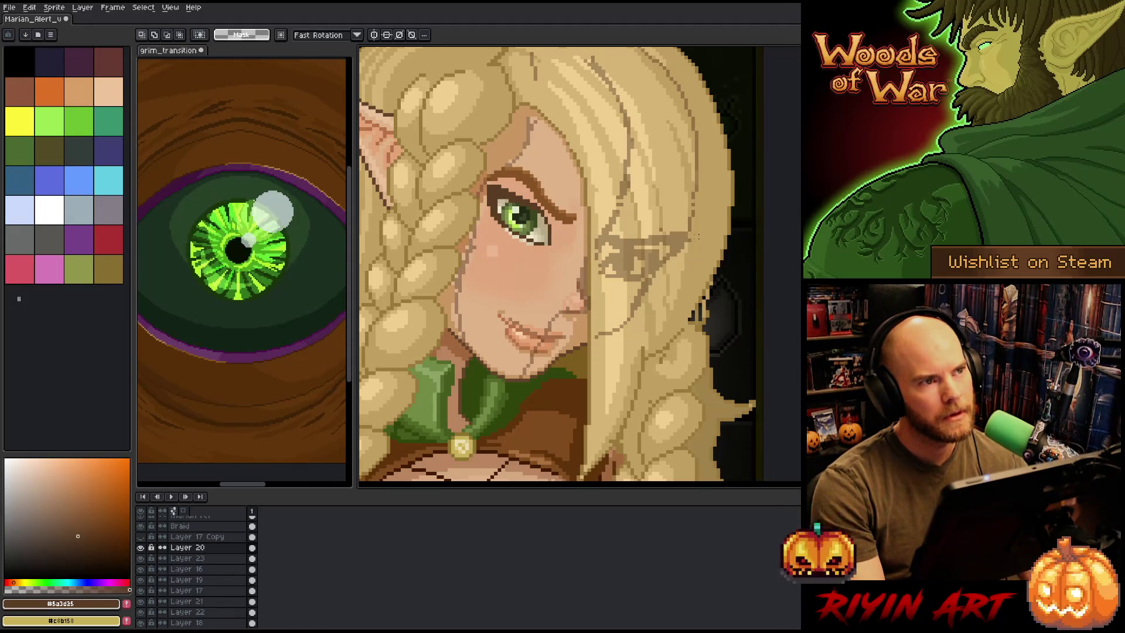
mouse_move(703, 176)
mouse_down()
mouse_move(614, 258)
mouse_move(591, 312)
mouse_up()
Move the selected overlay one pixel left and commit it in place
key(Left)
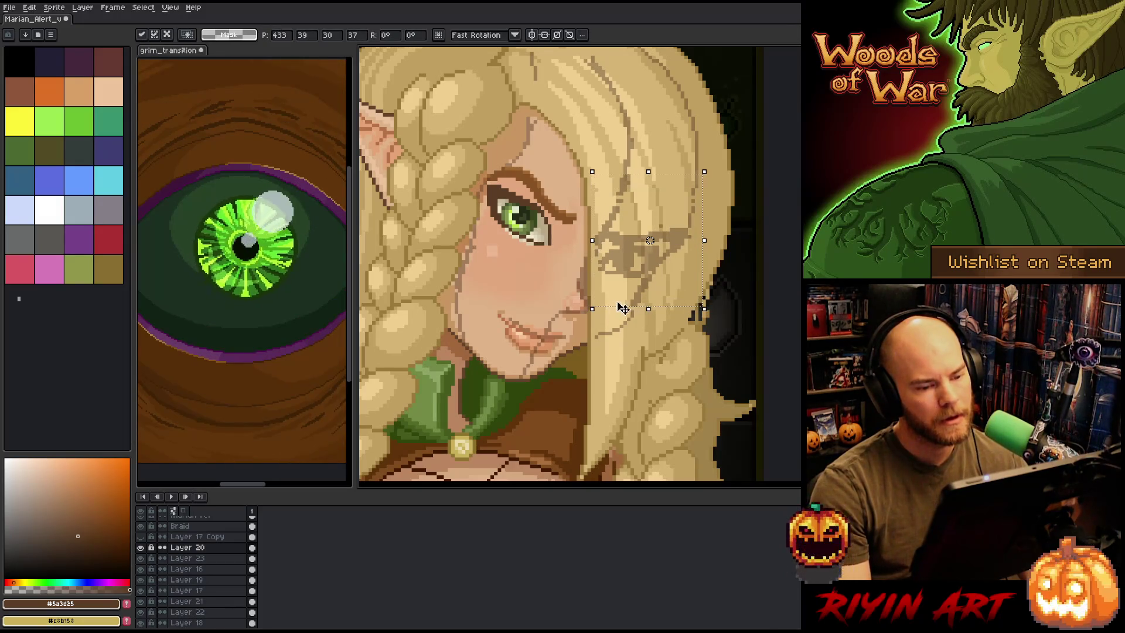
key(Down)
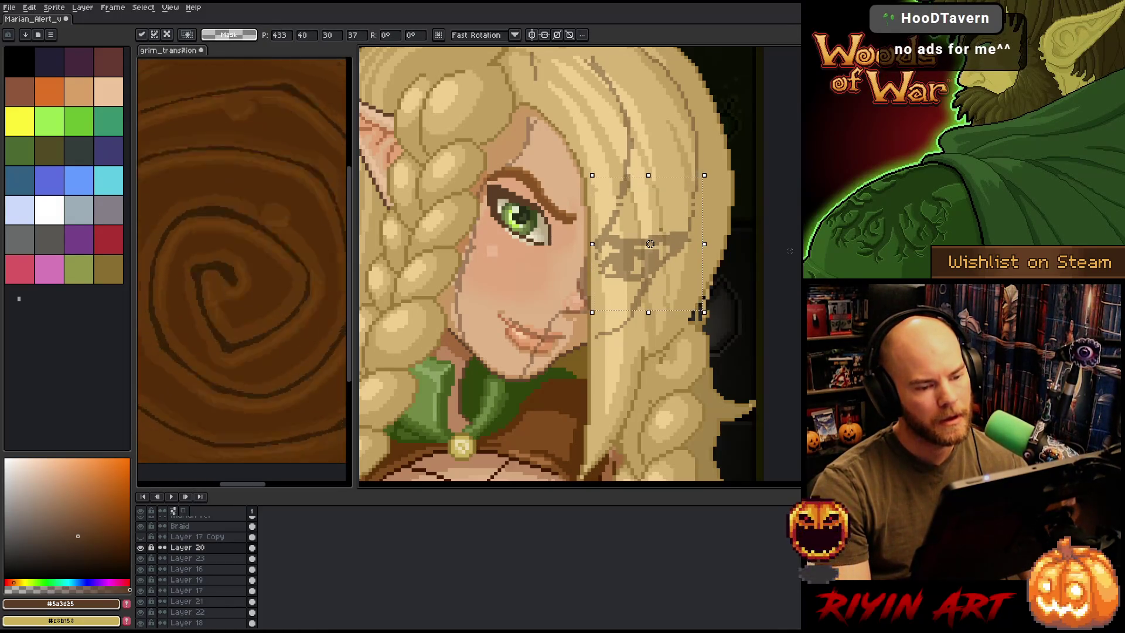
drag(647, 247, 647, 244)
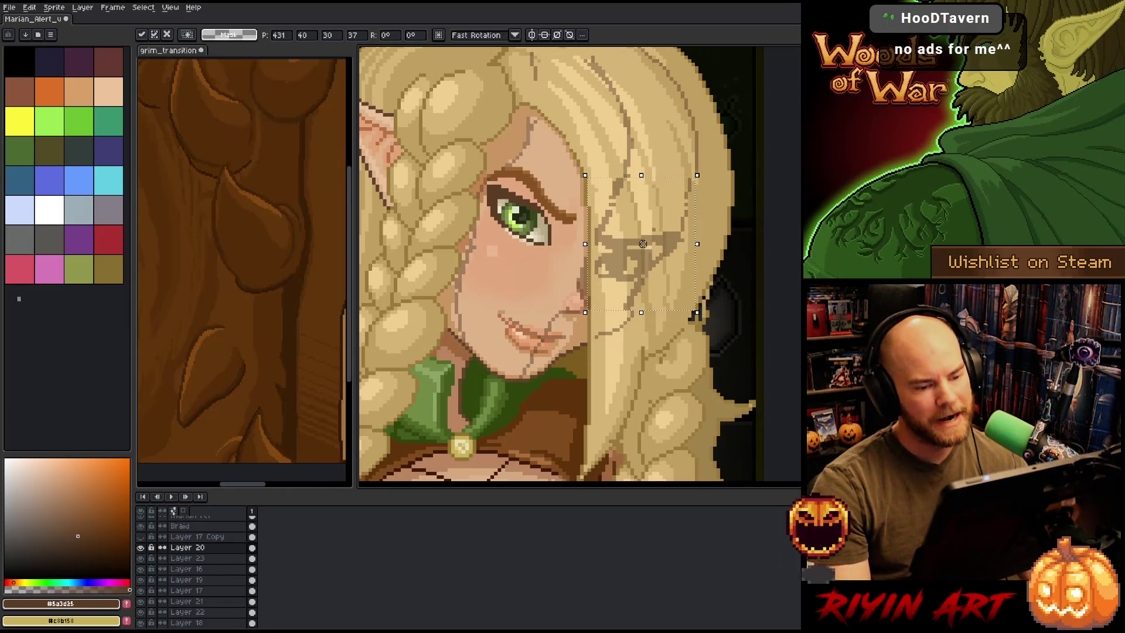
key(ctrl+d)
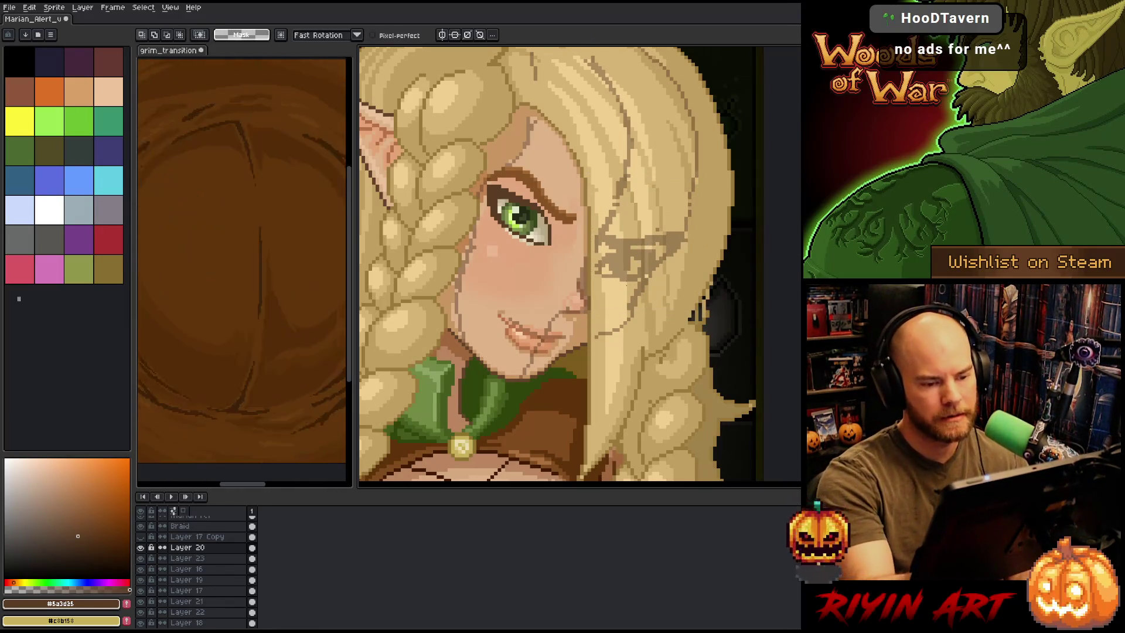
Select a smaller patch of the hair overlay and shift it one pixel left
mouse_move(633, 286)
mouse_down()
mouse_move(659, 249)
mouse_move(589, 246)
mouse_up()
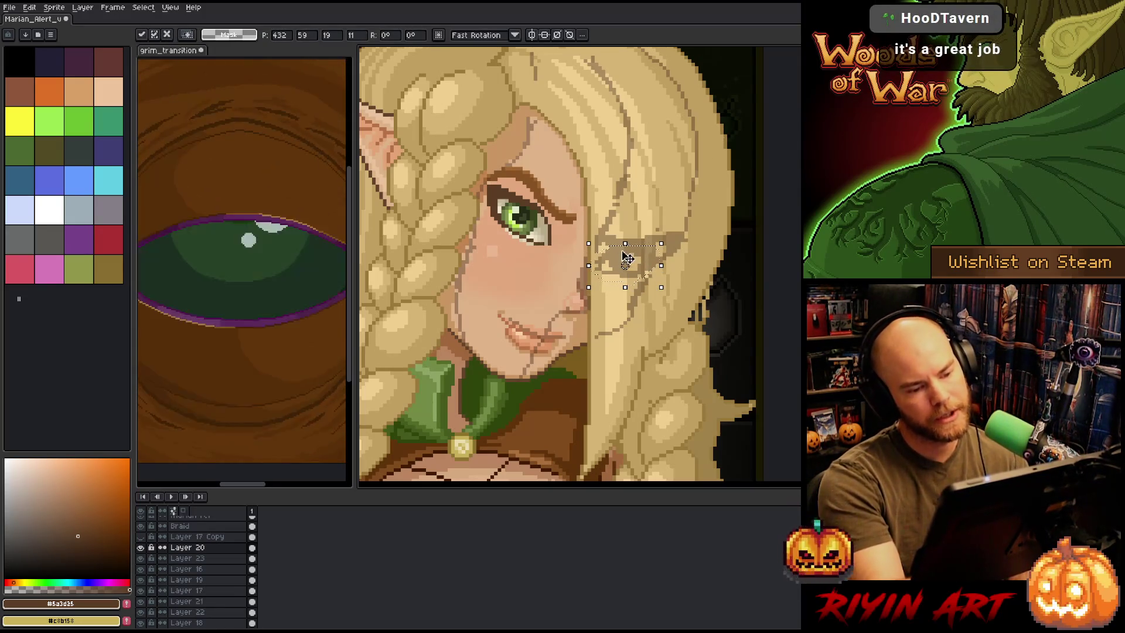
drag(625, 265, 622, 266)
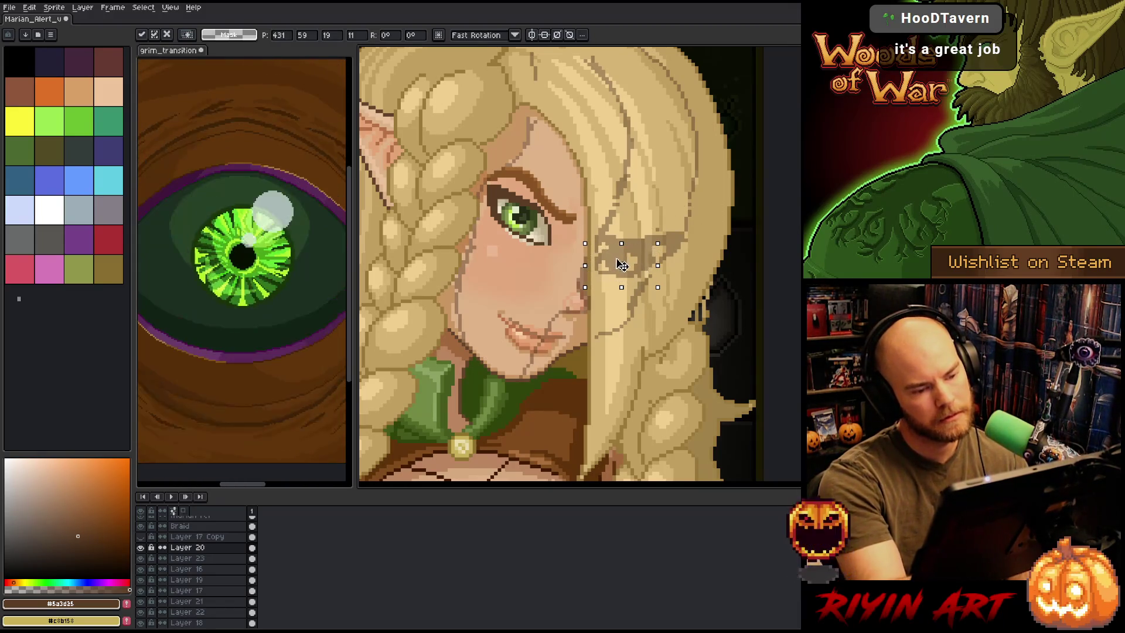
key(Return)
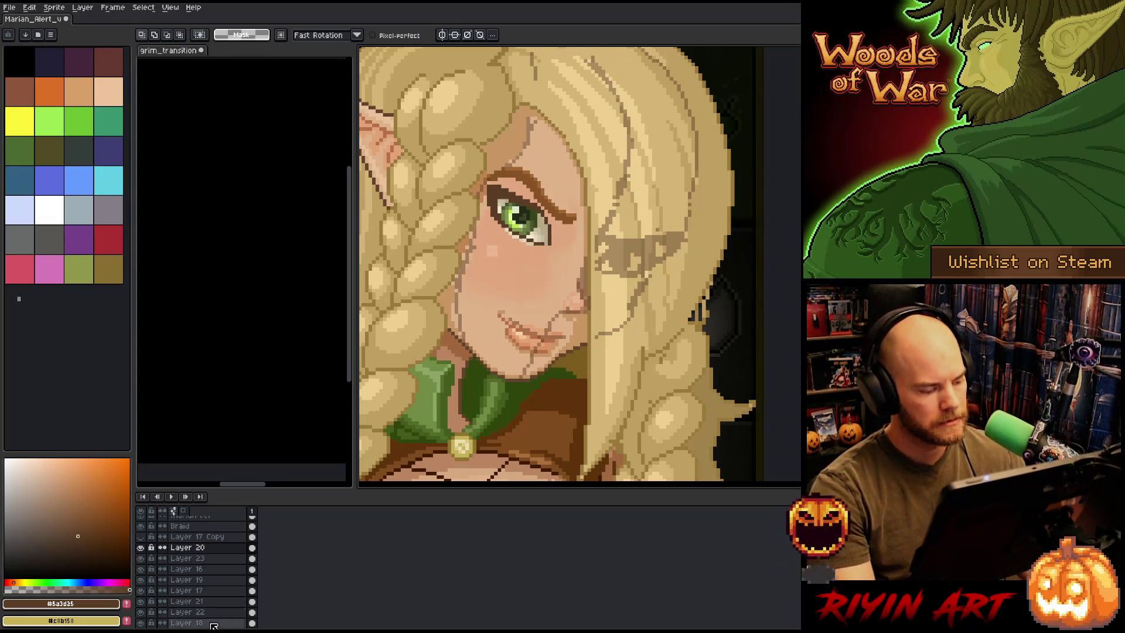
Hide Layer 20 and recentre the view on the face
click(141, 548)
mouse_move(558, 338)
mouse_down()
mouse_move(590, 328)
mouse_move(536, 350)
mouse_up()
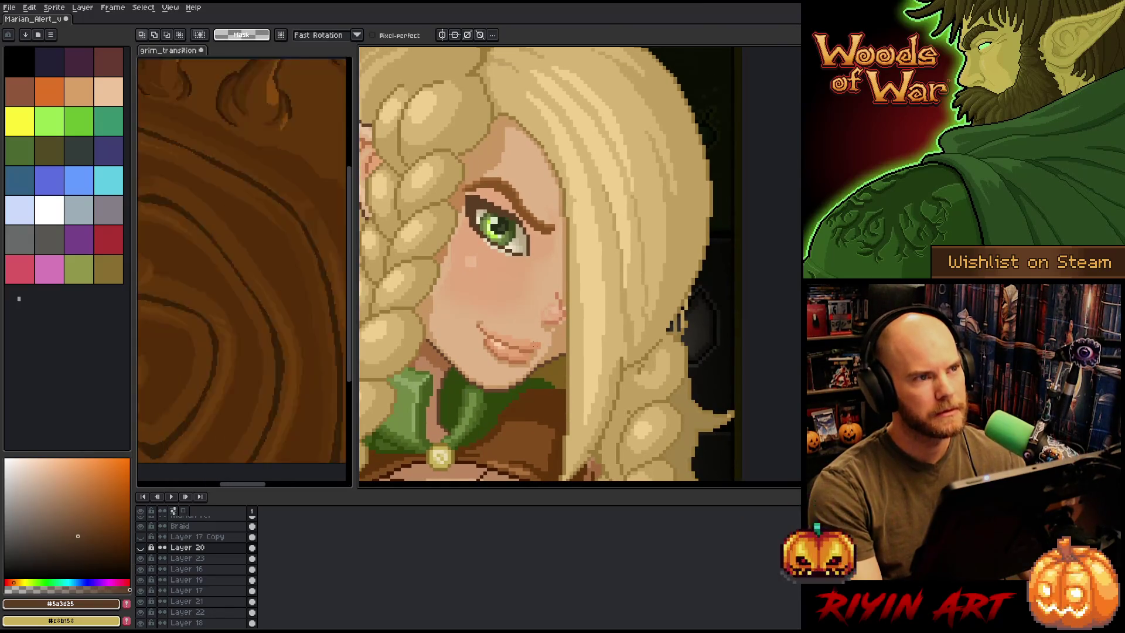
scroll(737, 317, down, 1)
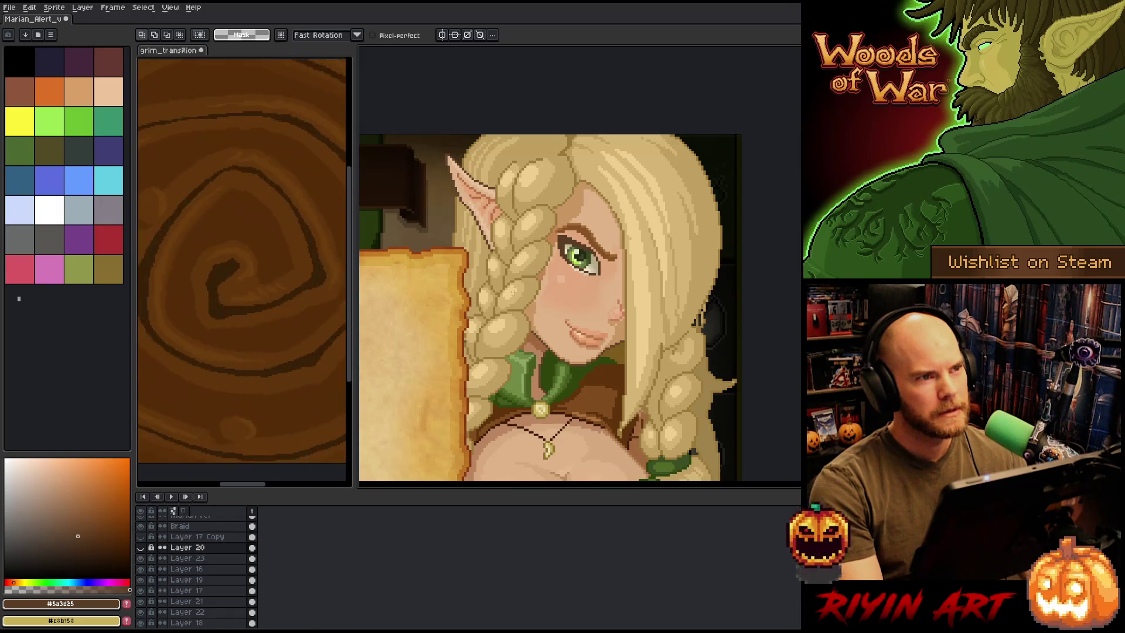
scroll(516, 277, up, 1)
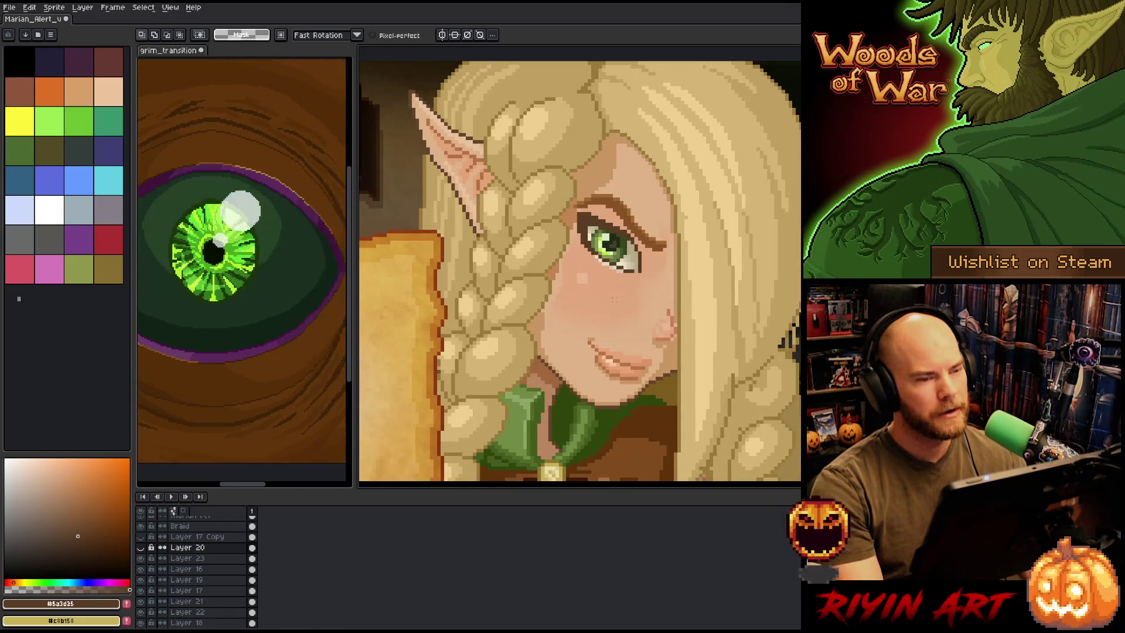
Flip the whole canvas horizontally via Sprite > Rotate Canvas
scroll(626, 290, down, 2)
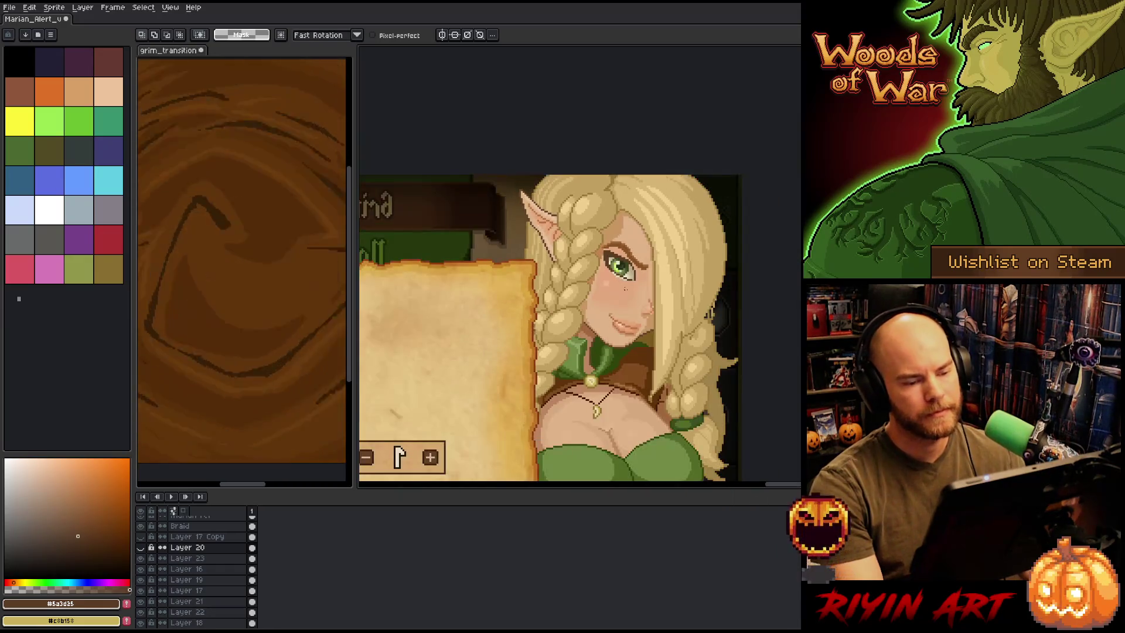
scroll(645, 280, up, 2)
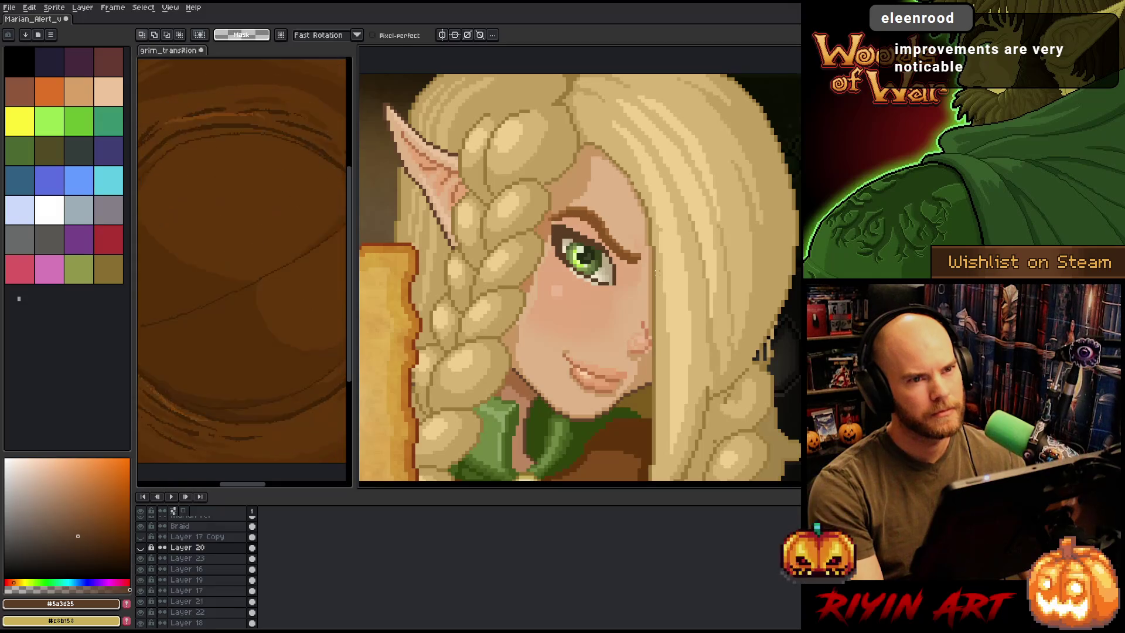
scroll(656, 271, down, 1)
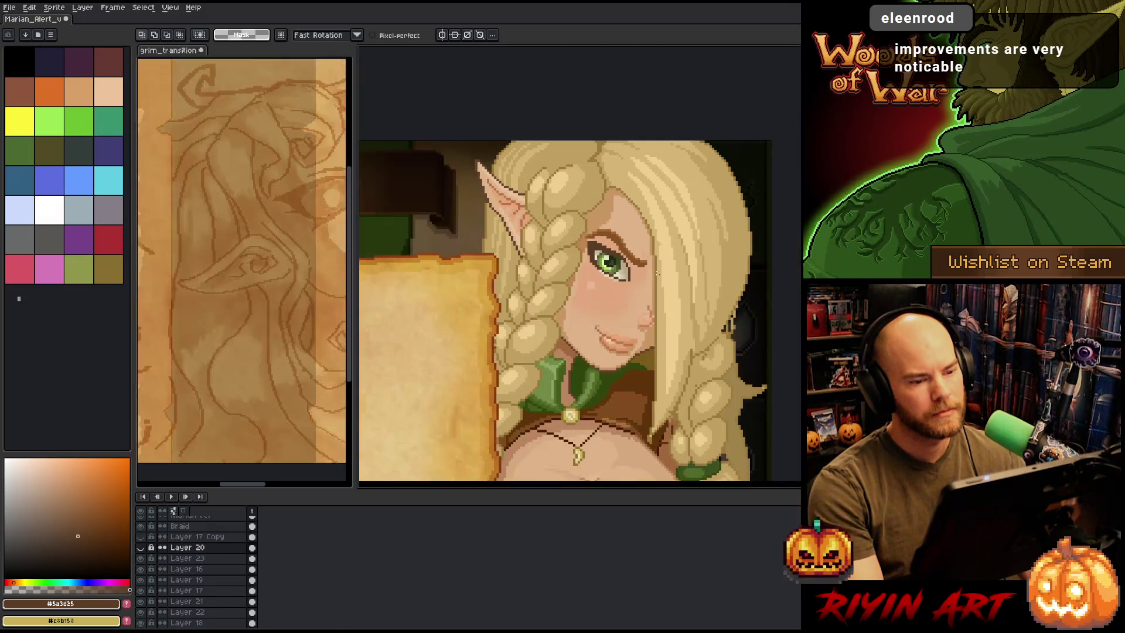
drag(682, 290, 652, 269)
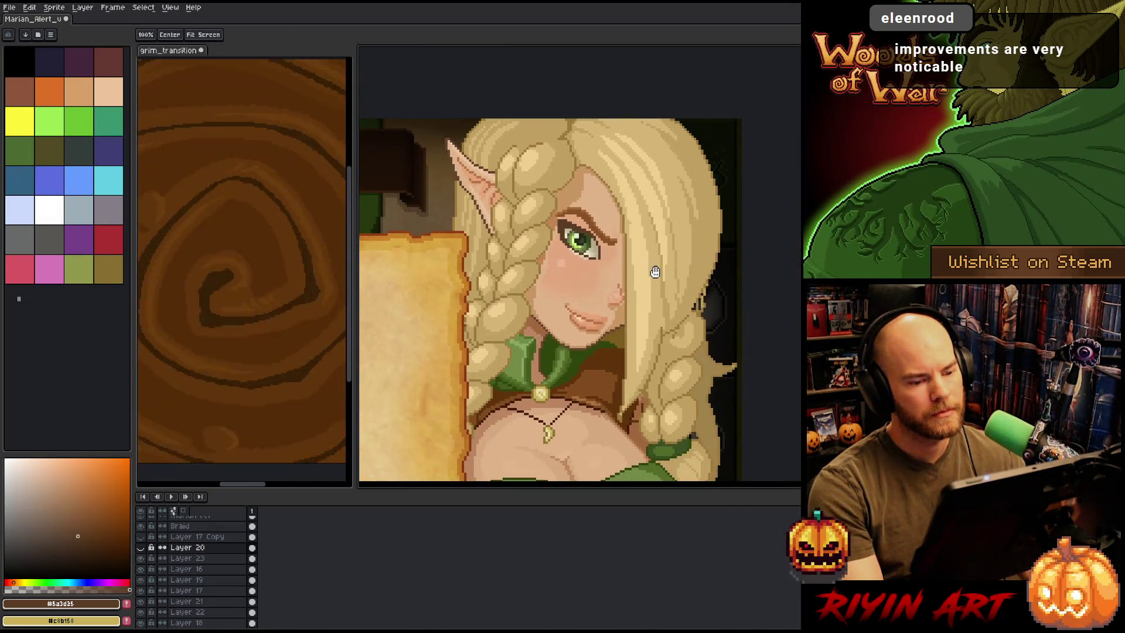
click(54, 7)
mouse_move(82, 77)
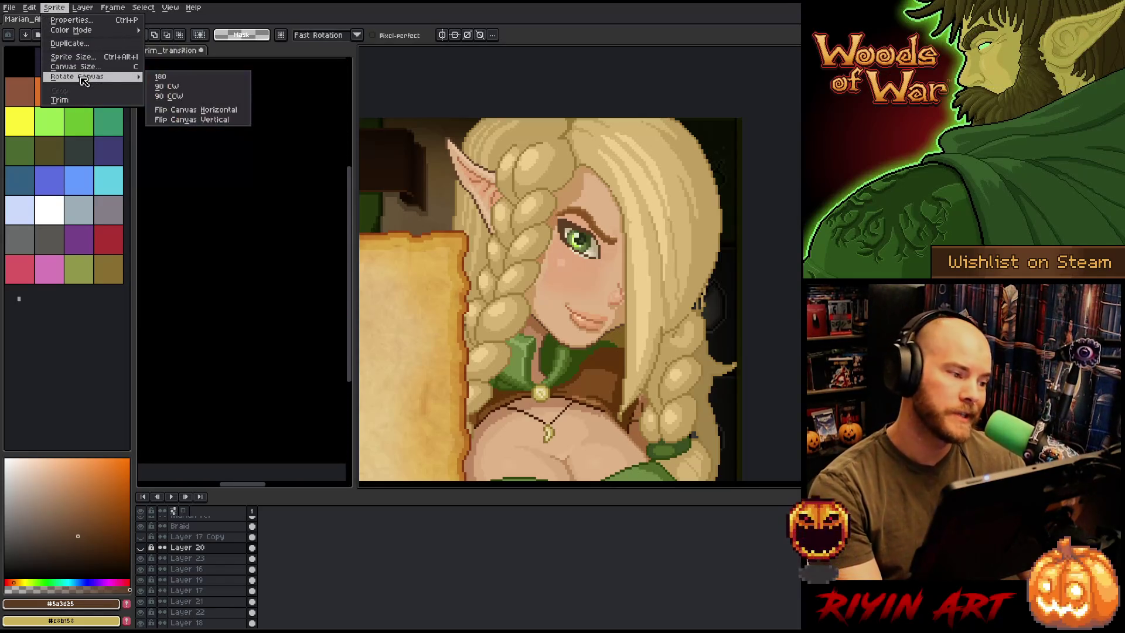
click(207, 113)
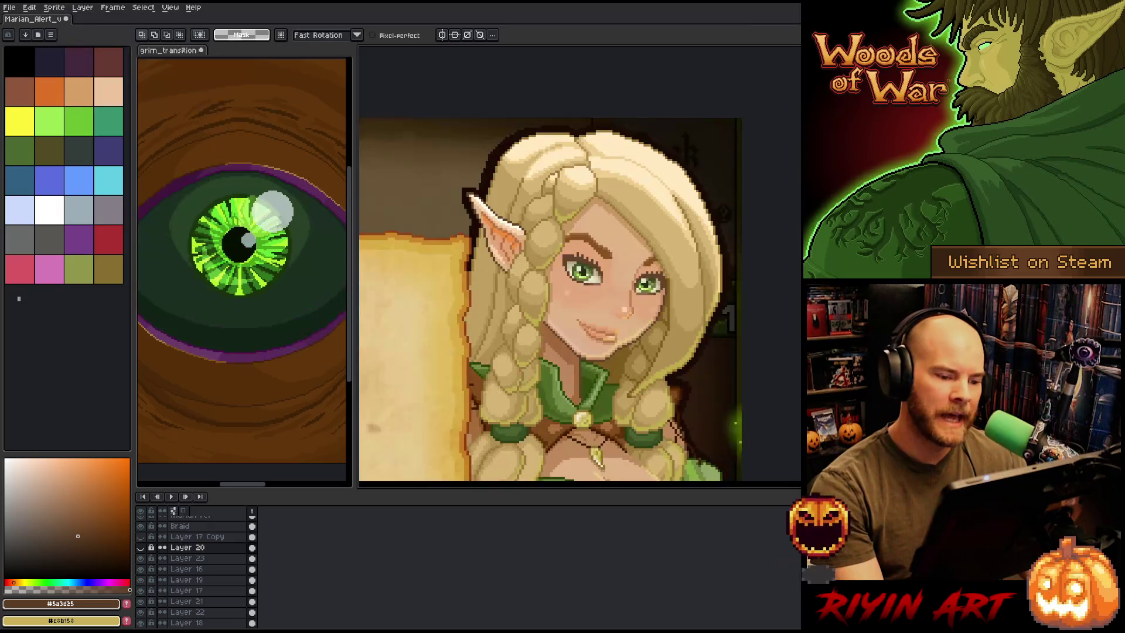
Reframe the mirrored portrait and open the File menu
scroll(610, 308, down, 2)
scroll(693, 314, up, 2)
drag(526, 301, 526, 216)
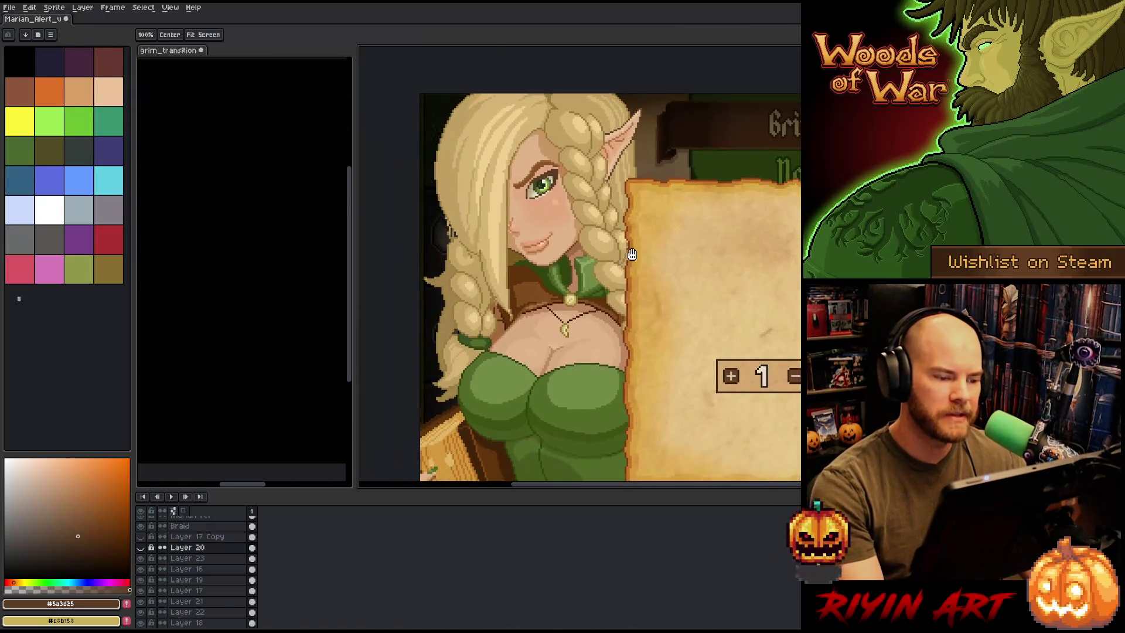
scroll(526, 215, up, 2)
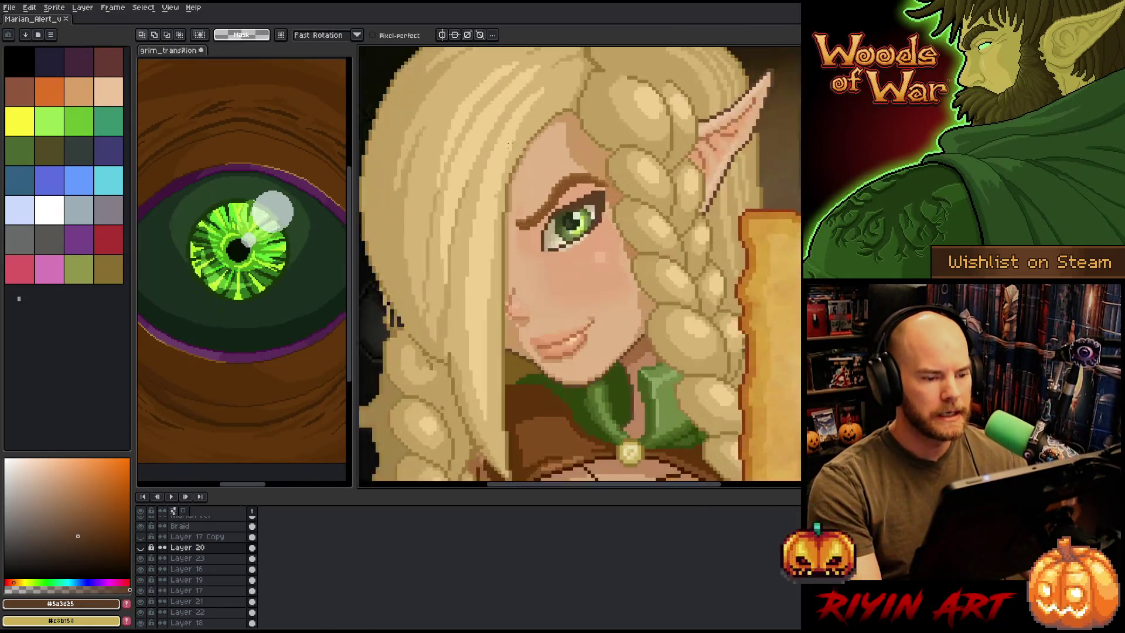
scroll(568, 205, down, 2)
scroll(569, 205, up, 1)
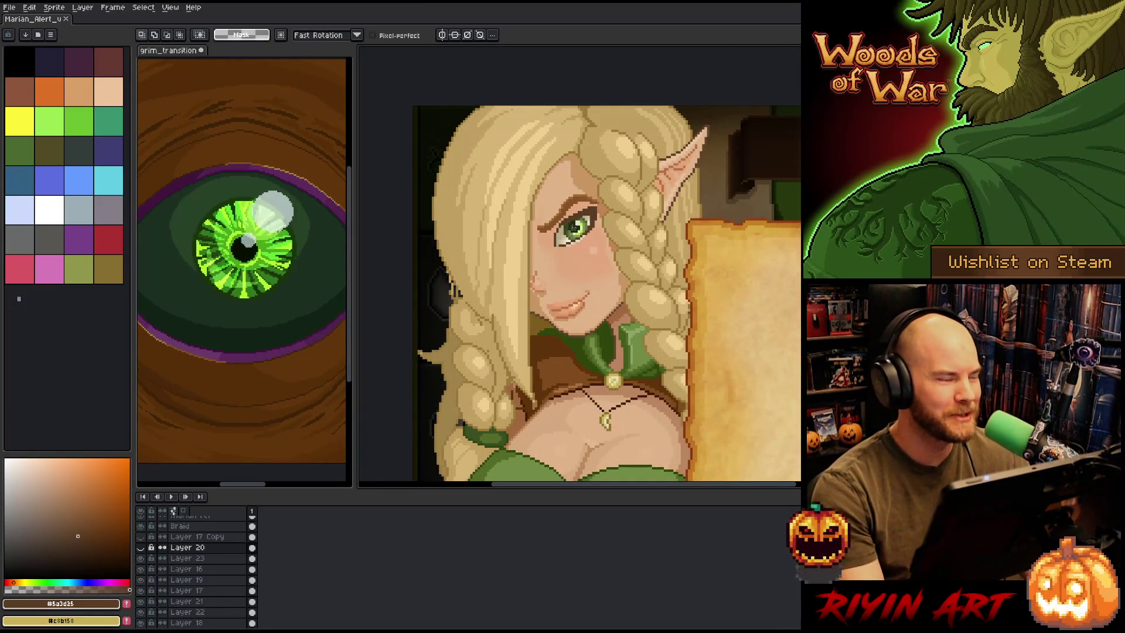
click(11, 7)
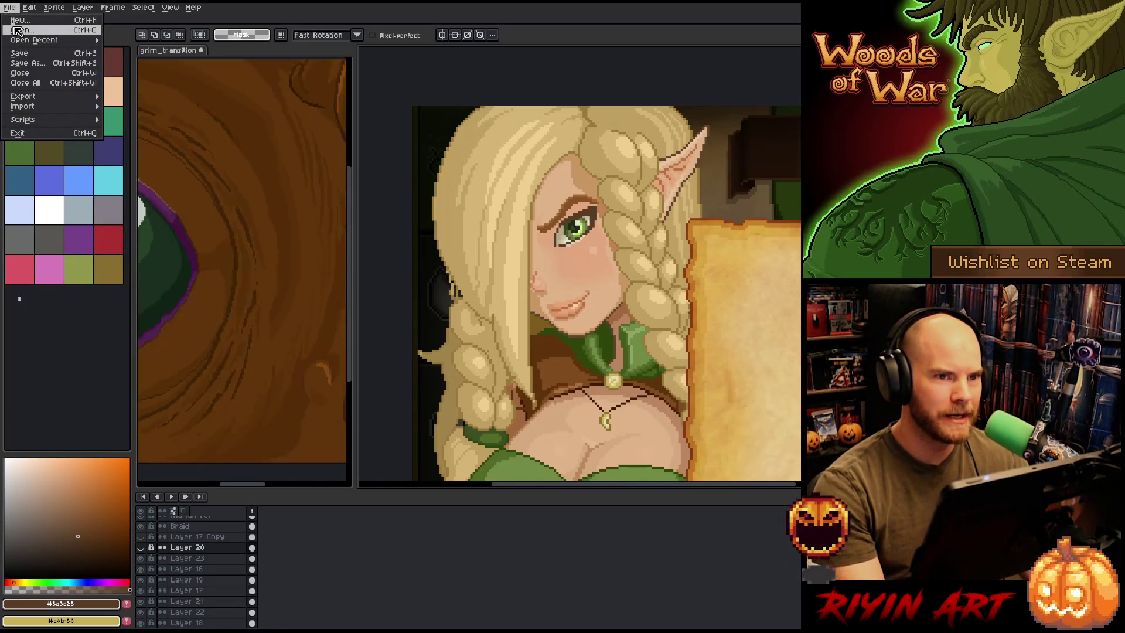
Bring up the Open dialog and browse the TreeRevenge folder's file list
click(19, 30)
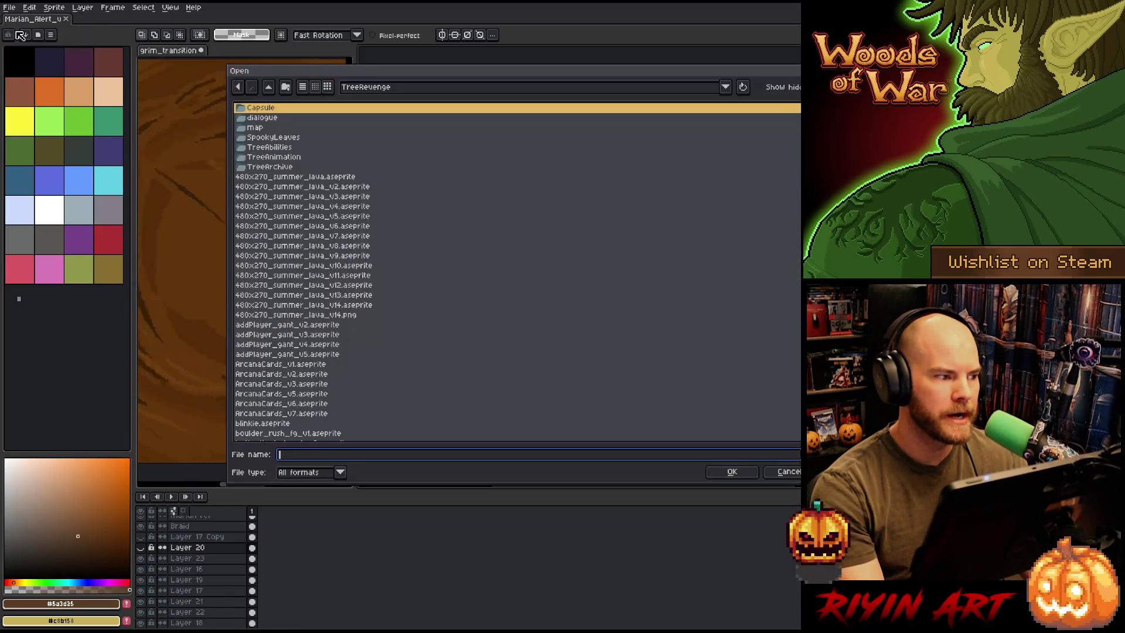
scroll(431, 348, down, 10)
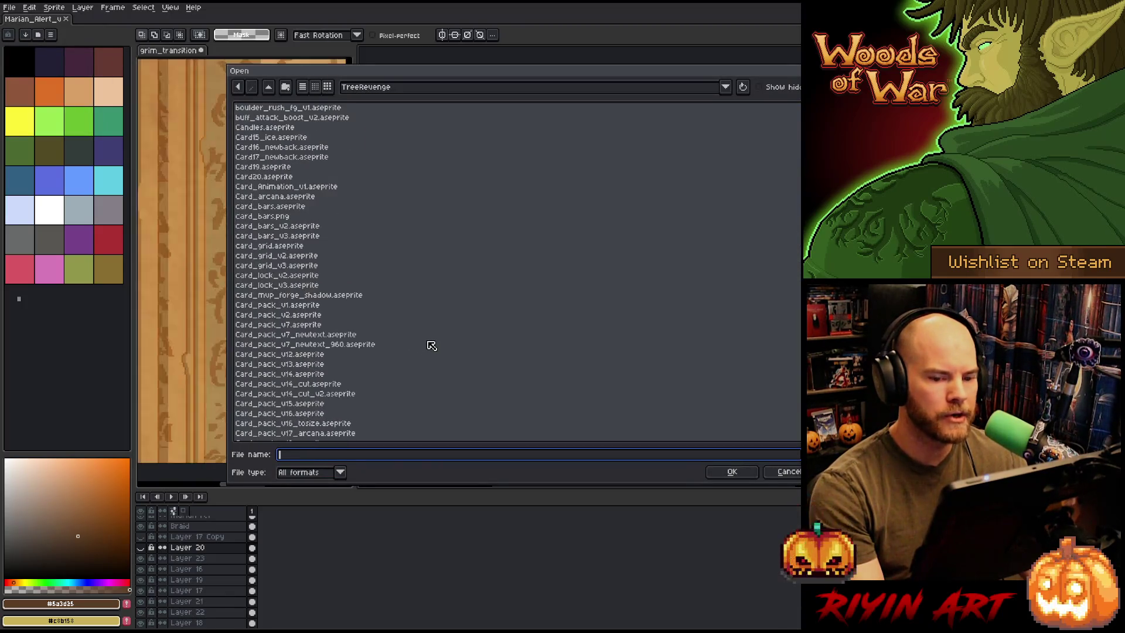
scroll(432, 346, down, 10)
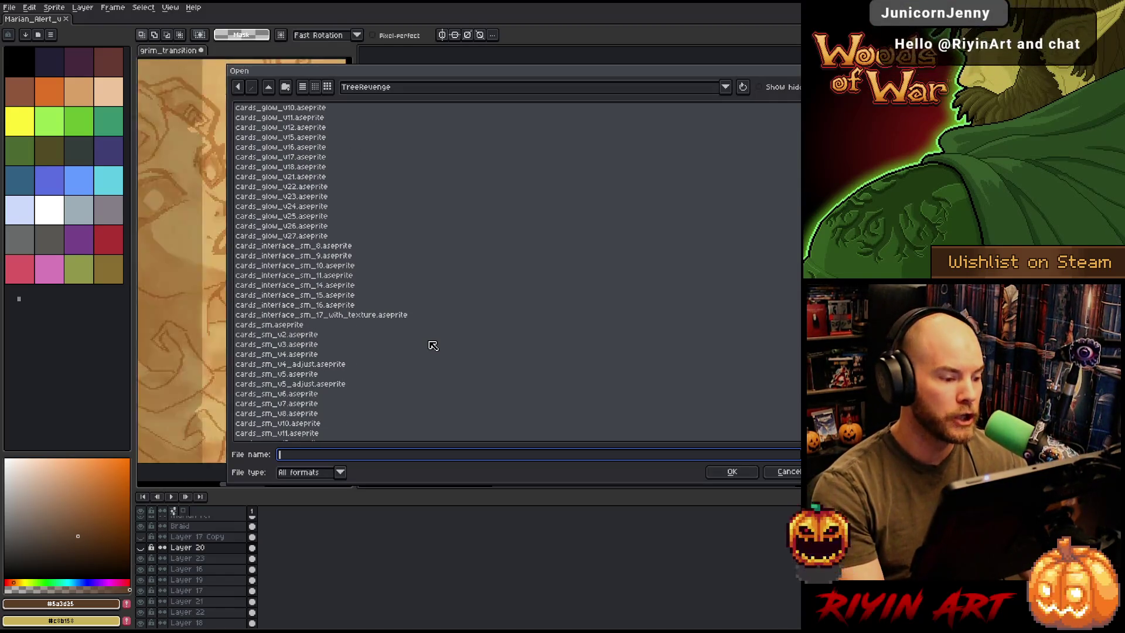
scroll(433, 346, down, 10)
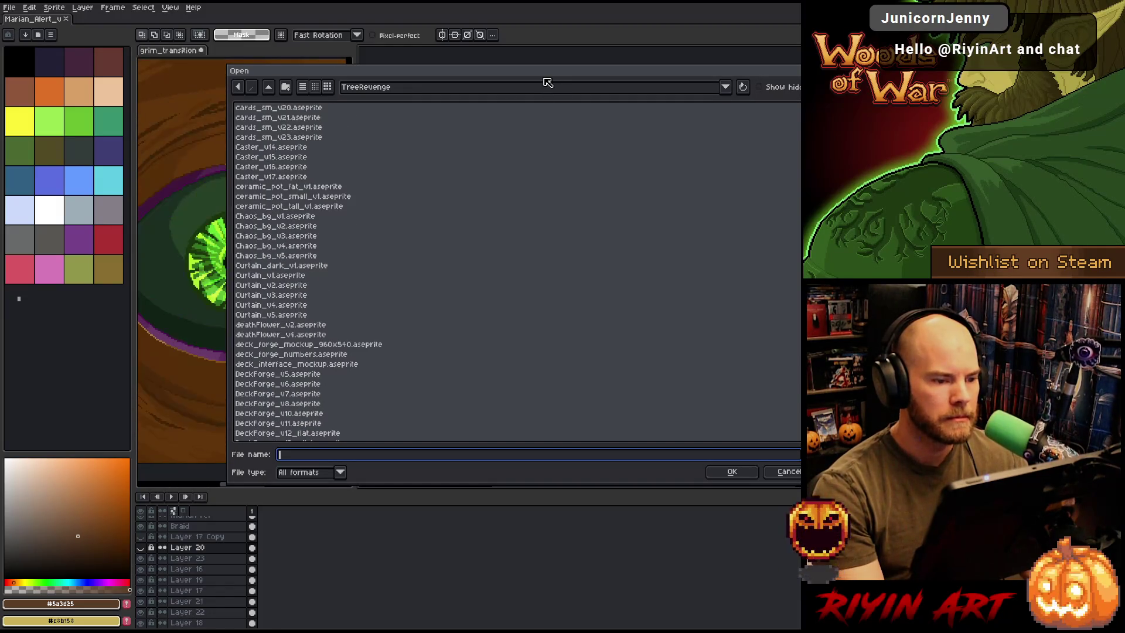
mouse_move(535, 70)
mouse_down()
mouse_move(538, 141)
mouse_move(540, 82)
mouse_up()
scroll(475, 264, down, 5)
scroll(474, 264, down, 10)
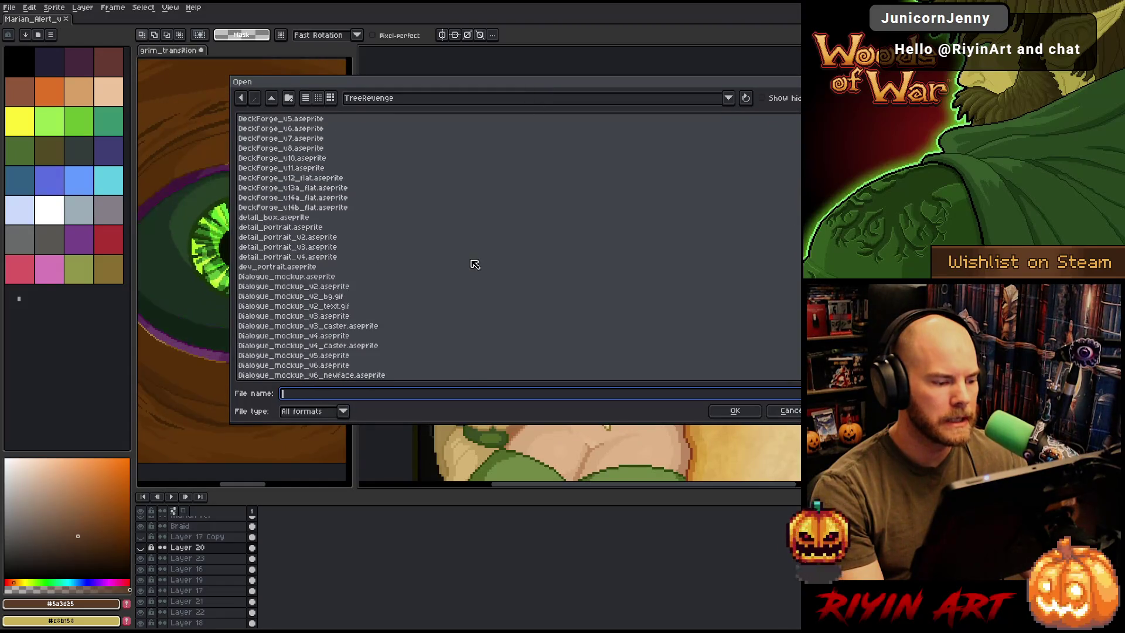
scroll(475, 275, down, 10)
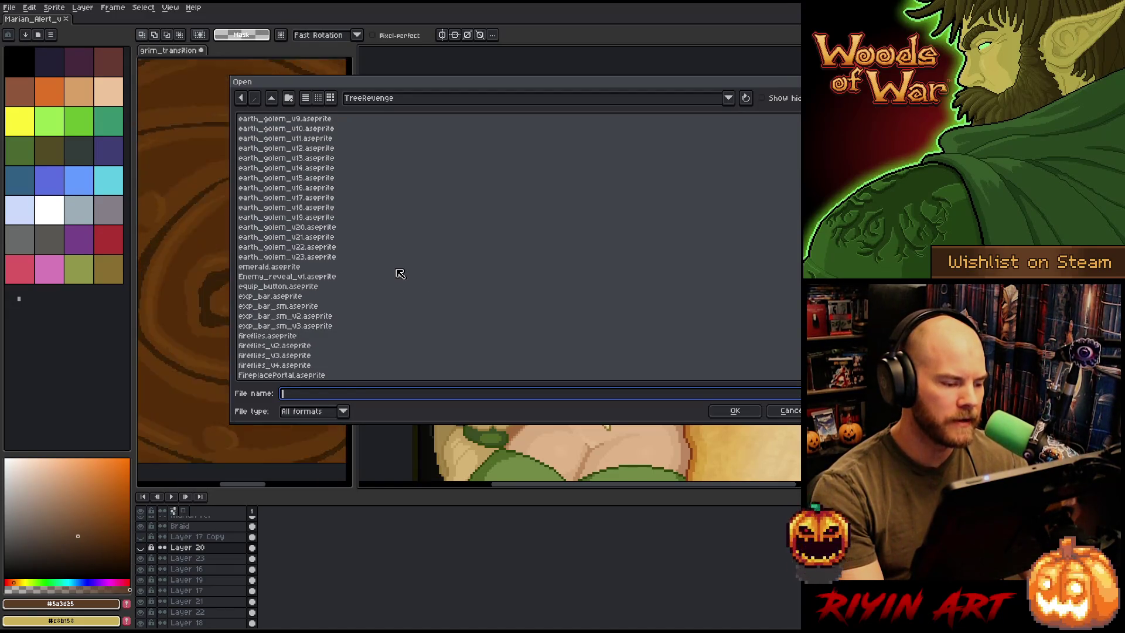
scroll(400, 273, up, 6)
scroll(400, 273, down, 12)
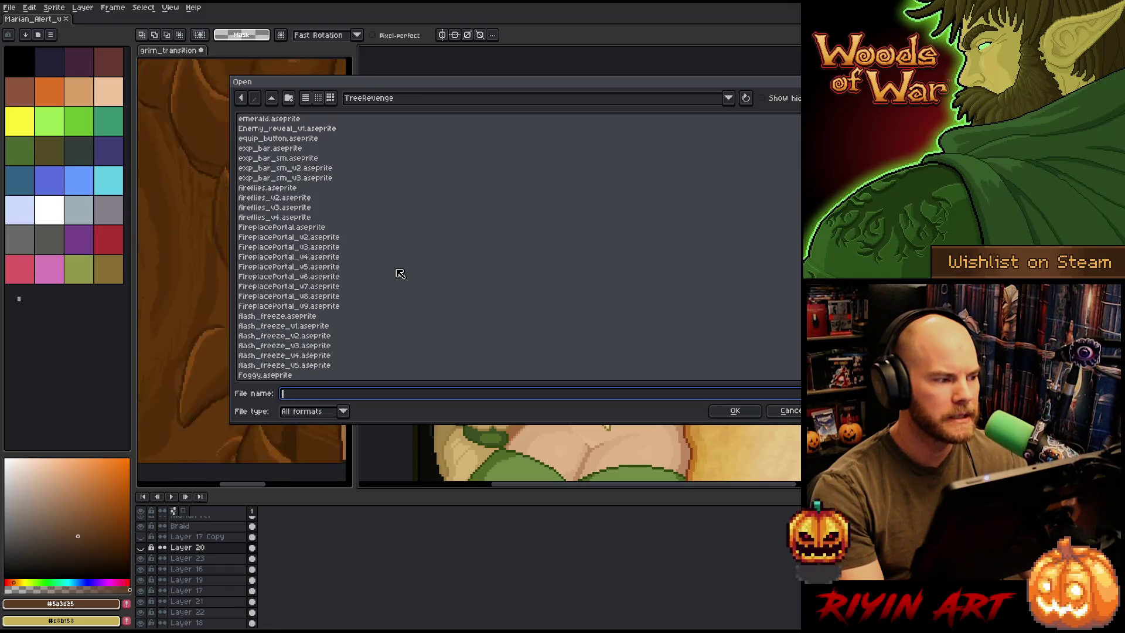
scroll(401, 270, down, 2)
scroll(398, 262, down, 15)
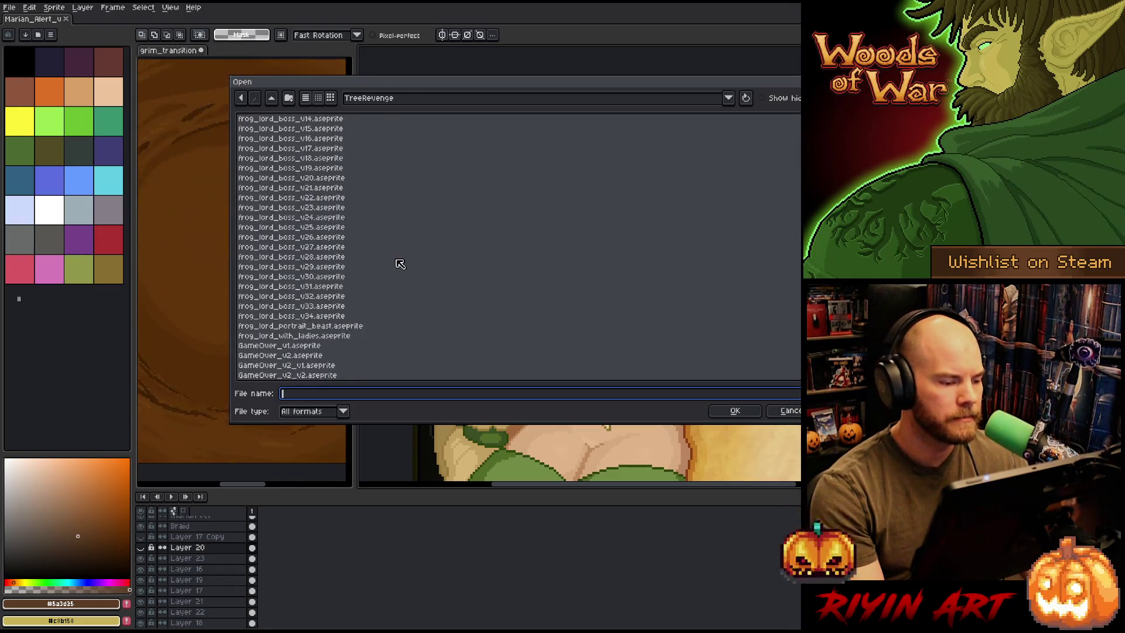
Open Marian_Alert.aseprite from the TreeRevenge folder
click(317, 277)
scroll(319, 270, down, 10)
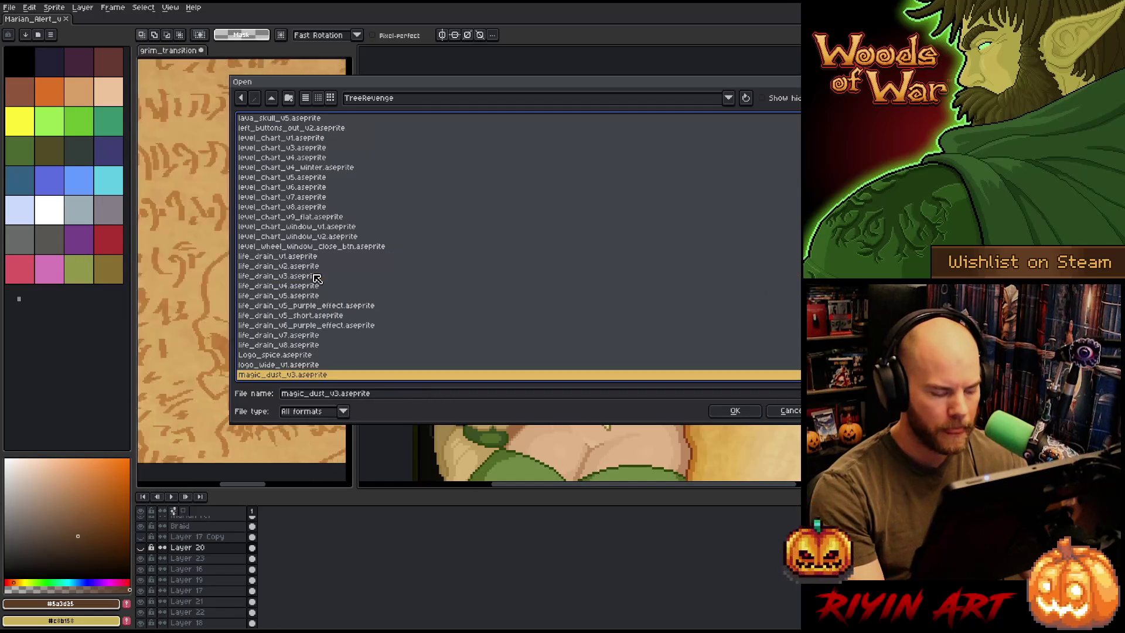
click(319, 226)
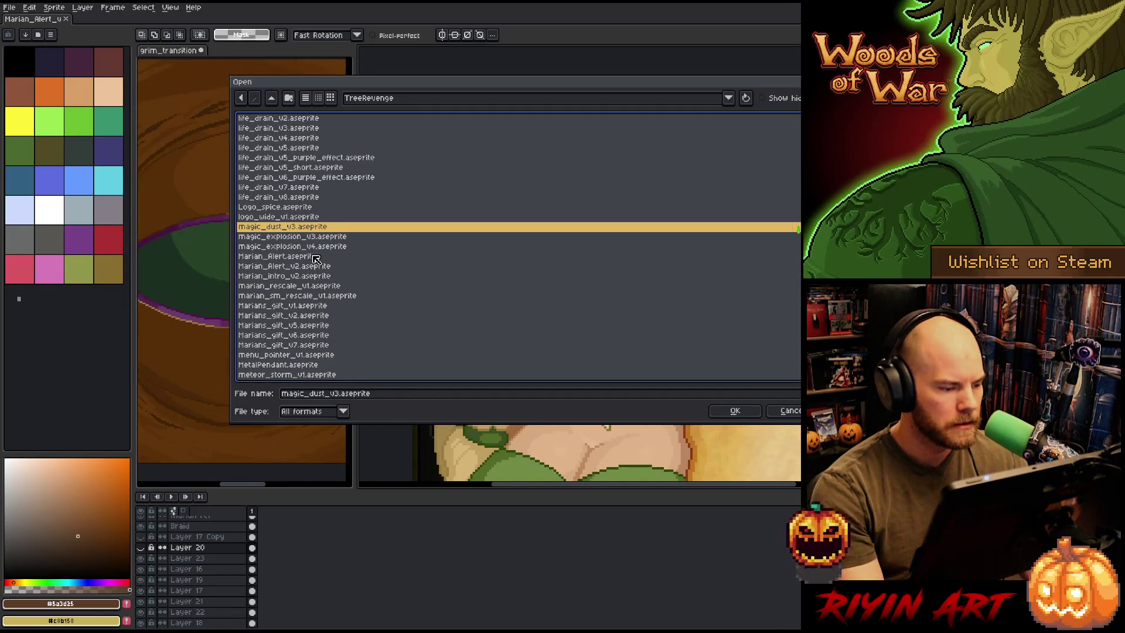
double_click(315, 257)
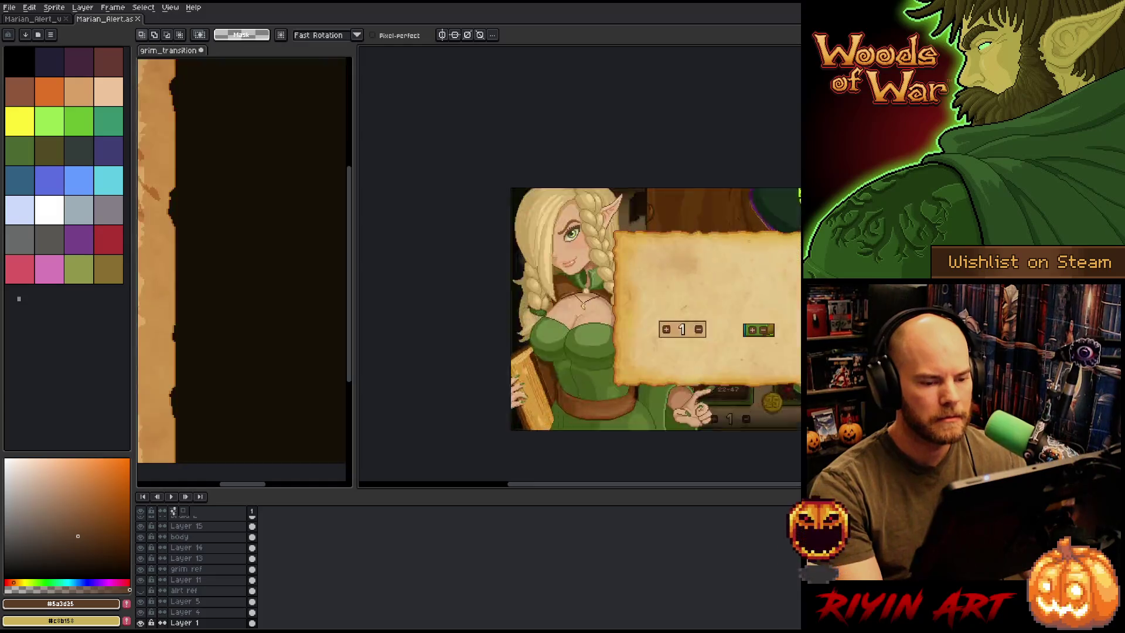
Frame the elf girl and switch back and forth between the two open sprites
scroll(751, 255, up, 3)
scroll(529, 310, down, 1)
drag(473, 266, 497, 195)
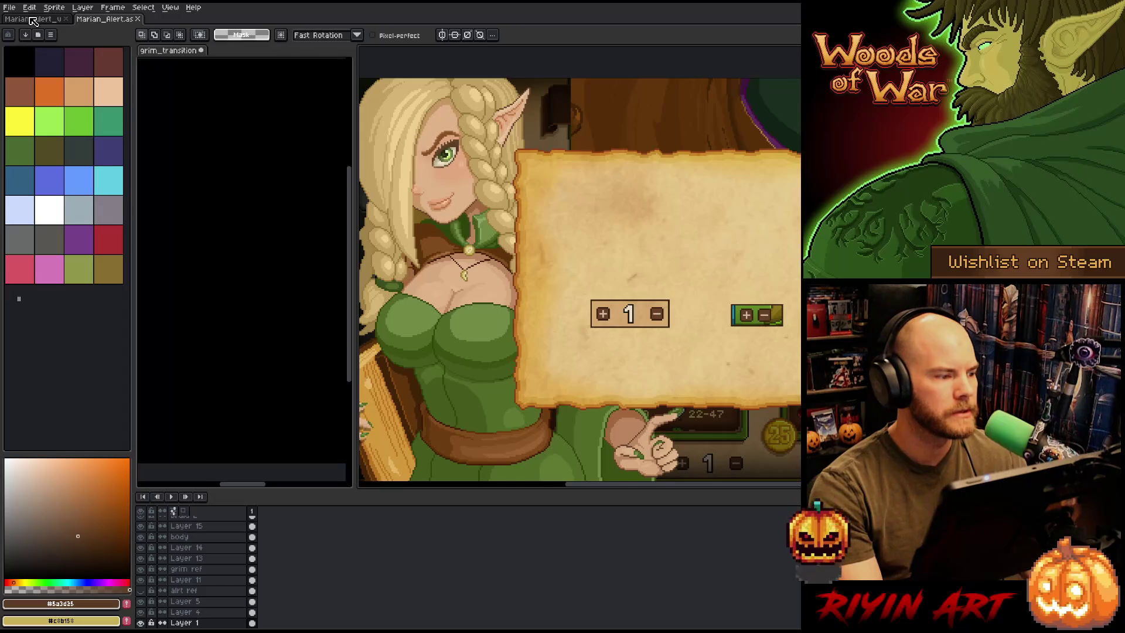
click(32, 20)
scroll(548, 203, down, 2)
scroll(547, 204, up, 2)
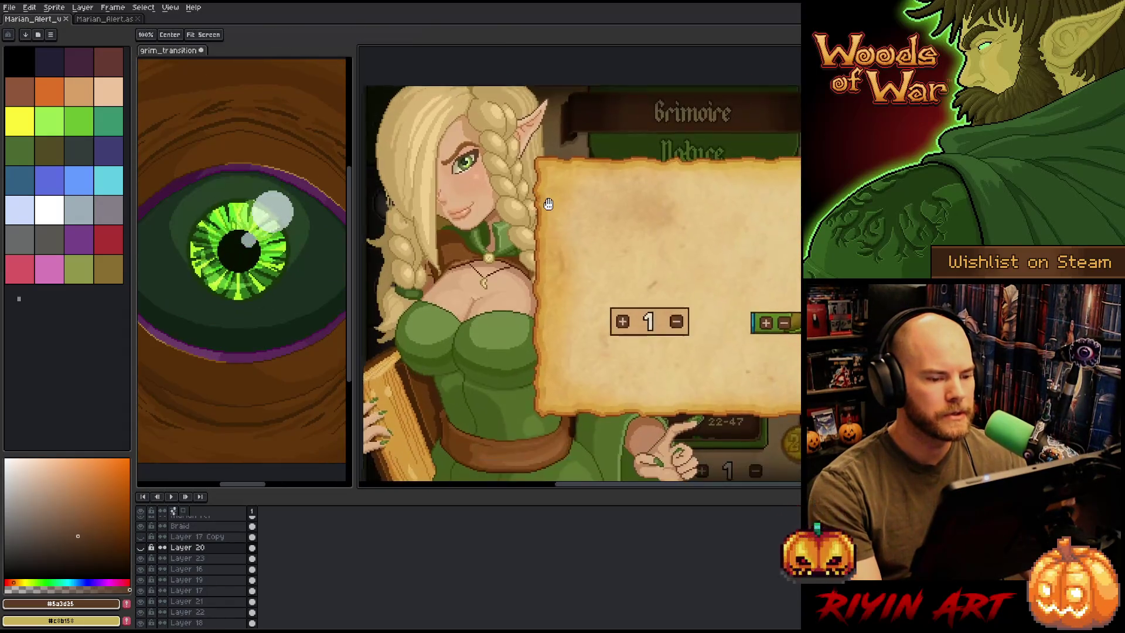
drag(548, 203, 541, 189)
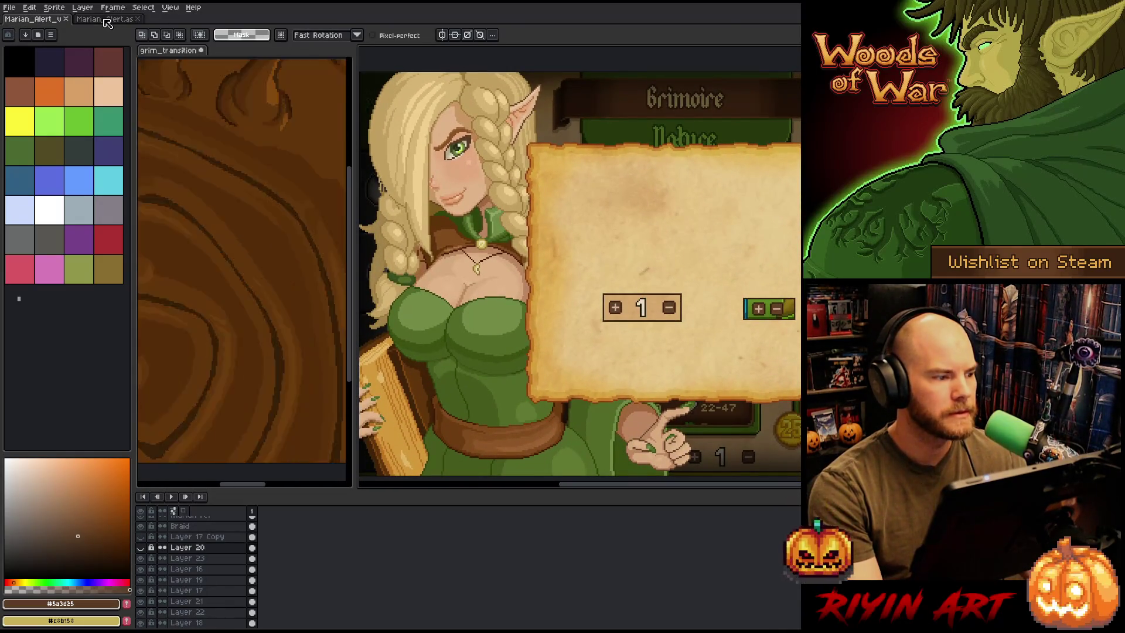
click(107, 23)
click(50, 22)
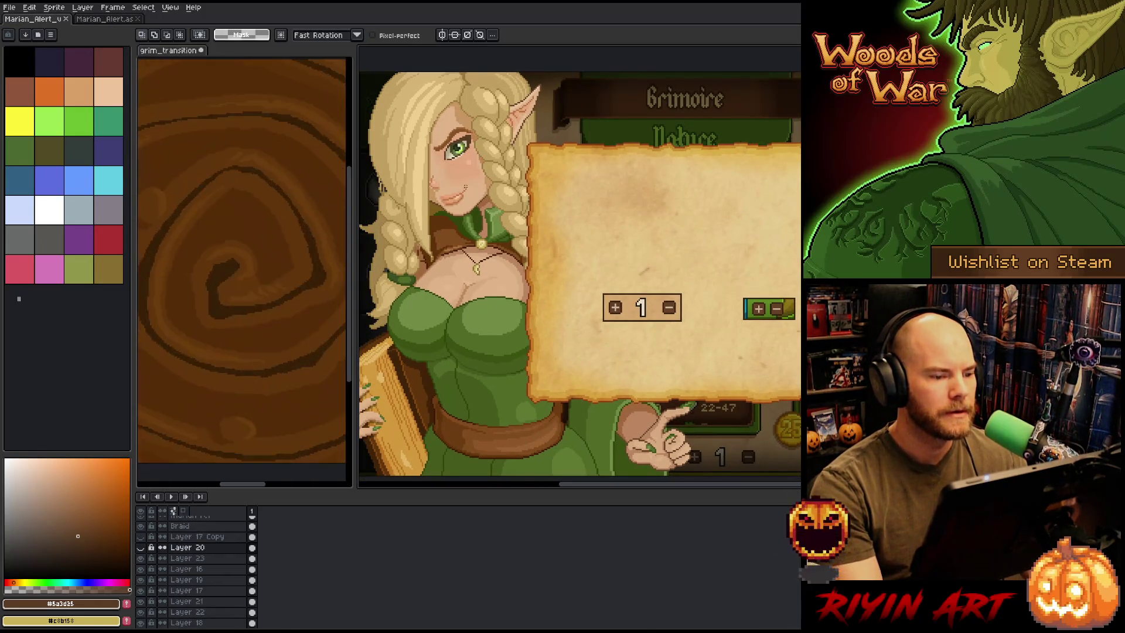
scroll(539, 225, up, 5)
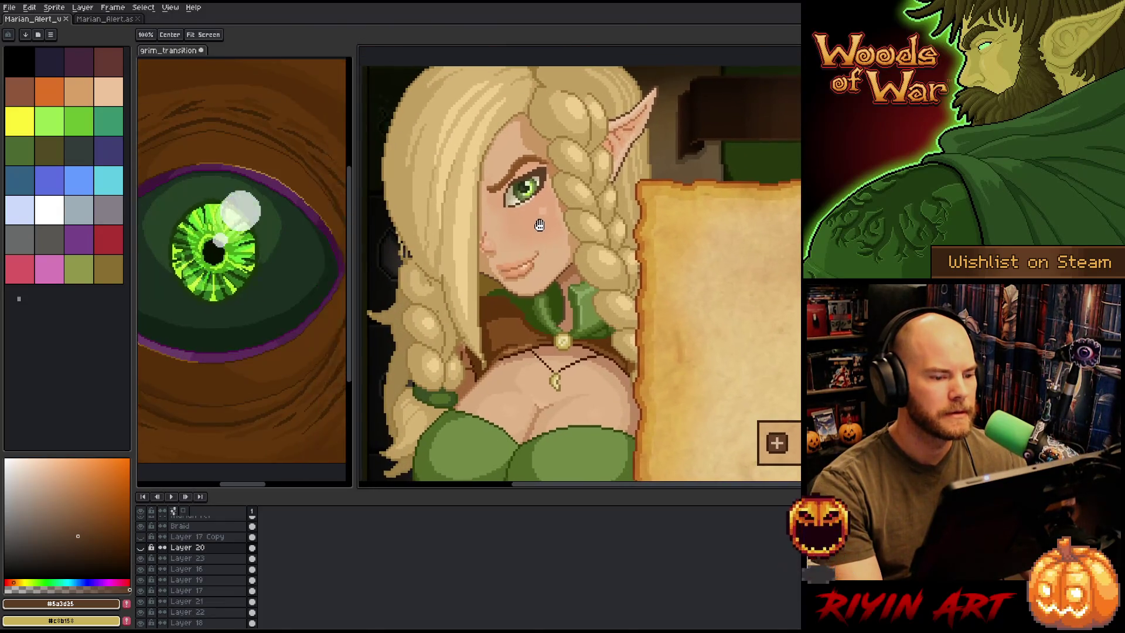
Close the grim_transition preview, answer the save prompt, and dock Marian_Alert.aseprite side by side
click(200, 51)
click(580, 342)
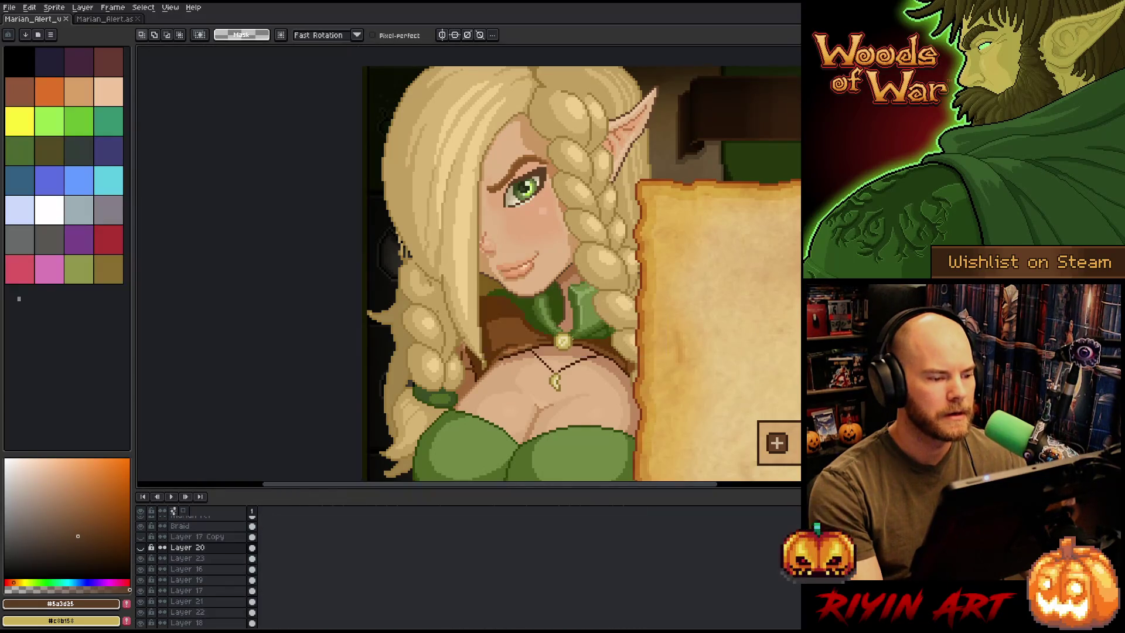
mouse_move(120, 23)
mouse_down()
mouse_move(147, 70)
mouse_move(258, 194)
mouse_up()
Zoom and pan the right view slightly up and right
scroll(259, 193, down, 3)
scroll(271, 263, up, 5)
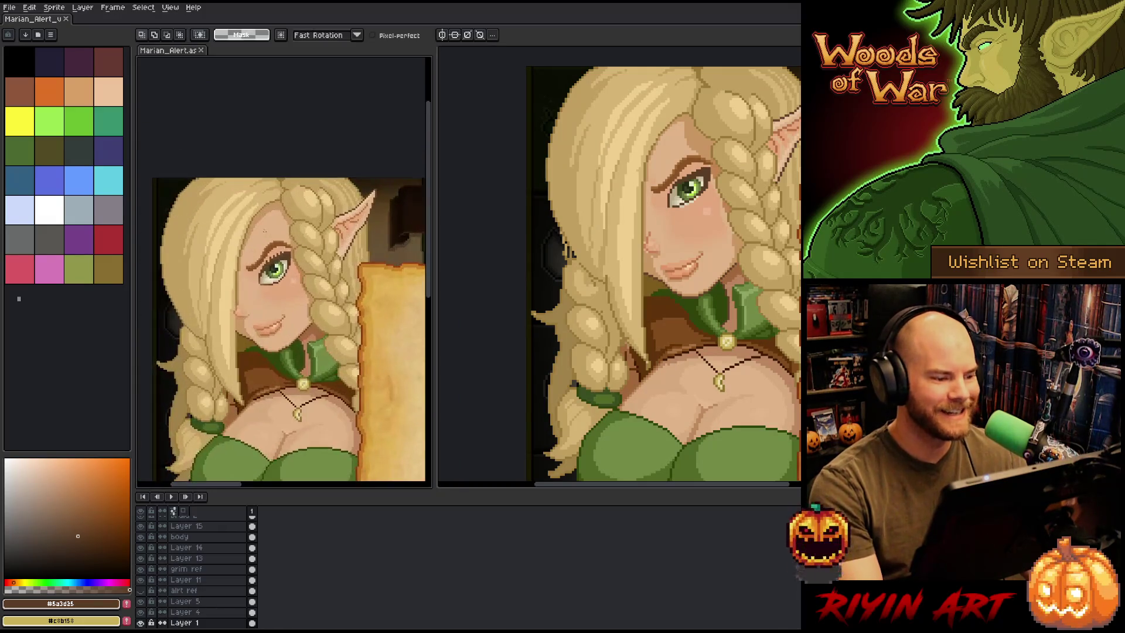
scroll(271, 262, down, 2)
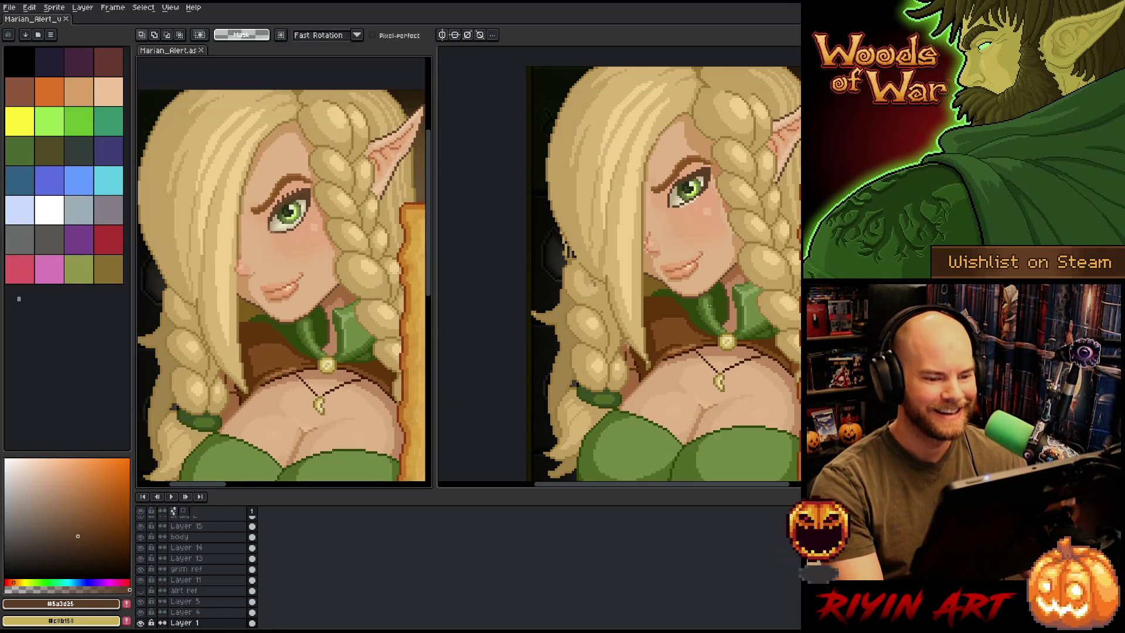
scroll(709, 305, up, 2)
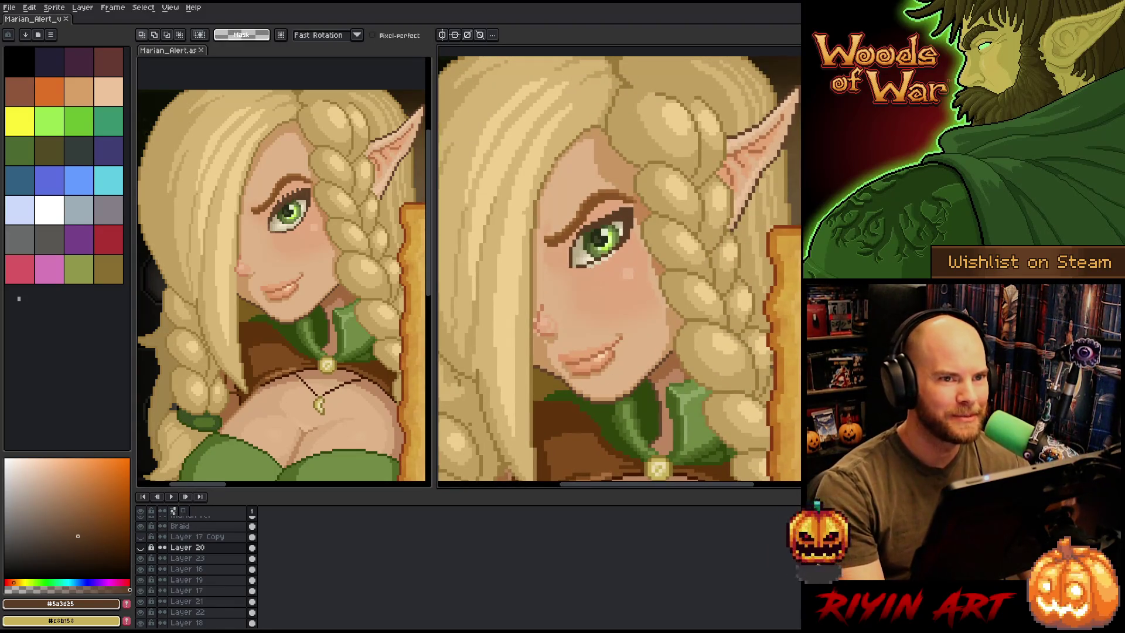
key(h)
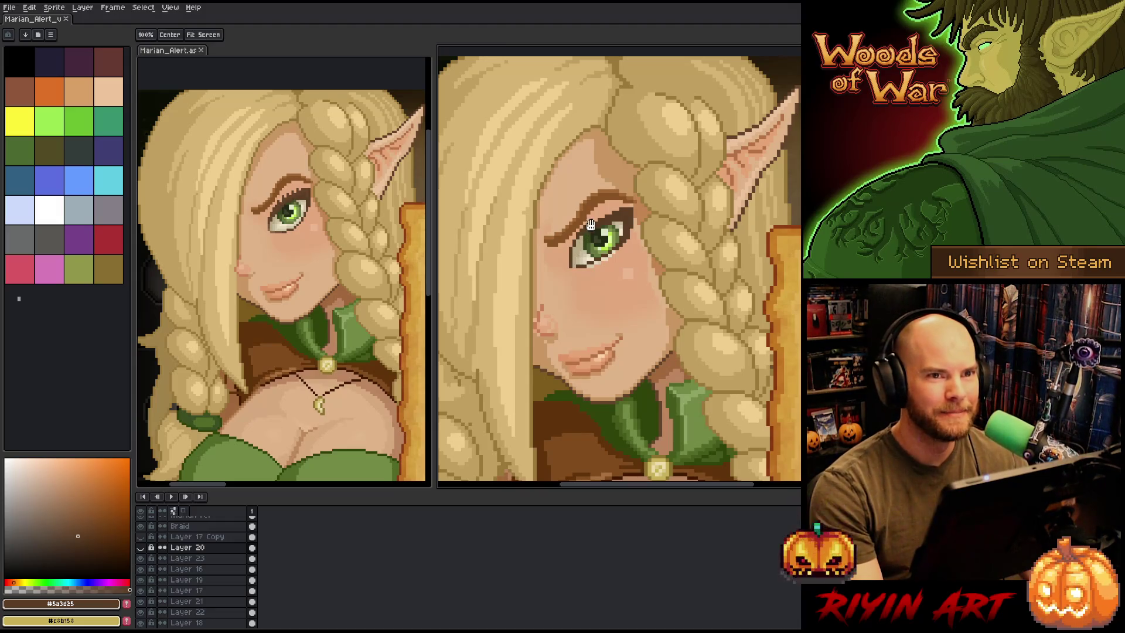
mouse_move(525, 206)
mouse_down()
mouse_move(511, 220)
mouse_move(644, 196)
mouse_up()
key(m)
Nudge the left view right and centre the right view on the enlarged face
scroll(645, 196, down, 2)
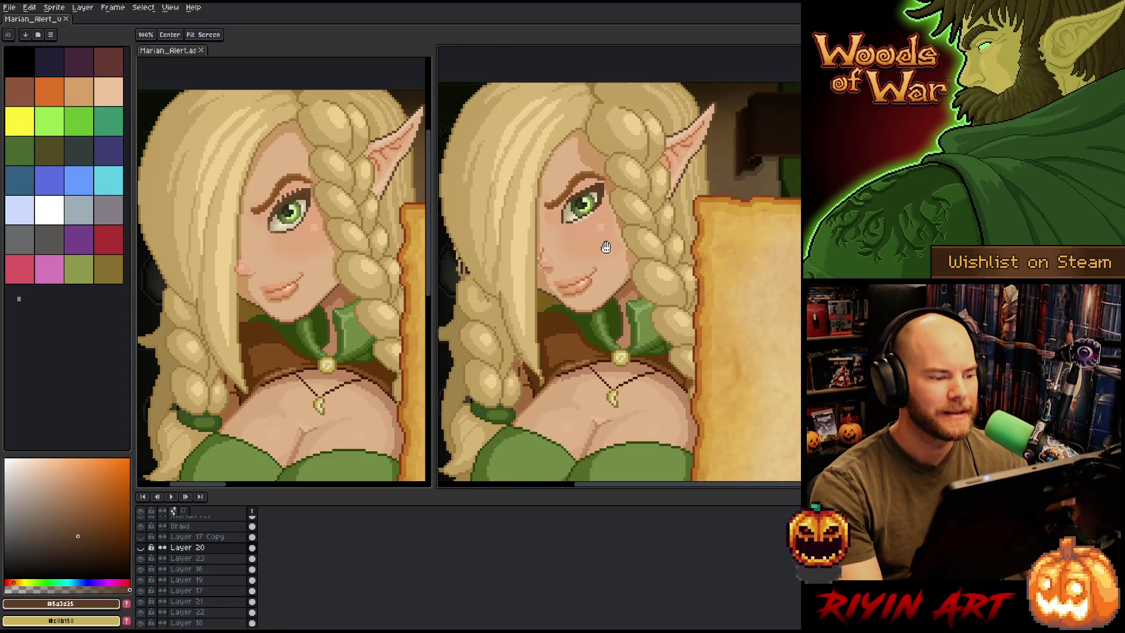
scroll(281, 275, up, 2)
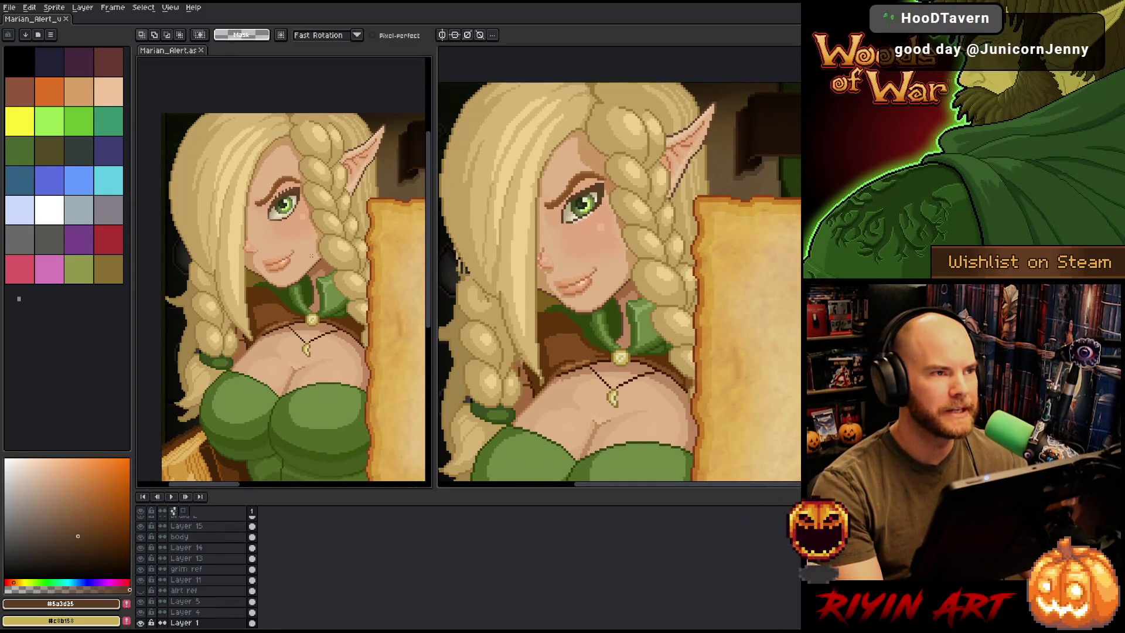
drag(316, 258, 331, 261)
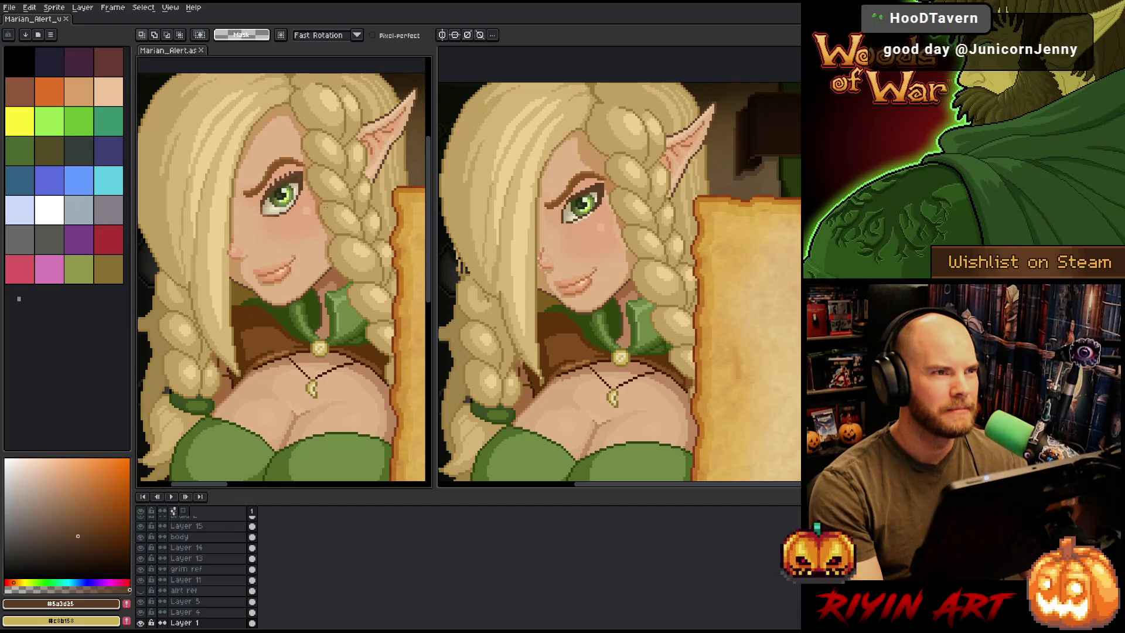
scroll(322, 216, down, 1)
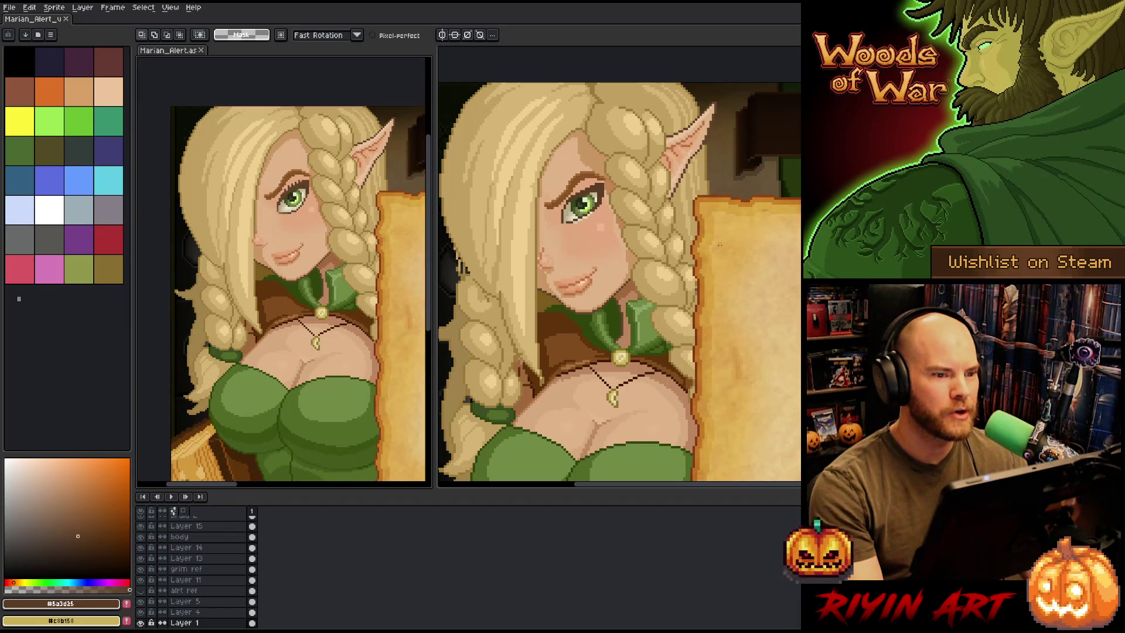
scroll(632, 264, down, 1)
drag(631, 269, 635, 253)
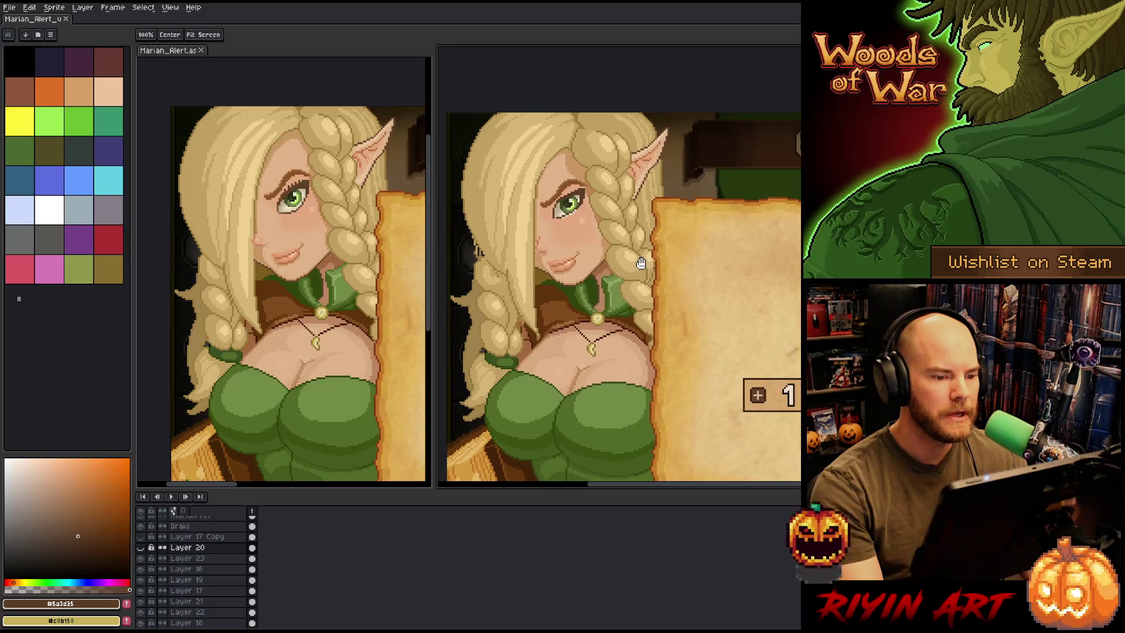
scroll(635, 253, up, 1)
drag(569, 237, 586, 248)
key(m)
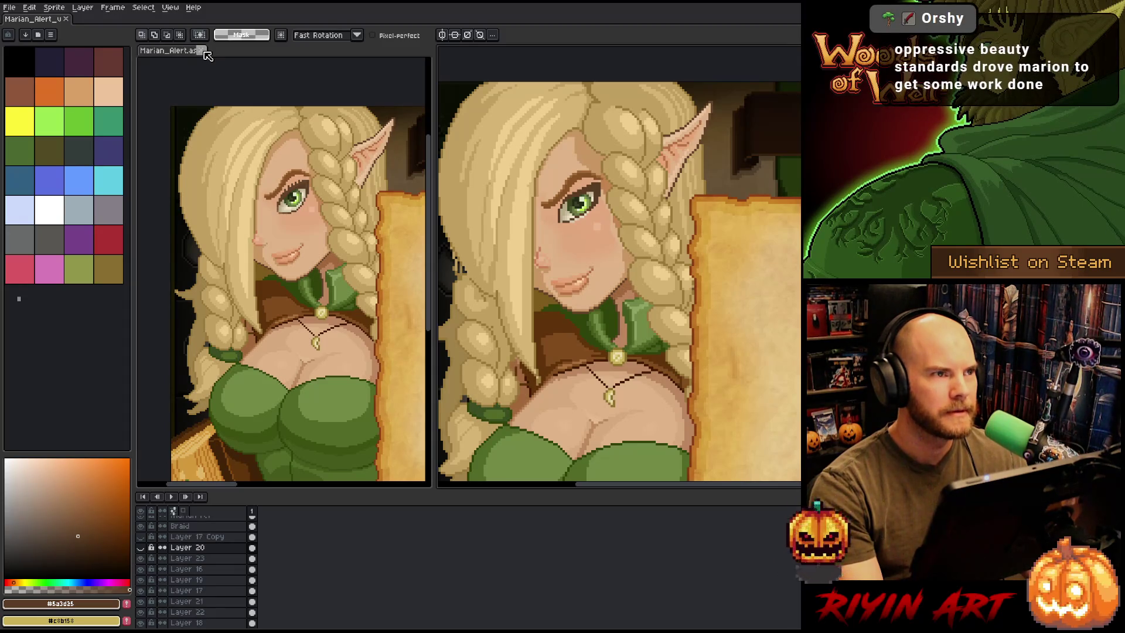
Close the left comparison view, show the Grimoire panel beside the elf, then switch to the code editor
click(205, 52)
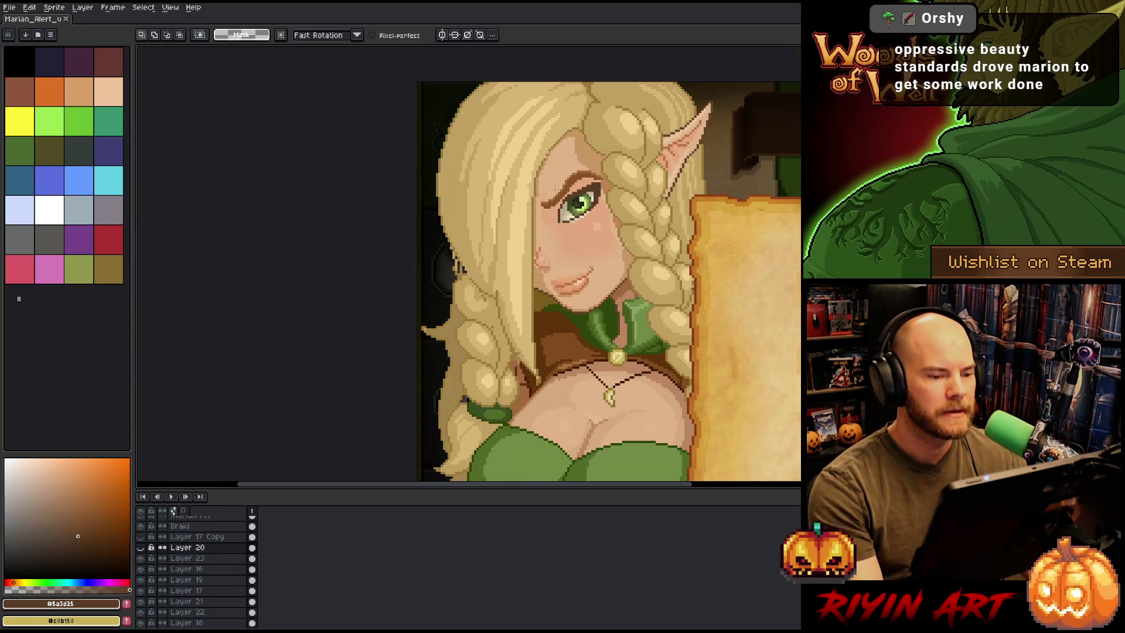
scroll(468, 263, up, 1)
scroll(468, 264, down, 3)
scroll(469, 264, up, 2)
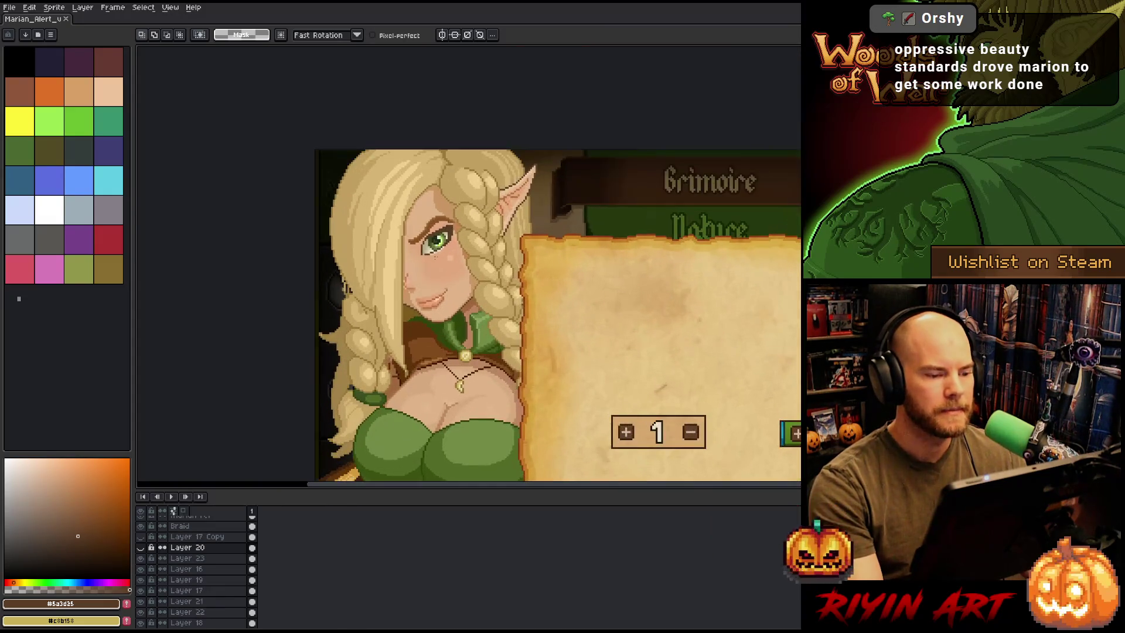
drag(468, 264, 410, 261)
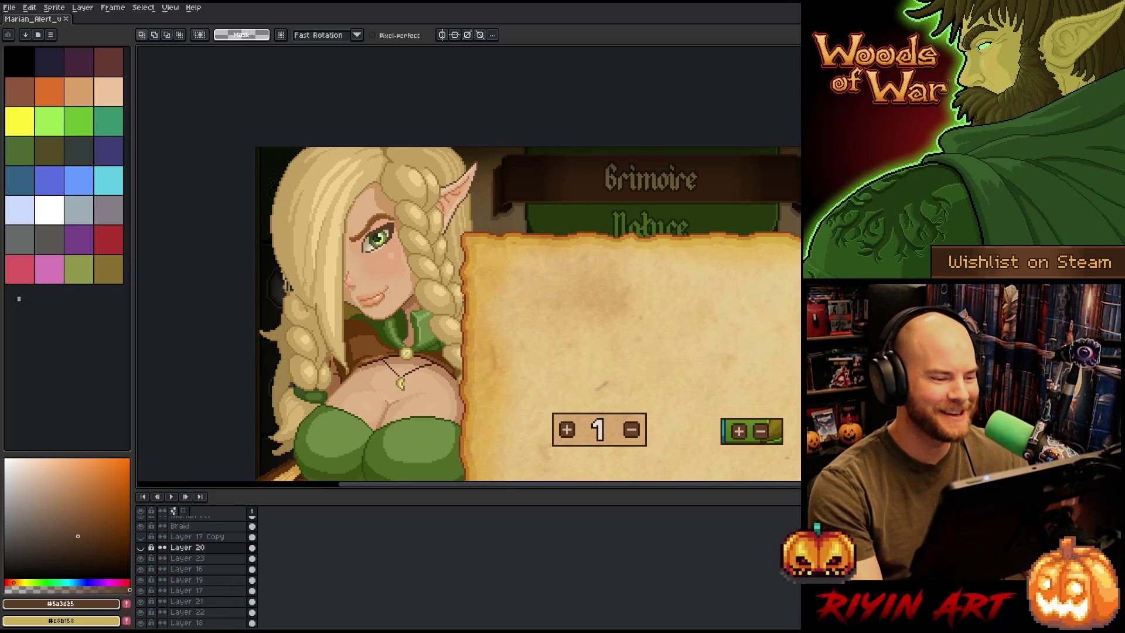
scroll(305, 264, up, 1)
scroll(304, 264, down, 2)
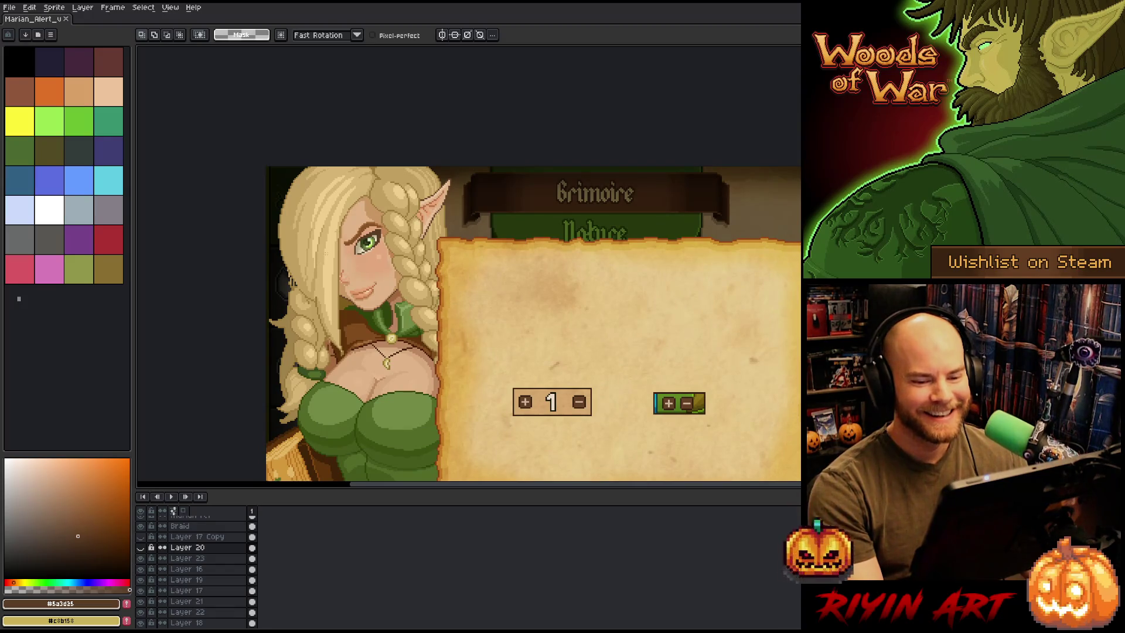
scroll(361, 253, up, 3)
scroll(360, 254, down, 1)
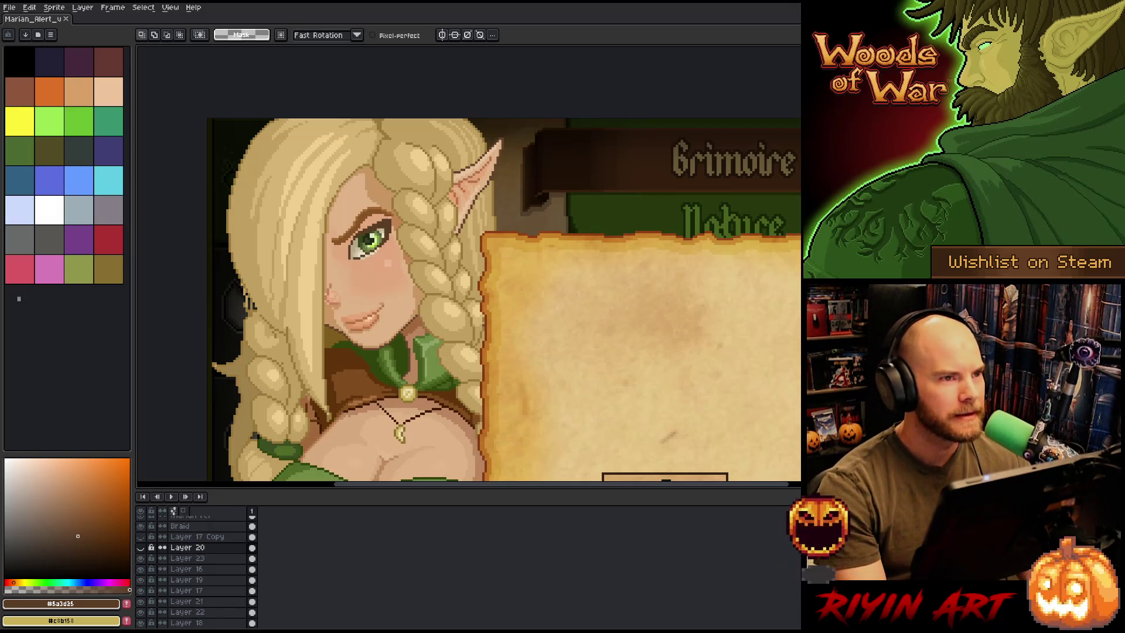
key(alt+Tab)
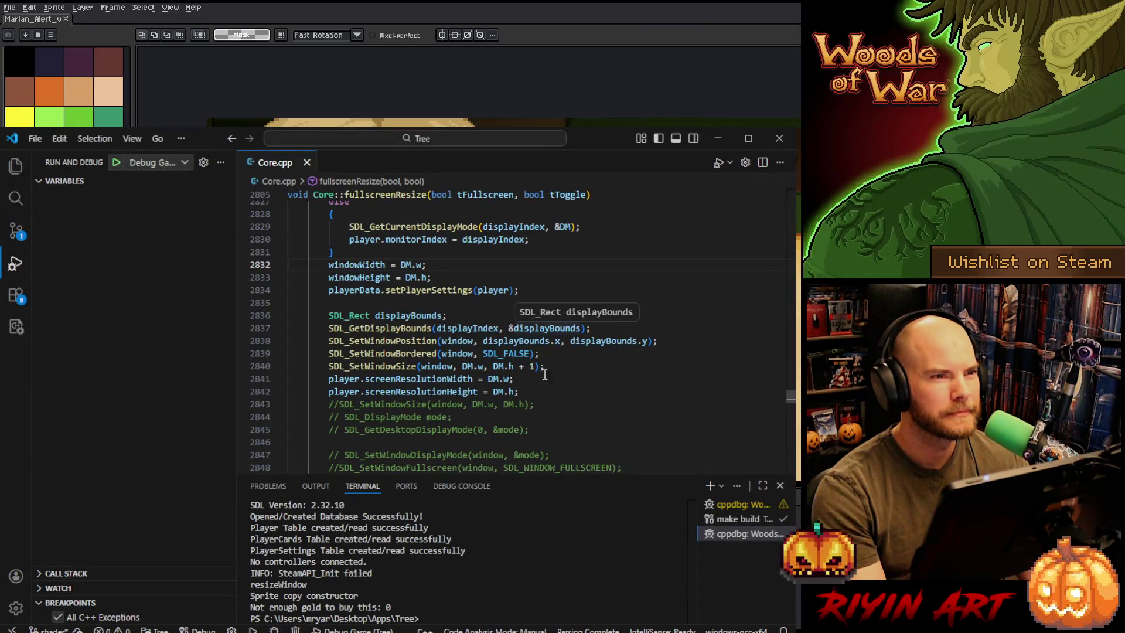
Select and deselect text on line 2840 of Core.cpp, then minimize VS Code
mouse_move(550, 366)
mouse_down()
mouse_move(487, 366)
mouse_move(581, 358)
mouse_move(420, 366)
mouse_move(511, 378)
mouse_move(425, 367)
mouse_move(507, 366)
mouse_move(509, 375)
mouse_move(443, 366)
mouse_move(499, 366)
mouse_move(457, 366)
mouse_move(499, 366)
mouse_move(501, 354)
mouse_move(483, 354)
mouse_up()
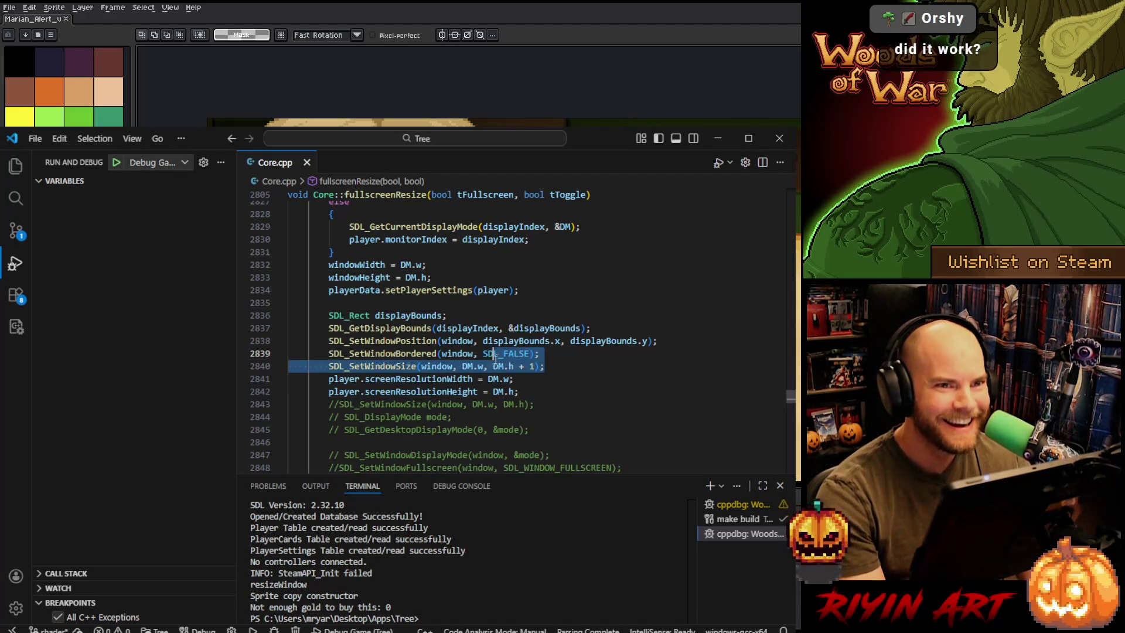
click(562, 368)
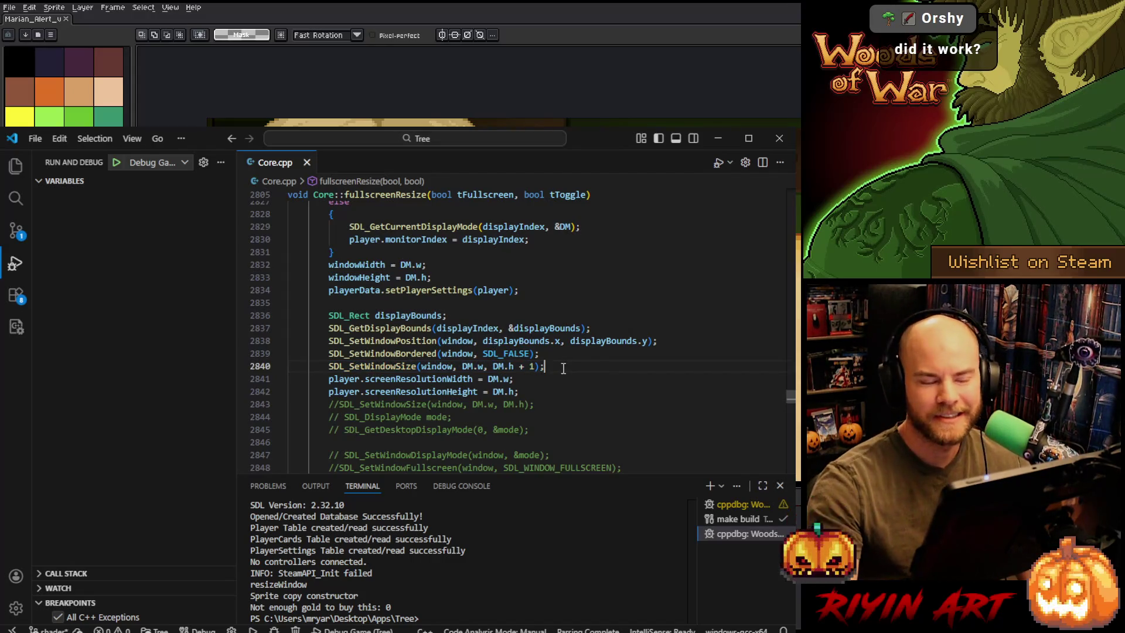
drag(545, 366, 505, 366)
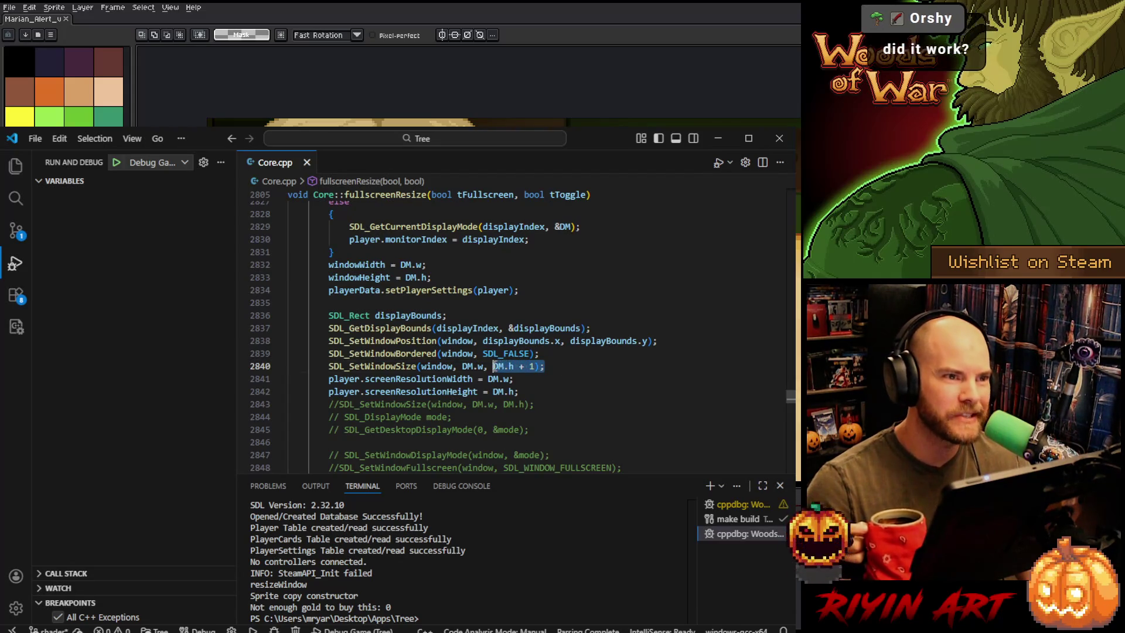
click(546, 366)
drag(484, 366, 461, 366)
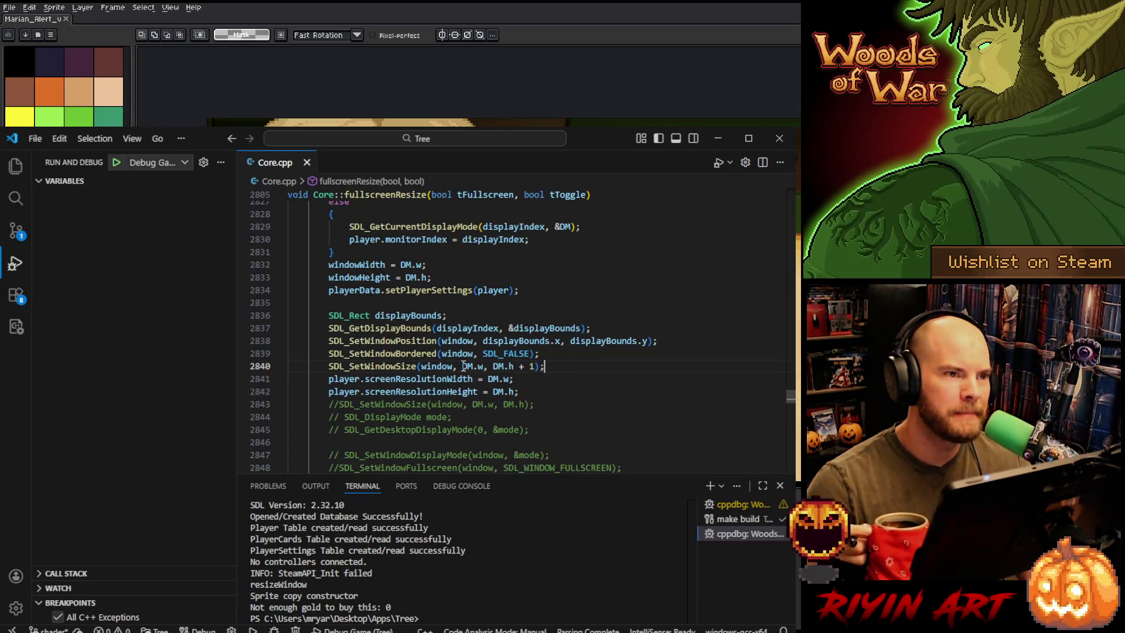
click(562, 366)
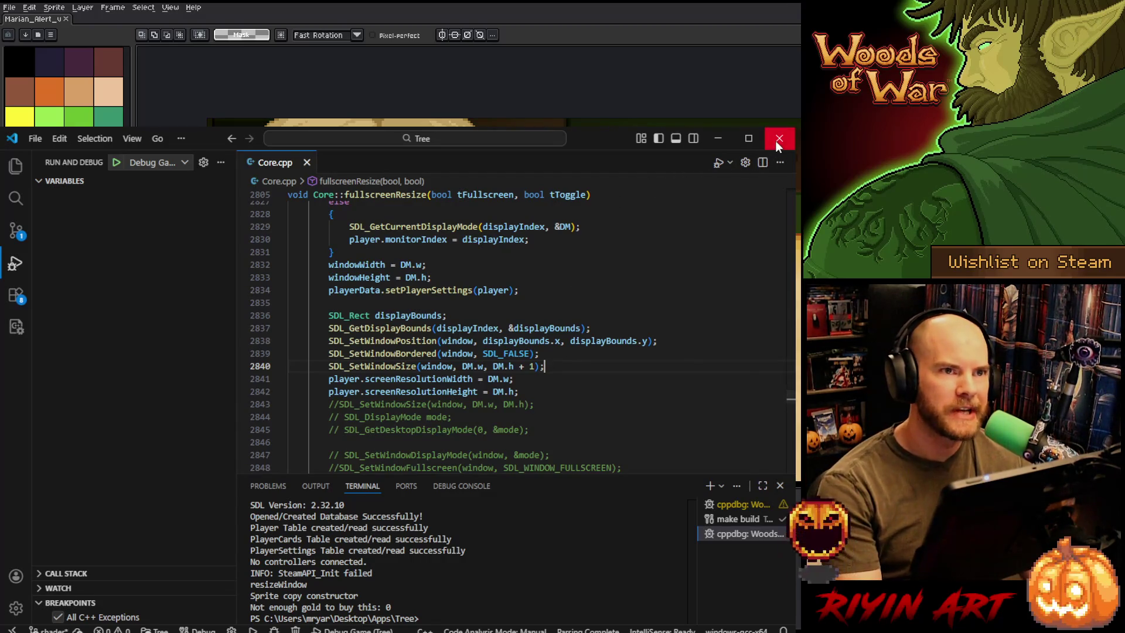
click(718, 140)
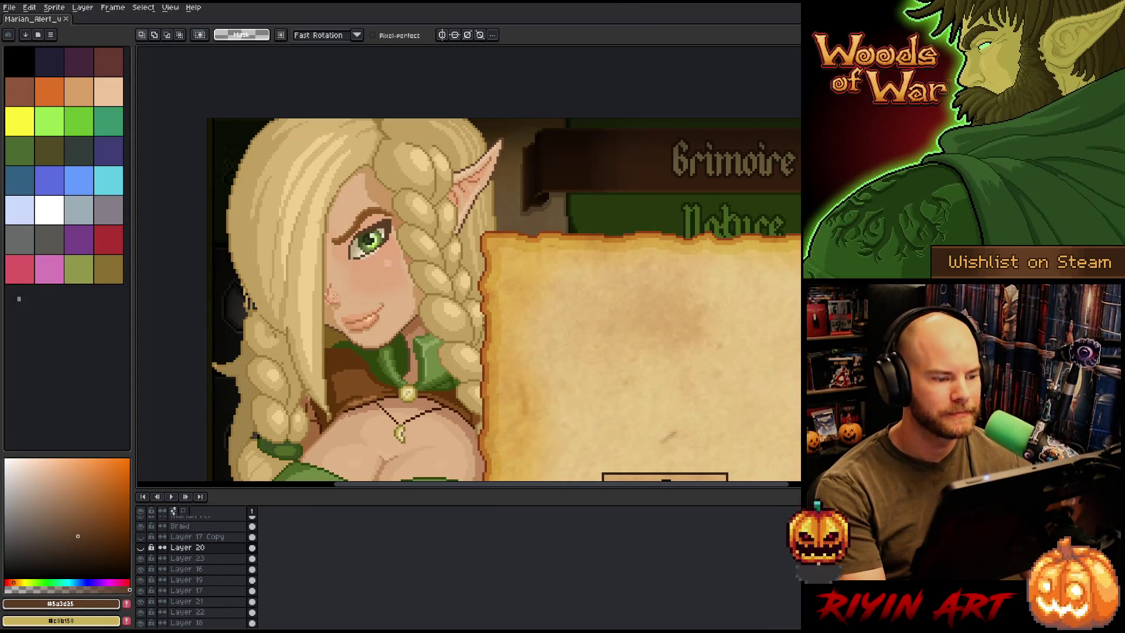
Zoom onto the elf's face and hide the Braid layer to expose her pointed ear
key(minus)
key(minus)
key(plus)
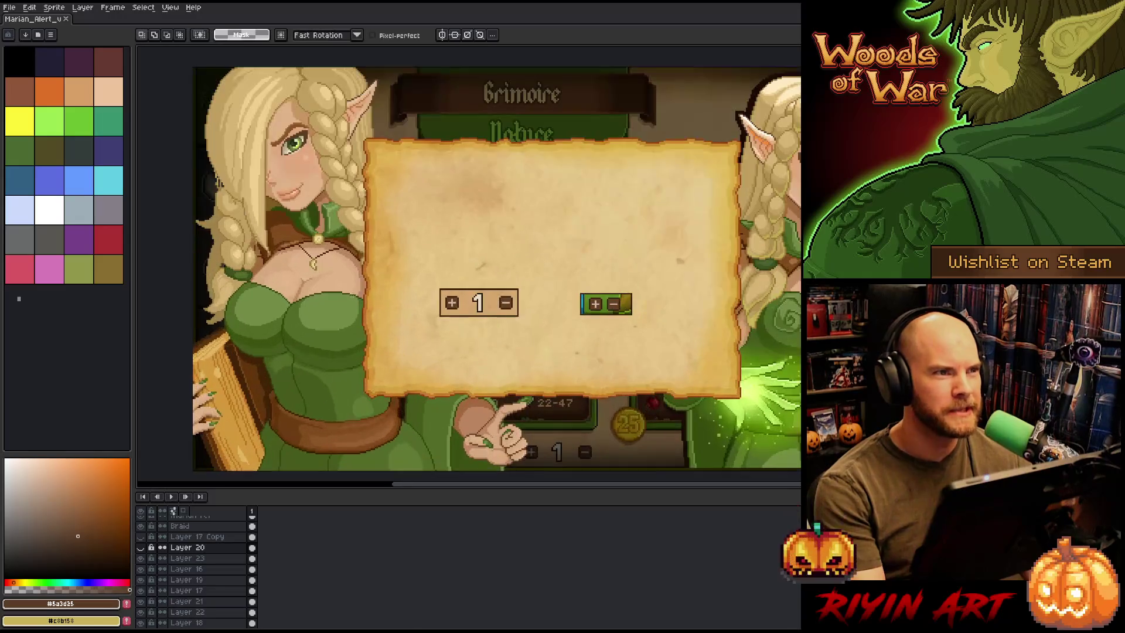
key(minus)
key(plus)
key(plus)
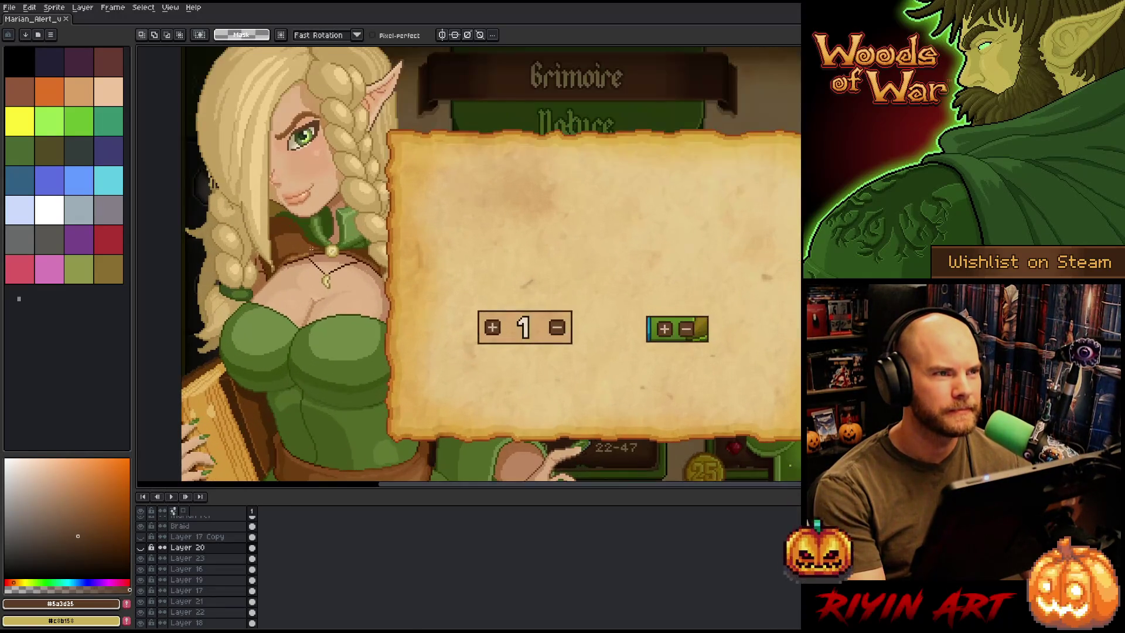
drag(293, 218, 352, 260)
scroll(321, 171, up, 3)
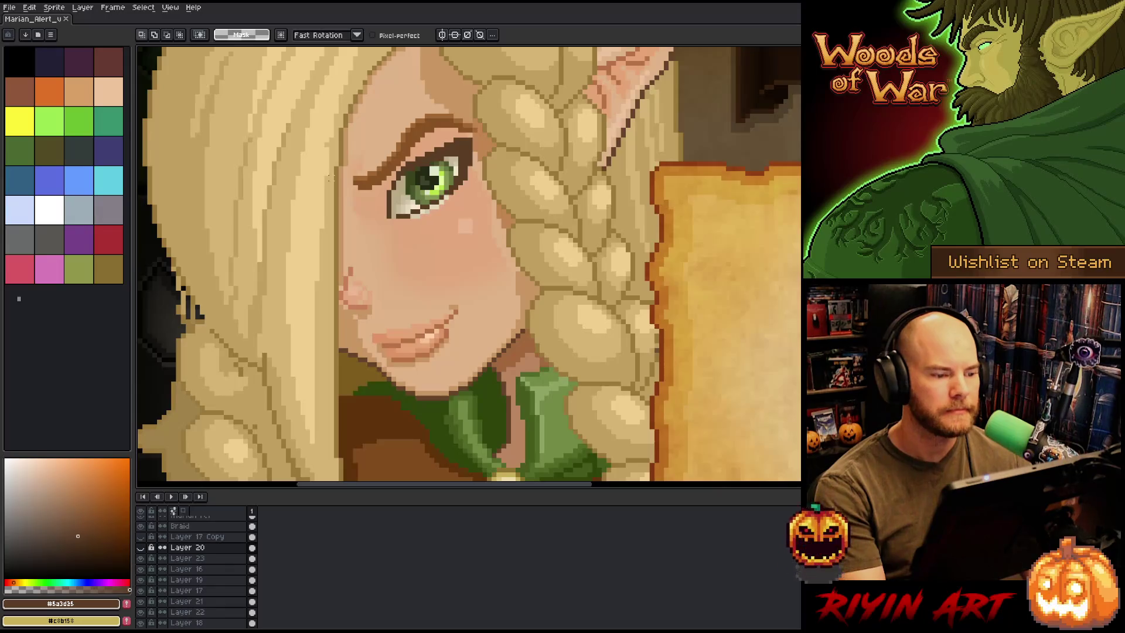
scroll(330, 175, down, 3)
scroll(332, 176, down, 1)
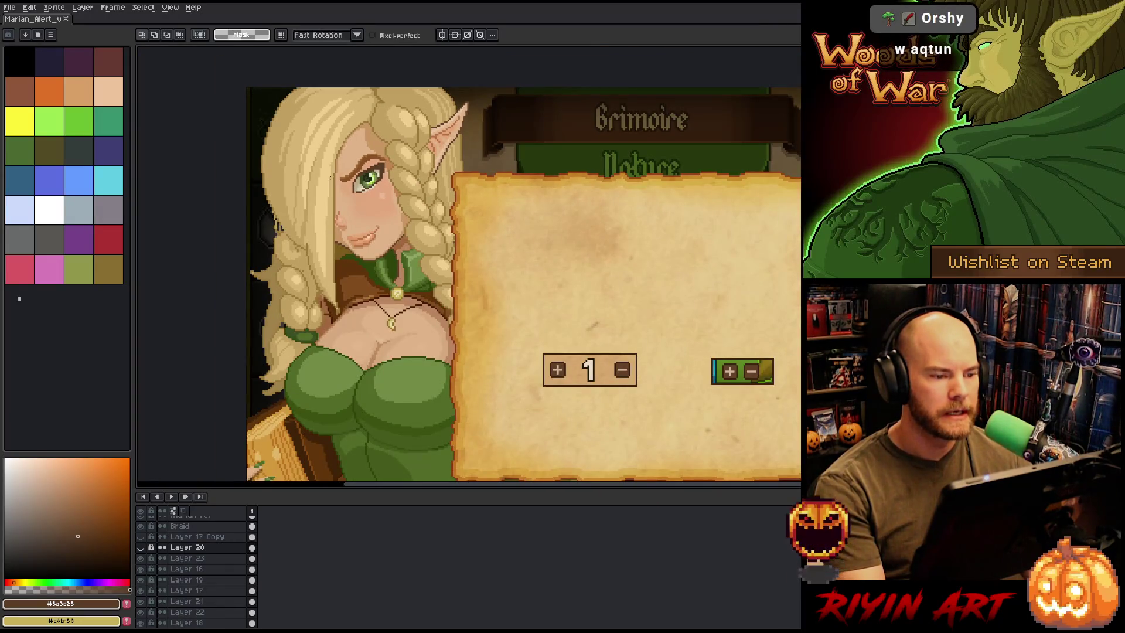
scroll(345, 171, up, 3)
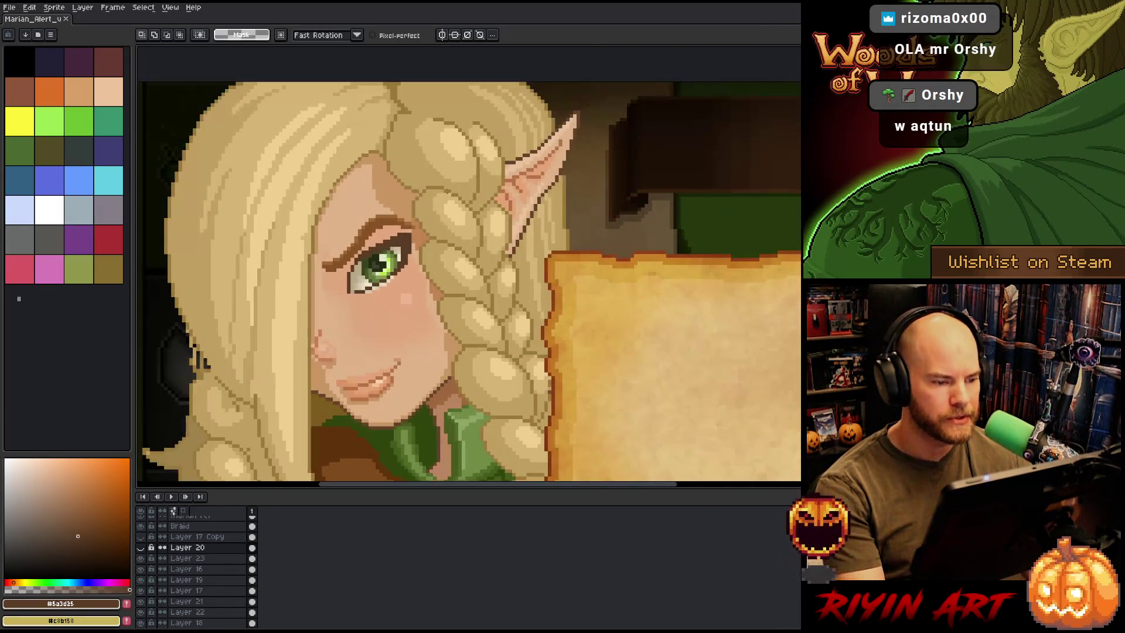
scroll(461, 220, down, 1)
scroll(462, 220, up, 1)
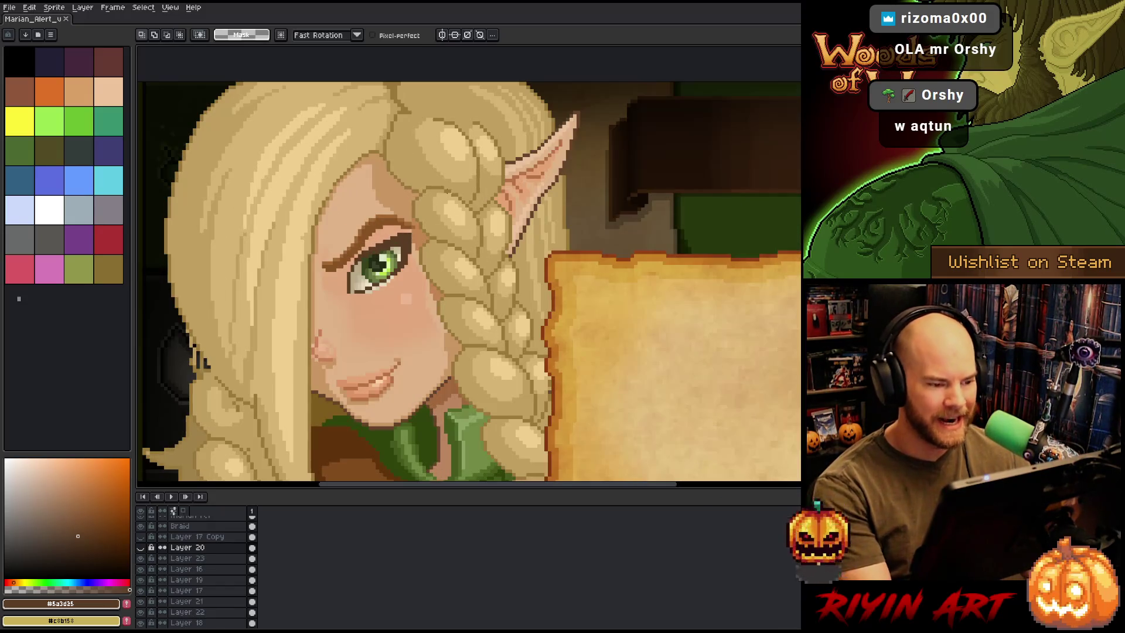
key(v)
click(140, 526)
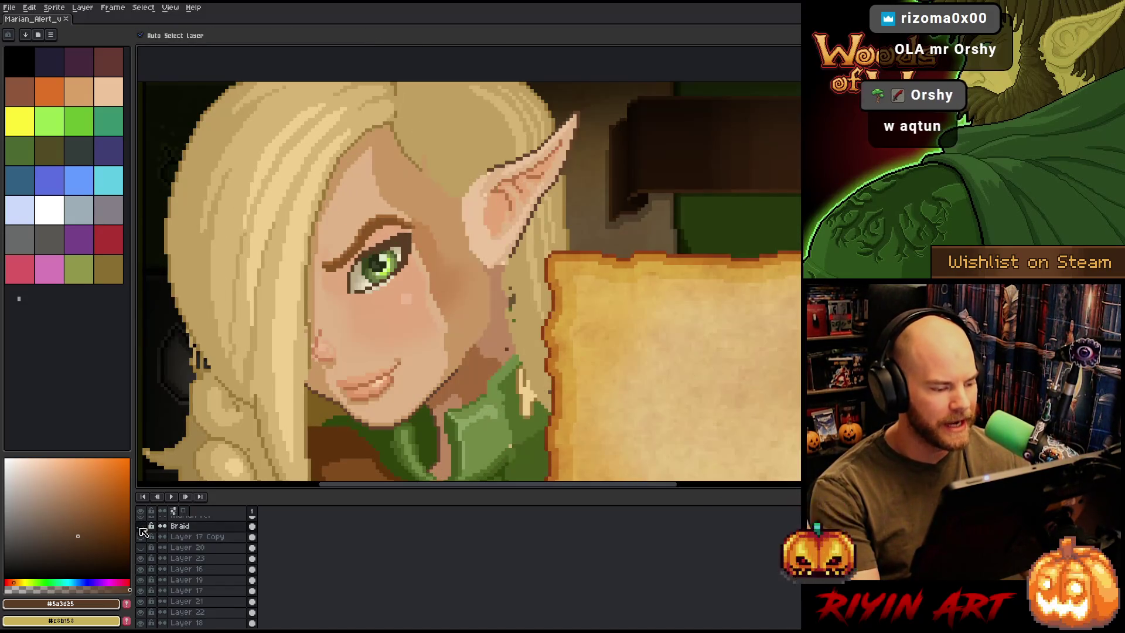
Make the head layer active and start a marquee selection around the ear
click(478, 231)
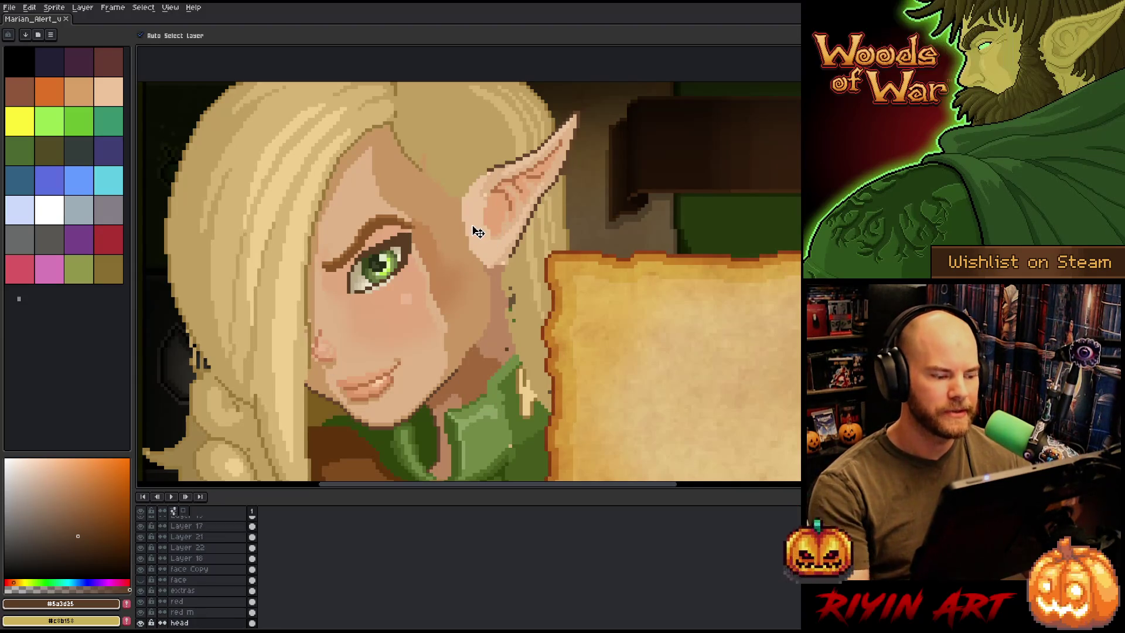
key(m)
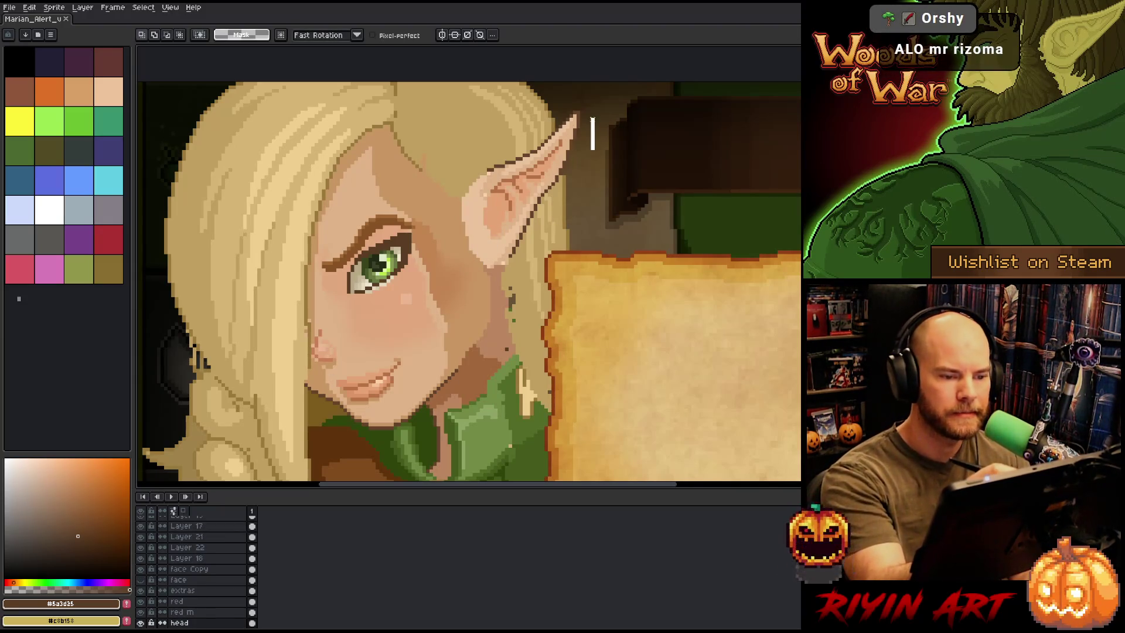
mouse_move(577, 112)
mouse_down()
mouse_move(510, 153)
mouse_move(464, 214)
mouse_move(498, 269)
mouse_move(612, 141)
mouse_move(618, 187)
mouse_move(551, 120)
mouse_move(500, 155)
mouse_move(448, 249)
mouse_move(525, 251)
mouse_move(565, 194)
mouse_move(577, 117)
mouse_up()
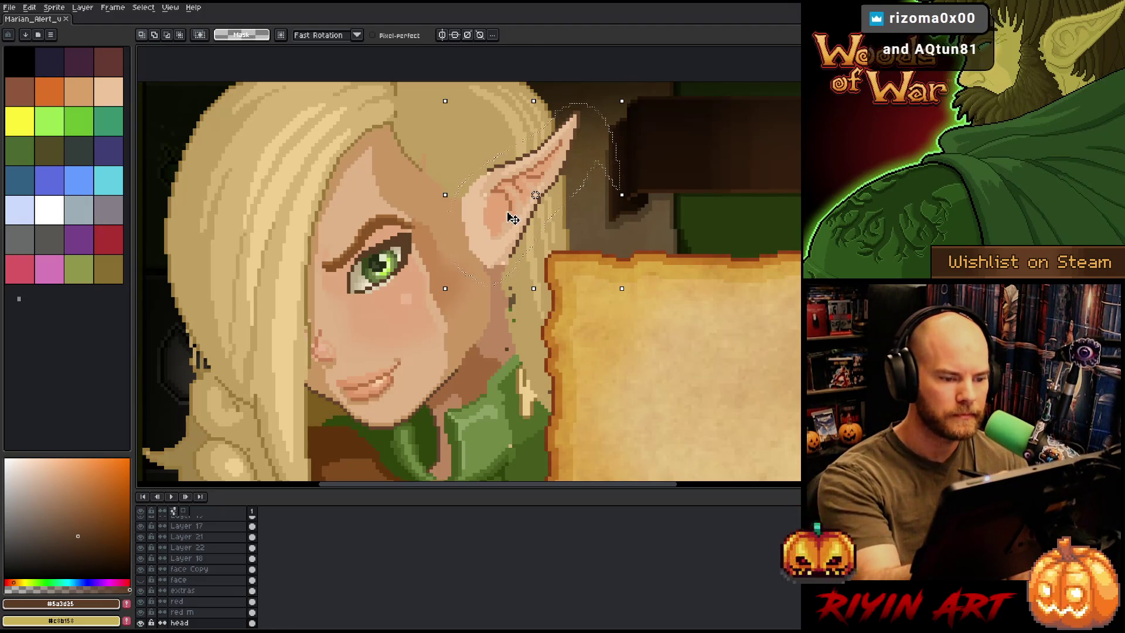
Shift the selected ear a few pixels down and slightly left on the head layer, then drop it
drag(515, 219, 517, 240)
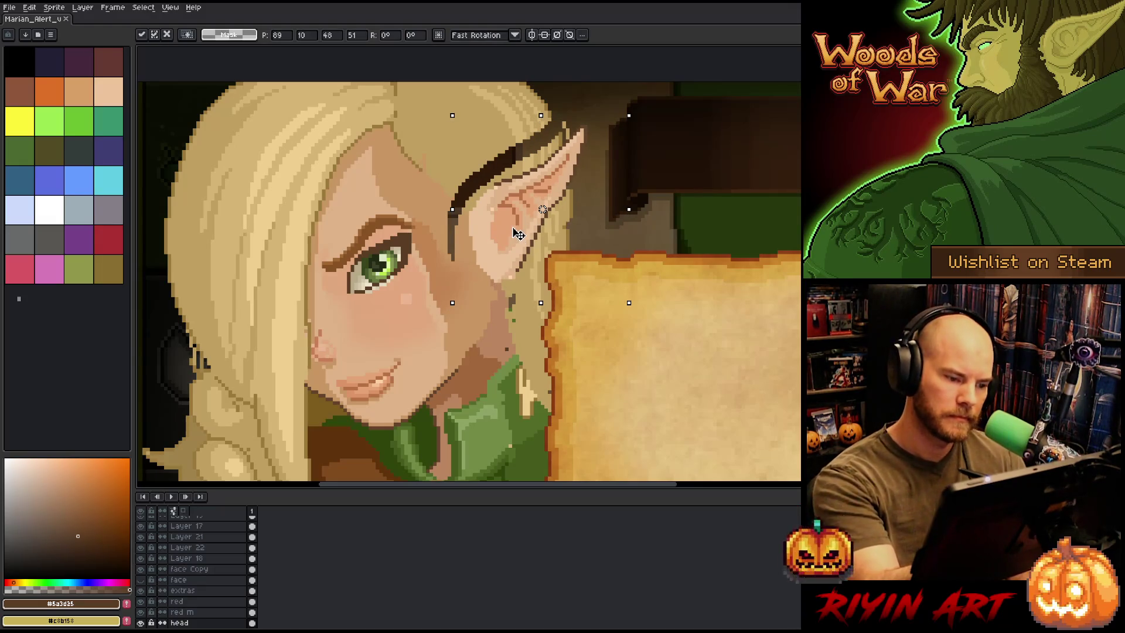
key(Up)
drag(516, 237, 514, 240)
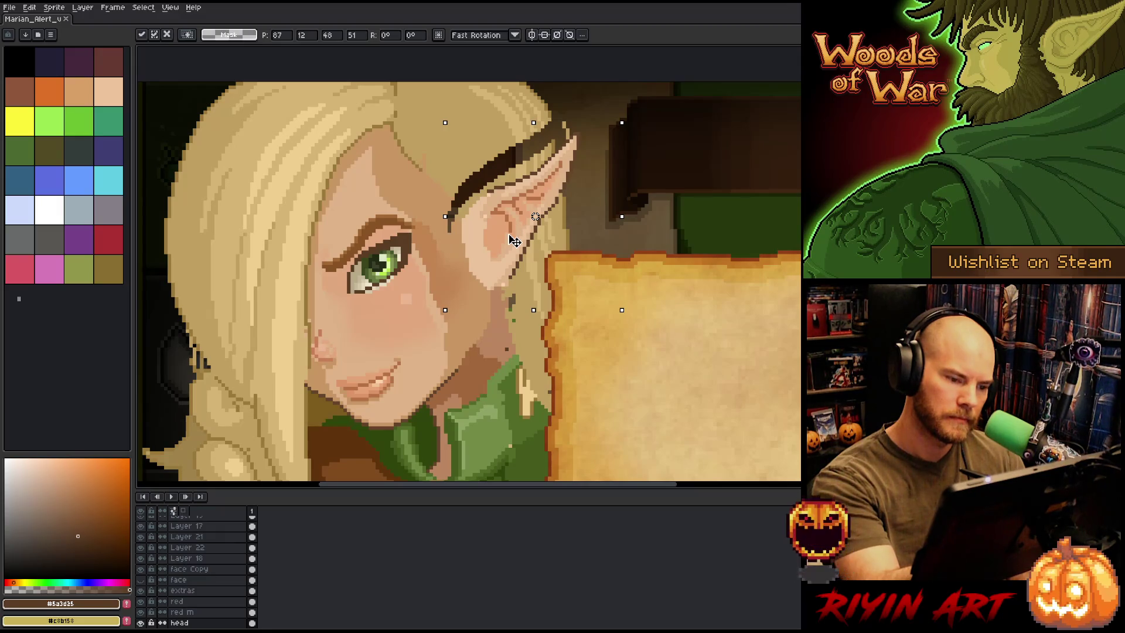
drag(514, 241, 513, 247)
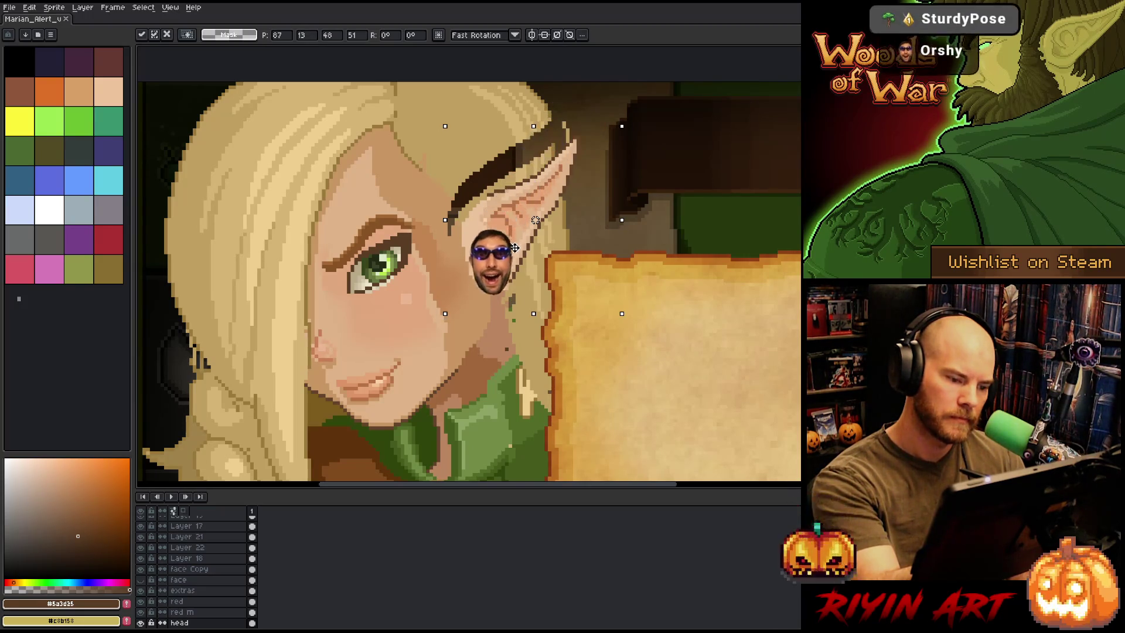
drag(513, 247, 519, 238)
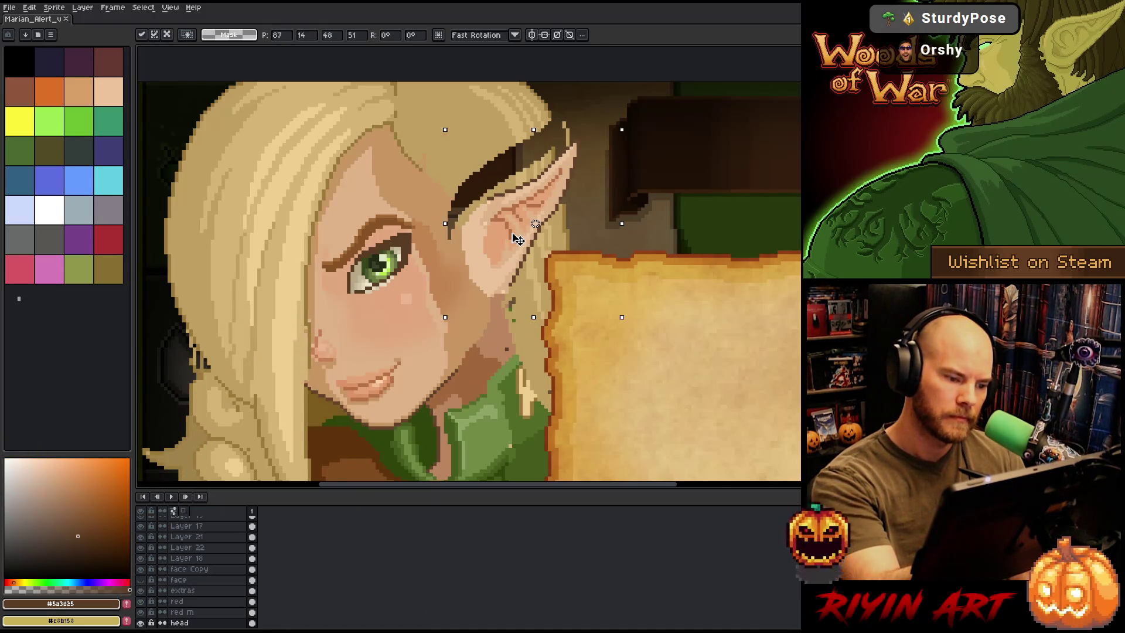
key(ctrl+z)
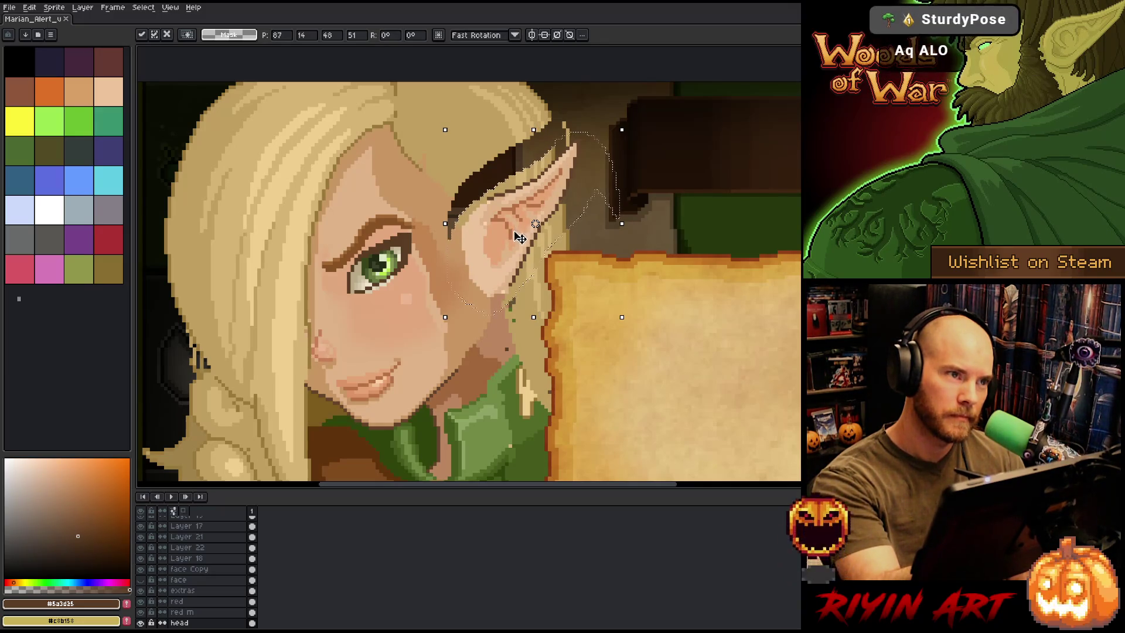
key(ctrl+y)
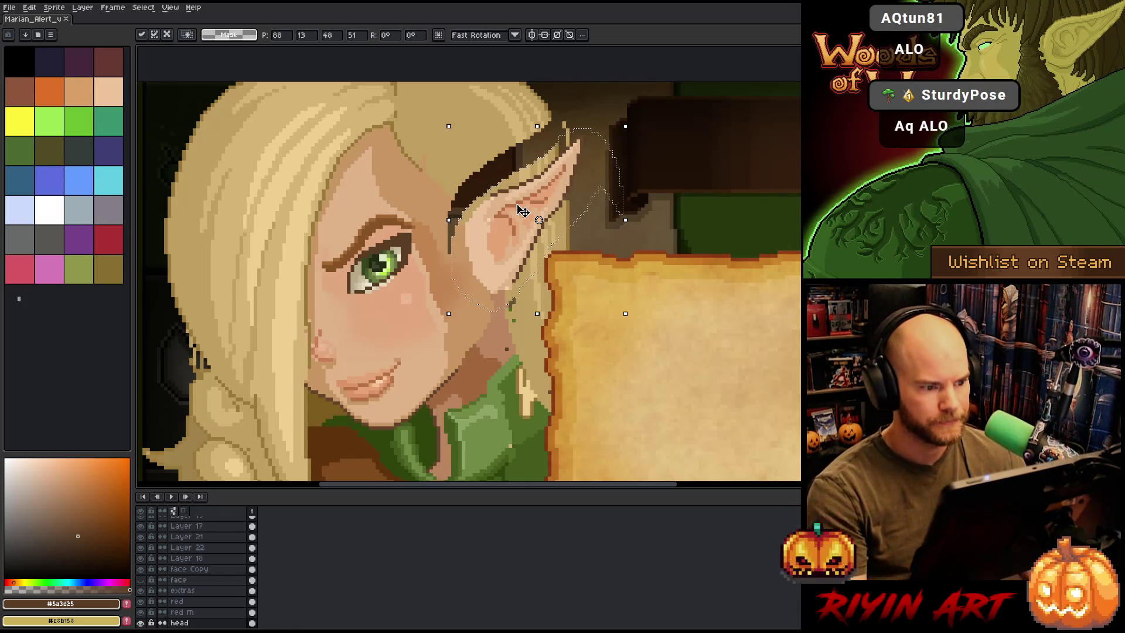
key(ctrl+d)
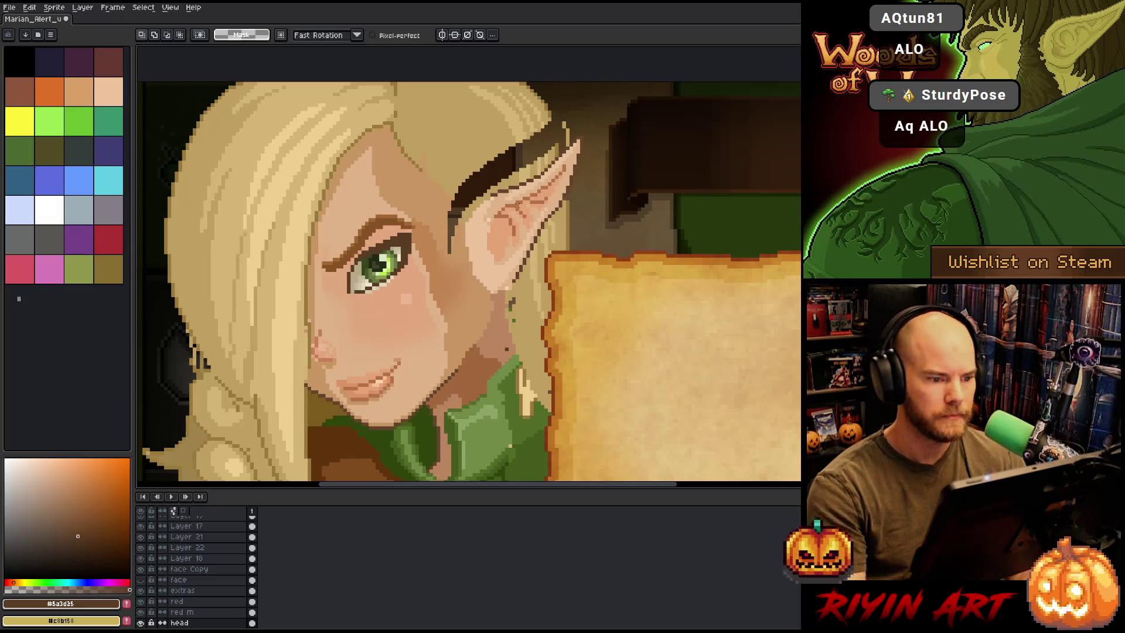
key(b)
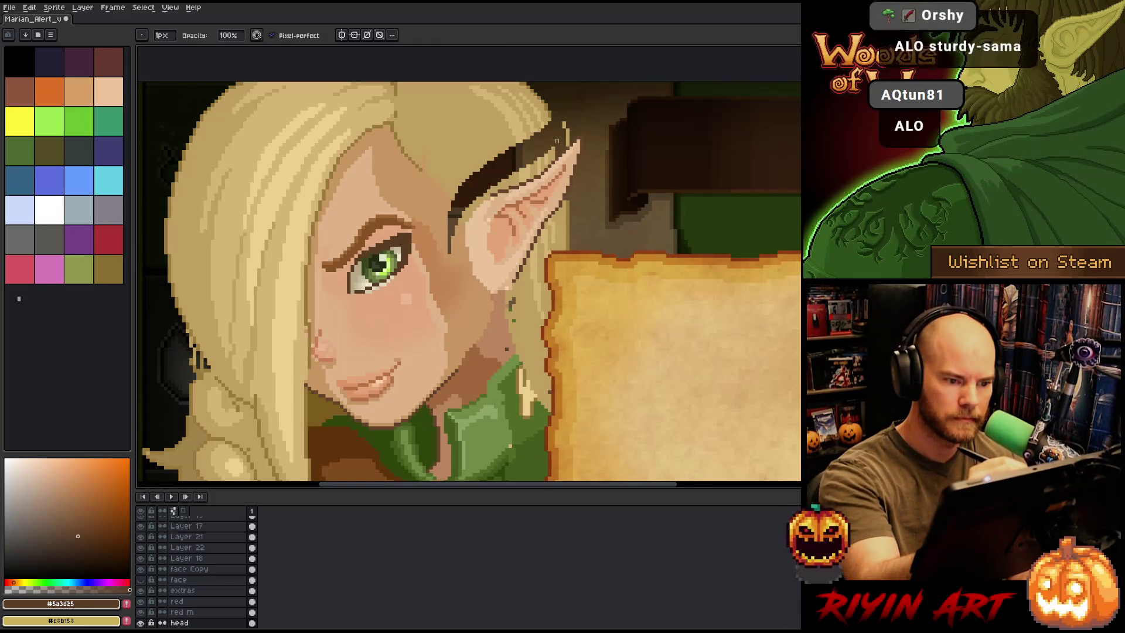
Show the Braid layer again, reselect the head layer and sample a darker golden-brown hair colour
ctrl+click(566, 125)
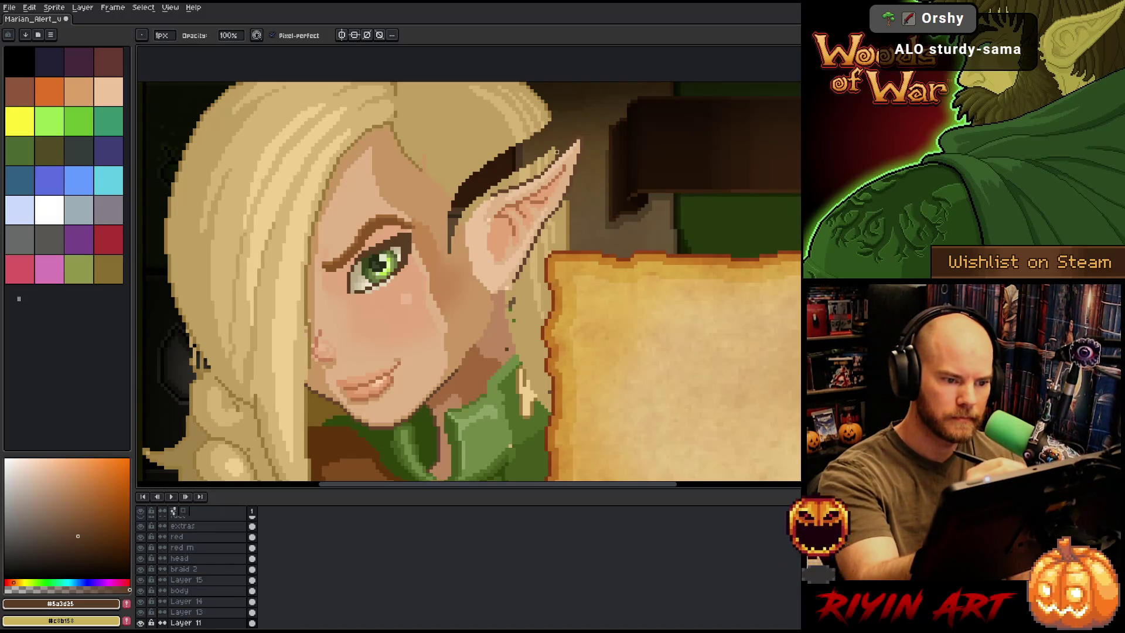
key(ctrl)
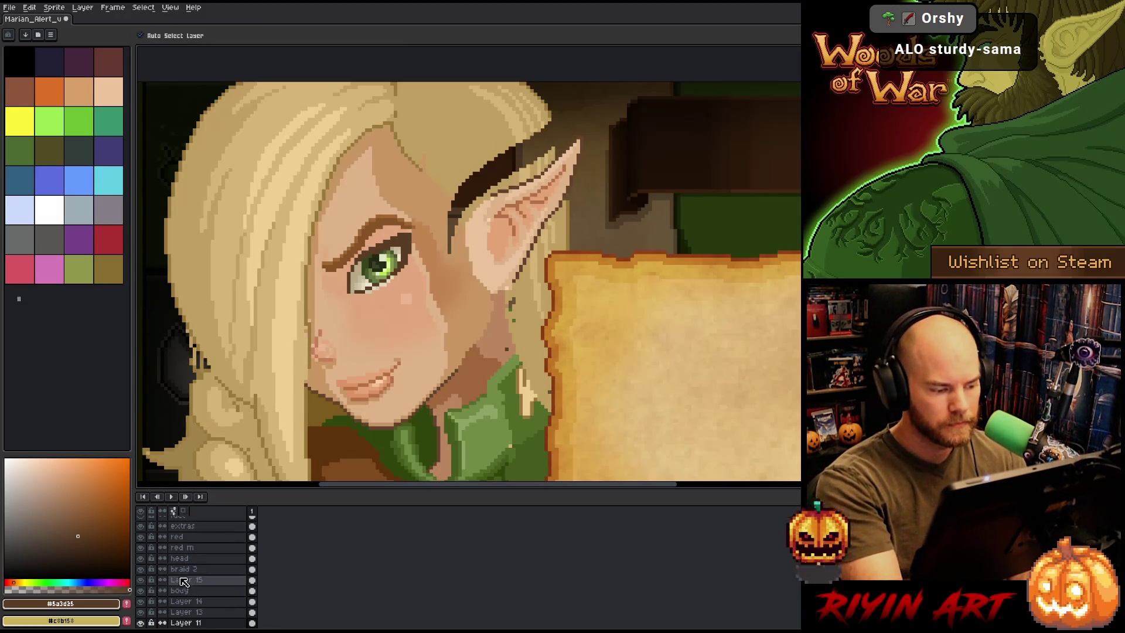
scroll(183, 582, up, 5)
scroll(184, 591, up, 3)
click(141, 538)
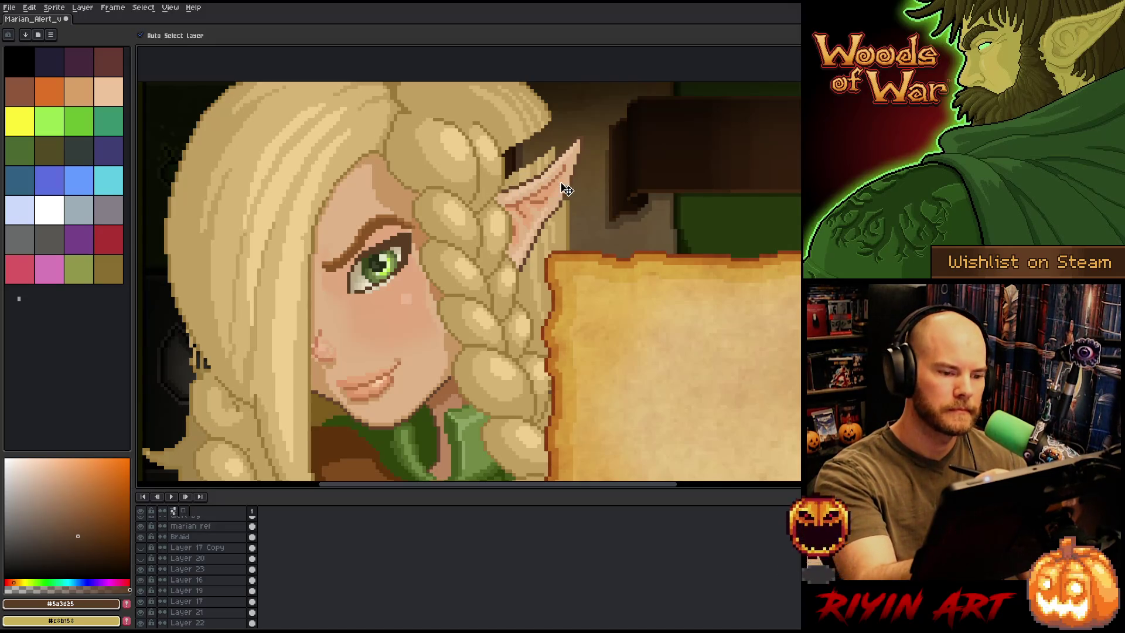
ctrl+click(567, 210)
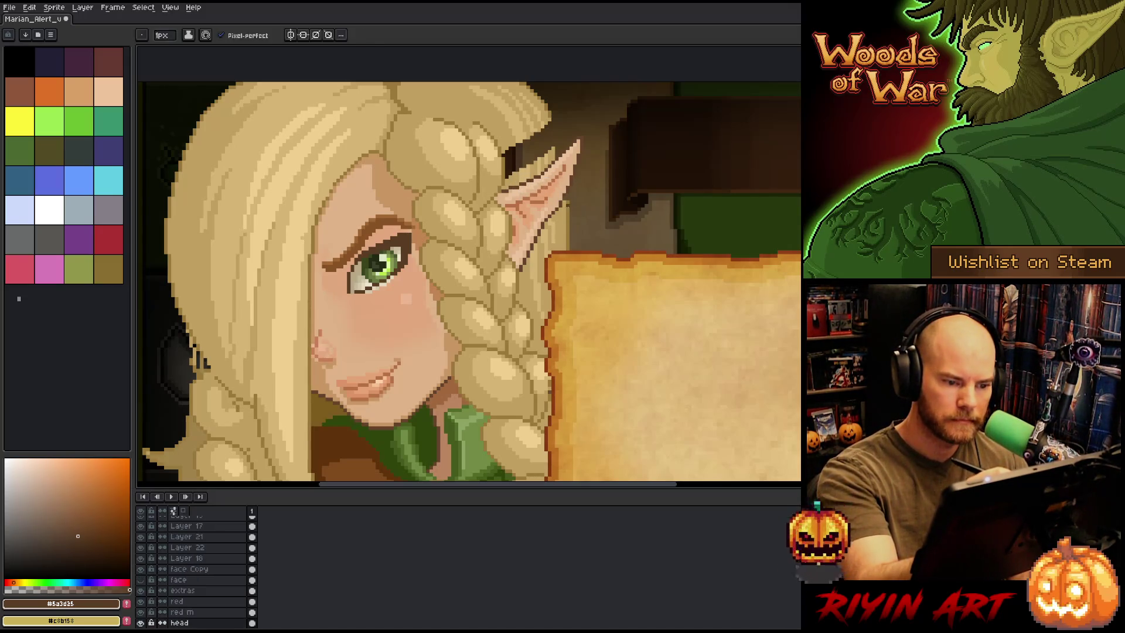
alt+click(567, 199)
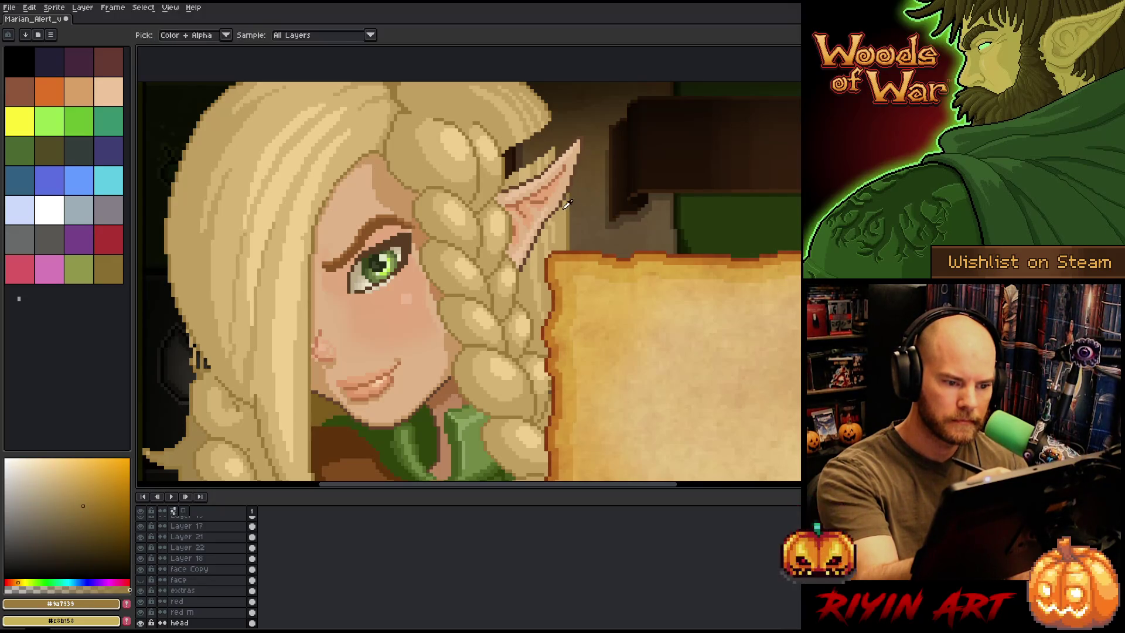
Sample the hair tones and bucket-fill the dark strip behind the ear with hair colour
alt+click(566, 201)
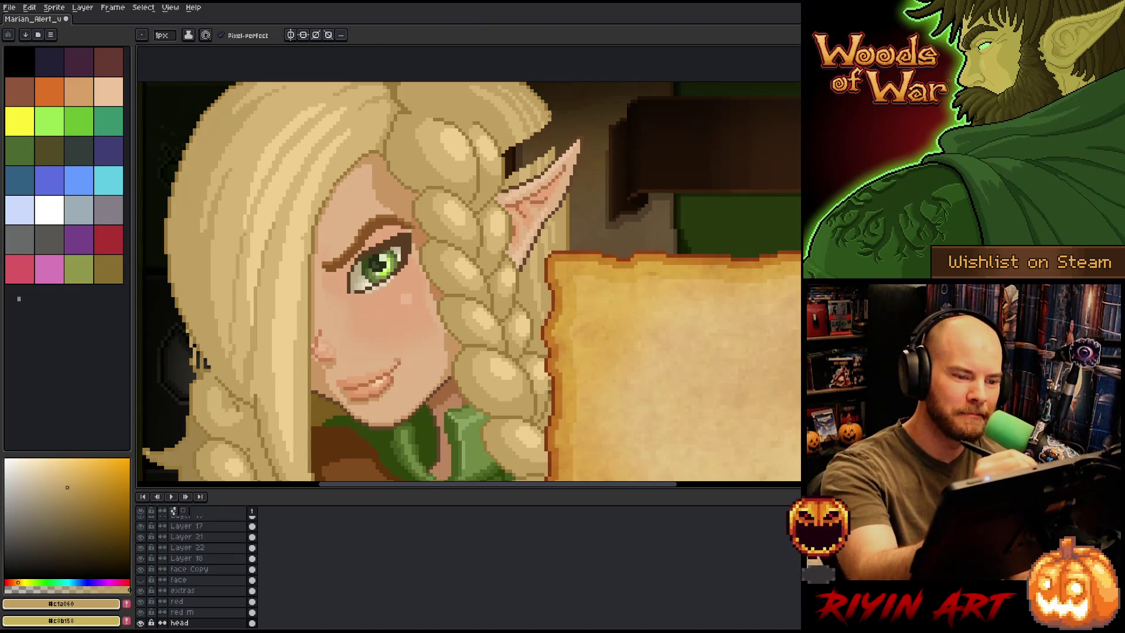
alt+click(541, 91)
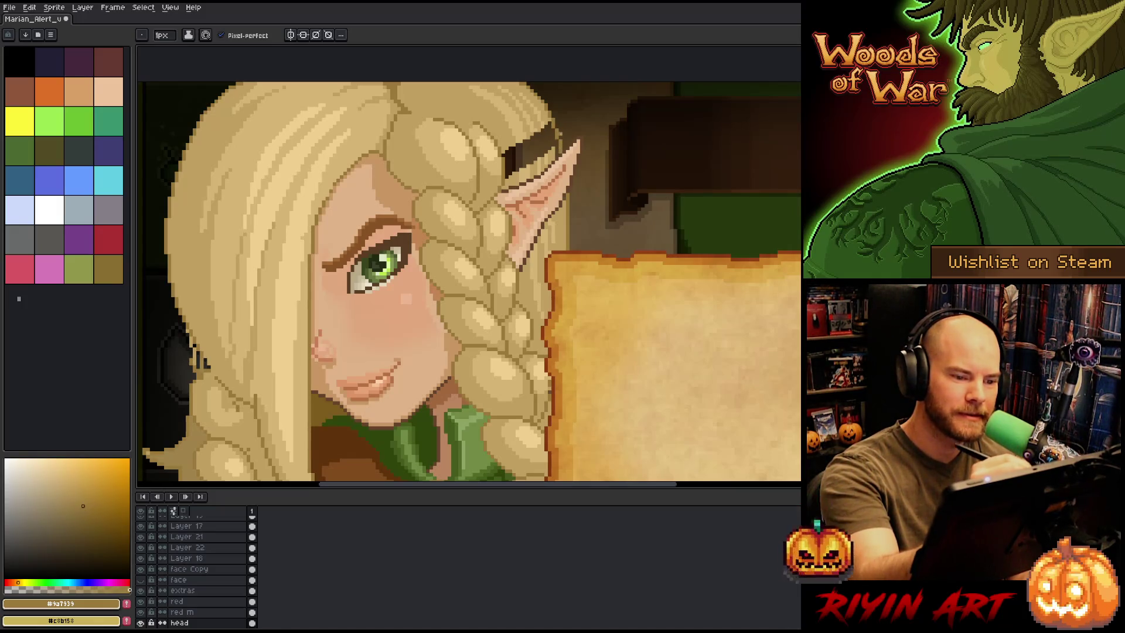
alt+click(557, 153)
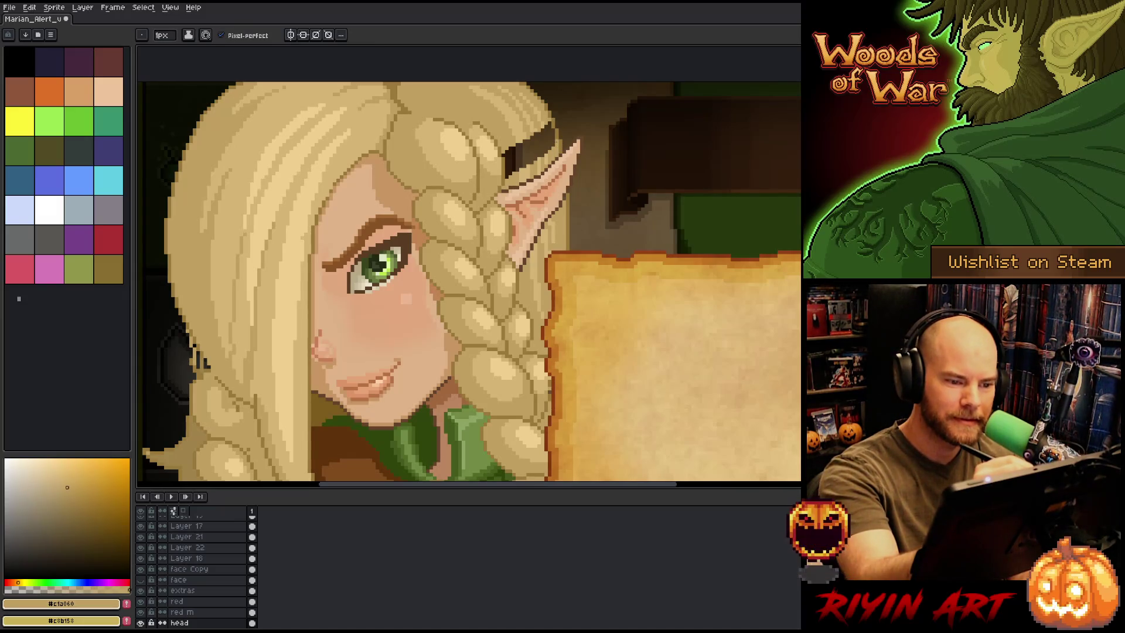
key(g)
click(528, 144)
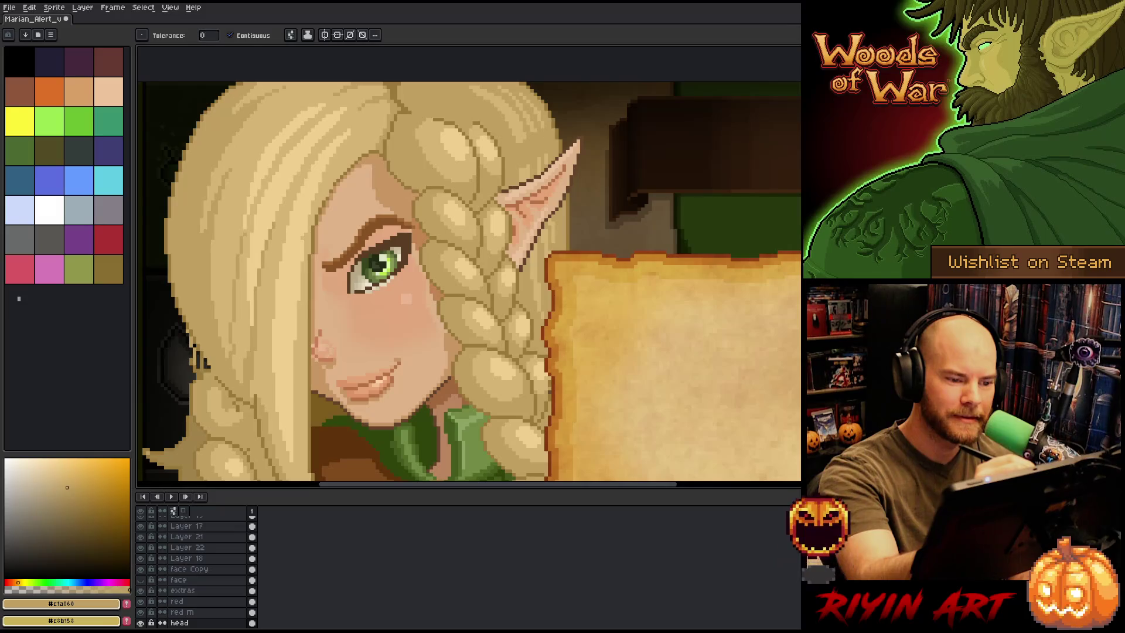
Return to the pencil, alternately sampling darker and lighter blonde tones from the braid and hair
key(b)
alt+click(521, 154)
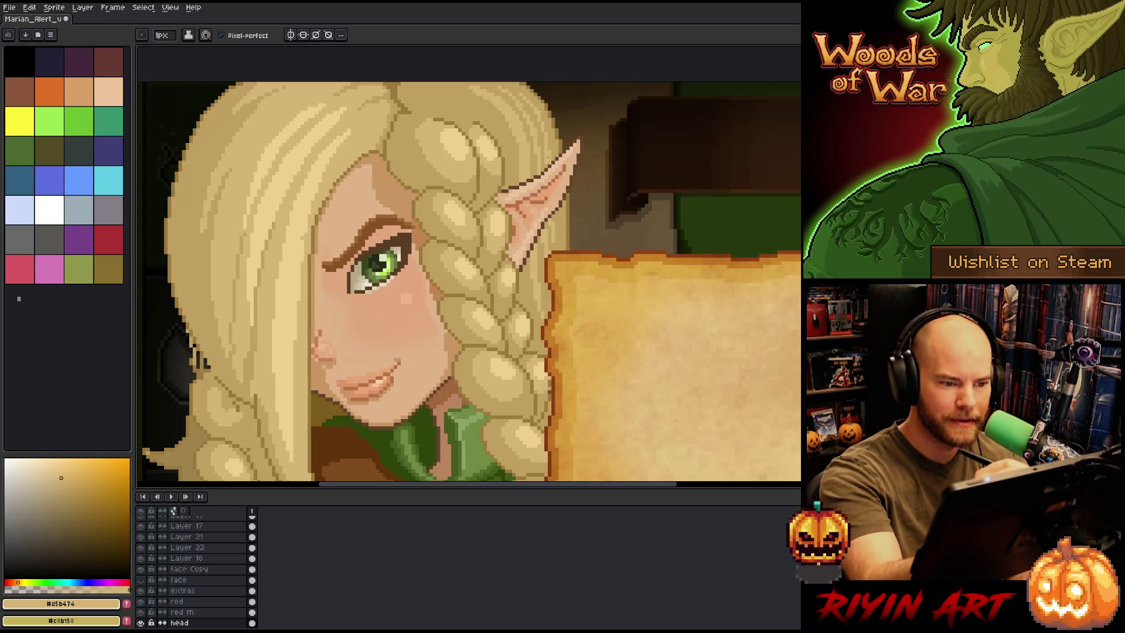
alt+click(547, 158)
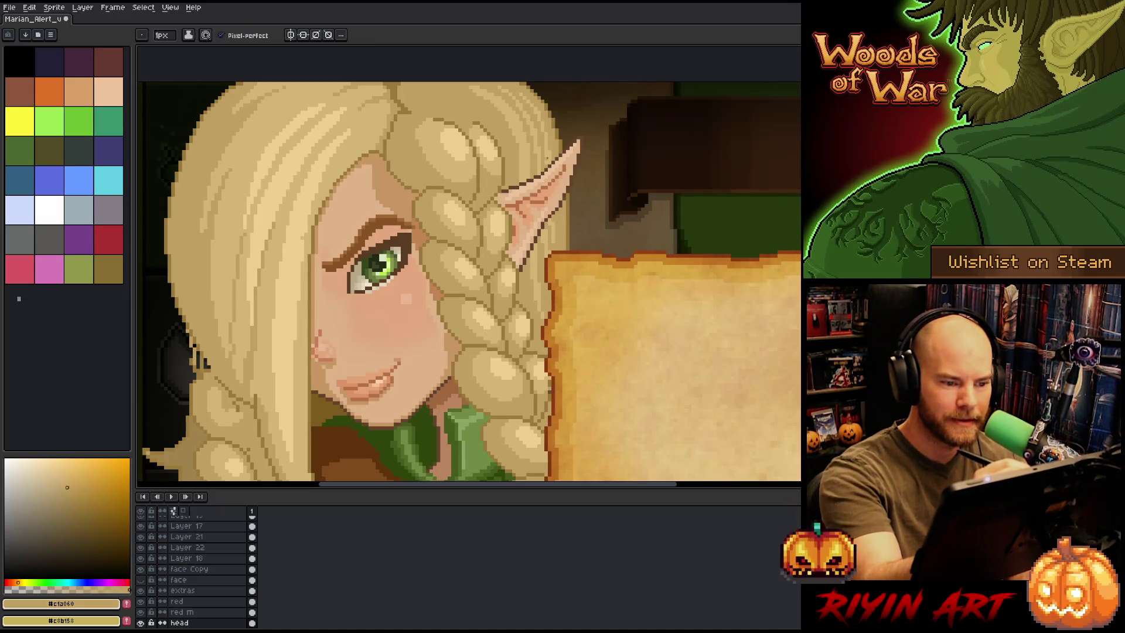
alt+click(549, 145)
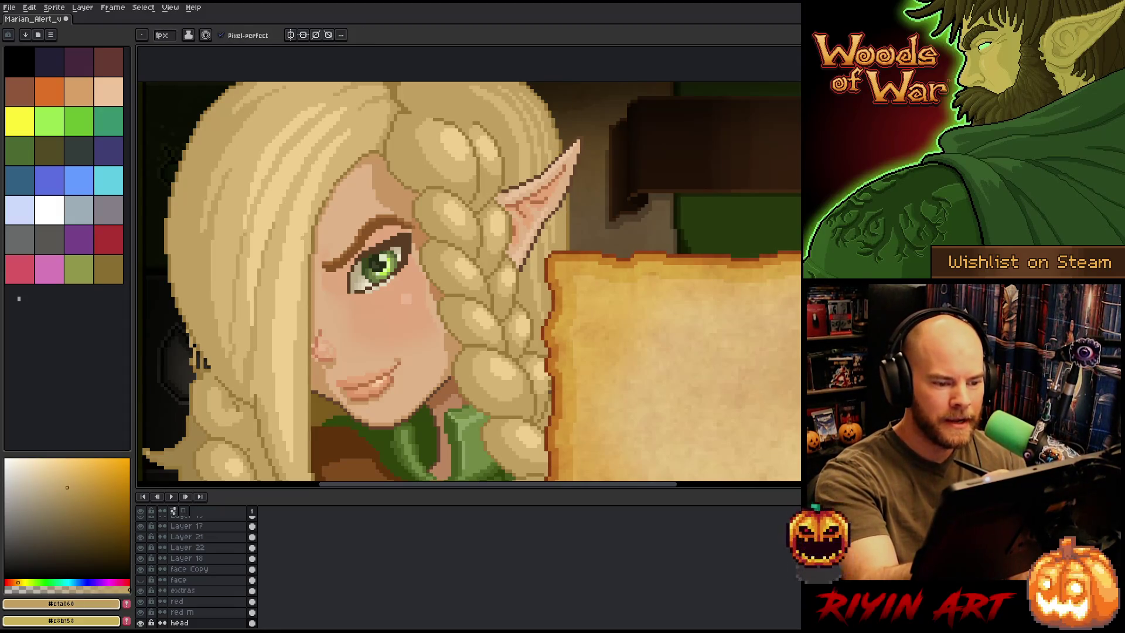
alt+click(547, 158)
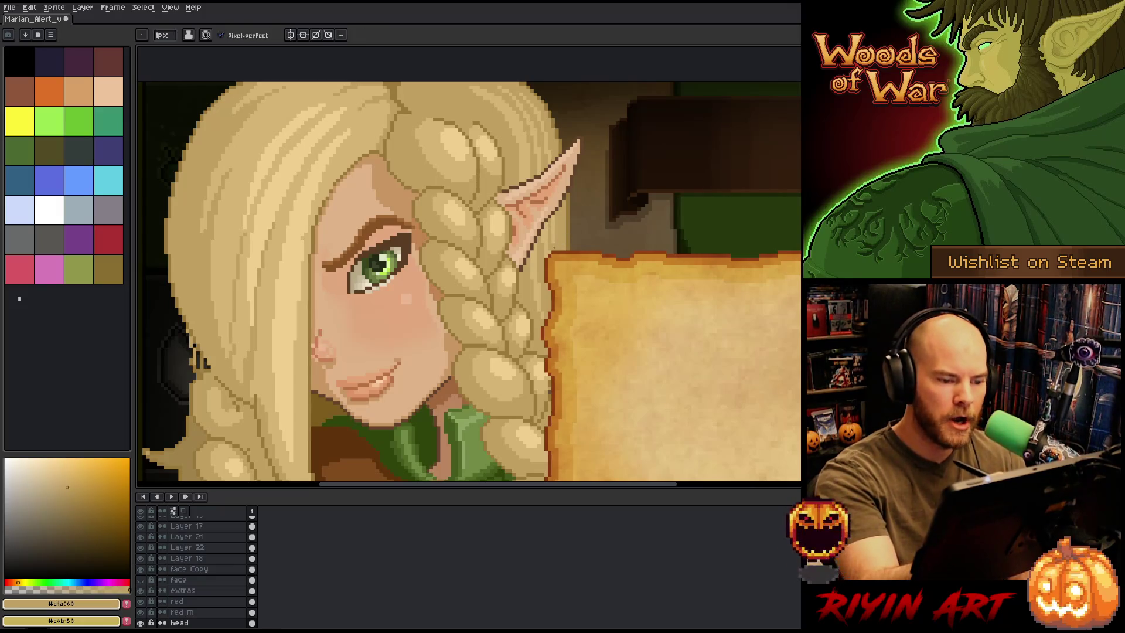
alt+click(550, 144)
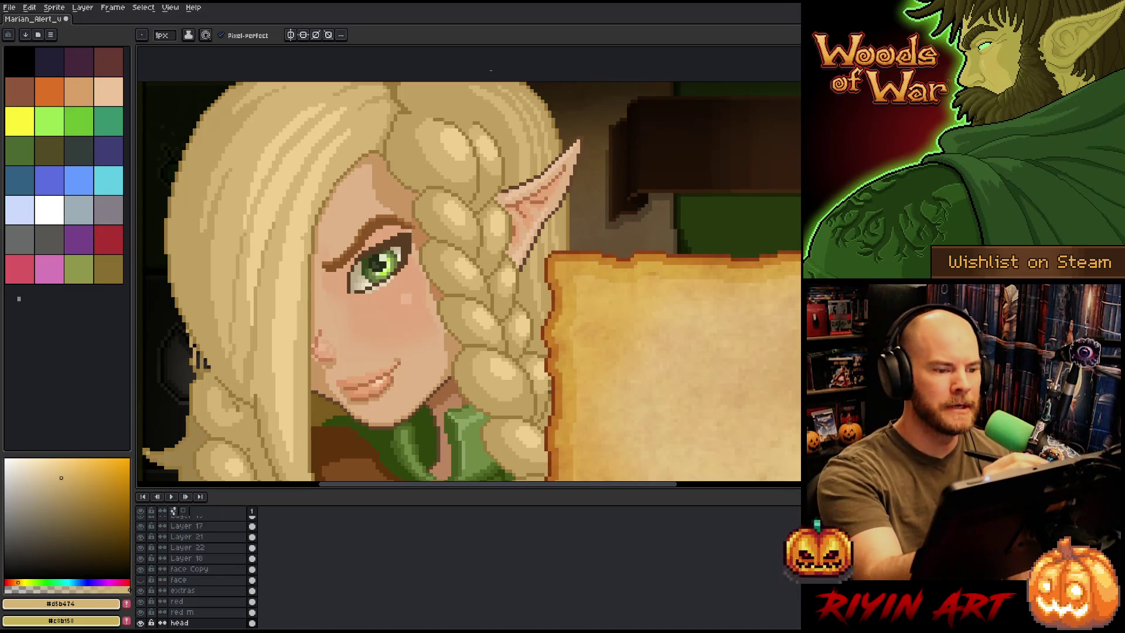
mouse_move(603, 304)
mouse_down()
mouse_move(665, 309)
mouse_move(653, 319)
mouse_up()
Zoom out and pan across the scene to check the elf's whole body
key(b)
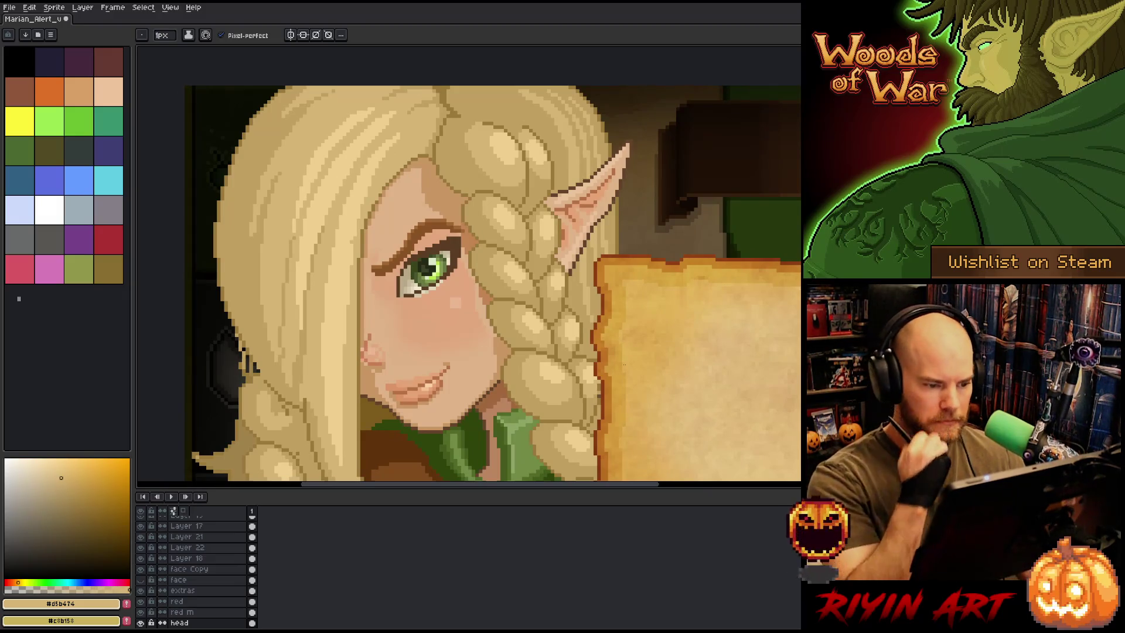
scroll(615, 299, down, 3)
key(h)
drag(611, 308, 510, 261)
mouse_move(461, 297)
mouse_down()
mouse_move(408, 242)
mouse_move(322, 264)
mouse_up()
key(b)
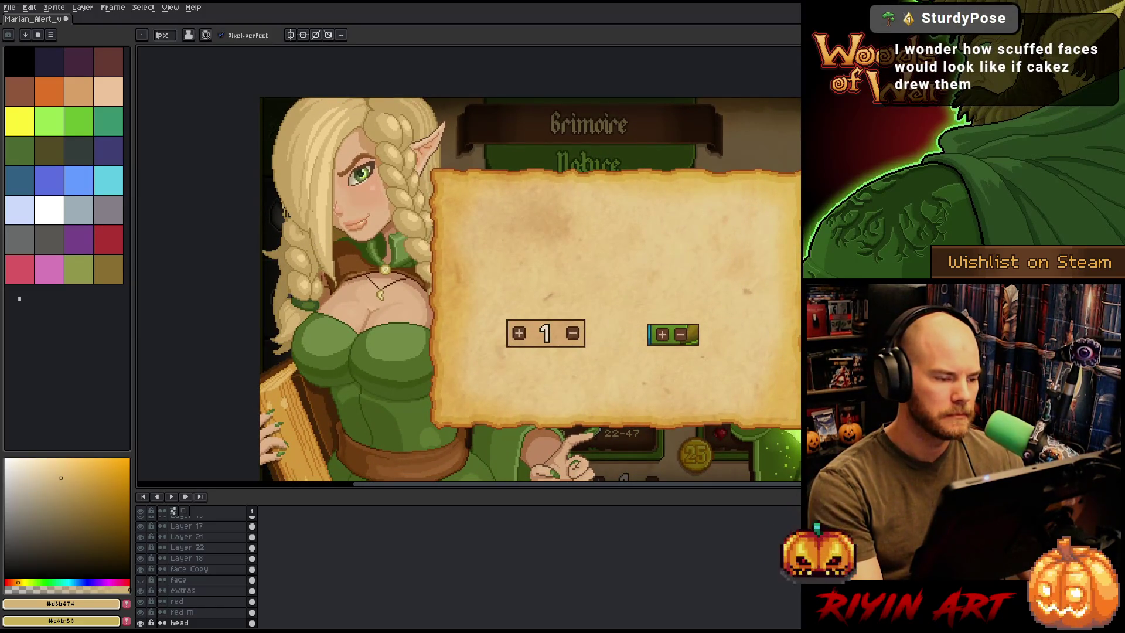
scroll(316, 193, up, 1)
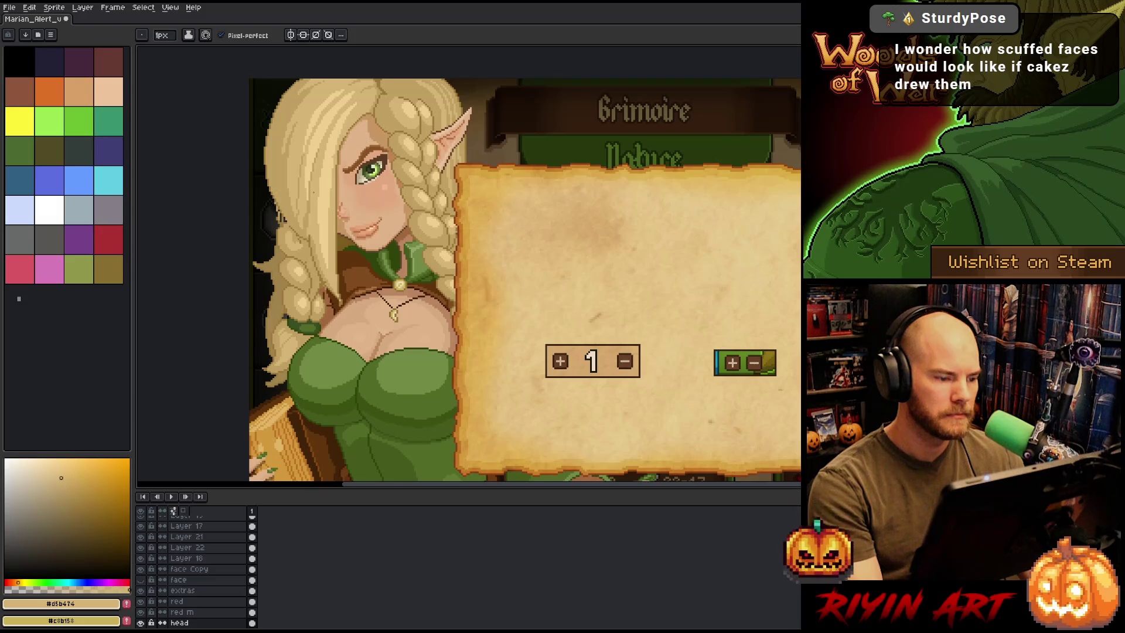
With the Move tool, select eye layers Layer 17 and Layer 19 and zoom back onto the face
key(v)
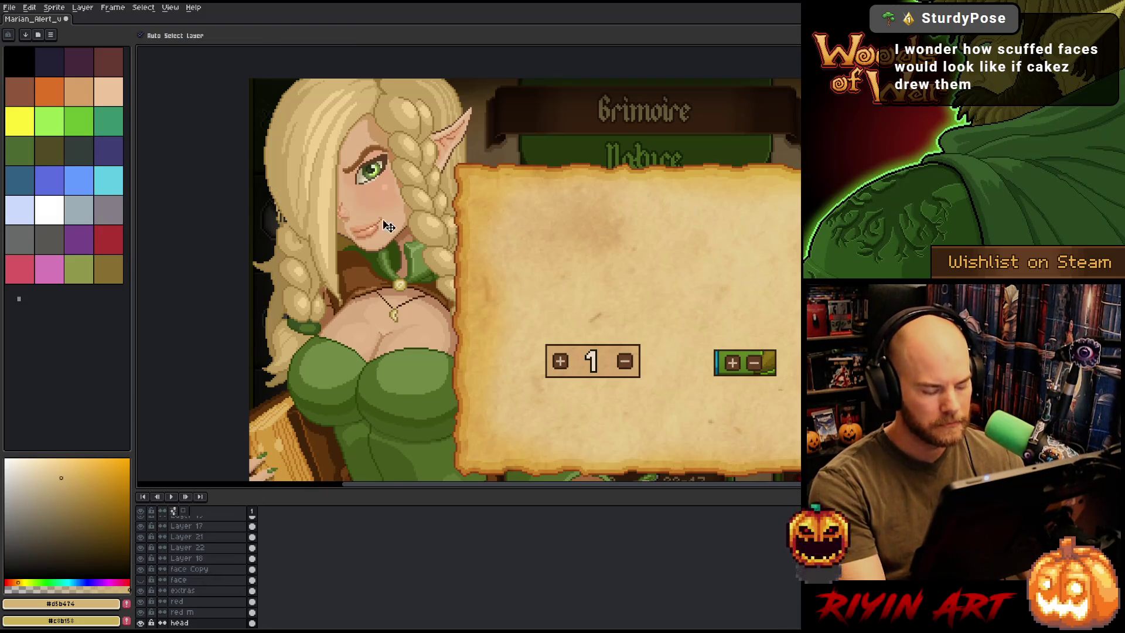
click(381, 176)
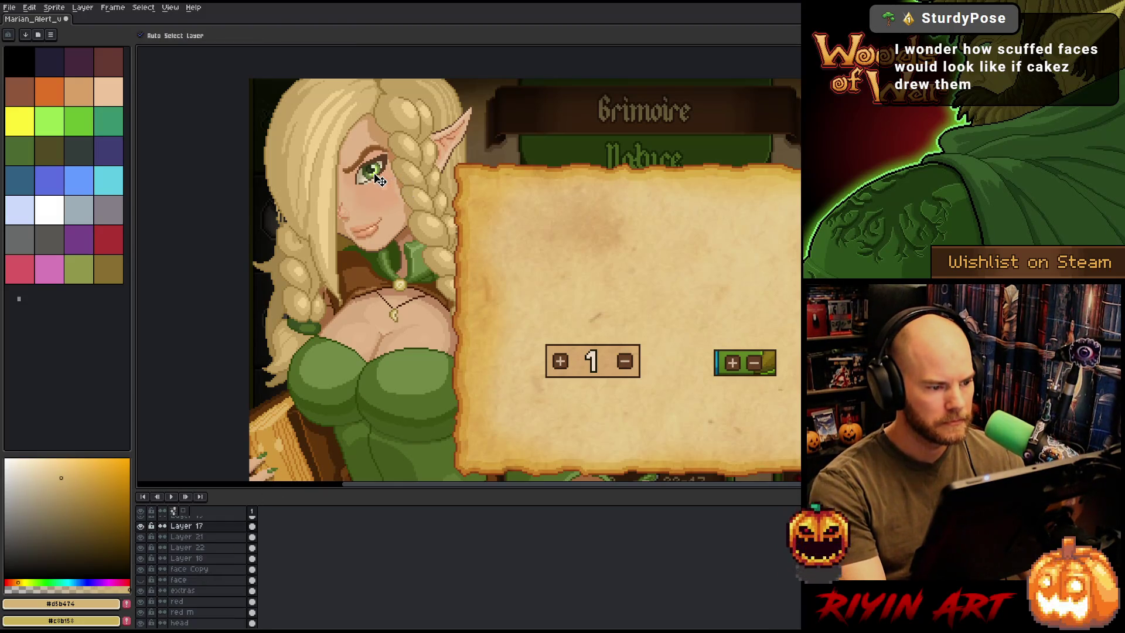
scroll(199, 541, up, 1)
shift+click(199, 537)
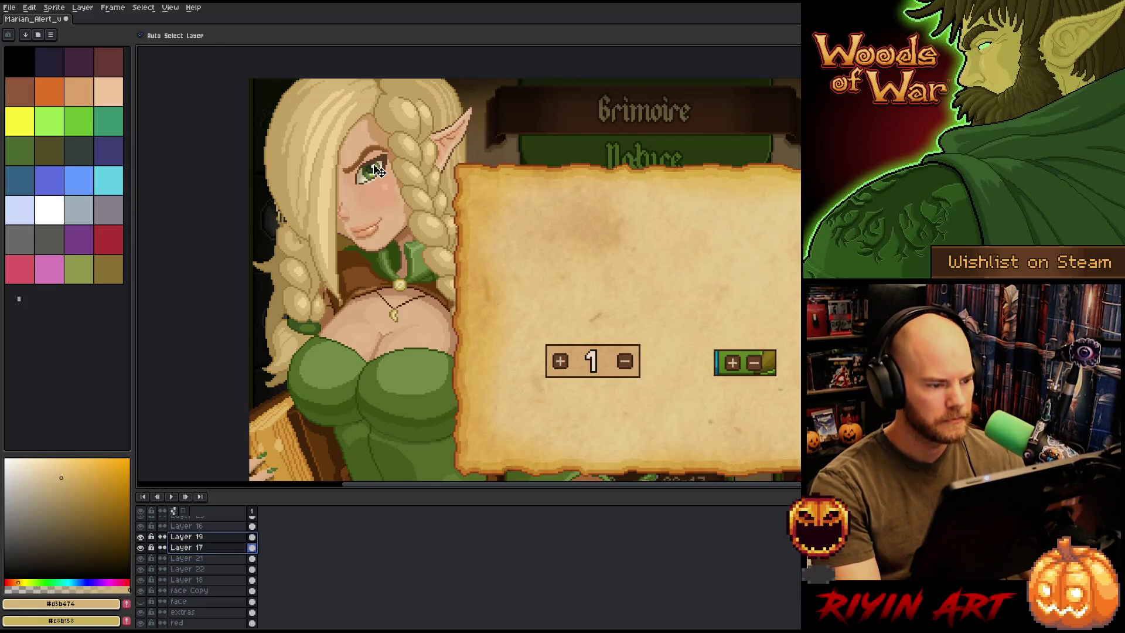
scroll(378, 180, up, 2)
scroll(366, 234, down, 3)
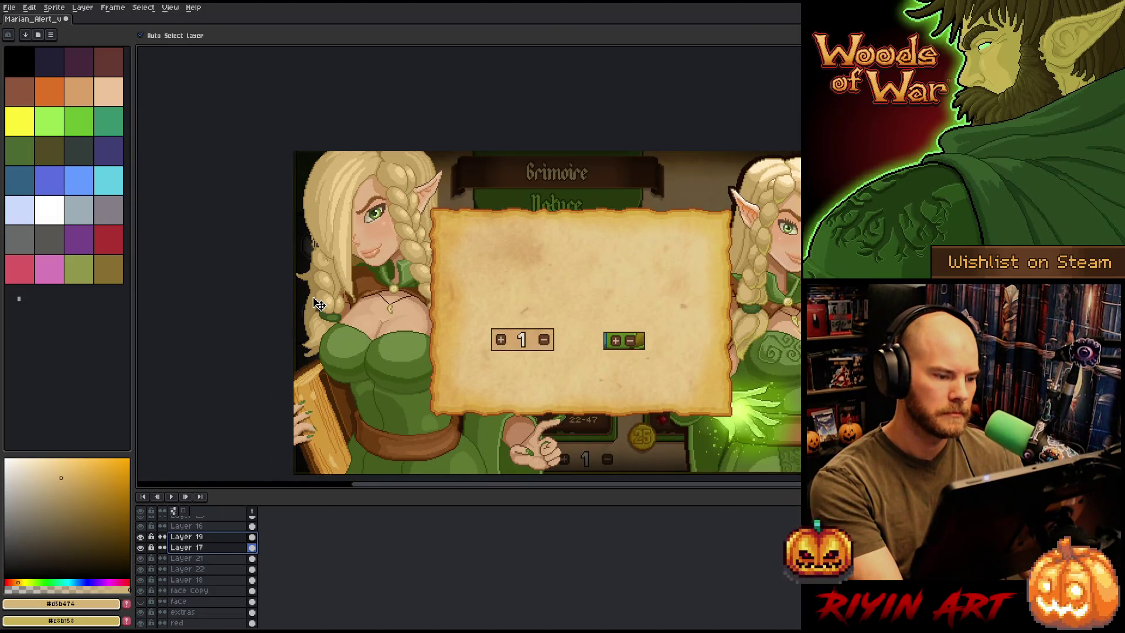
scroll(289, 162, down, 4)
scroll(305, 199, up, 2)
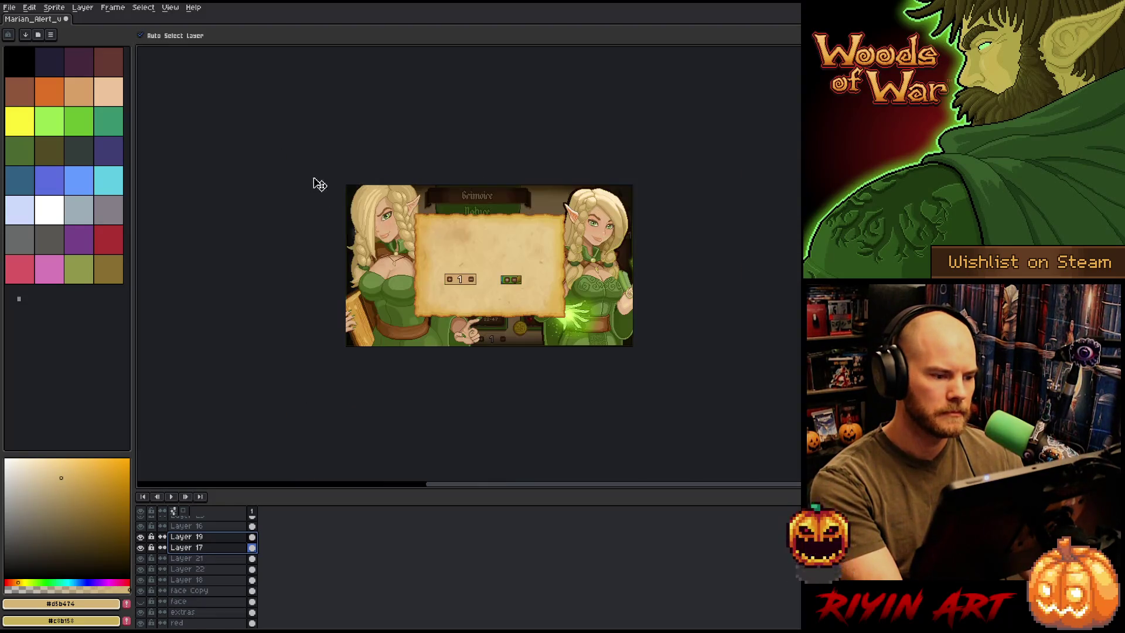
scroll(389, 249, up, 1)
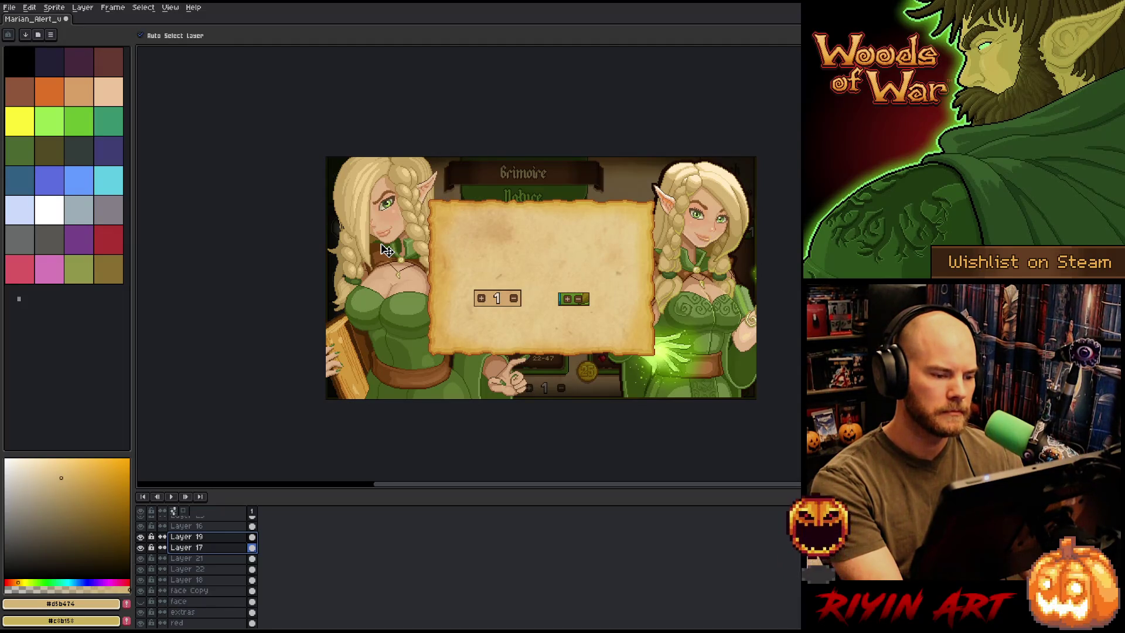
scroll(387, 246, up, 1)
scroll(394, 176, up, 1)
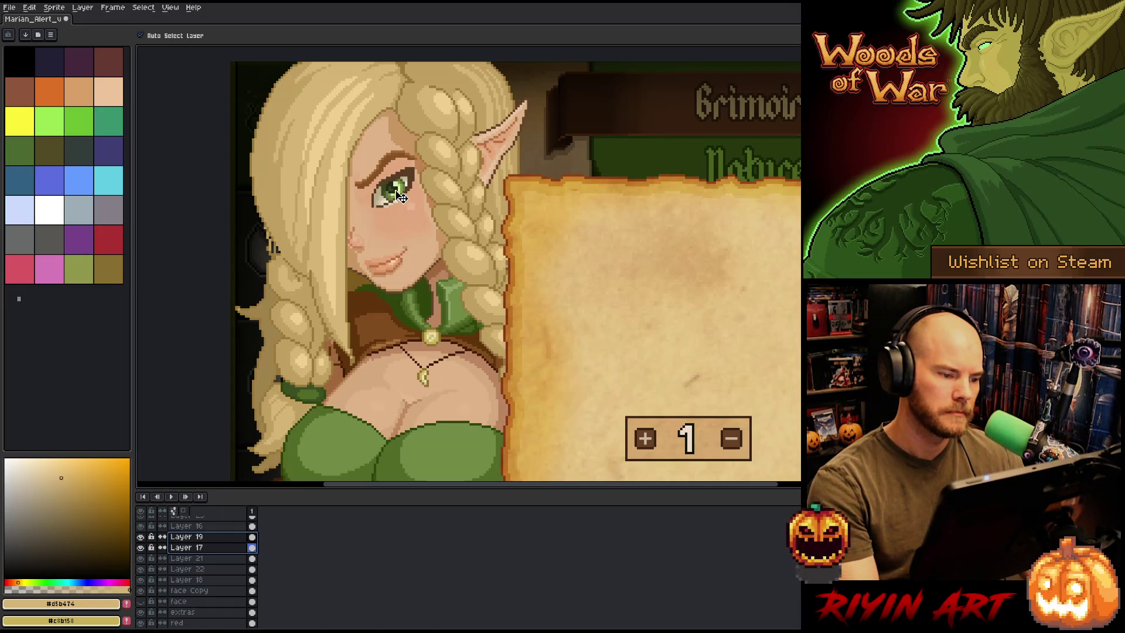
Nudge the eye layers, then raise the eye by one pixel with distance guides shown
drag(399, 196, 403, 197)
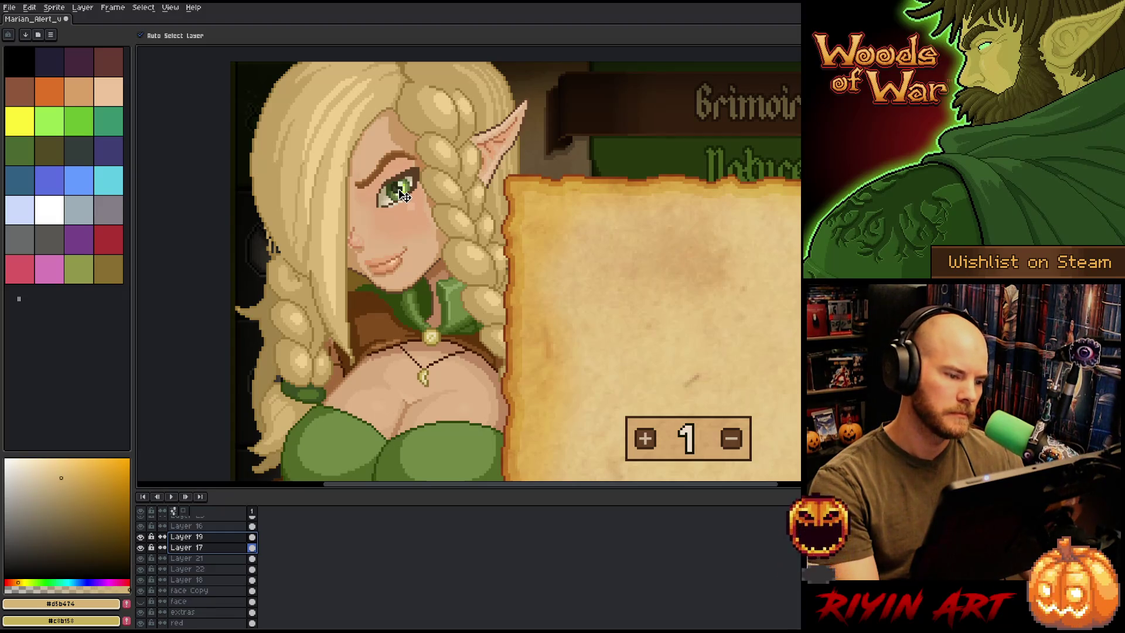
mouse_move(404, 198)
mouse_down()
mouse_move(381, 198)
mouse_move(431, 183)
mouse_move(391, 204)
mouse_move(393, 222)
mouse_move(384, 184)
mouse_move(403, 210)
mouse_move(400, 189)
mouse_move(392, 202)
mouse_move(401, 196)
mouse_up()
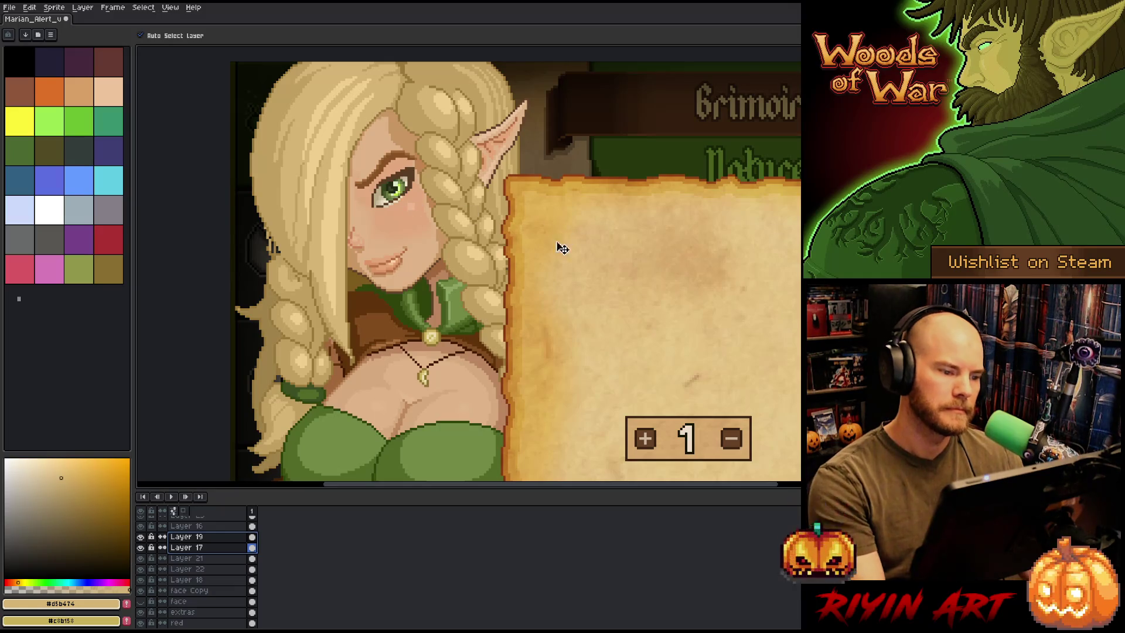
key(ctrl)
key(Up)
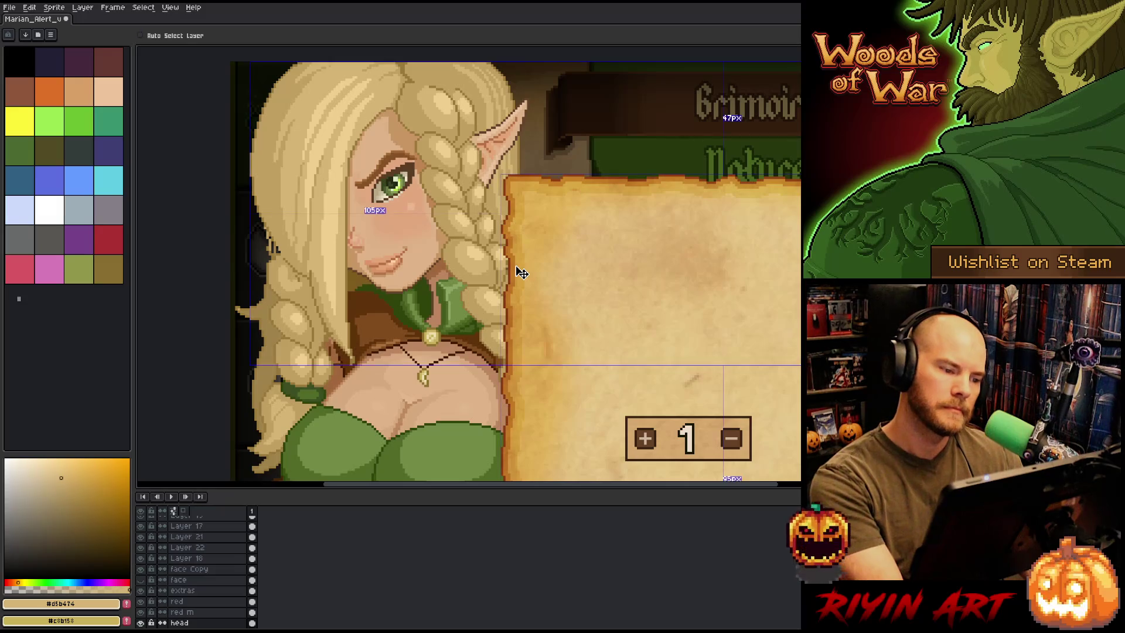
Reselect Layer 17 together with Layer 19, then make the face Copy layer active
click(397, 200)
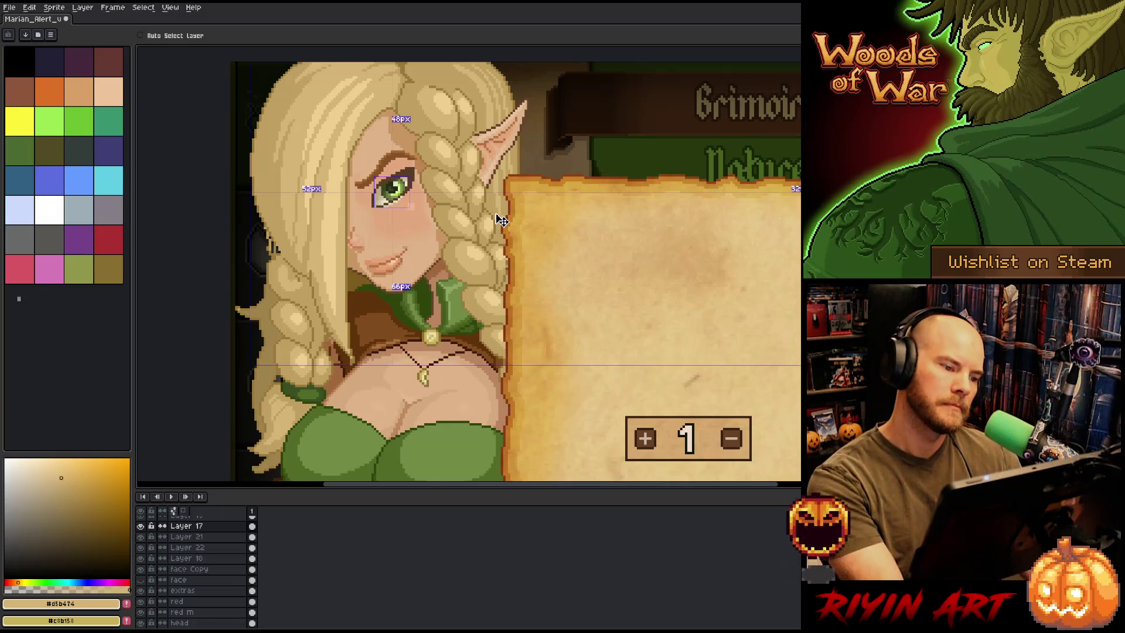
key(ctrl)
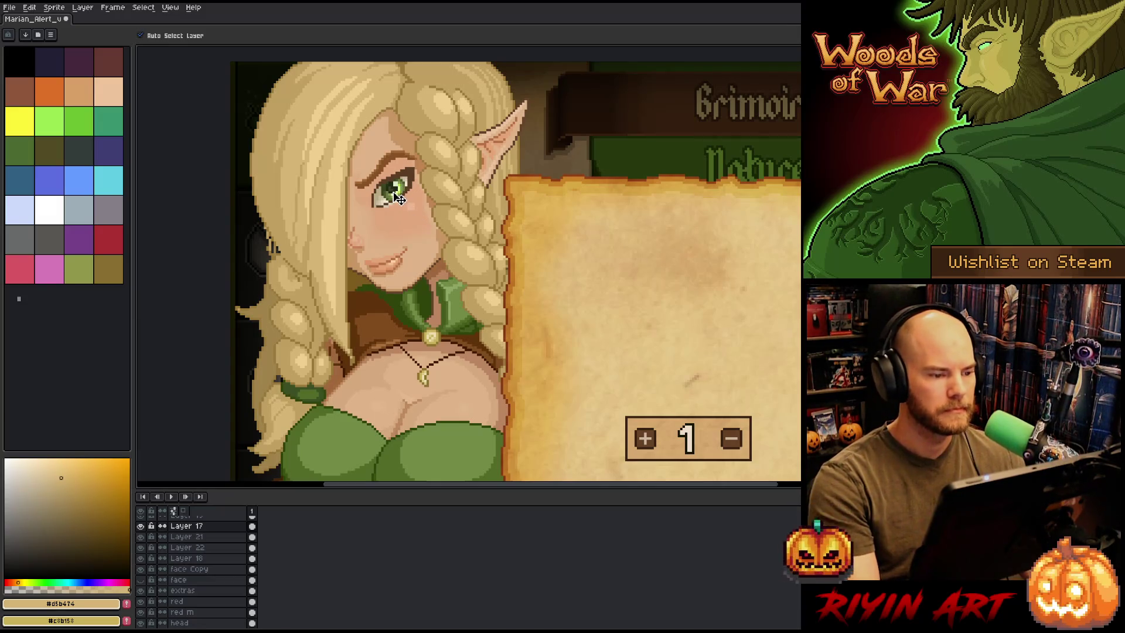
scroll(216, 550, up, 2)
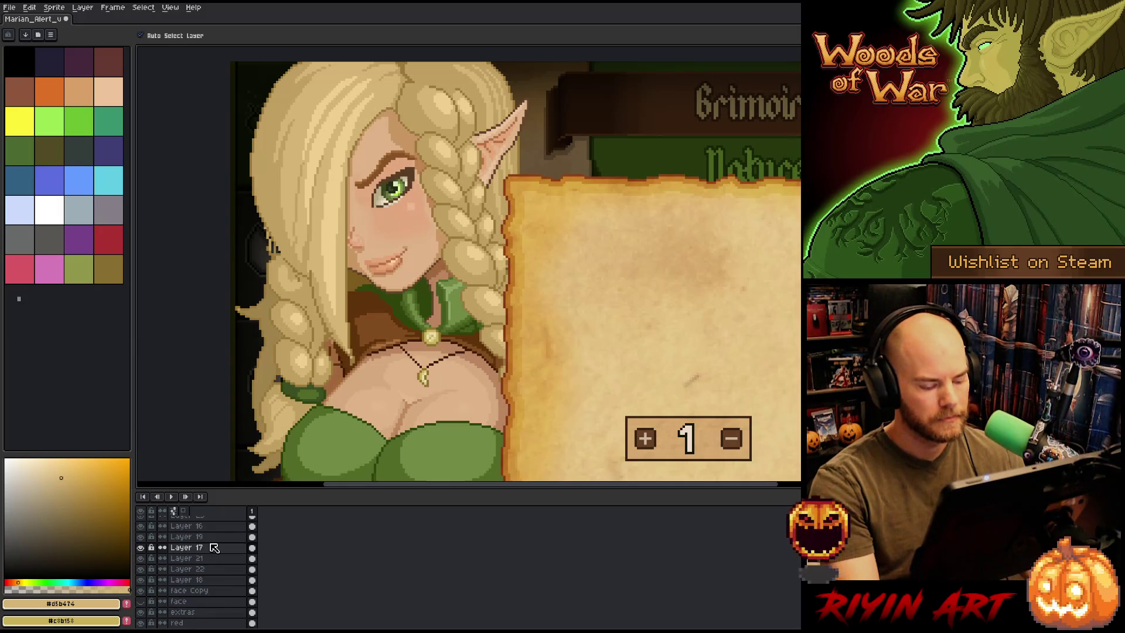
shift+click(199, 537)
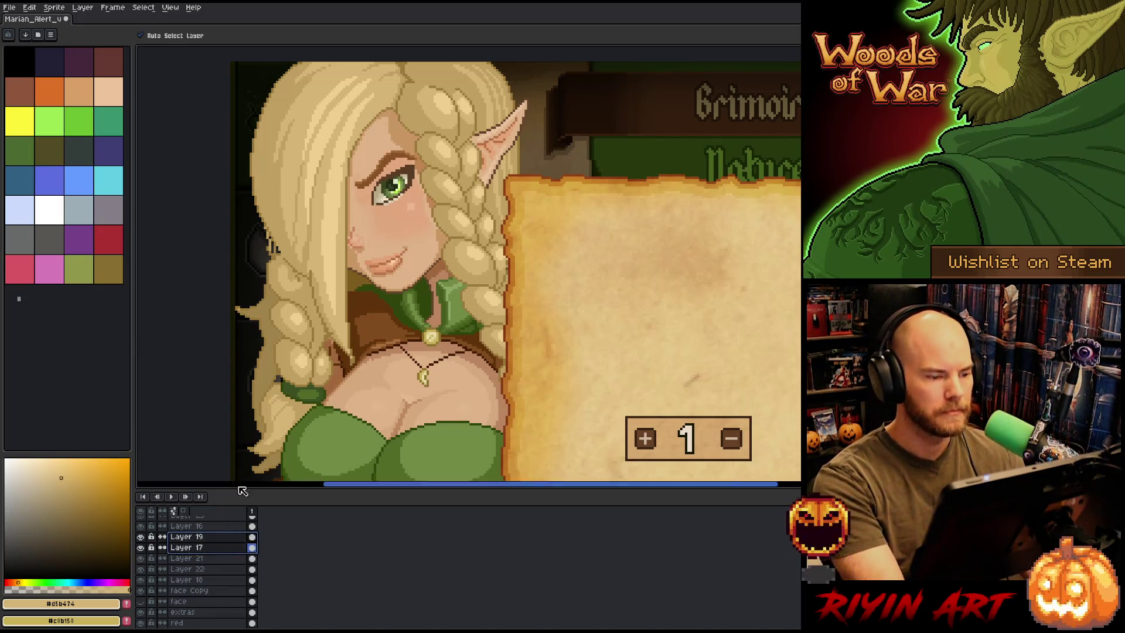
click(417, 214)
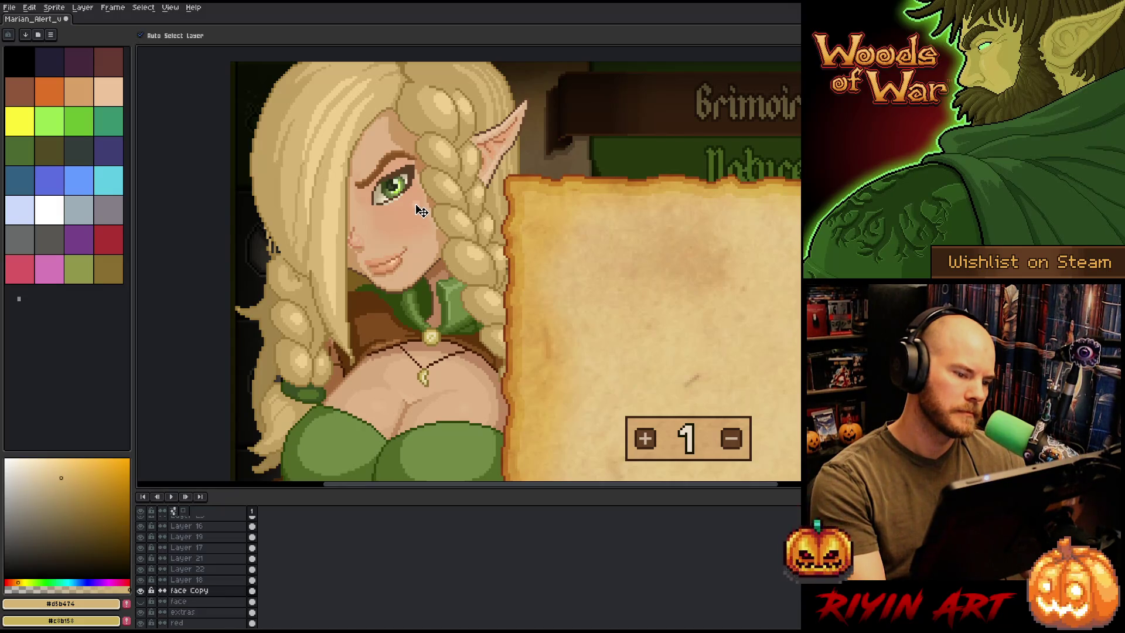
Zoom around the eye and make Layer 17 the active layer
scroll(421, 211, down, 2)
scroll(373, 211, up, 1)
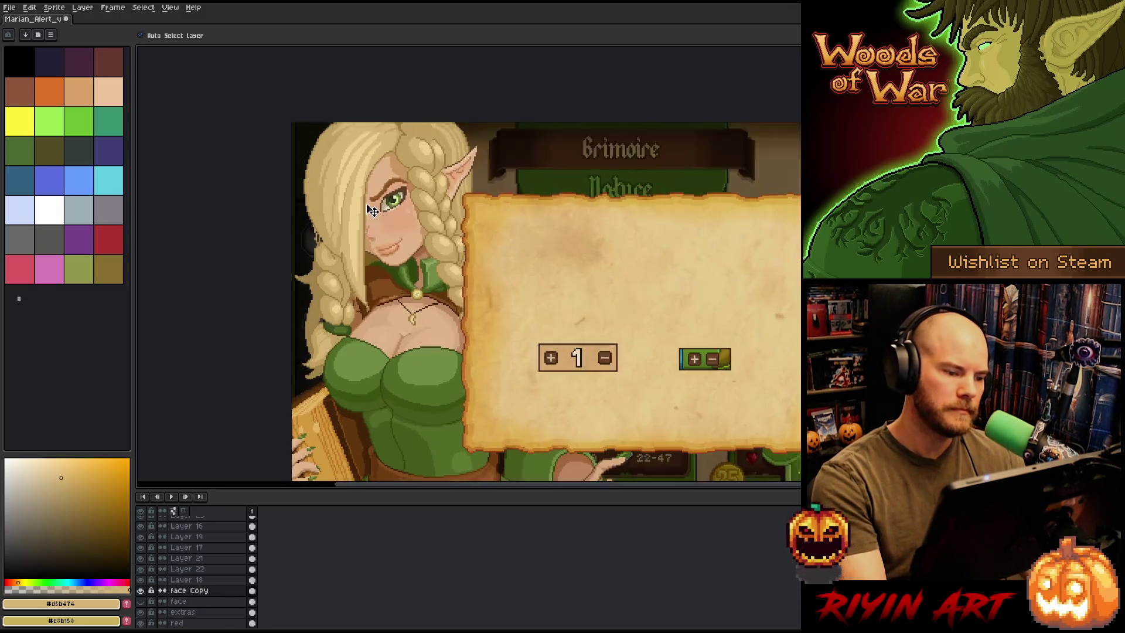
scroll(373, 211, up, 1)
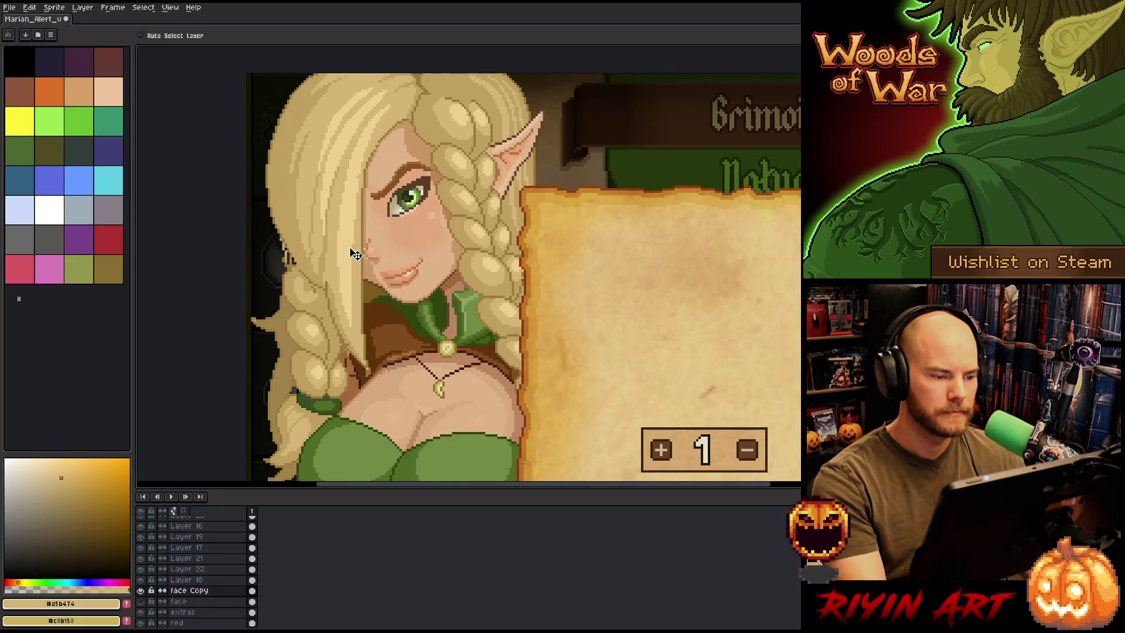
scroll(355, 257, down, 2)
scroll(357, 260, up, 1)
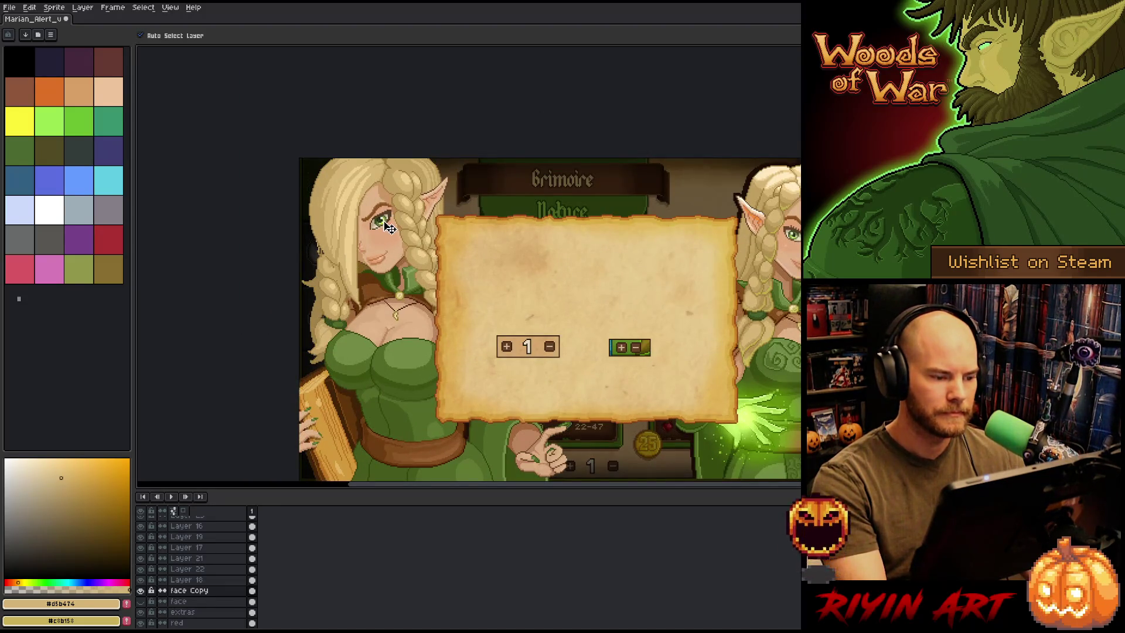
click(386, 228)
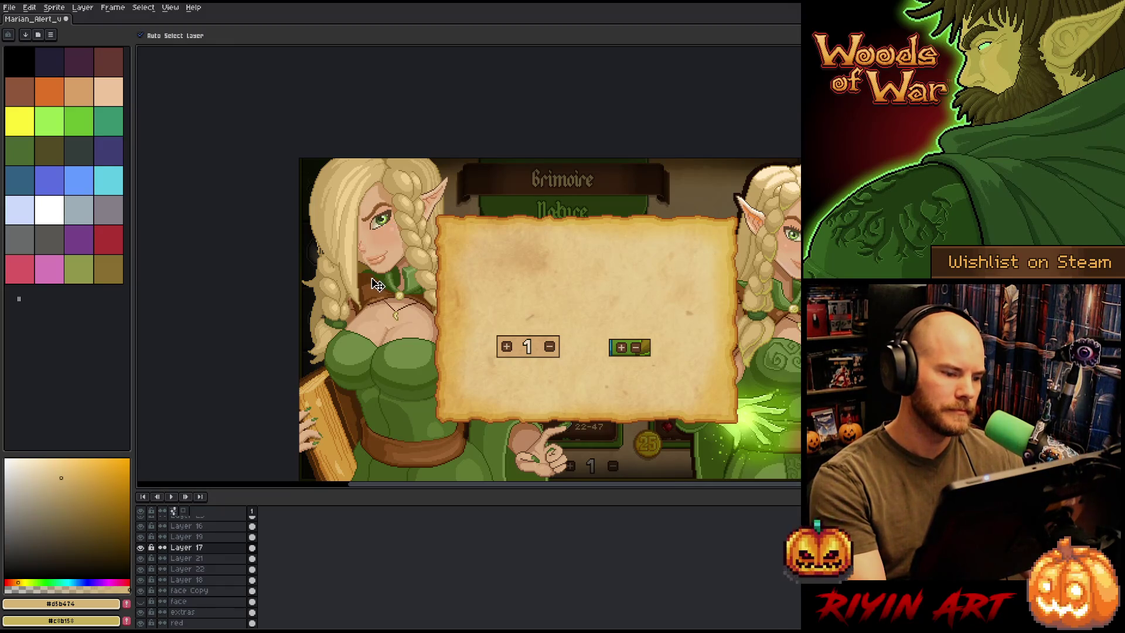
scroll(386, 227, up, 1)
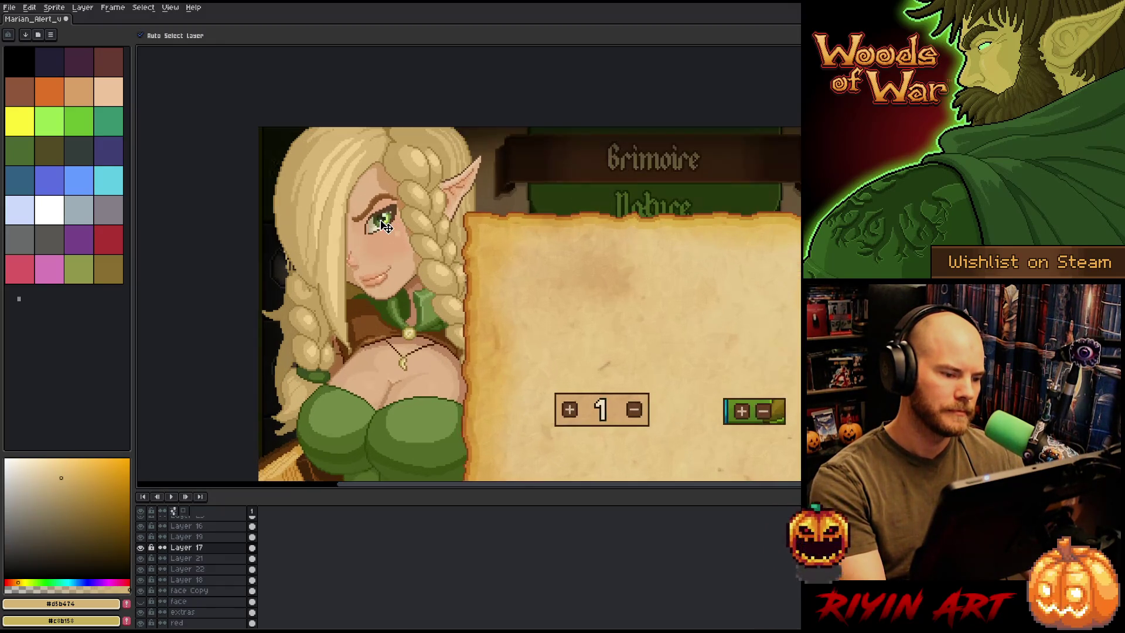
click(385, 227)
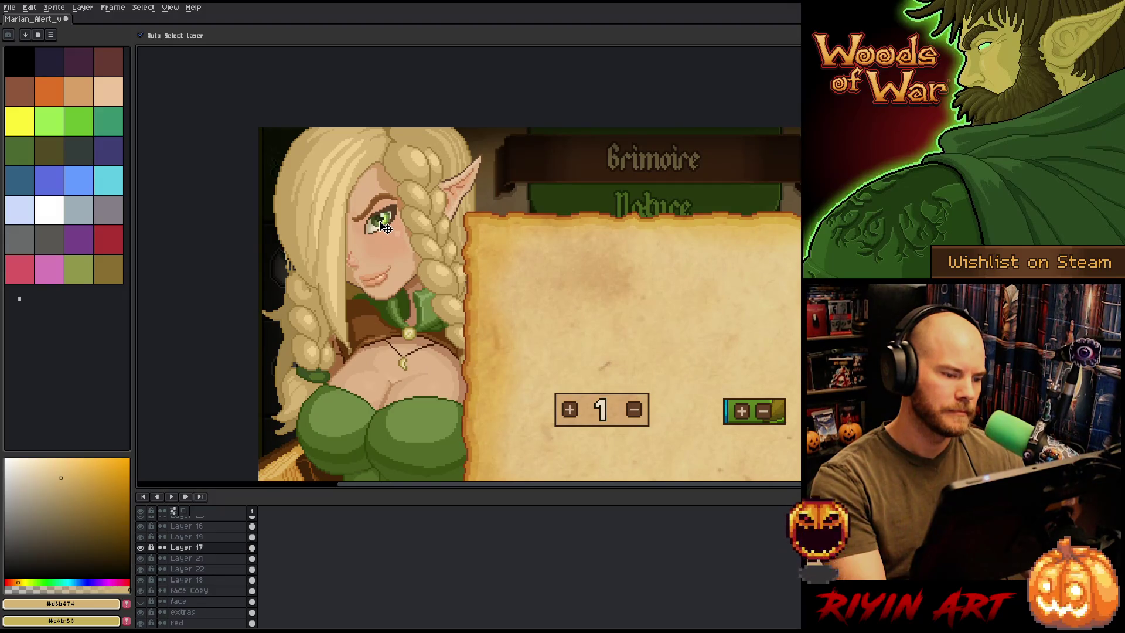
Nudge the eye pixels up two steps
scroll(385, 227, down, 3)
scroll(422, 245, up, 2)
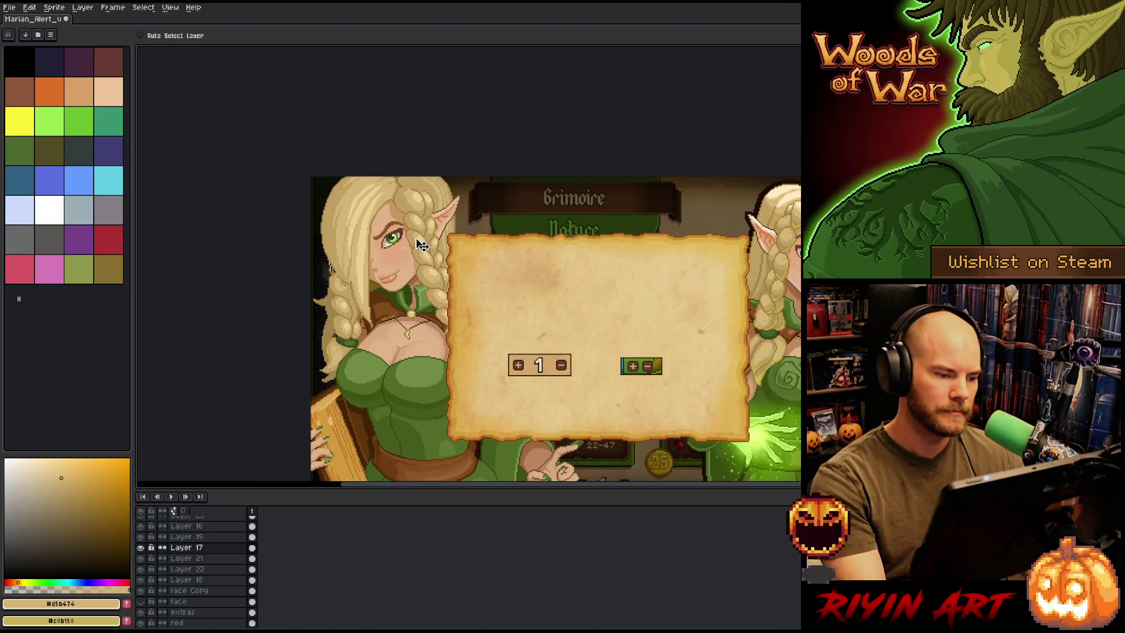
scroll(399, 245, up, 2)
scroll(396, 249, down, 4)
scroll(411, 281, up, 1)
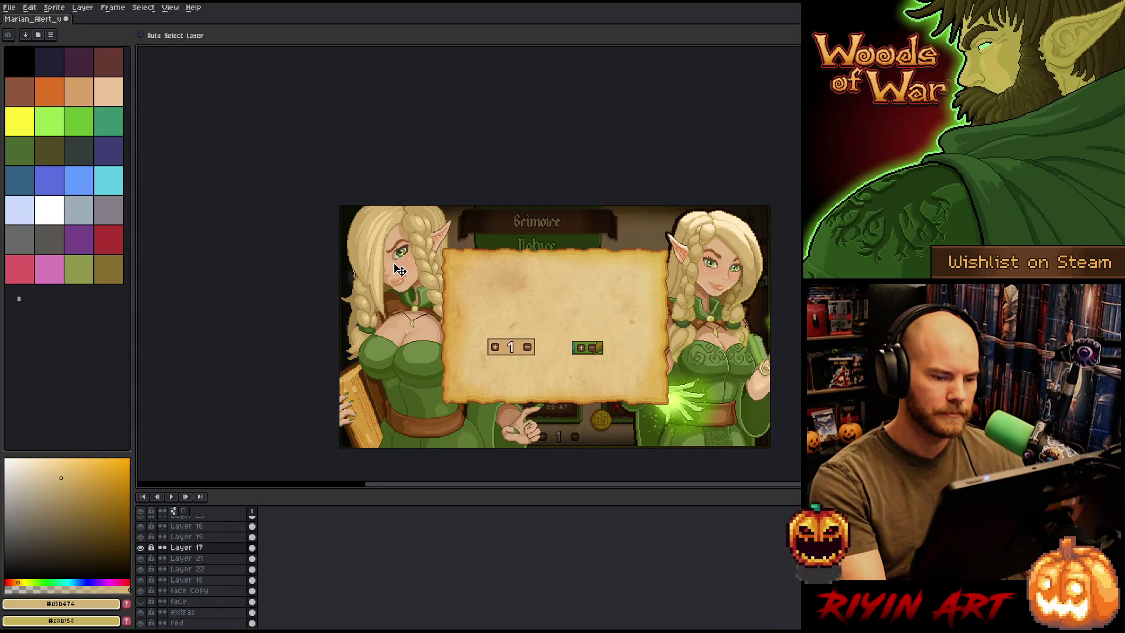
scroll(396, 269, up, 1)
scroll(401, 267, up, 1)
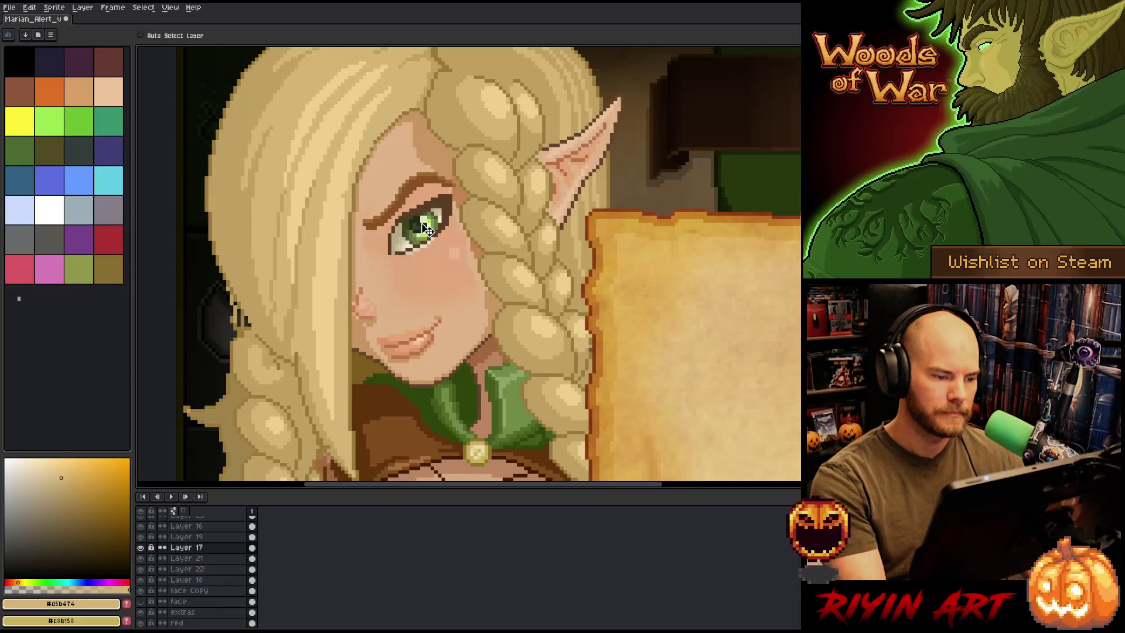
key(Up)
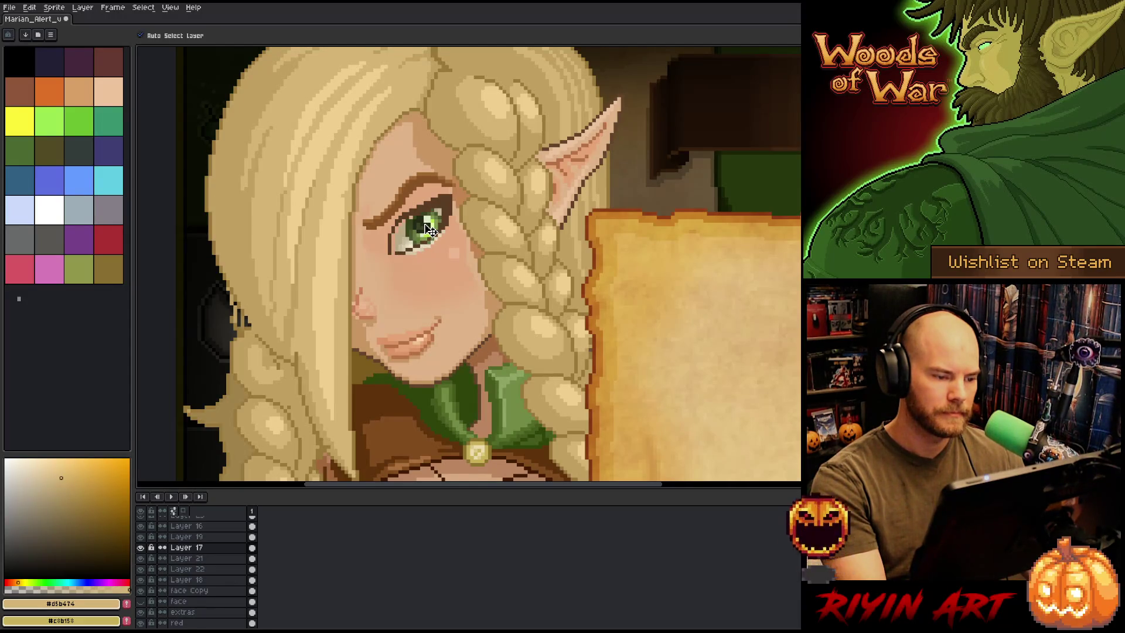
key(Up)
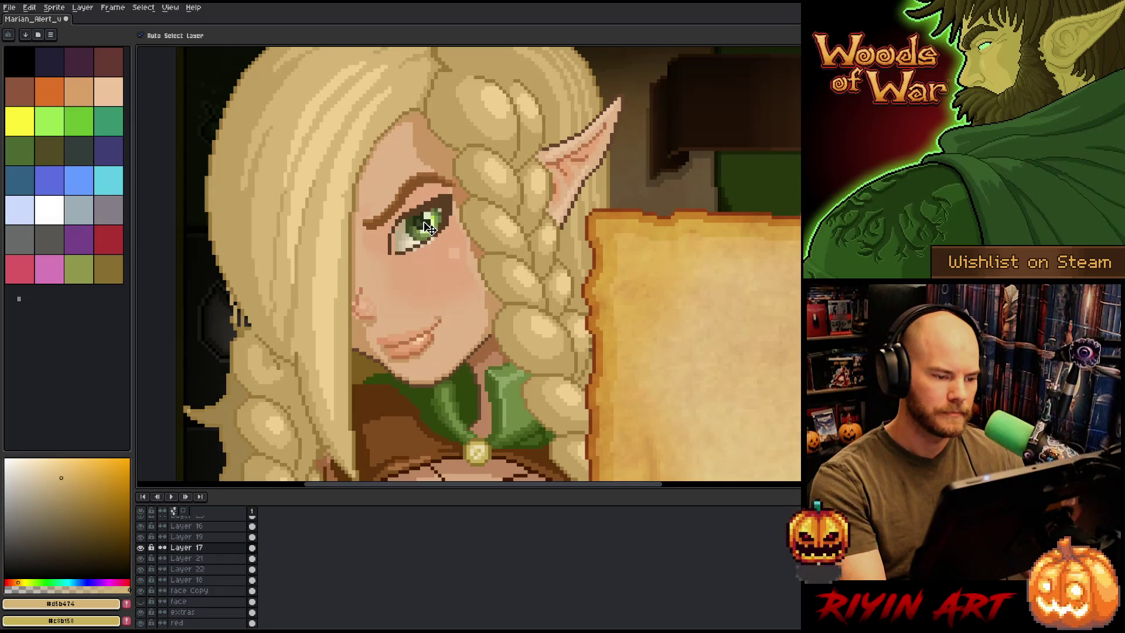
Check the distance guides around the eye layer and pan toward the left elf
scroll(429, 229, down, 2)
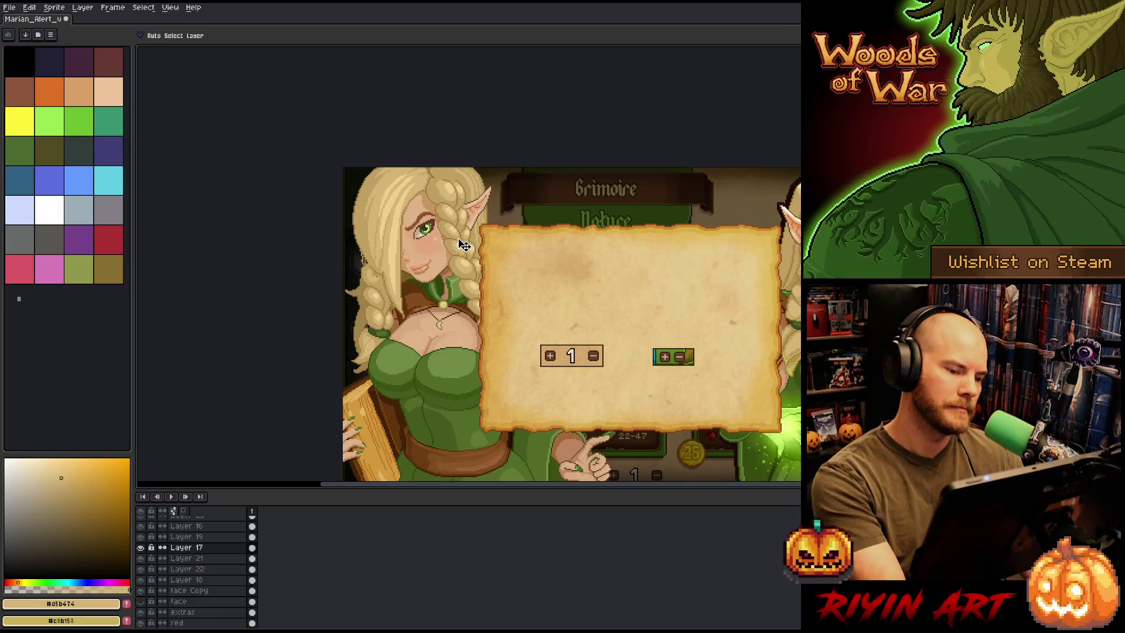
key(ctrl)
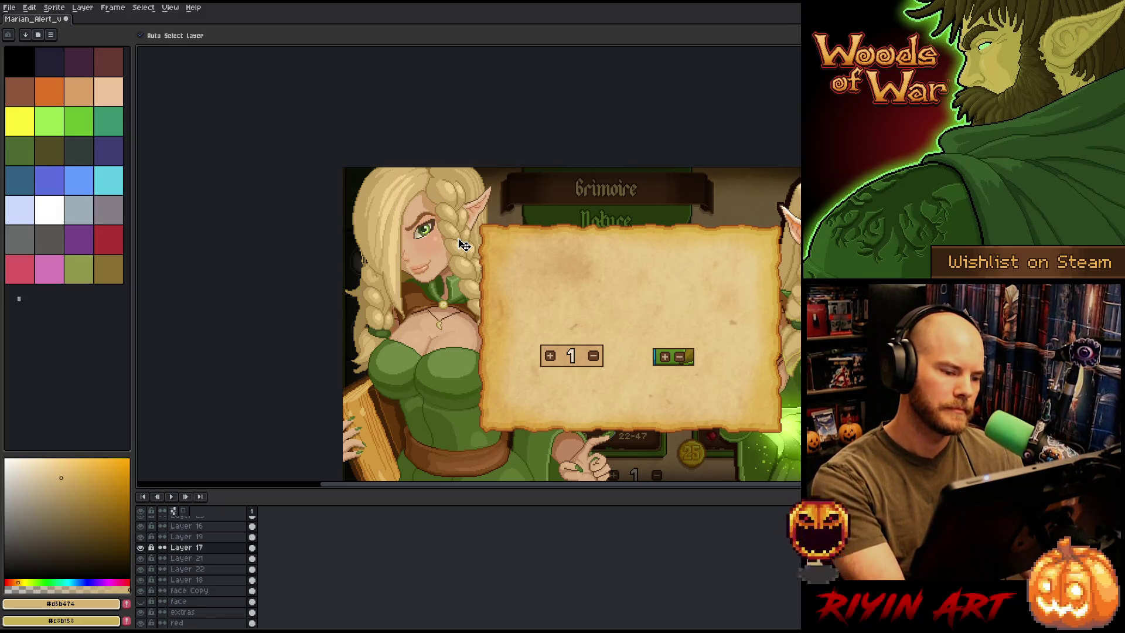
scroll(428, 222, up, 3)
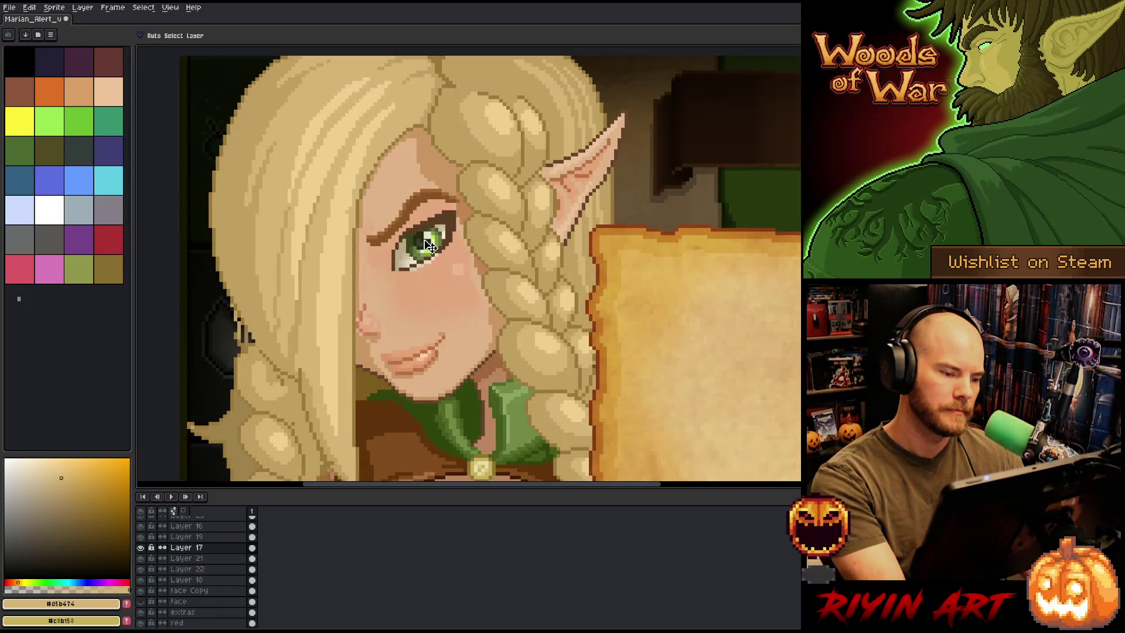
scroll(369, 351, down, 3)
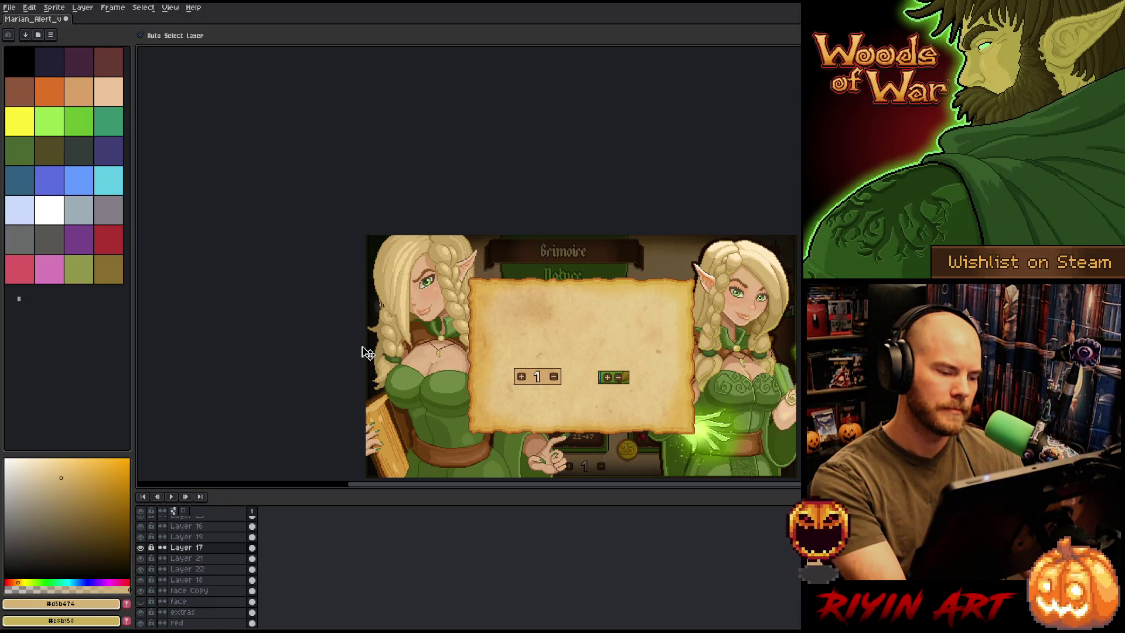
scroll(445, 322, up, 2)
drag(439, 321, 382, 204)
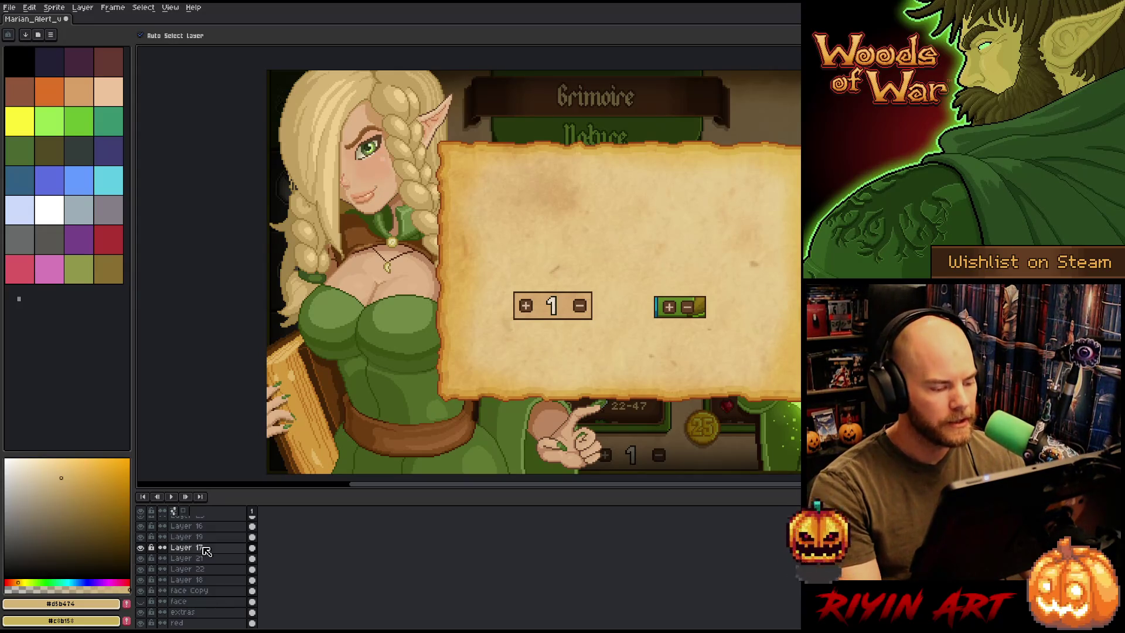
Adjust the layer selection until Layer 16 is the only selected layer
shift+click(218, 557)
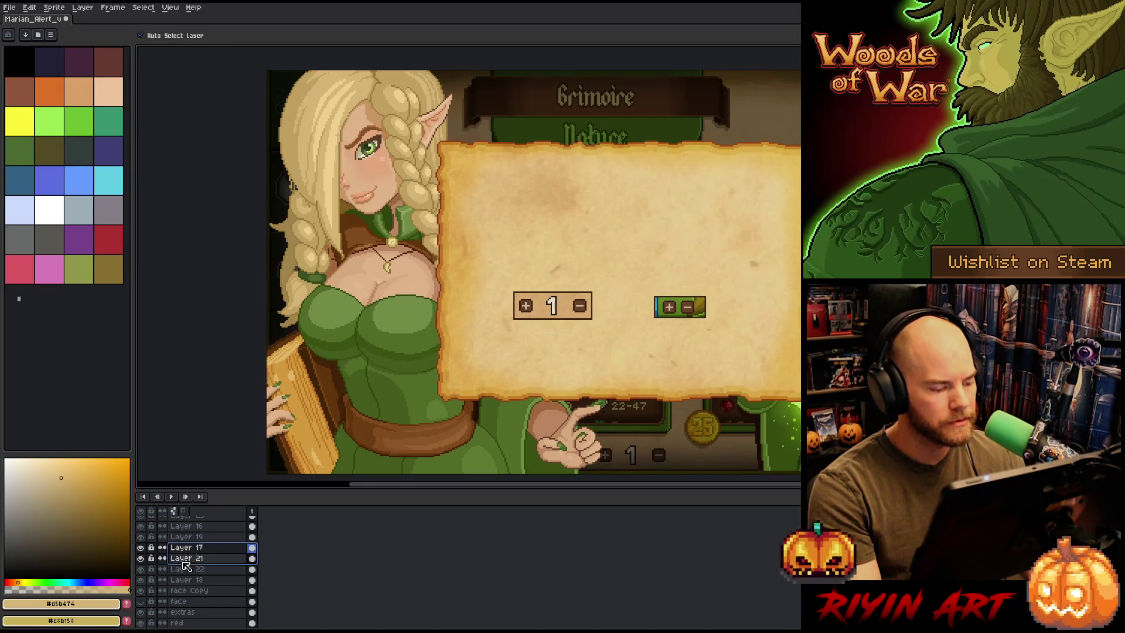
shift+click(188, 537)
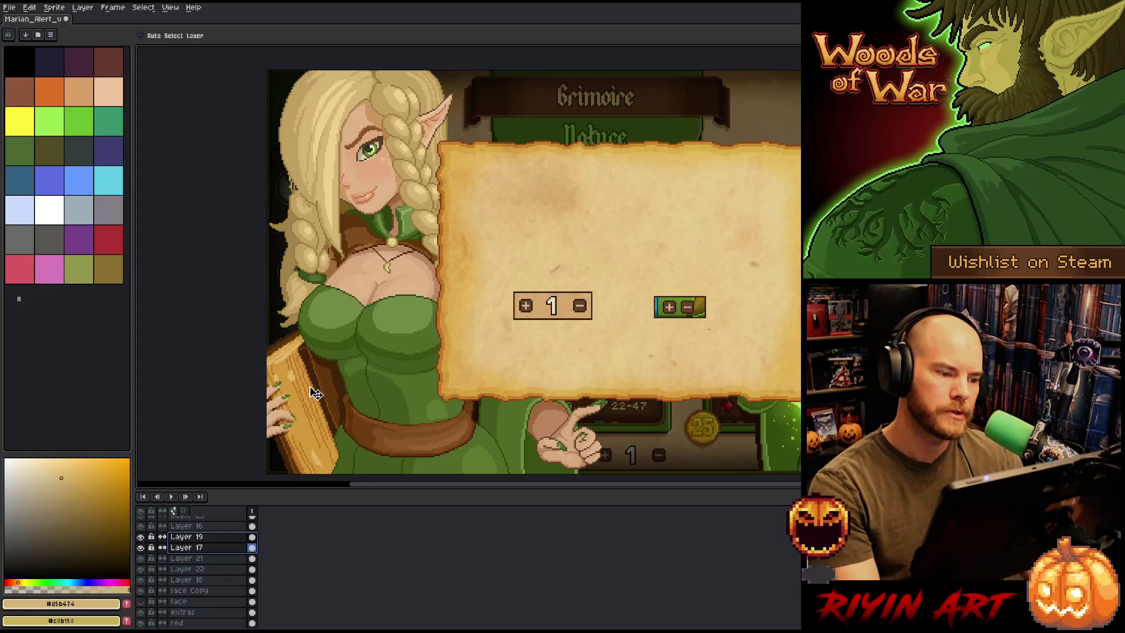
click(194, 526)
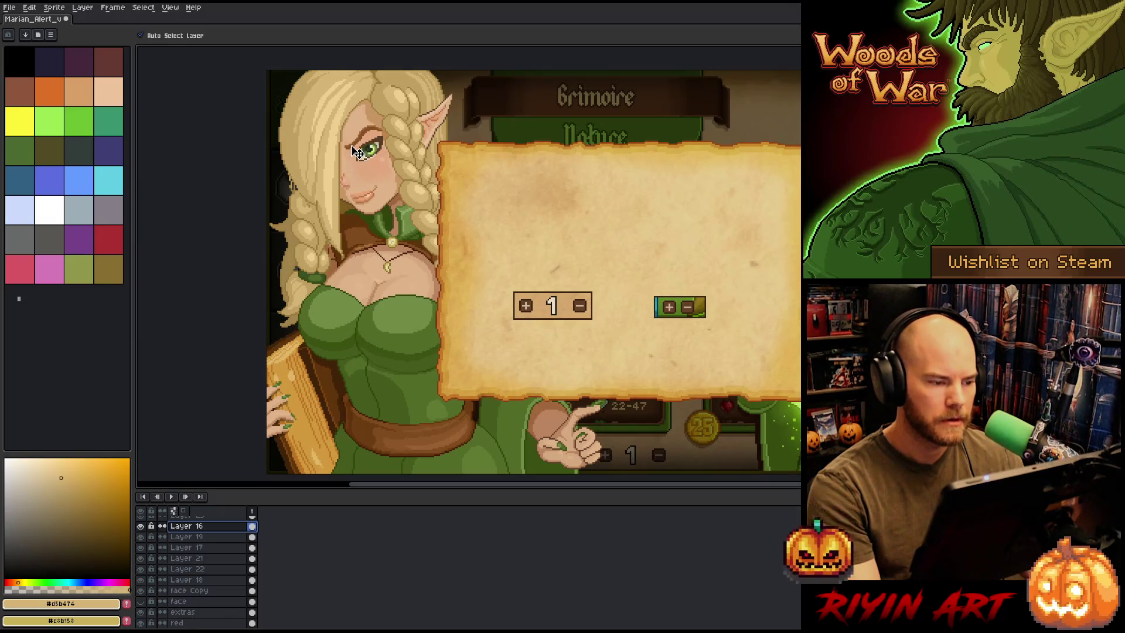
scroll(357, 152, up, 2)
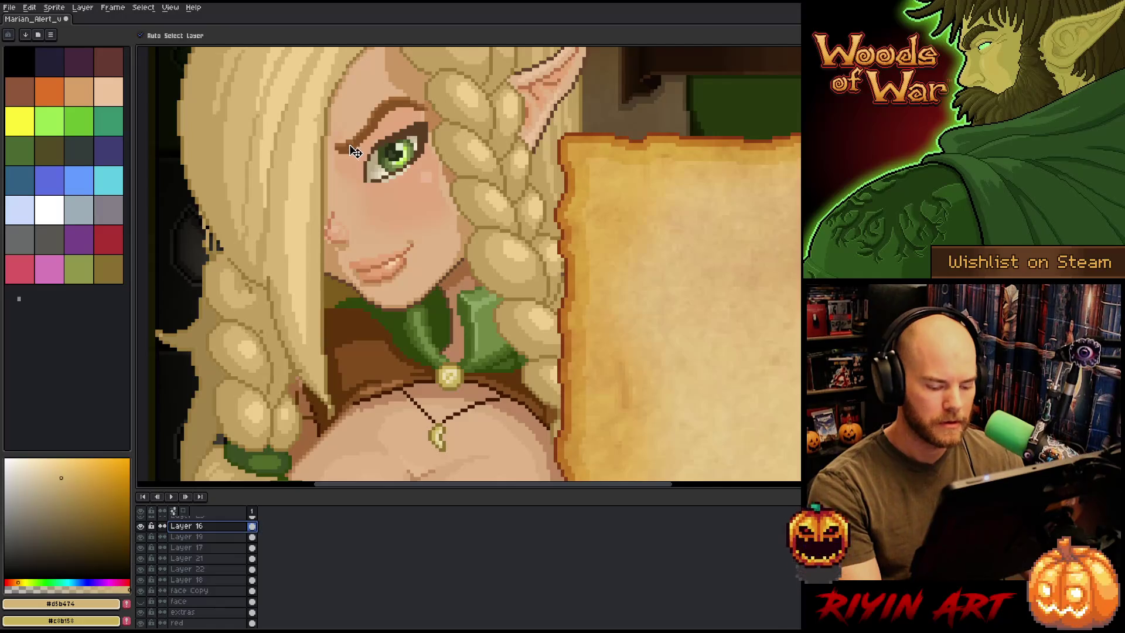
Marquee the small area beside the elf's eye on Layer 16 and commit a transform
key(m)
drag(307, 170, 387, 126)
click(347, 148)
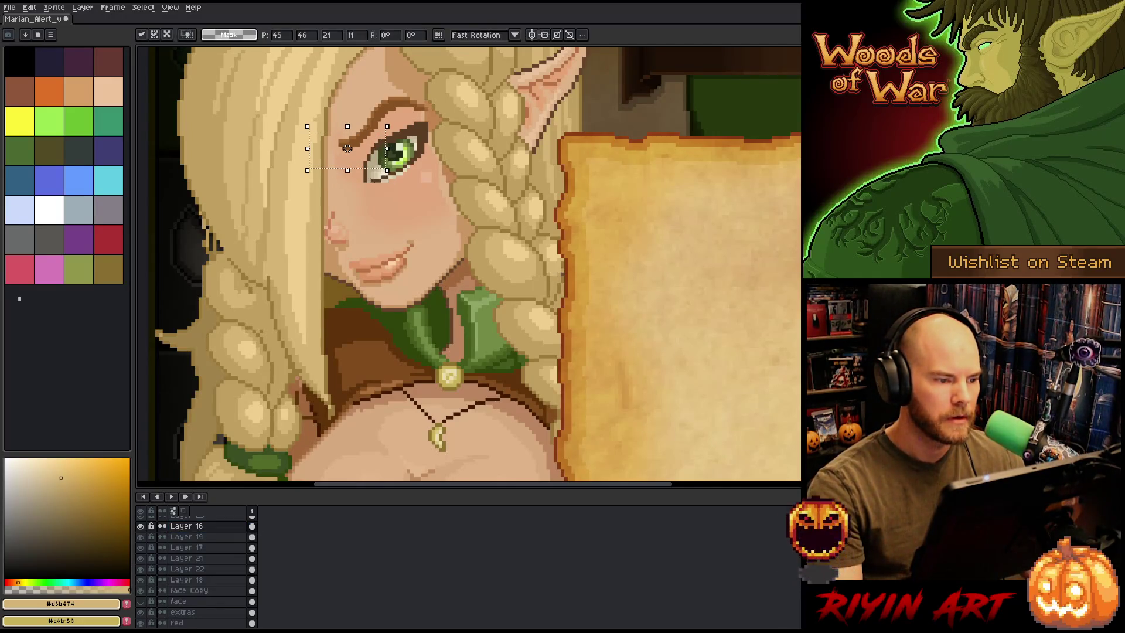
key(Return)
Switch back to the Move tool and make face Copy the active layer
scroll(450, 249, down, 3)
scroll(450, 249, down, 1)
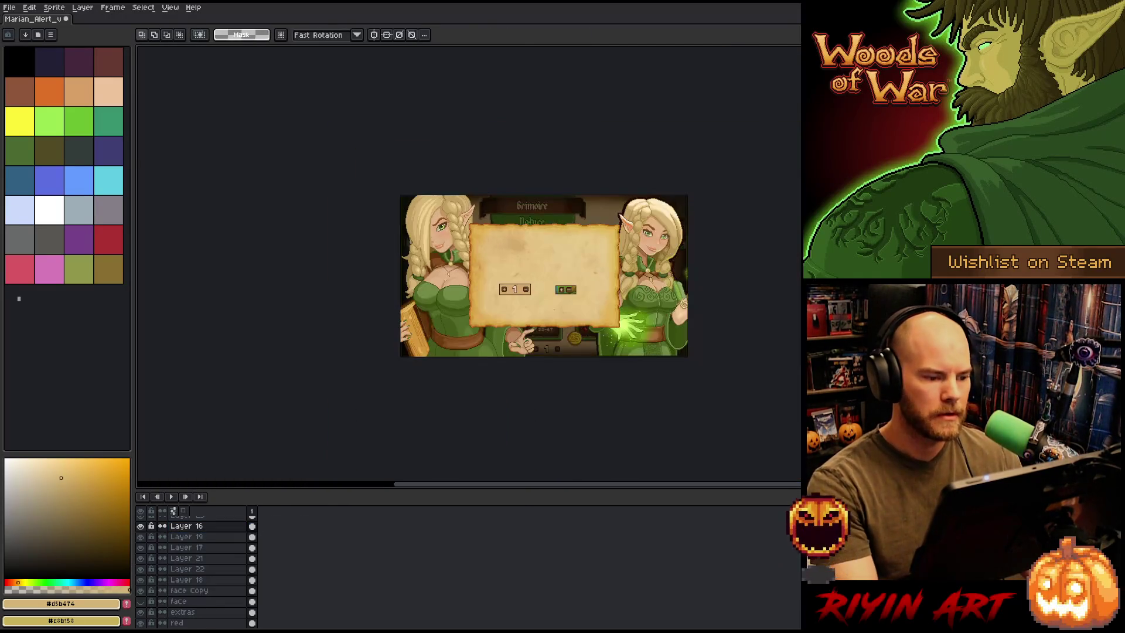
scroll(450, 249, up, 1)
scroll(508, 235, up, 1)
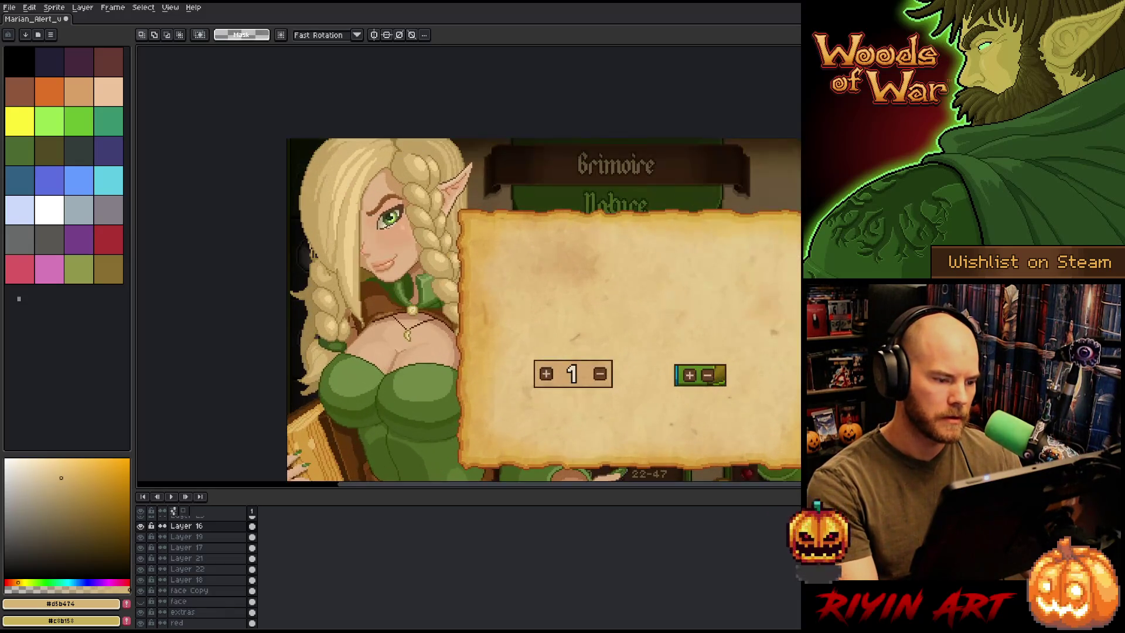
scroll(401, 232, up, 1)
key(v)
click(408, 233)
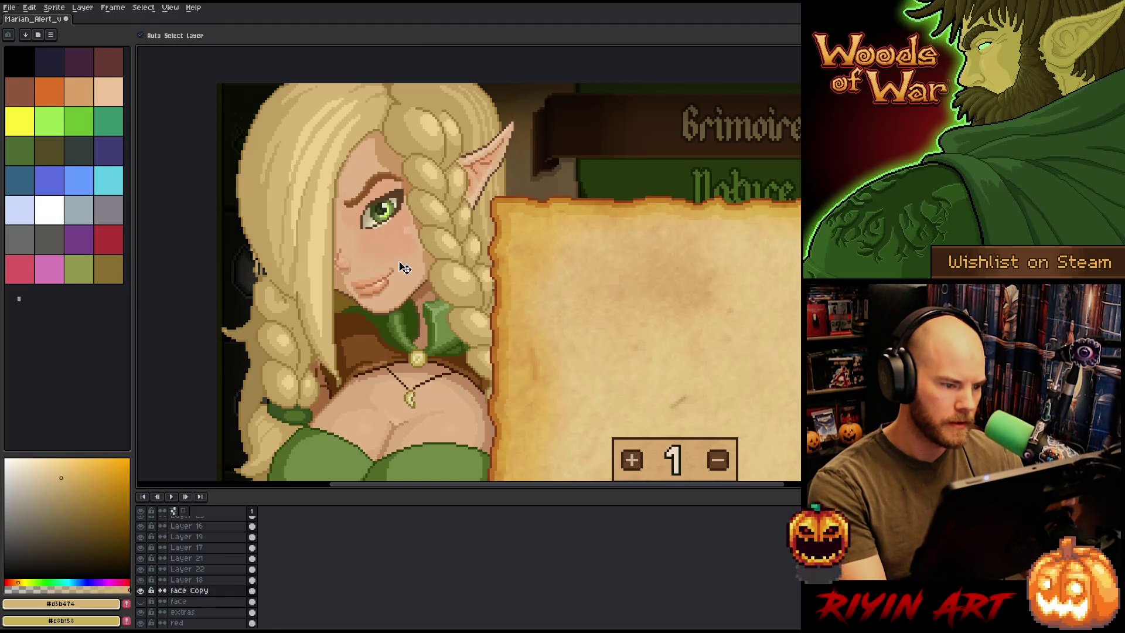
Drag Layer 16 up the Layers panel to sit just under marian ref, above Braid
scroll(370, 297, down, 3)
scroll(383, 275, up, 1)
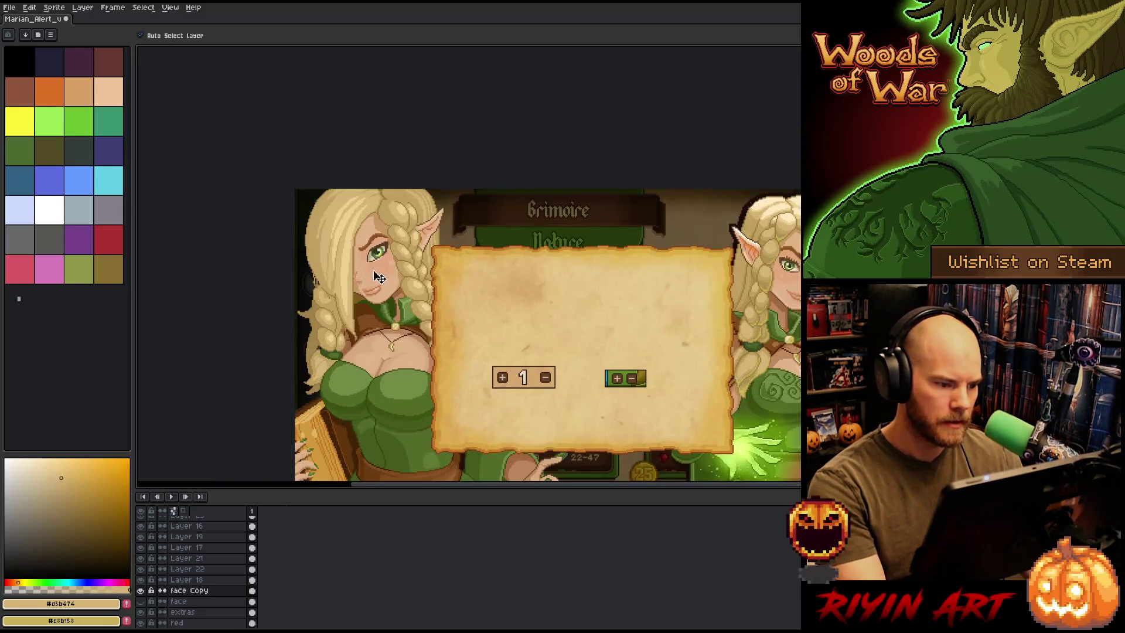
scroll(205, 583, up, 1)
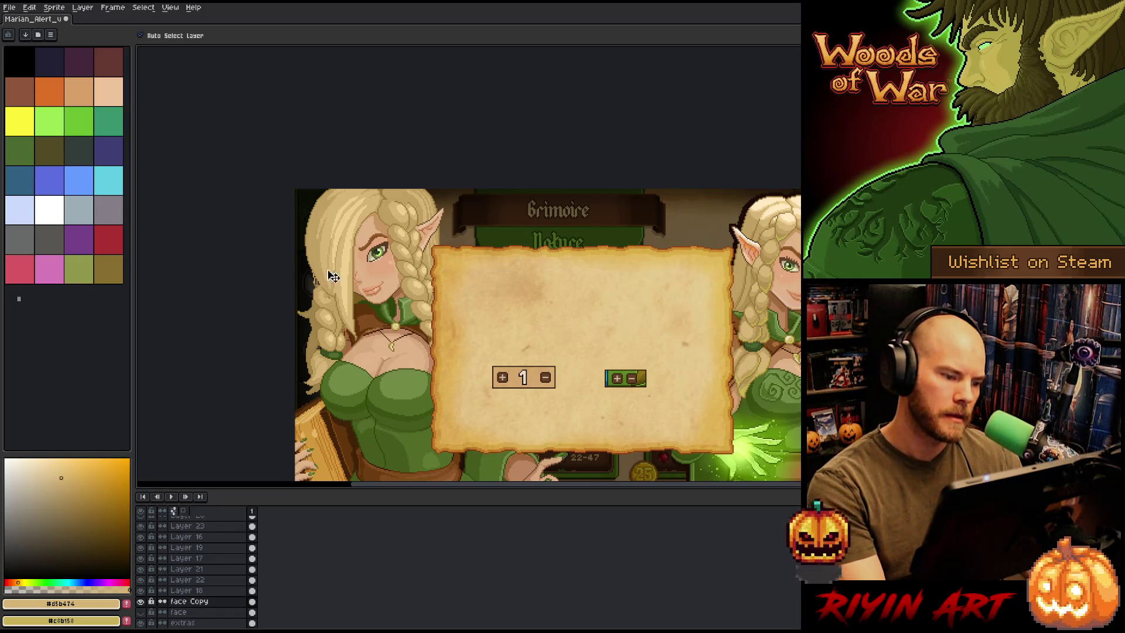
click(377, 244)
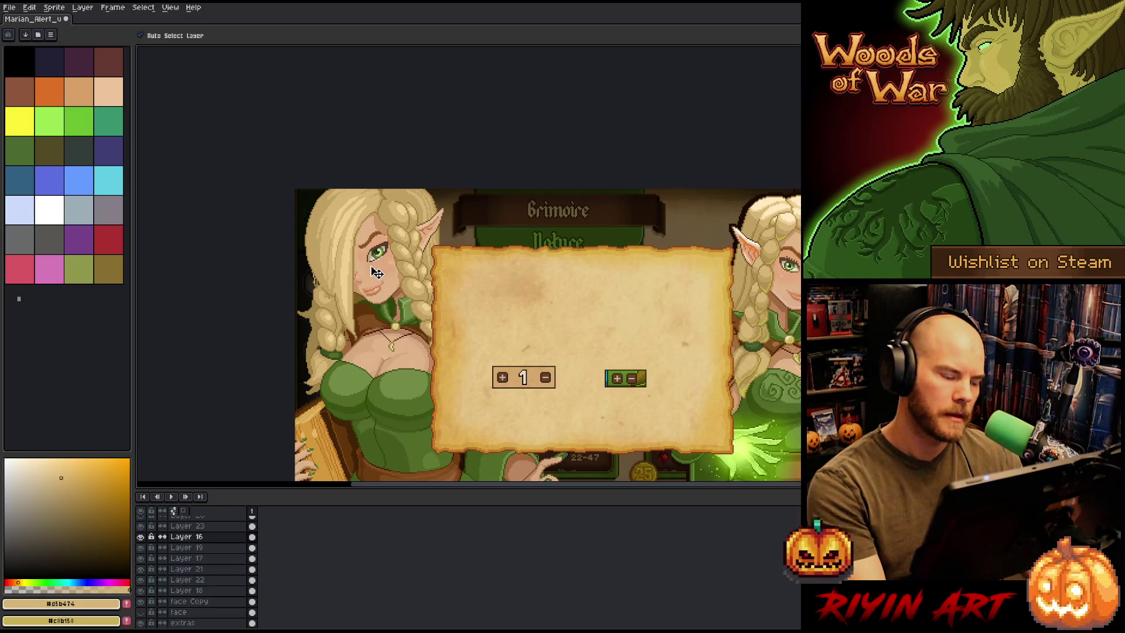
double_click(197, 536)
mouse_move(197, 536)
mouse_down()
mouse_move(202, 524)
mouse_move(205, 562)
mouse_up()
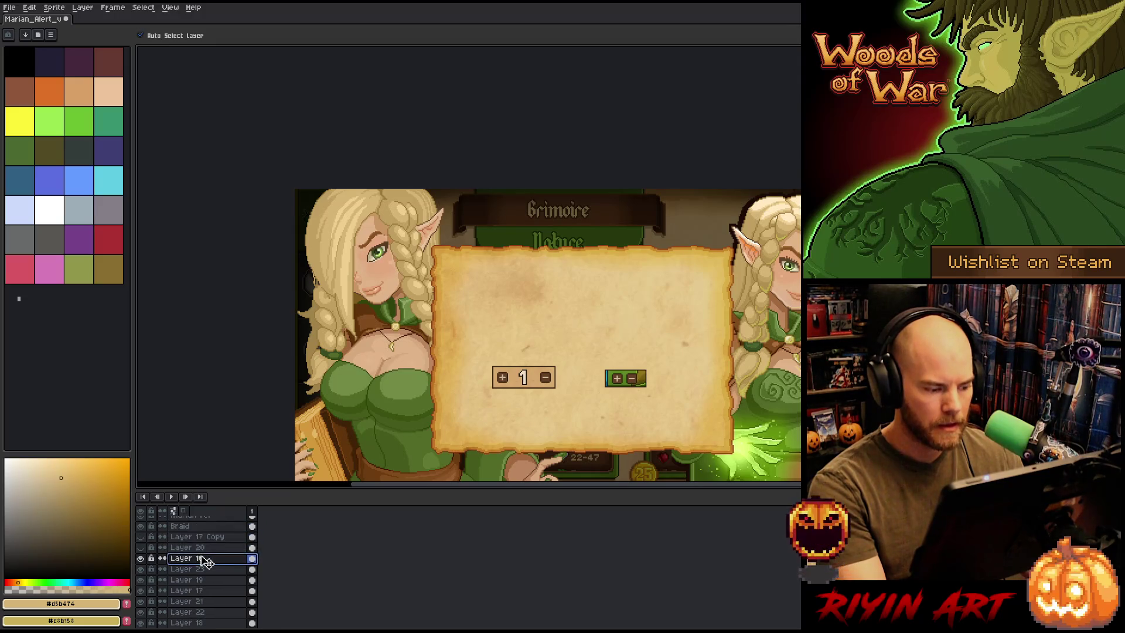
scroll(205, 528, up, 1)
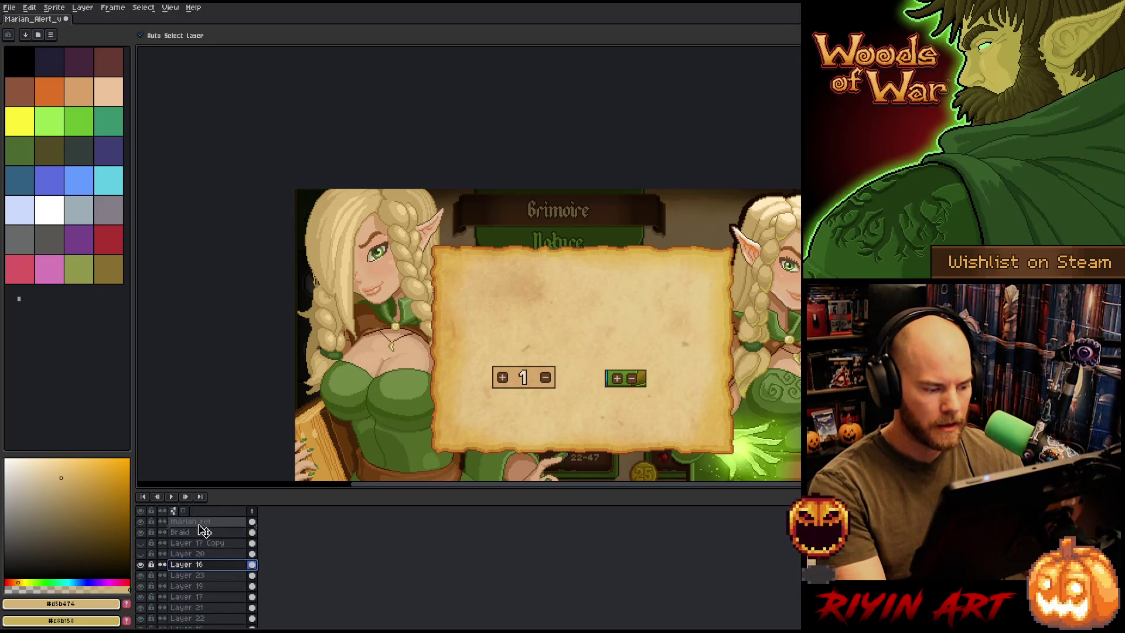
drag(203, 533, 204, 532)
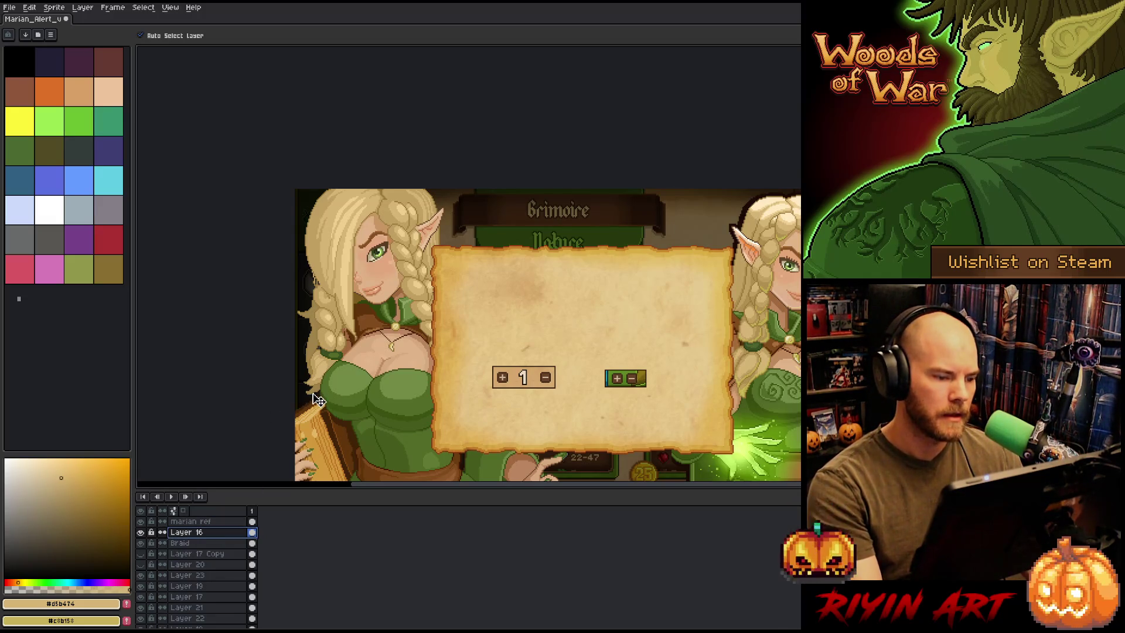
scroll(340, 342, down, 2)
scroll(319, 287, up, 1)
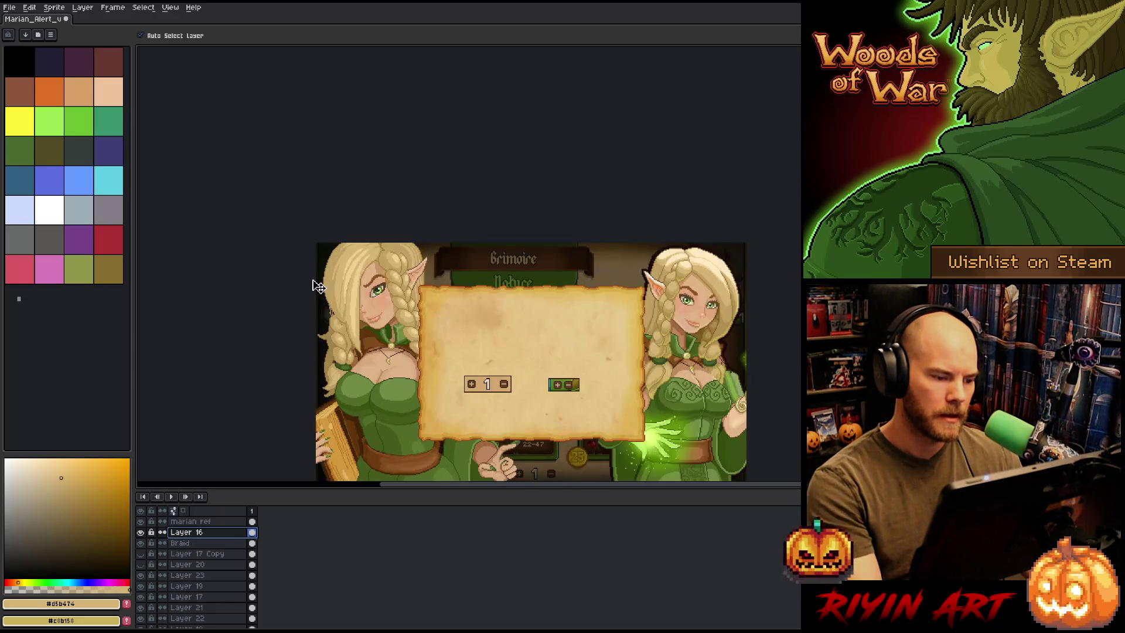
drag(344, 317, 341, 313)
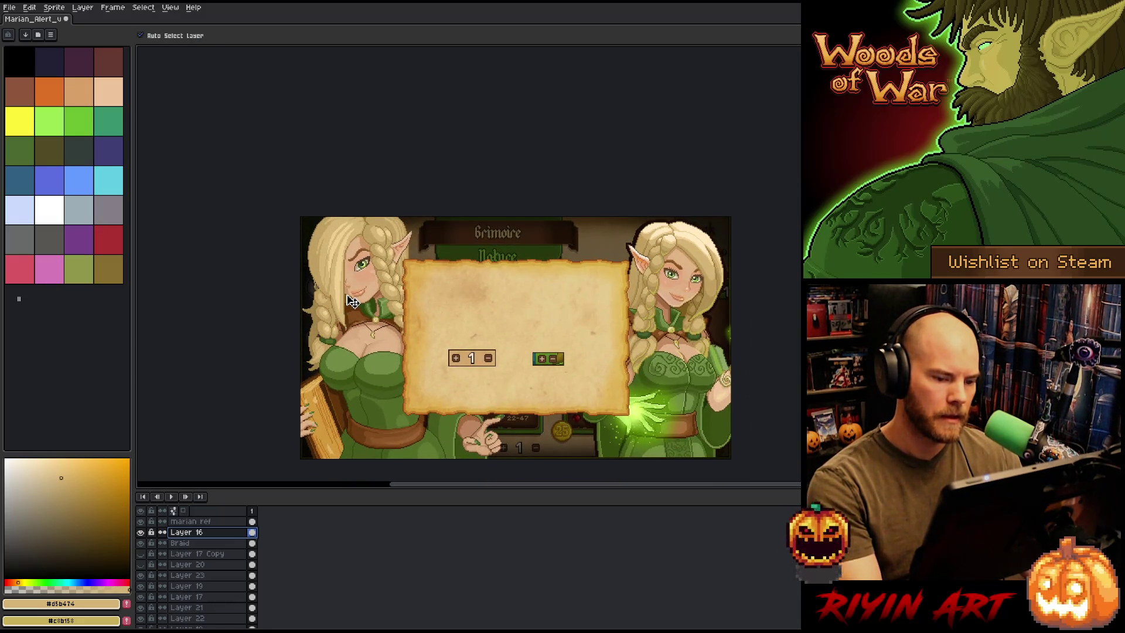
scroll(364, 260, up, 1)
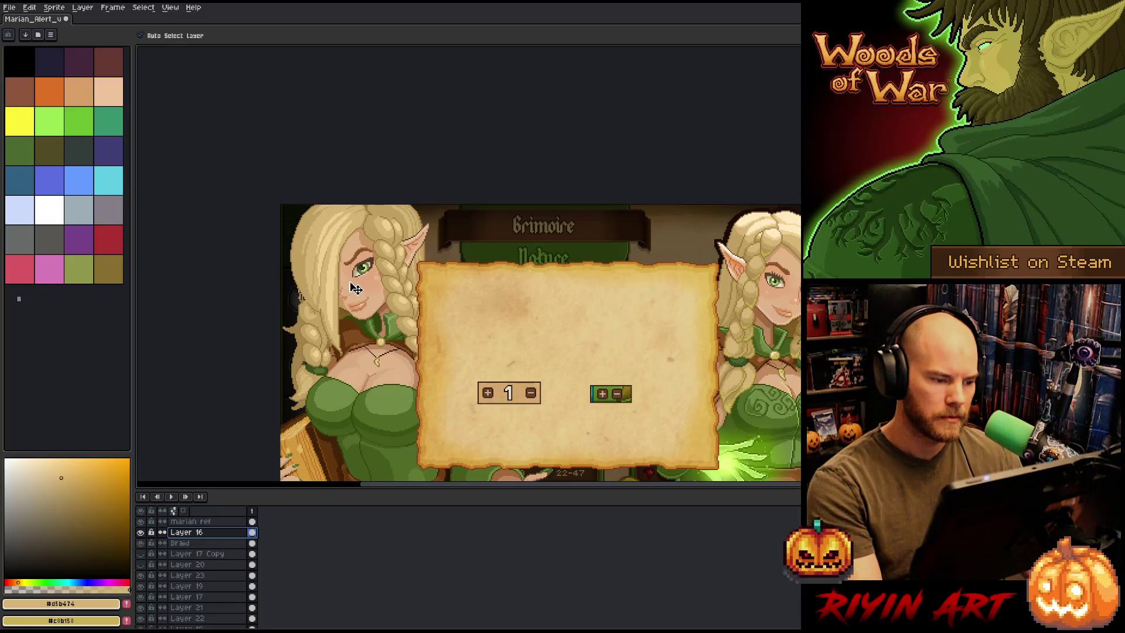
Select Layers 19 and 17, turn off automatic layer picking, and nudge the eye slightly left
scroll(364, 274, up, 1)
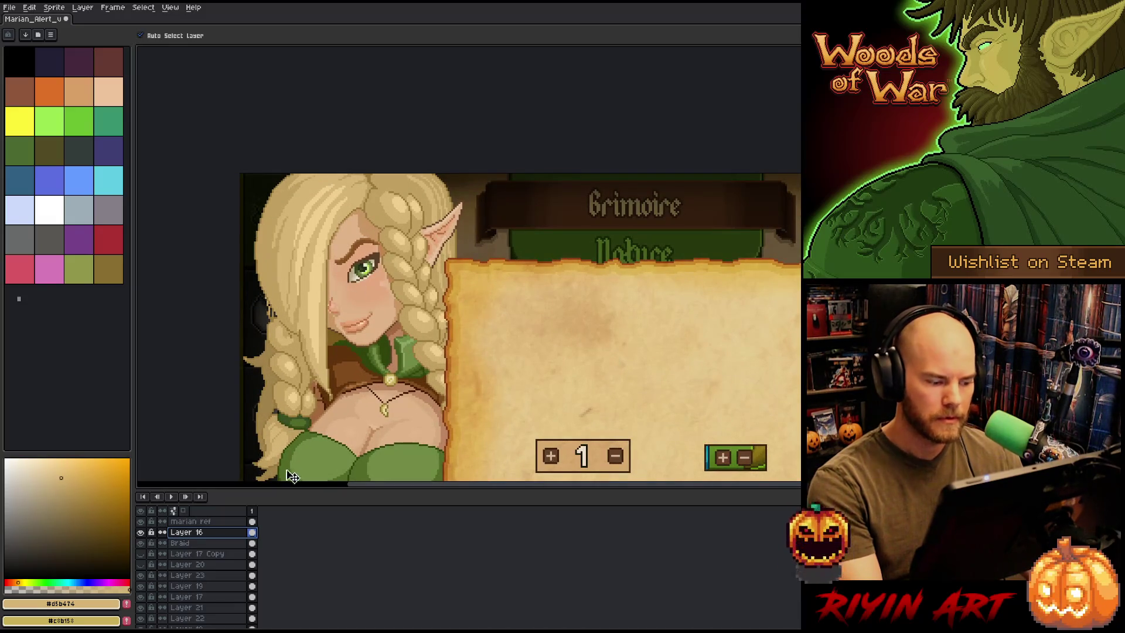
click(381, 273)
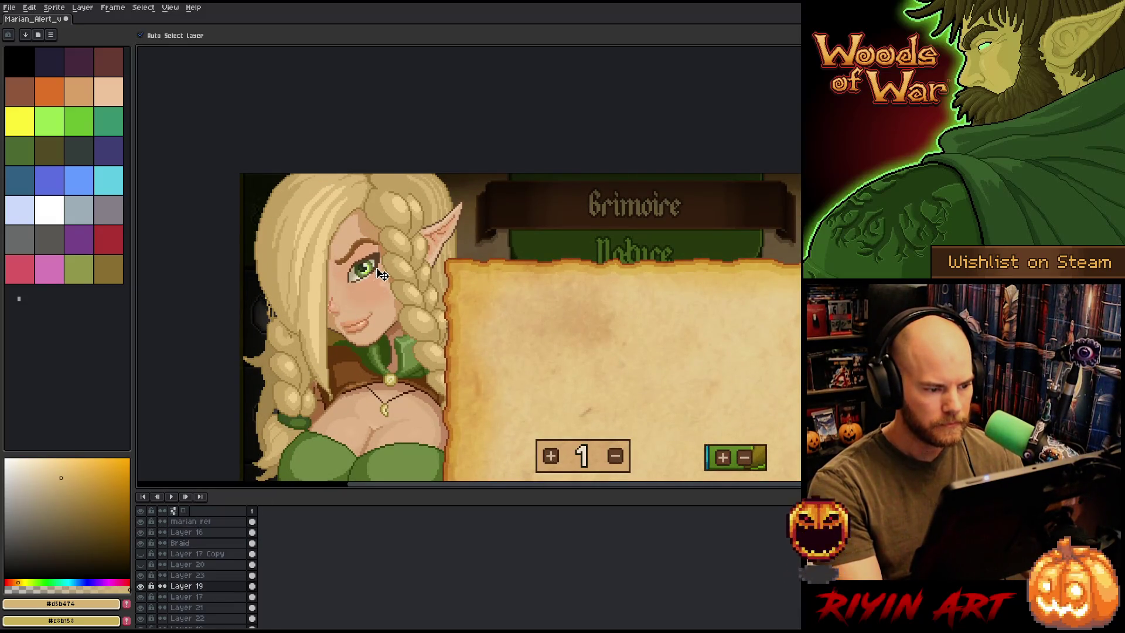
shift+click(208, 596)
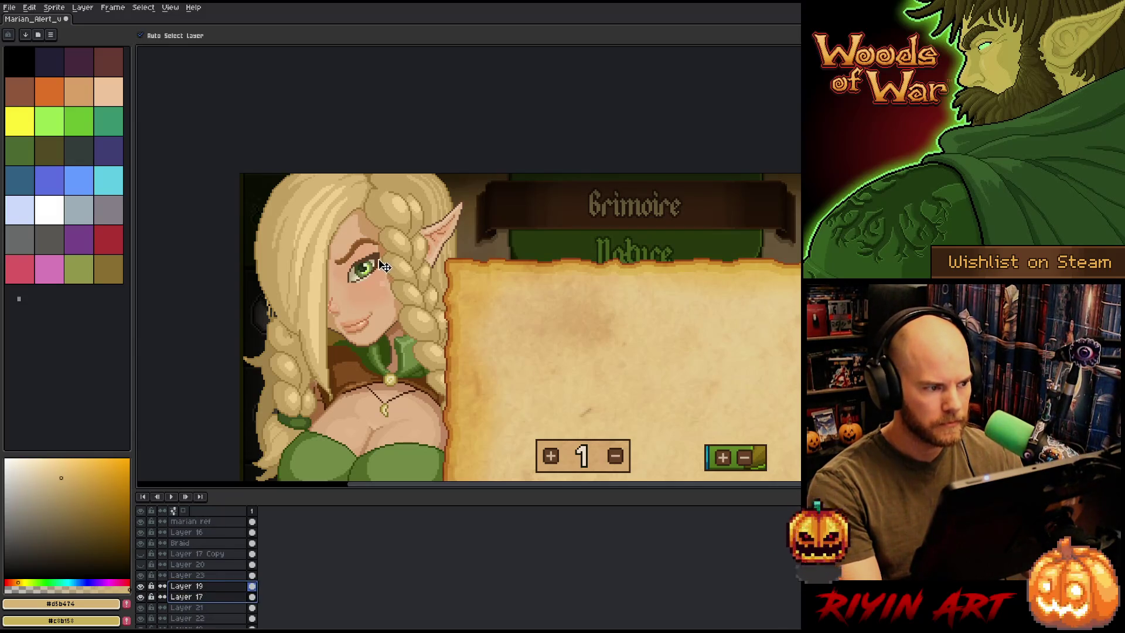
click(141, 36)
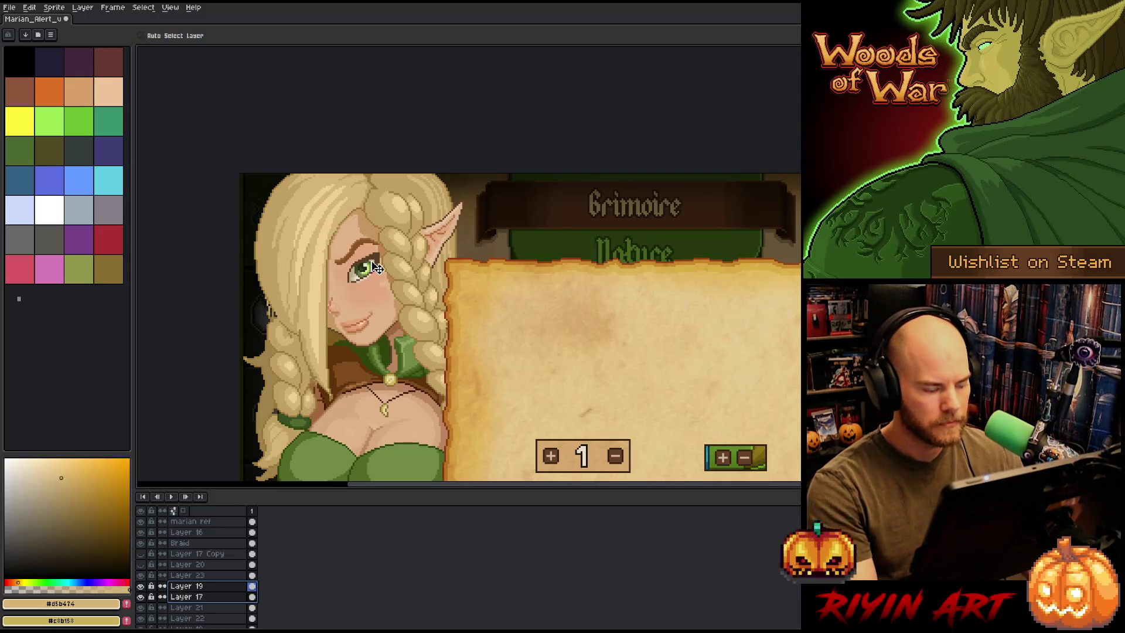
drag(367, 272, 363, 274)
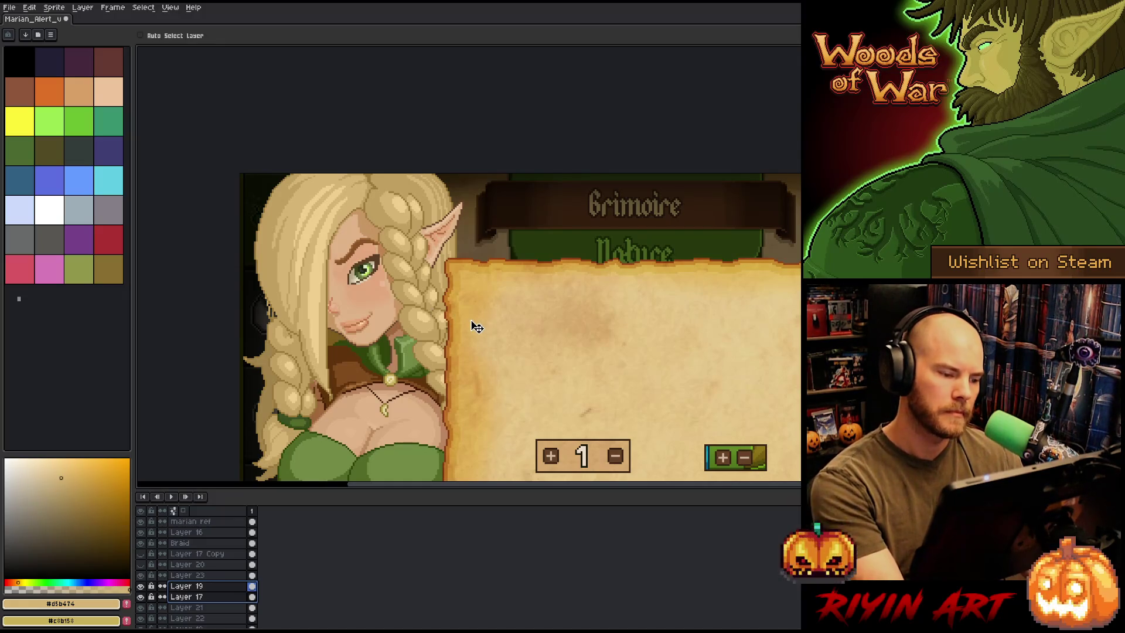
Turn on Auto Select Layer and pick the face Copy layer from the canvas
key(ctrl)
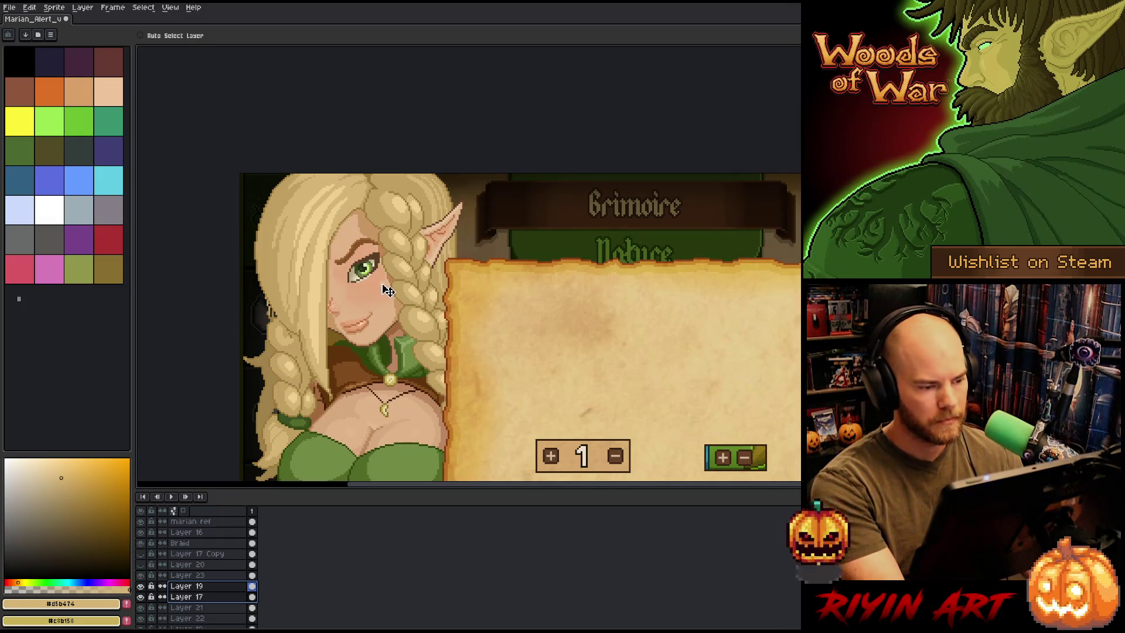
click(182, 36)
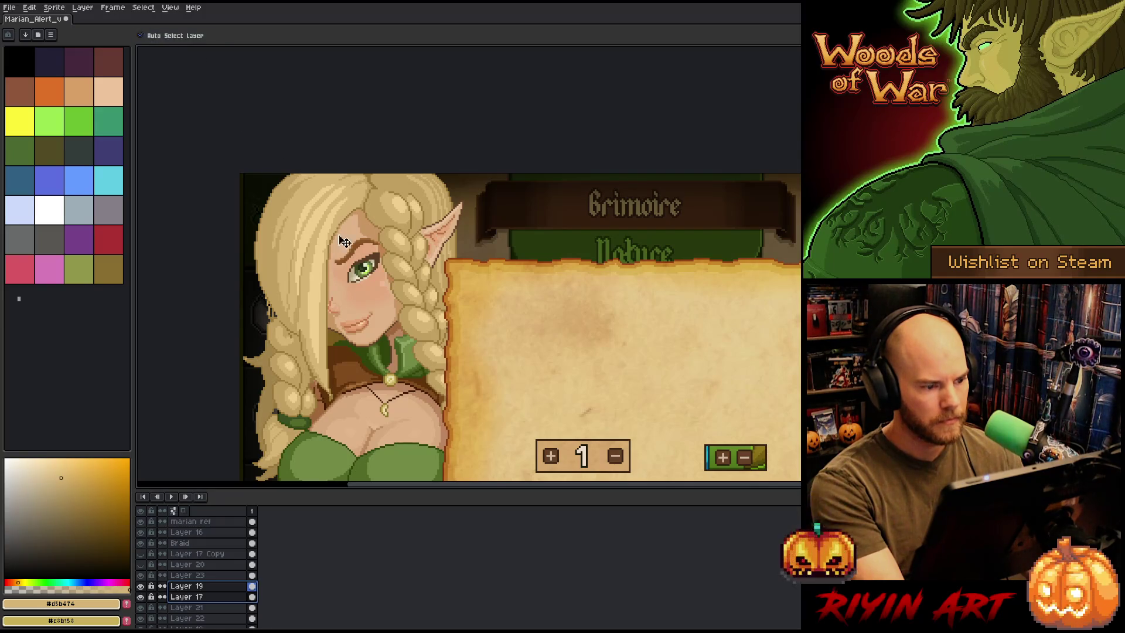
click(388, 289)
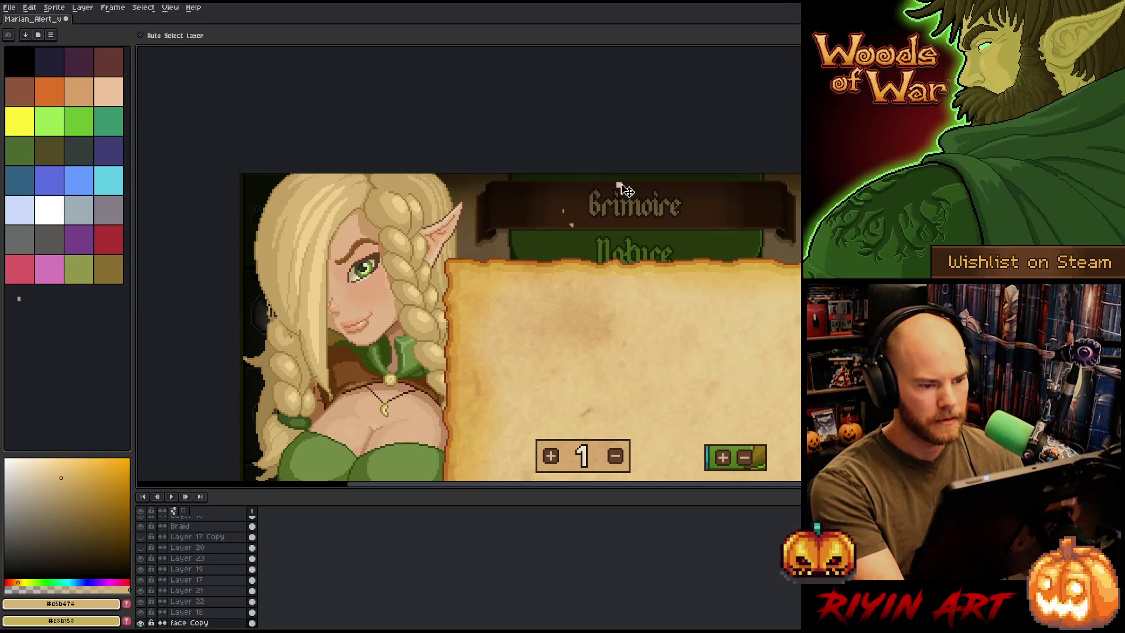
Undo the mouth edit so the elf has a closed-lip smile again
key(m)
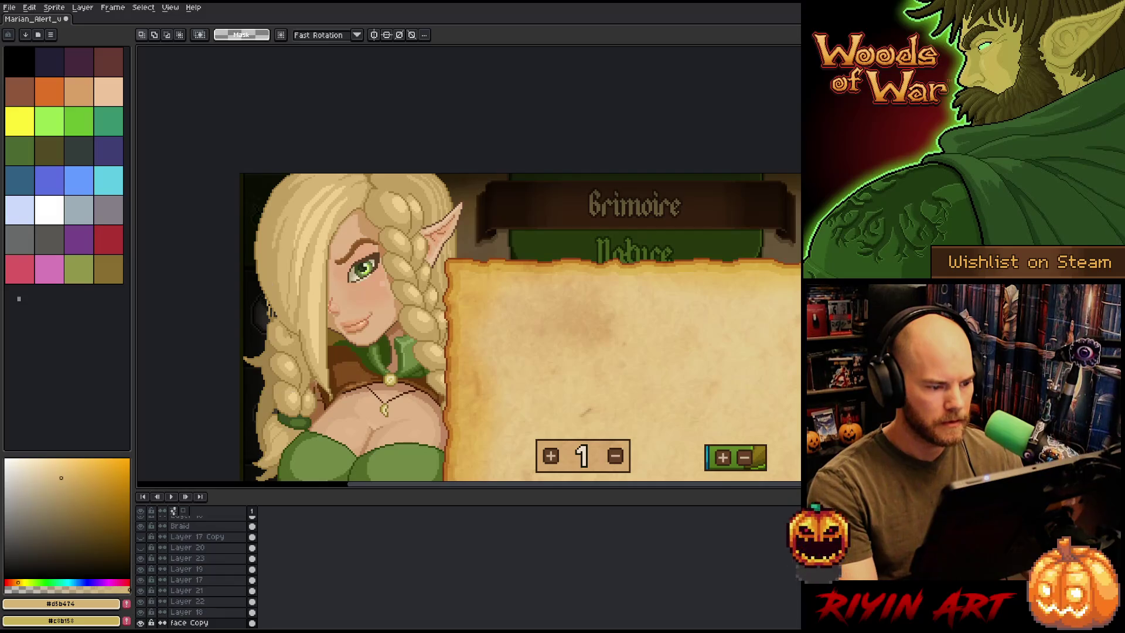
key(v)
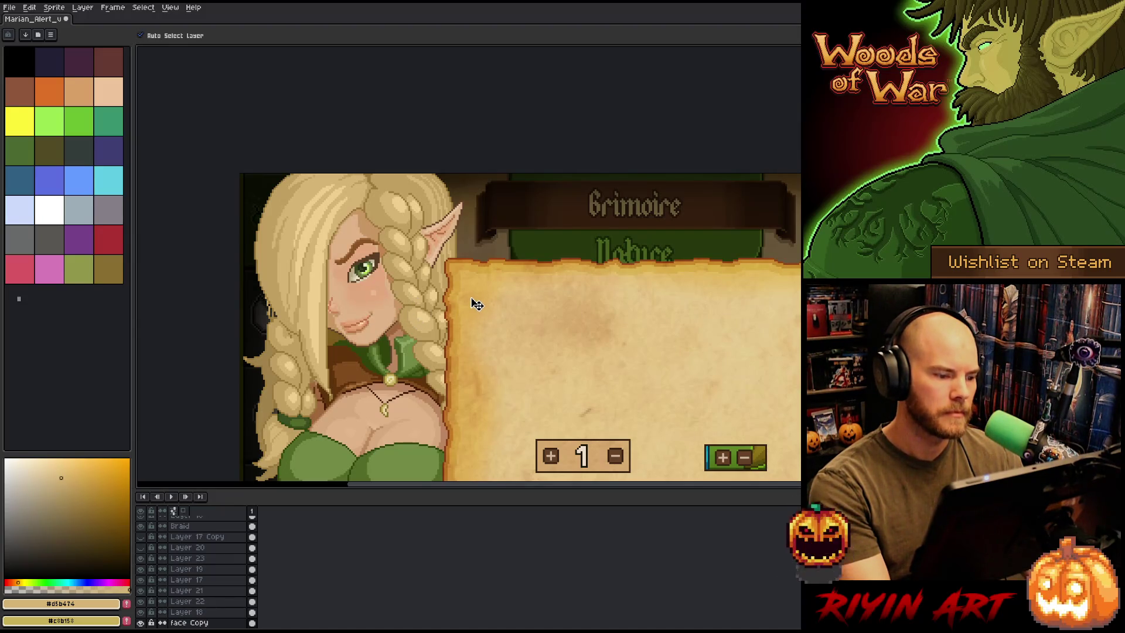
scroll(358, 278, up, 3)
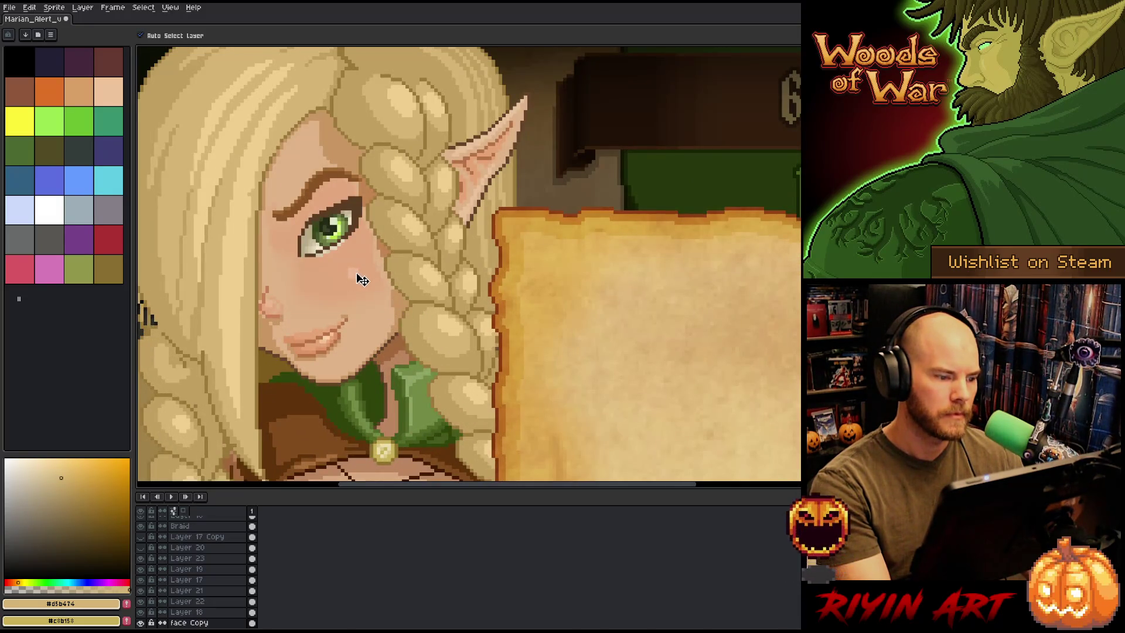
scroll(358, 278, down, 3)
key(ctrl+z)
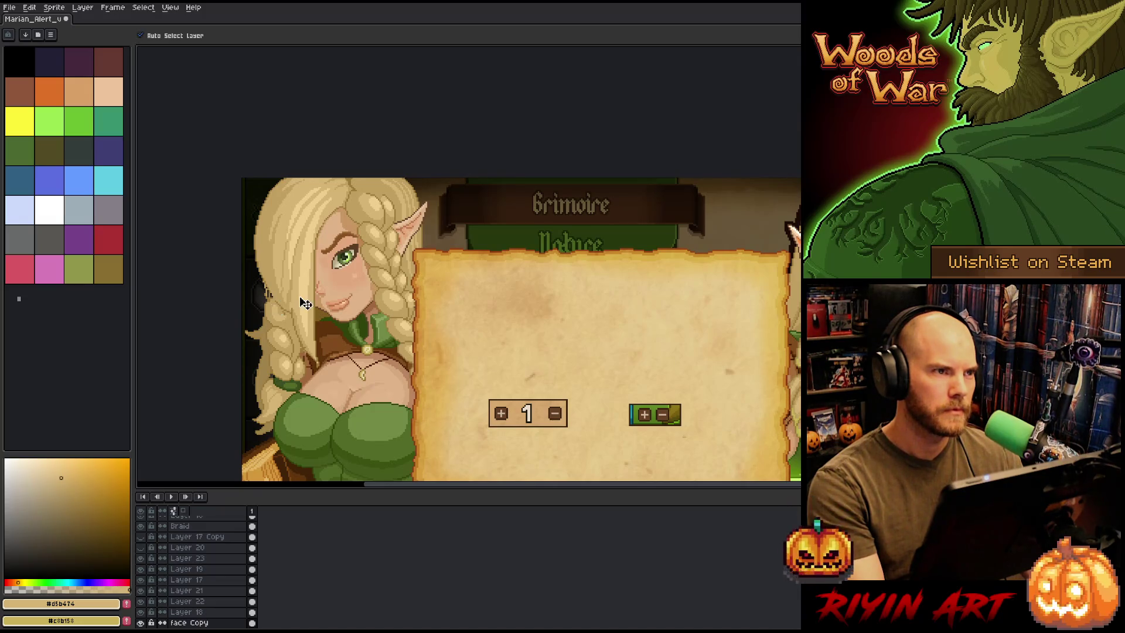
Zoom in and select the eye's Layer 17 from the canvas
scroll(305, 265, up, 2)
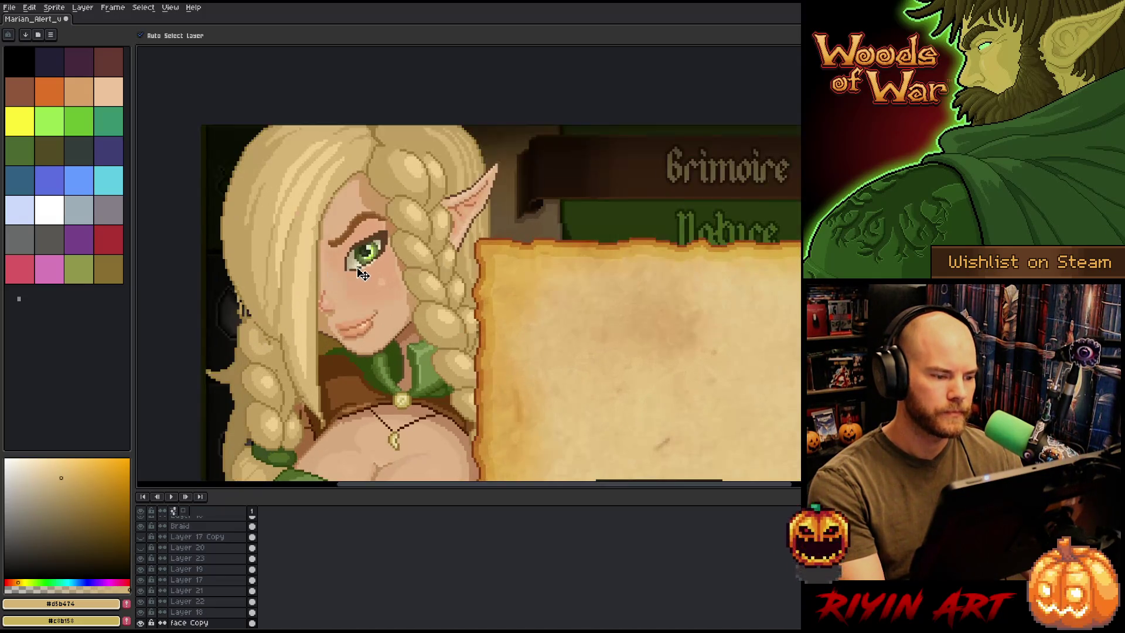
click(358, 274)
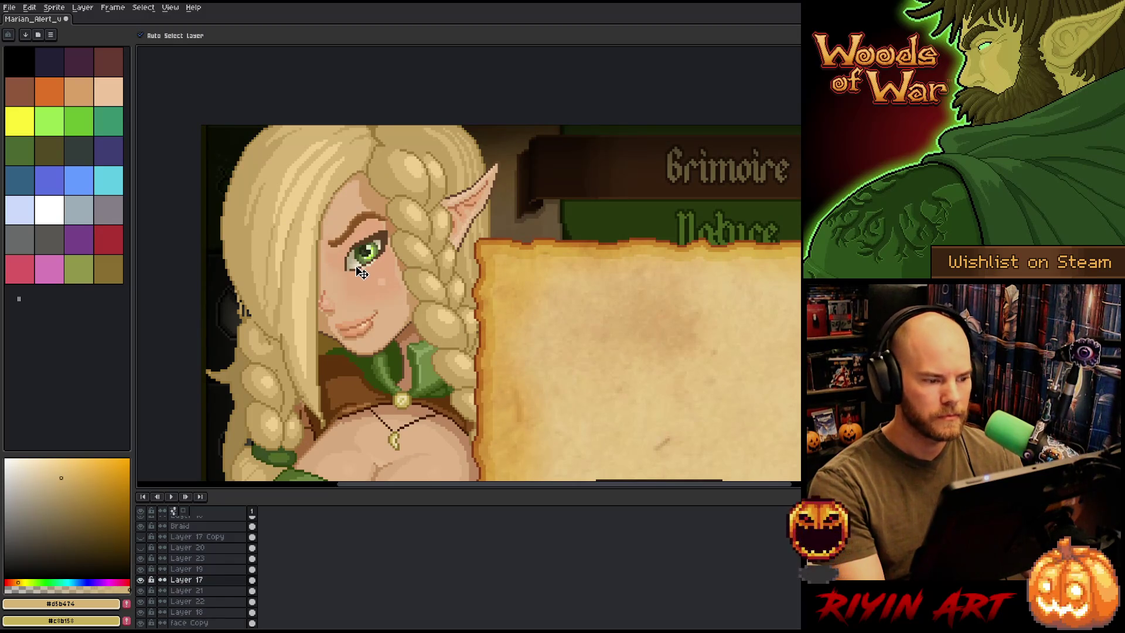
scroll(360, 272, up, 3)
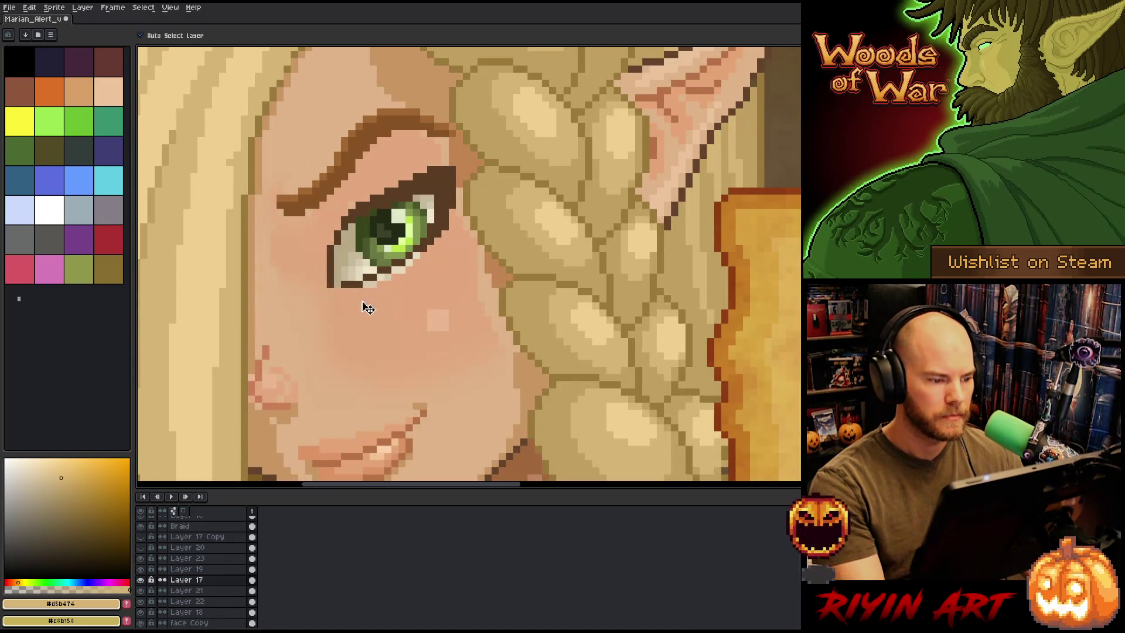
With the pencil and the eyelid's dark brown, draw lash pixels along the upper eyelid on Layer 19
key(b)
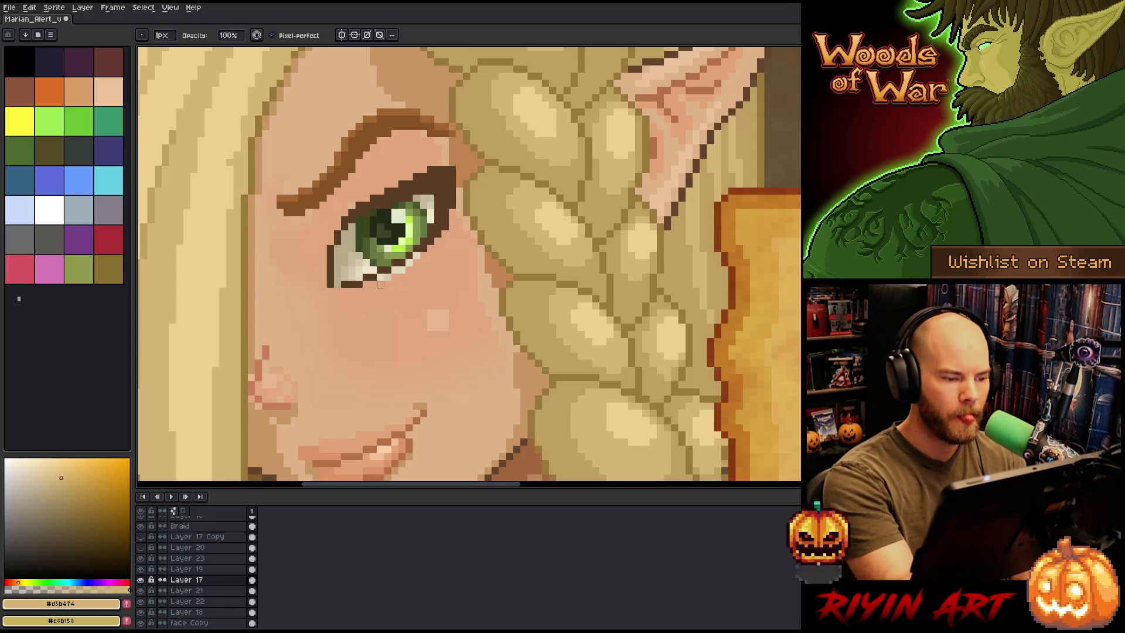
drag(552, 105, 610, 171)
alt+click(422, 269)
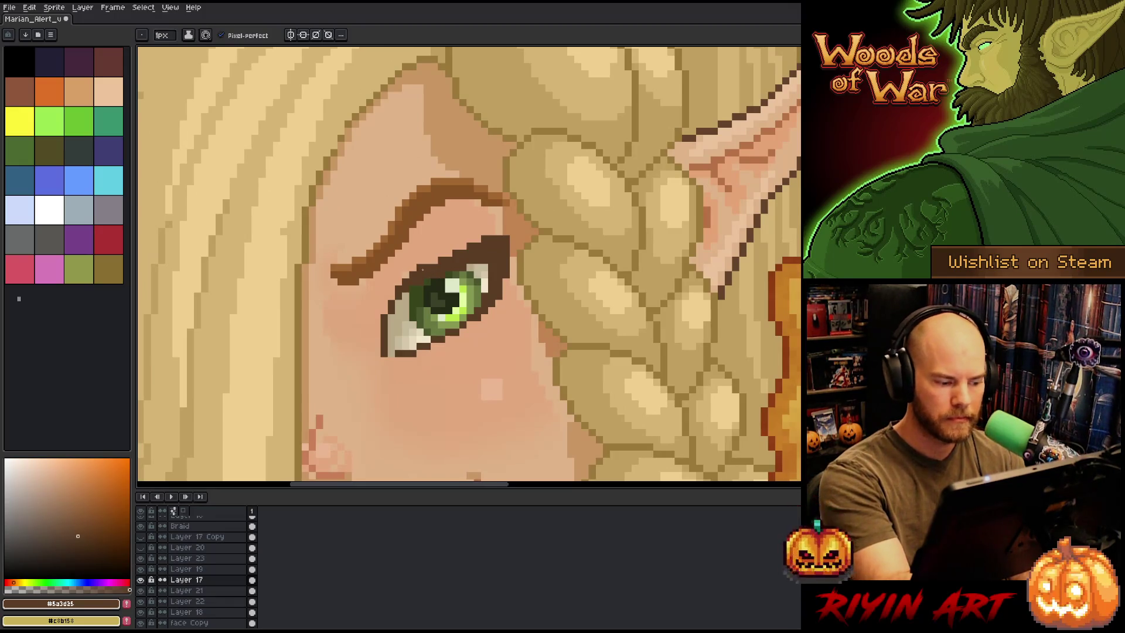
ctrl+click(438, 277)
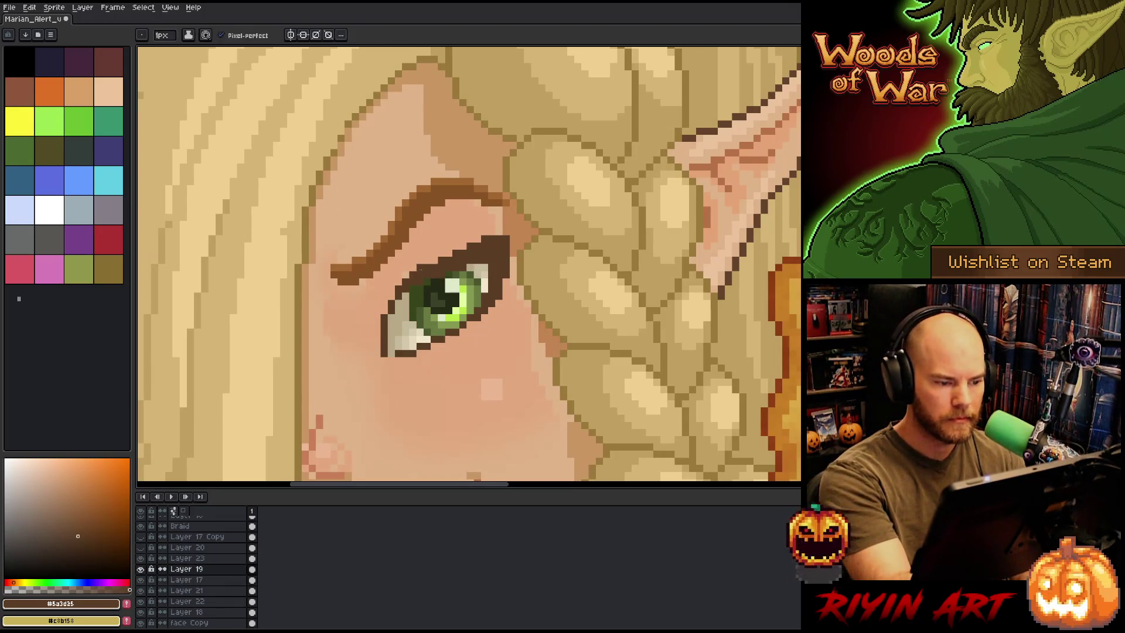
click(477, 238)
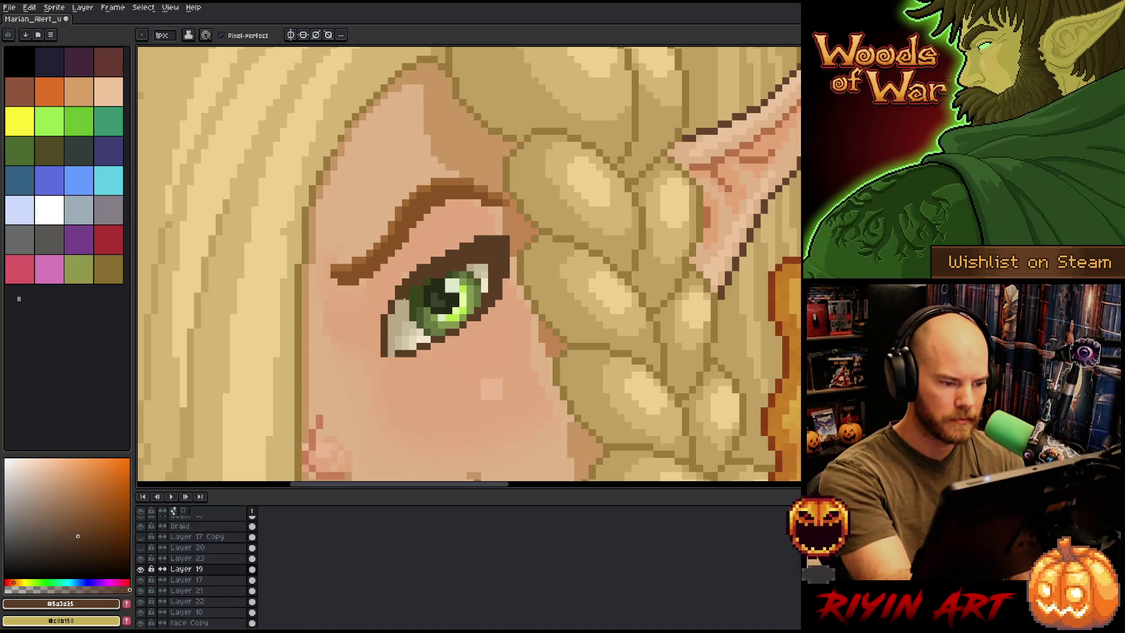
click(399, 280)
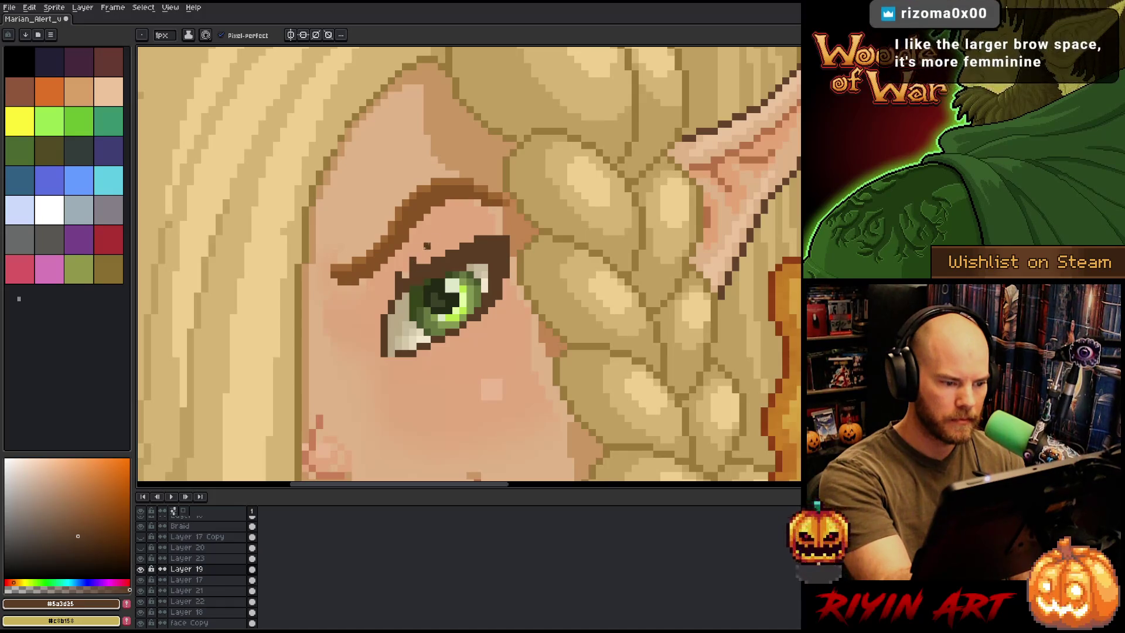
click(442, 251)
click(462, 238)
click(455, 245)
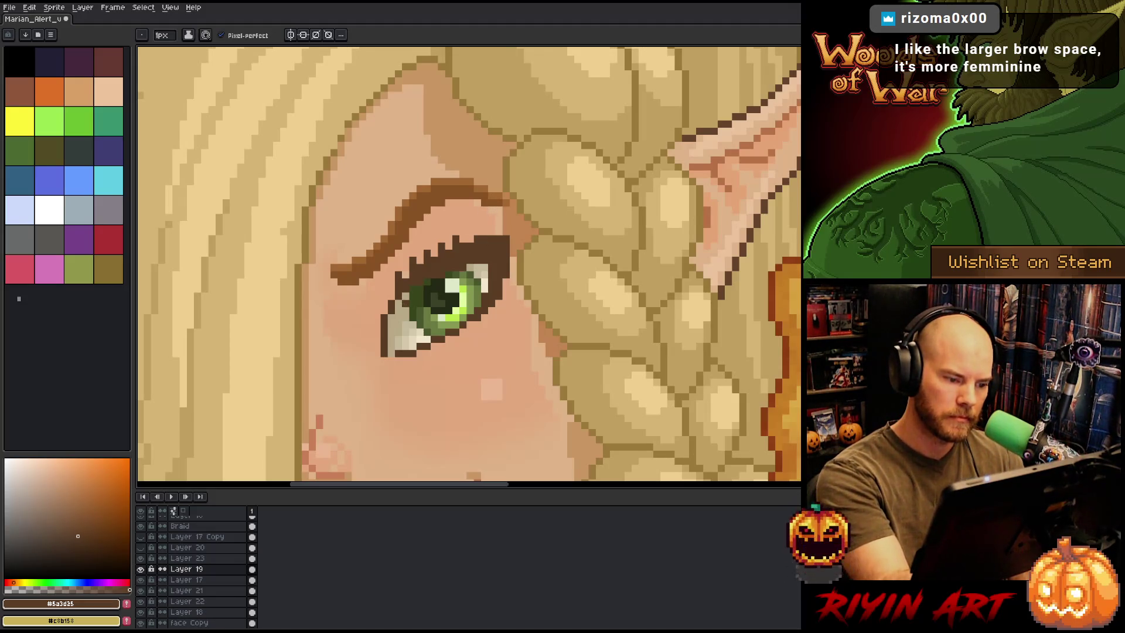
Erase the two stray dark pixels on top of the iris
key(e)
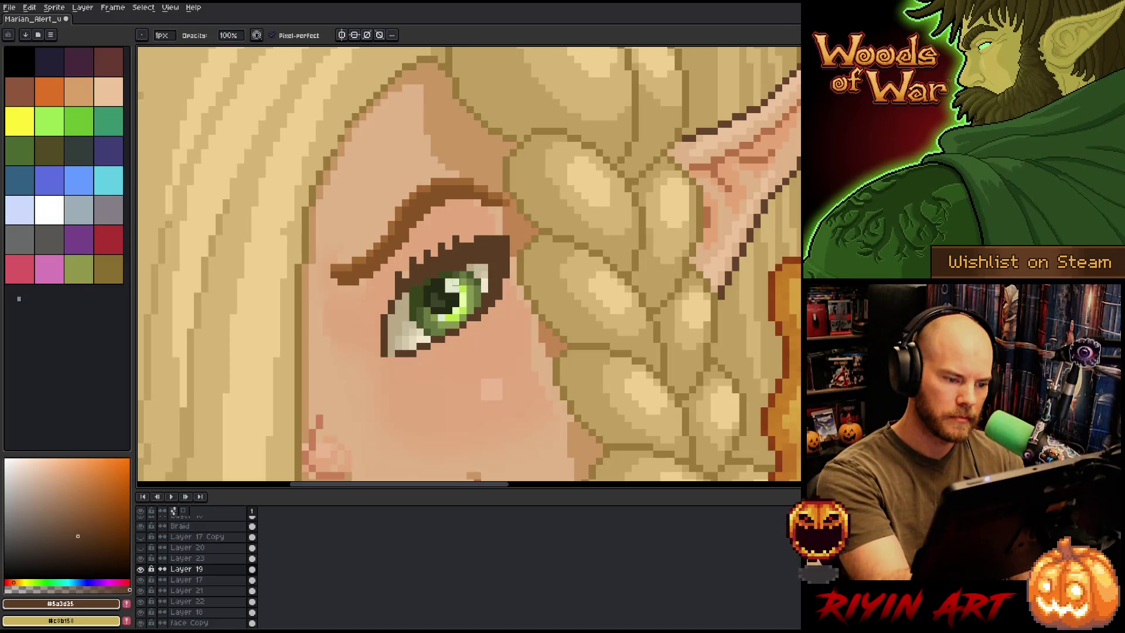
click(435, 275)
click(473, 261)
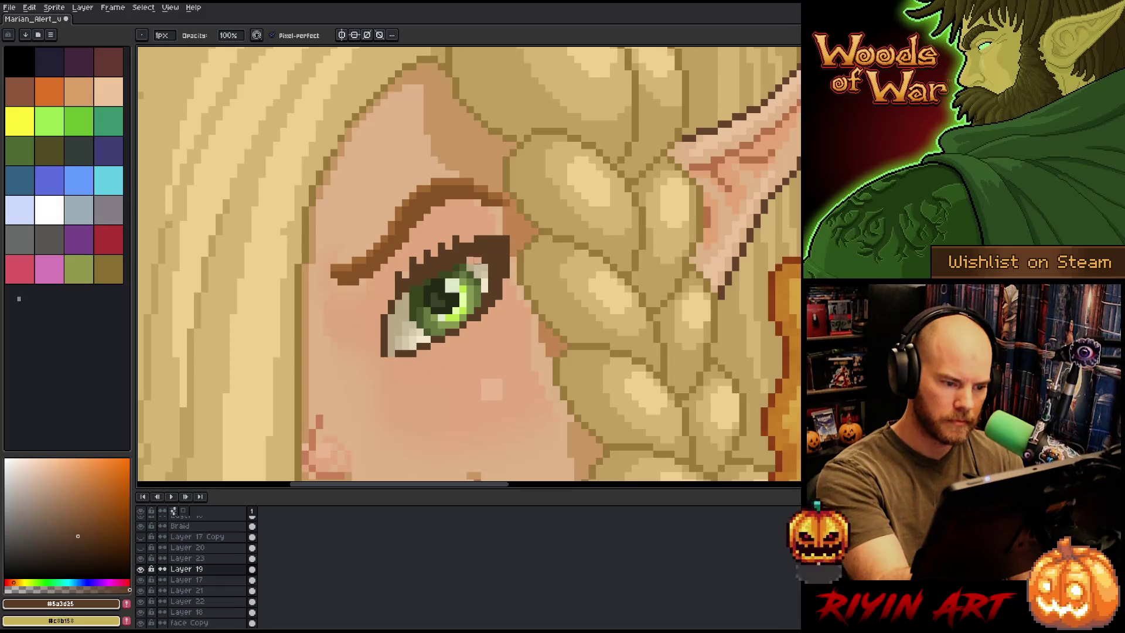
key(space)
Sample cream and light-green tones, then paint light-green highlights on the iris left of the pupil
mouse_move(539, 311)
mouse_down()
mouse_move(590, 181)
mouse_move(564, 296)
mouse_up()
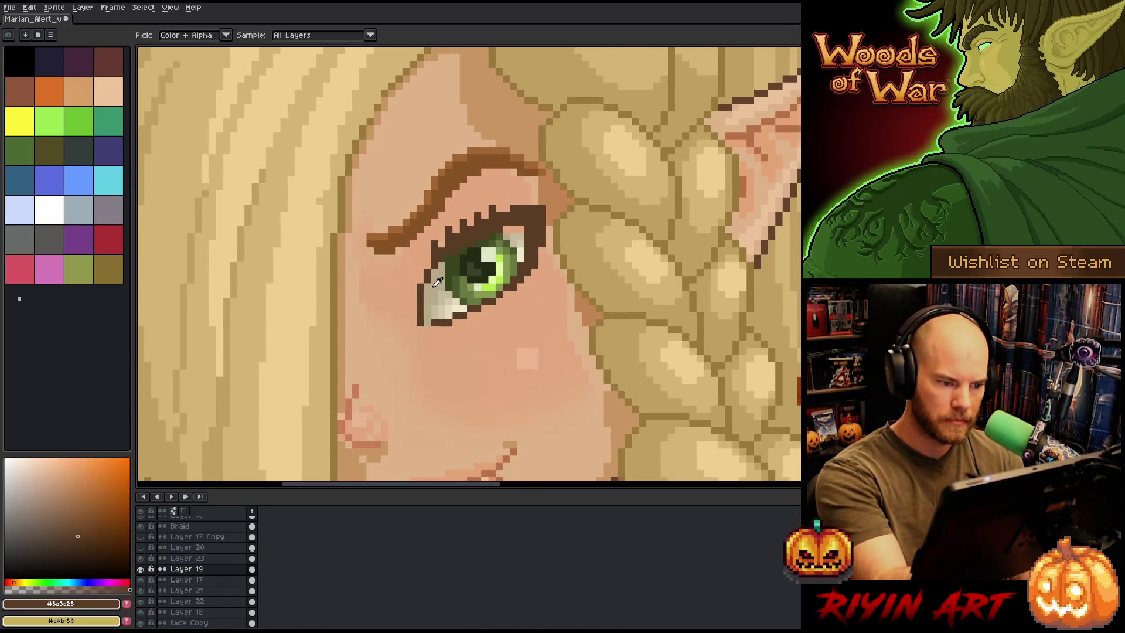
alt+click(518, 228)
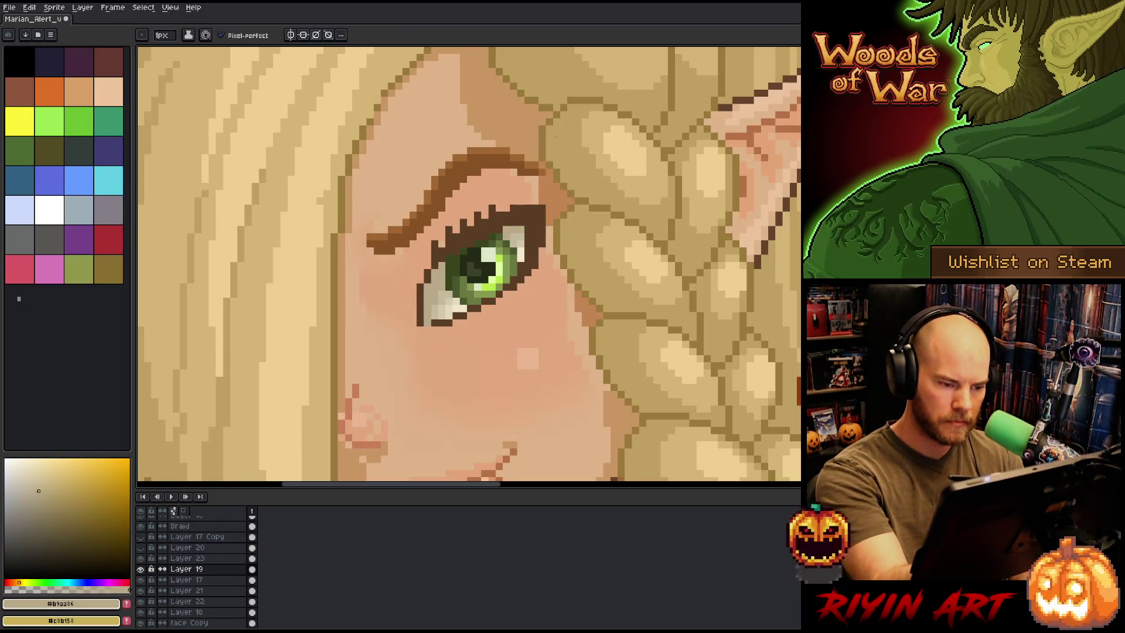
alt+click(441, 280)
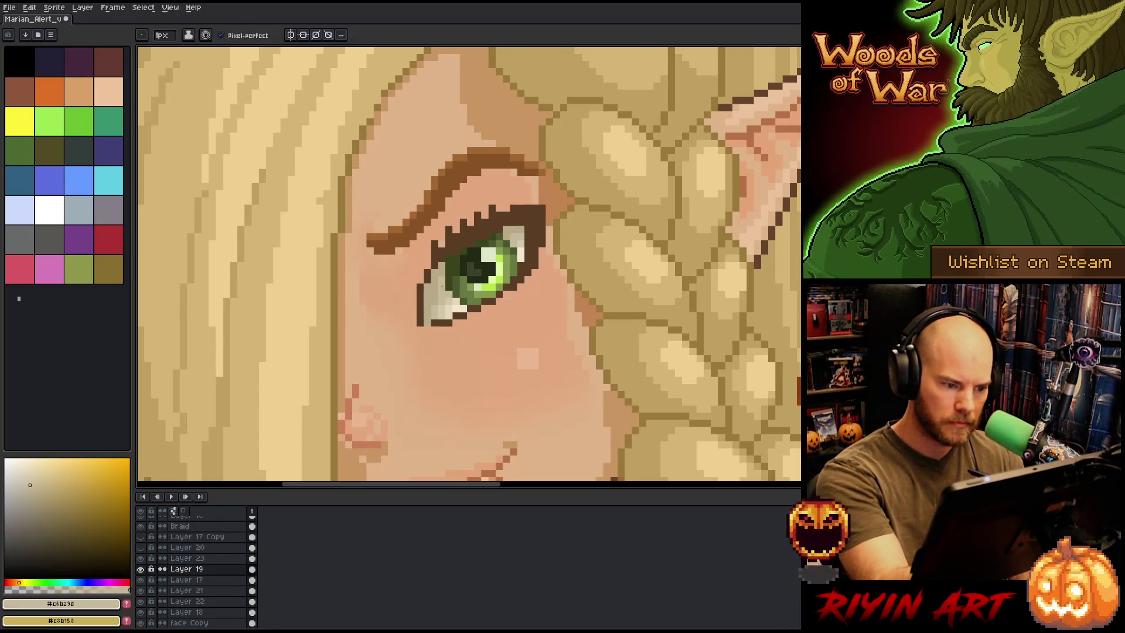
alt+click(448, 307)
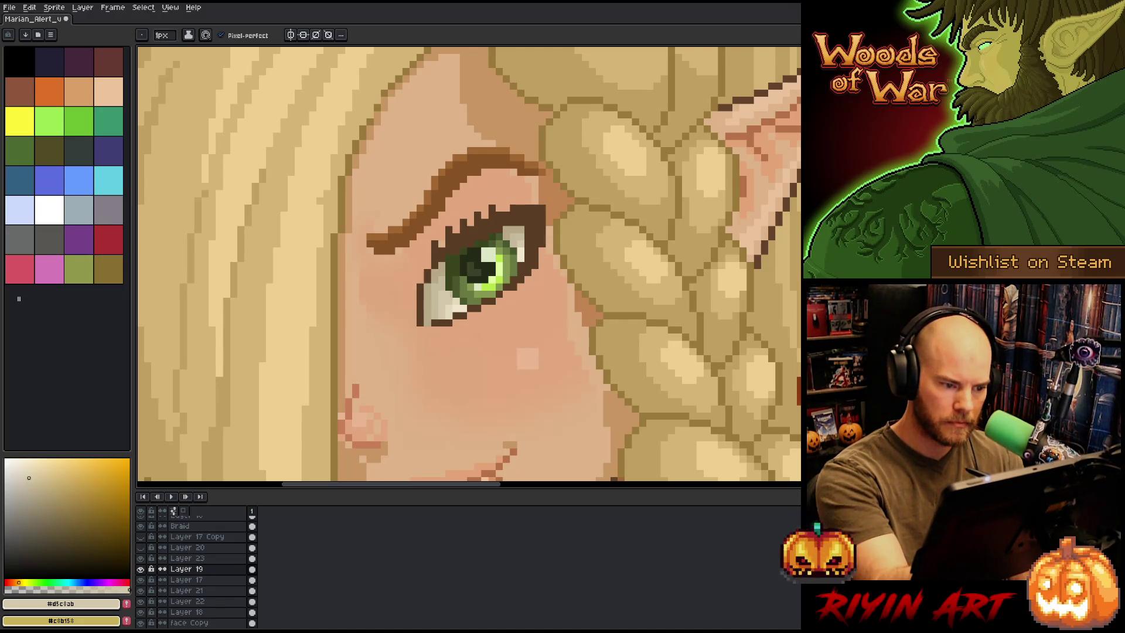
alt+click(455, 287)
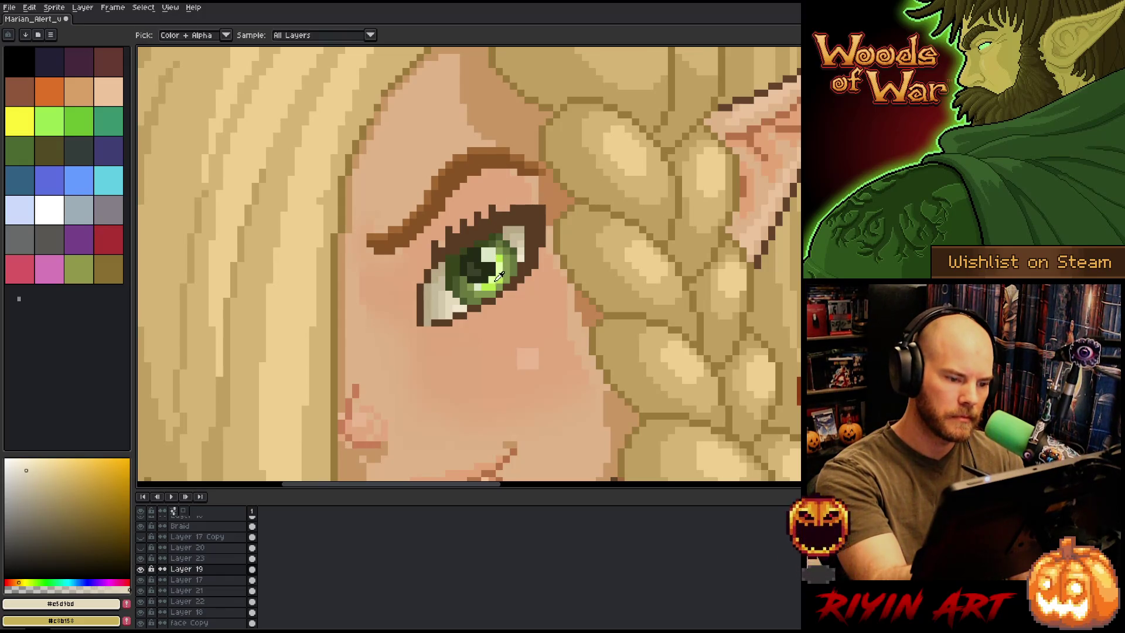
alt+click(499, 273)
click(468, 285)
click(469, 287)
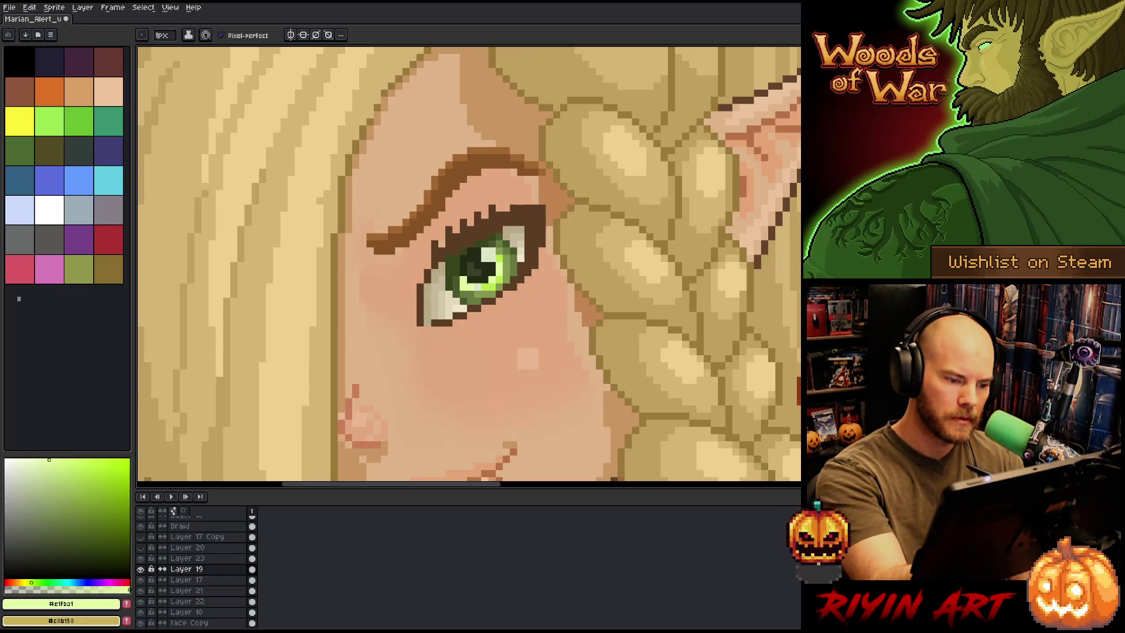
Sample darker greens from the iris and repaint several iris pixels with the lighter green
alt+click(486, 280)
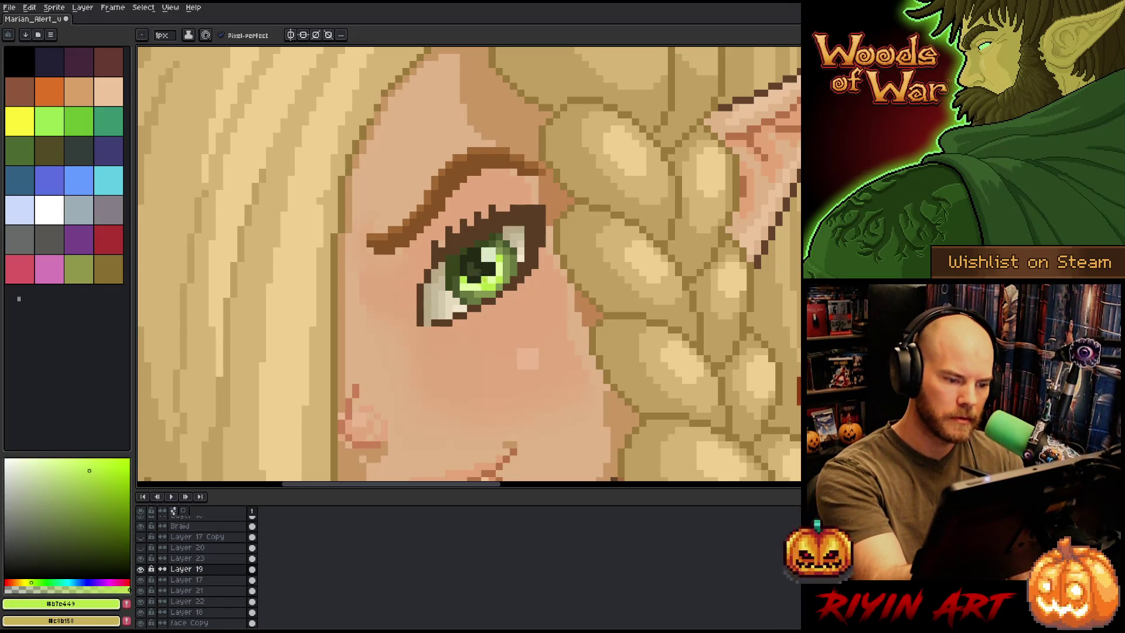
alt+click(477, 268)
alt+click(463, 277)
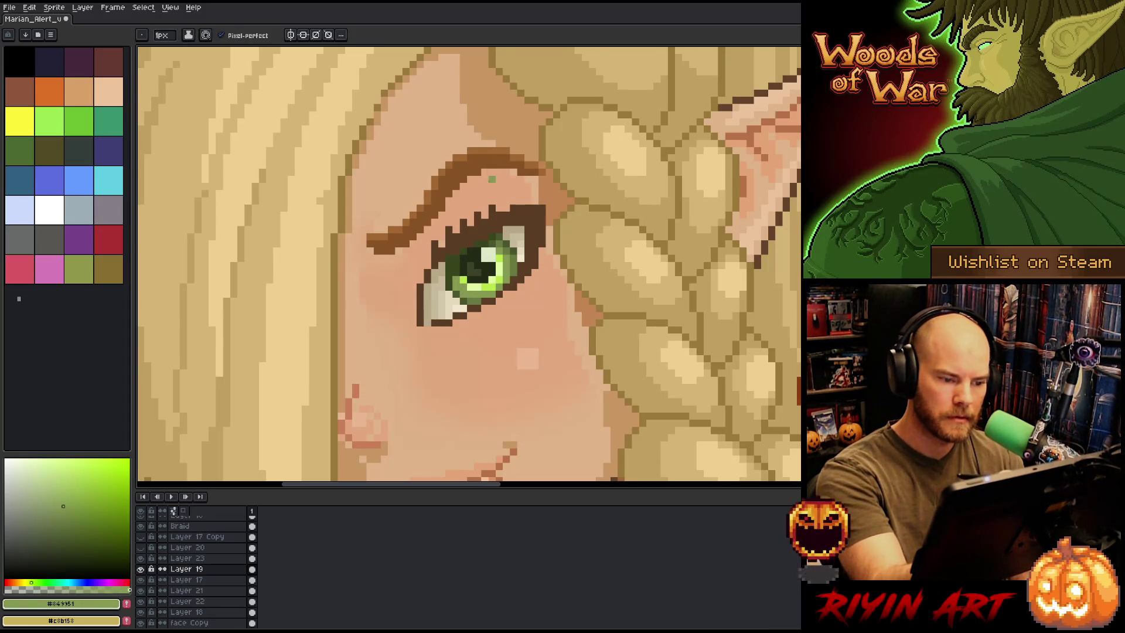
alt+click(480, 298)
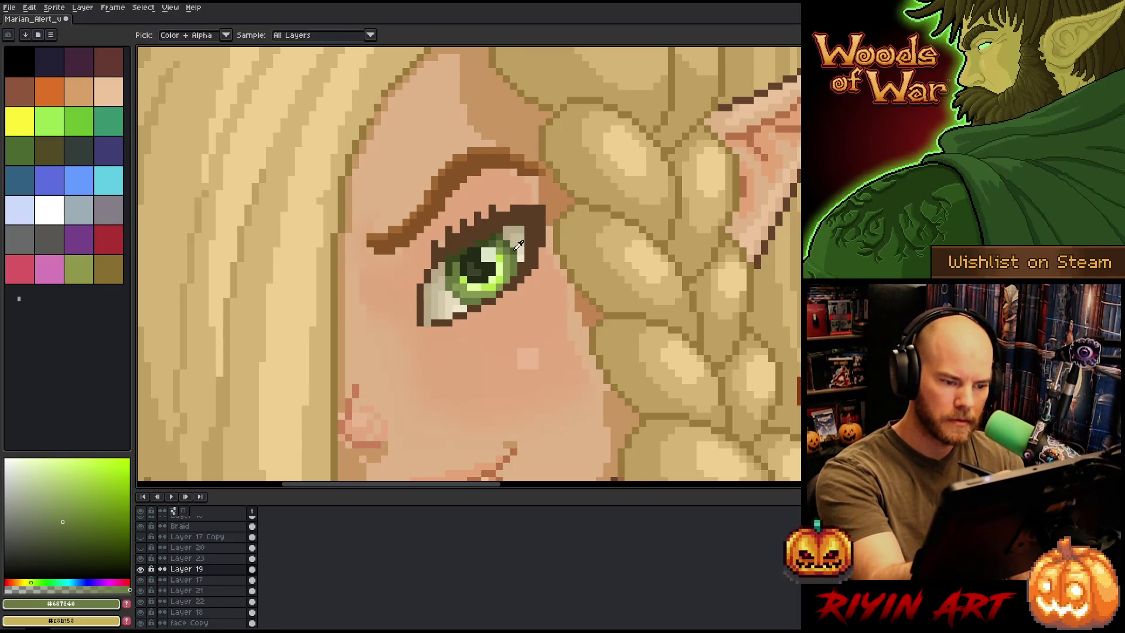
alt+click(498, 237)
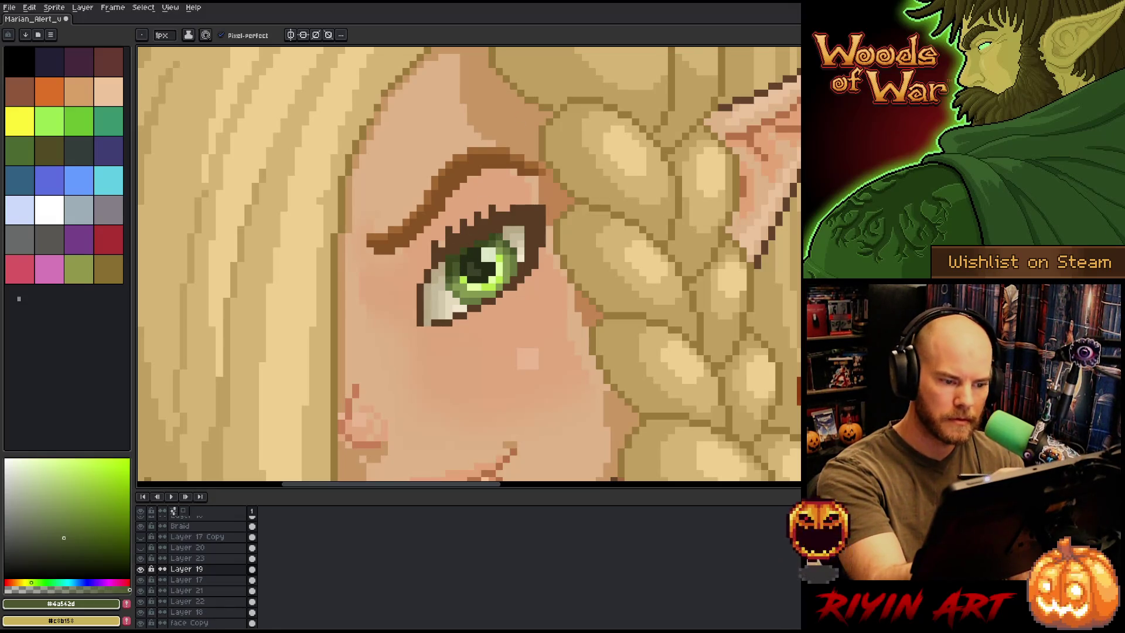
alt+click(457, 253)
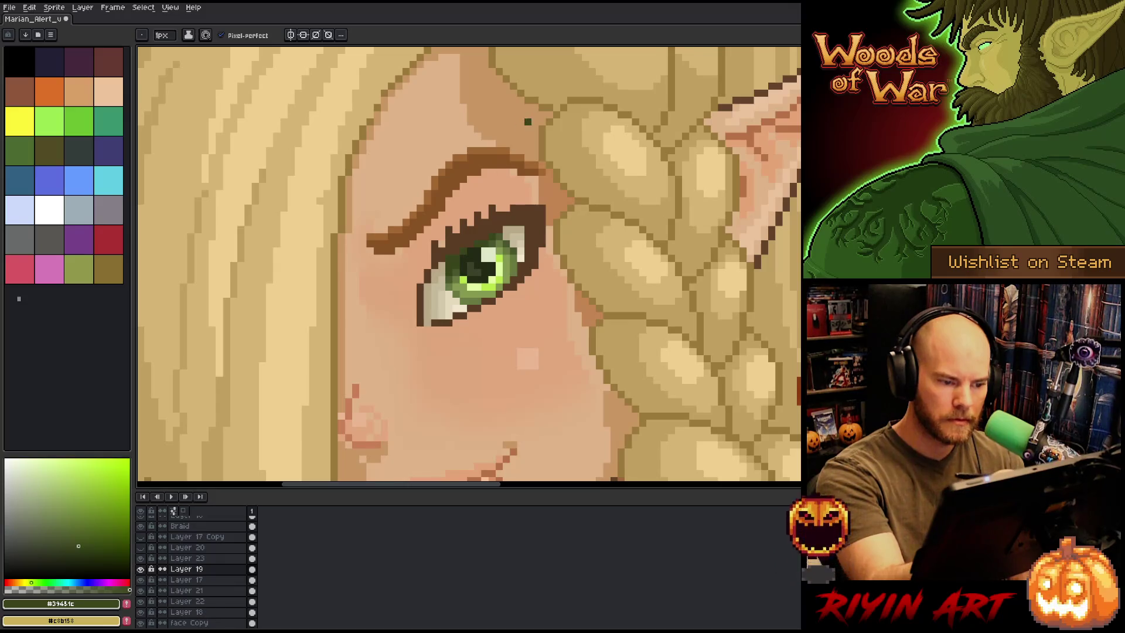
alt+click(500, 273)
click(500, 279)
click(507, 265)
click(499, 257)
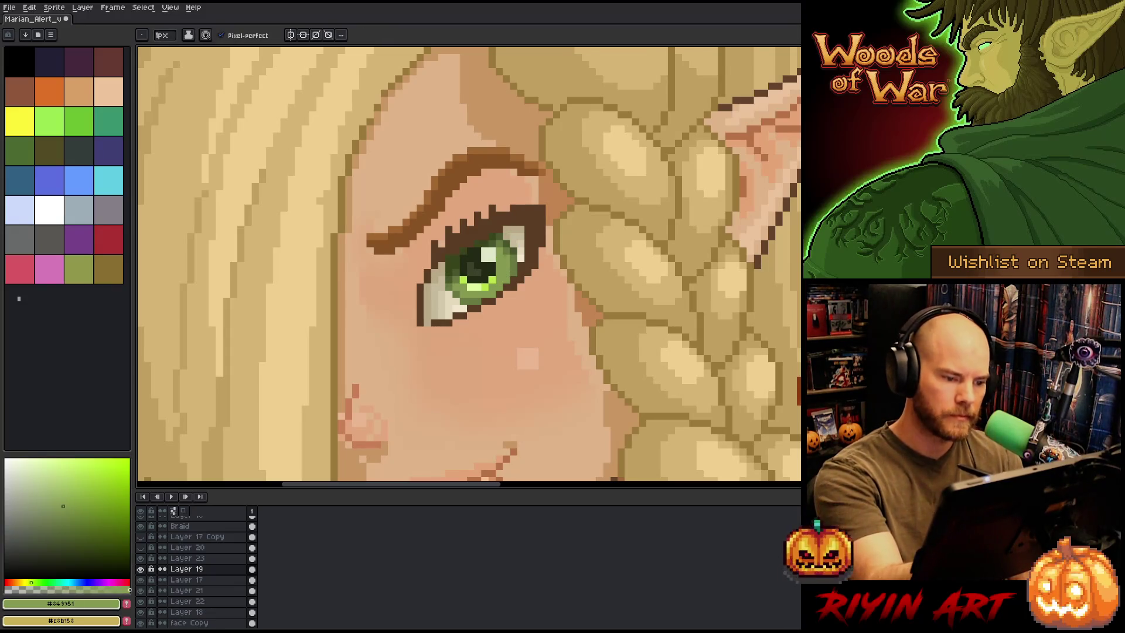
Touch up iris pixels with the brightest green and darken two with deep green
alt+click(475, 284)
click(513, 248)
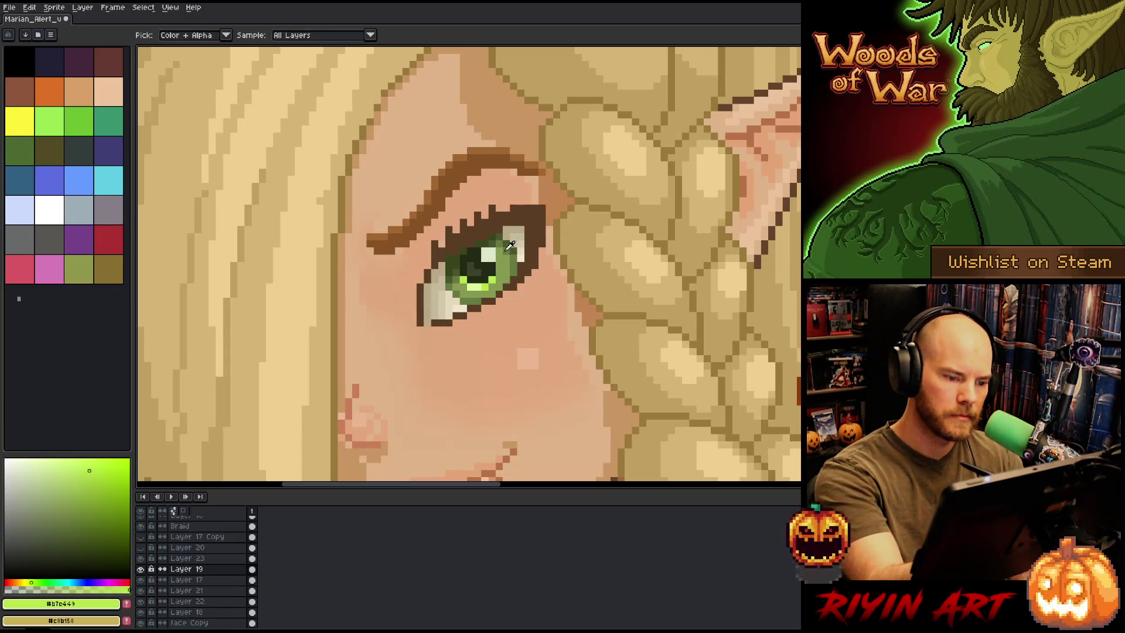
alt+click(513, 266)
click(506, 262)
click(506, 272)
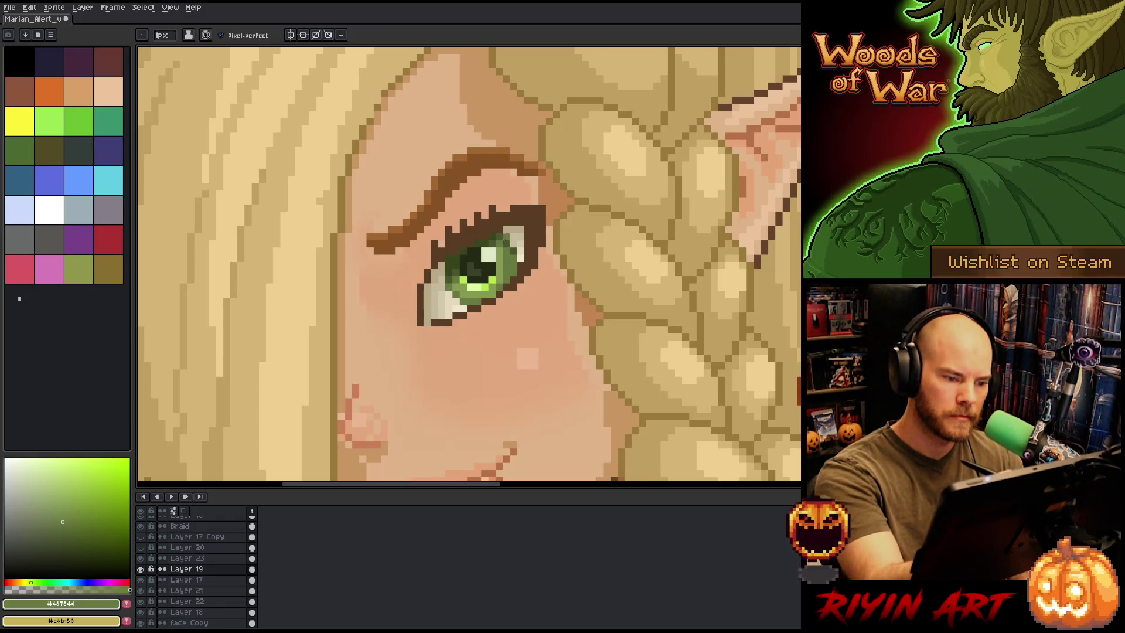
alt+click(504, 240)
click(514, 264)
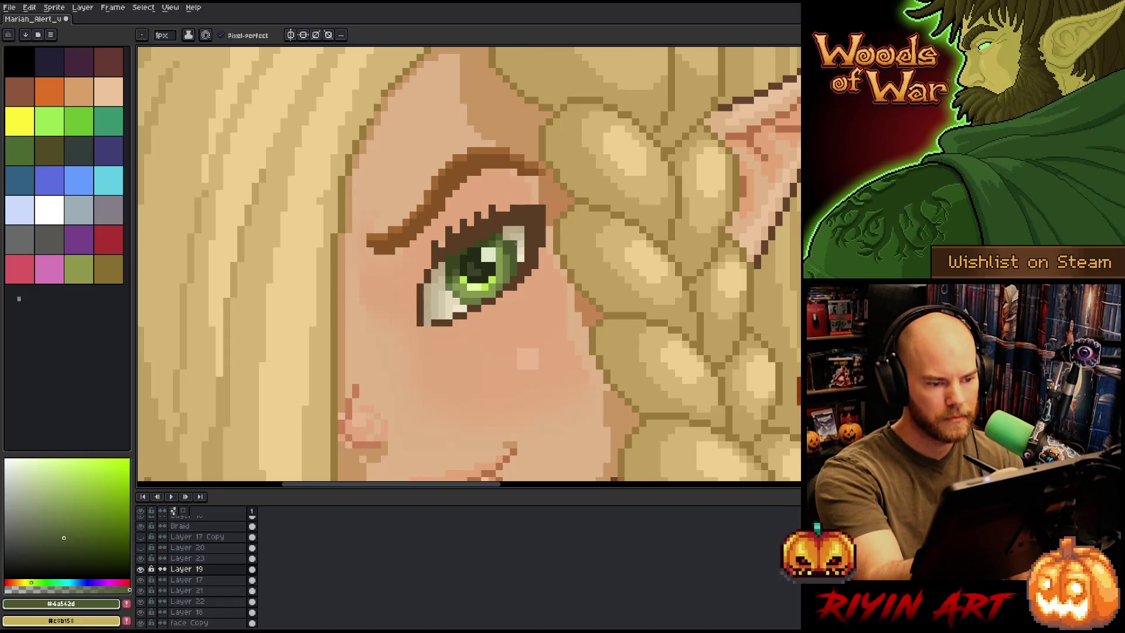
Sample the eye-white tan and the dark and mid-tone iris greens from the canvas
alt+click(514, 243)
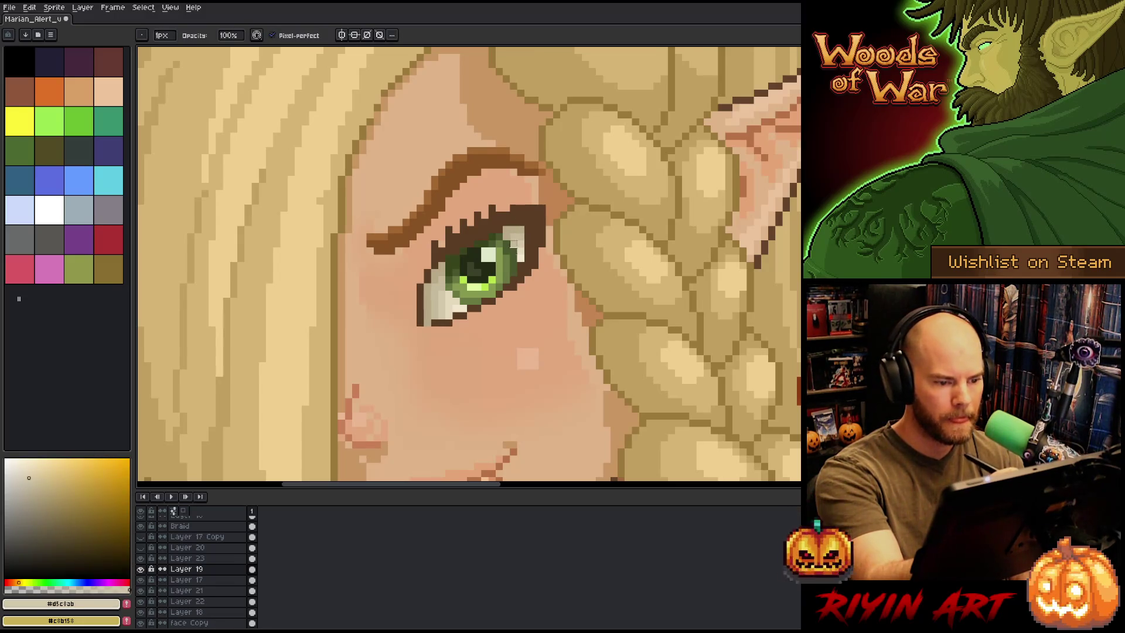
key(e)
key(alt)
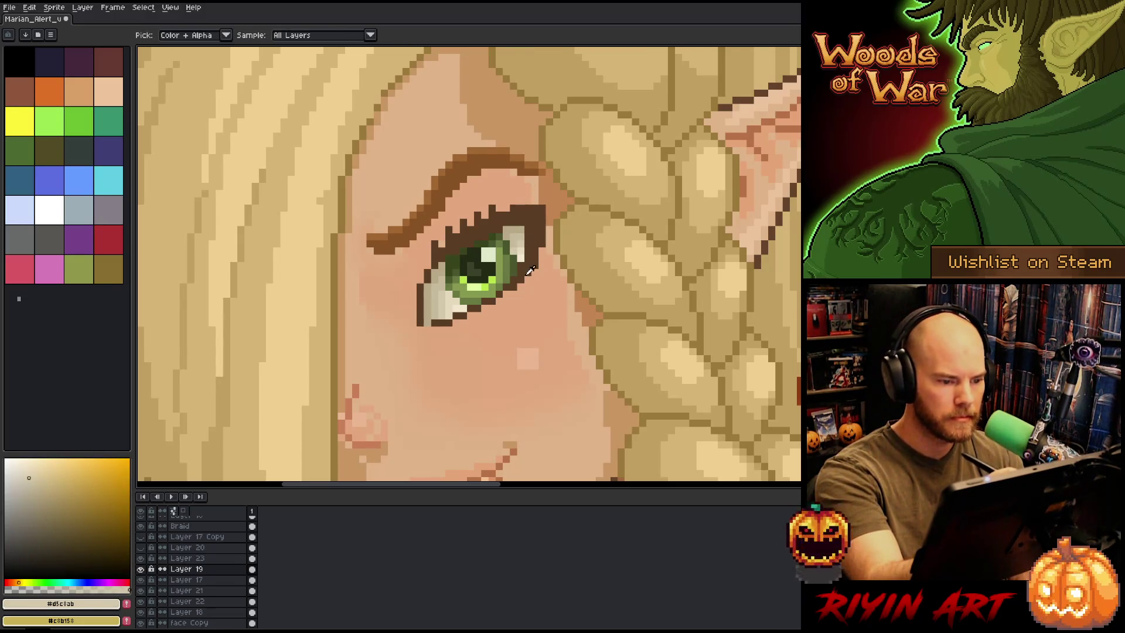
alt+click(507, 215)
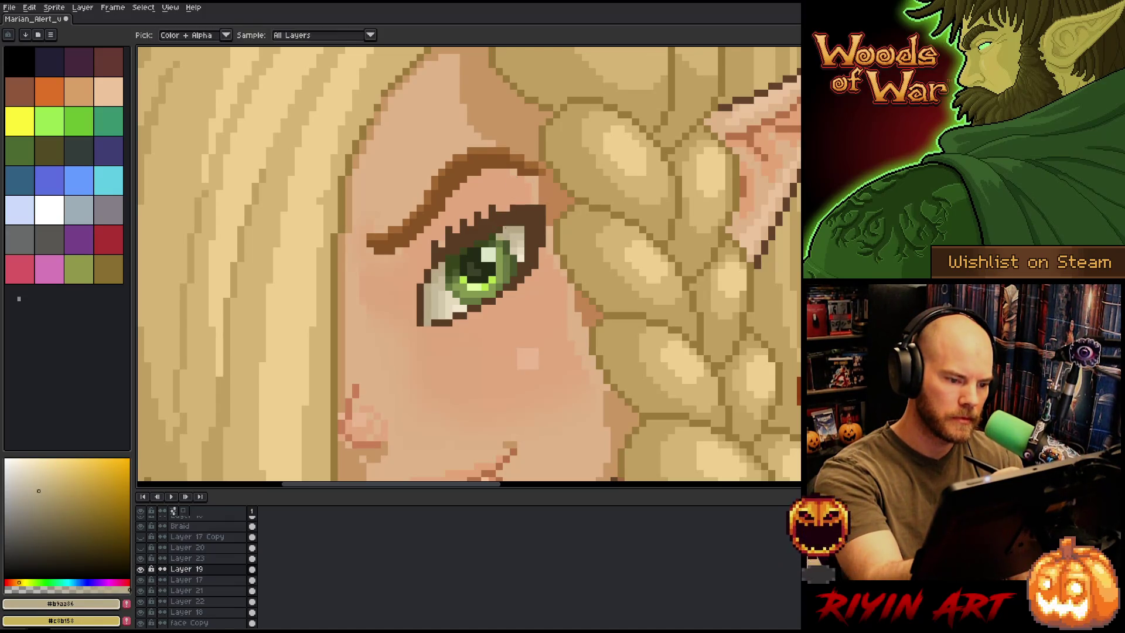
key(alt)
alt+click(503, 240)
alt+click(497, 240)
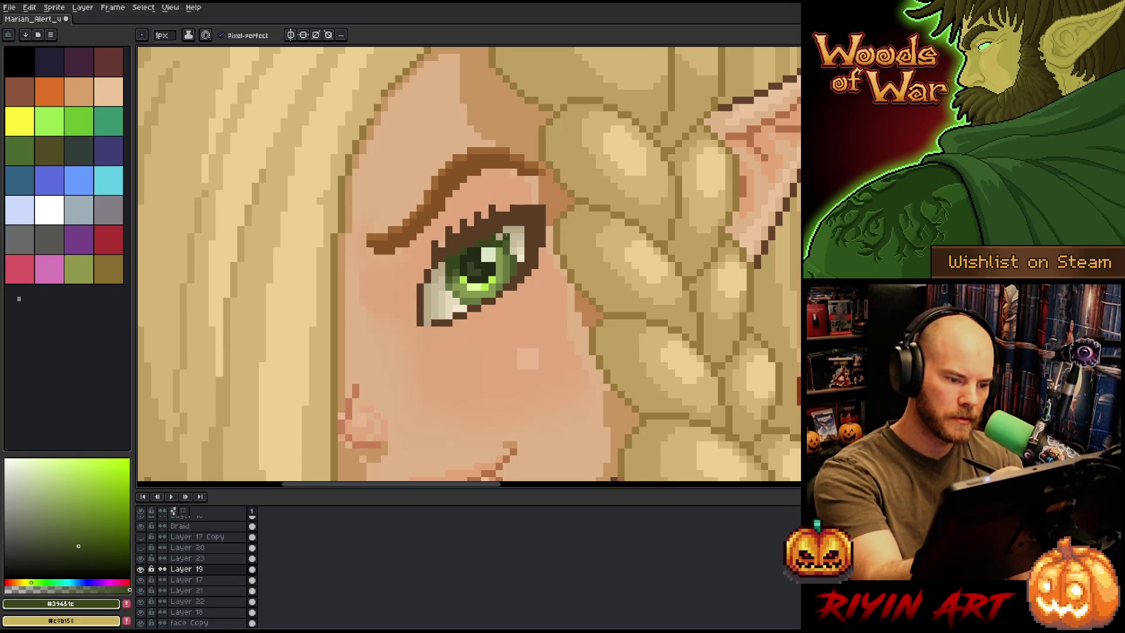
alt+click(506, 239)
alt+click(503, 230)
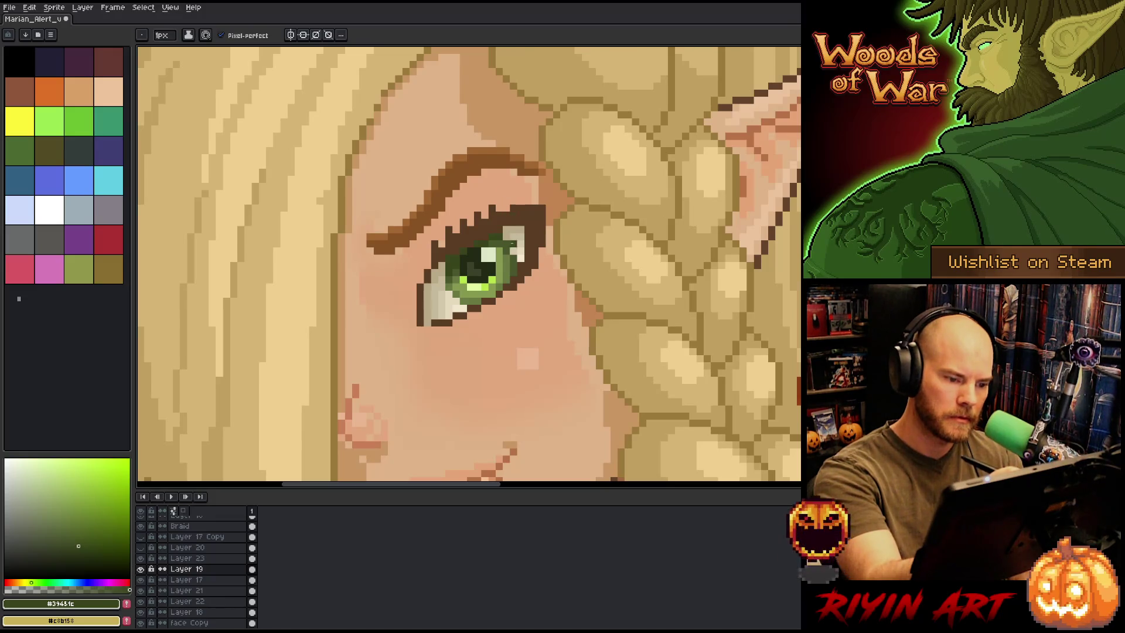
alt+click(508, 259)
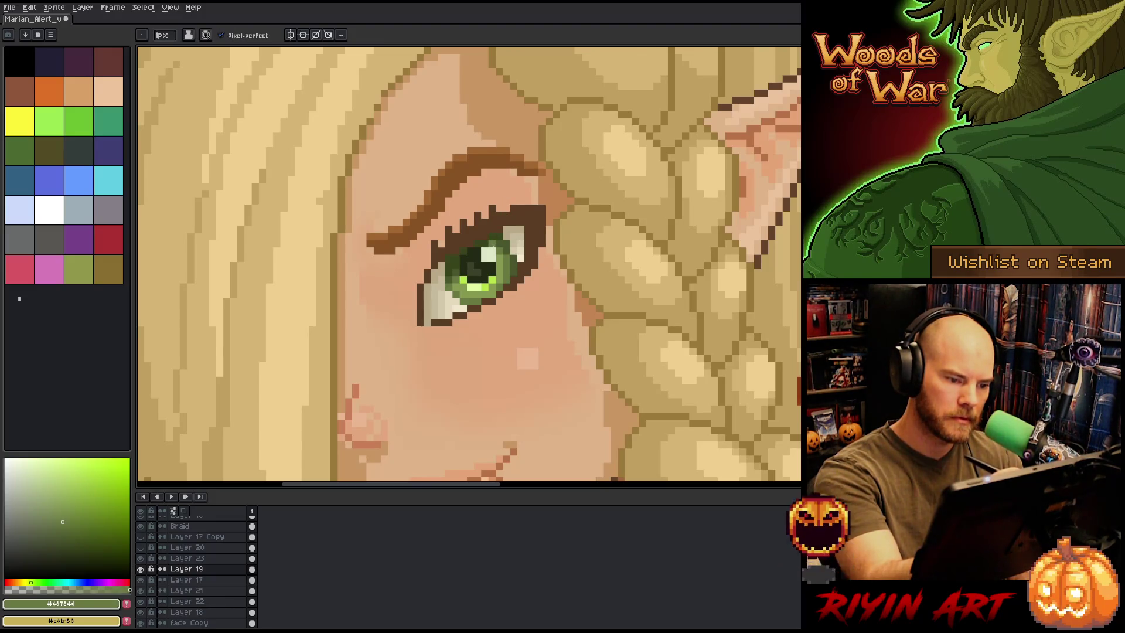
alt+click(503, 231)
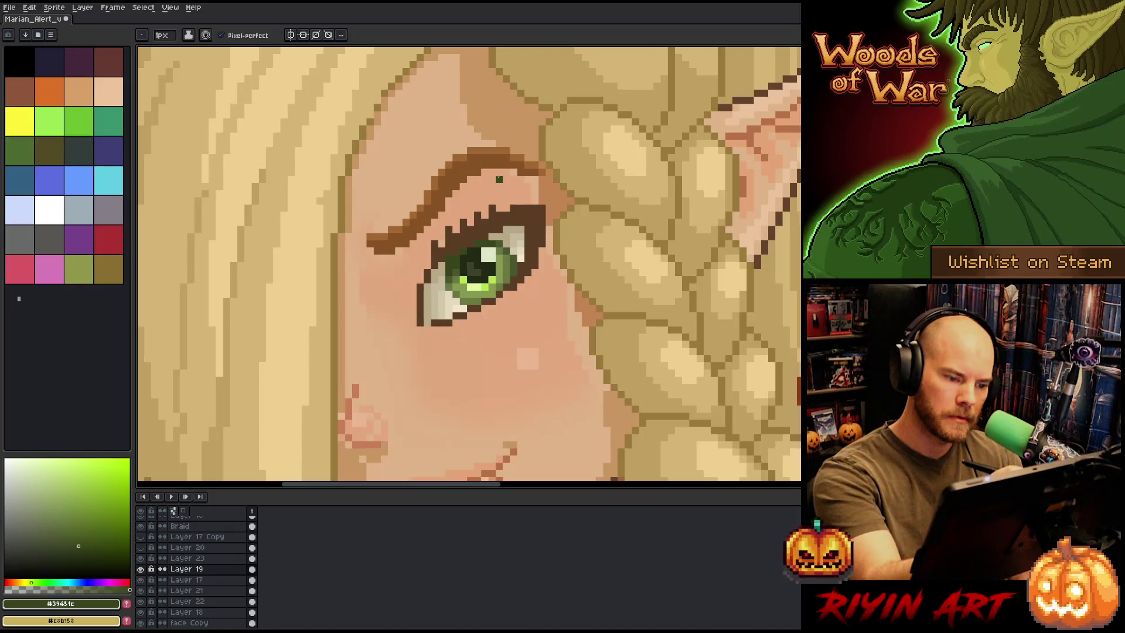
alt+click(504, 232)
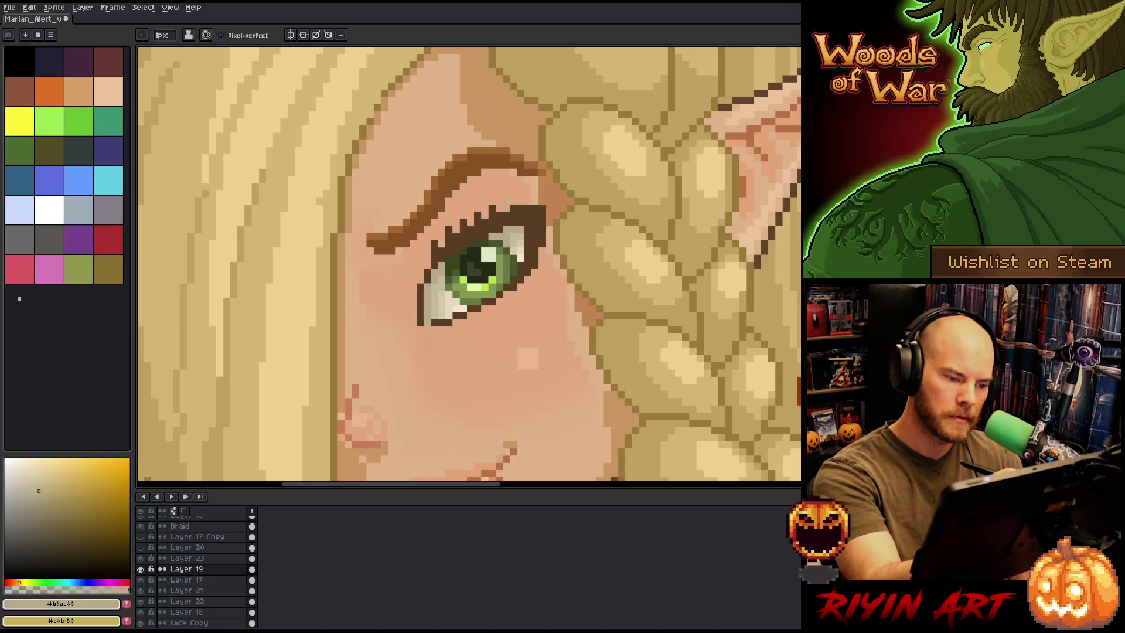
Darken a pixel beside the iris in dark brown and paint cream pixels along the eye white's lower-right edge
alt+click(443, 317)
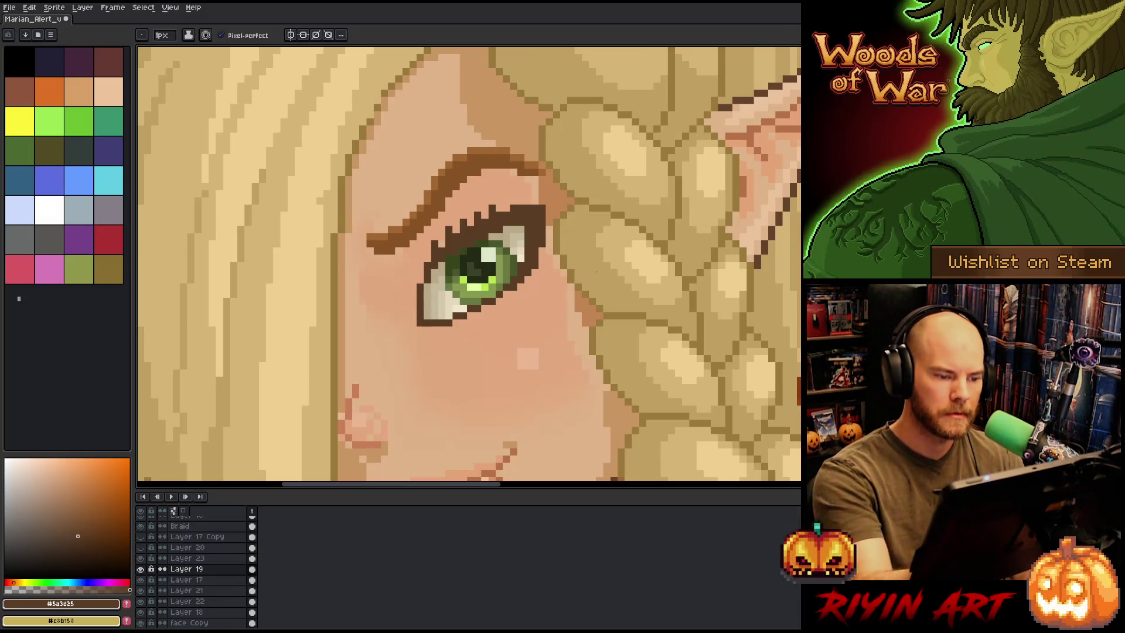
scroll(597, 271, down, 5)
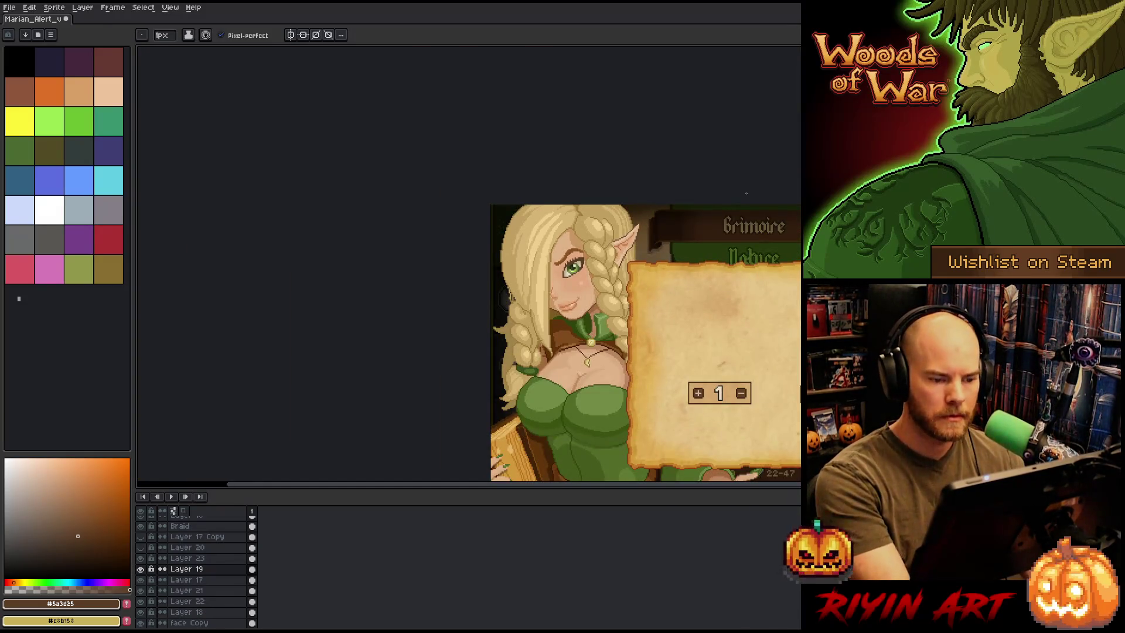
scroll(583, 273, up, 5)
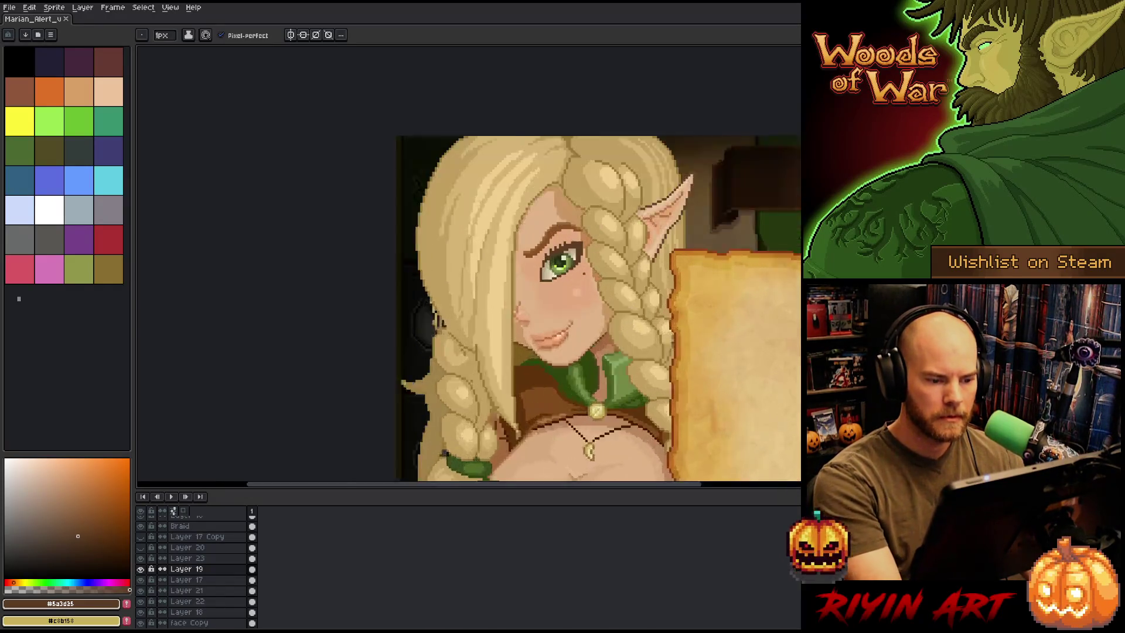
scroll(583, 273, up, 3)
click(568, 255)
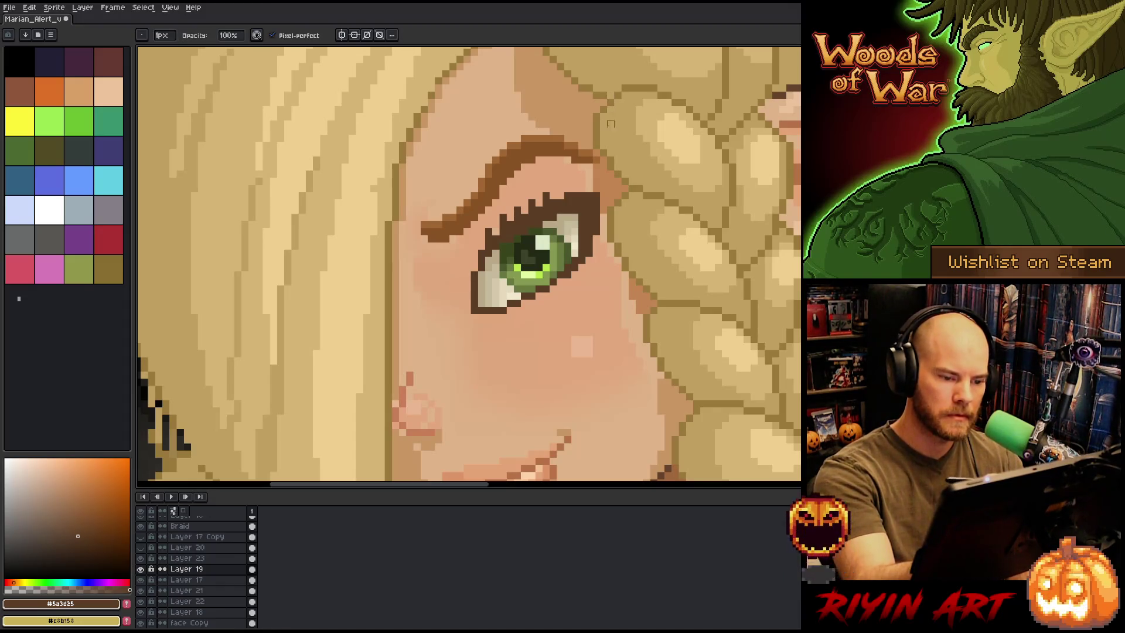
alt+click(568, 225)
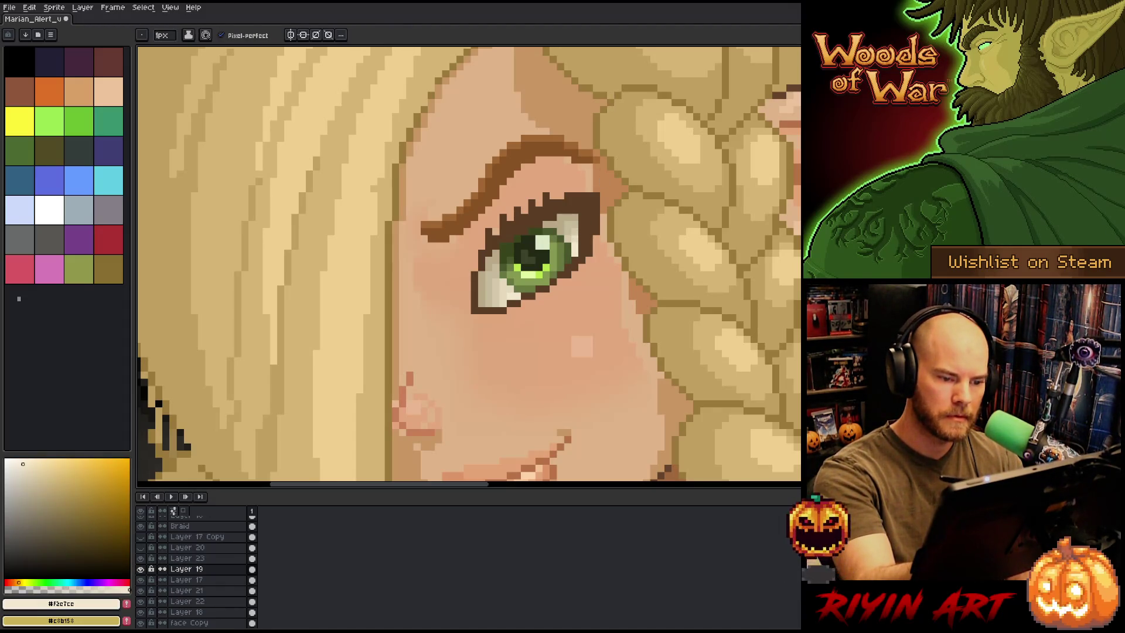
drag(576, 274, 583, 261)
Check Layer 17 near the parchment panel, return to Layer 19, and save the sprite
ctrl+click(574, 275)
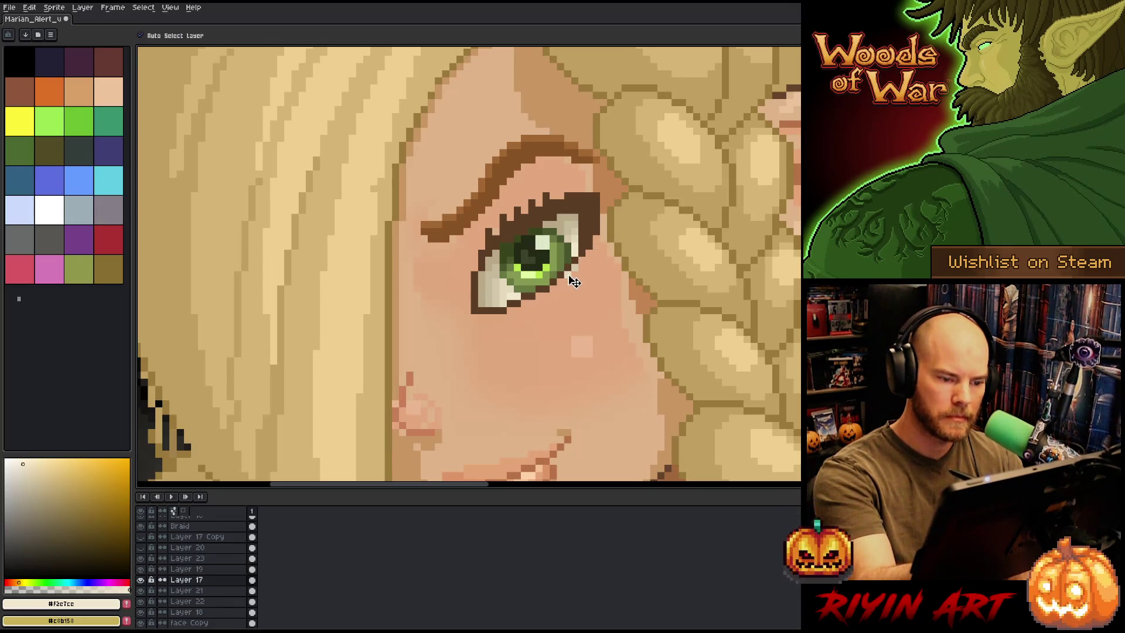
scroll(574, 331, down, 5)
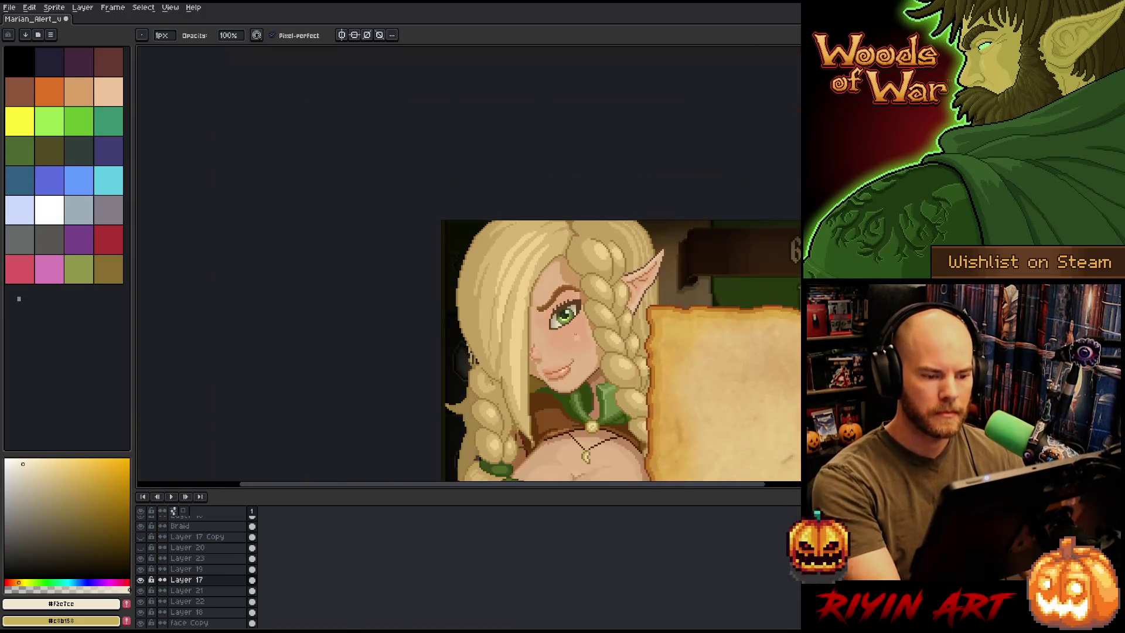
scroll(605, 324, down, 1)
scroll(605, 324, up, 2)
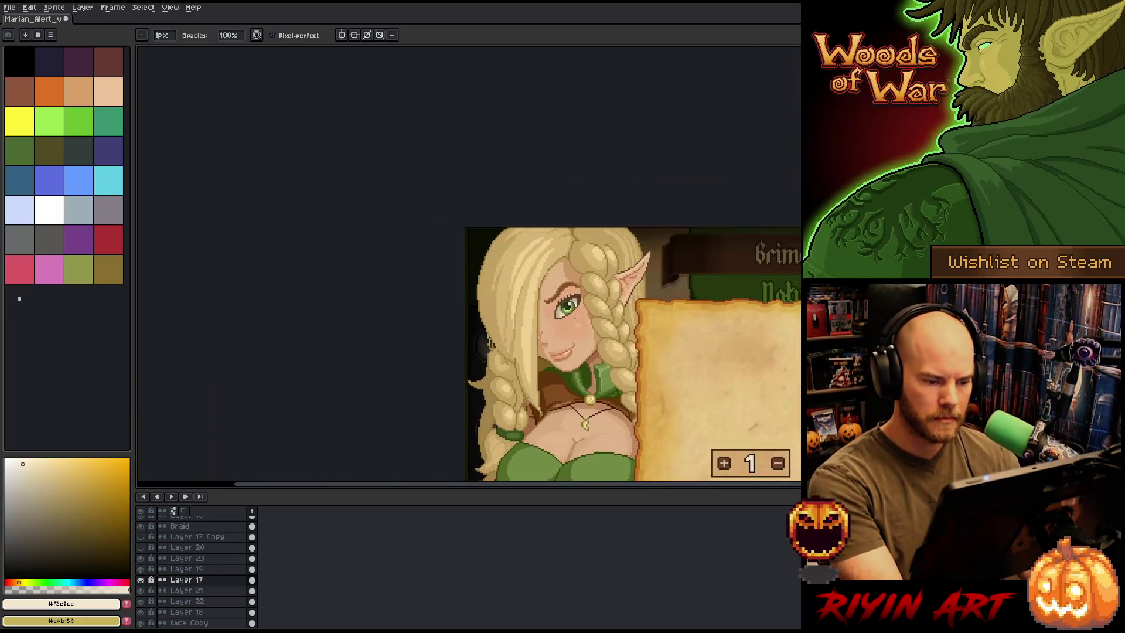
scroll(605, 324, up, 2)
drag(605, 324, 463, 271)
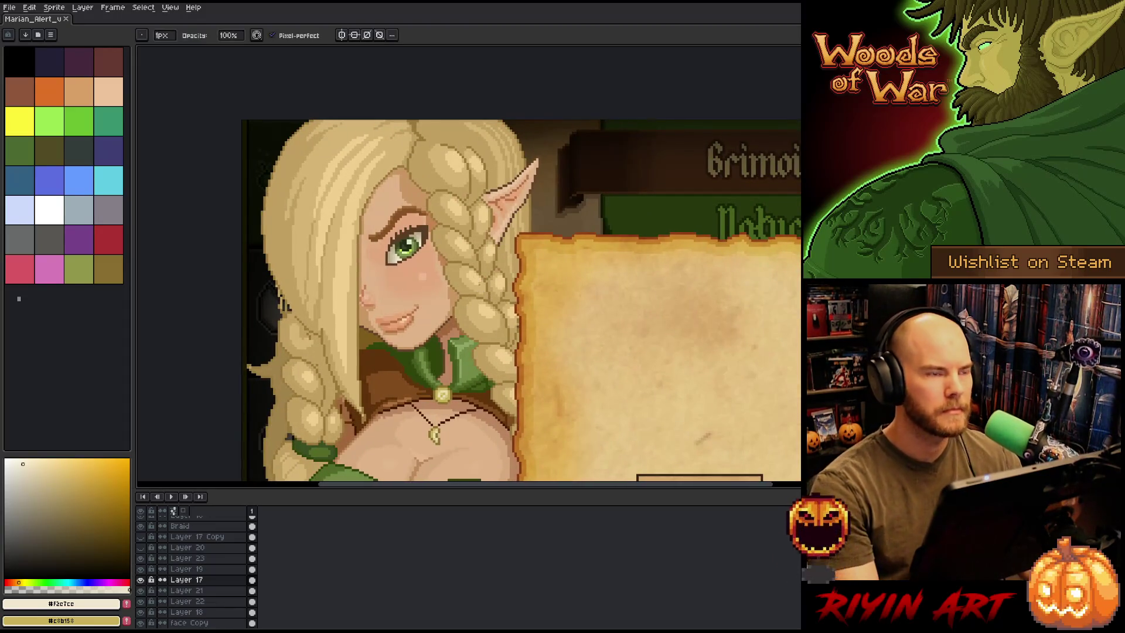
scroll(410, 224, up, 2)
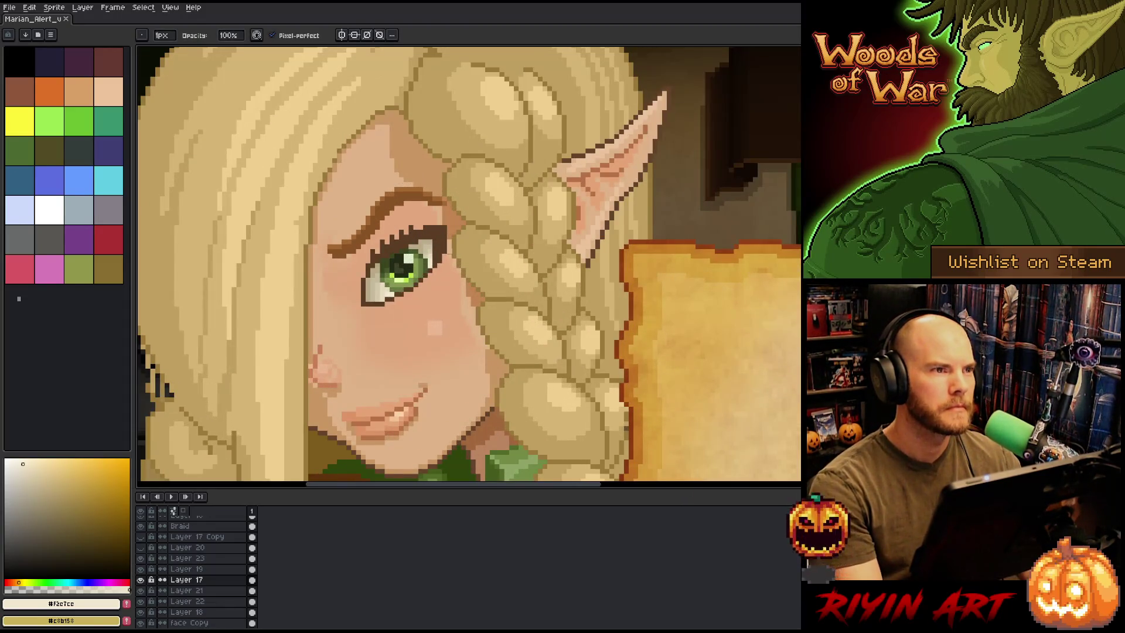
scroll(458, 254, up, 2)
key(e)
alt+click(479, 259)
ctrl+click(481, 265)
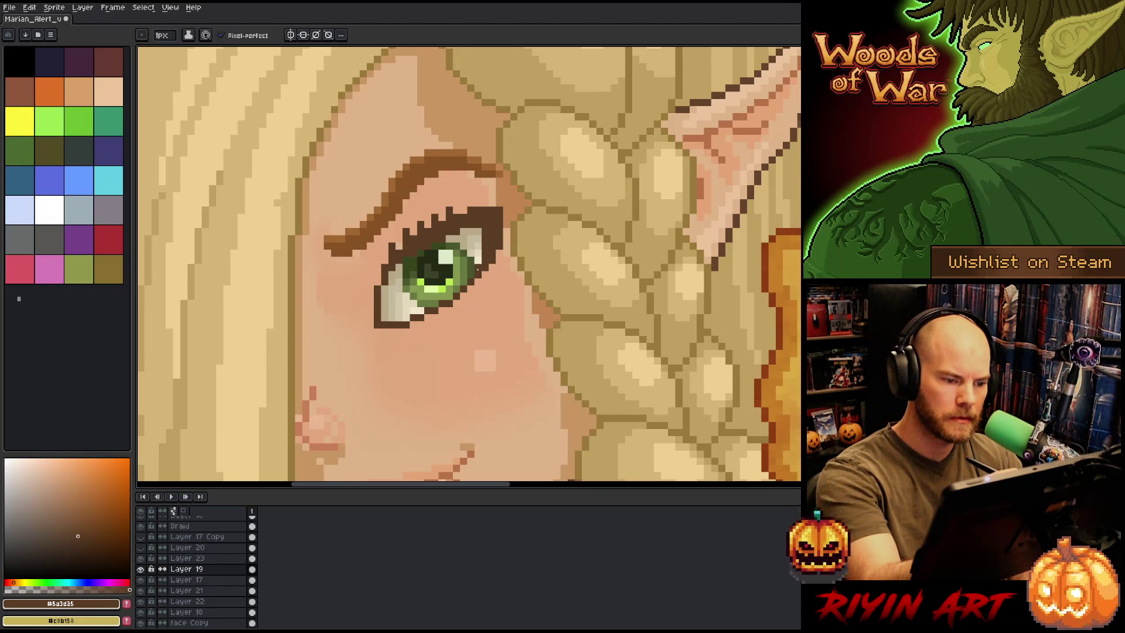
key(ctrl+s)
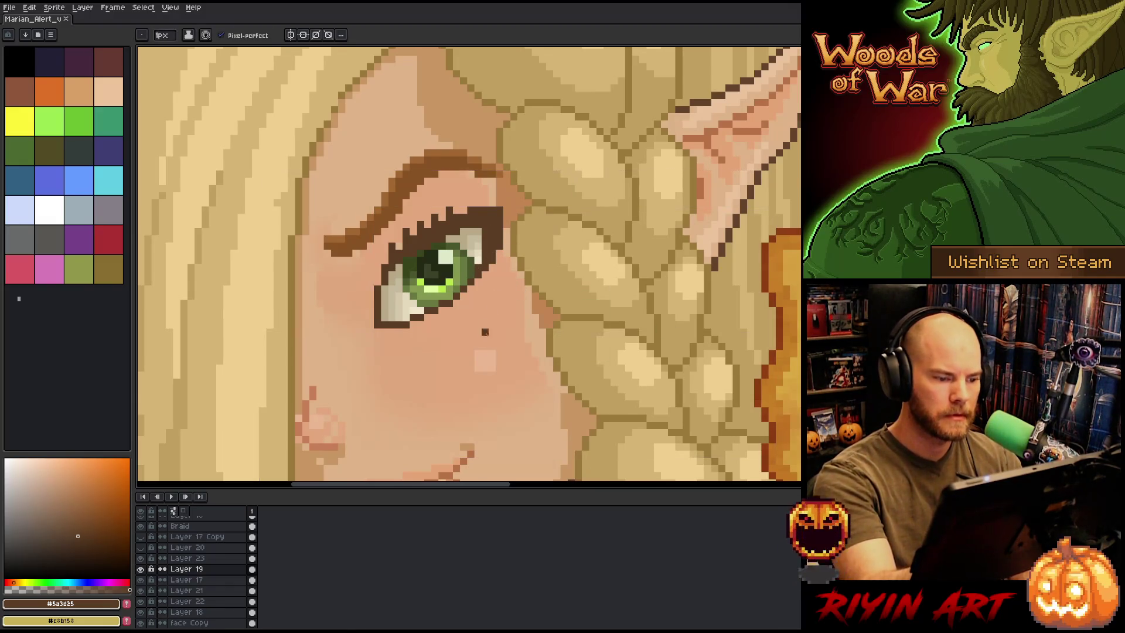
Zoom out until both blonde elves and the Grimoire parchment panel fit in view
scroll(485, 375, down, 3)
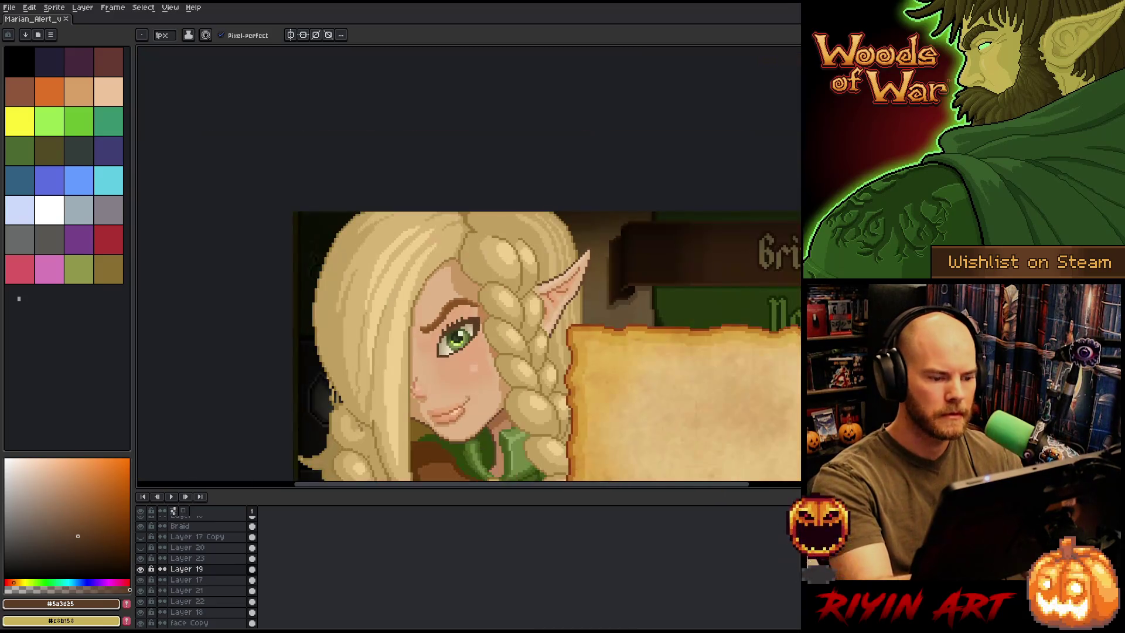
scroll(558, 295, down, 4)
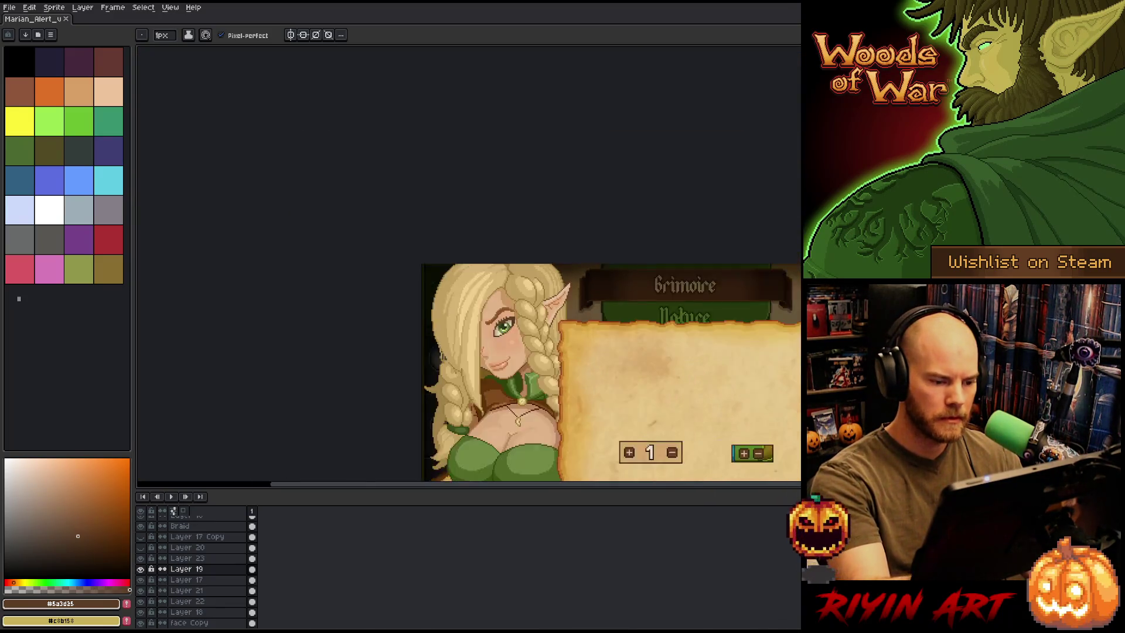
scroll(536, 337, up, 2)
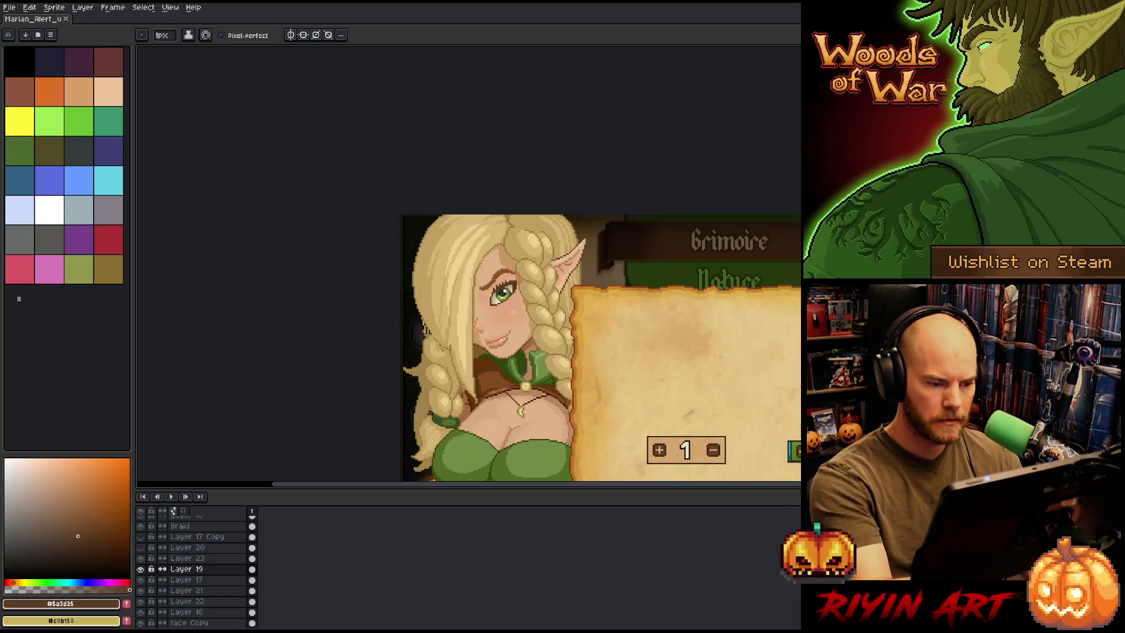
scroll(600, 343, down, 2)
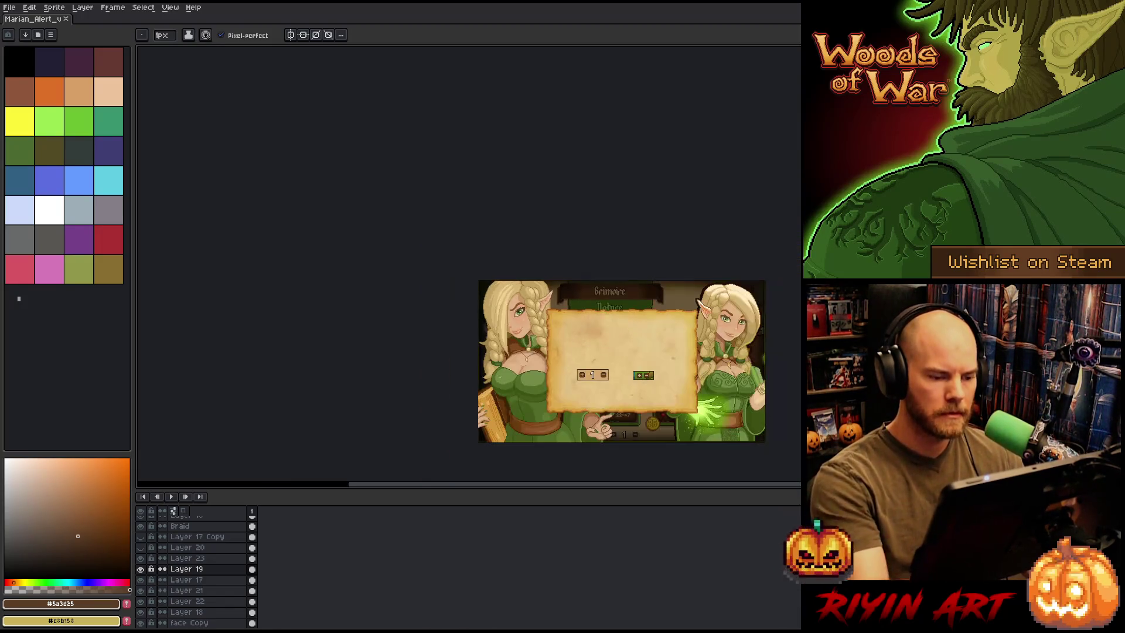
scroll(600, 343, up, 2)
key(space)
scroll(601, 343, down, 3)
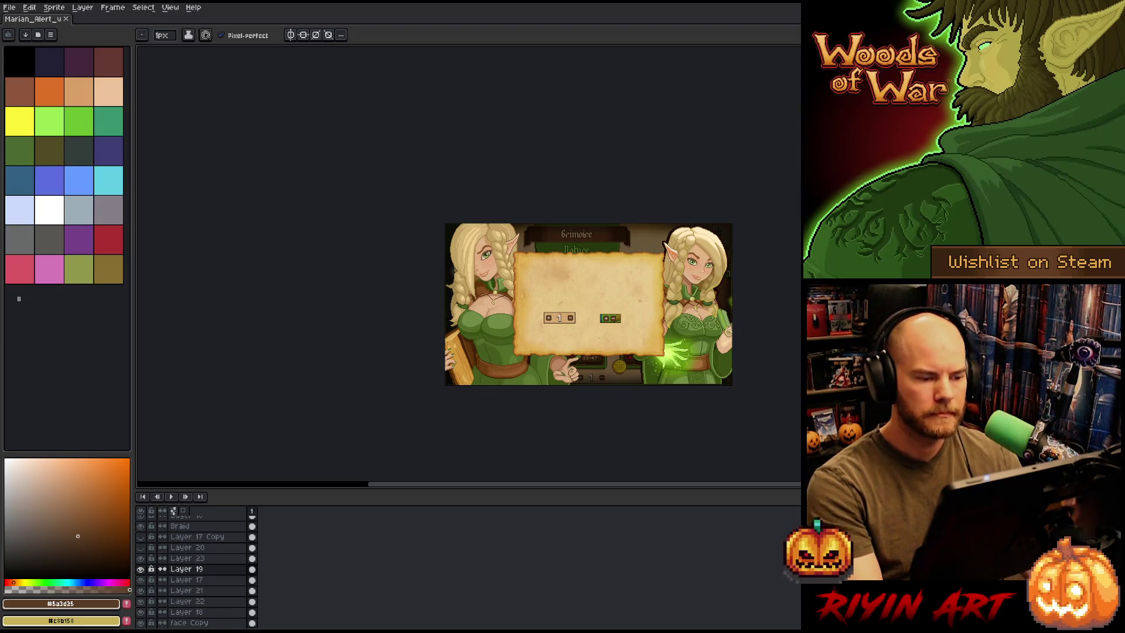
scroll(485, 243, up, 1)
scroll(481, 295, up, 3)
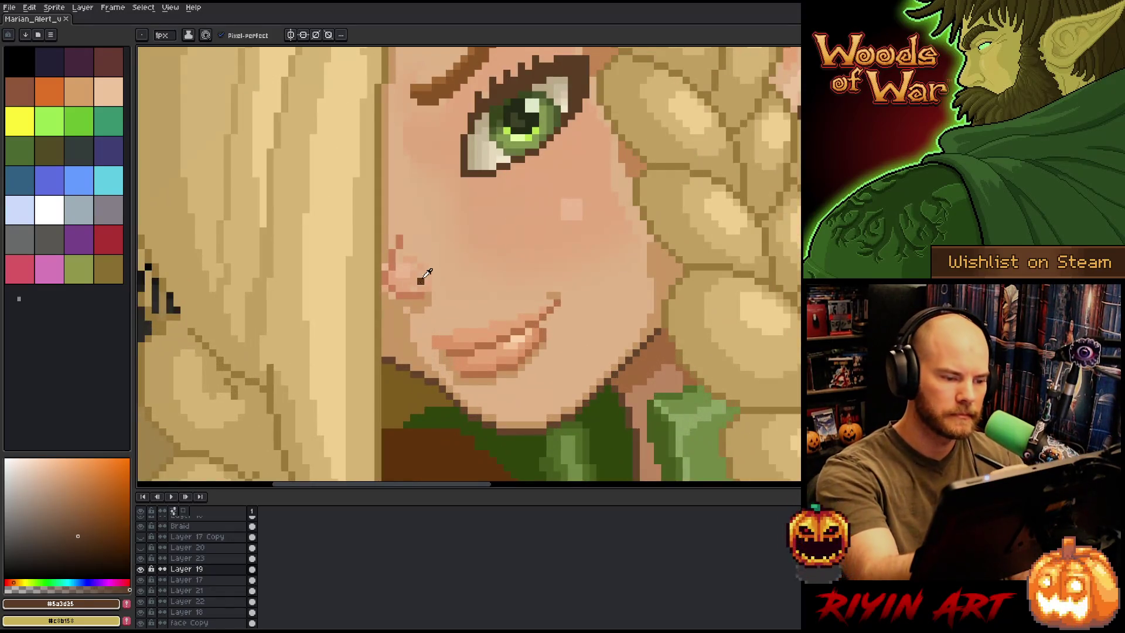
Paint two lighter highlight pixels onto the elf's cheek using a sampled cheek tone
alt+click(421, 273)
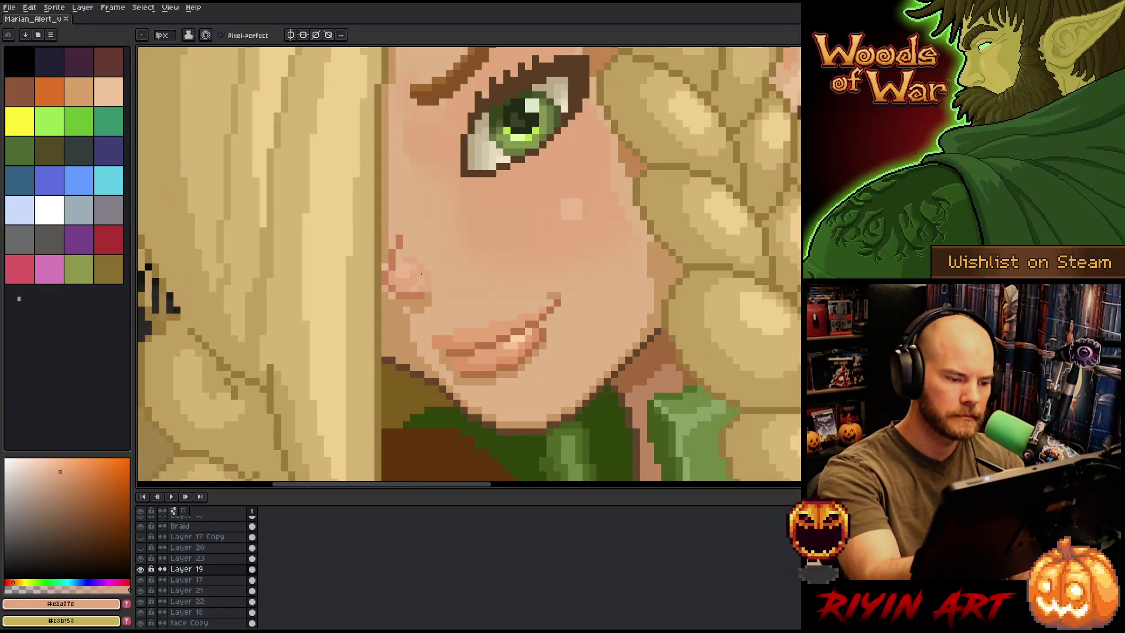
alt+click(413, 266)
click(413, 267)
alt+click(404, 273)
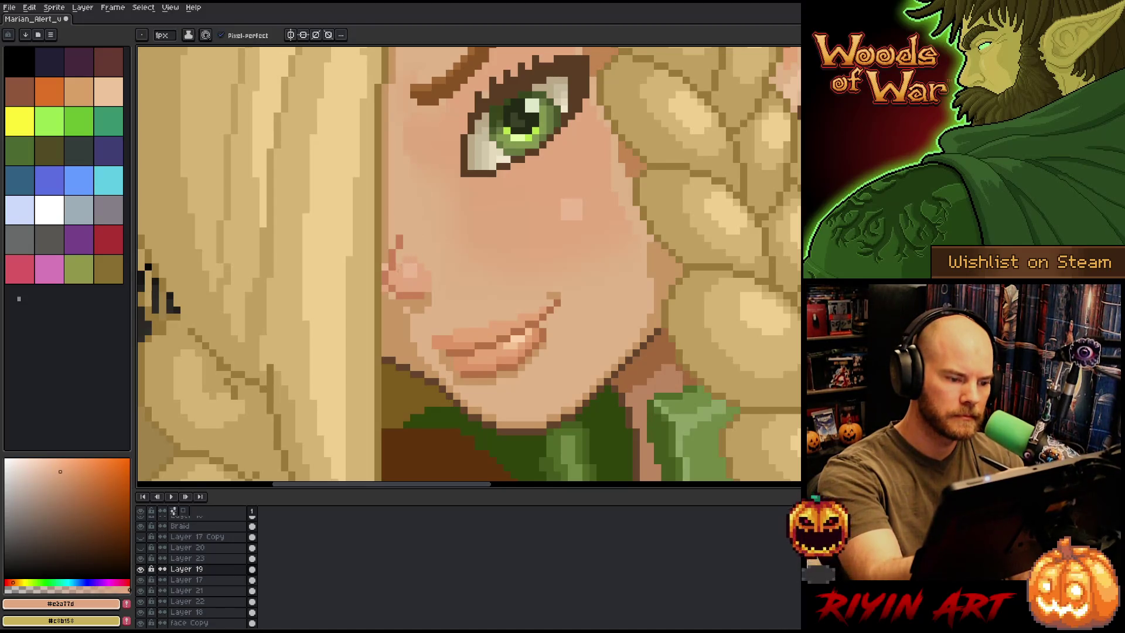
Extend the lip line one pixel at its left end, then select the face Copy layer
alt+click(385, 252)
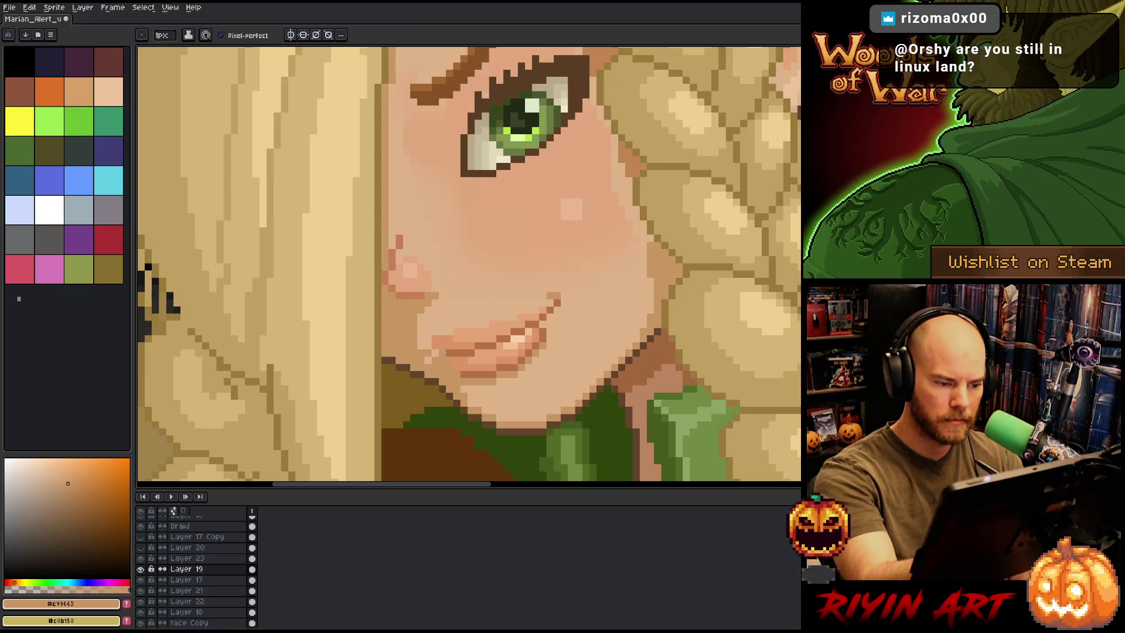
click(428, 338)
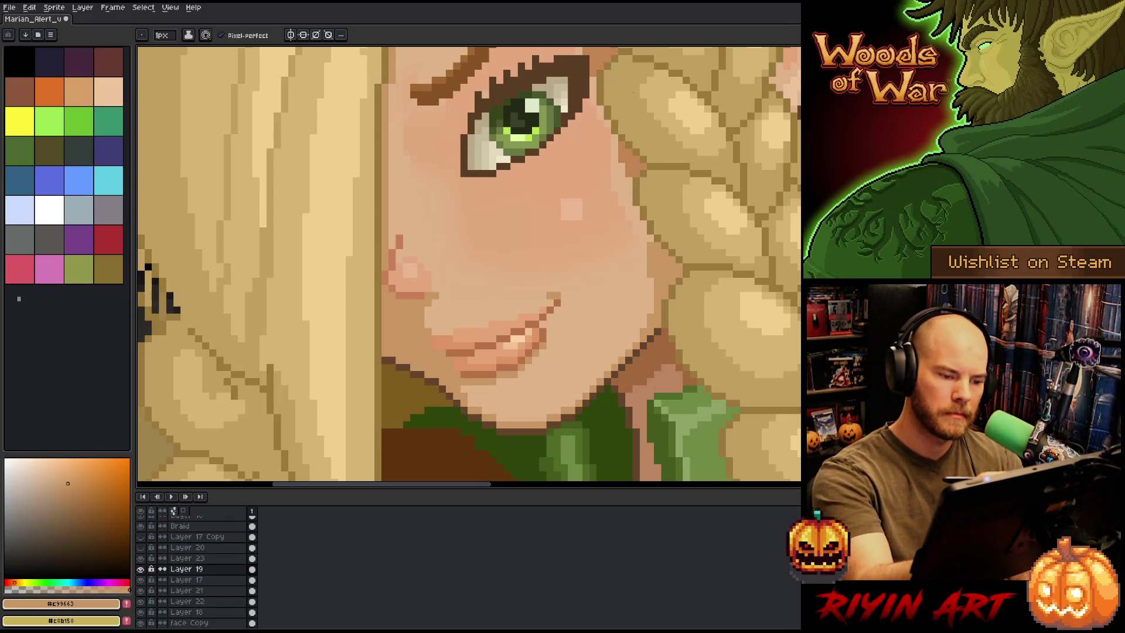
alt+click(564, 288)
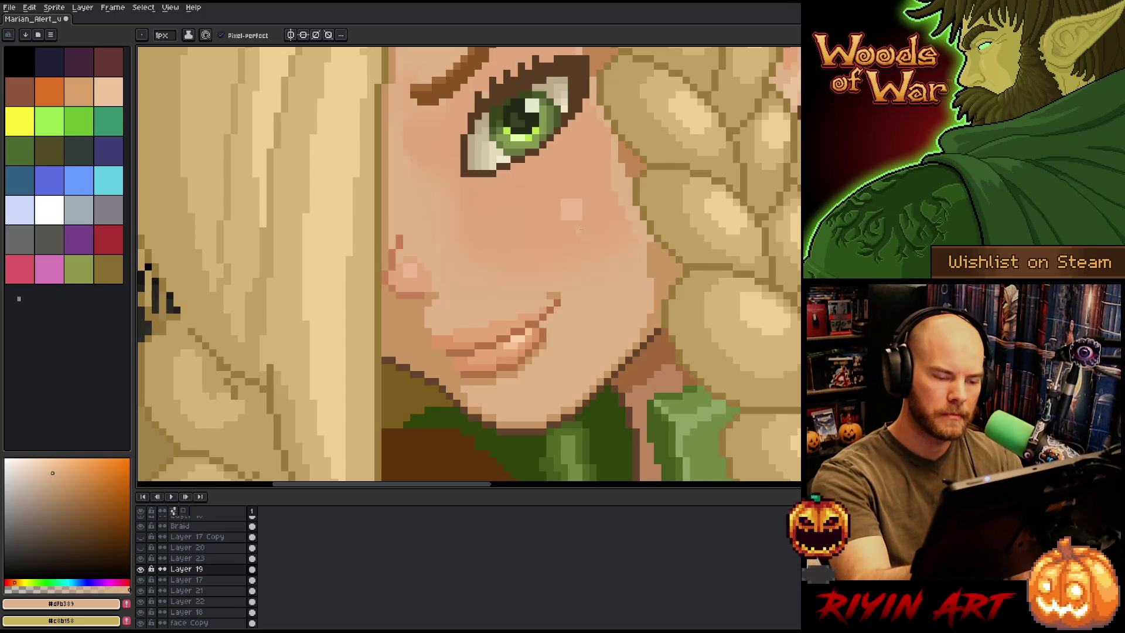
ctrl+click(571, 210)
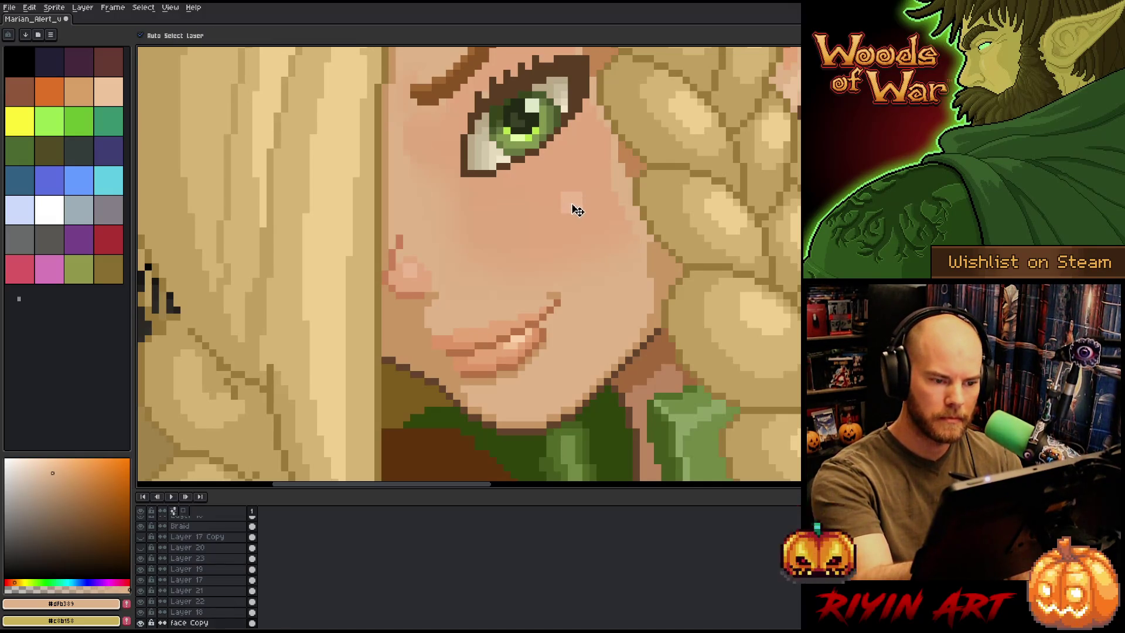
scroll(628, 191, down, 5)
drag(634, 232, 561, 328)
scroll(563, 293, up, 2)
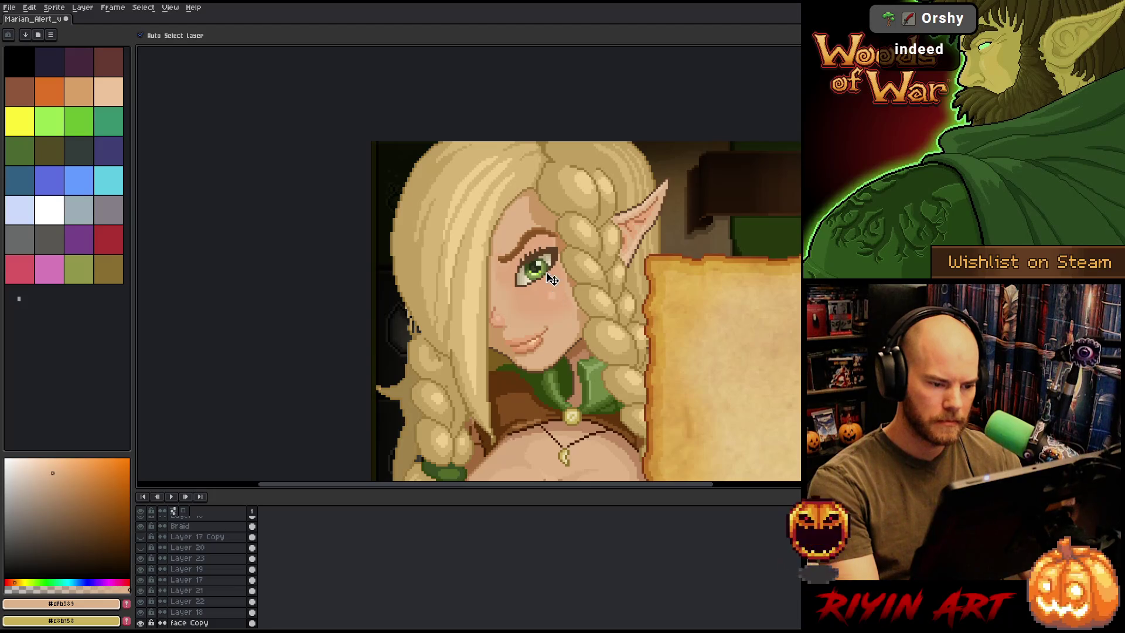
scroll(552, 274, up, 1)
scroll(553, 274, up, 1)
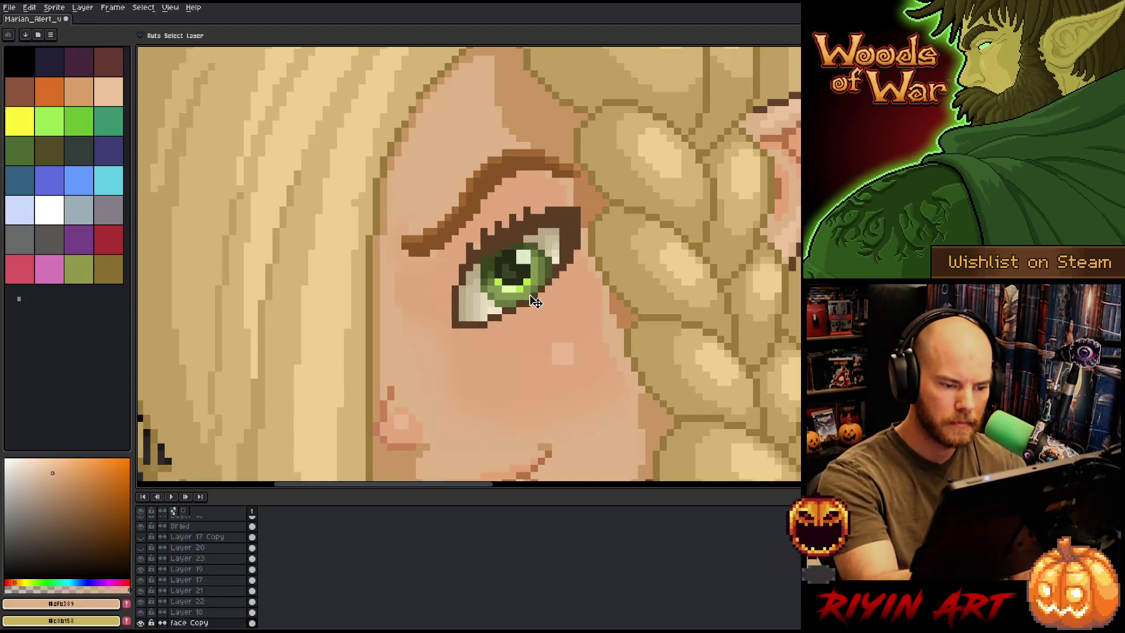
Draw a dark brown lash line diagonally up-right from the eye's outer corner on Layer 19
ctrl+click(540, 303)
alt+click(540, 302)
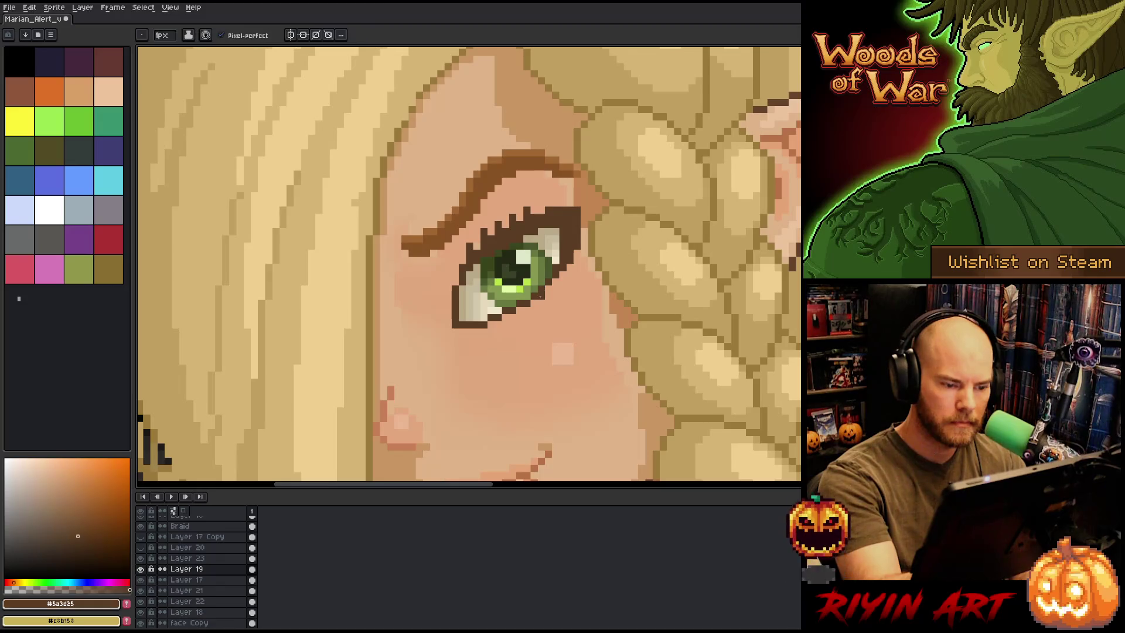
click(142, 569)
click(141, 569)
key(b)
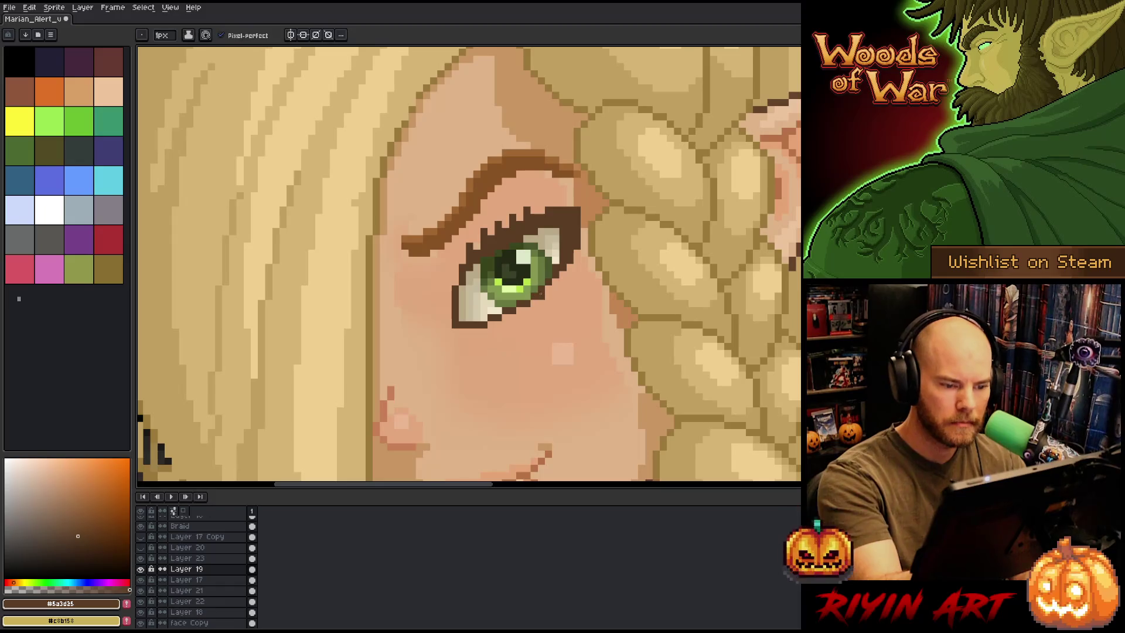
click(556, 288)
click(556, 282)
click(563, 275)
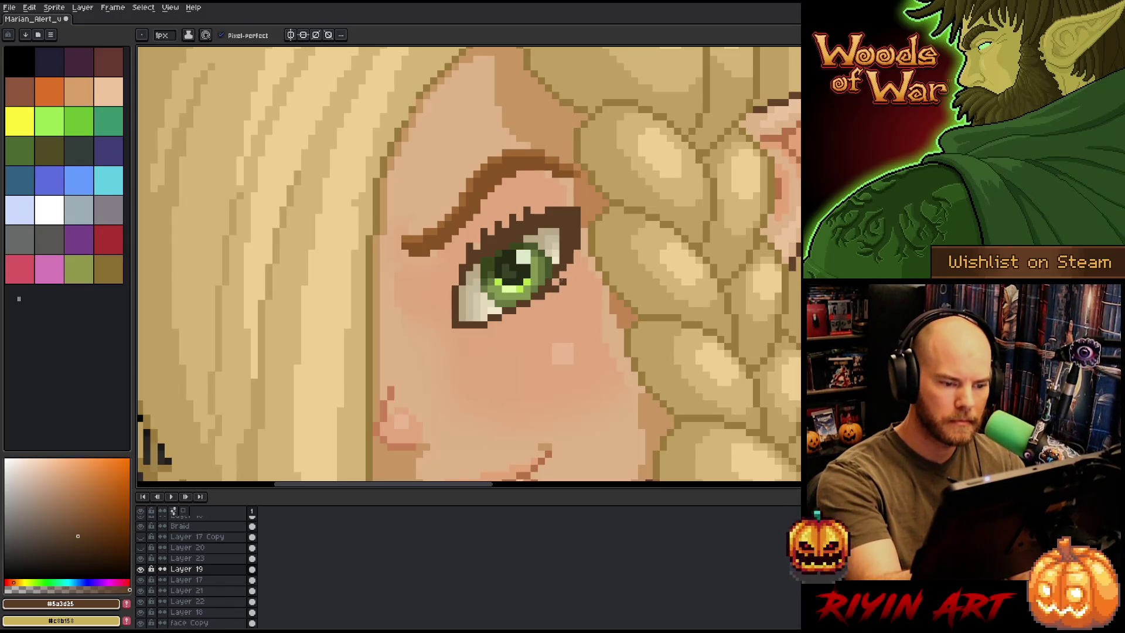
click(570, 274)
click(577, 265)
click(577, 258)
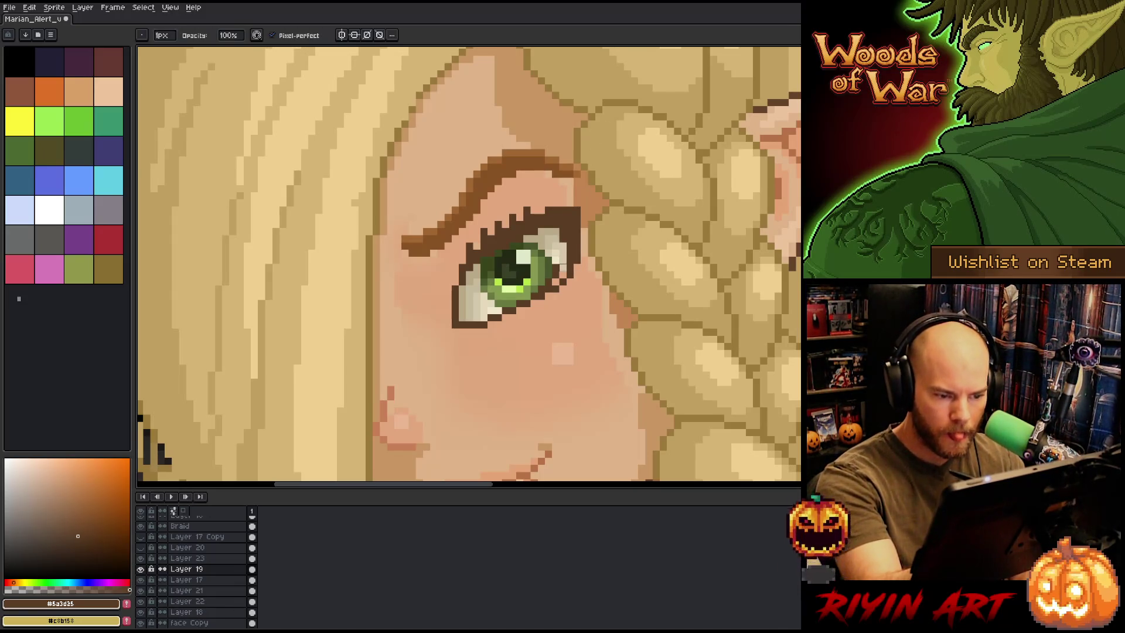
Erase the dark pixel at the eye's outer corner and pick a lighter eye-white shade
key(e)
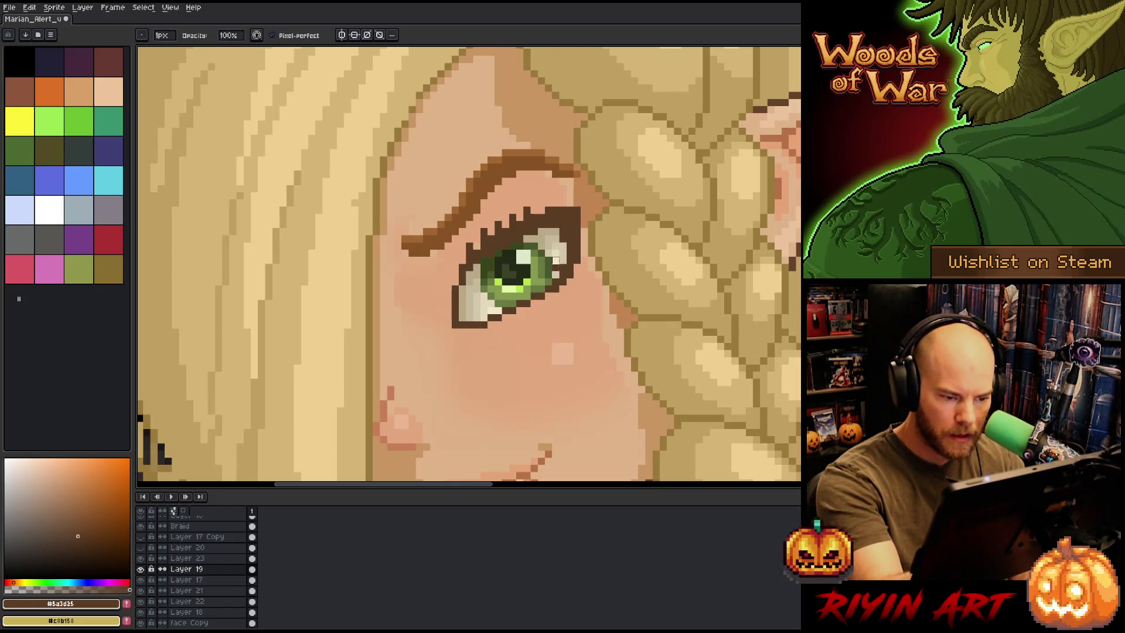
click(556, 289)
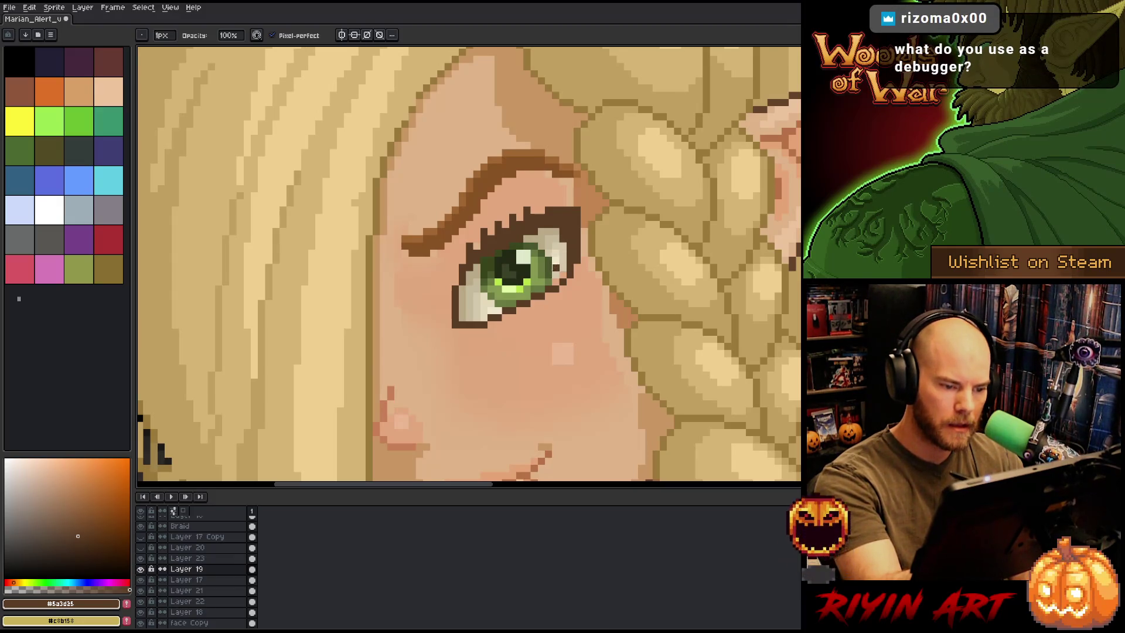
alt+click(562, 270)
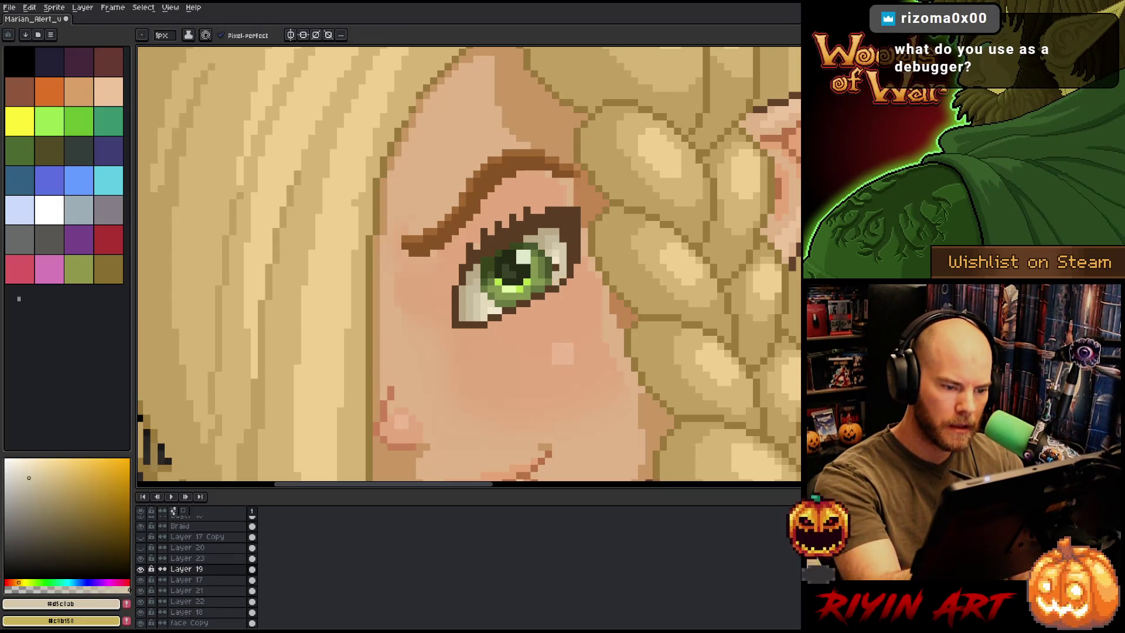
alt+click(562, 260)
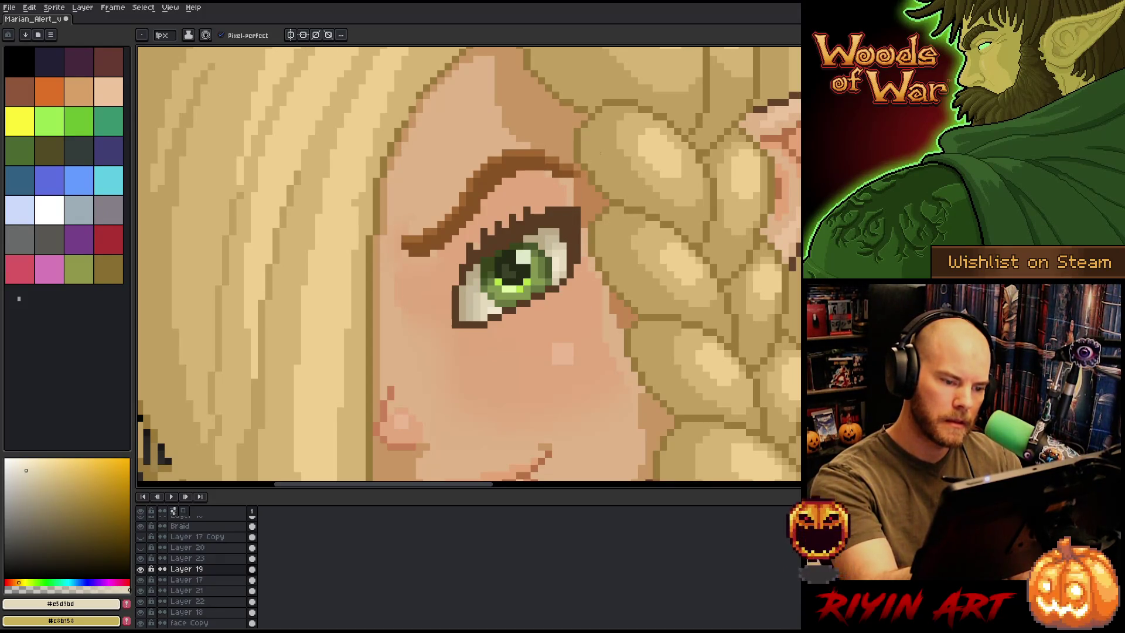
Pick eye-white tones near the brow end to adjust the eye white, then save the portrait
mouse_move(590, 360)
mouse_down()
mouse_move(653, 238)
mouse_move(662, 324)
mouse_move(651, 369)
mouse_up()
key(b)
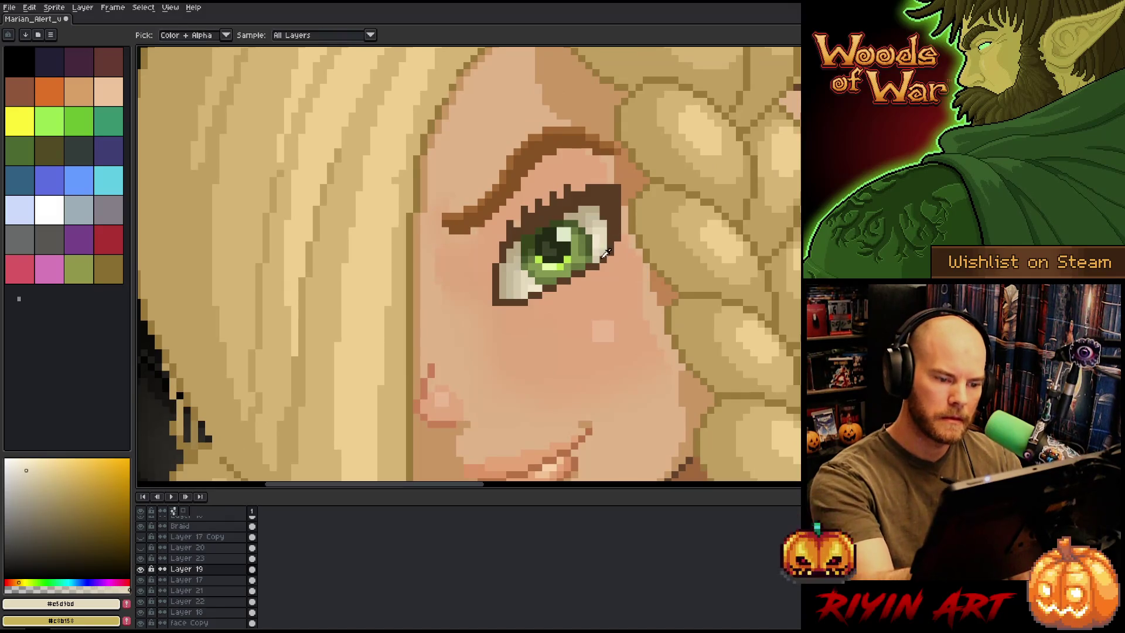
alt+click(625, 237)
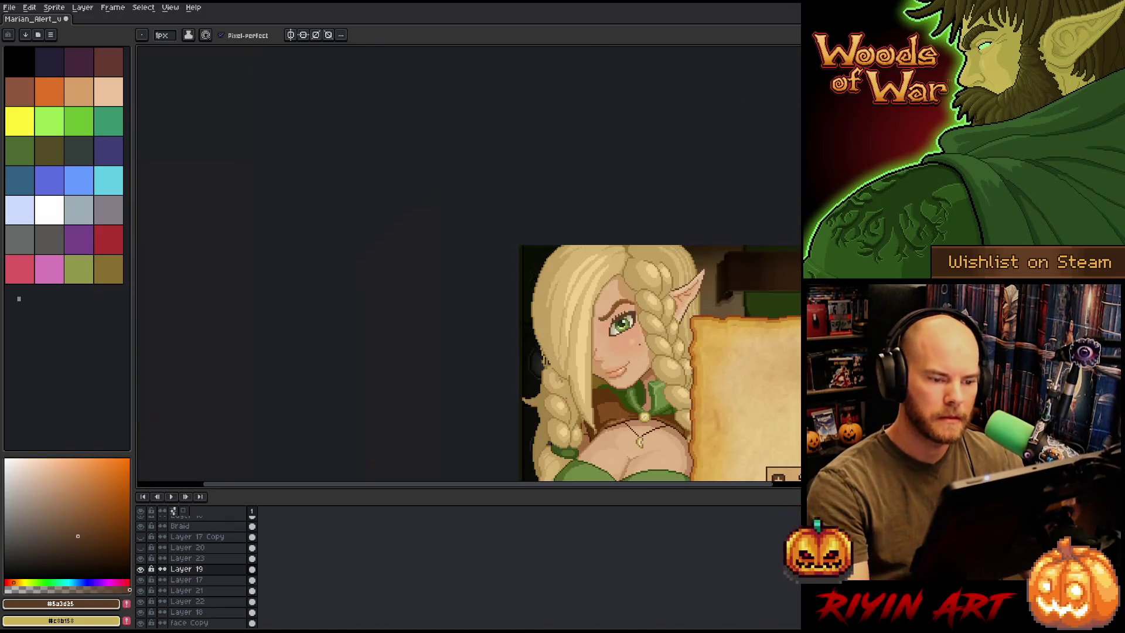
scroll(639, 310, down, 5)
scroll(632, 331, up, 5)
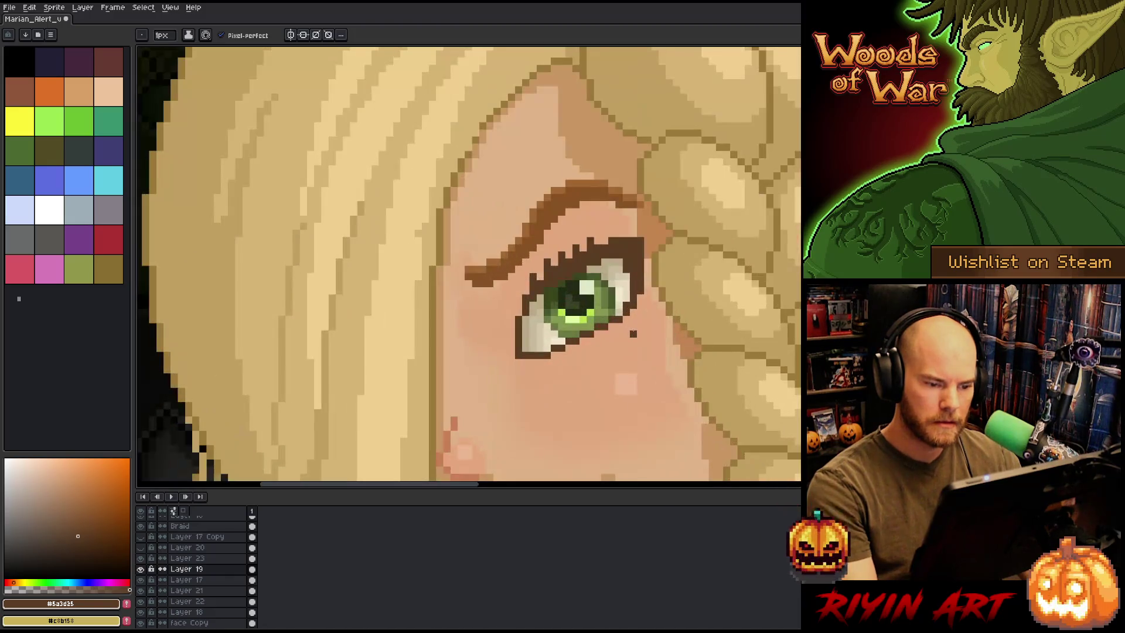
key(e)
key(b)
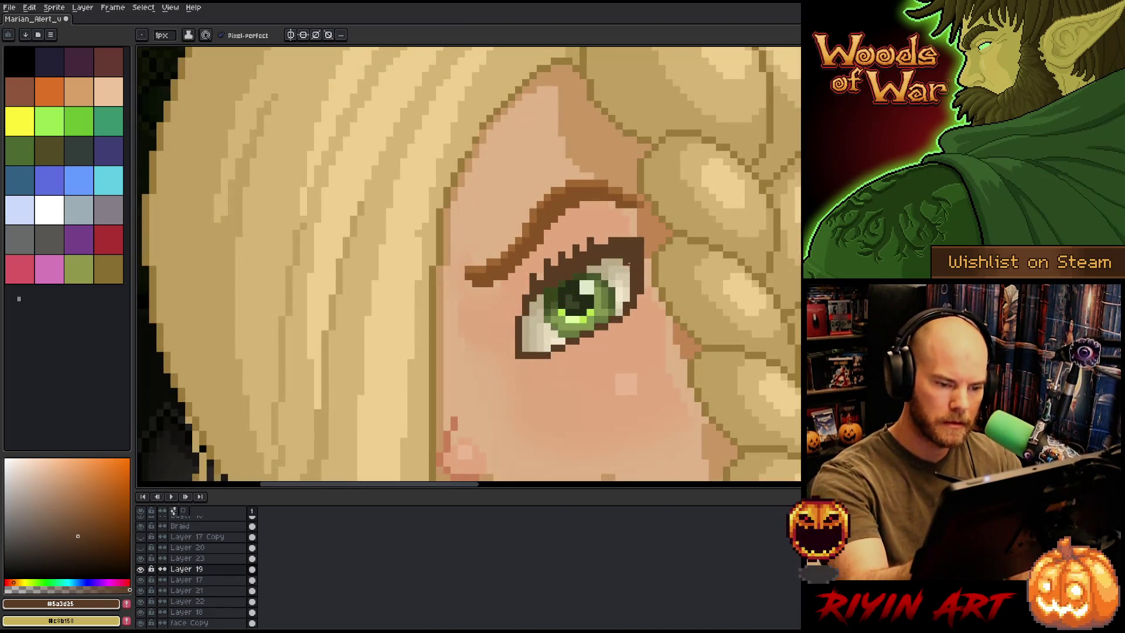
alt+click(640, 208)
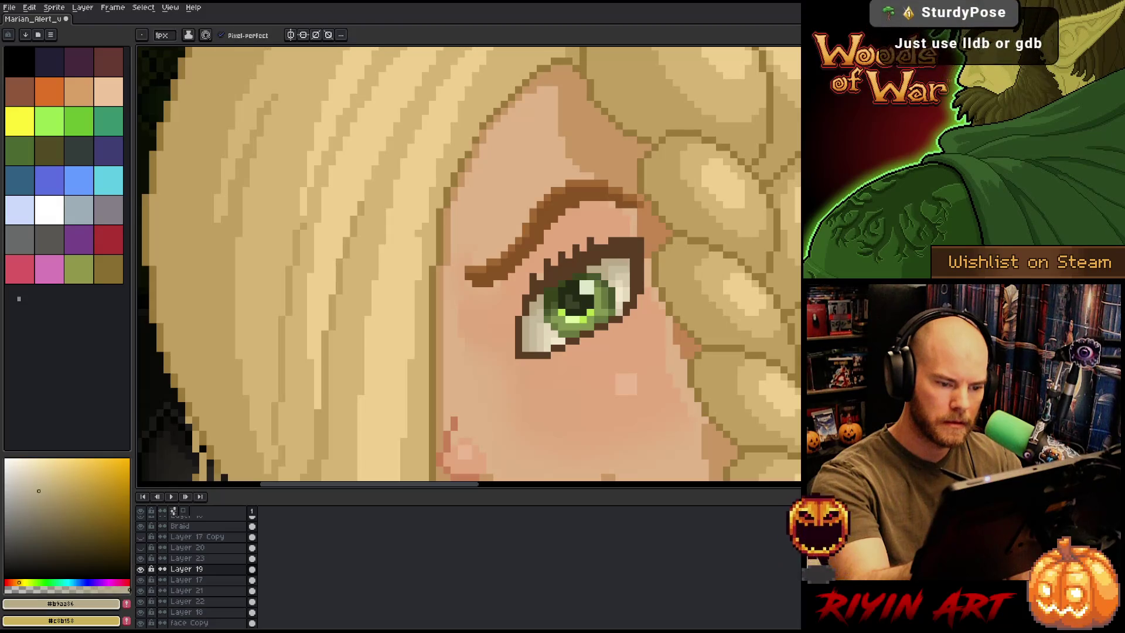
alt+click(648, 193)
key(ctrl+s)
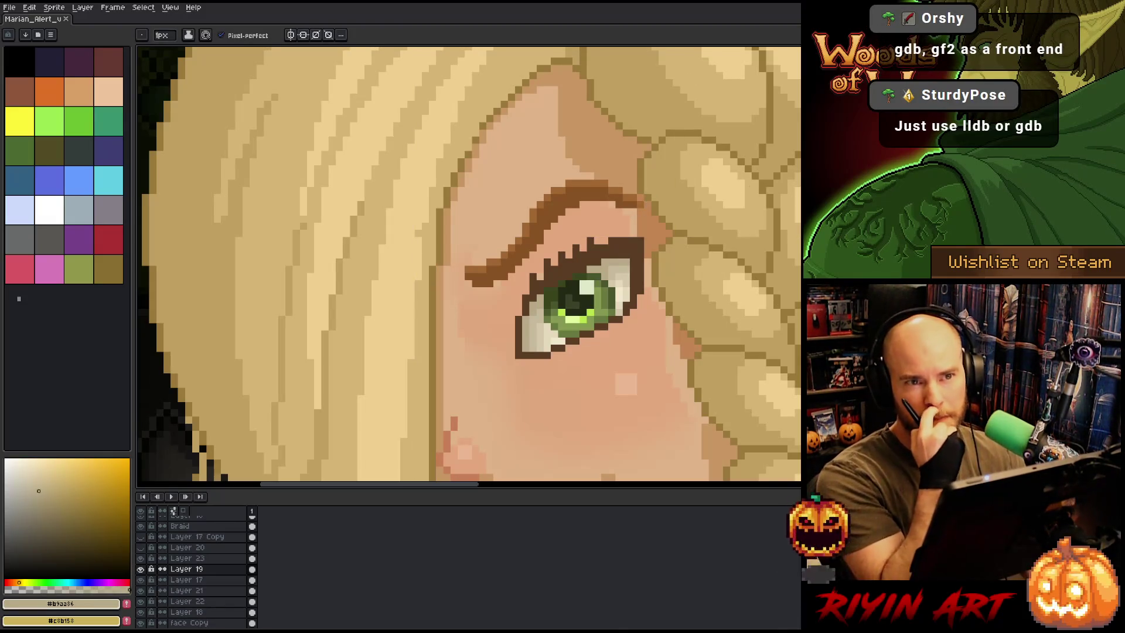
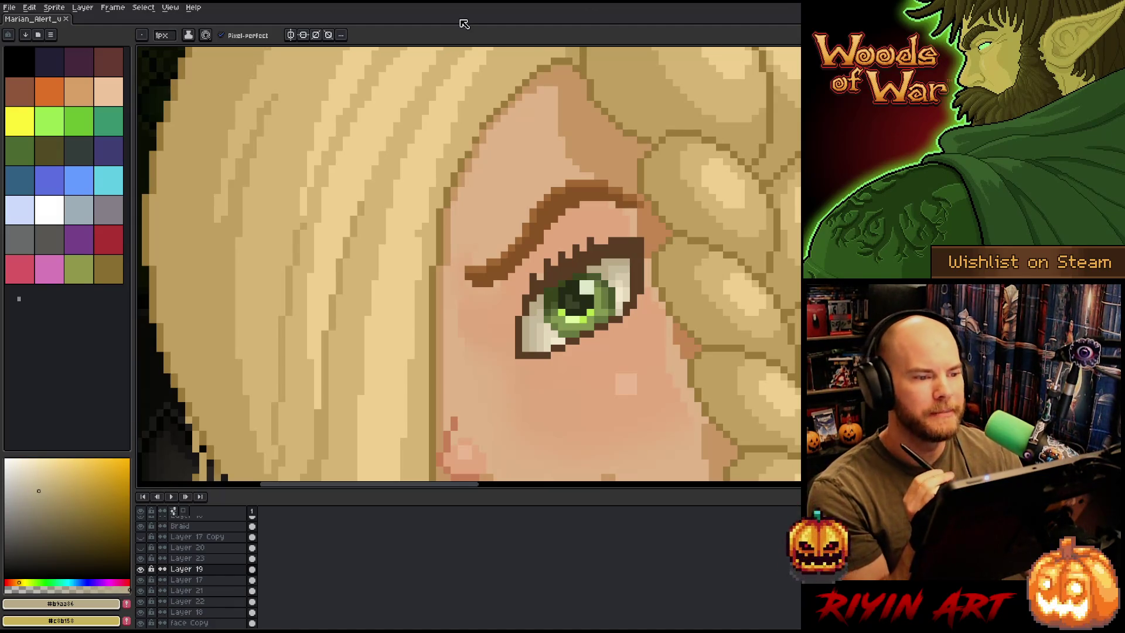
Move the eye on Layers 17 and 19 down one pixel
key(minus)
key(minus)
key(minus)
drag(585, 310, 558, 266)
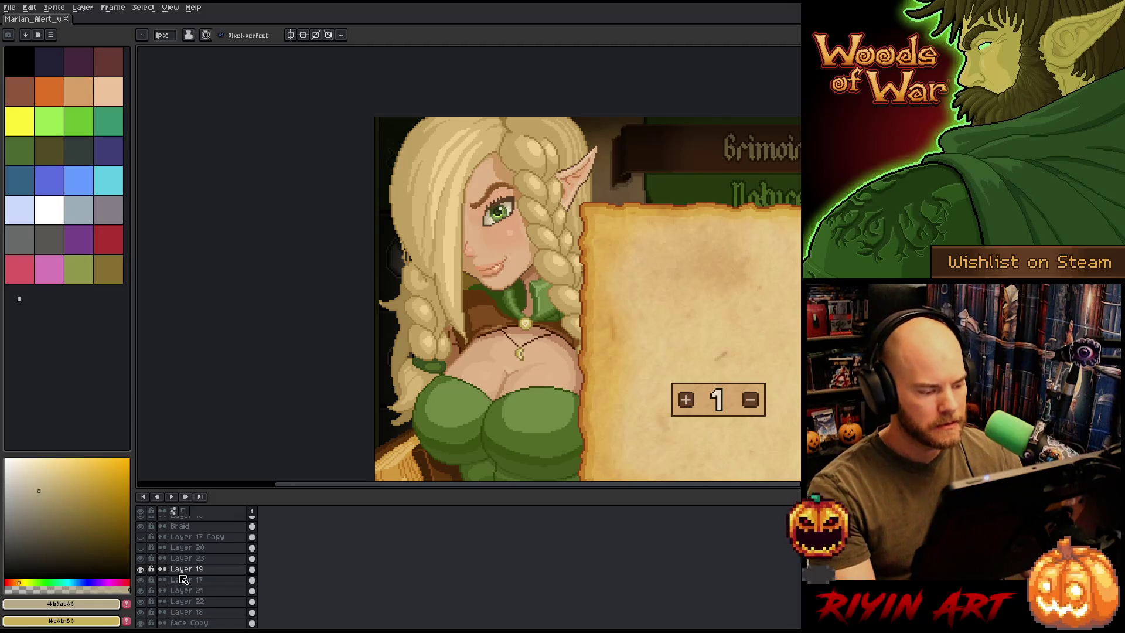
shift+click(200, 580)
key(v)
key(plus)
key(plus)
key(plus)
drag(513, 228, 510, 233)
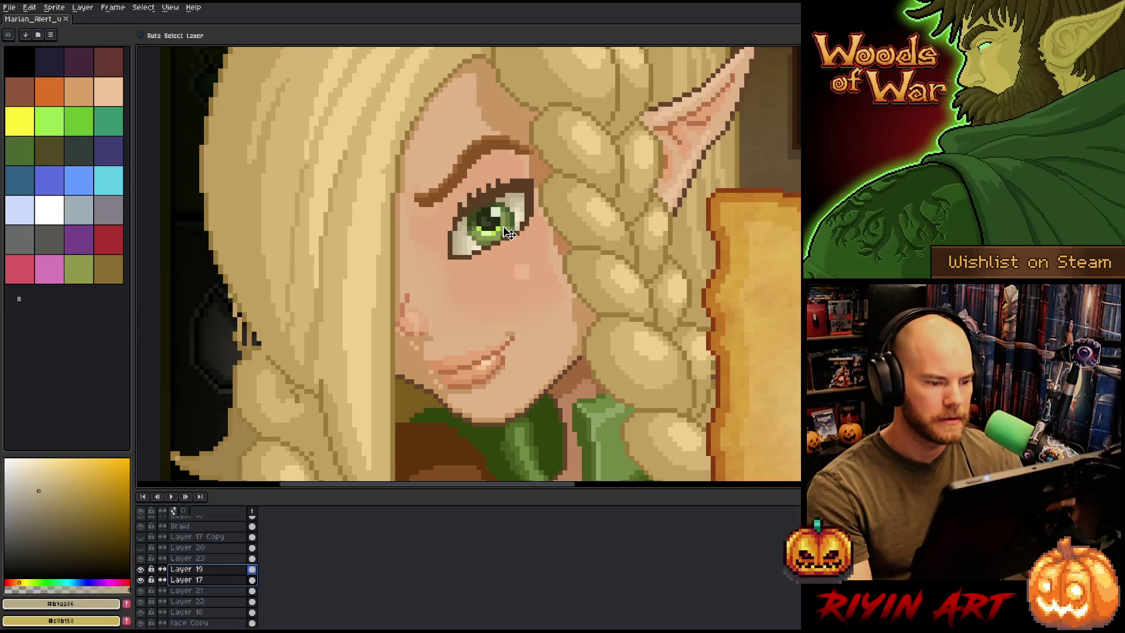
key(ctrl+z)
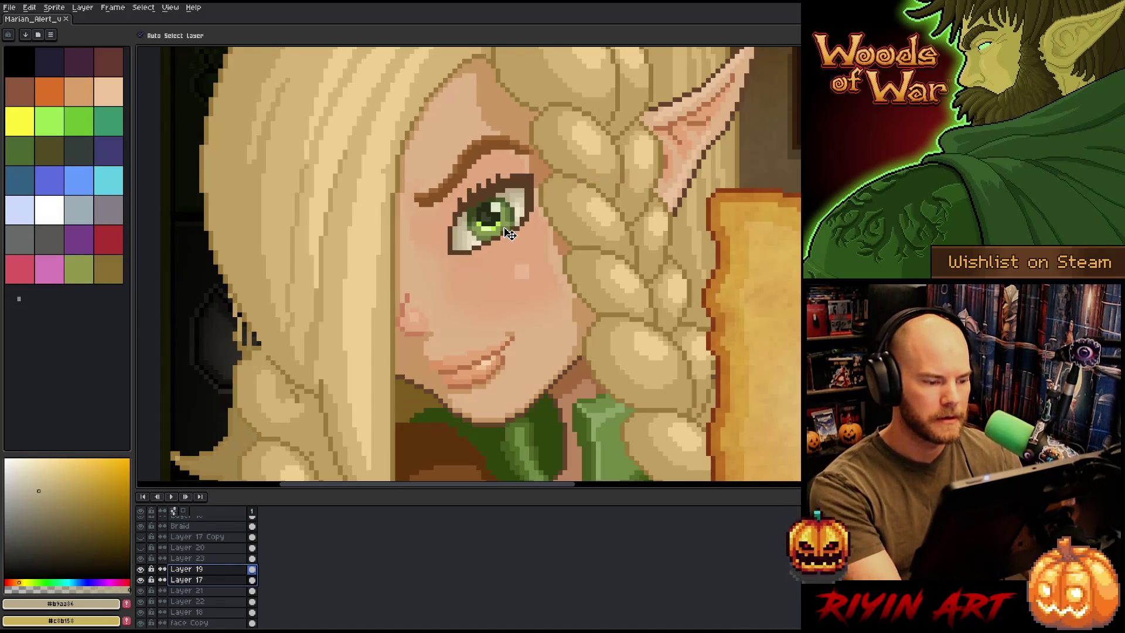
drag(508, 232, 506, 237)
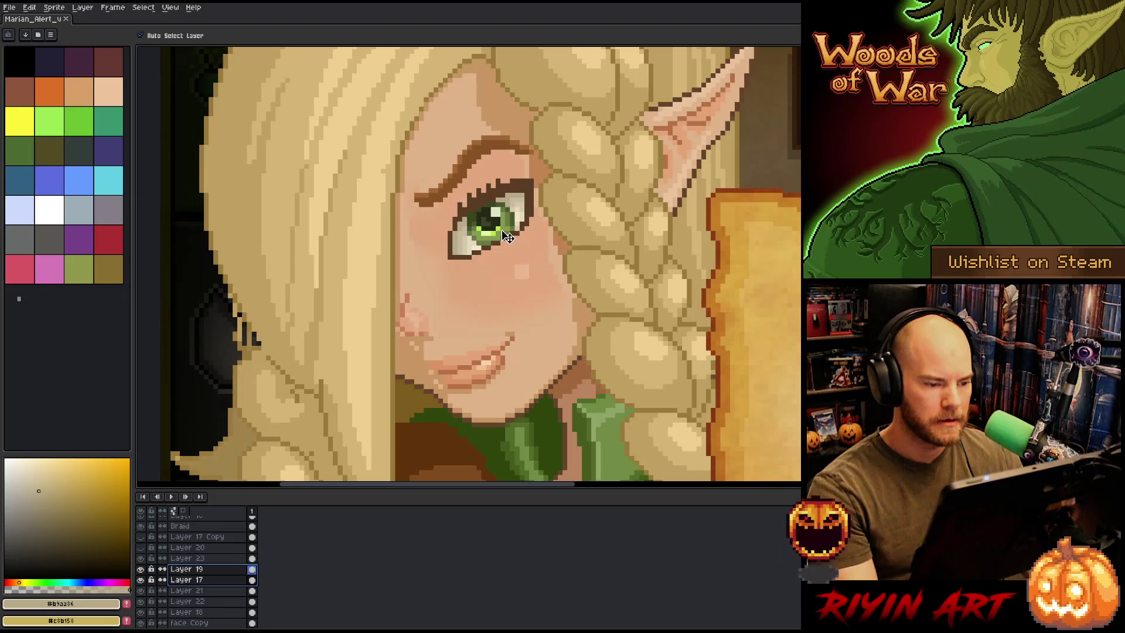
Draw a rectangular selection over the face and neck, deselect it, then undo the deselect
scroll(508, 236, down, 4)
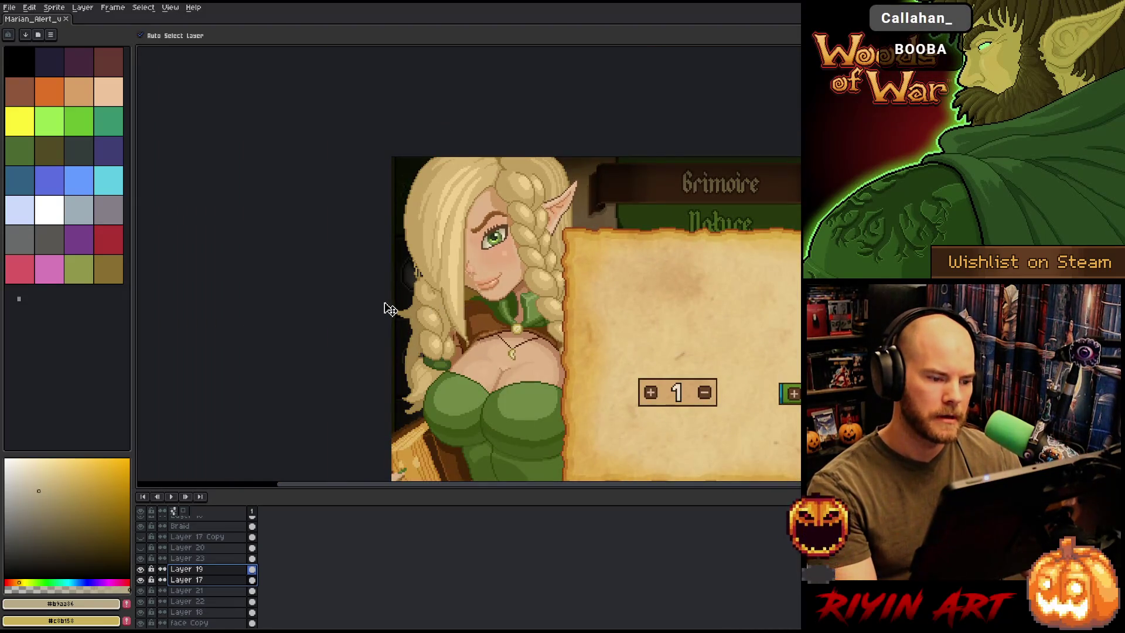
key(m)
mouse_move(434, 325)
mouse_down()
mouse_move(497, 300)
mouse_move(514, 251)
mouse_up()
key(ctrl+d)
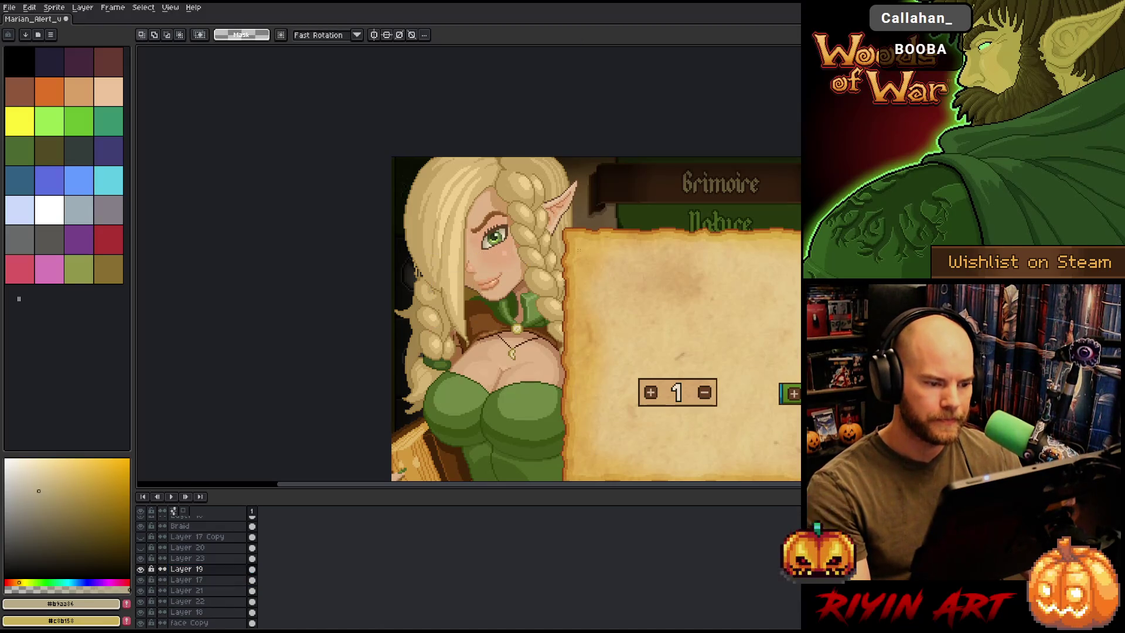
scroll(434, 302, down, 2)
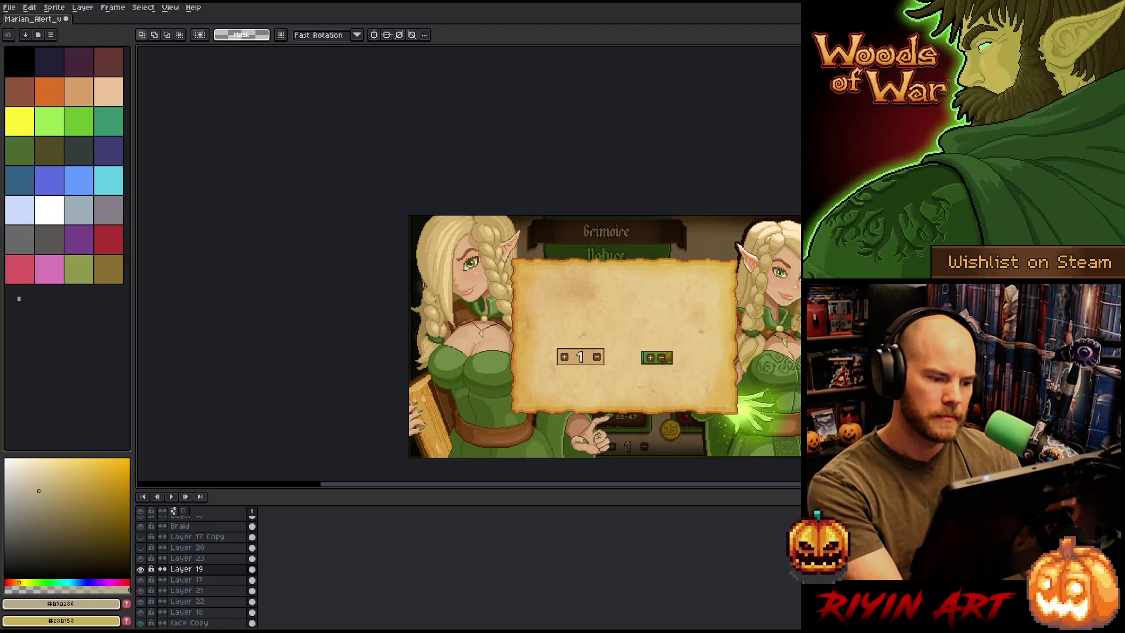
key(ctrl+z)
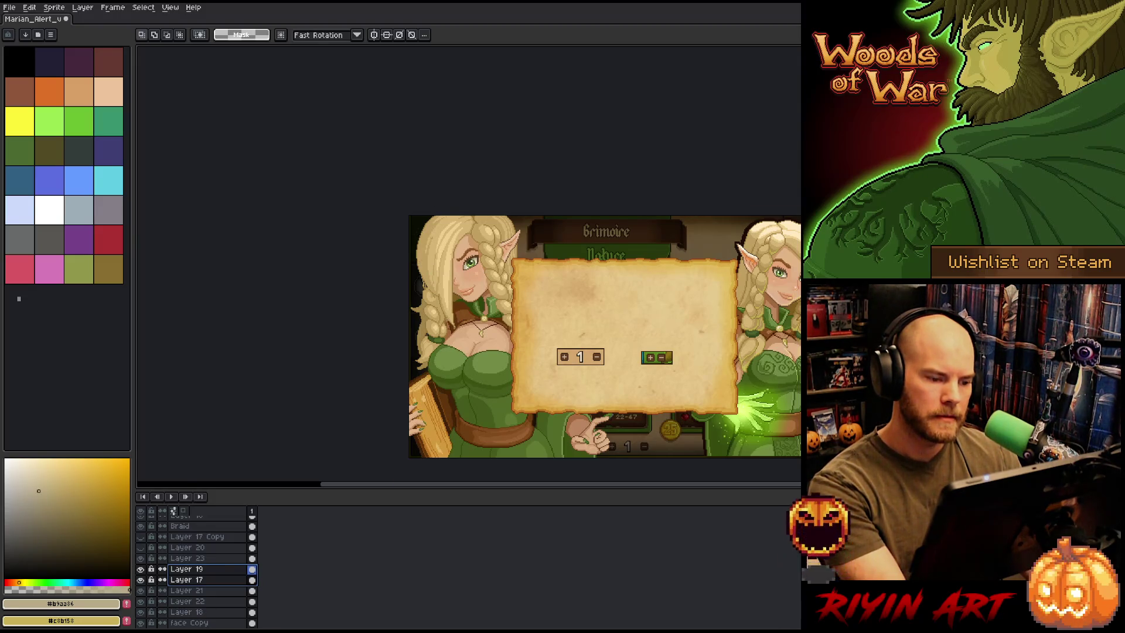
scroll(431, 237, up, 1)
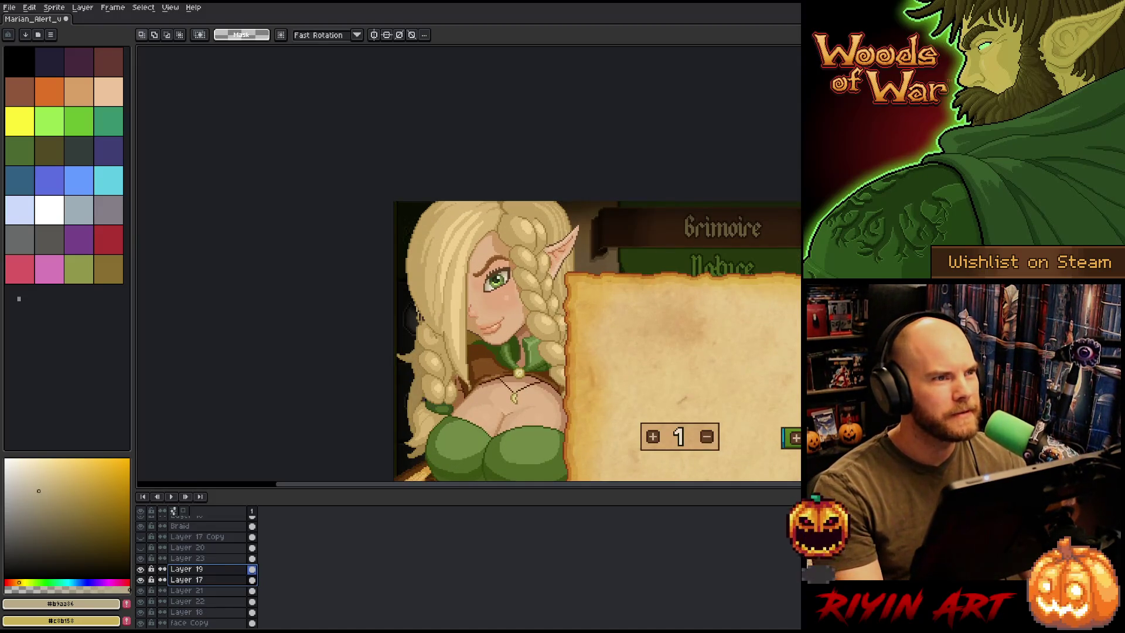
scroll(611, 286, up, 1)
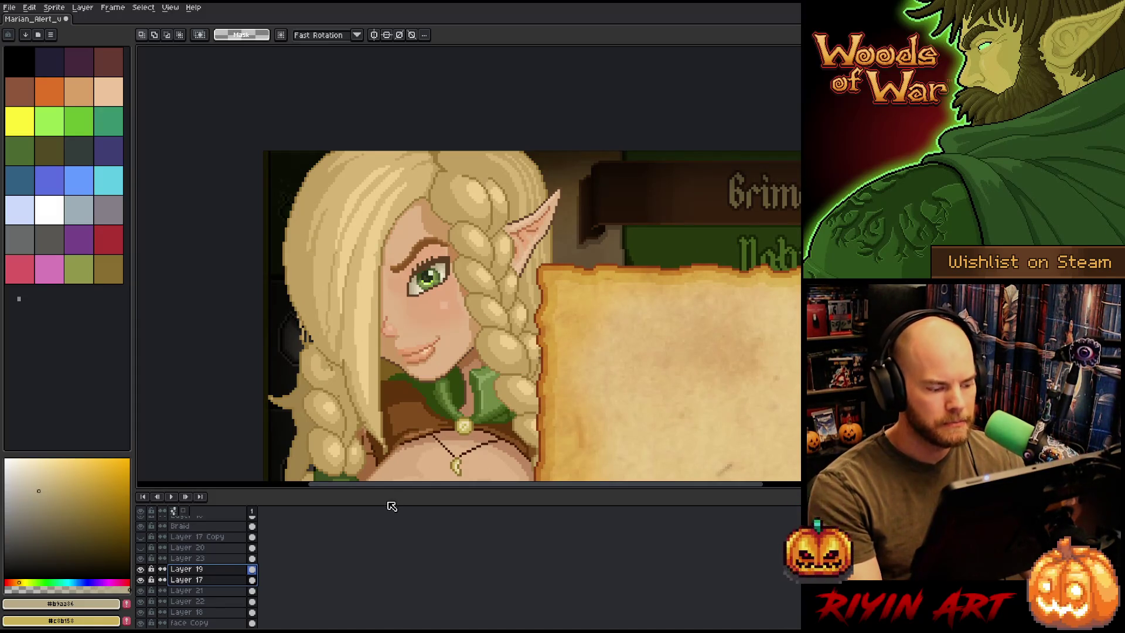
Shift the eyebrow on Layer 16 down a pixel and add a new empty Layer 24 on top
key(v)
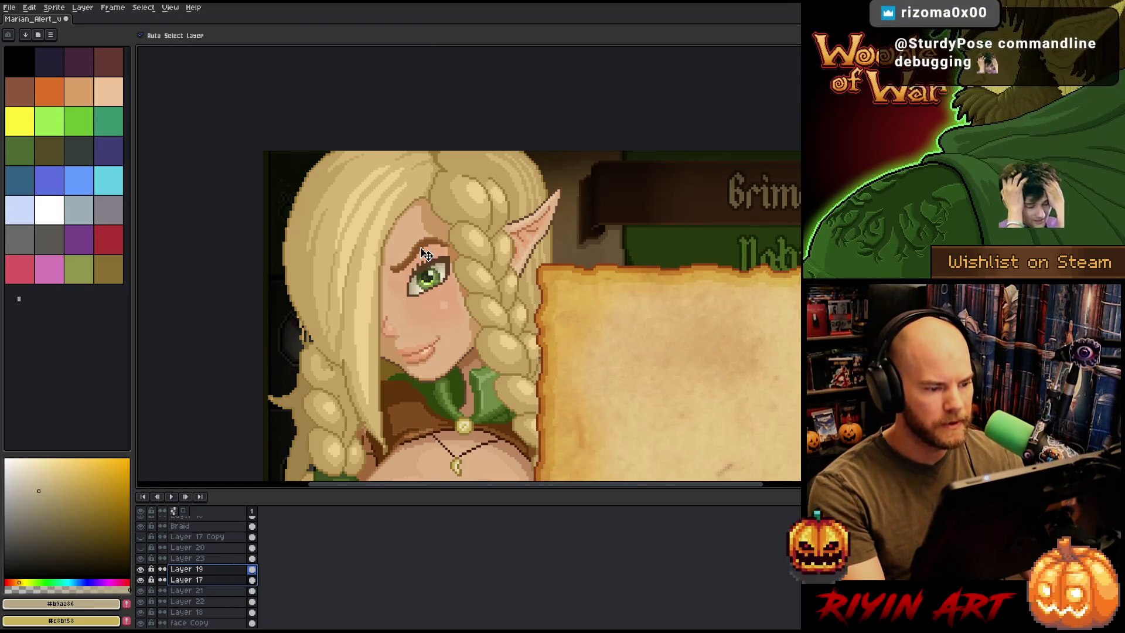
click(426, 252)
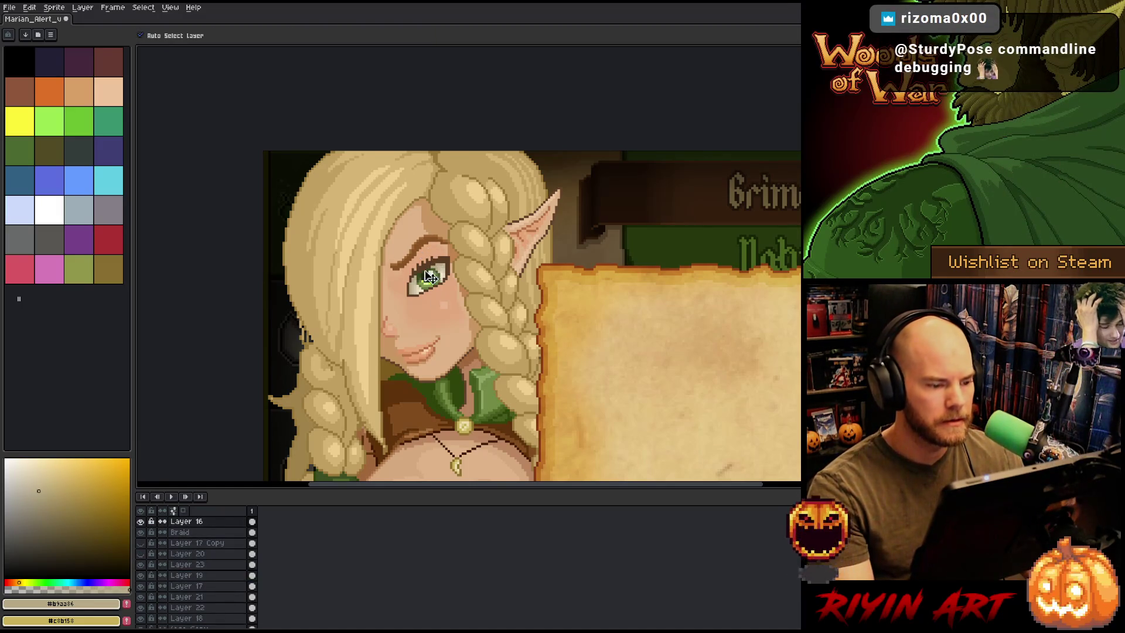
scroll(426, 252, down, 5)
scroll(386, 341, up, 5)
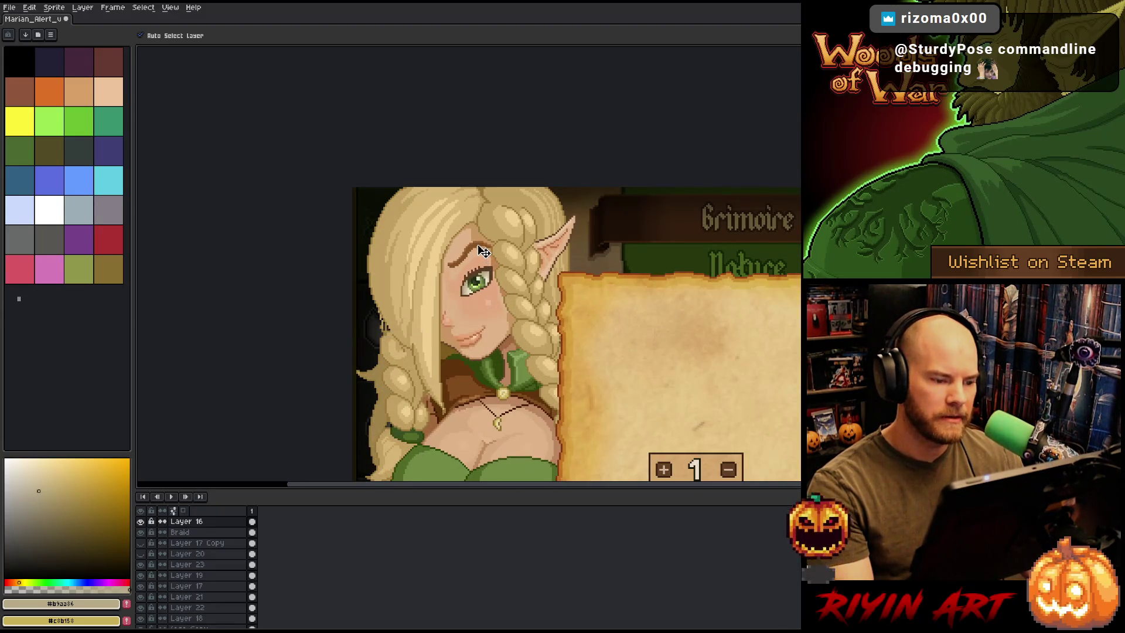
drag(484, 250, 481, 258)
scroll(482, 257, down, 3)
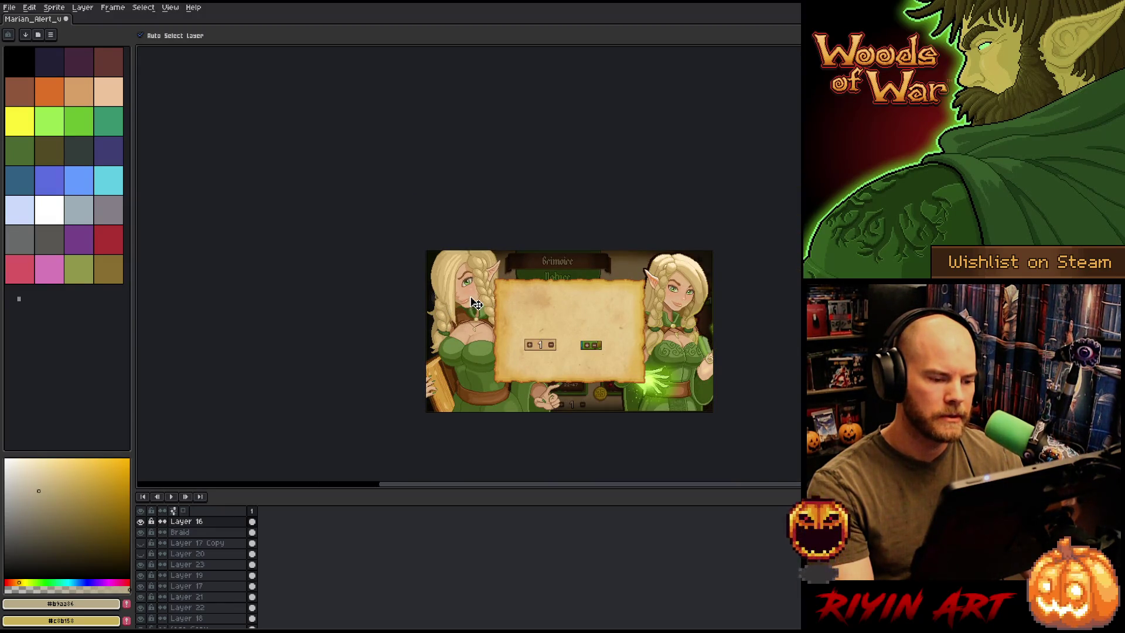
scroll(476, 303, up, 1)
scroll(465, 295, up, 1)
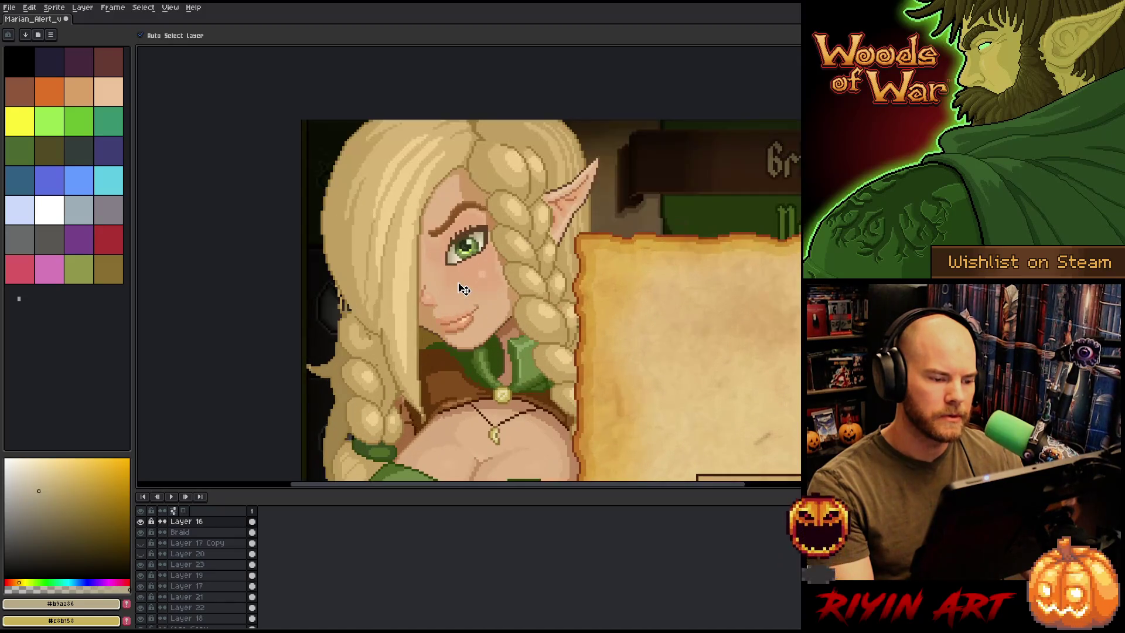
scroll(462, 293, up, 1)
drag(533, 337, 510, 381)
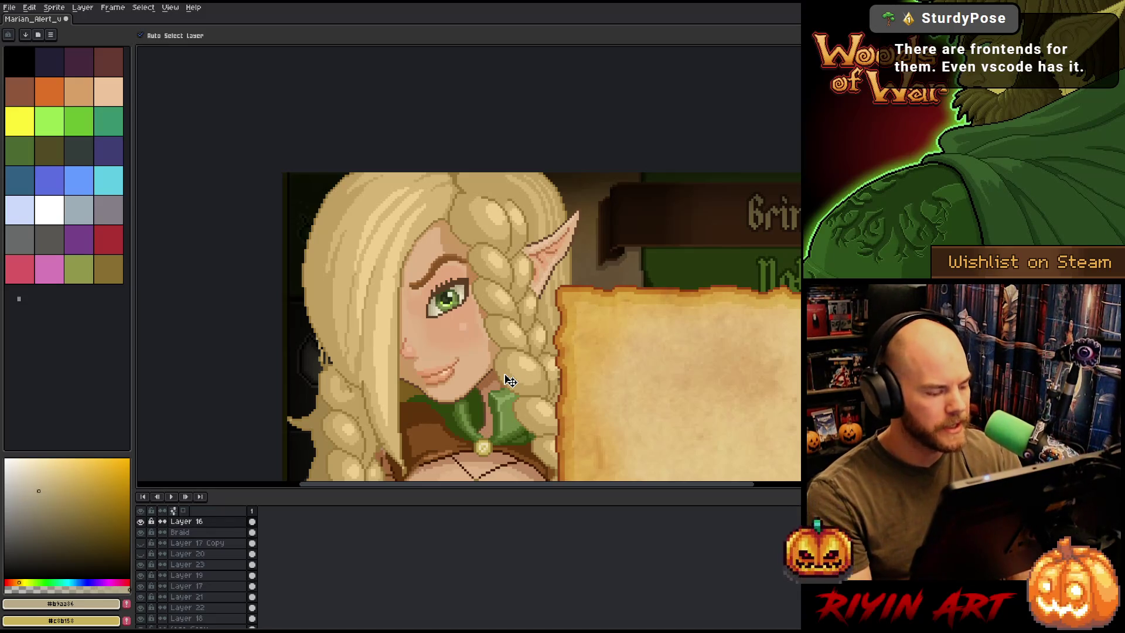
key(shift+b)
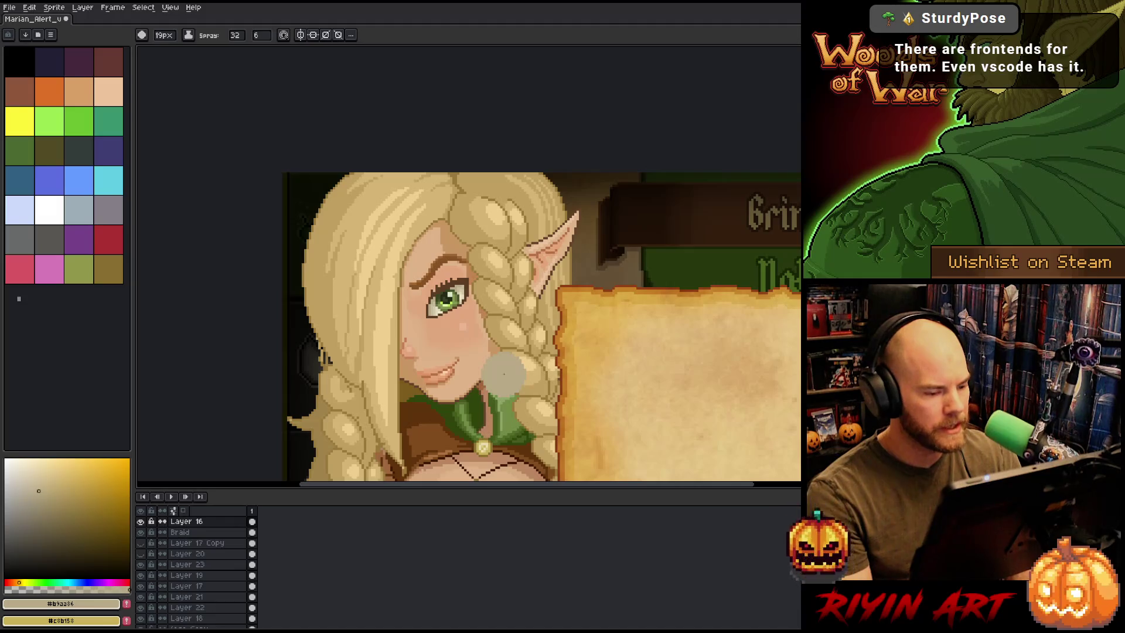
key(shift+n)
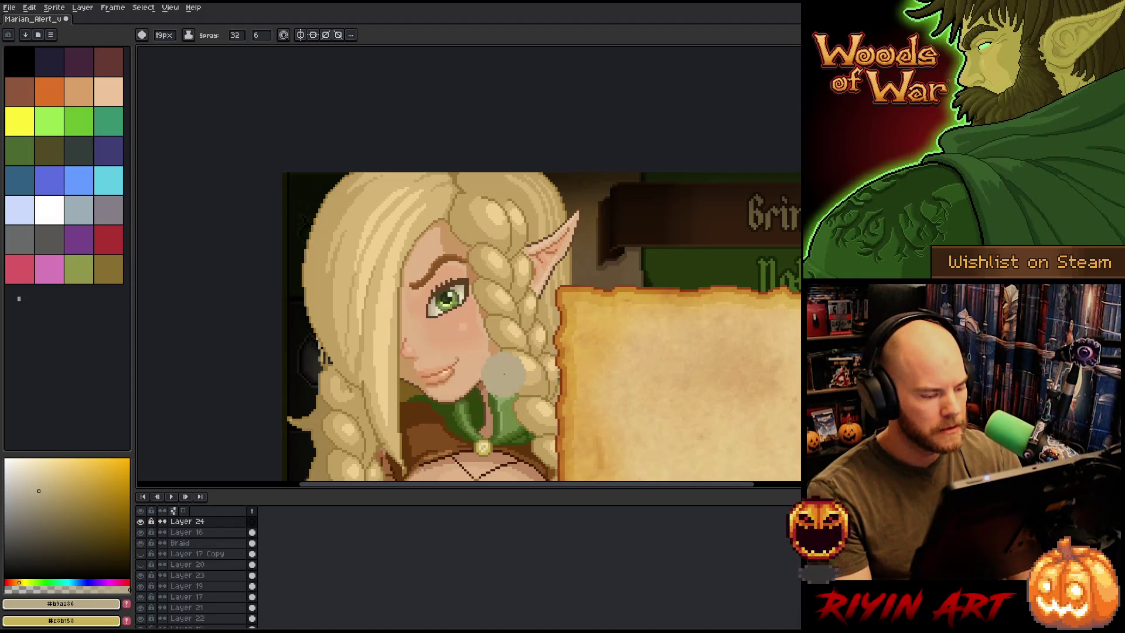
Sample the face's skin tone, save, and draw skin-tone marks on the cheek
key(b)
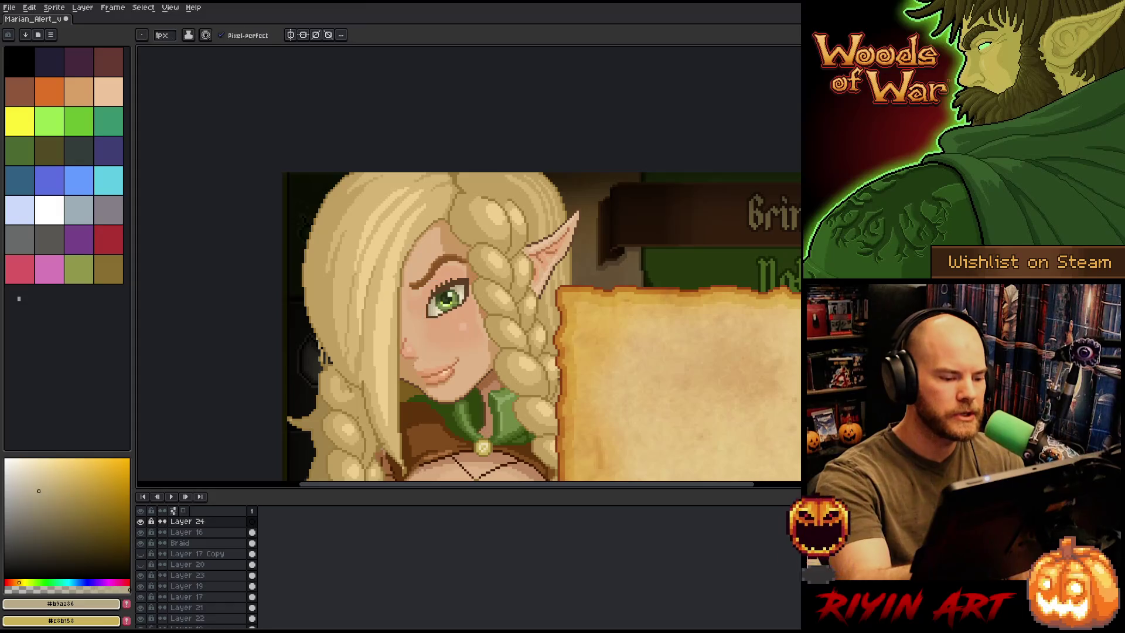
alt+click(403, 231)
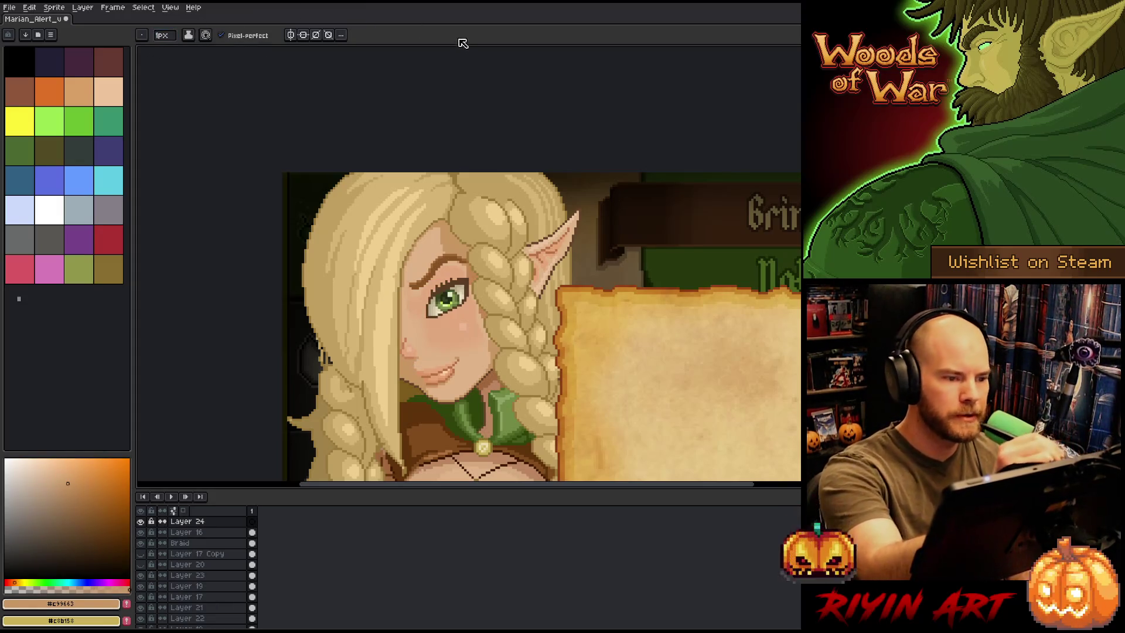
key(ctrl+s)
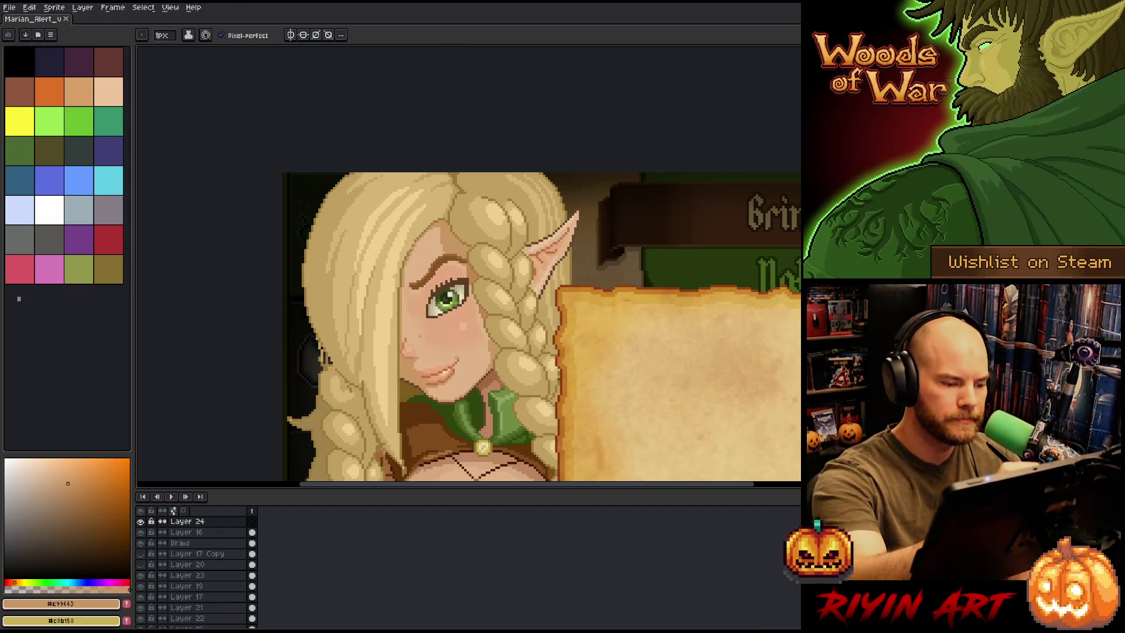
key(ctrl+z)
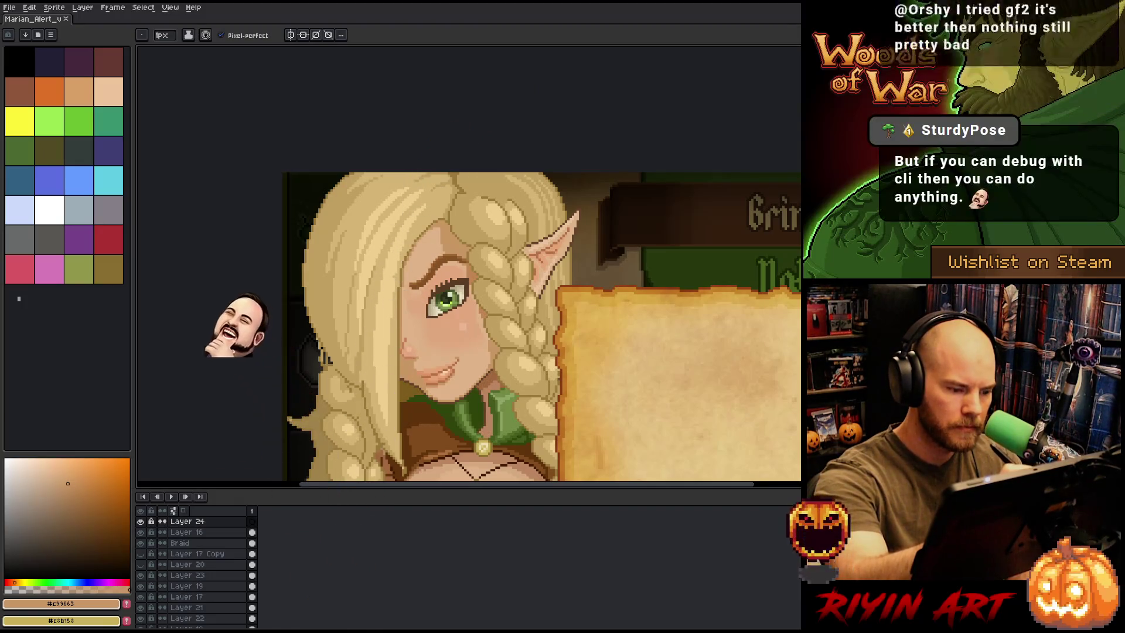
click(404, 322)
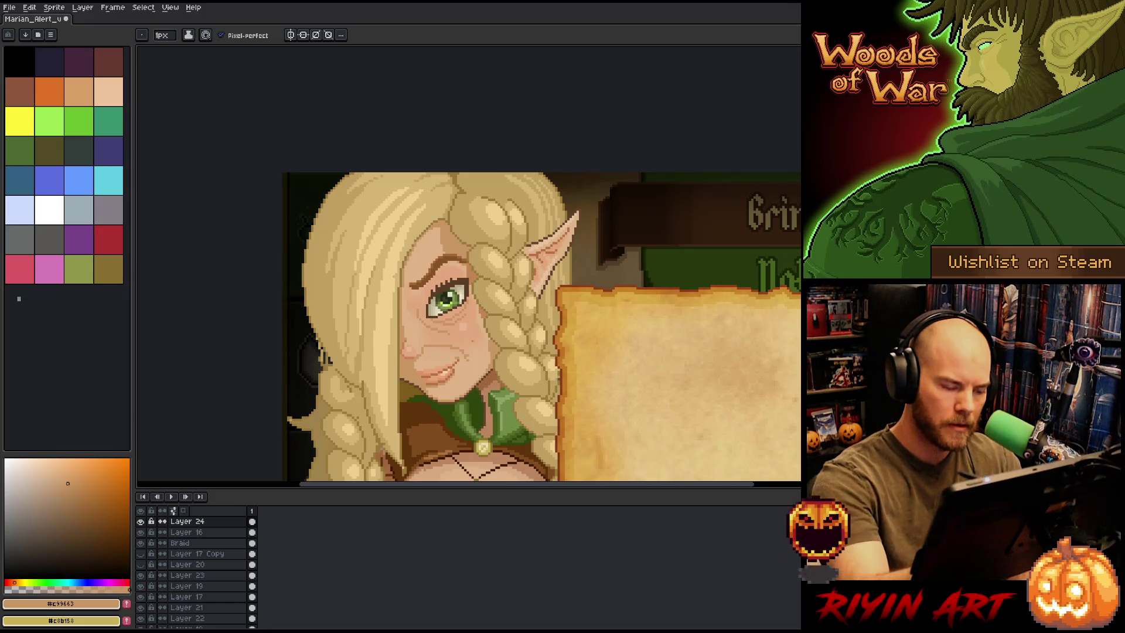
Erase stray pixels from the cheek lines and open Hue/Saturation with Ctrl+U
key(b)
key(e)
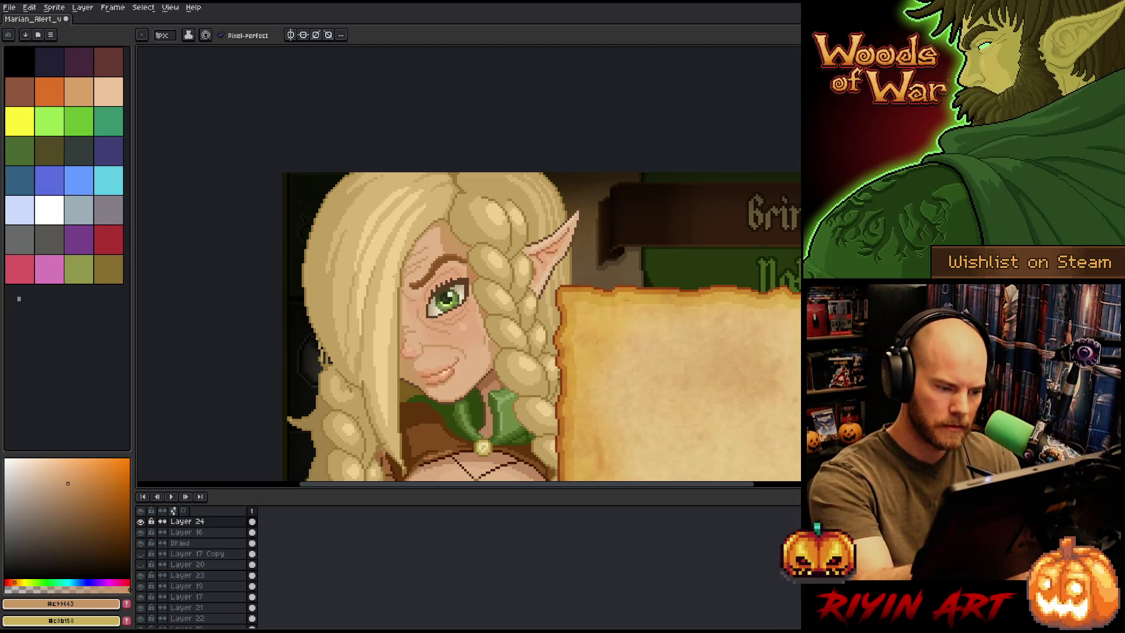
drag(497, 315, 574, 262)
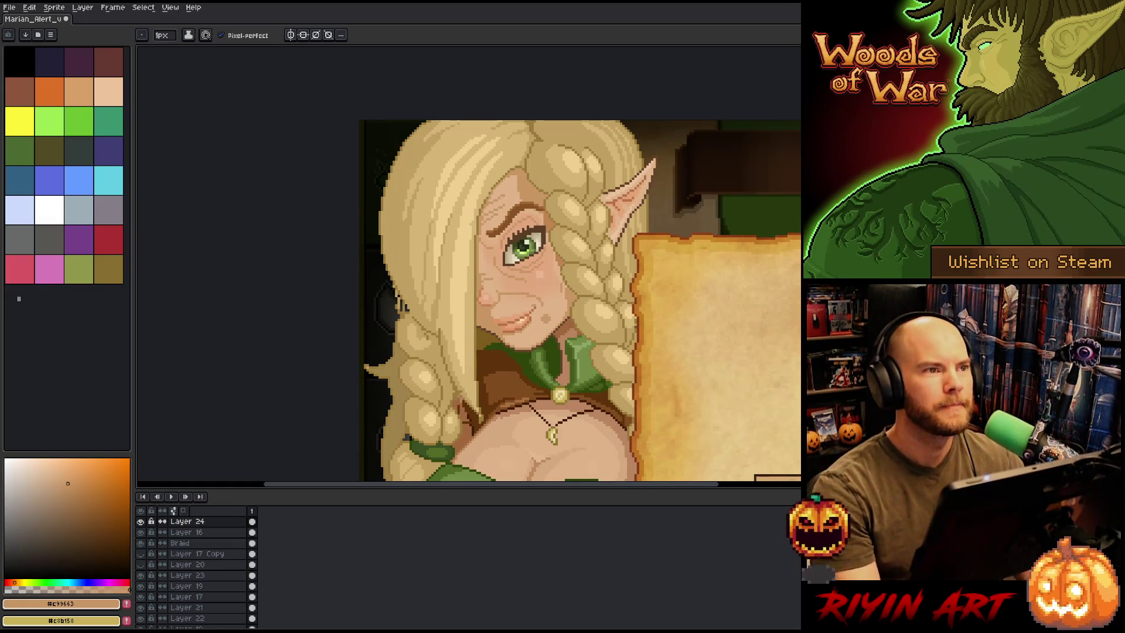
key(ctrl+u)
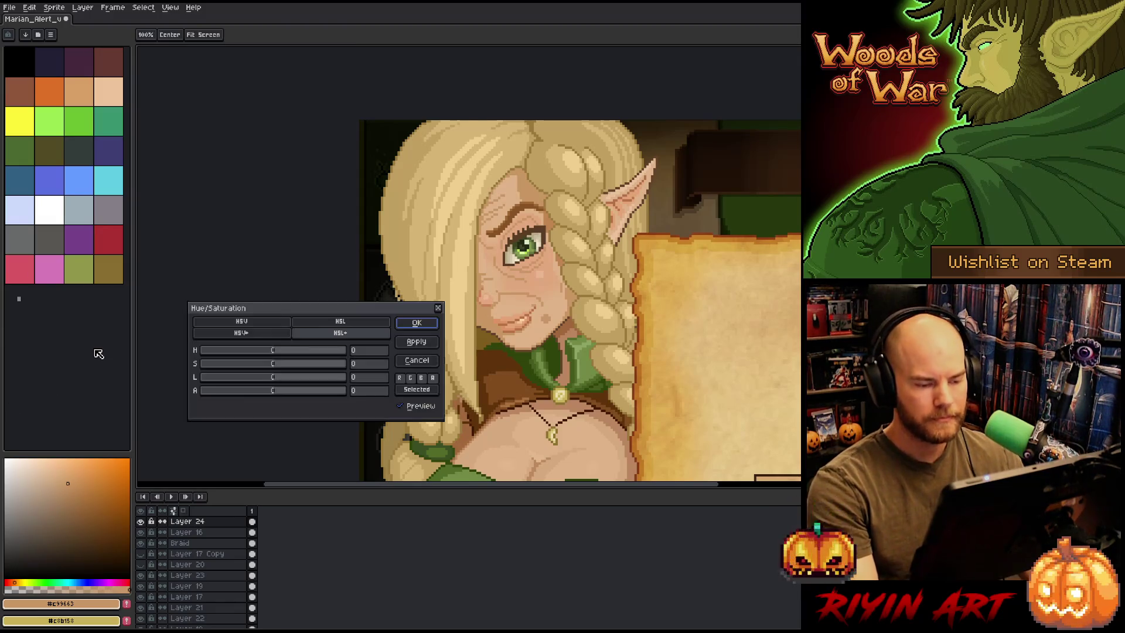
Darken Layer 24's cheek strokes with a lightness of about -12 and apply it
drag(263, 381, 268, 382)
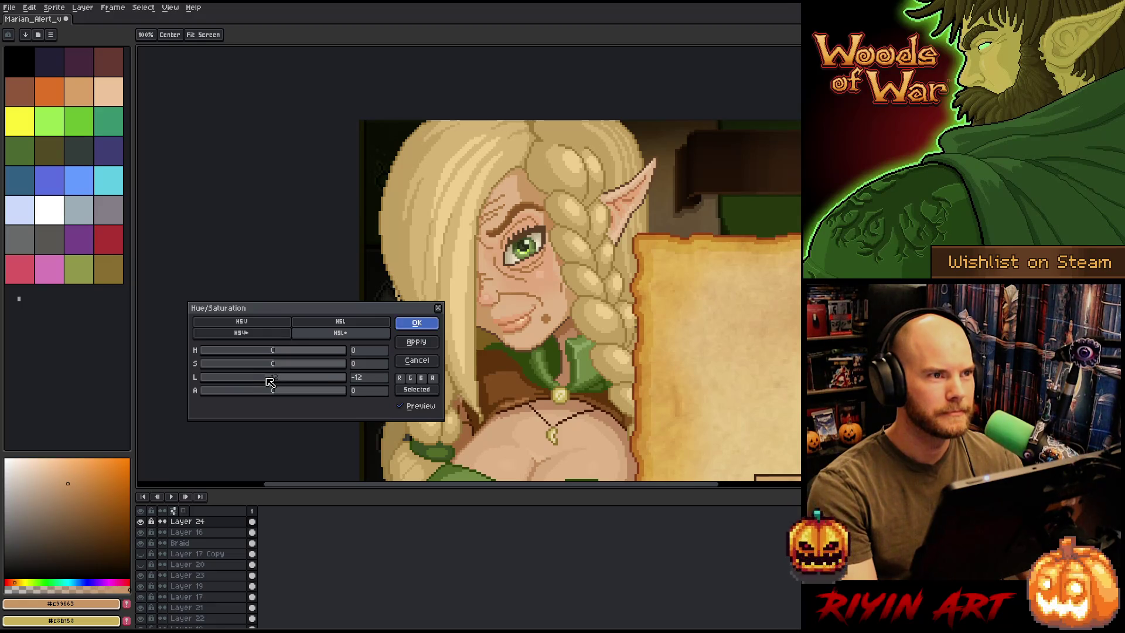
key(Return)
drag(458, 343, 375, 334)
scroll(381, 311, down, 1)
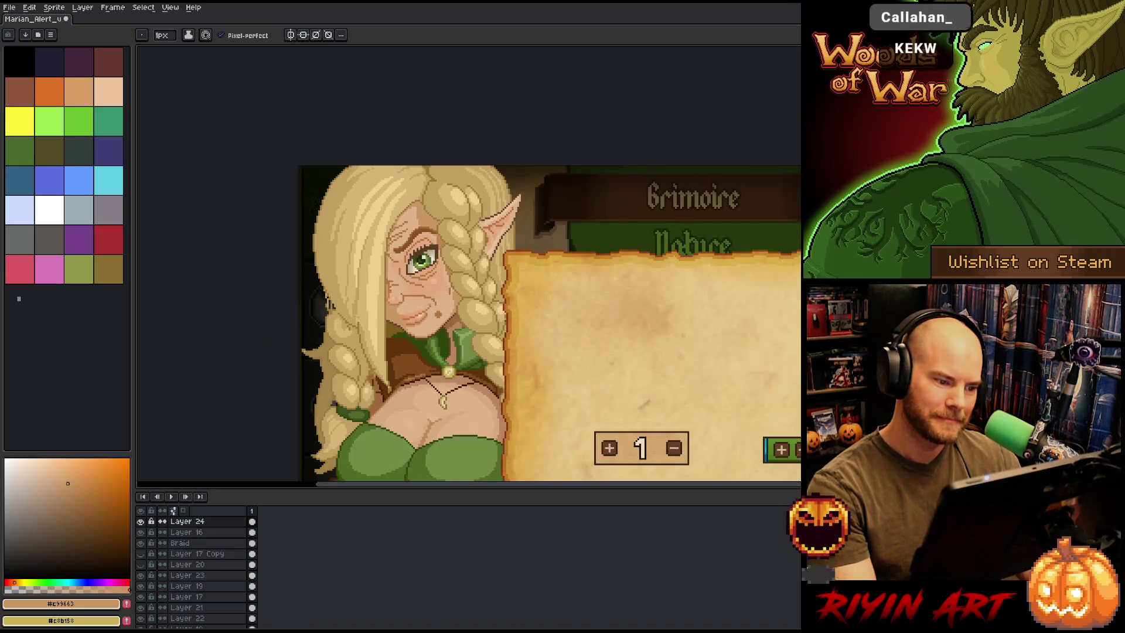
scroll(352, 282, up, 1)
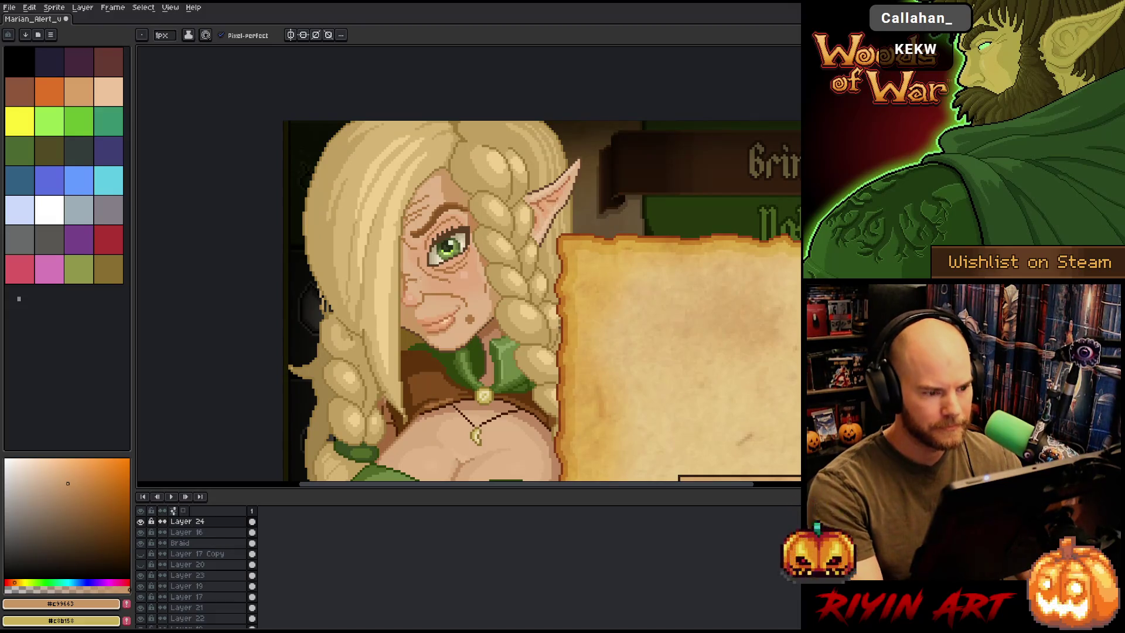
Switch to the Move tool with Layer 19 as the active layer
key(v)
scroll(454, 237, up, 2)
click(445, 236)
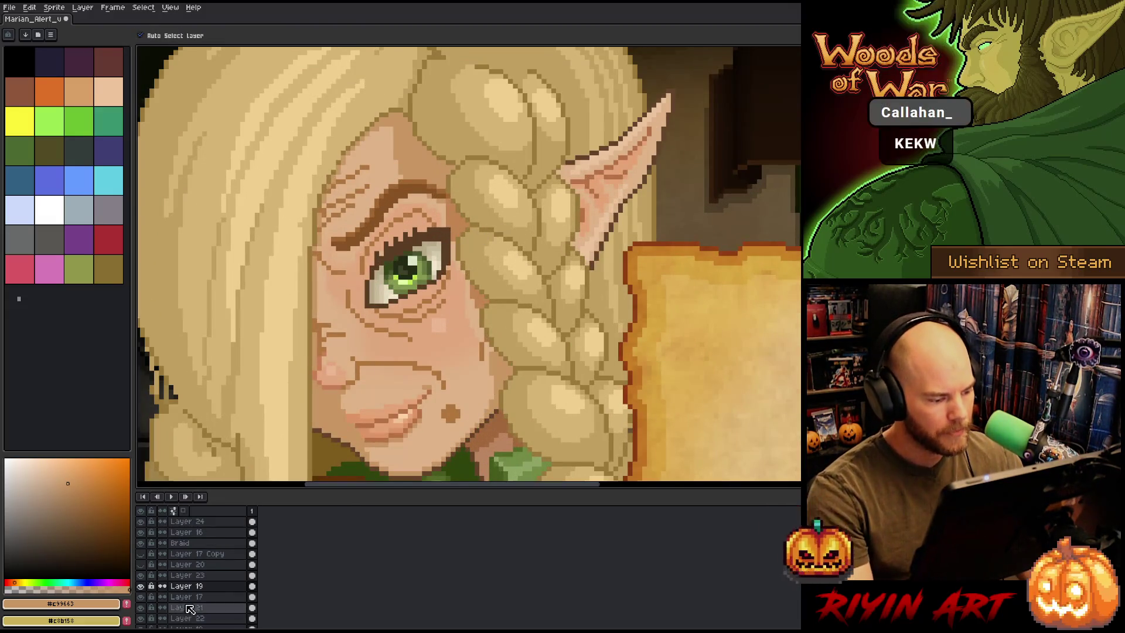
Add Layer 17 to the selection, toggle Layer 19, and marquee the eye area
shift+click(203, 596)
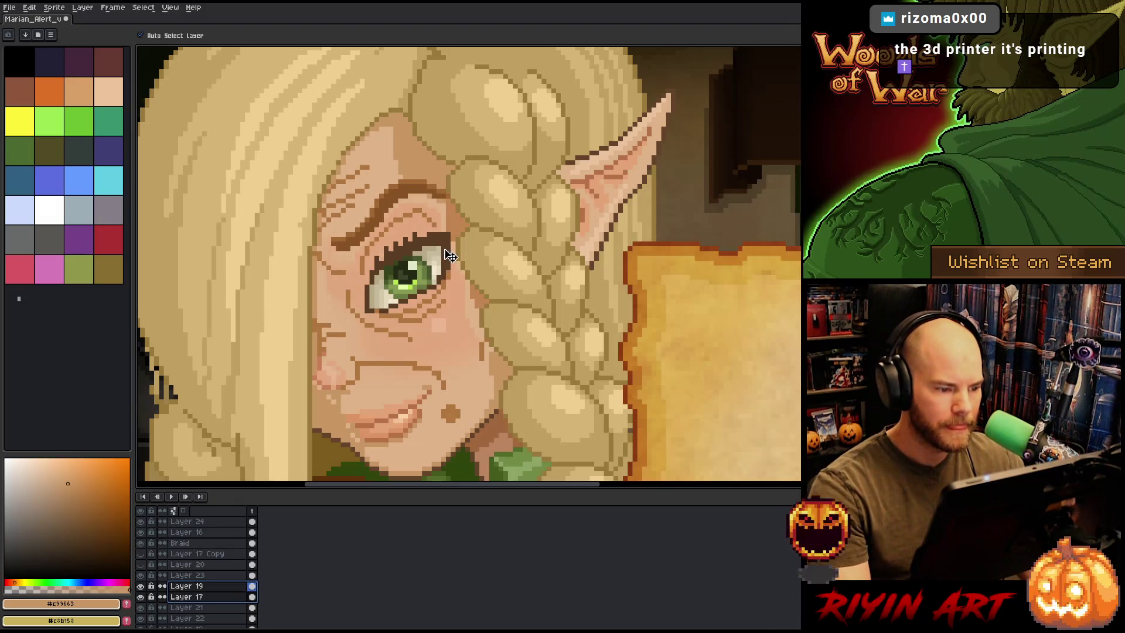
key(m)
scroll(436, 267, down, 1)
scroll(433, 271, down, 2)
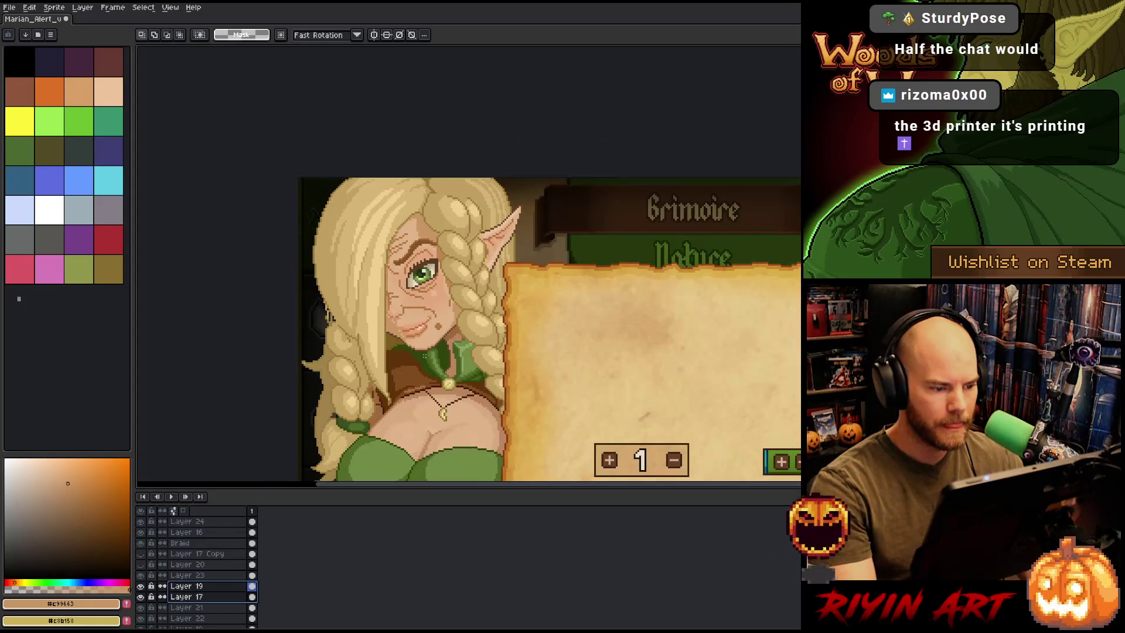
click(142, 586)
click(141, 585)
drag(511, 441, 322, 297)
drag(514, 443, 314, 291)
click(321, 304)
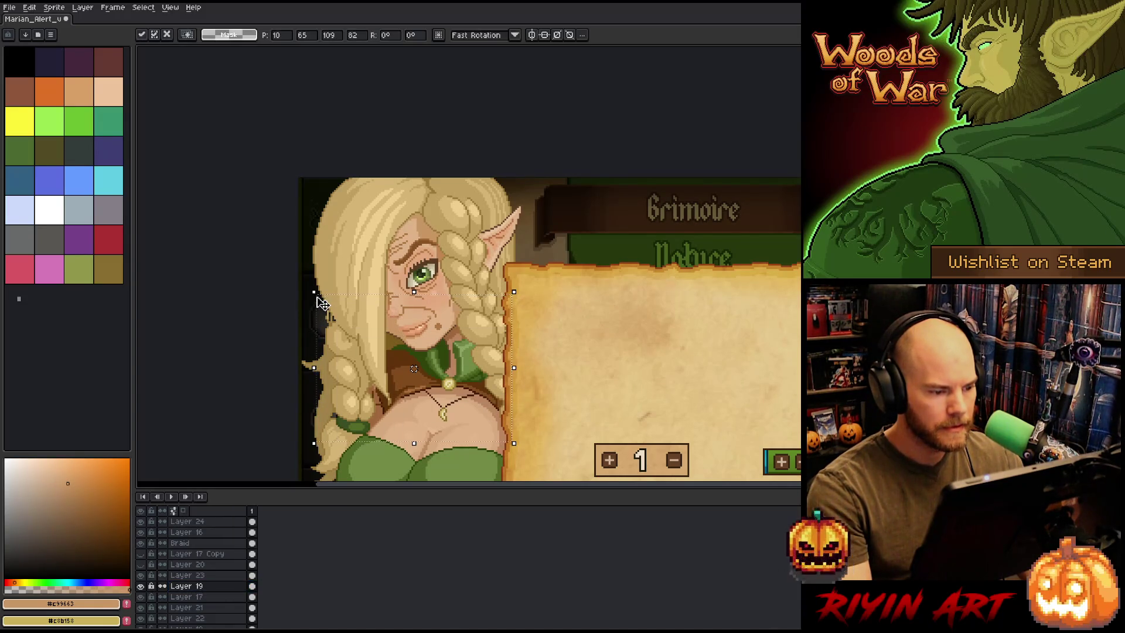
Toggle Layer 21 to check the eyebrow, then start and cancel a transform
click(197, 608)
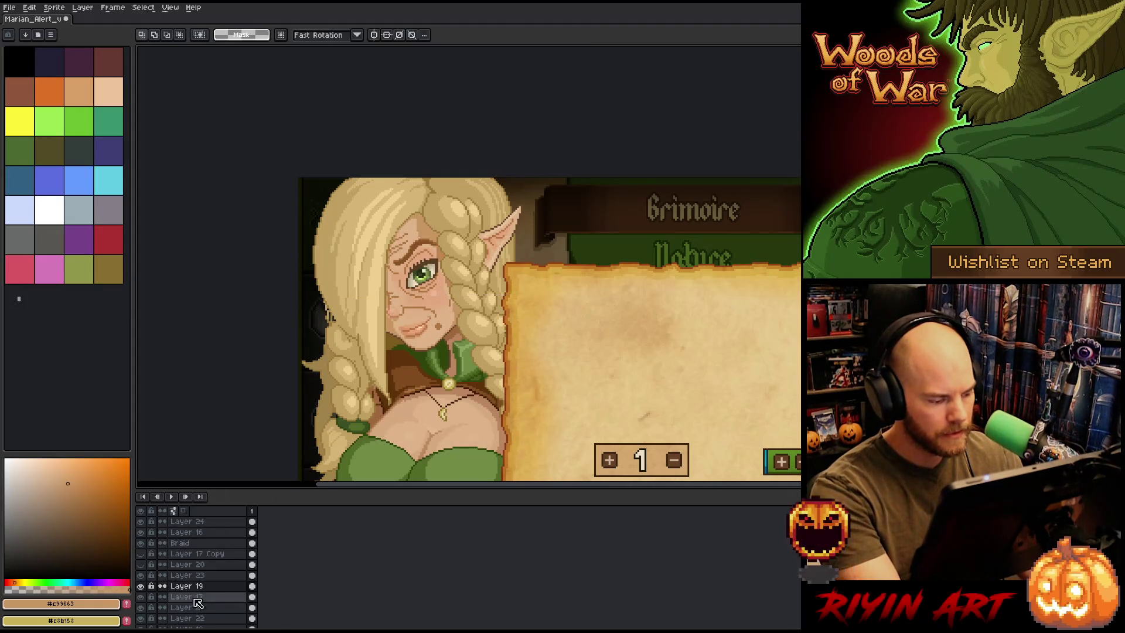
click(141, 608)
click(141, 607)
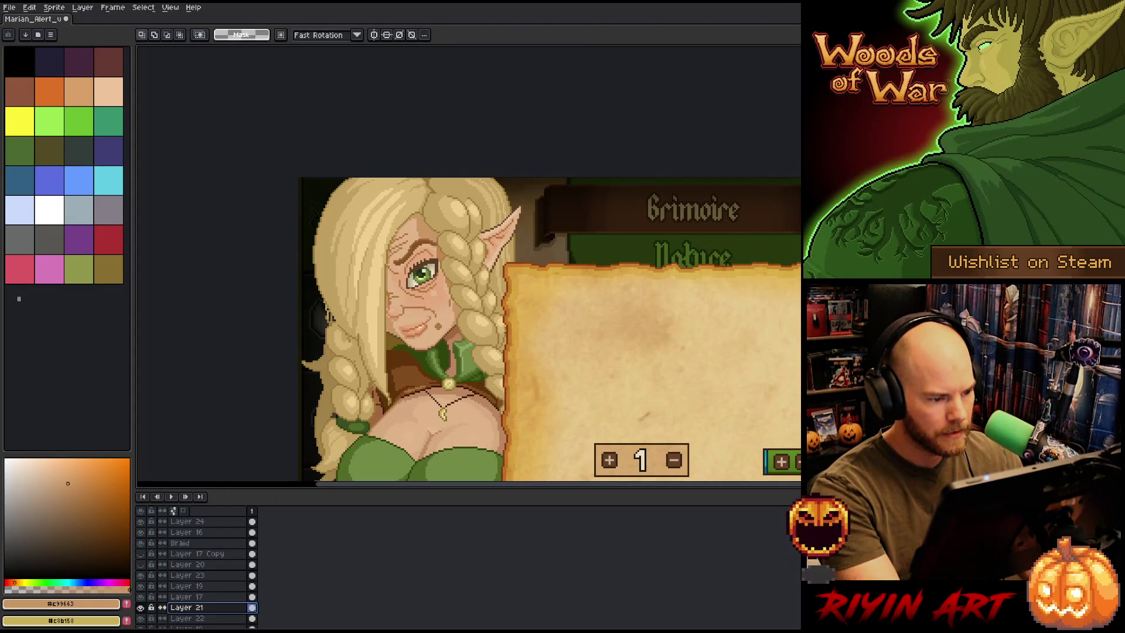
key(ctrl+t)
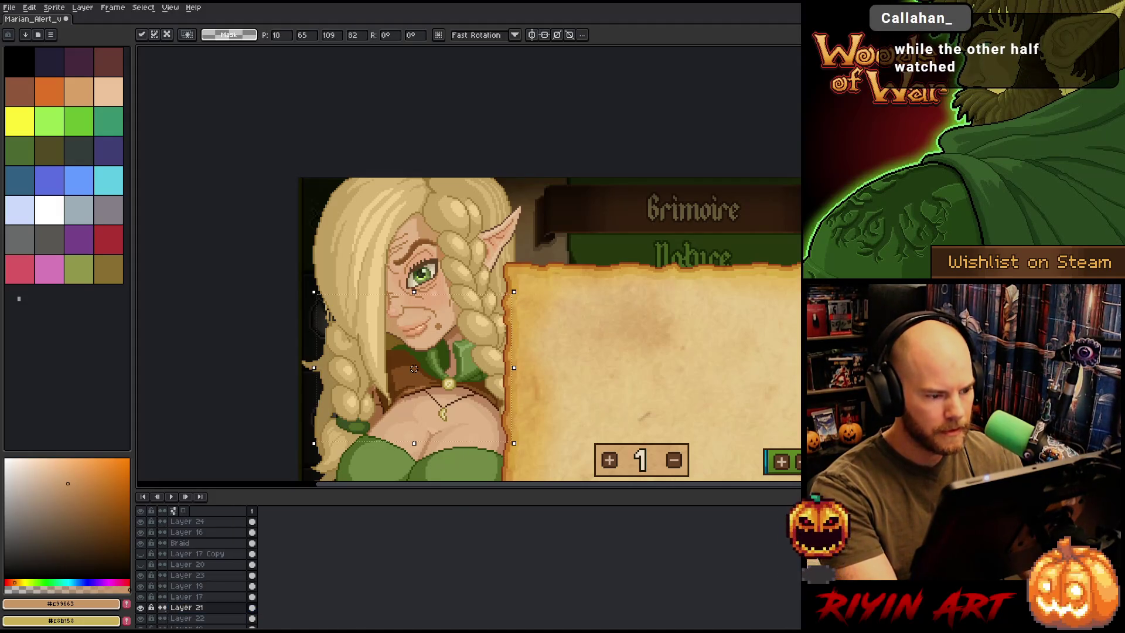
key(Return)
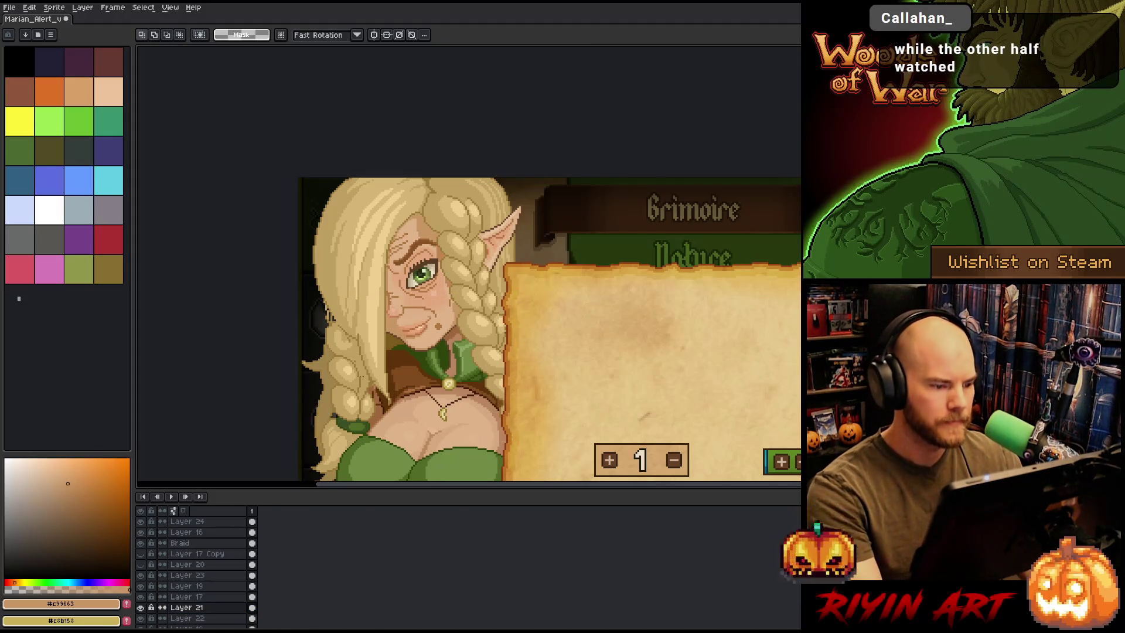
scroll(308, 374, down, 1)
scroll(354, 327, up, 1)
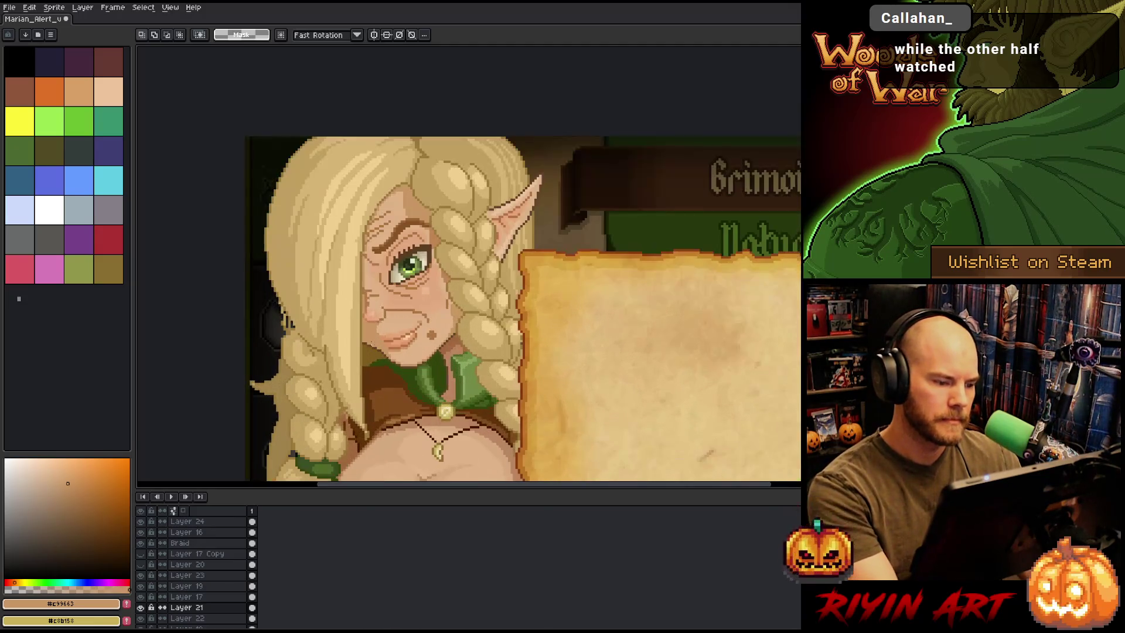
scroll(353, 326, up, 1)
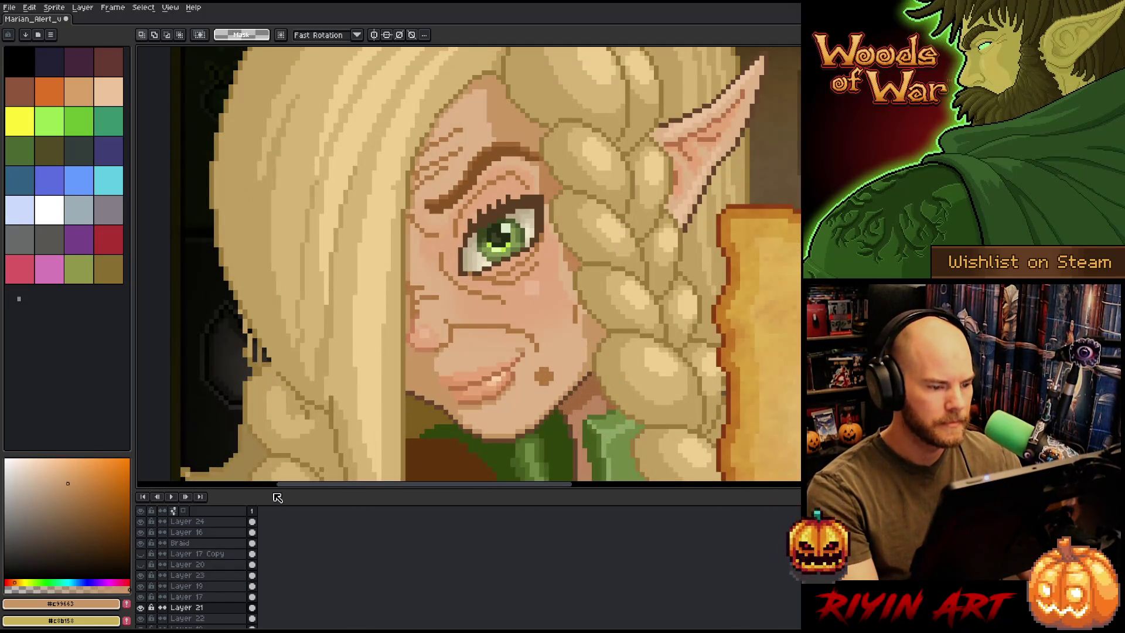
Nudge the eye on Layers 17 and 19 one pixel up and right
key(v)
click(212, 597)
shift+click(211, 585)
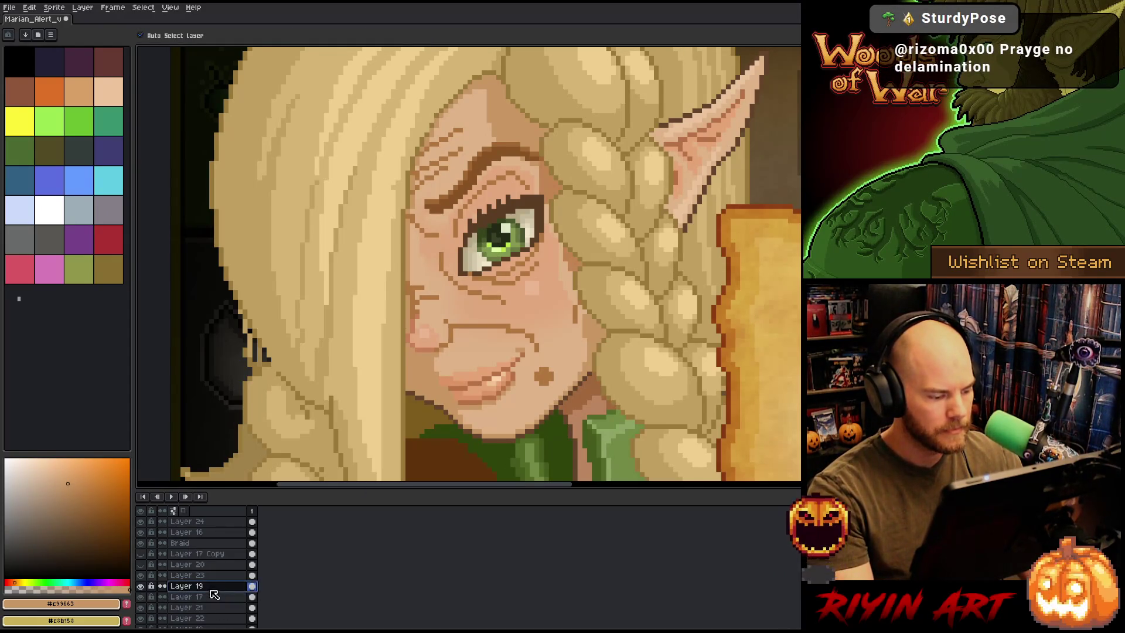
drag(514, 249, 518, 244)
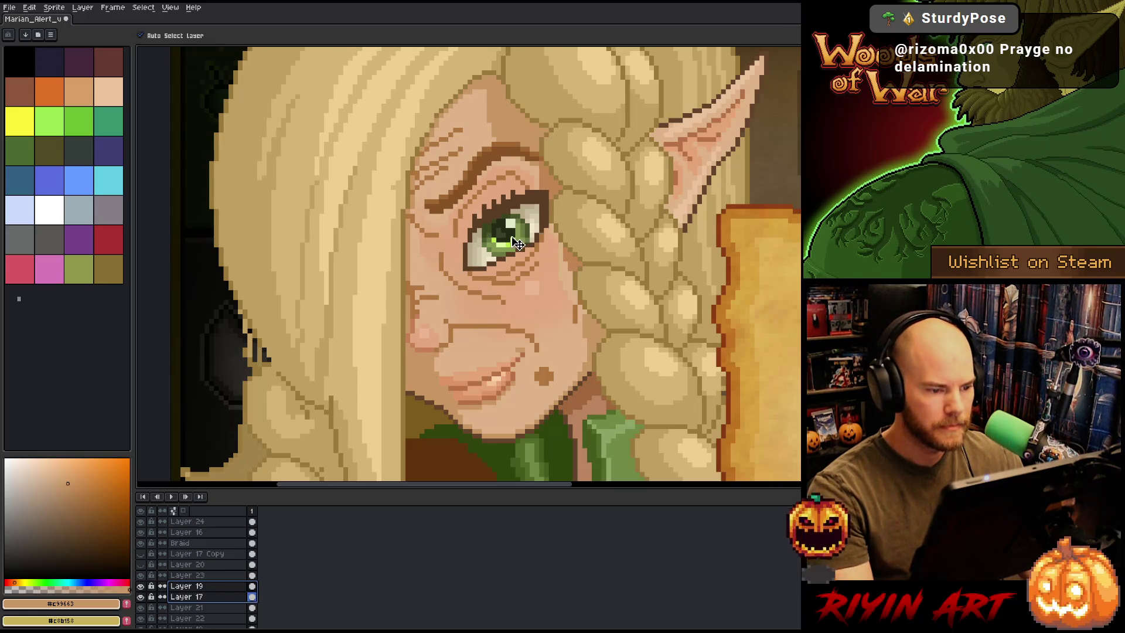
scroll(422, 351, down, 5)
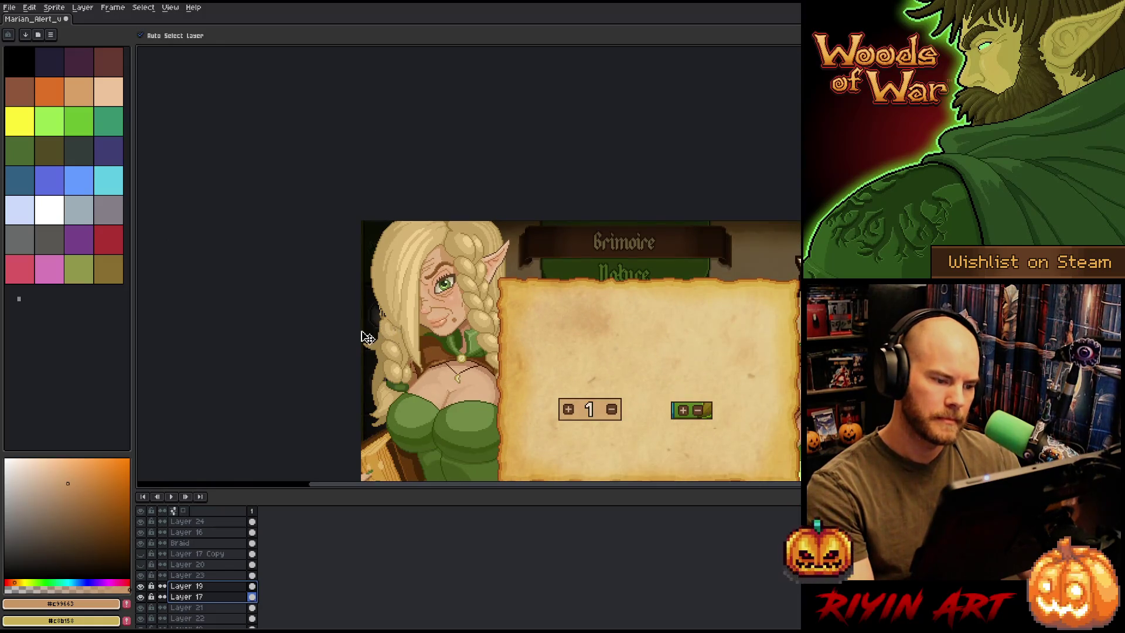
scroll(397, 291, up, 1)
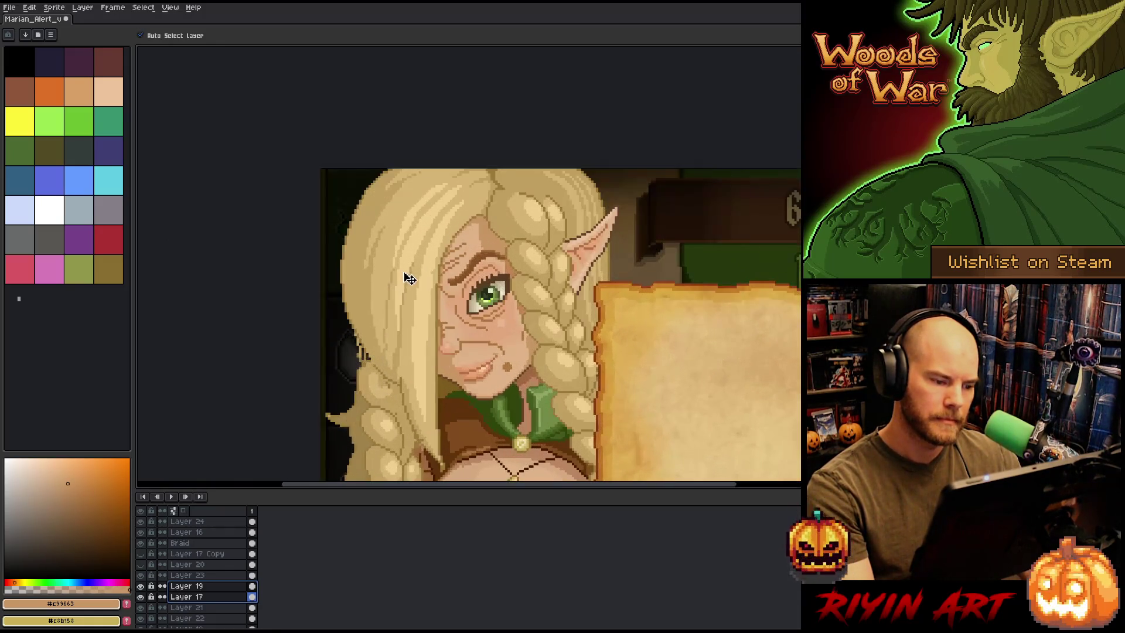
scroll(477, 334, up, 1)
scroll(459, 375, down, 2)
scroll(460, 374, up, 3)
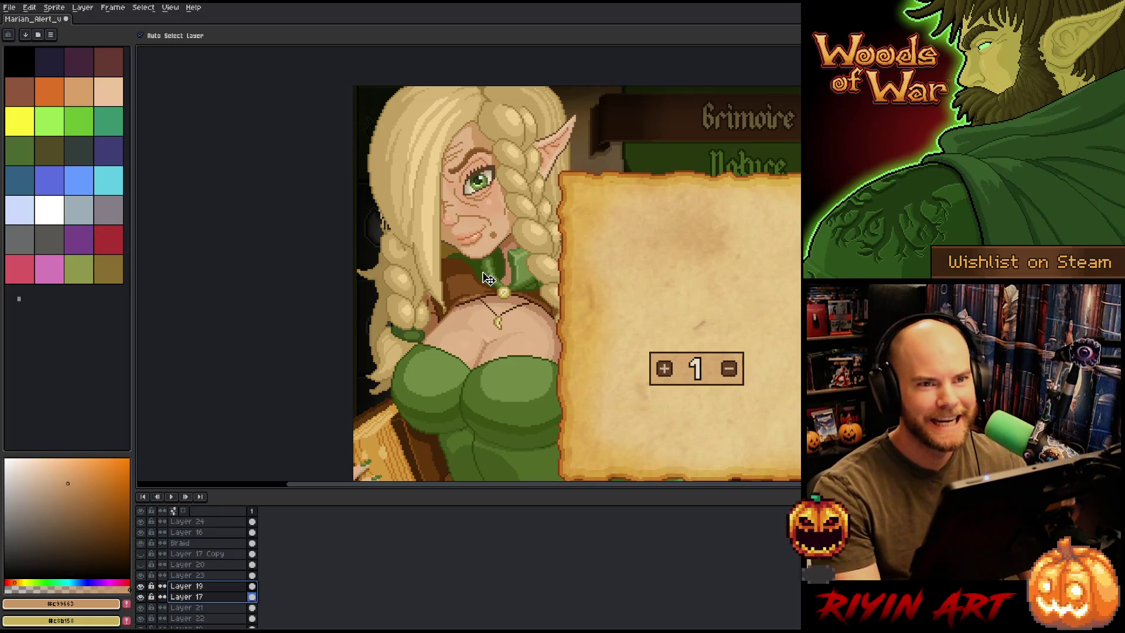
scroll(486, 279, down, 1)
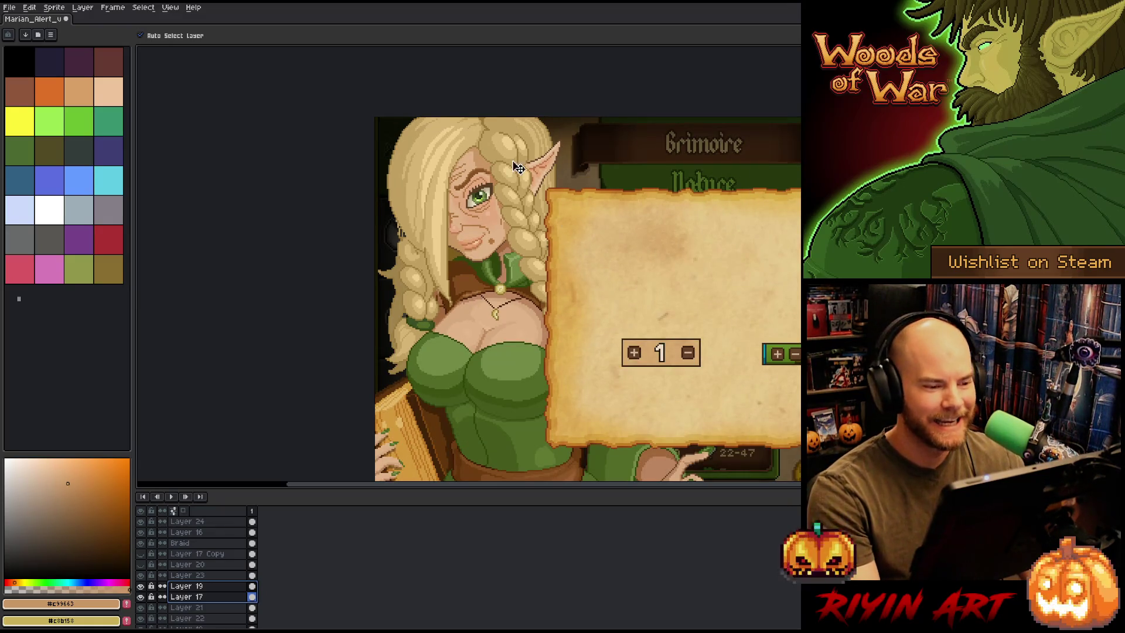
scroll(509, 145, up, 2)
scroll(509, 144, down, 2)
scroll(510, 211, up, 2)
scroll(510, 211, down, 1)
scroll(510, 226, up, 2)
scroll(502, 245, down, 1)
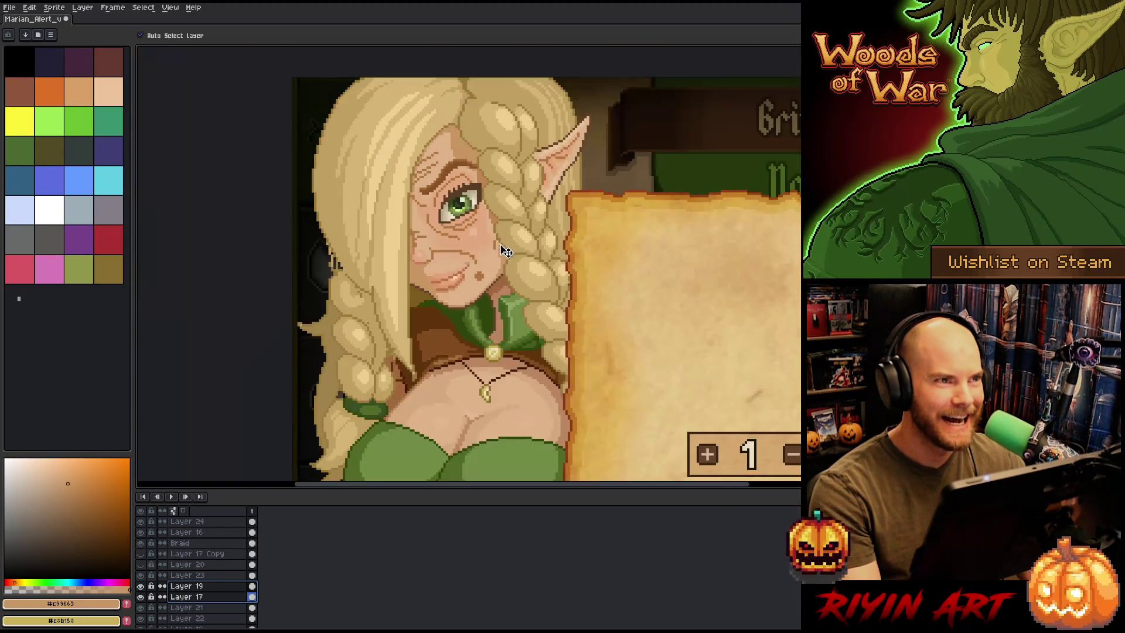
scroll(506, 252, up, 1)
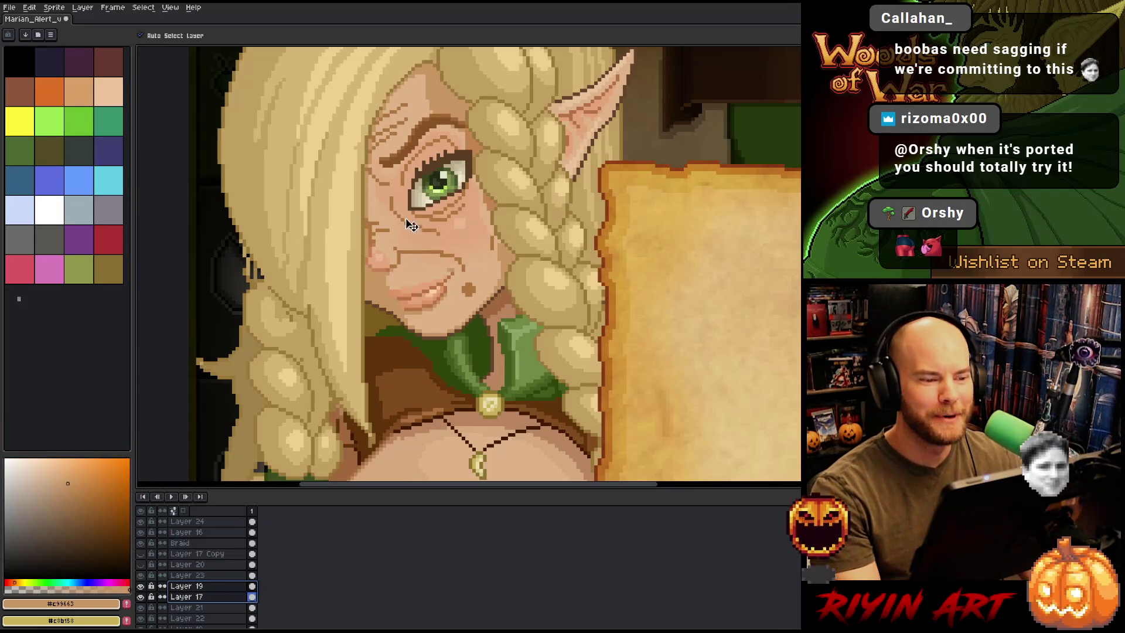
scroll(411, 226, down, 3)
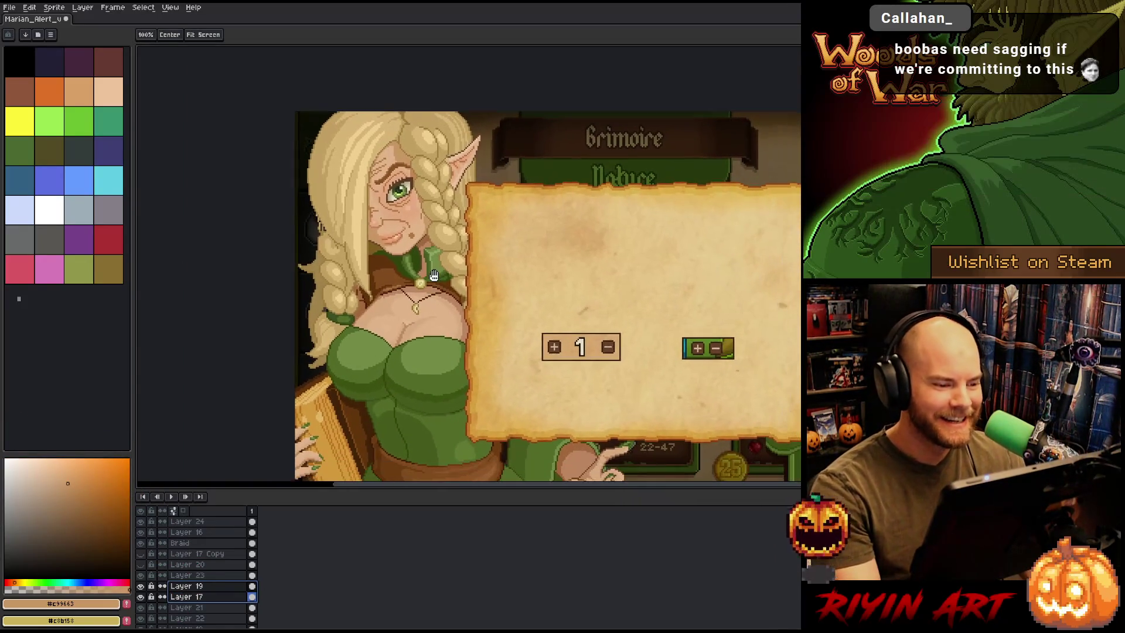
scroll(433, 276, up, 2)
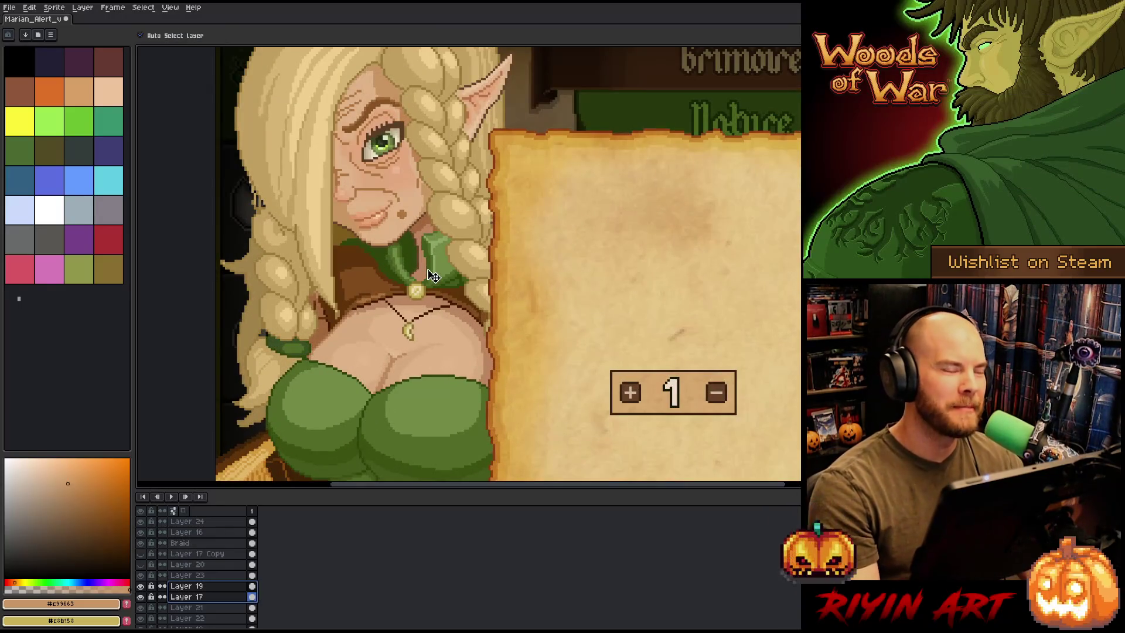
scroll(434, 275, down, 2)
scroll(434, 275, up, 1)
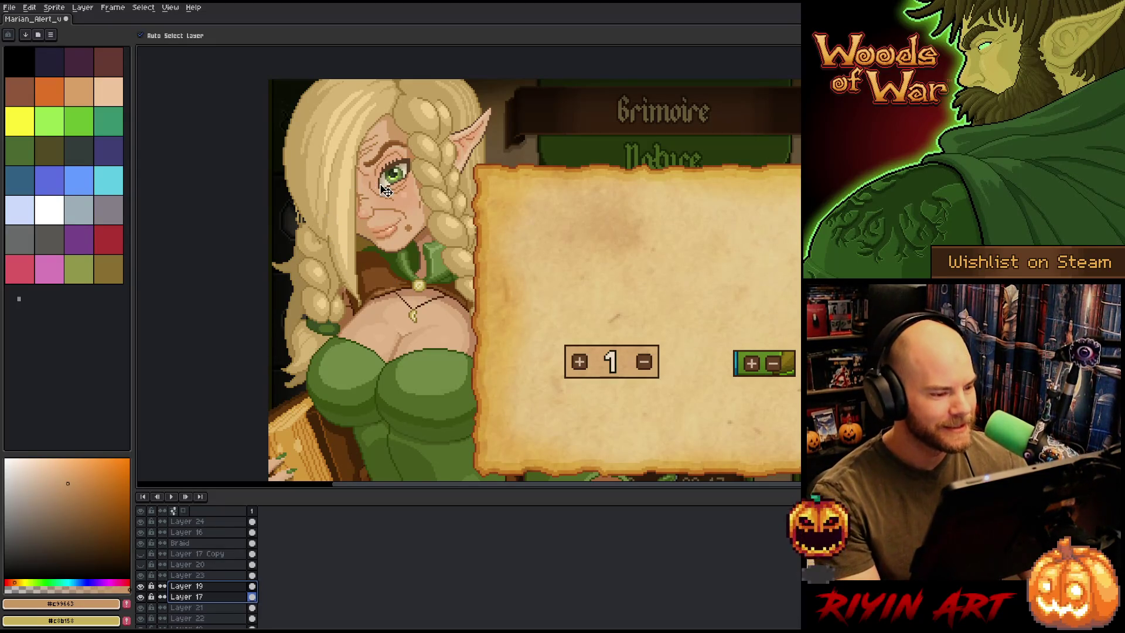
click(197, 555)
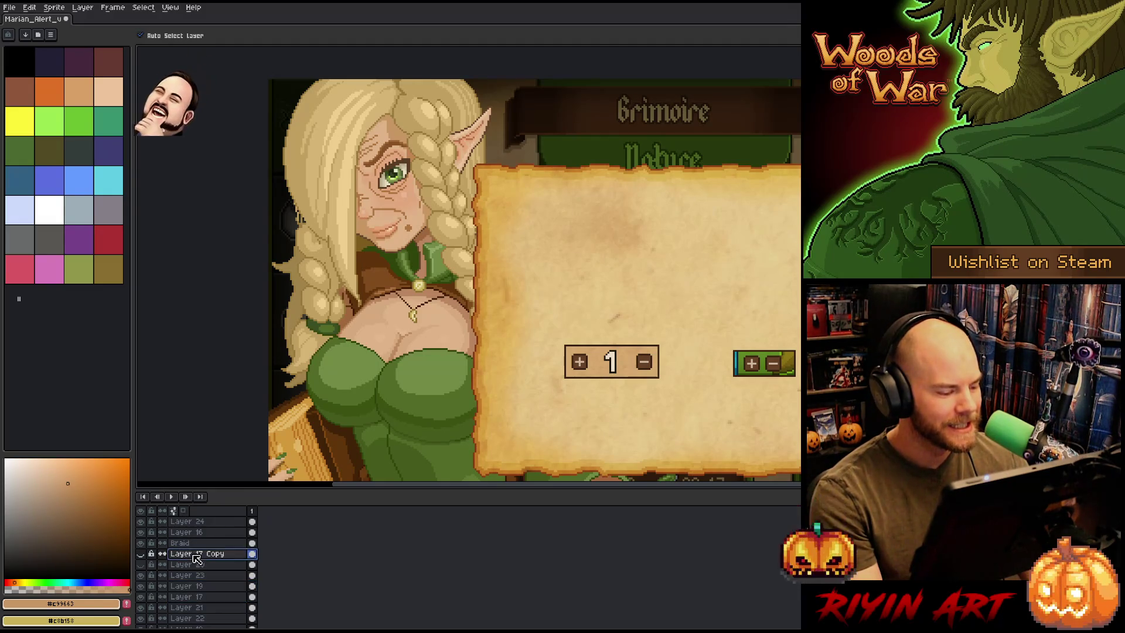
Select Layers 19 through 17 and nudge the eye one pixel right and a few pixels up
scroll(326, 209, up, 2)
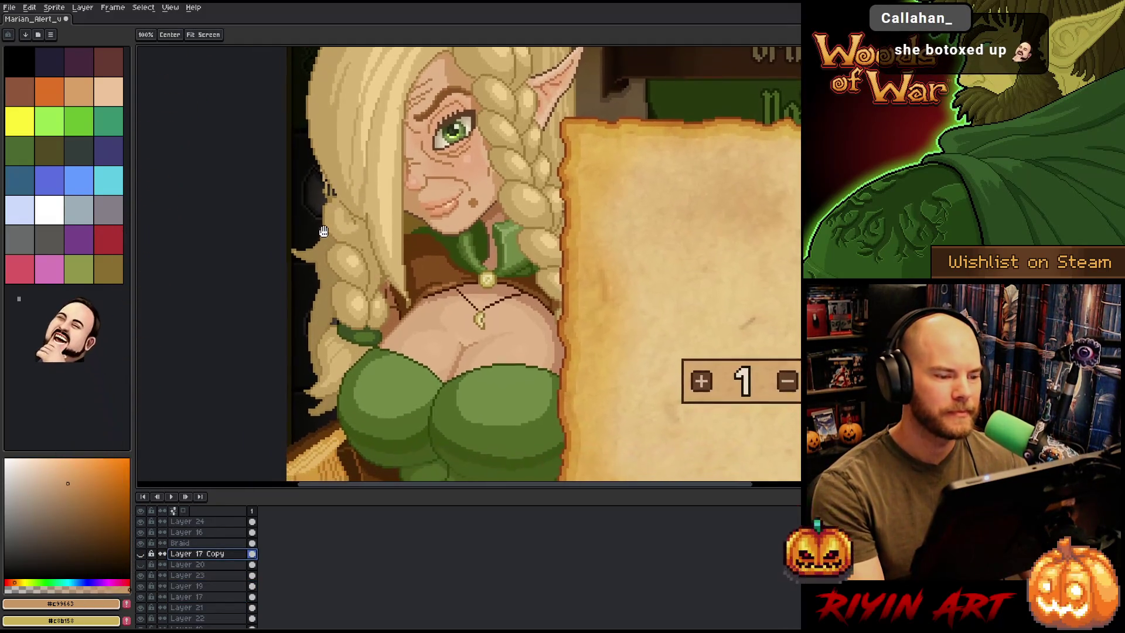
drag(312, 240, 289, 256)
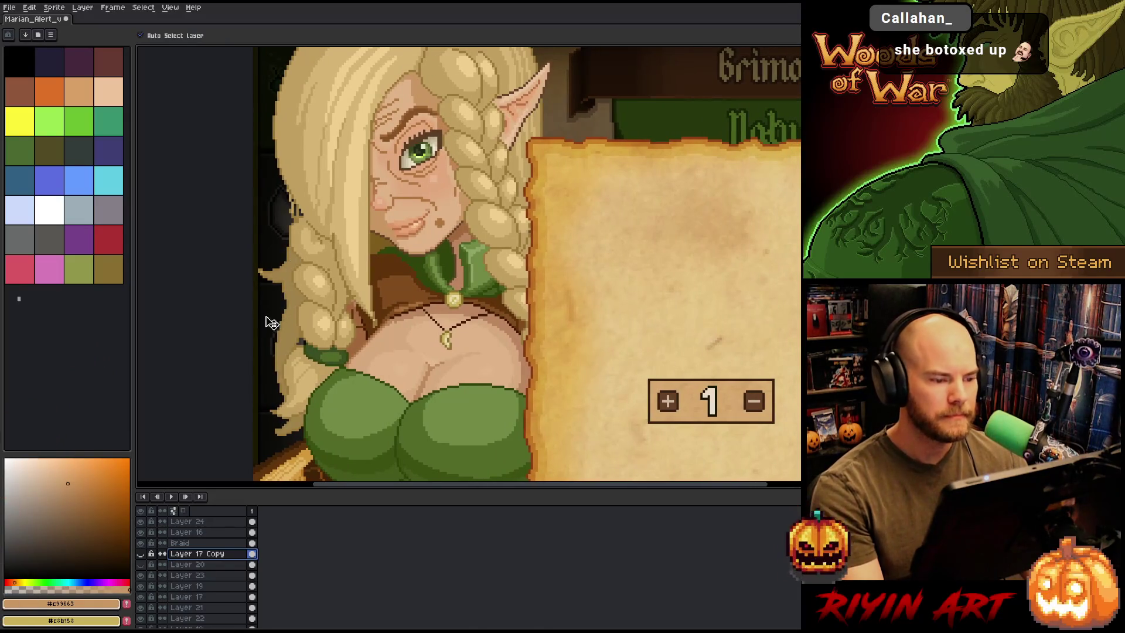
drag(208, 587, 210, 594)
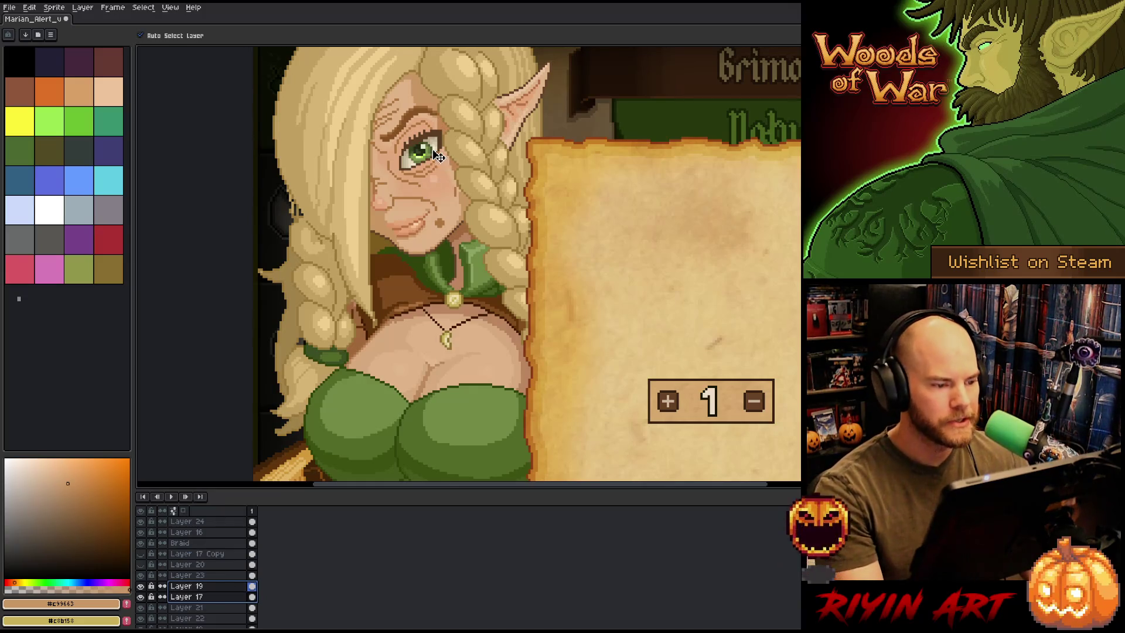
scroll(432, 153, up, 1)
drag(446, 145, 451, 145)
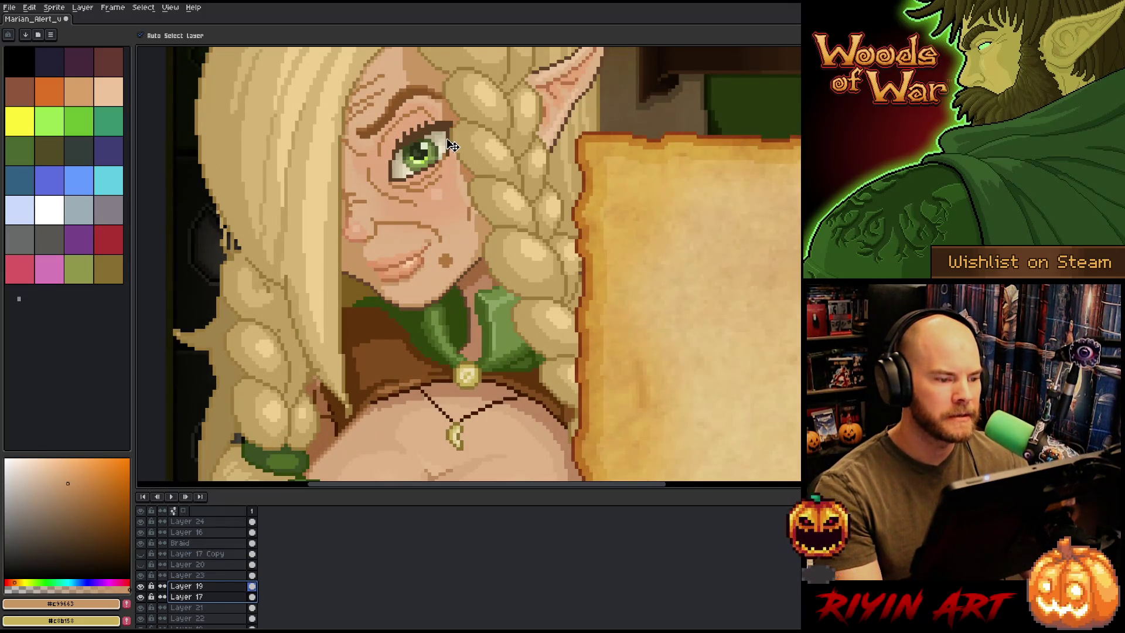
scroll(284, 297, down, 2)
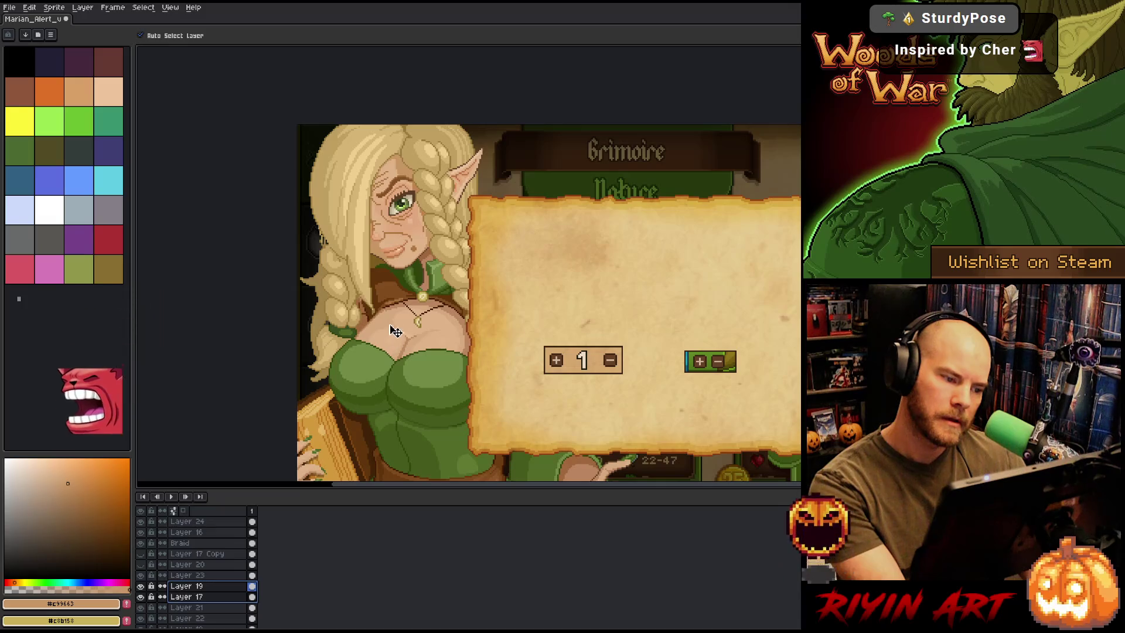
scroll(404, 211, up, 2)
drag(407, 215, 404, 211)
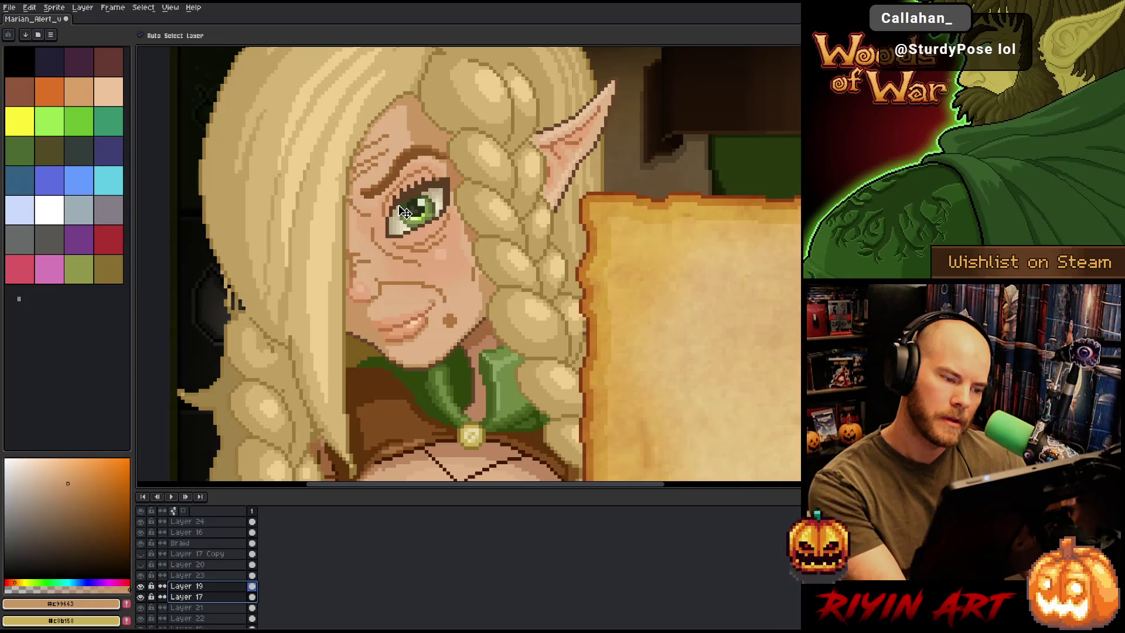
Nudge the eye artwork back down by one pixel
scroll(375, 285, down, 4)
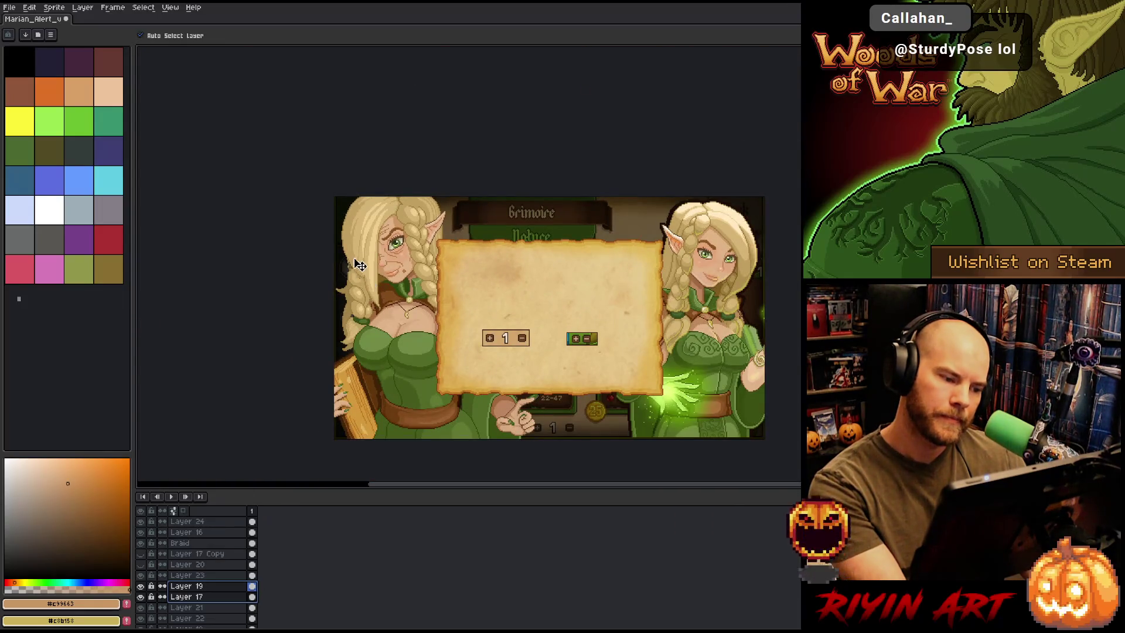
scroll(376, 286, up, 4)
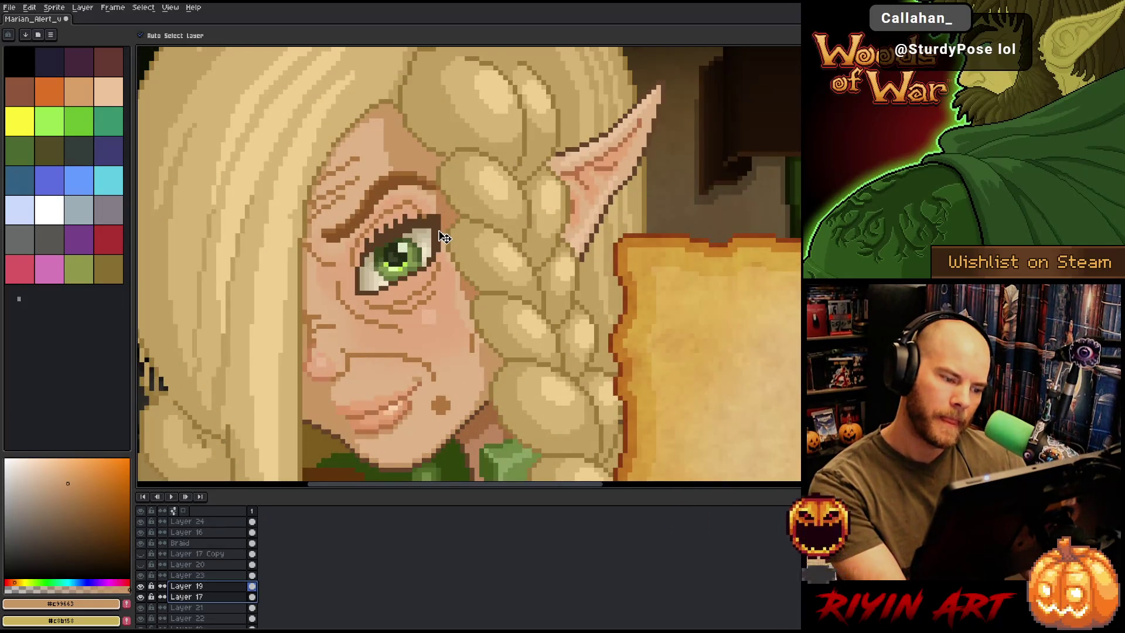
drag(446, 236, 446, 237)
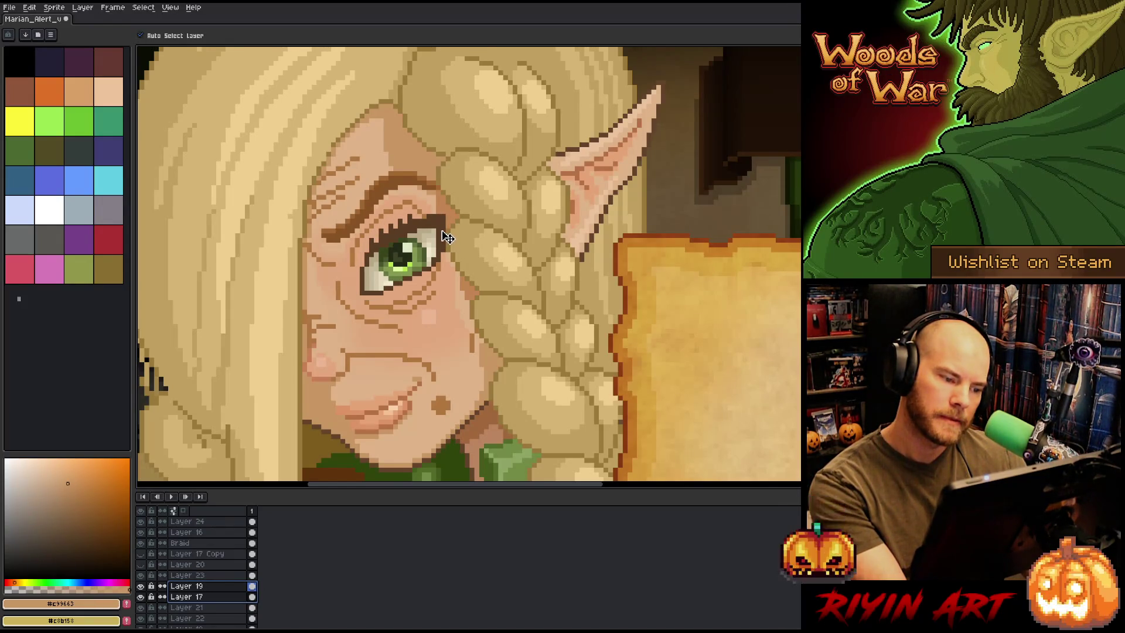
scroll(444, 258, down, 3)
scroll(384, 296, down, 1)
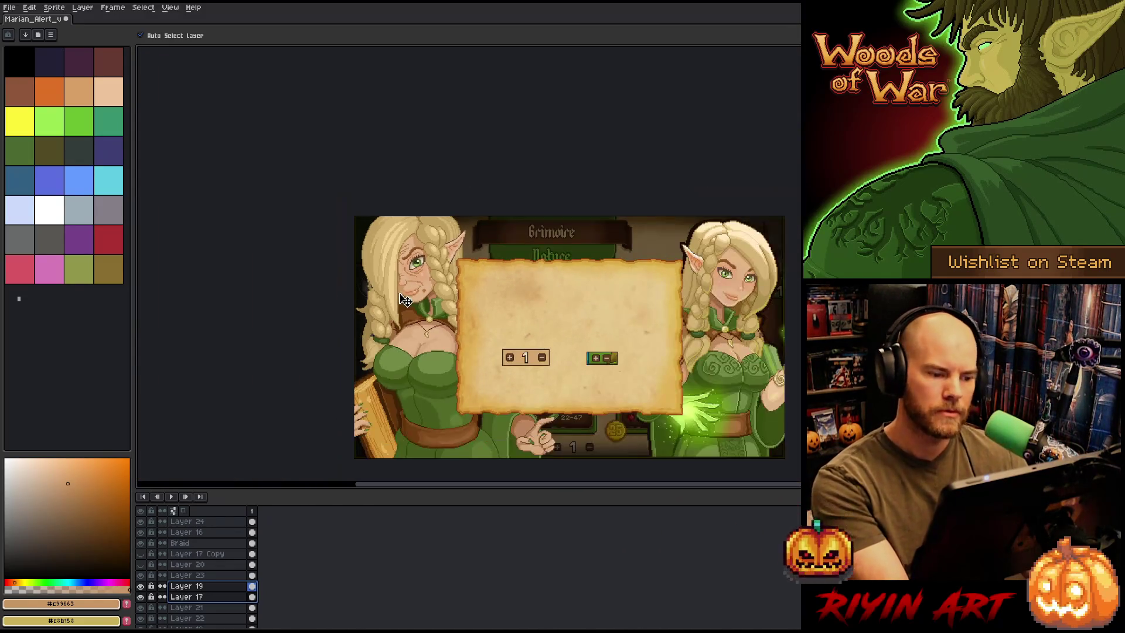
scroll(380, 299, up, 2)
scroll(386, 300, down, 2)
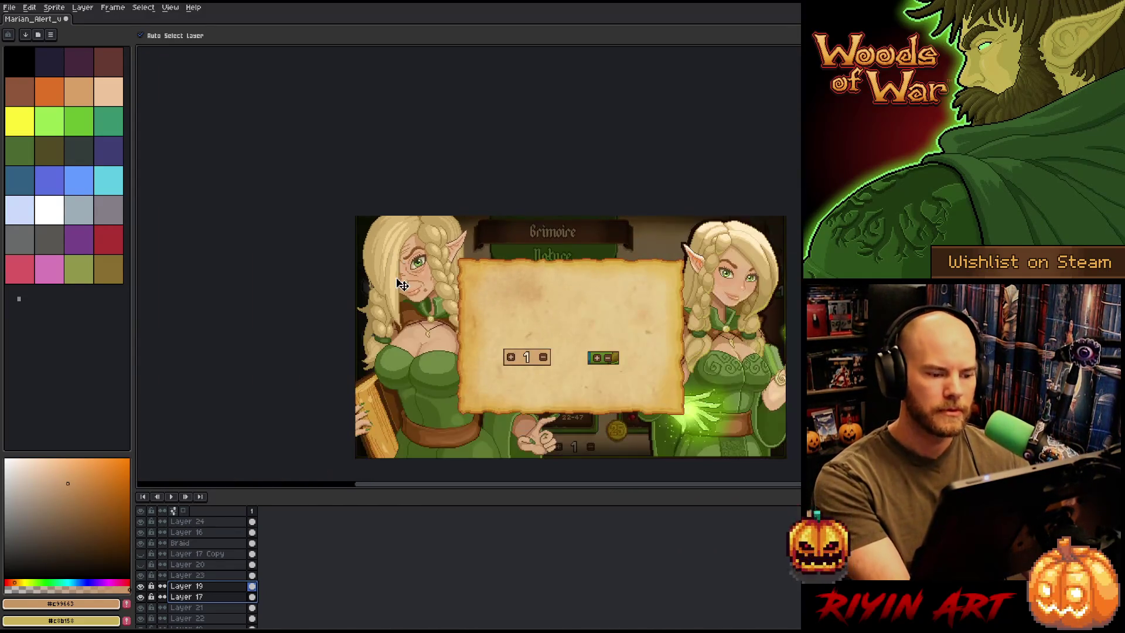
scroll(397, 301, up, 1)
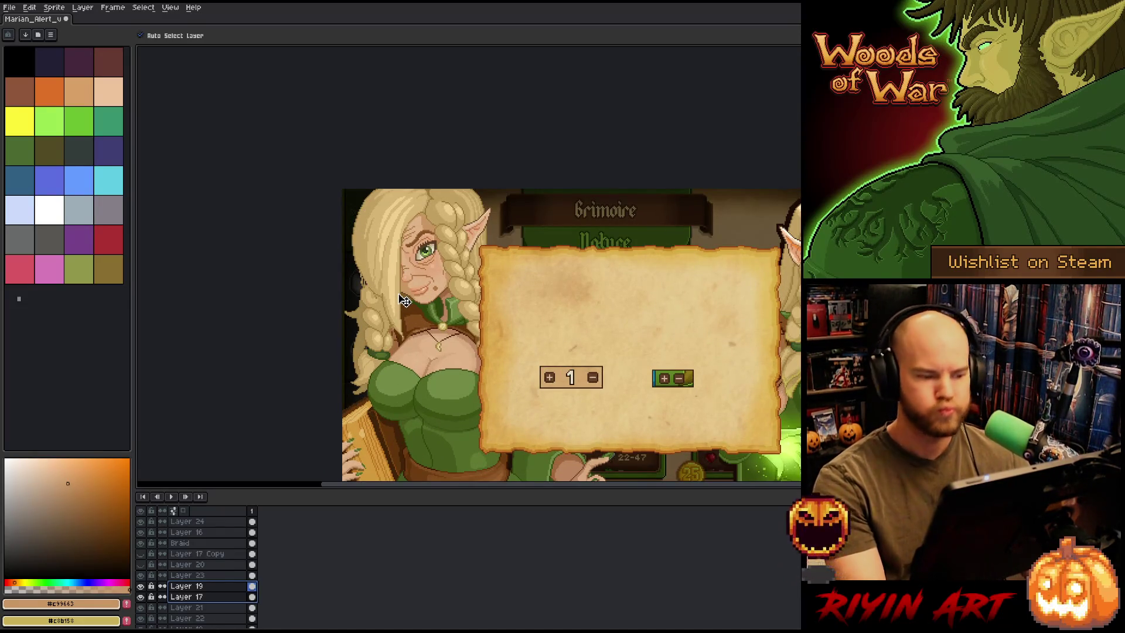
scroll(404, 300, up, 1)
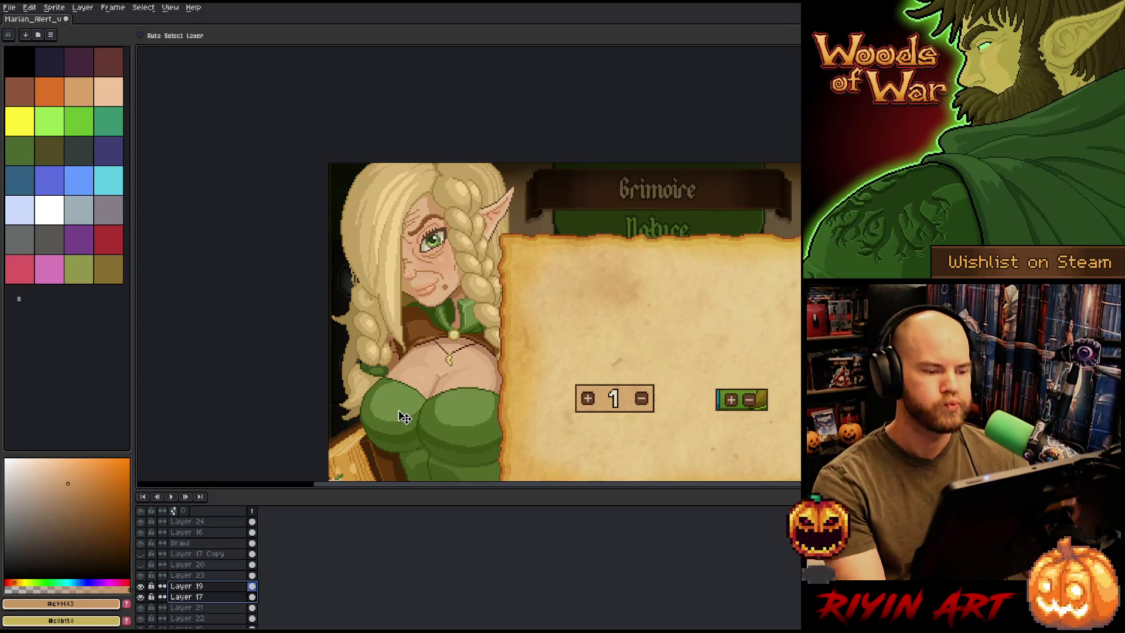
Toggle Layer 23 and Layer 24 visibility to compare, leaving Layer 24 active and visible
click(205, 564)
click(203, 576)
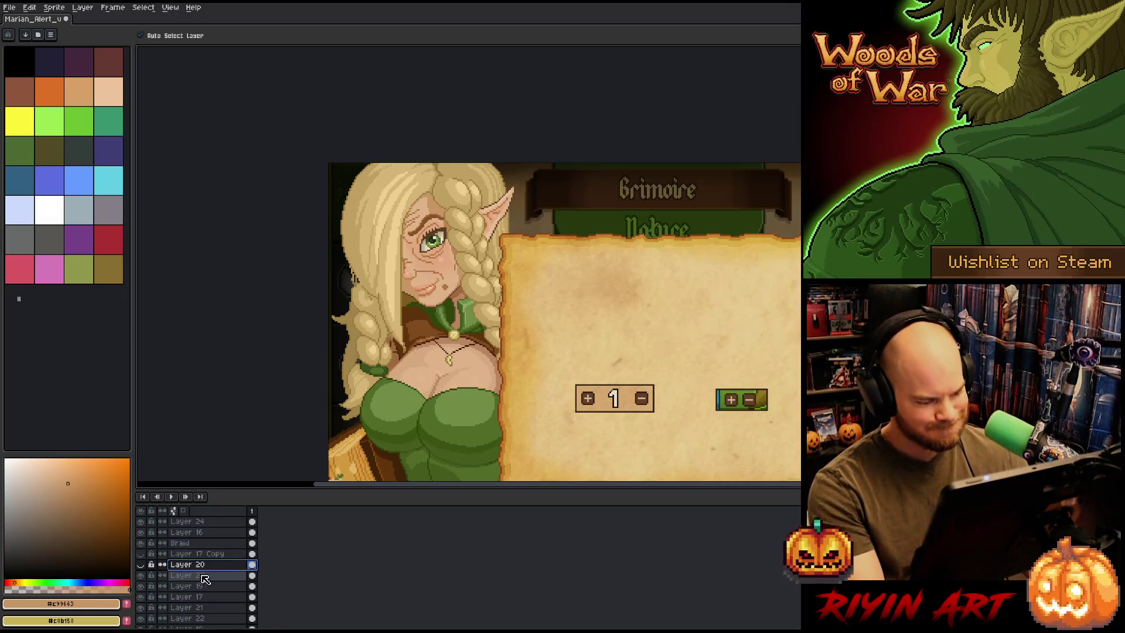
click(141, 575)
click(141, 575)
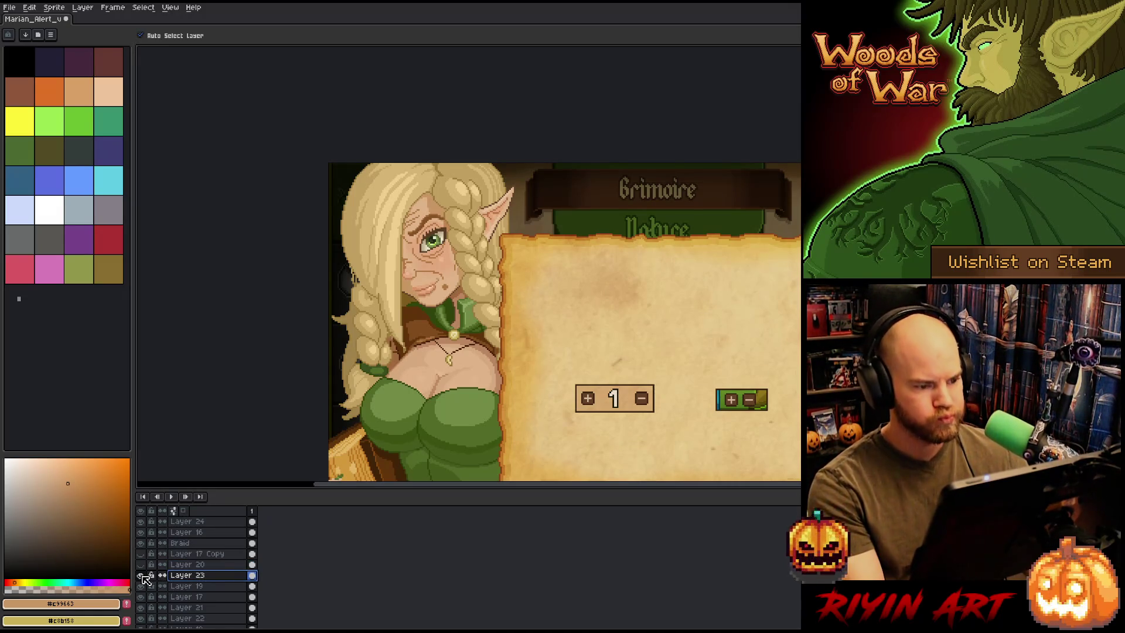
click(142, 575)
click(141, 575)
click(209, 587)
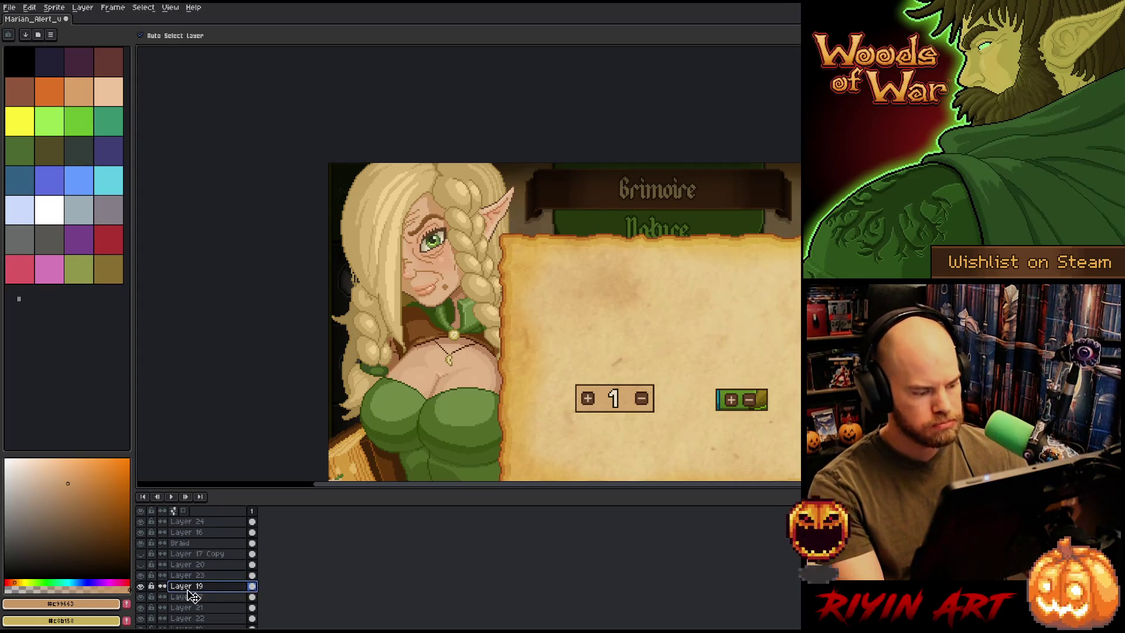
scroll(188, 556, up, 3)
click(182, 553)
click(142, 553)
click(141, 554)
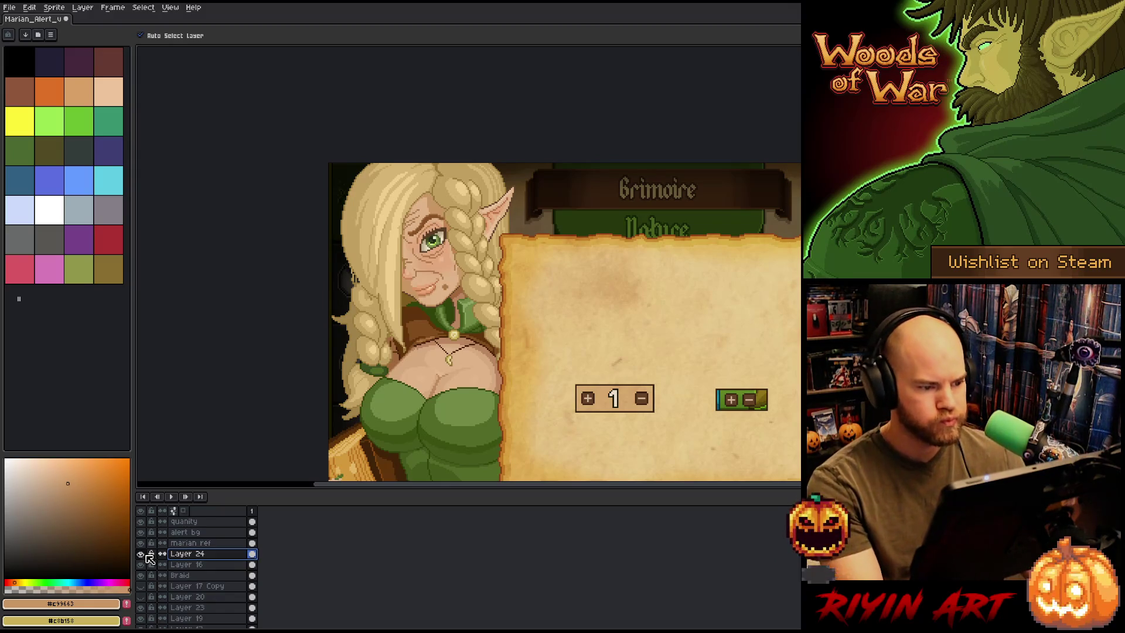
click(141, 553)
click(141, 554)
scroll(387, 228, up, 2)
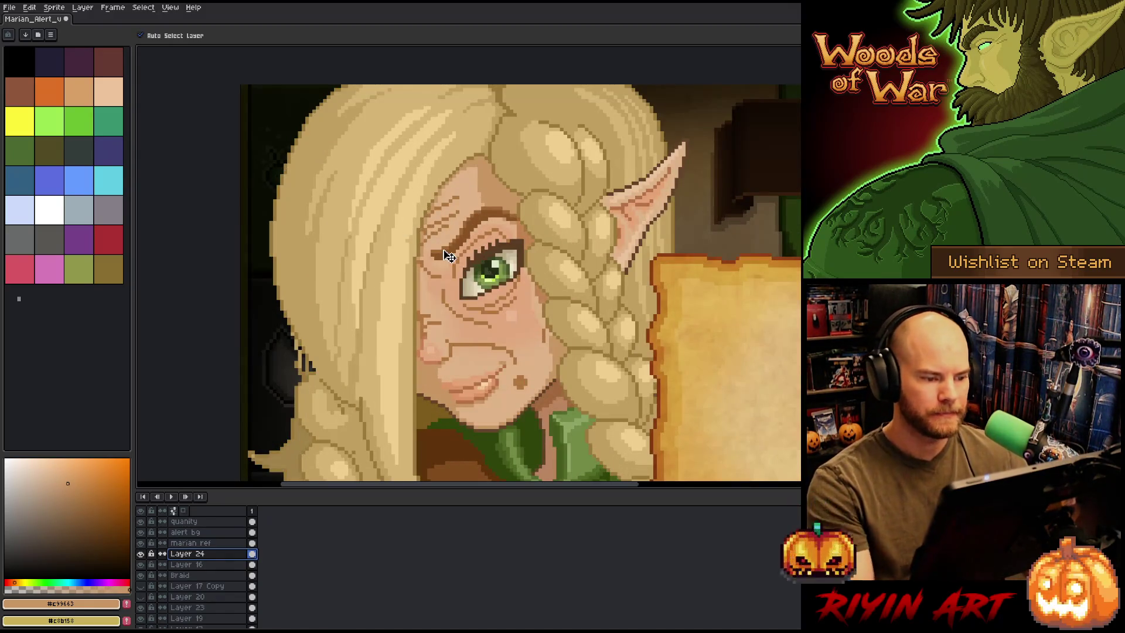
Paint brown #b1773d at 6px over the left eye and a cheek-edge patch
key(b)
alt+click(450, 288)
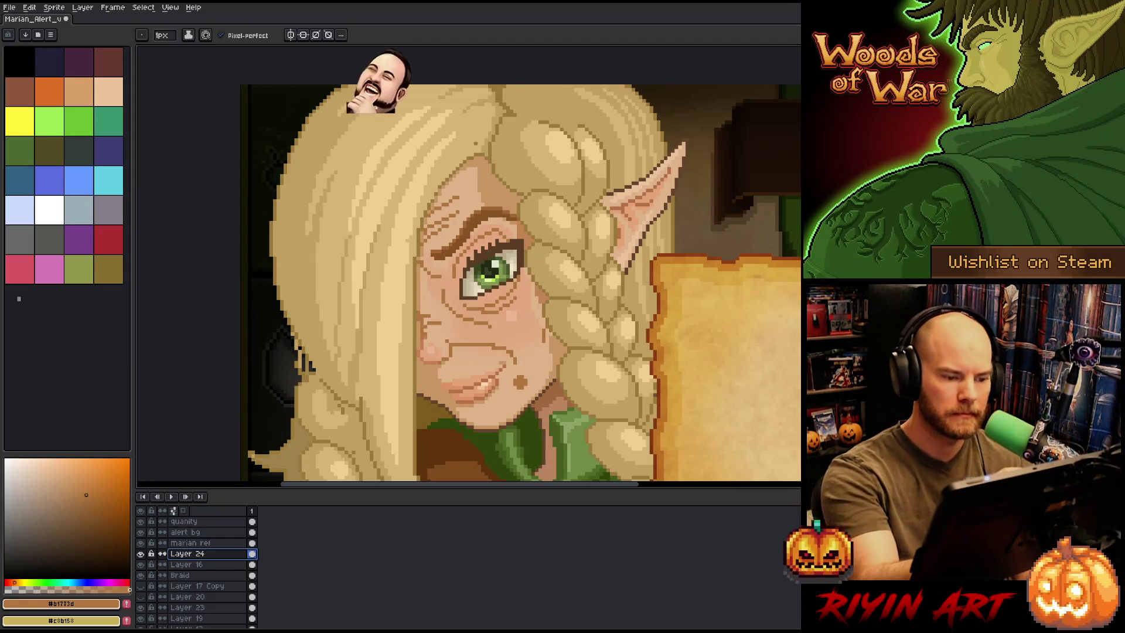
key(plus)
key(plus)
key(plus)
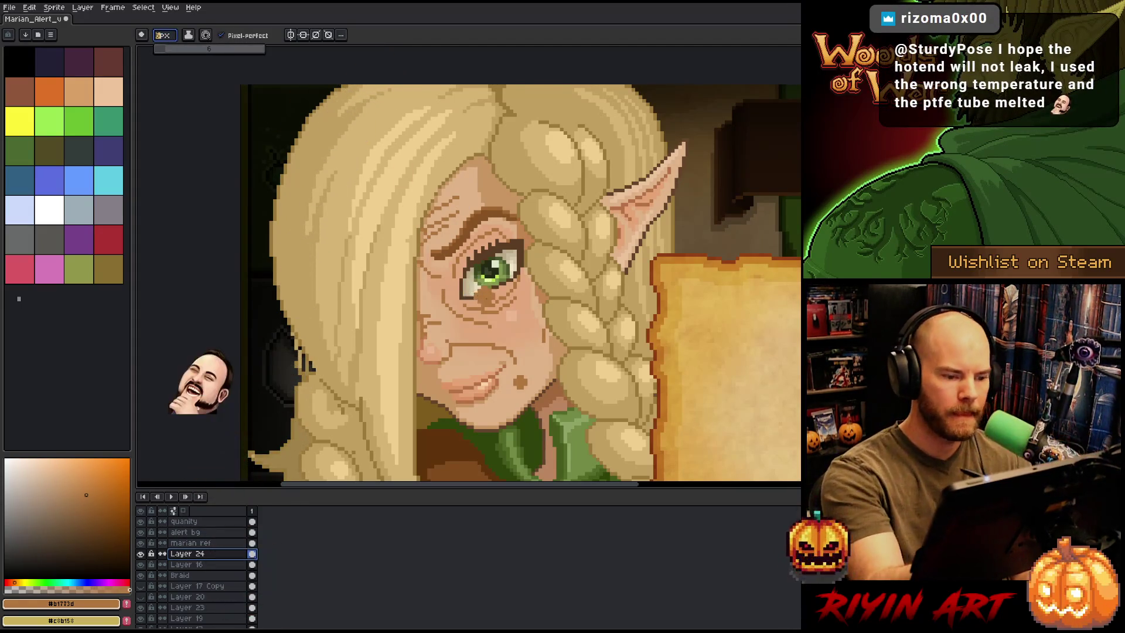
drag(457, 252, 498, 296)
drag(513, 240, 516, 301)
drag(463, 246, 516, 310)
mouse_move(480, 269)
mouse_down()
mouse_move(519, 295)
mouse_move(486, 305)
mouse_up()
drag(492, 234, 522, 252)
drag(484, 302, 507, 301)
drag(465, 251, 460, 278)
mouse_move(364, 281)
mouse_down()
mouse_move(403, 335)
mouse_move(337, 288)
mouse_up()
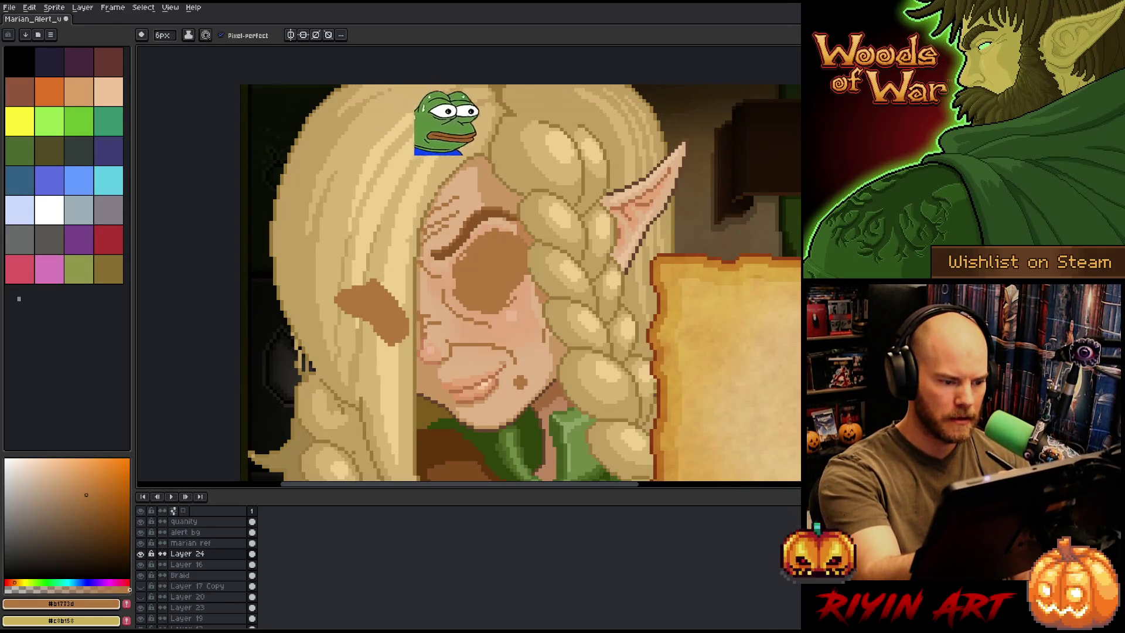
At 1px, draw dark lines along the lower lip, mouth corner and right jaw
click(162, 36)
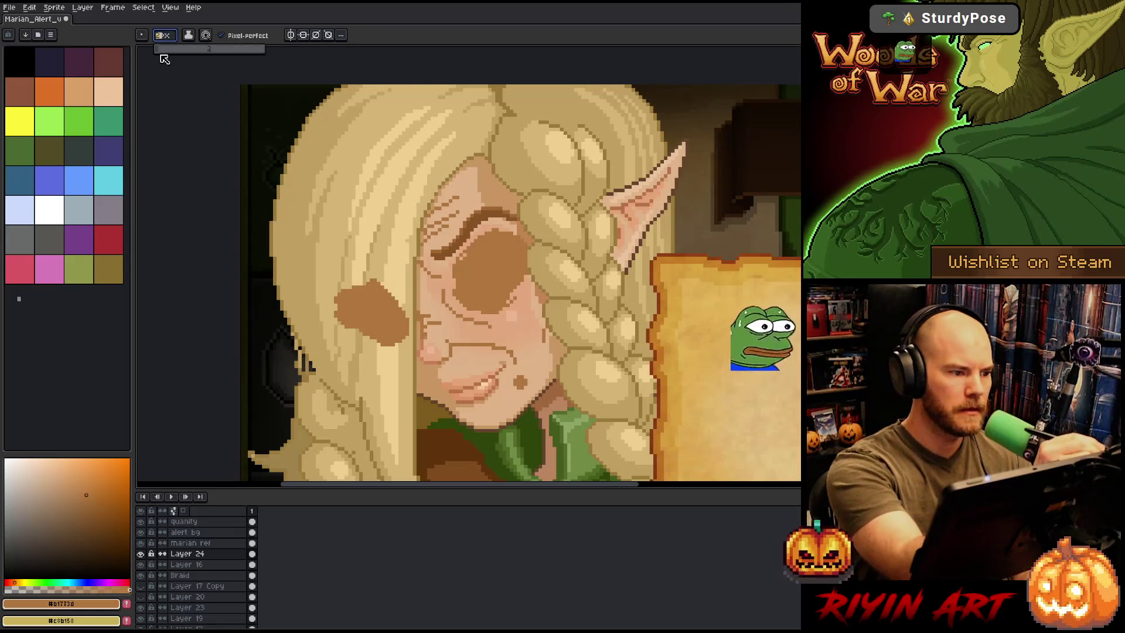
key(Return)
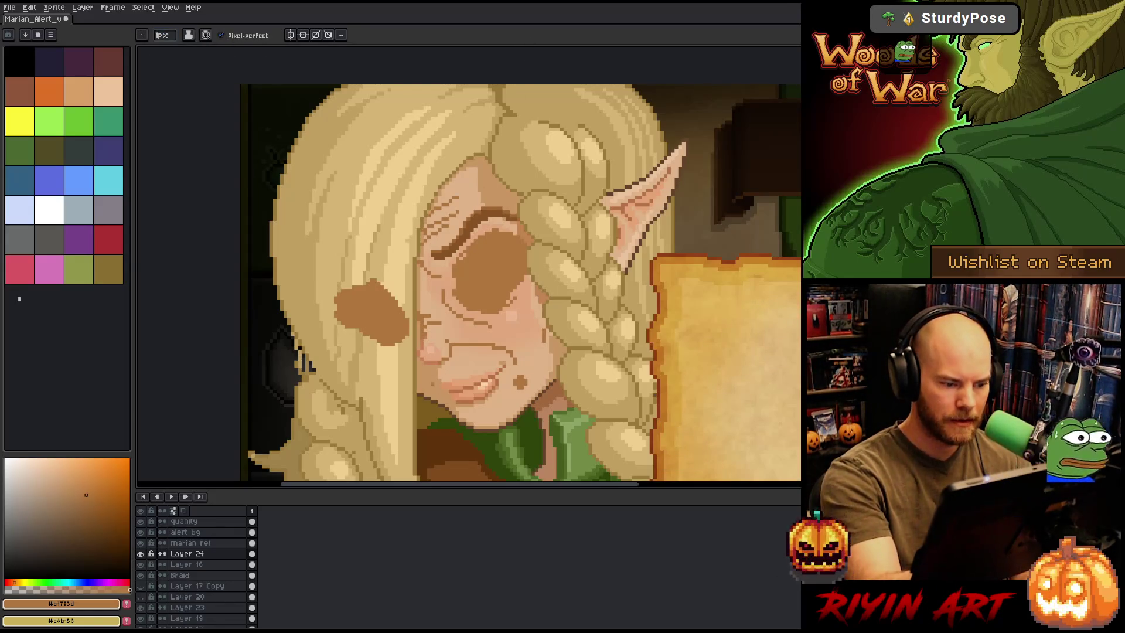
drag(432, 381, 452, 396)
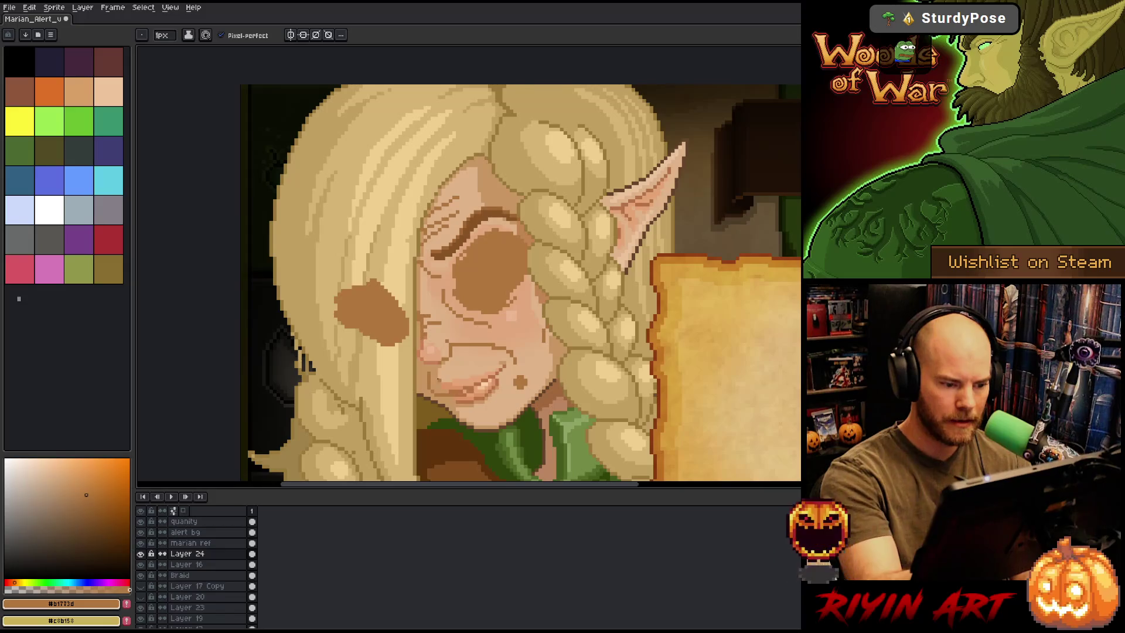
mouse_move(439, 391)
mouse_down()
mouse_move(494, 363)
mouse_move(482, 351)
mouse_move(470, 368)
mouse_move(439, 375)
mouse_up()
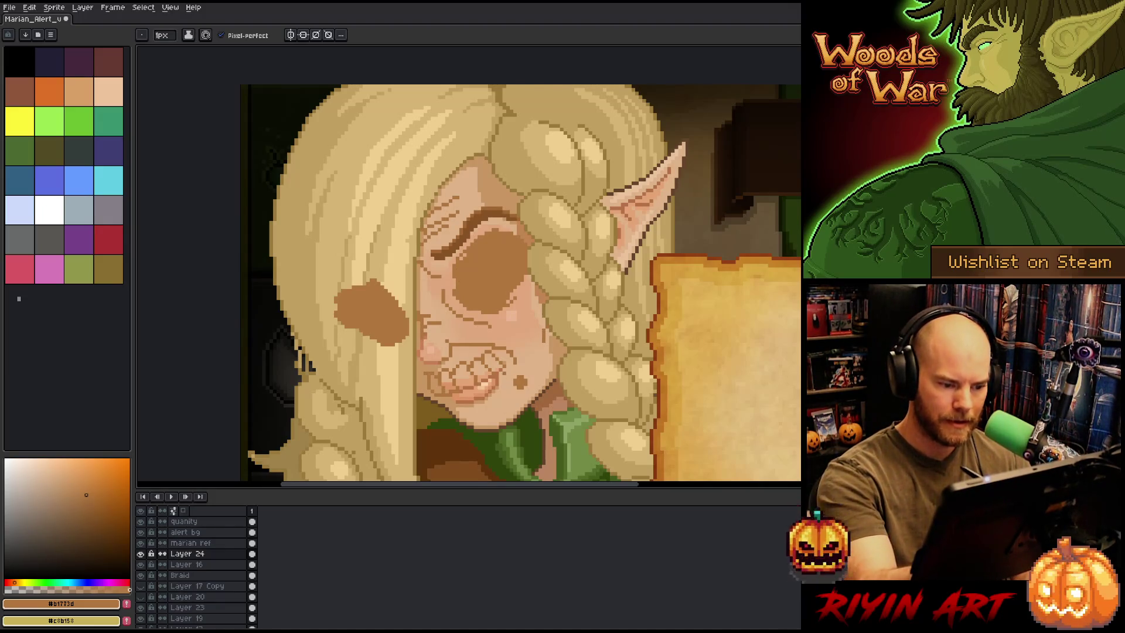
mouse_move(521, 362)
mouse_down()
mouse_move(507, 377)
mouse_move(524, 367)
mouse_up()
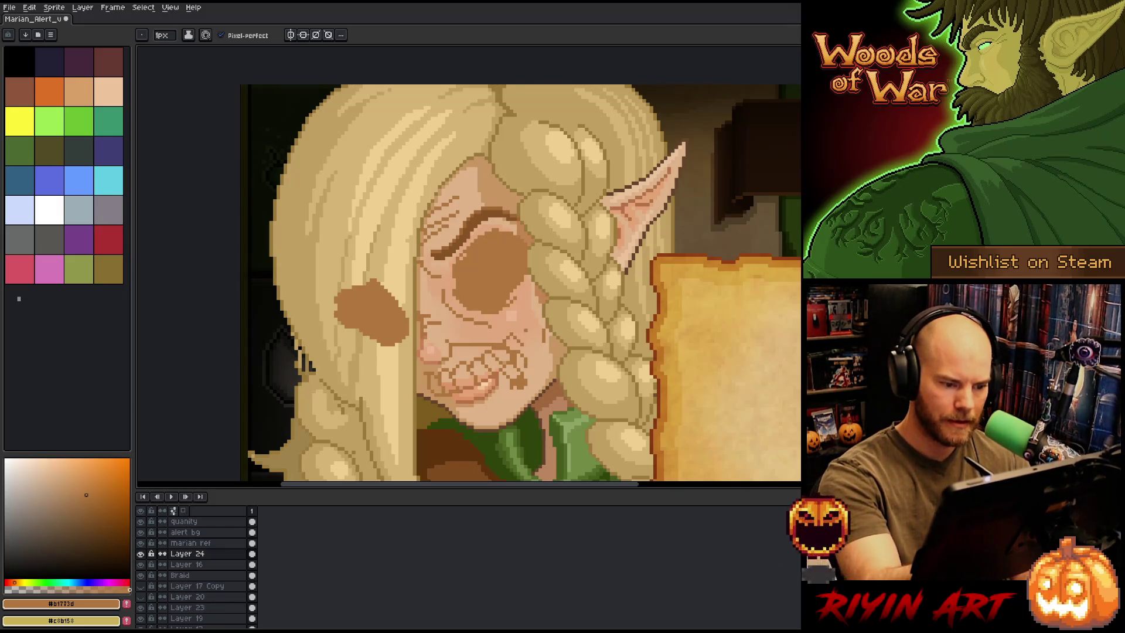
mouse_move(518, 331)
mouse_down()
mouse_move(546, 320)
mouse_move(536, 360)
mouse_move(504, 392)
mouse_move(453, 393)
mouse_move(453, 413)
mouse_move(440, 398)
mouse_up()
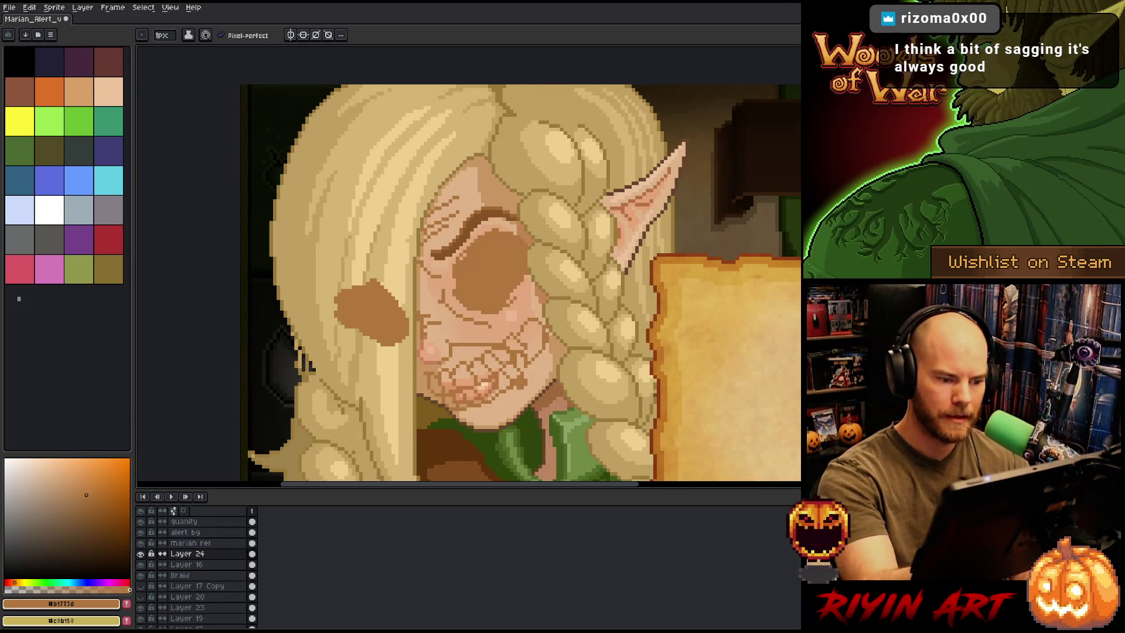
Add dark strokes on the left cheek, the eye's right edge and the jaw line
mouse_move(445, 325)
mouse_down()
mouse_move(429, 344)
mouse_move(425, 322)
mouse_move(425, 352)
mouse_up()
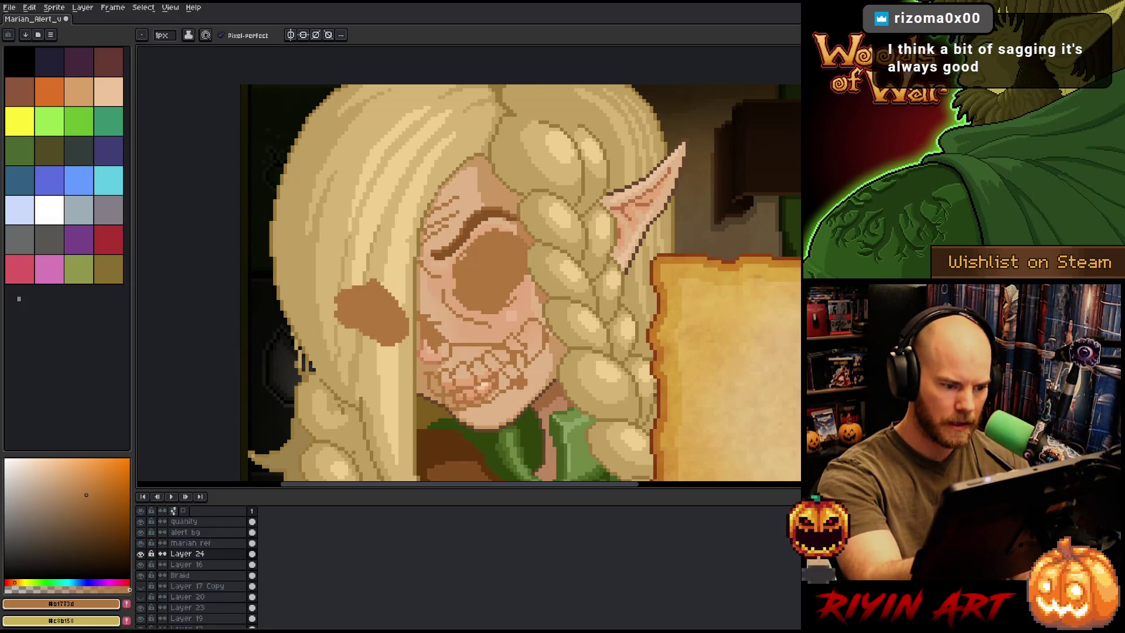
drag(410, 311, 420, 363)
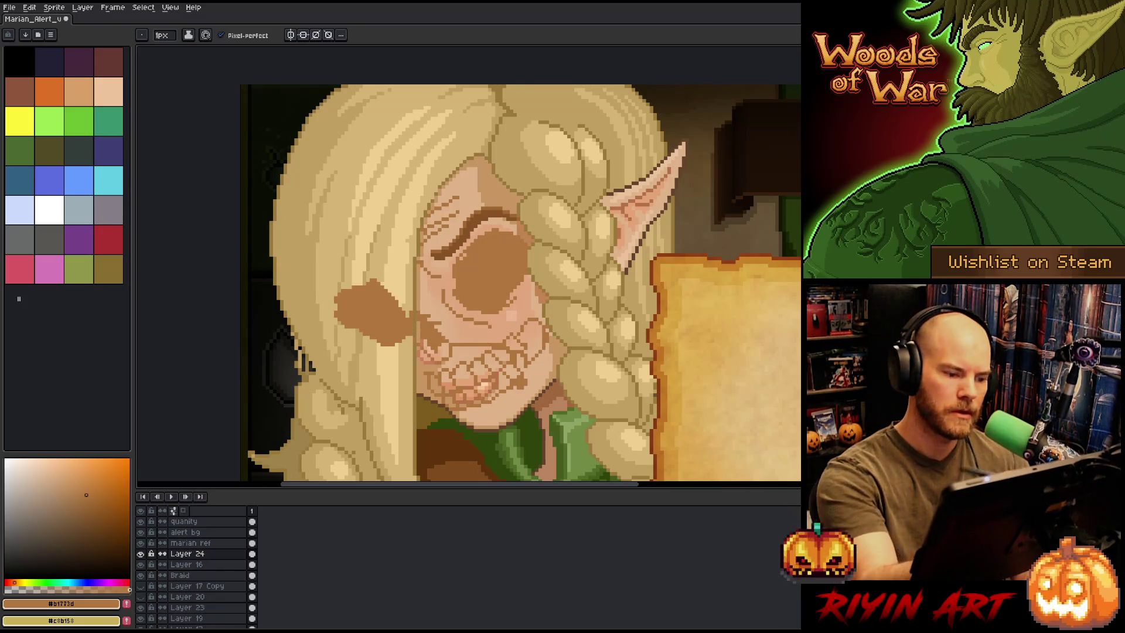
key(ctrl+z)
key(ctrl+z)
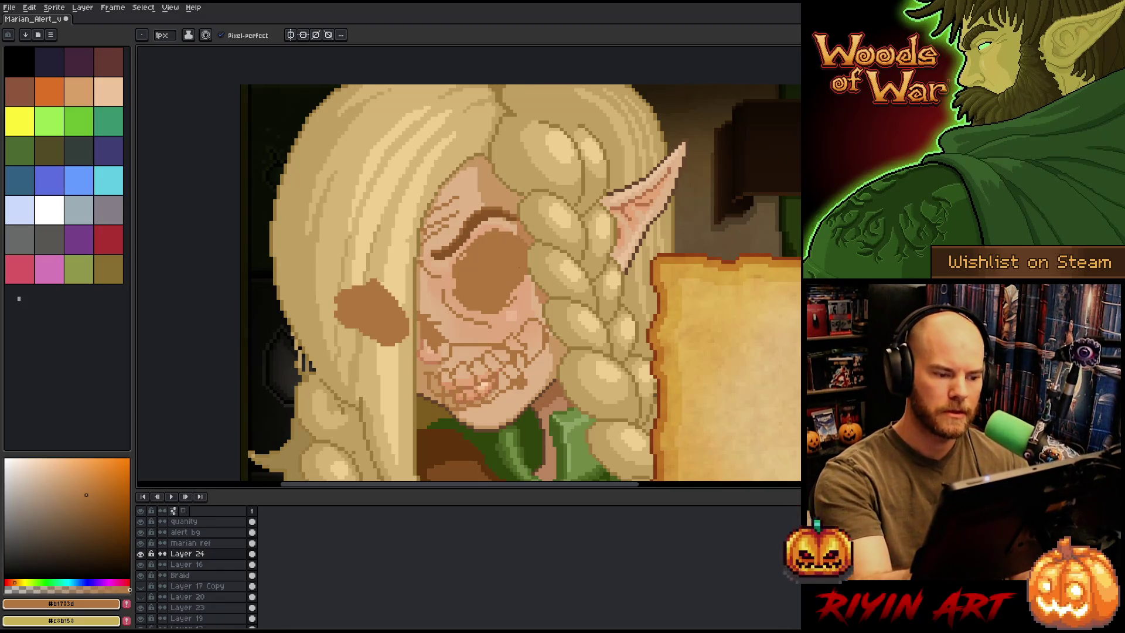
key(ctrl+y)
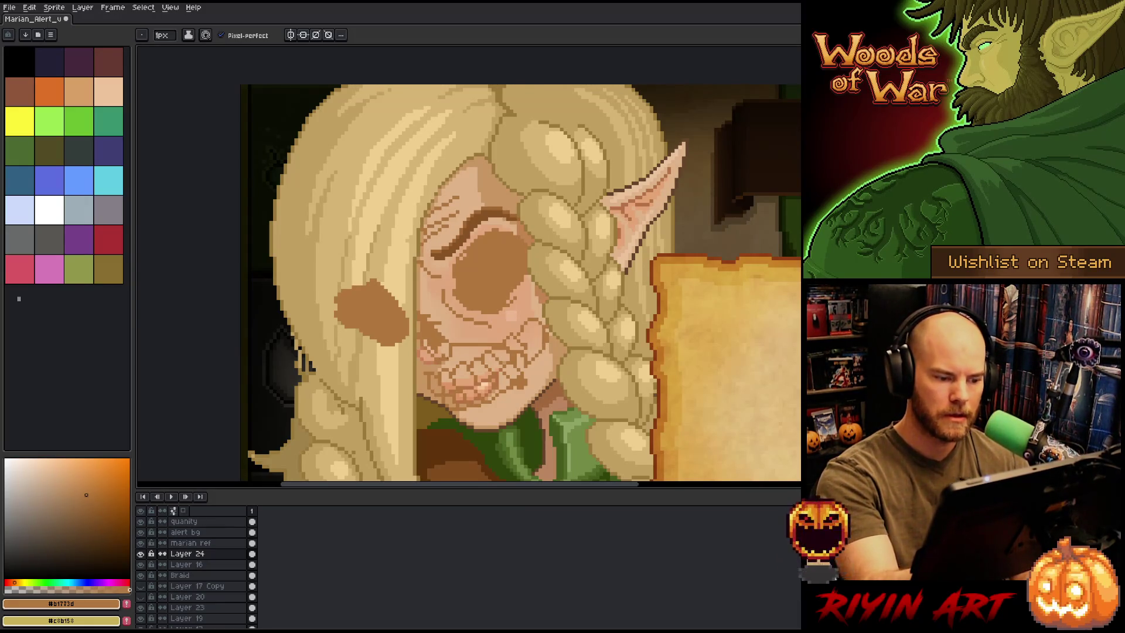
key(ctrl+z)
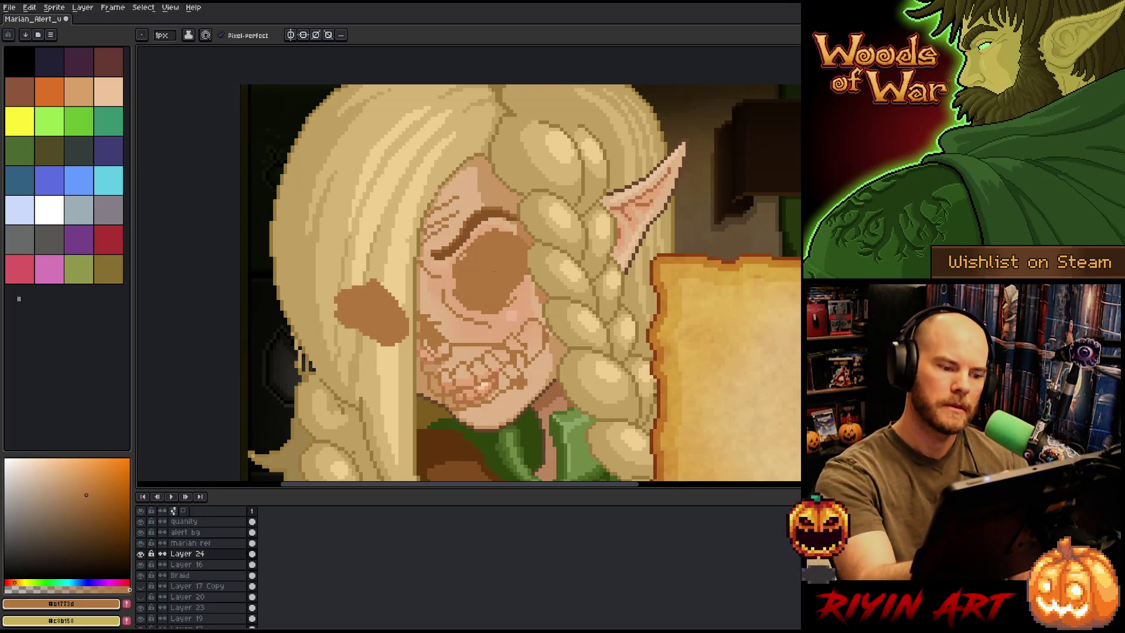
drag(524, 280, 509, 303)
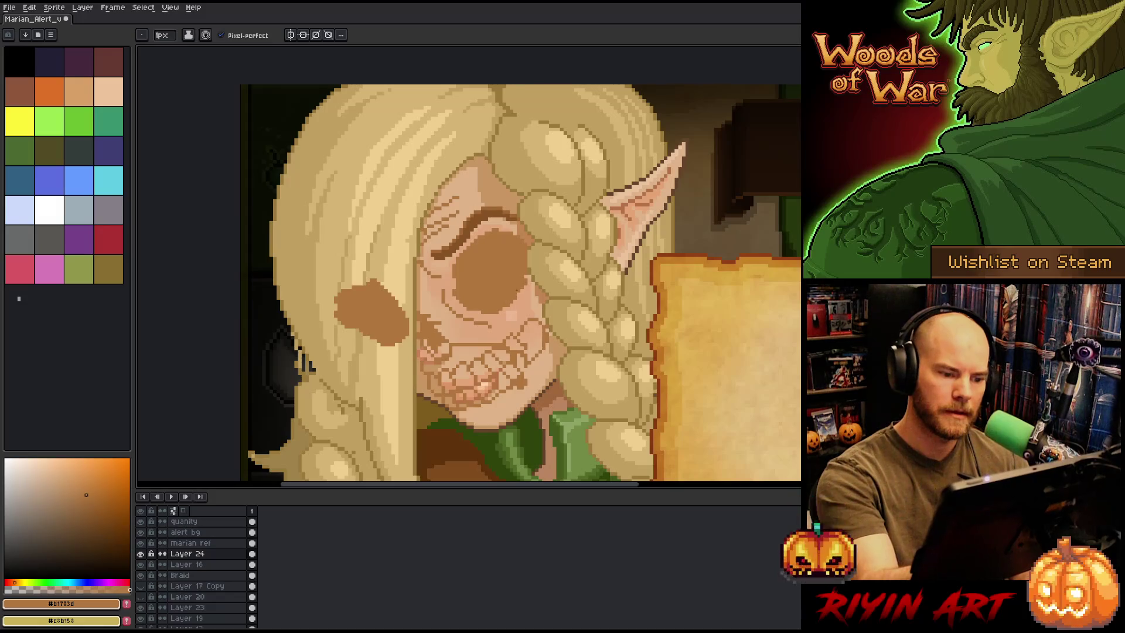
mouse_move(372, 347)
mouse_down()
mouse_move(402, 379)
mouse_move(405, 403)
mouse_move(436, 426)
mouse_up()
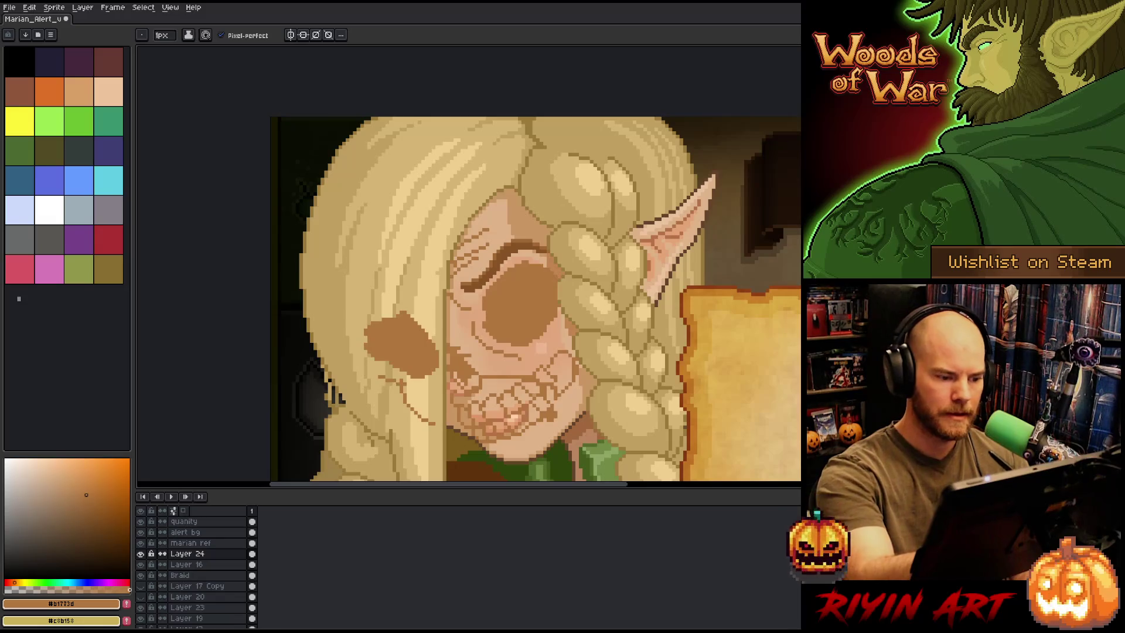
drag(363, 349, 358, 296)
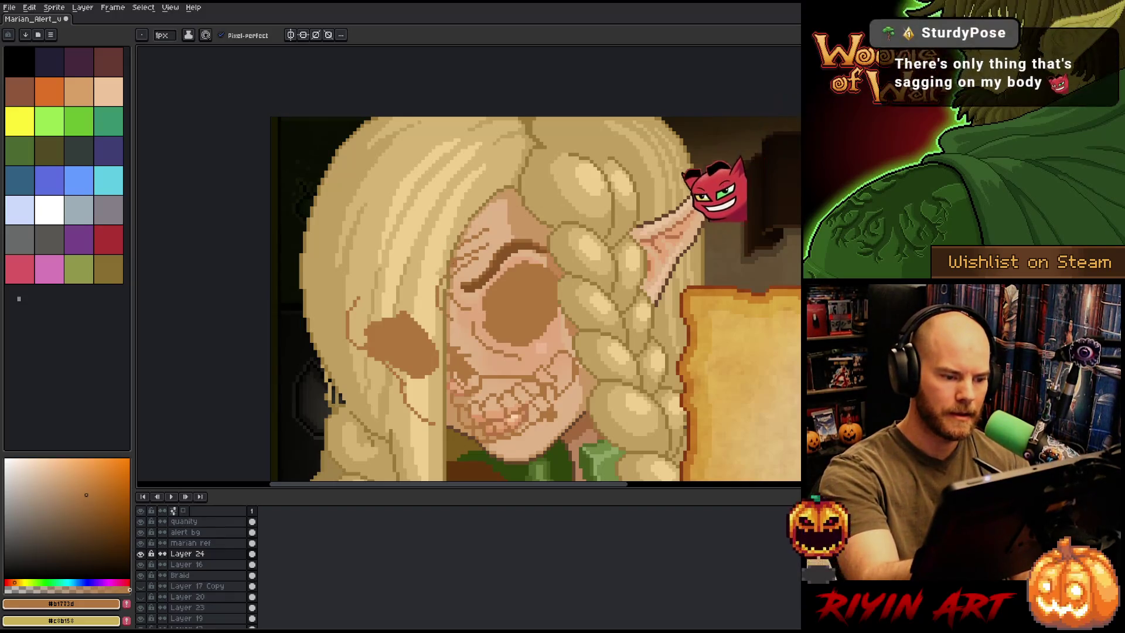
mouse_move(569, 299)
mouse_down()
mouse_move(573, 337)
mouse_move(472, 243)
mouse_move(595, 305)
mouse_move(595, 339)
mouse_move(595, 266)
mouse_up()
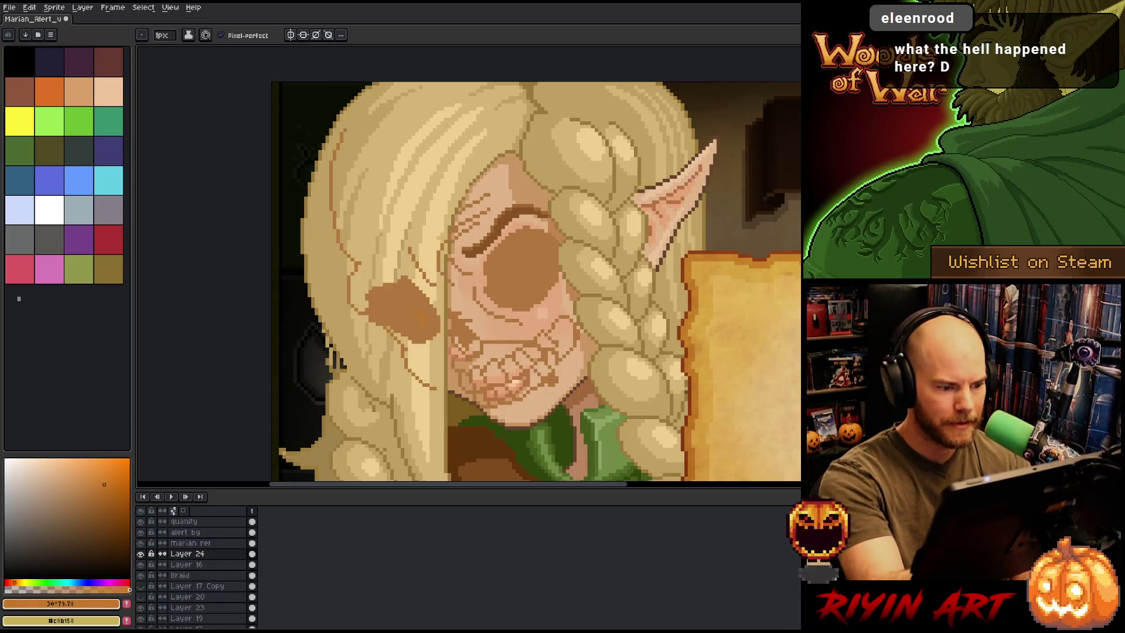
Choose a salmon-red paint colour from the hue bar and colour square
click(40, 486)
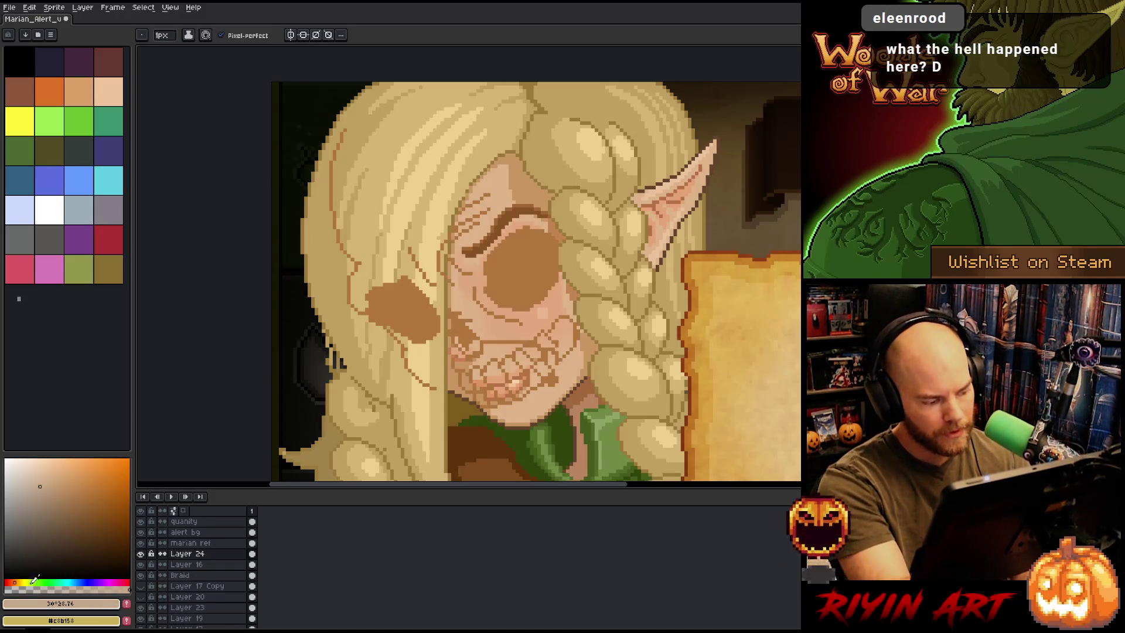
click(10, 582)
click(92, 491)
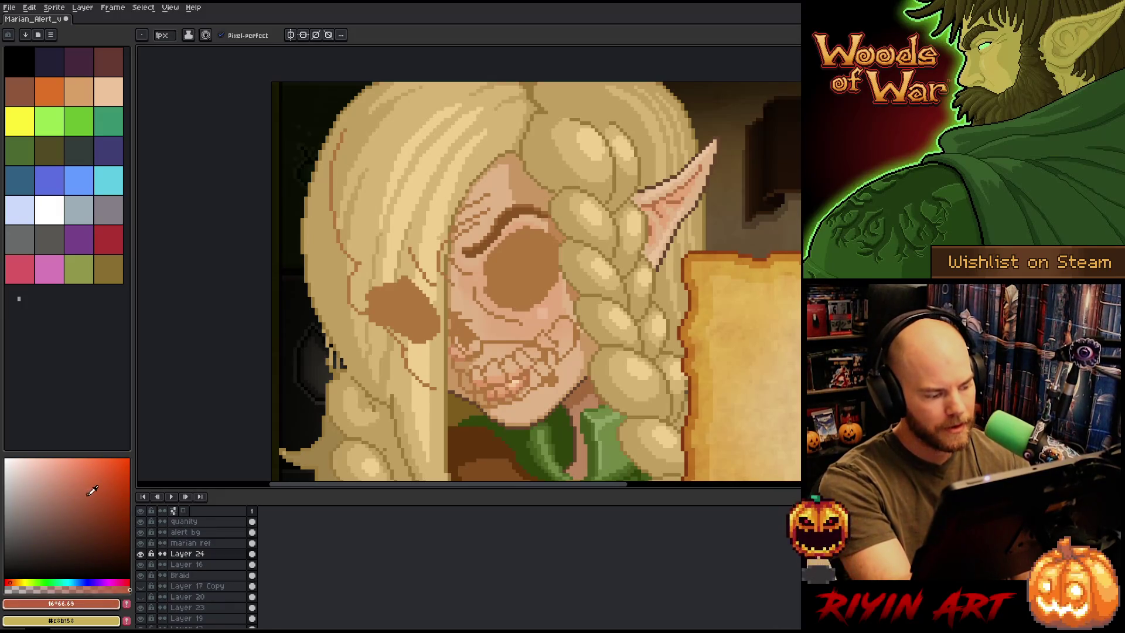
Dab a light pink highlight inside the eye, undoing a misplaced pink cheek mark
click(57, 475)
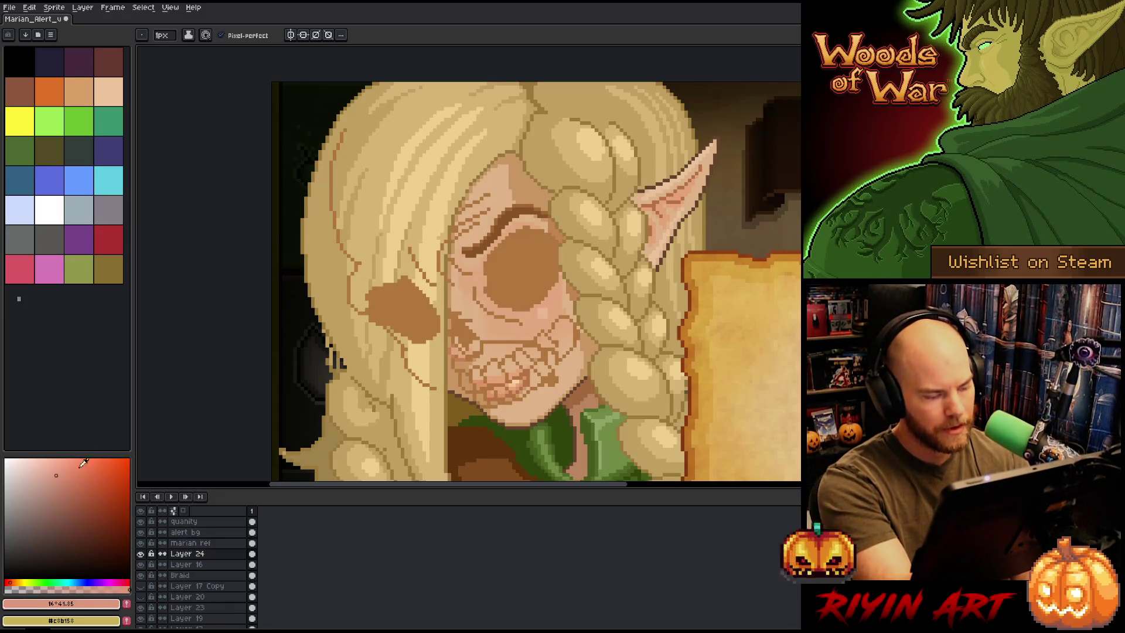
drag(415, 311, 424, 315)
key(ctrl+z)
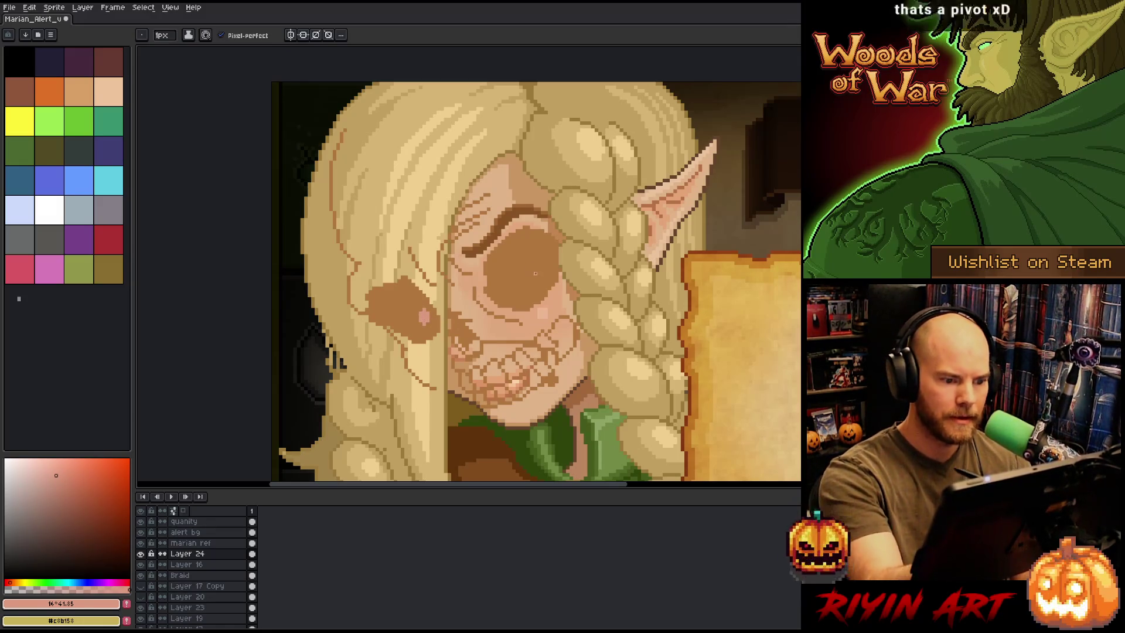
drag(533, 275, 534, 267)
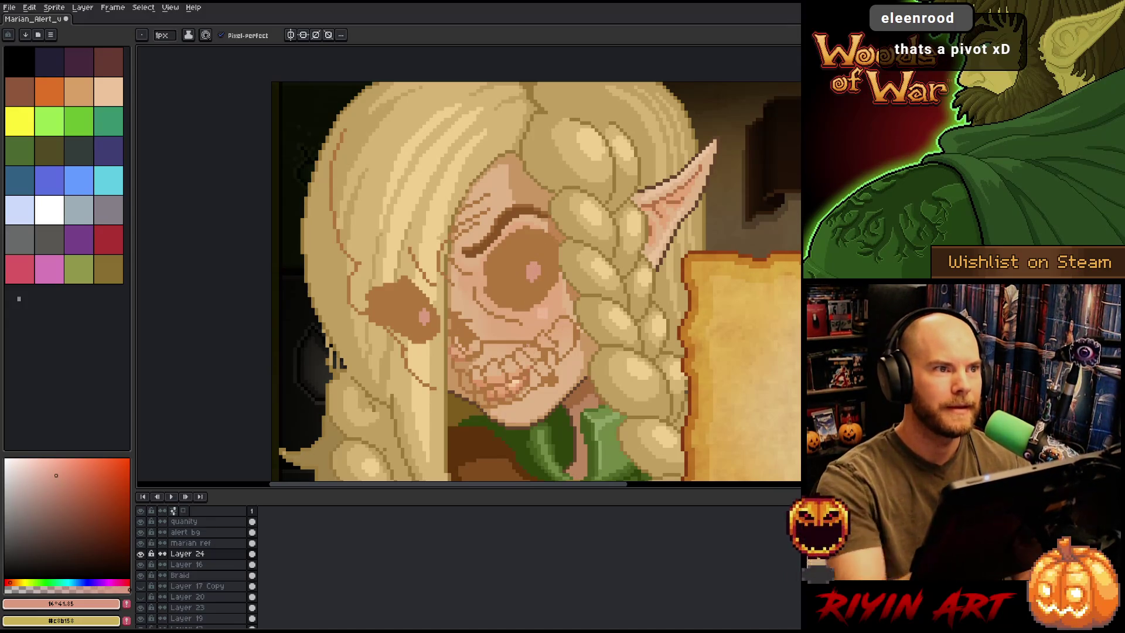
click(22, 467)
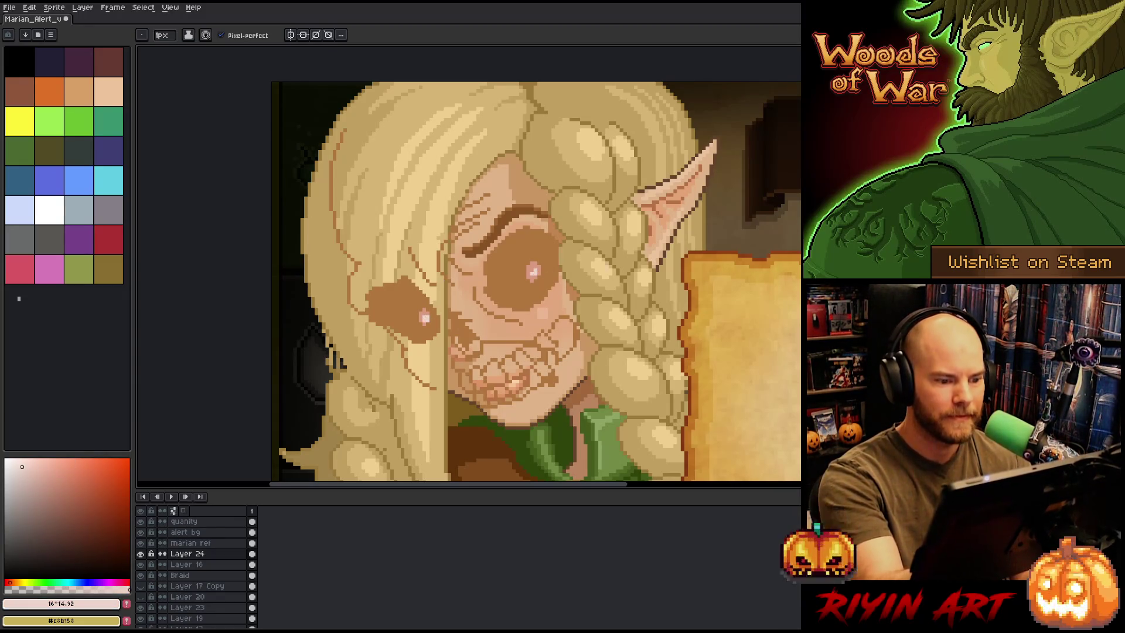
Sample brown from the eye and add brown pixels along the cheek edge and jaw line
drag(597, 323, 589, 295)
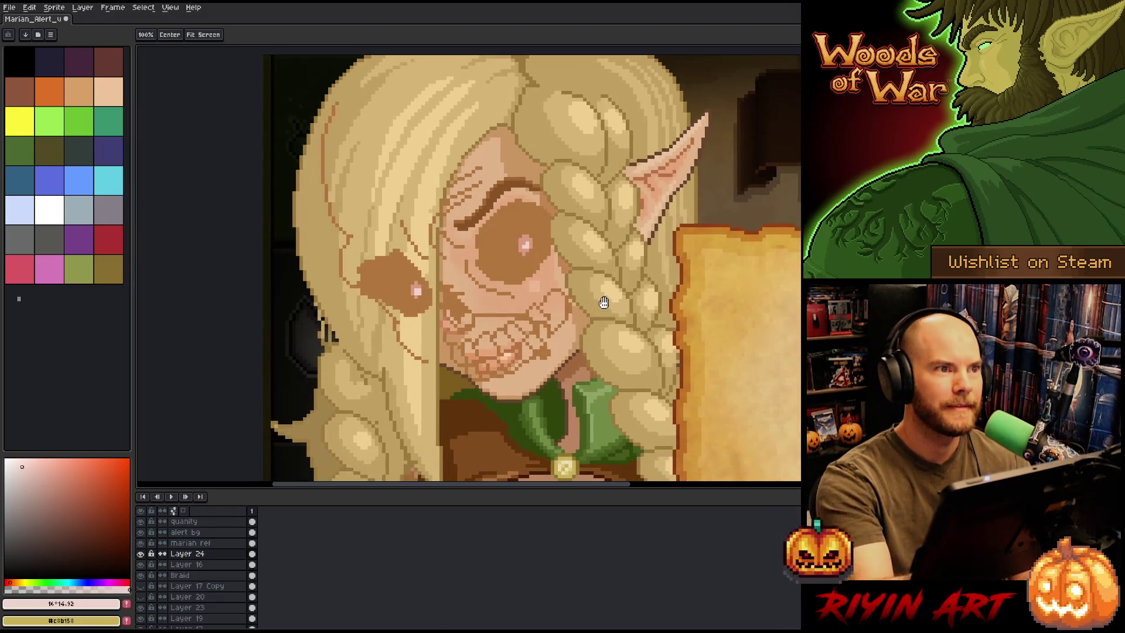
key(alt)
click(539, 231)
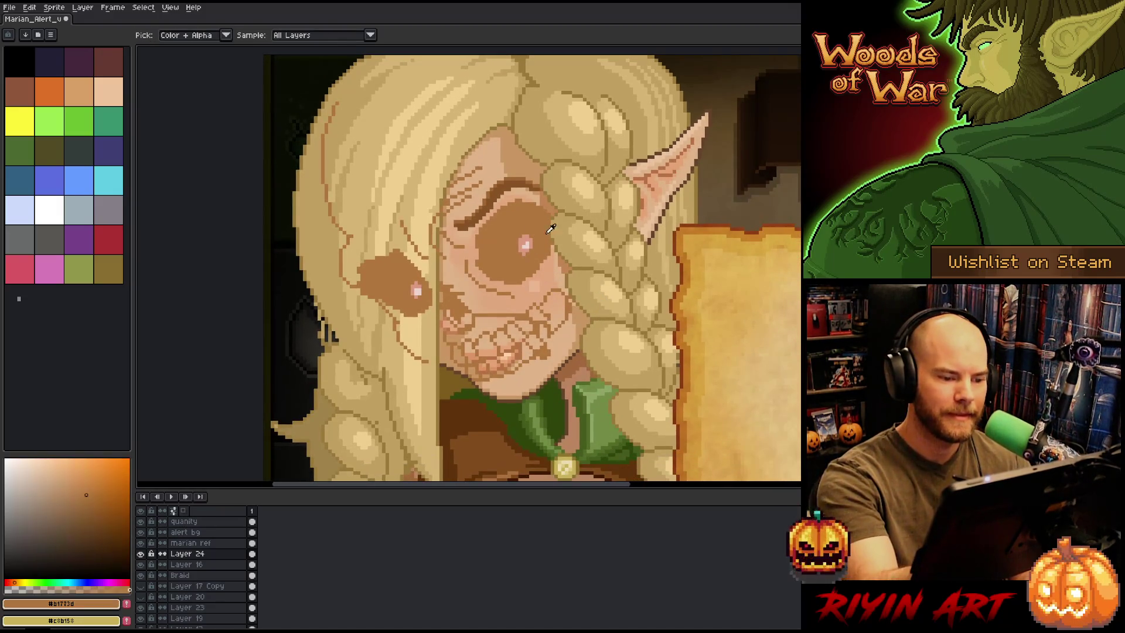
mouse_move(568, 242)
mouse_down()
mouse_move(573, 293)
mouse_move(548, 308)
mouse_move(550, 331)
mouse_move(565, 290)
mouse_up()
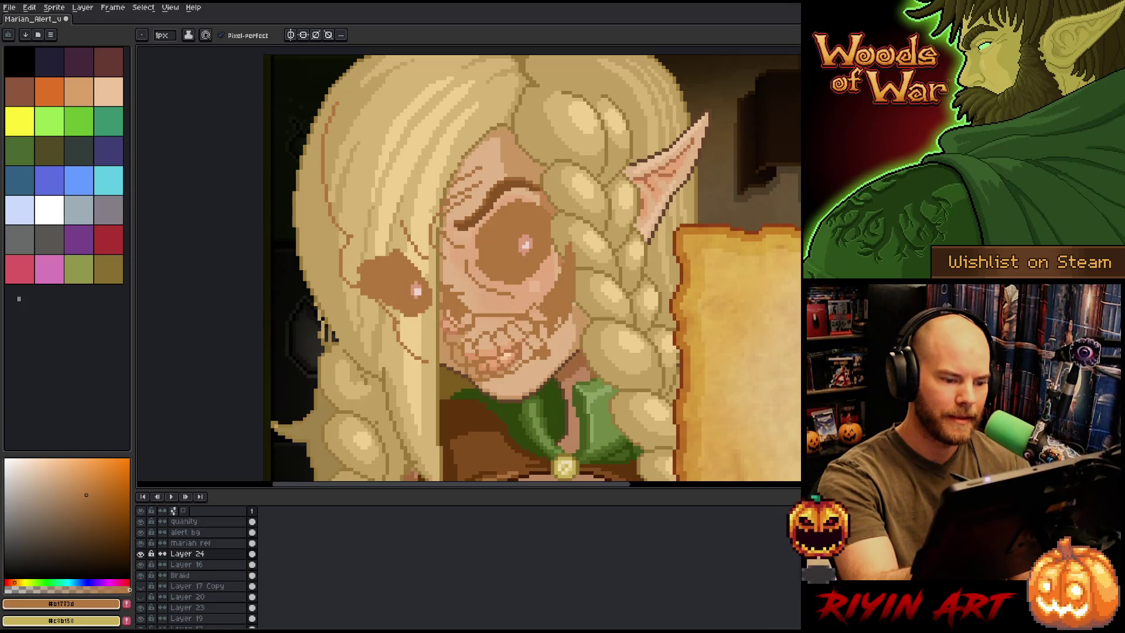
key(e)
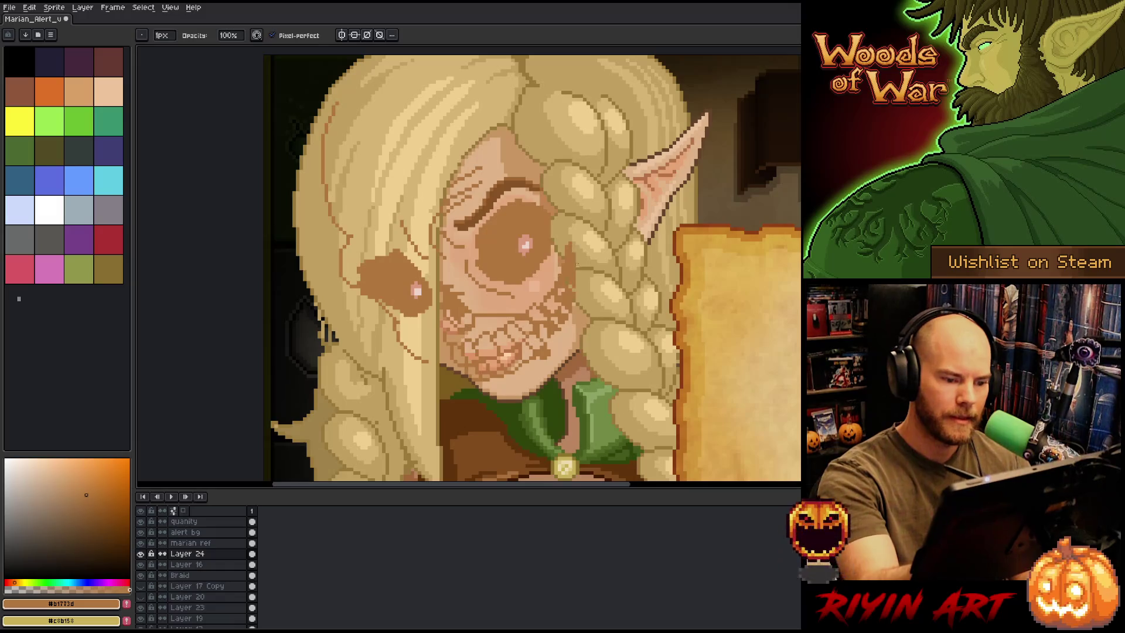
key(i)
key(b)
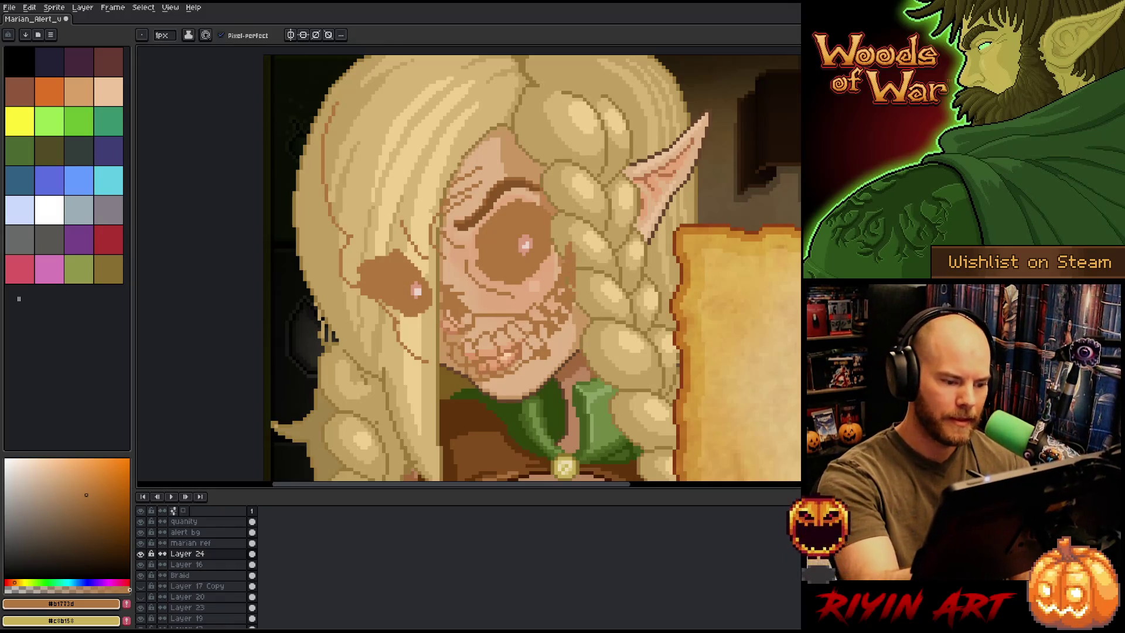
click(446, 366)
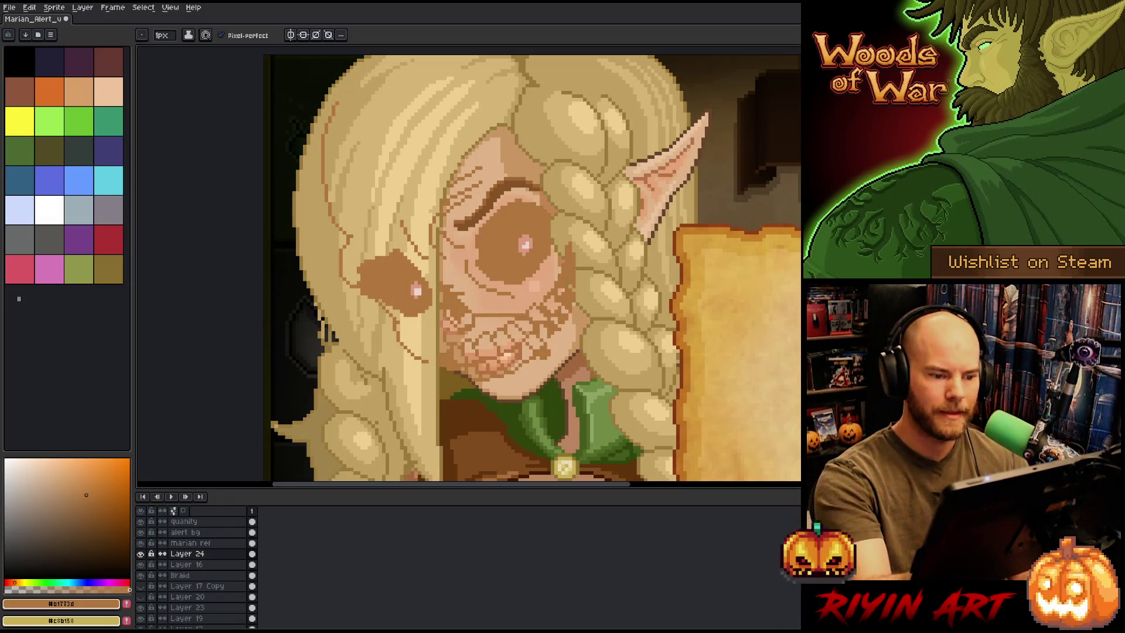
Erase stray bits on the cheek and draw a dark strand line through the hair
key(e)
drag(381, 261, 363, 266)
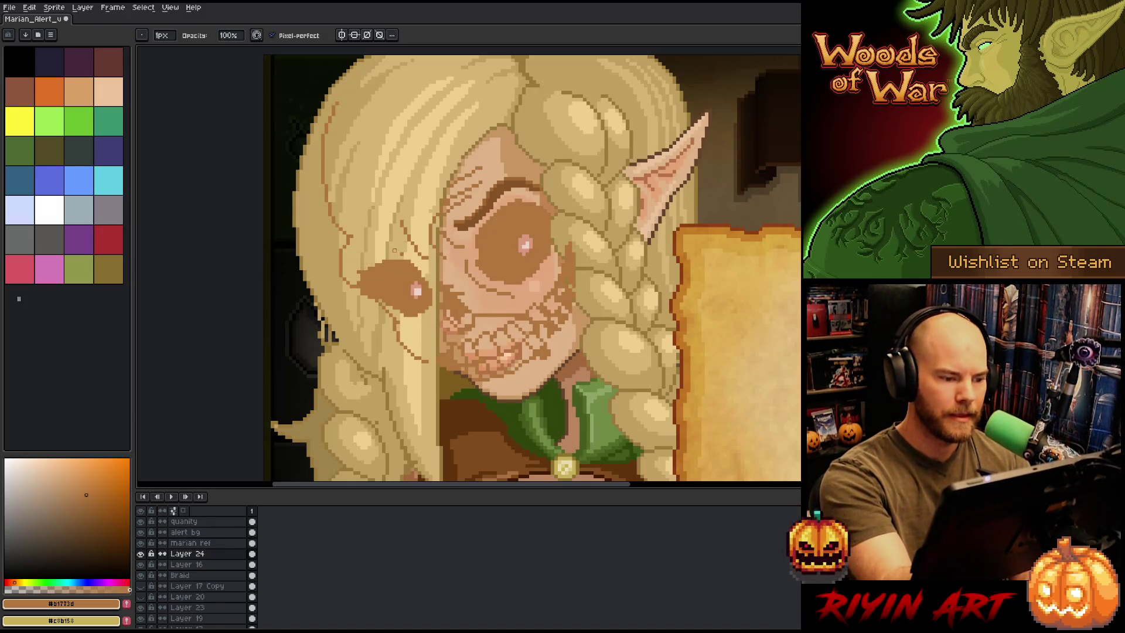
key(b)
drag(368, 235, 393, 224)
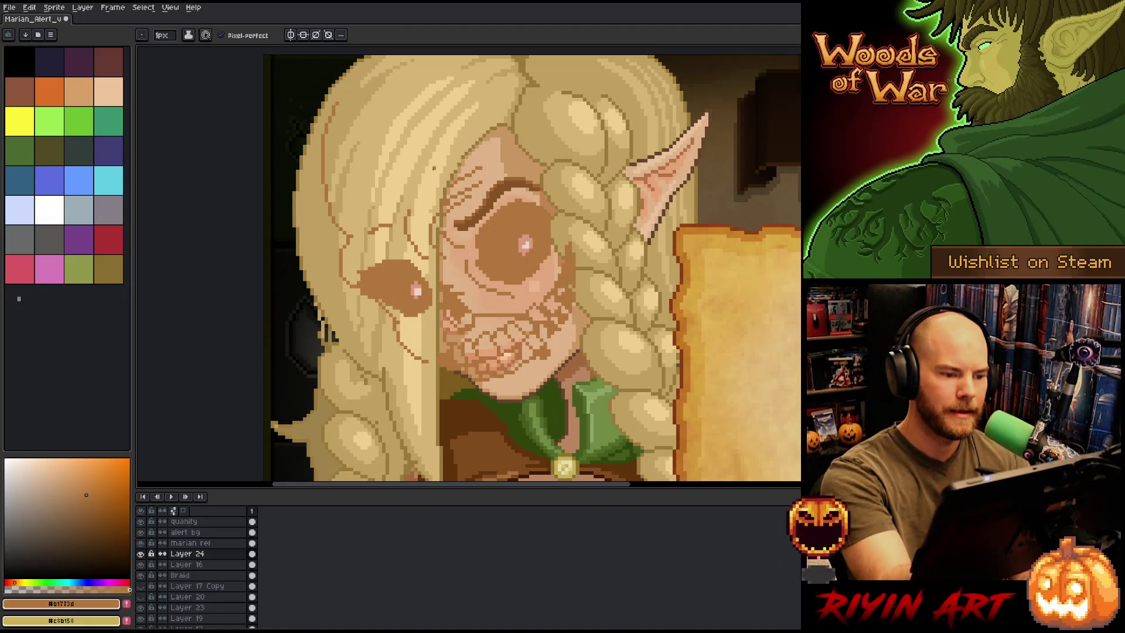
drag(468, 234, 488, 282)
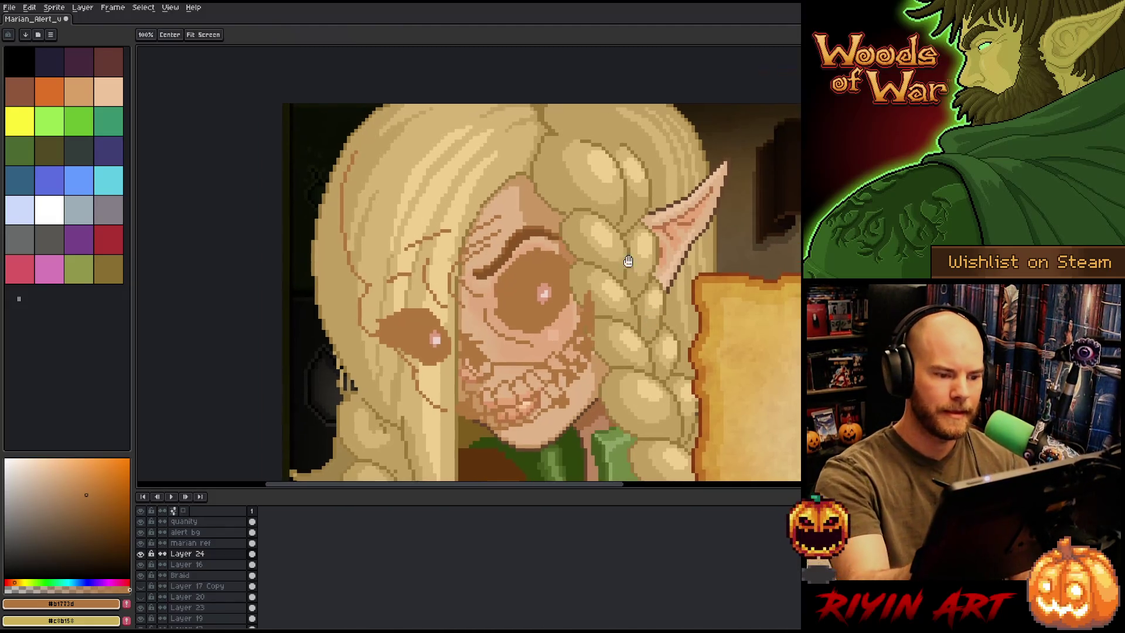
Replace stray hair sketch lines with new dark lines down the hair and along the upper-left
key(ctrl+z)
mouse_move(516, 105)
mouse_down()
mouse_move(519, 167)
mouse_move(553, 222)
mouse_up()
key(ctrl+z)
drag(515, 126, 533, 220)
drag(337, 171, 455, 104)
Darken the skull sketch layer with Hue/Saturation lightness set to -25
scroll(574, 287, down, 3)
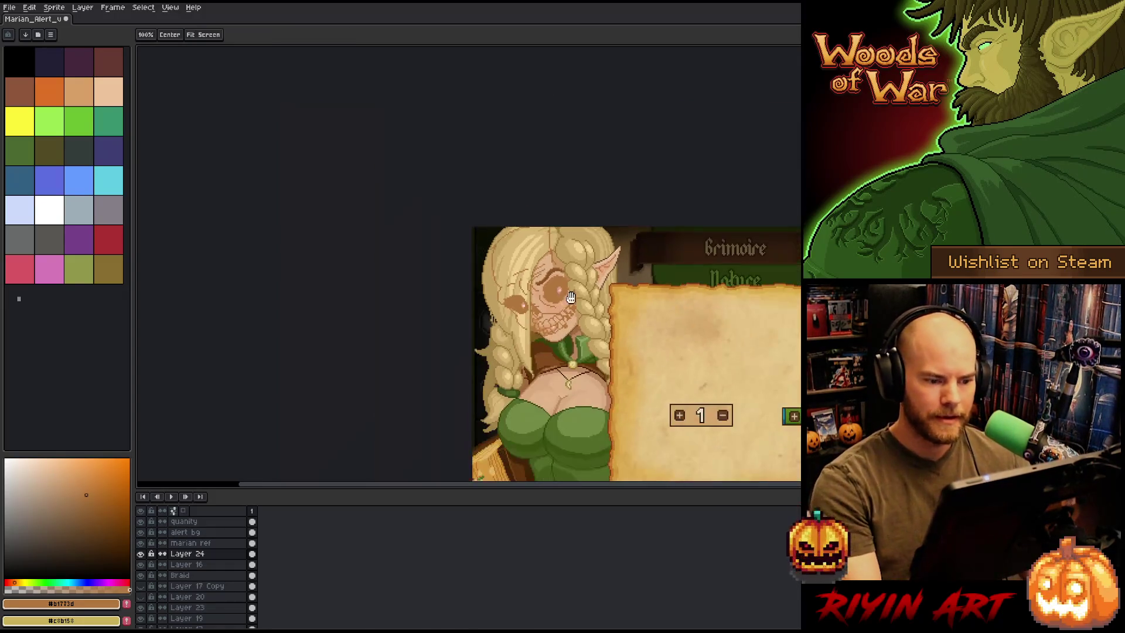
drag(570, 300, 525, 262)
key(ctrl+u)
click(258, 378)
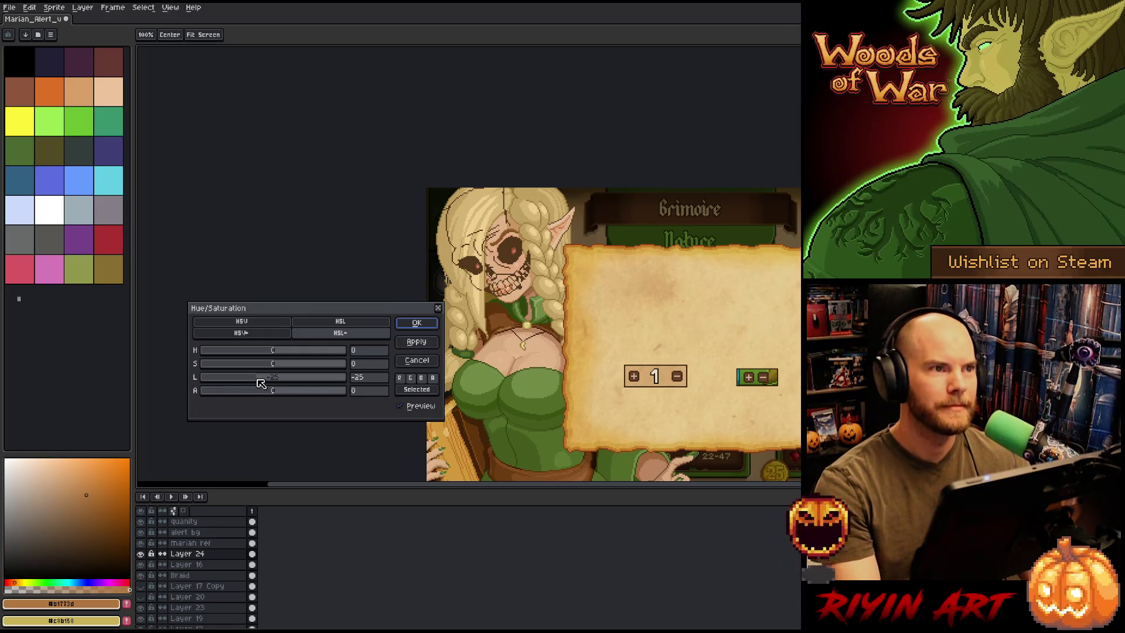
key(Return)
scroll(464, 309, up, 3)
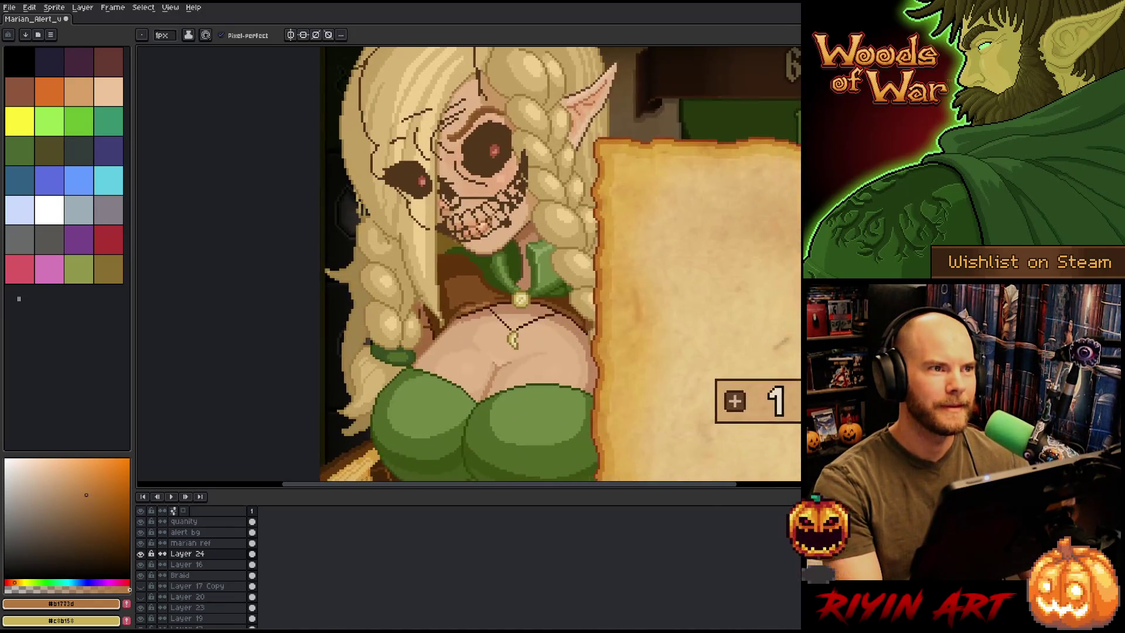
mouse_move(464, 309)
mouse_down()
mouse_move(412, 252)
mouse_move(414, 274)
mouse_move(442, 289)
mouse_up()
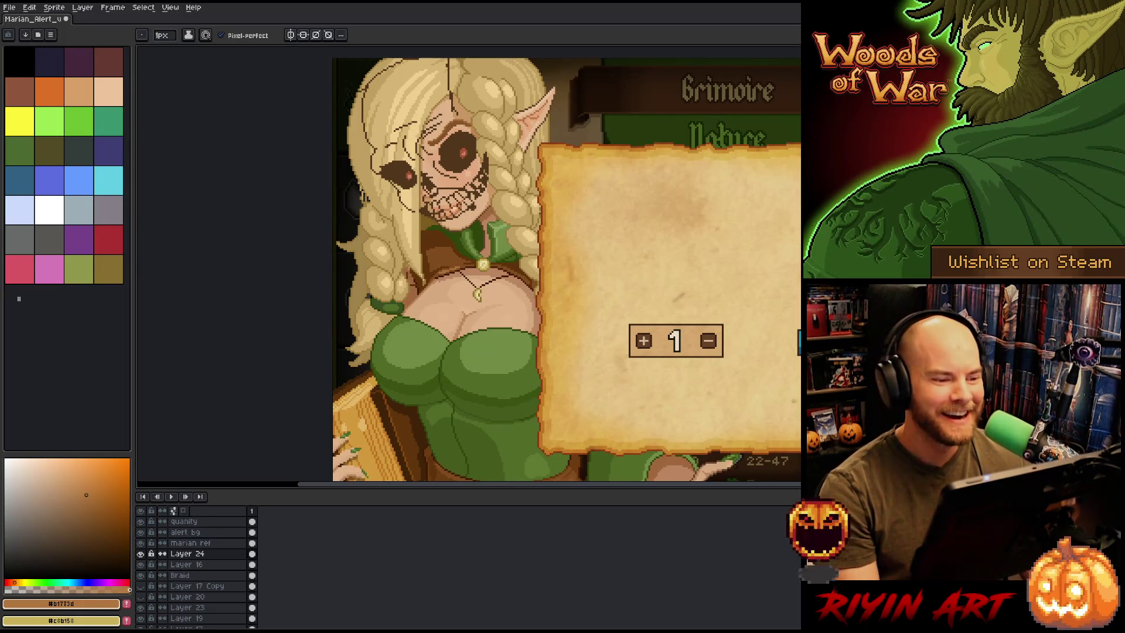
scroll(445, 235, up, 3)
scroll(445, 234, down, 2)
drag(527, 234, 508, 336)
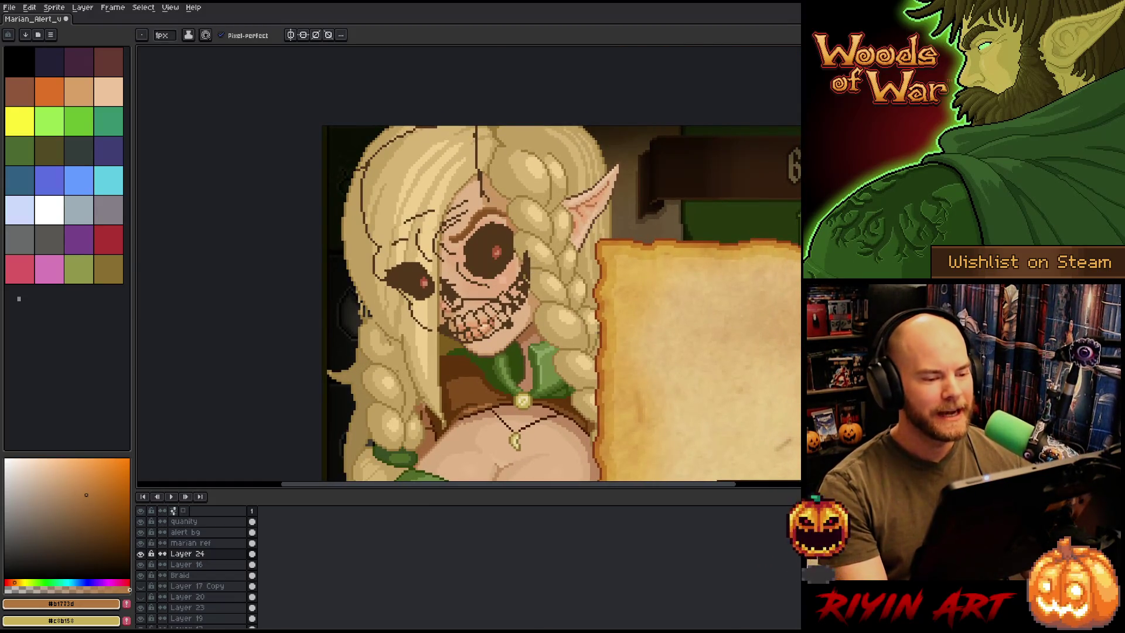
Hide Layer 24's skull sketch and flick its visibility repeatedly to compare the face
scroll(527, 293, down, 1)
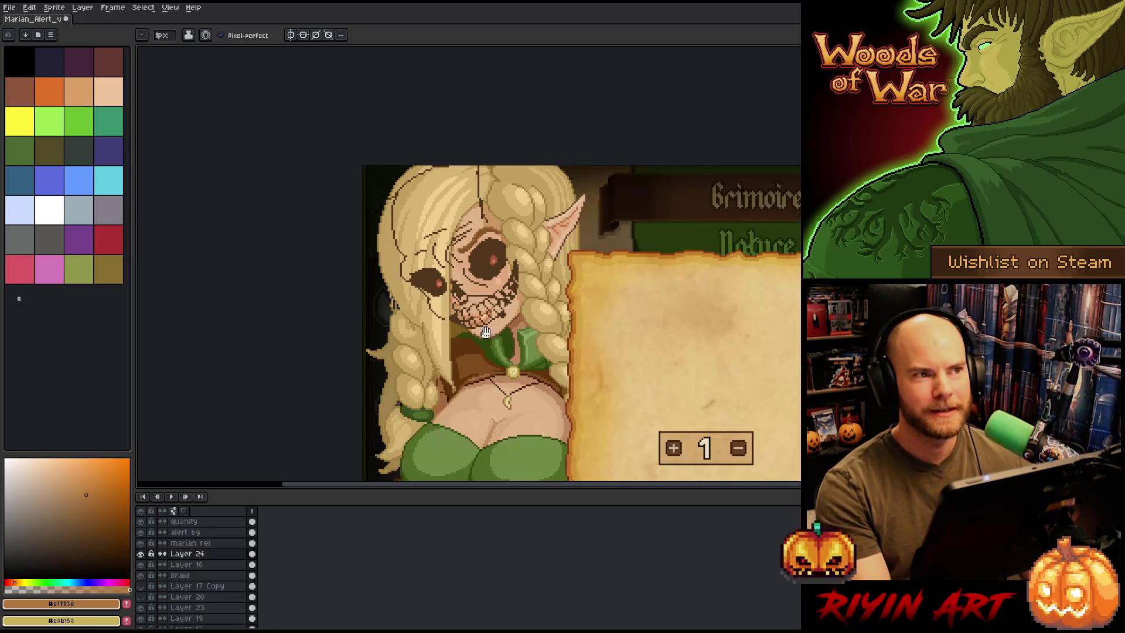
drag(527, 293, 465, 238)
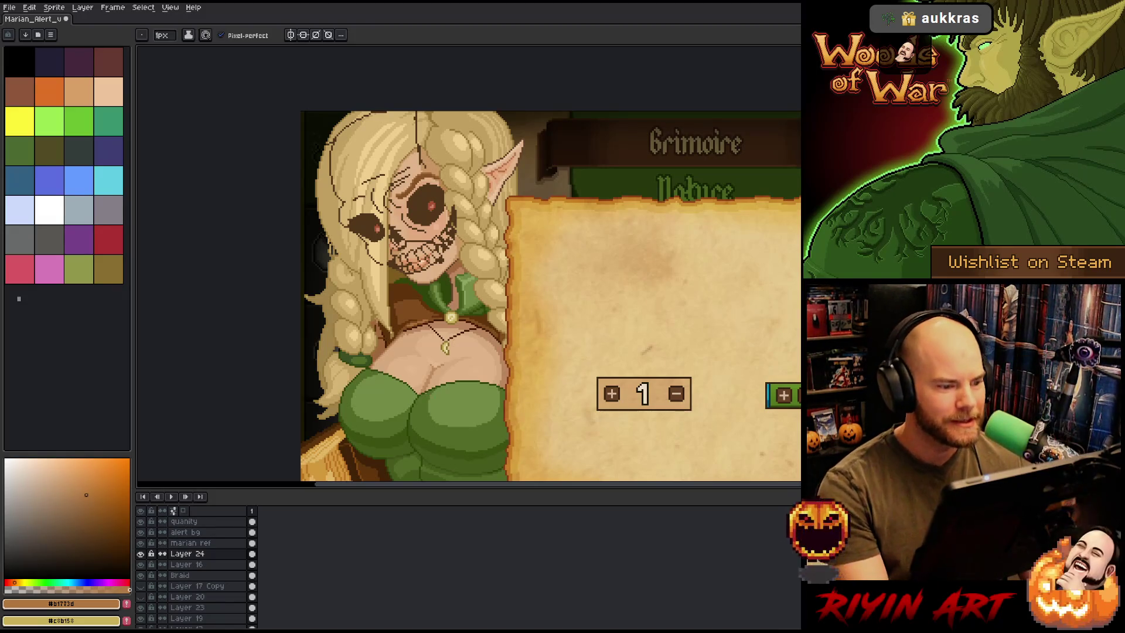
scroll(392, 240, up, 1)
scroll(384, 235, down, 1)
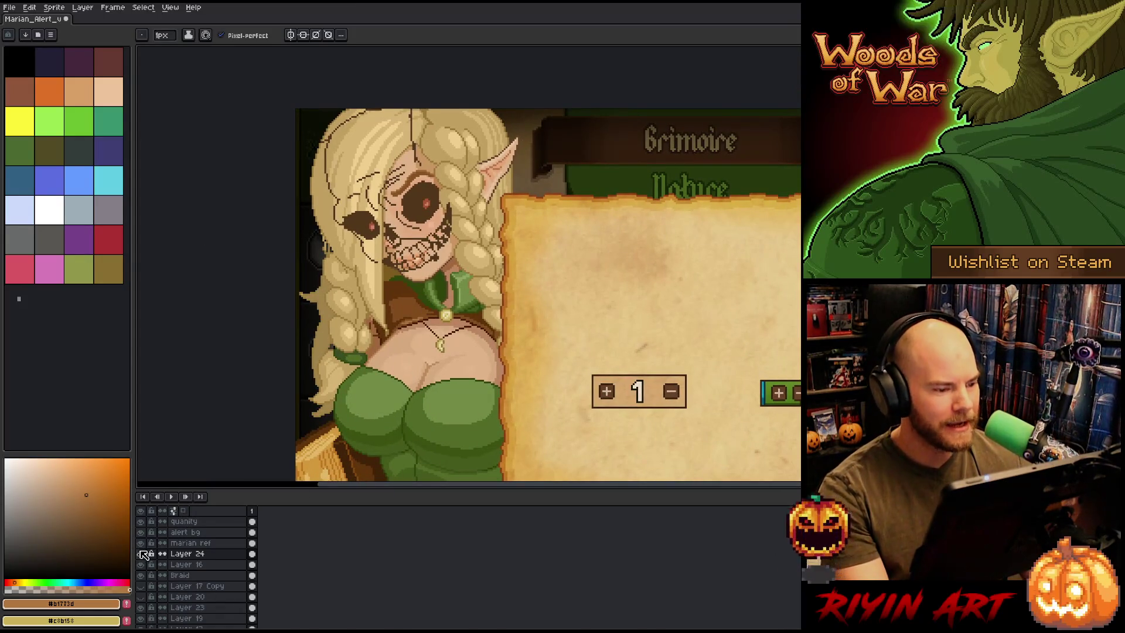
click(141, 554)
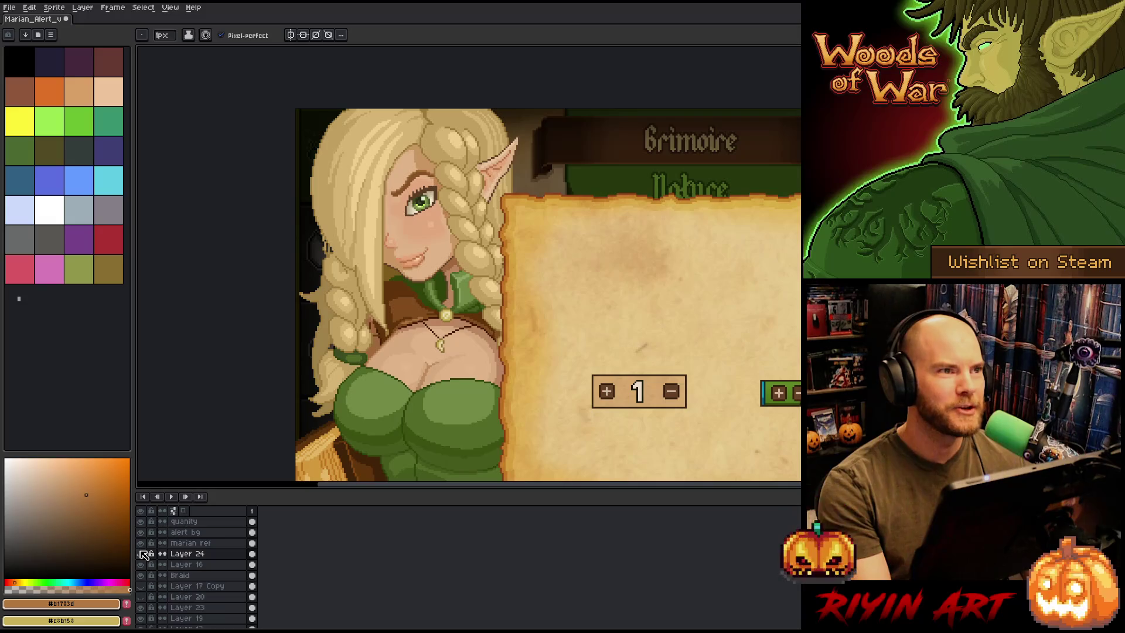
scroll(350, 193, up, 2)
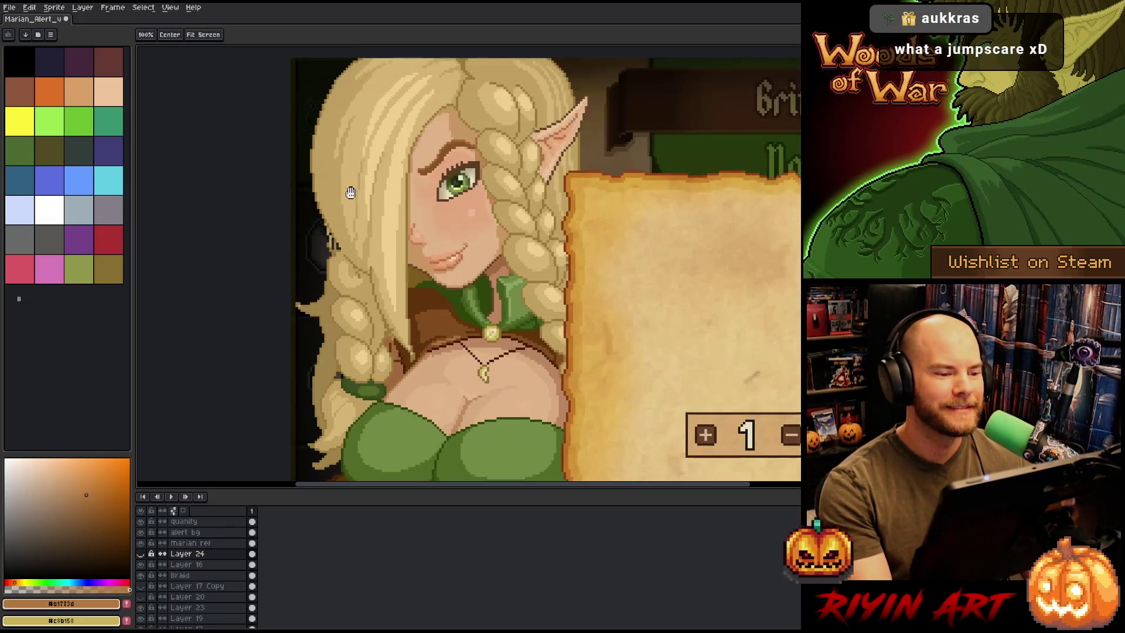
drag(351, 192, 349, 251)
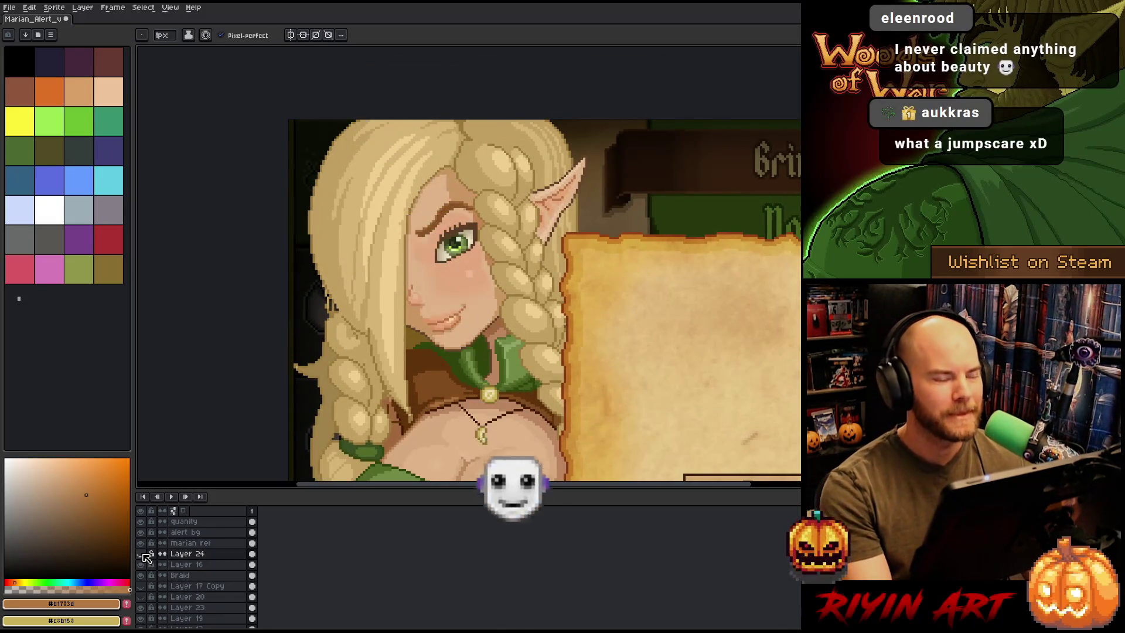
click(141, 553)
click(142, 553)
click(141, 553)
click(141, 553)
click(141, 554)
click(141, 554)
click(142, 554)
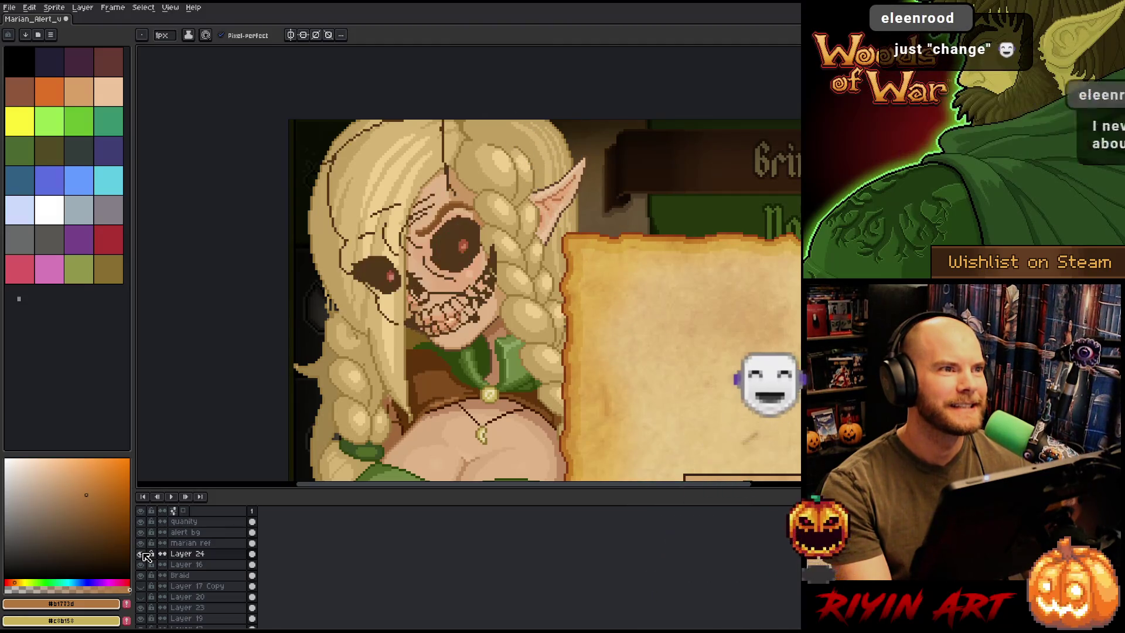
click(141, 554)
click(141, 554)
click(141, 554)
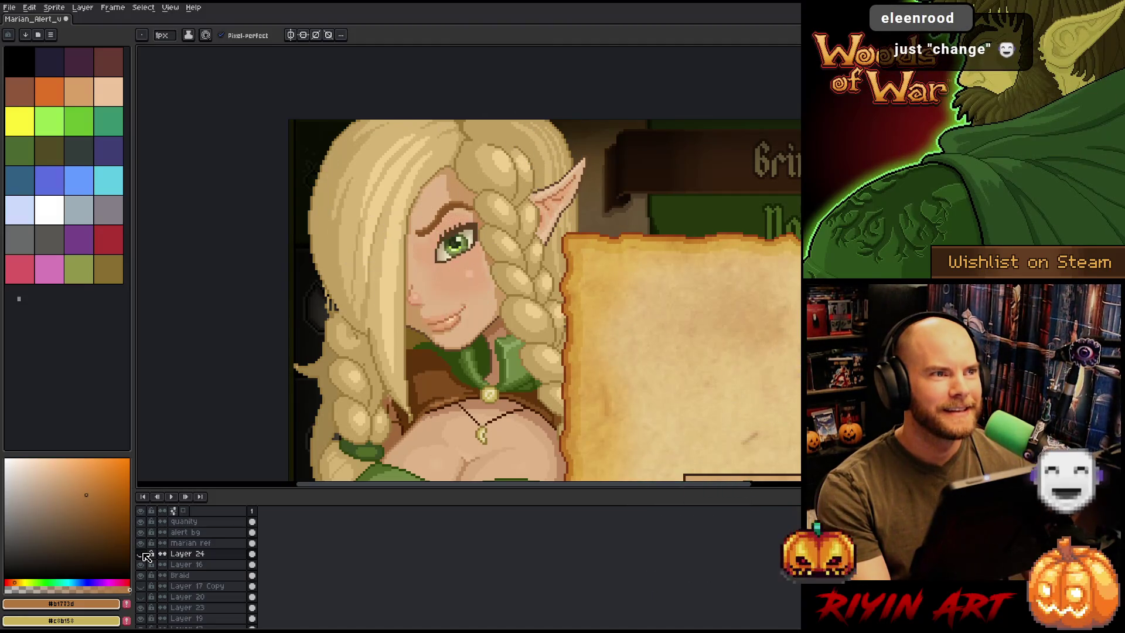
click(141, 553)
click(141, 553)
click(141, 554)
click(141, 554)
click(141, 553)
click(141, 553)
click(141, 553)
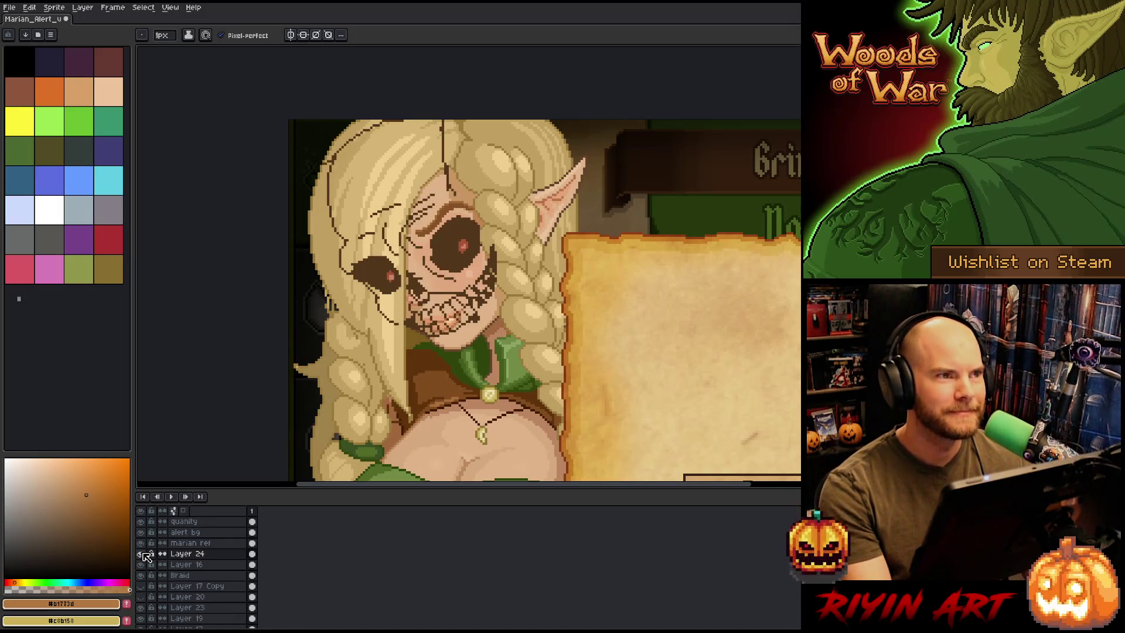
click(141, 554)
click(141, 554)
Finish comparing with the skull overlay left visible, then drag Layer 24 lower in the stack
click(142, 554)
click(142, 554)
click(142, 554)
click(142, 554)
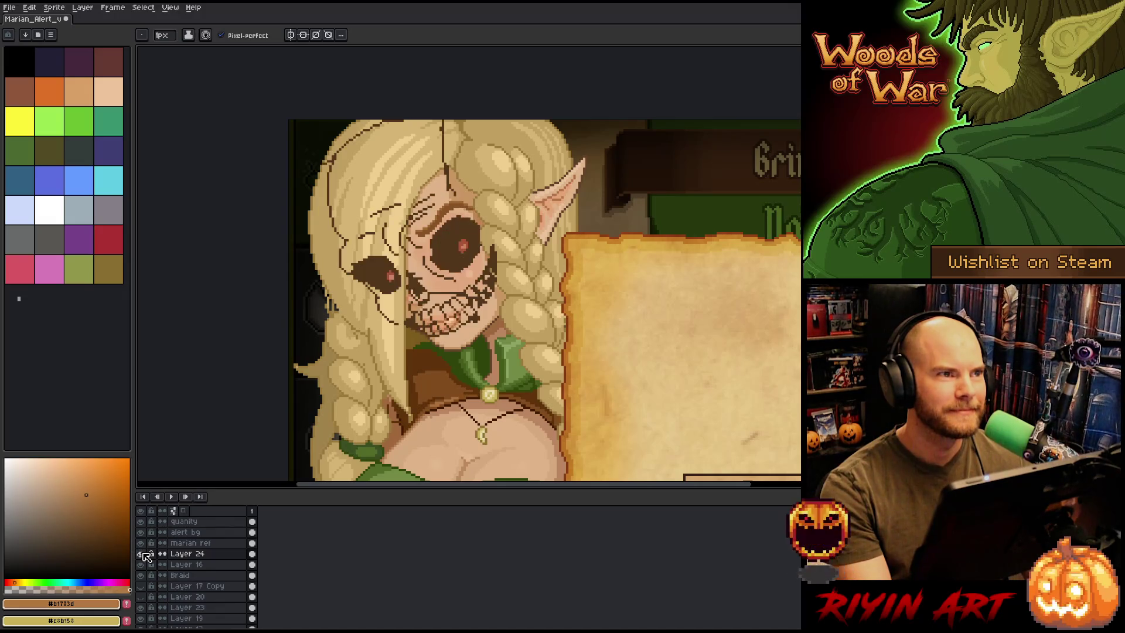
click(142, 554)
click(142, 554)
click(142, 553)
click(142, 553)
click(142, 553)
click(141, 553)
click(142, 553)
click(141, 554)
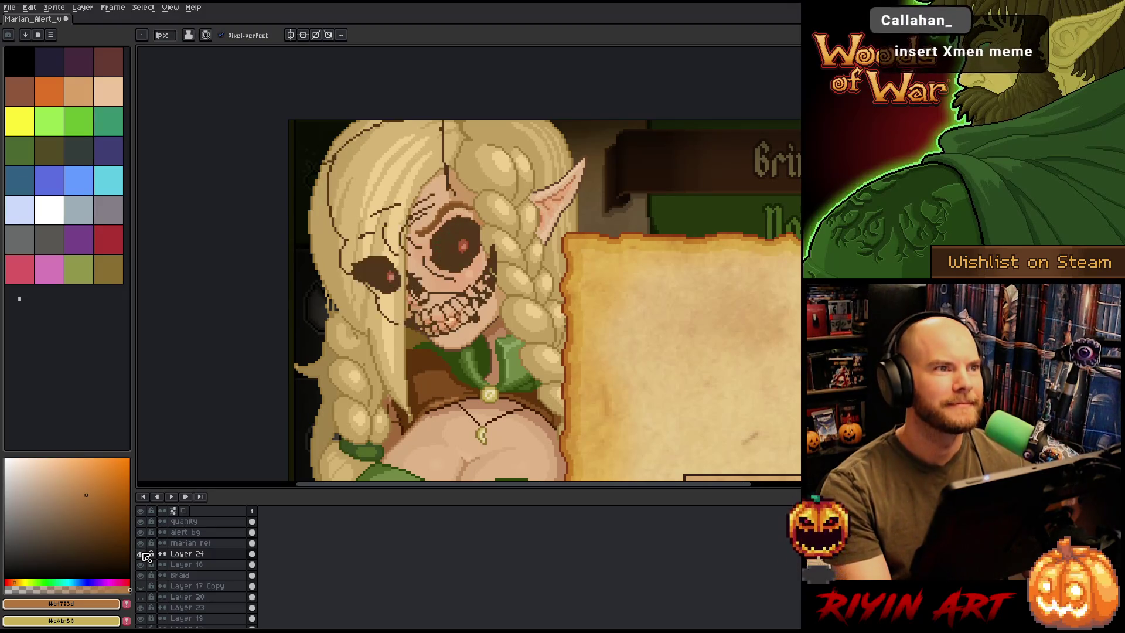
click(142, 554)
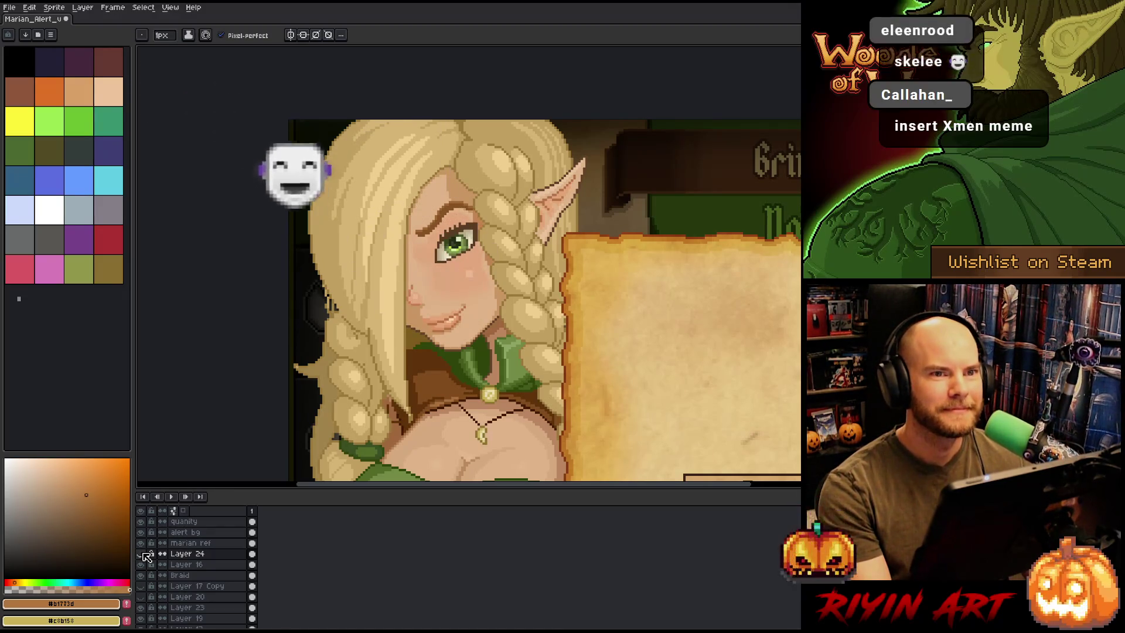
click(142, 553)
click(142, 554)
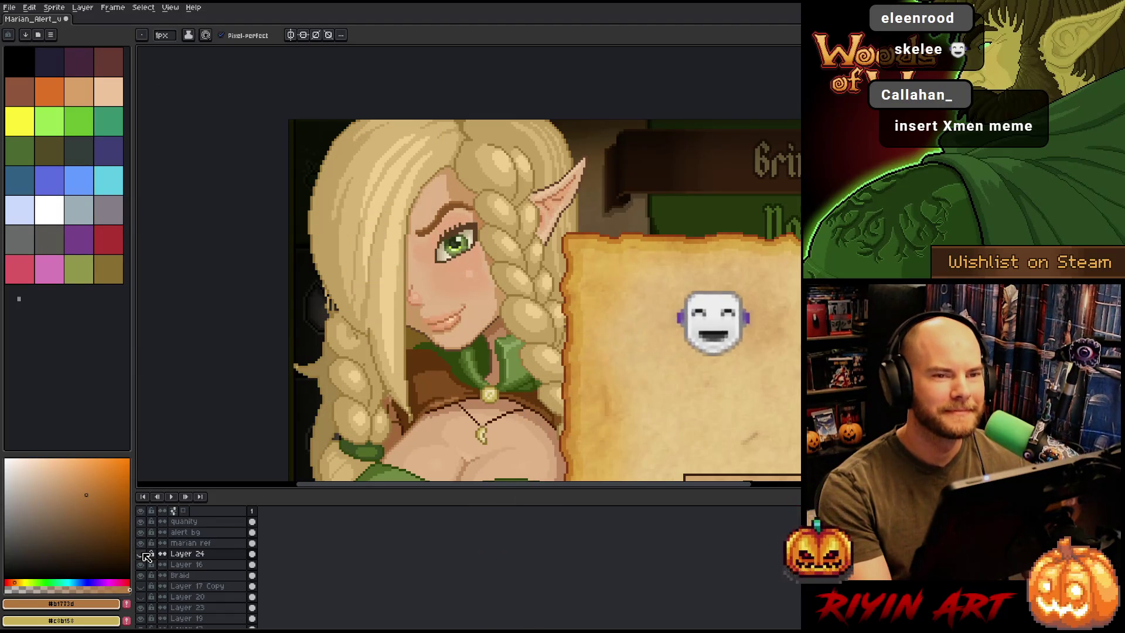
click(142, 554)
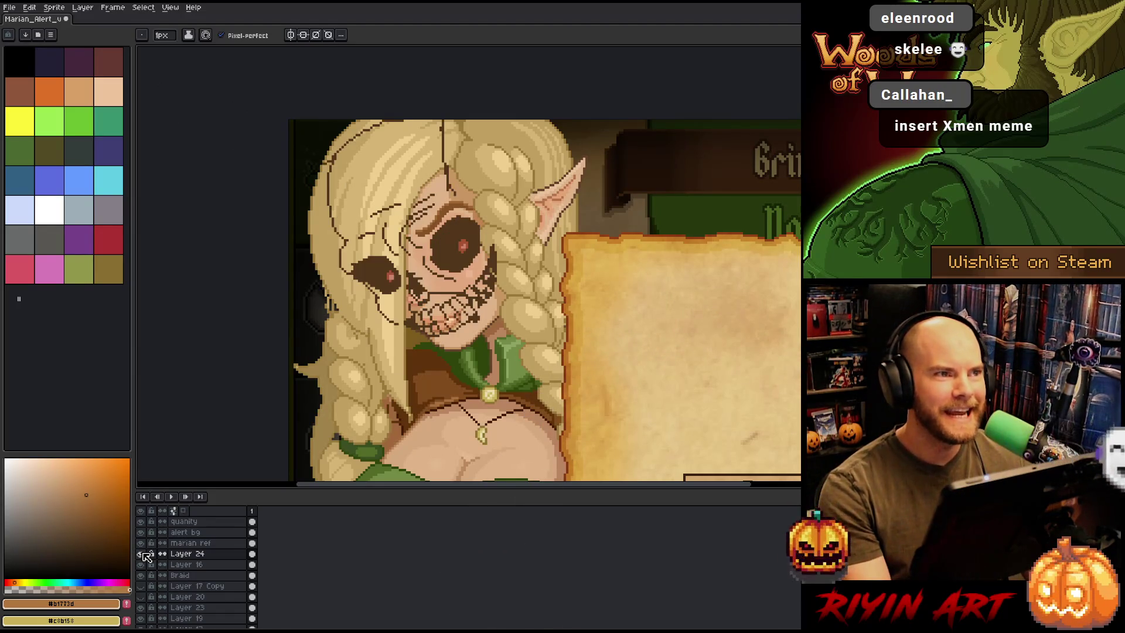
click(142, 554)
click(142, 554)
click(142, 553)
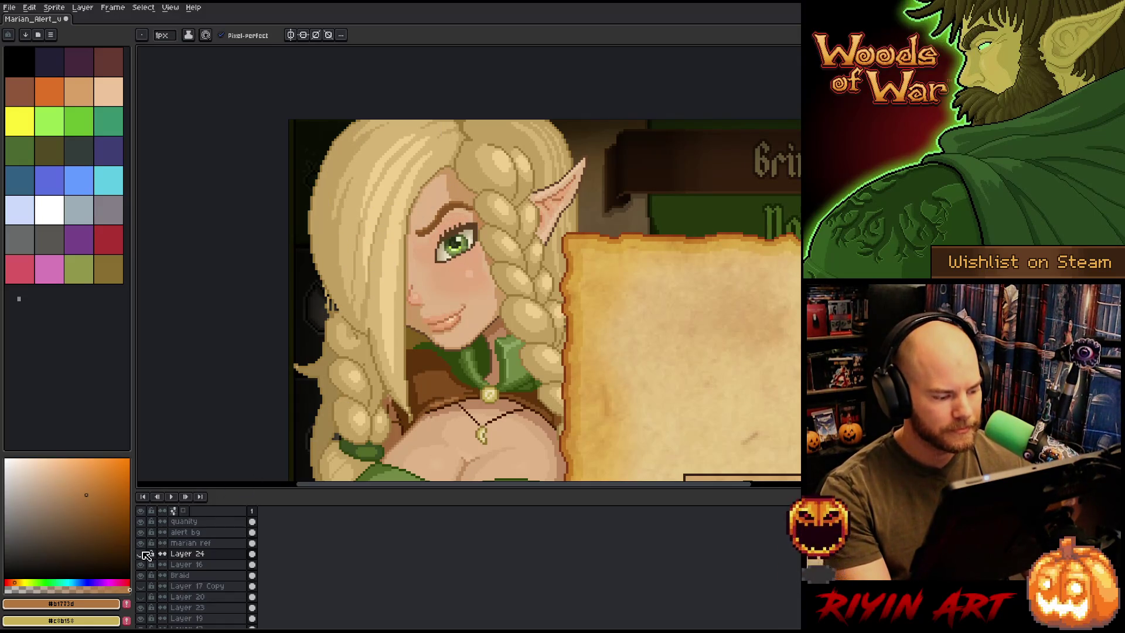
click(142, 554)
click(187, 554)
drag(197, 573, 198, 575)
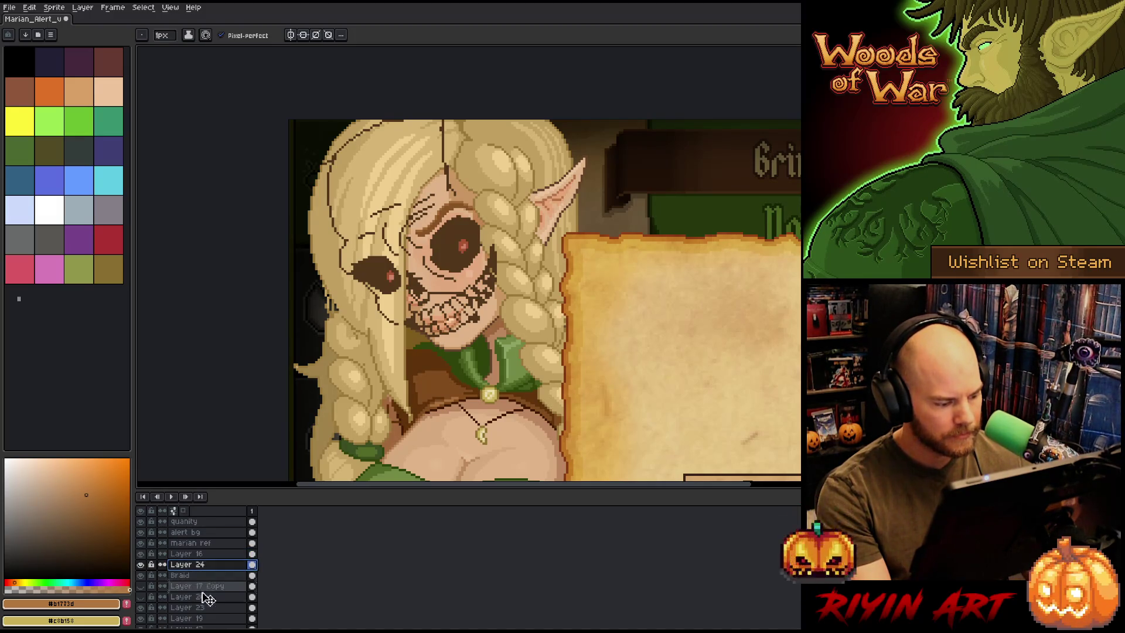
Place the skull layer below Layer 17 and rename it 'skelly'
scroll(200, 609, down, 1)
drag(194, 536, 206, 602)
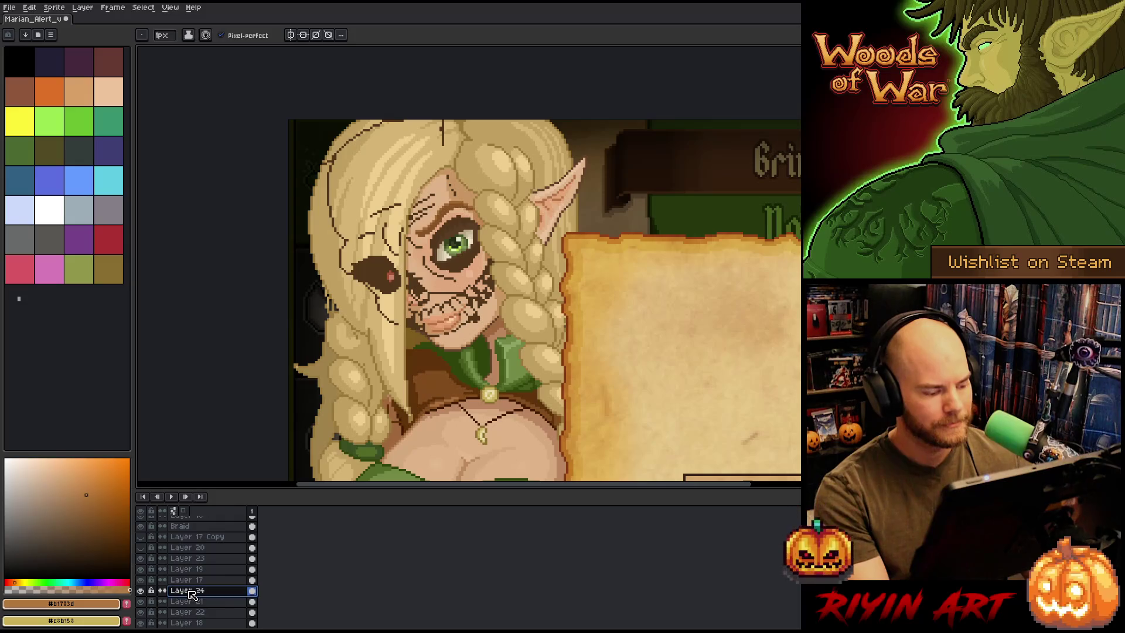
key(l)
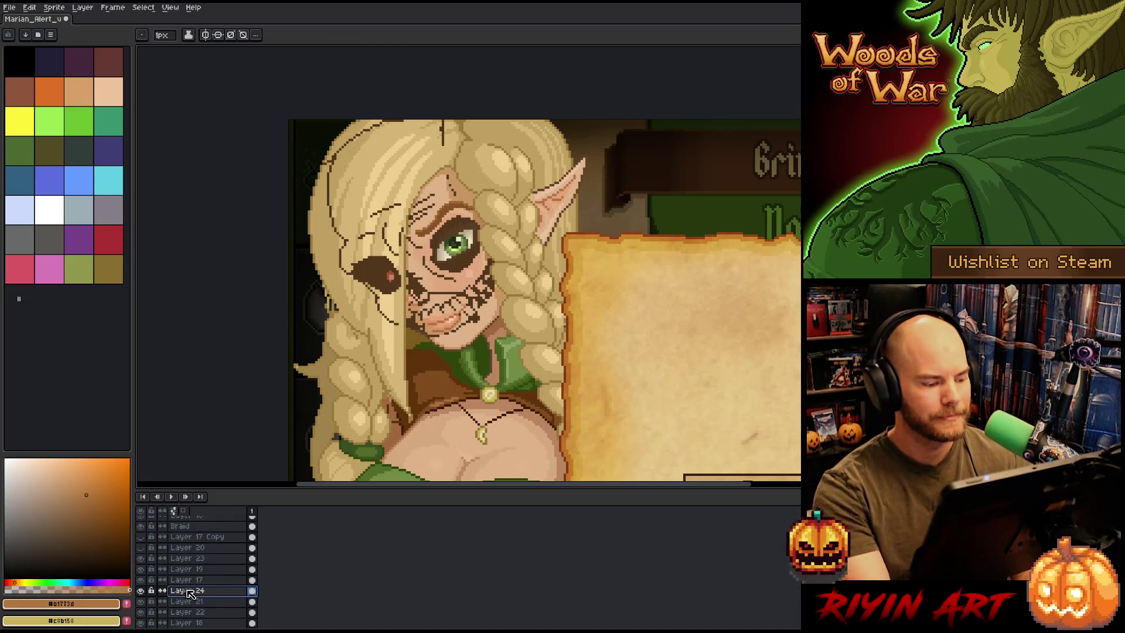
double_click(188, 591)
text(skel)
text(et)
key(BackSpace)
key(BackSpace)
key(Return)
text(ly)
key(Return)
Toggle the skelly layer's visibility to compare, leaving it hidden
click(141, 591)
click(141, 591)
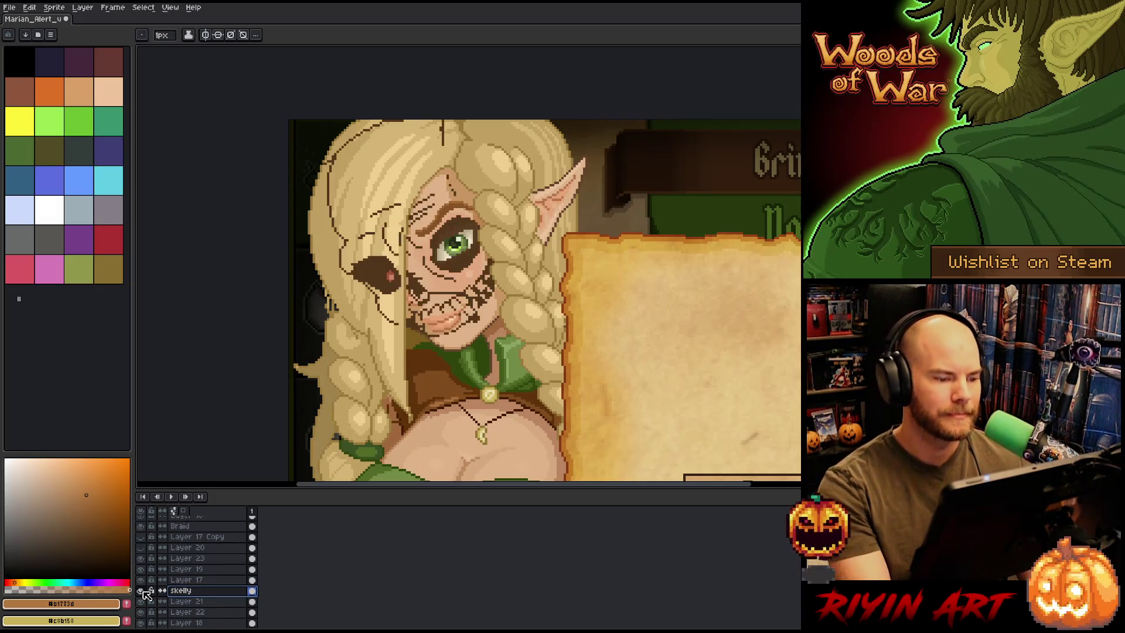
click(141, 592)
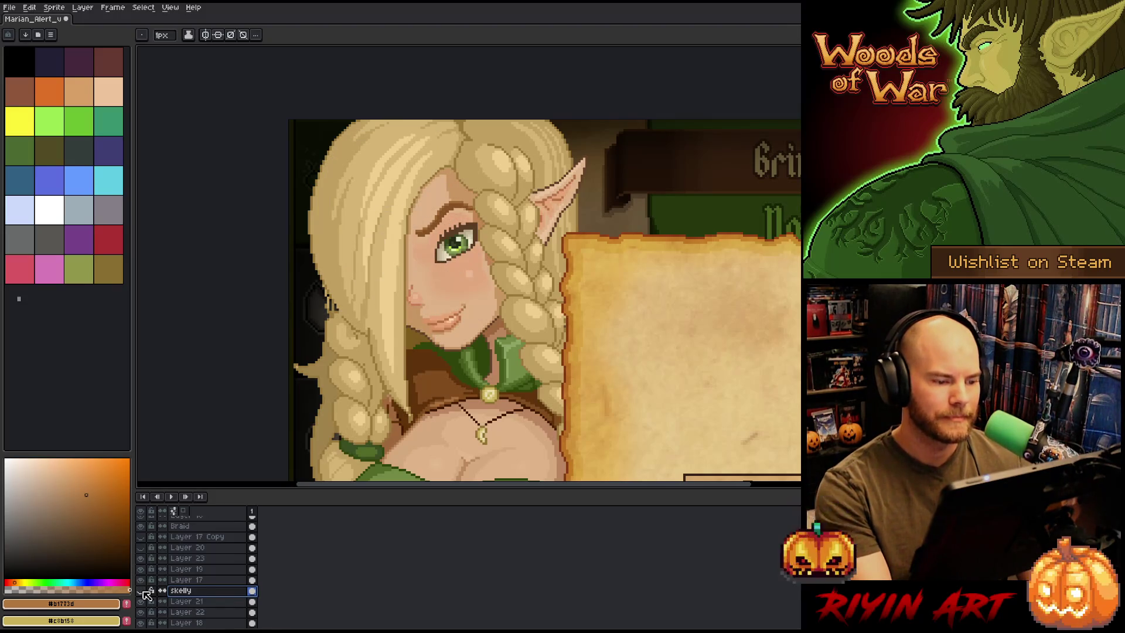
click(142, 591)
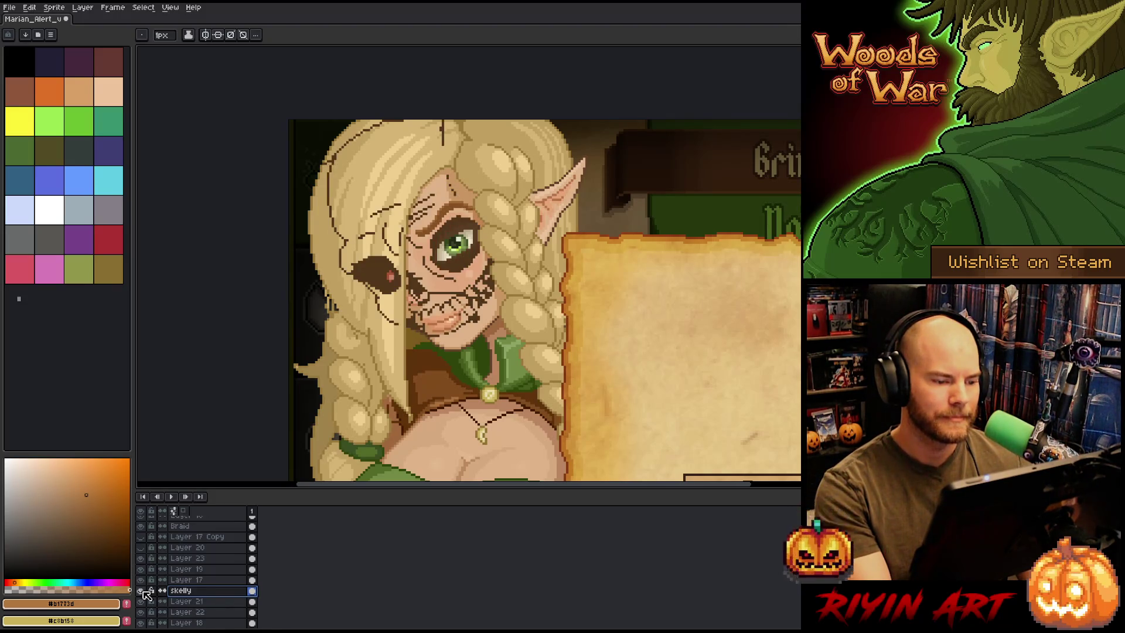
click(143, 591)
key(v)
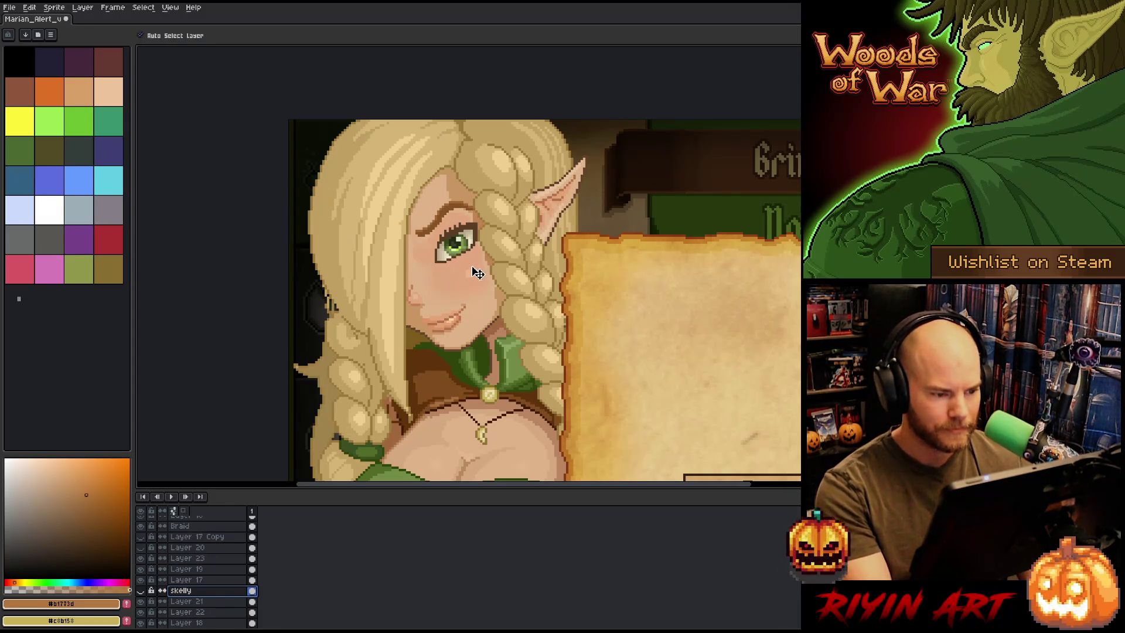
click(475, 280)
scroll(475, 281, up, 2)
key(b)
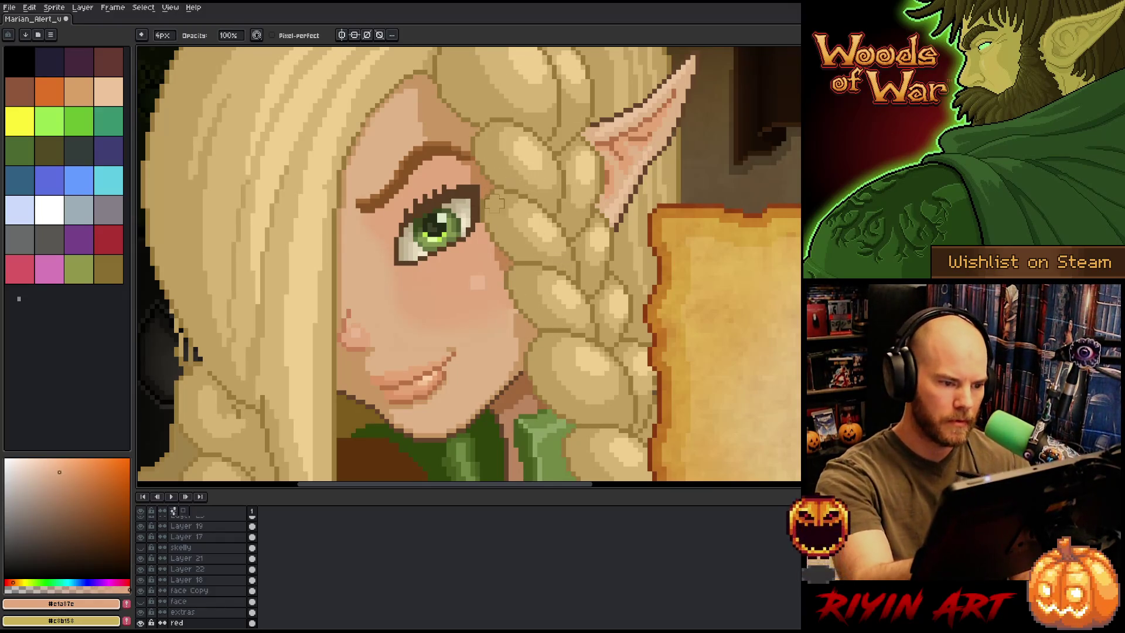
text(red m)
ctrl+click(487, 182)
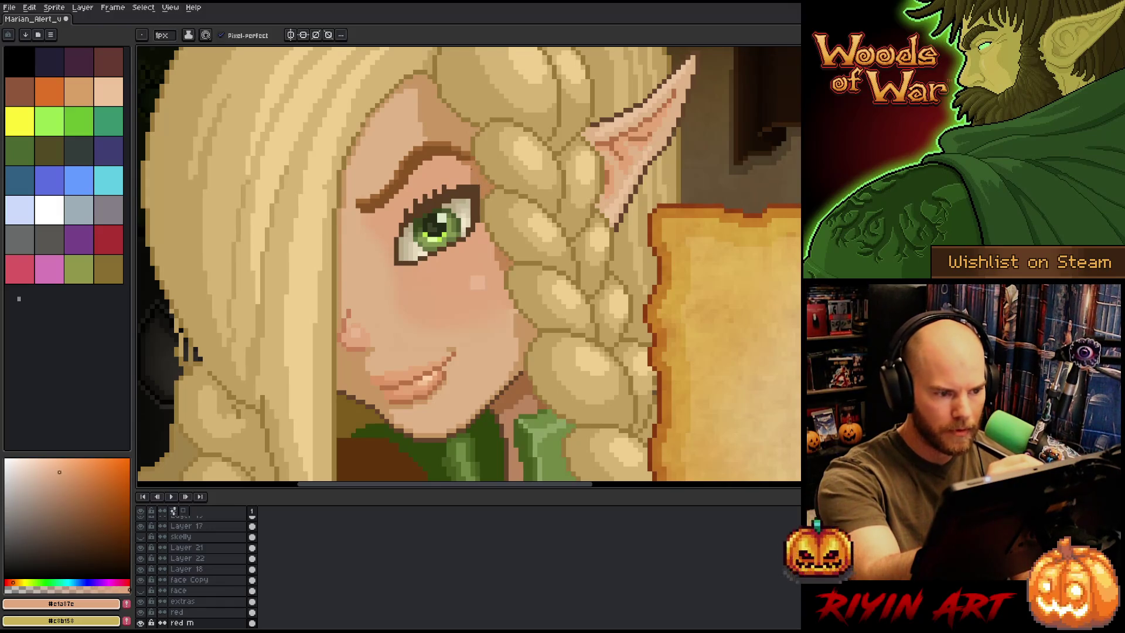
double_click(176, 612)
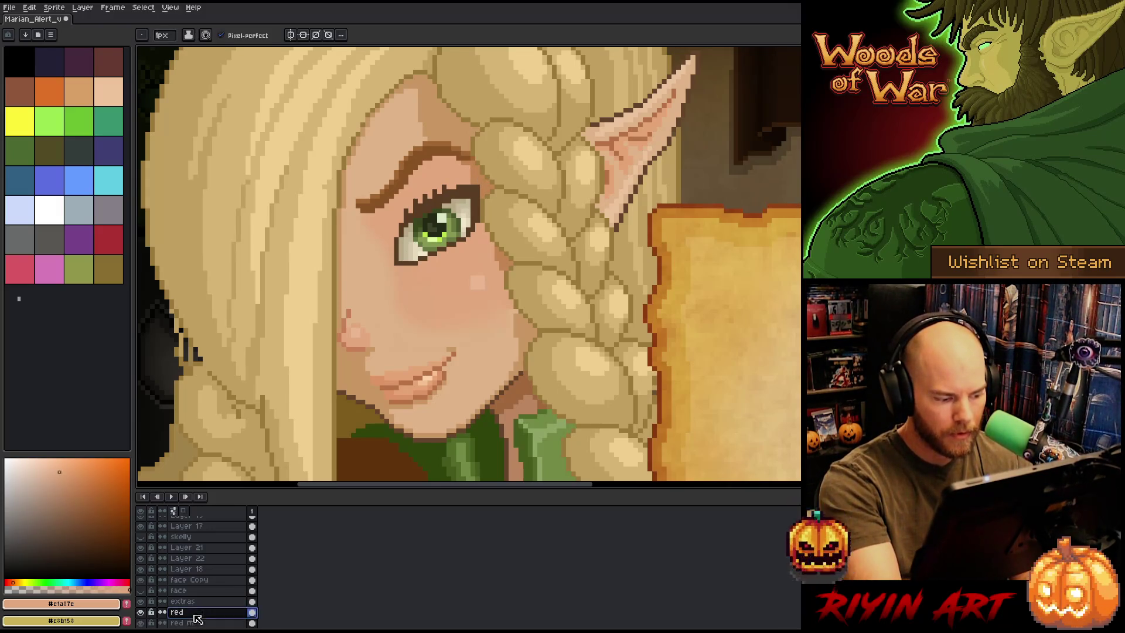
key(Return)
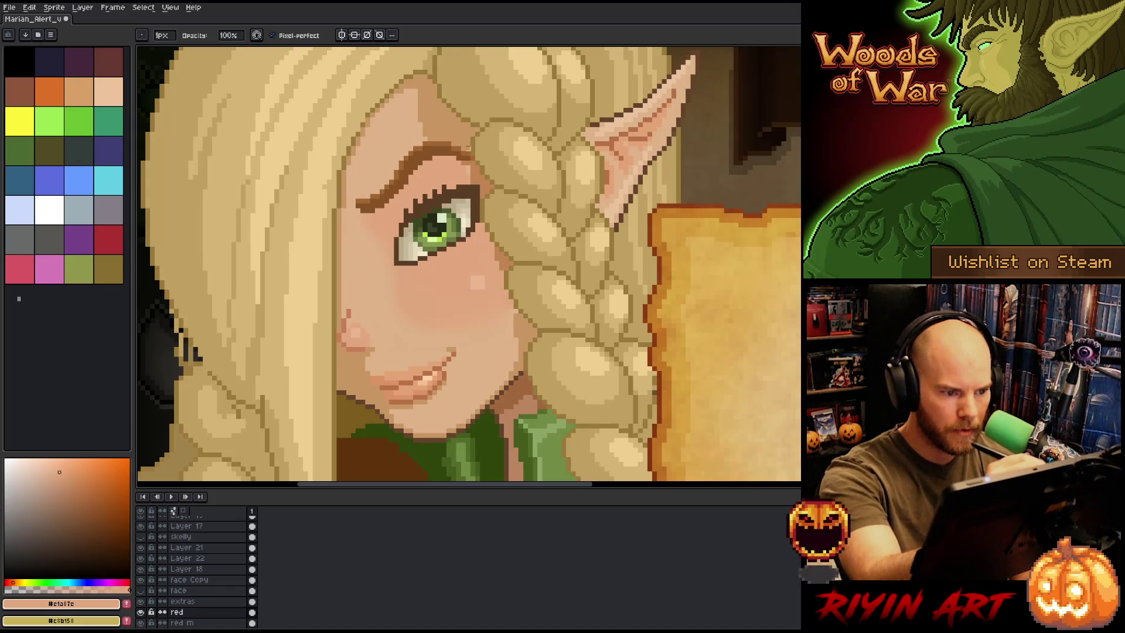
Change the red m layer from Multiply to Normal blend mode with opacity around 54%
click(182, 622)
key(Return)
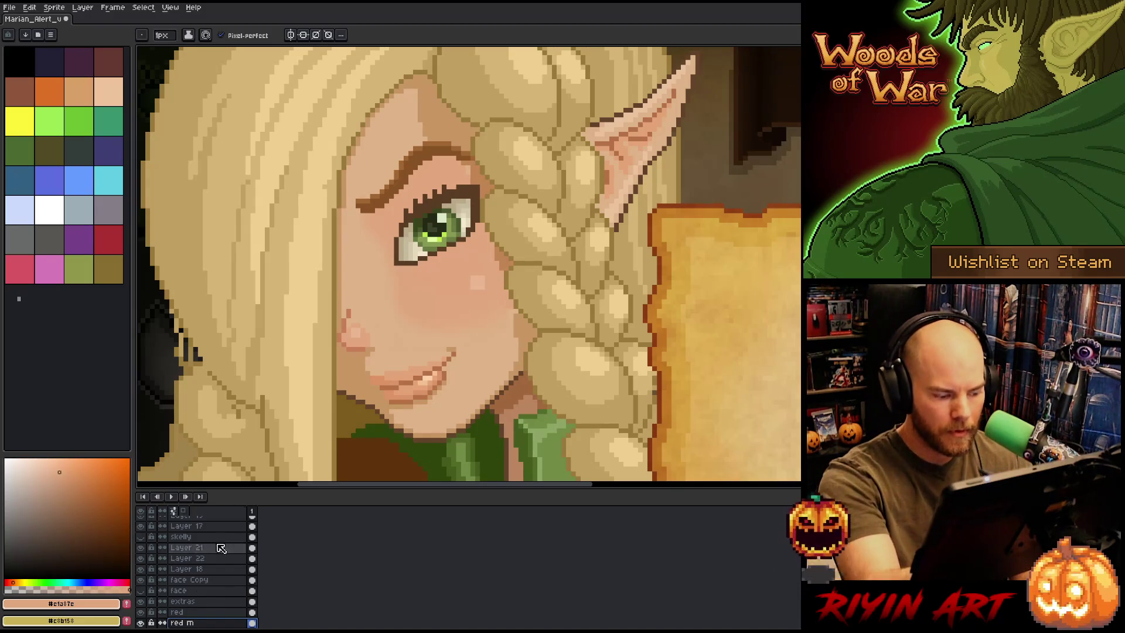
double_click(184, 623)
click(269, 443)
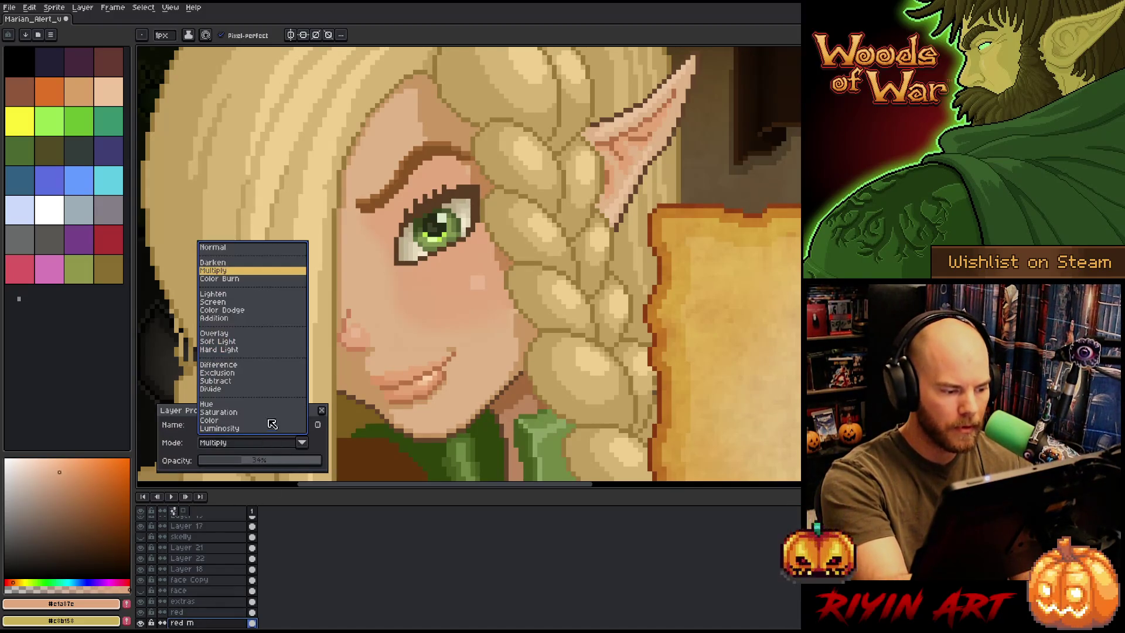
click(249, 250)
mouse_move(240, 460)
mouse_down()
mouse_move(321, 459)
mouse_move(227, 473)
mouse_move(469, 409)
mouse_up()
key(v)
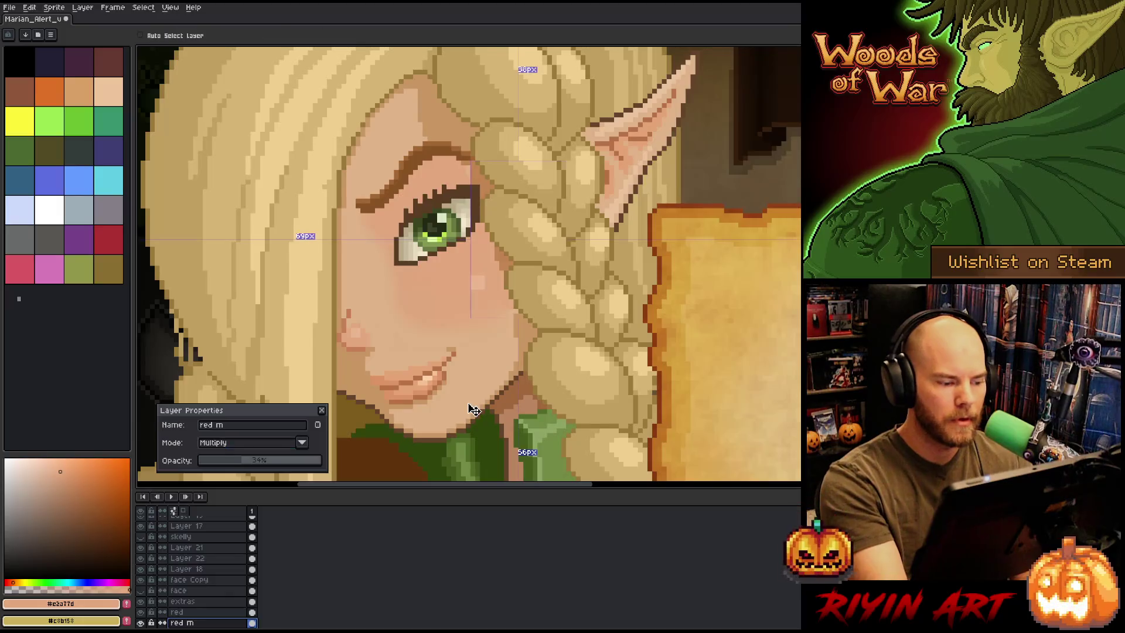
key(b)
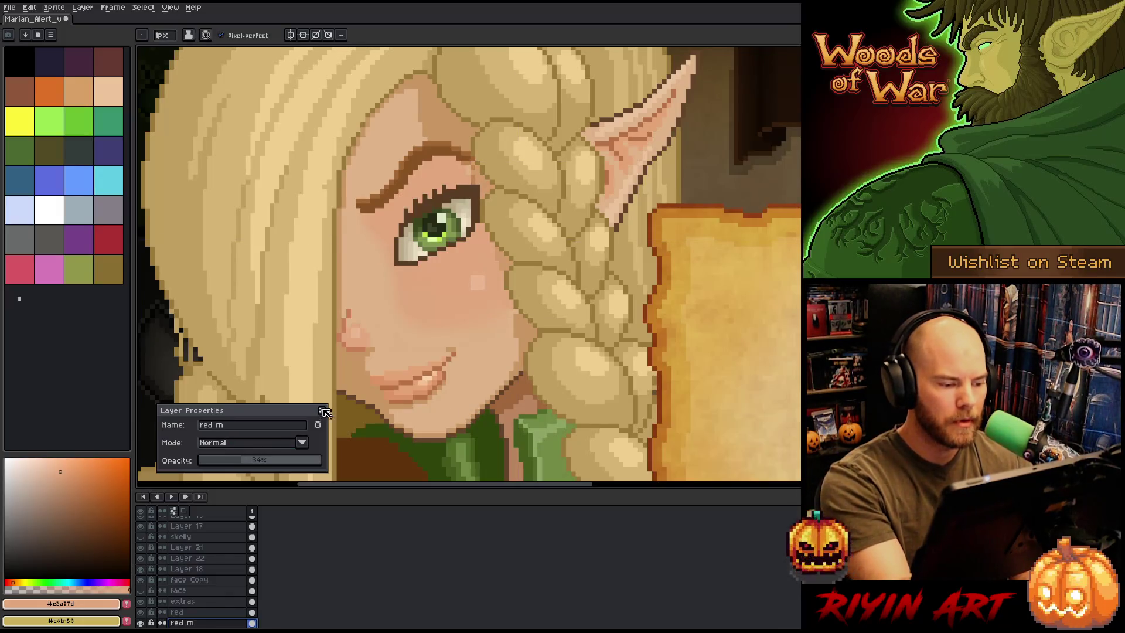
click(321, 410)
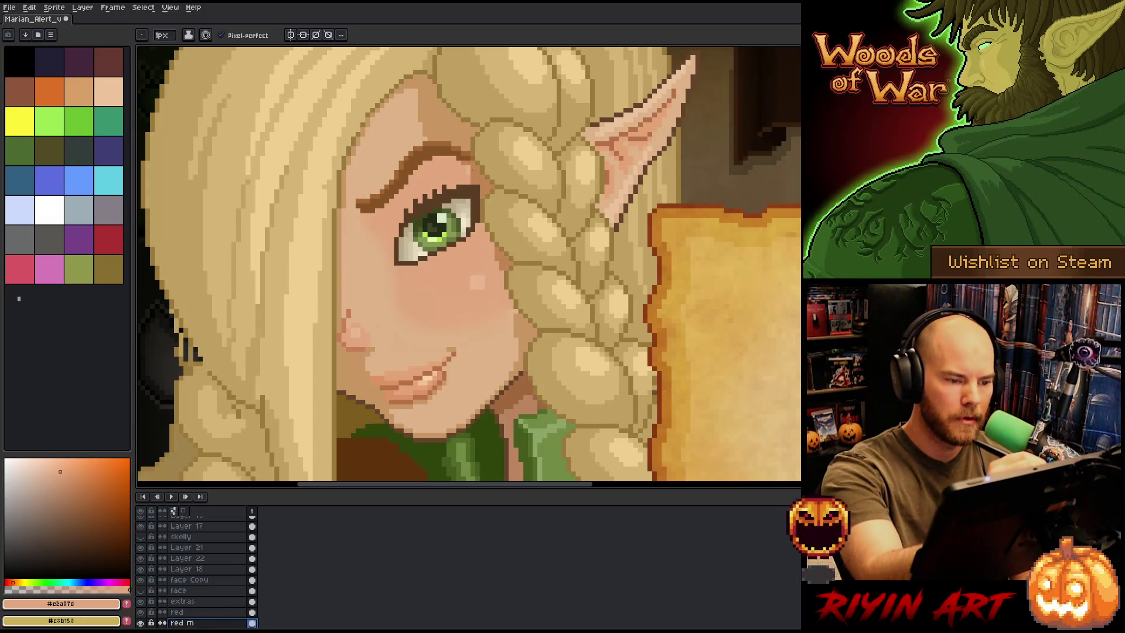
Sample the lighter skin tone and paint a few pixels along the braid-cheek edge
alt+click(468, 172)
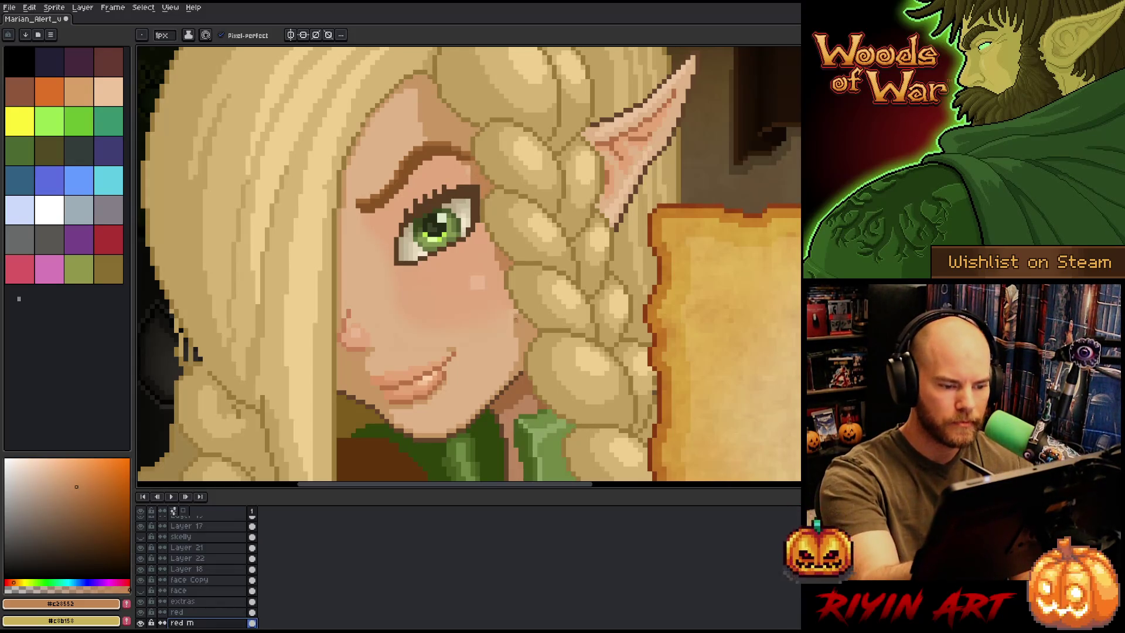
alt+click(445, 176)
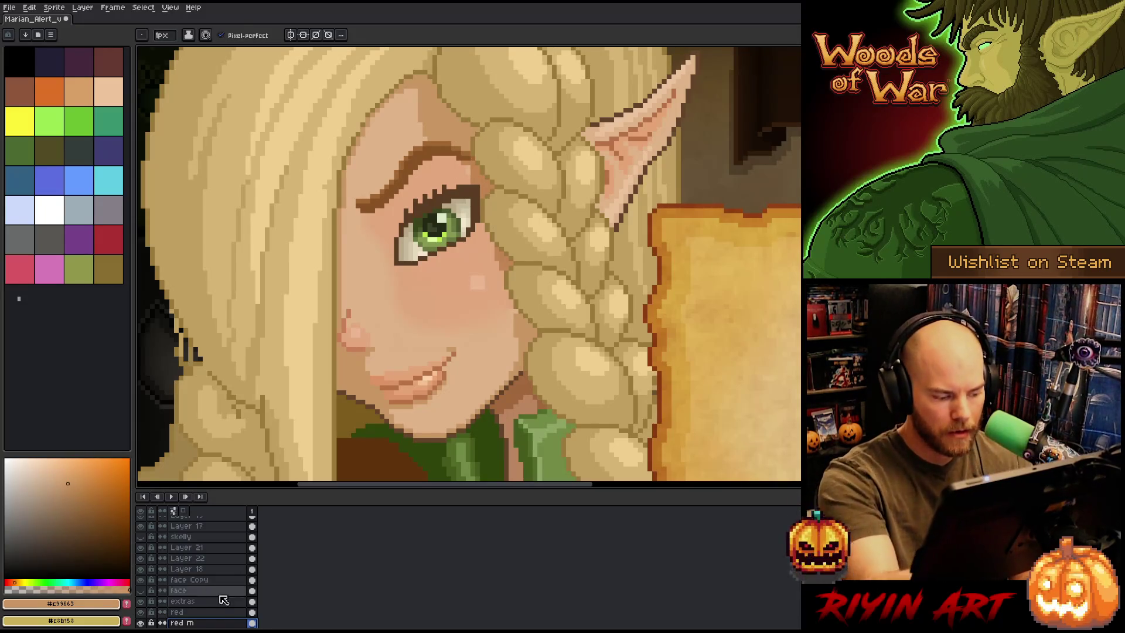
key(alt+Down)
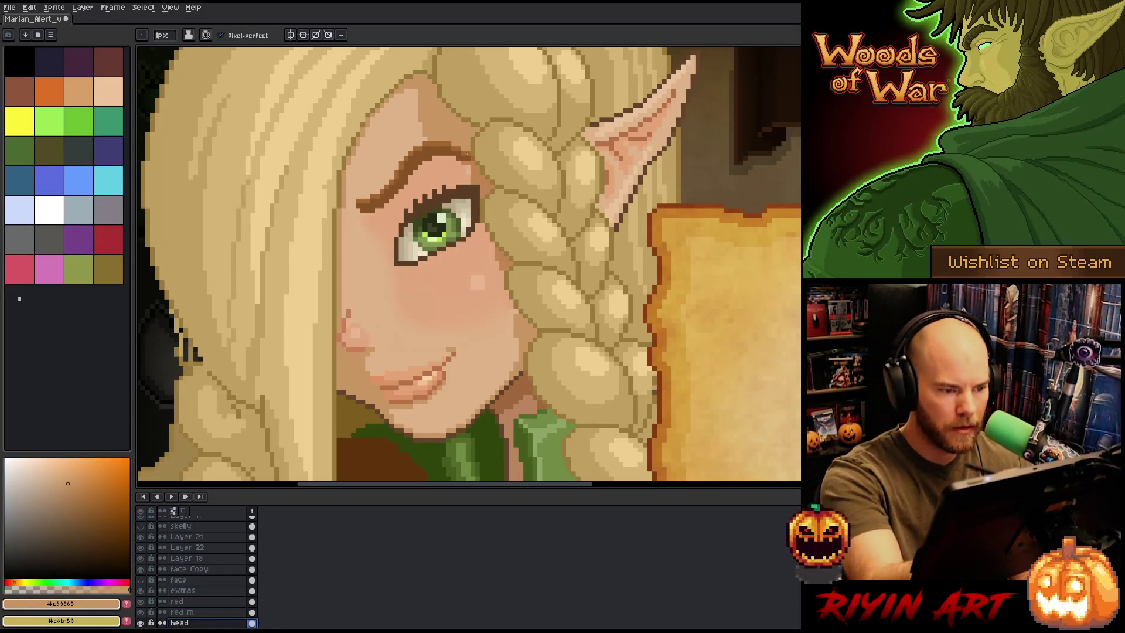
key(alt+Up)
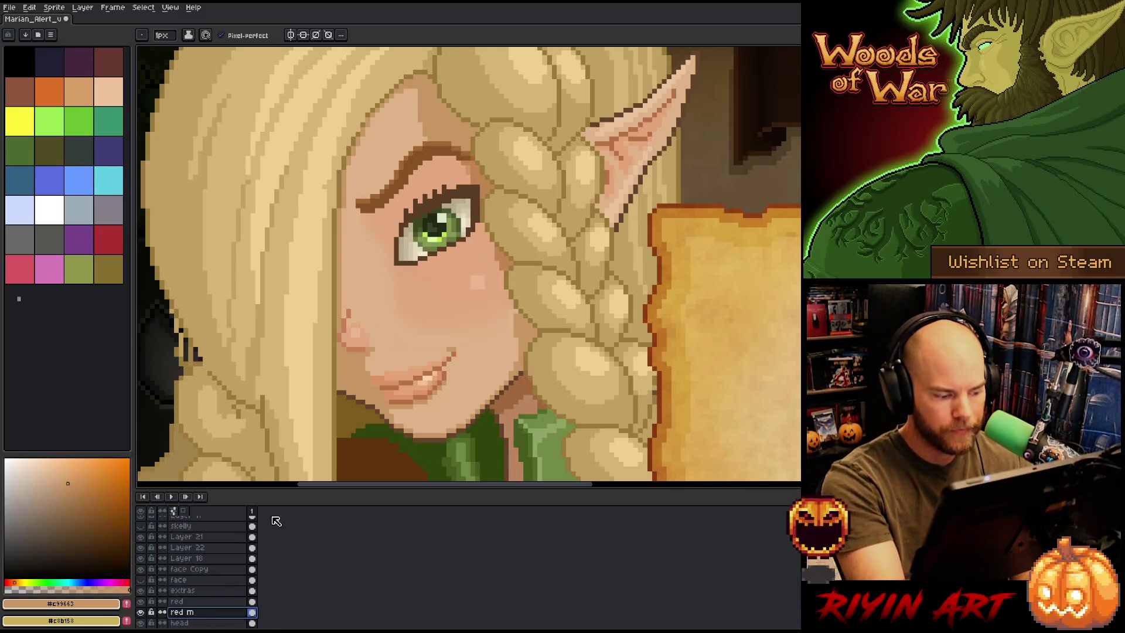
alt+click(448, 260)
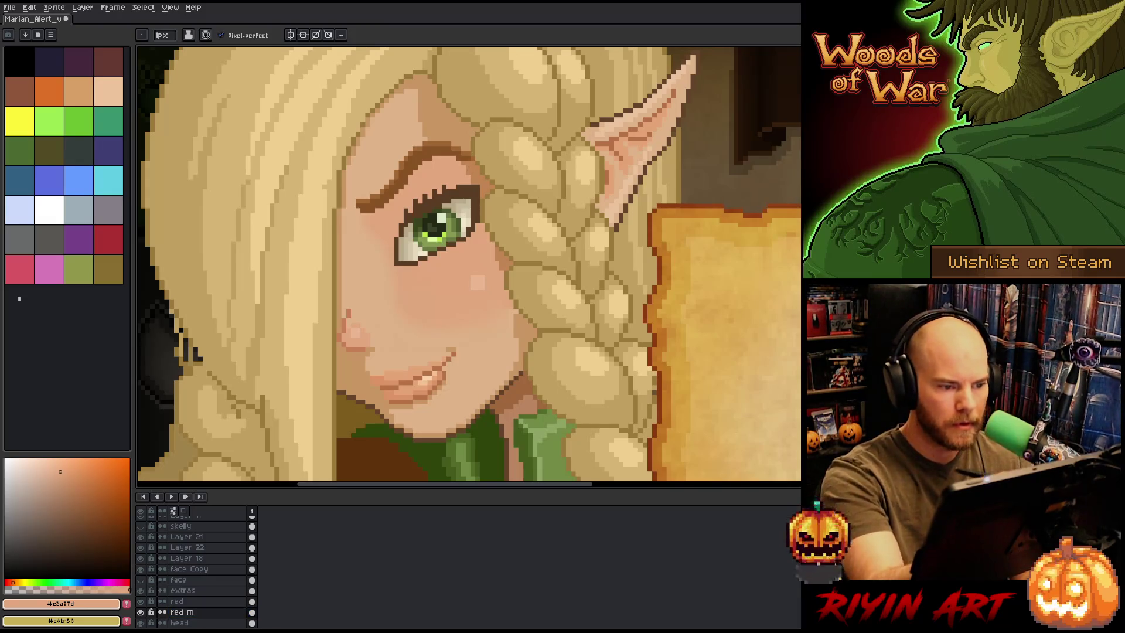
drag(552, 309, 578, 281)
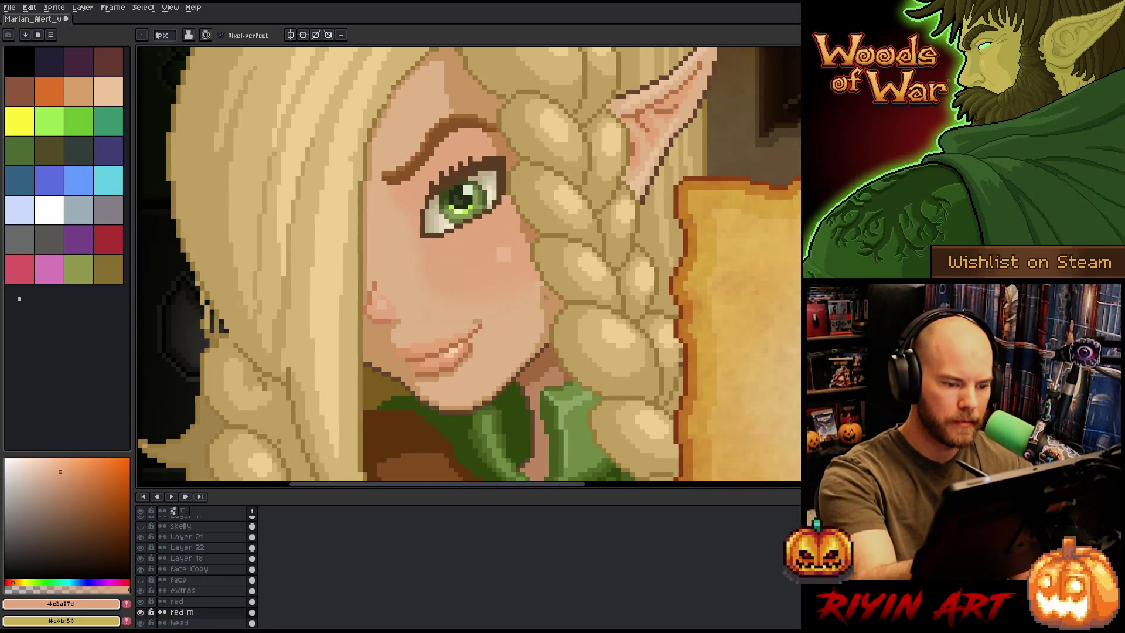
alt+click(551, 291)
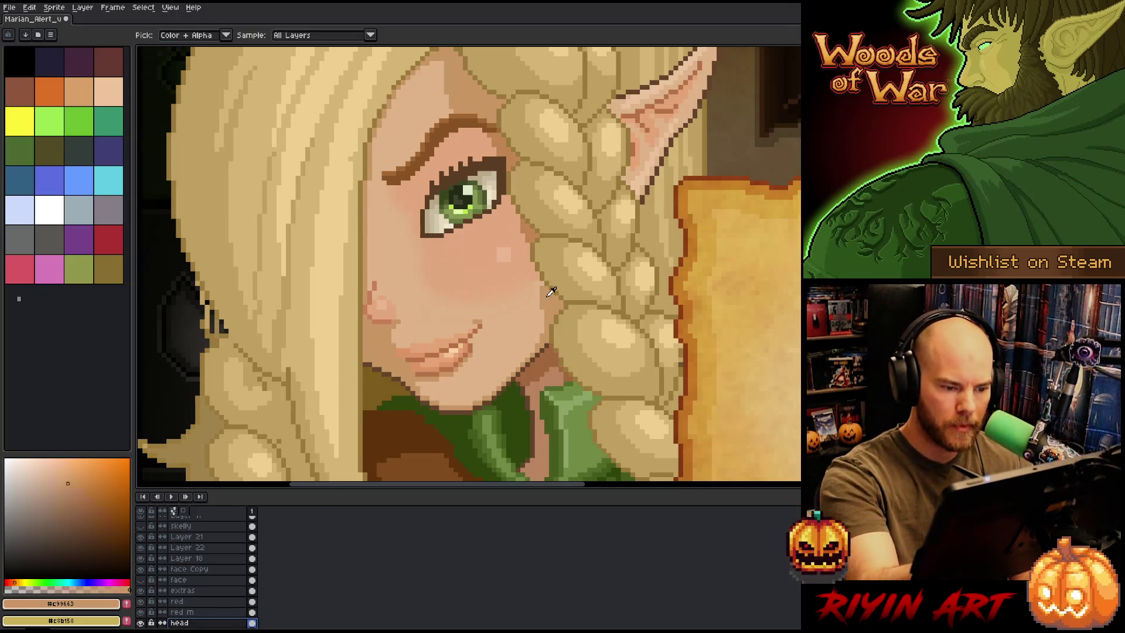
alt+click(542, 314)
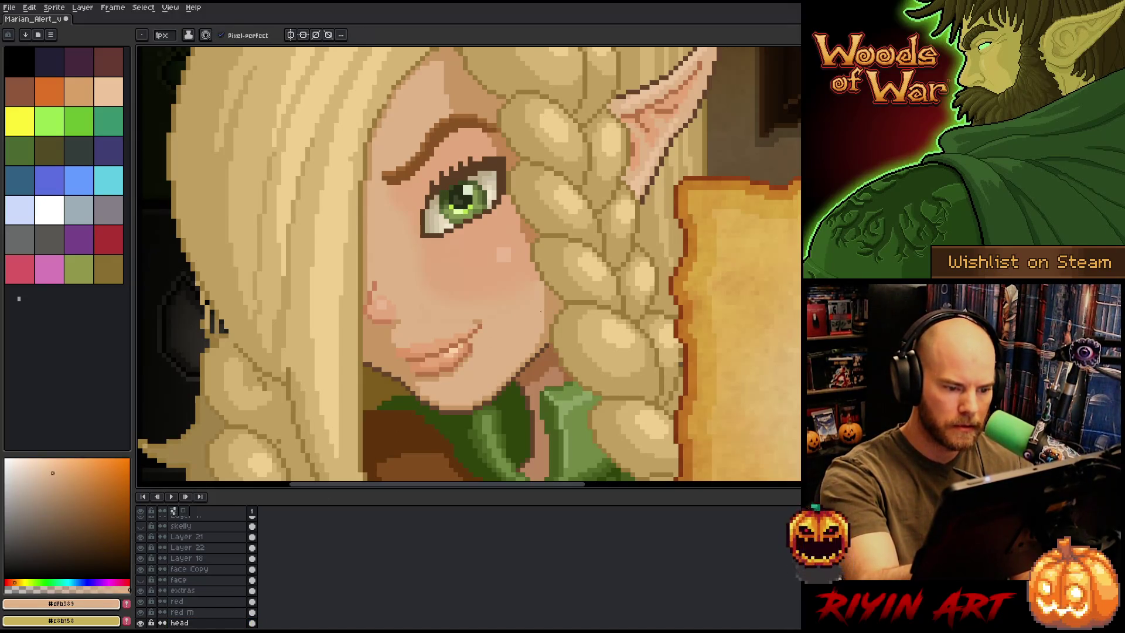
drag(546, 295, 546, 308)
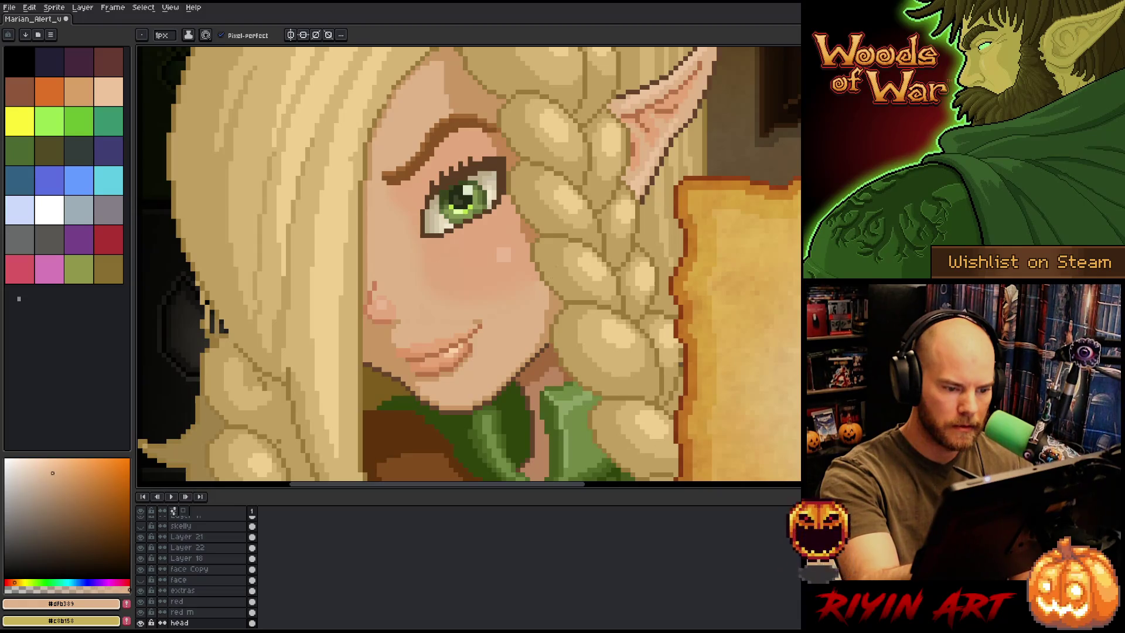
Pick the darker skin tone again and step through the extras, red and red m layers
alt+click(551, 291)
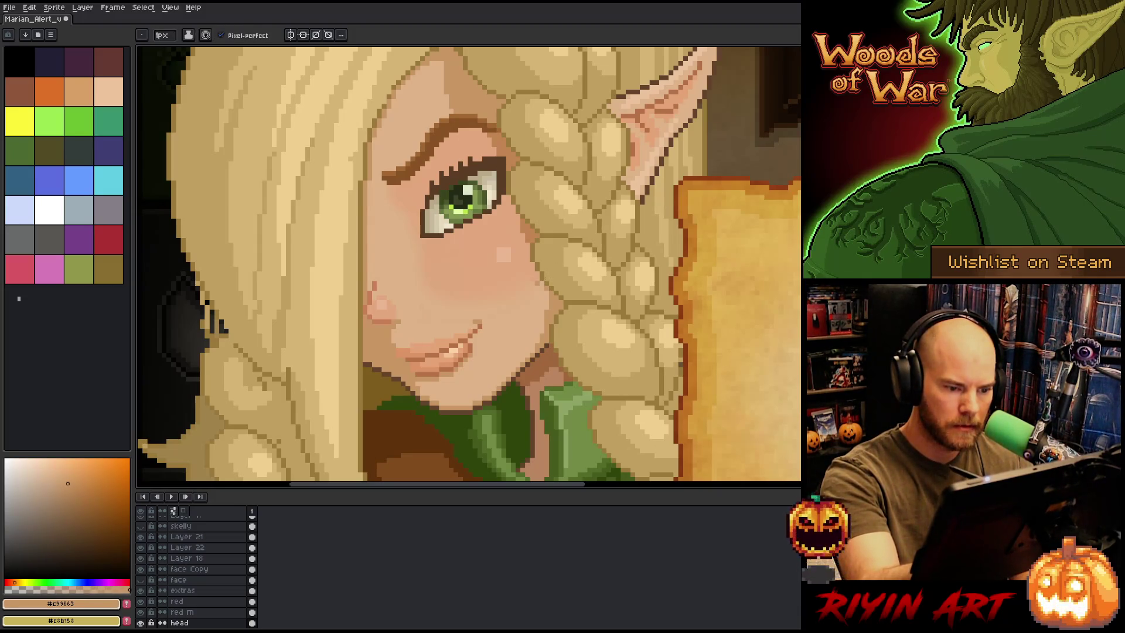
ctrl+click(542, 287)
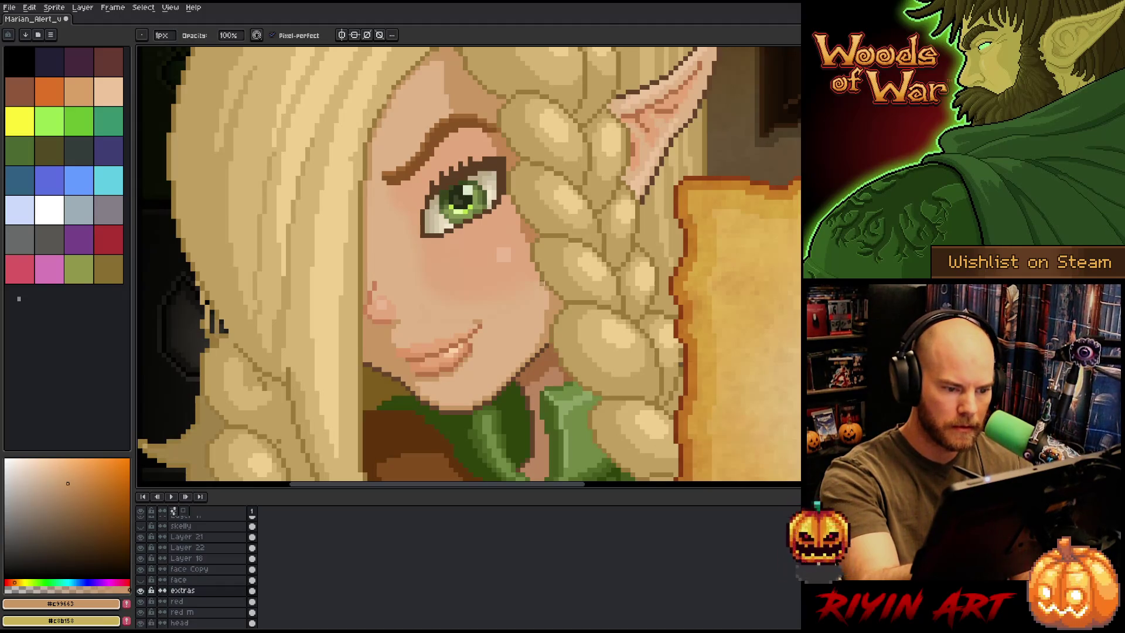
ctrl+click(537, 274)
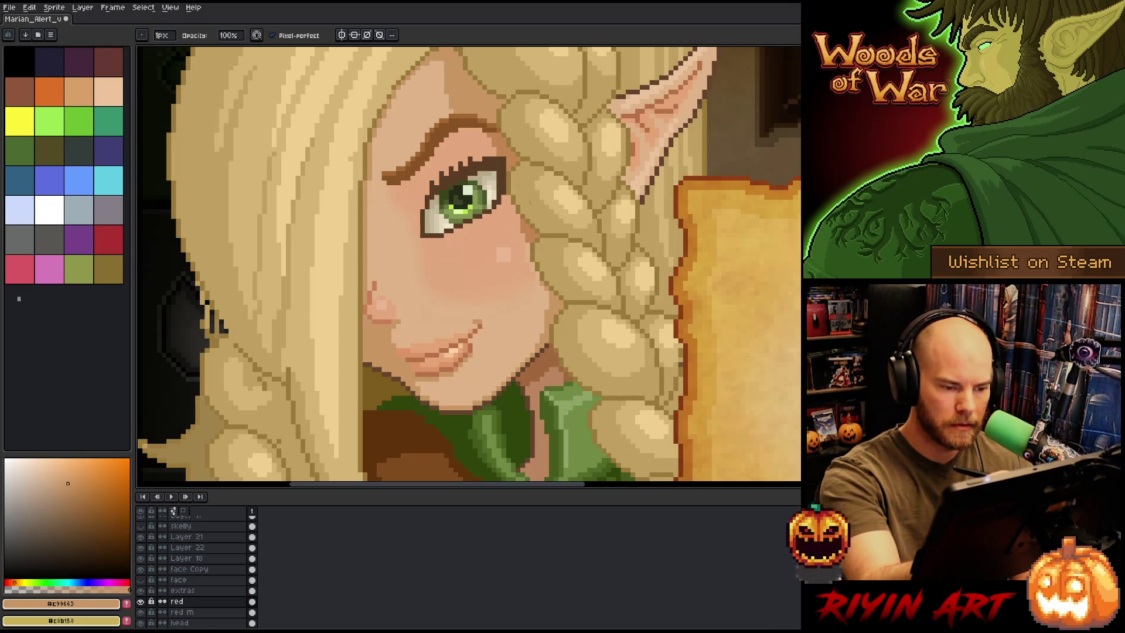
ctrl+click(533, 237)
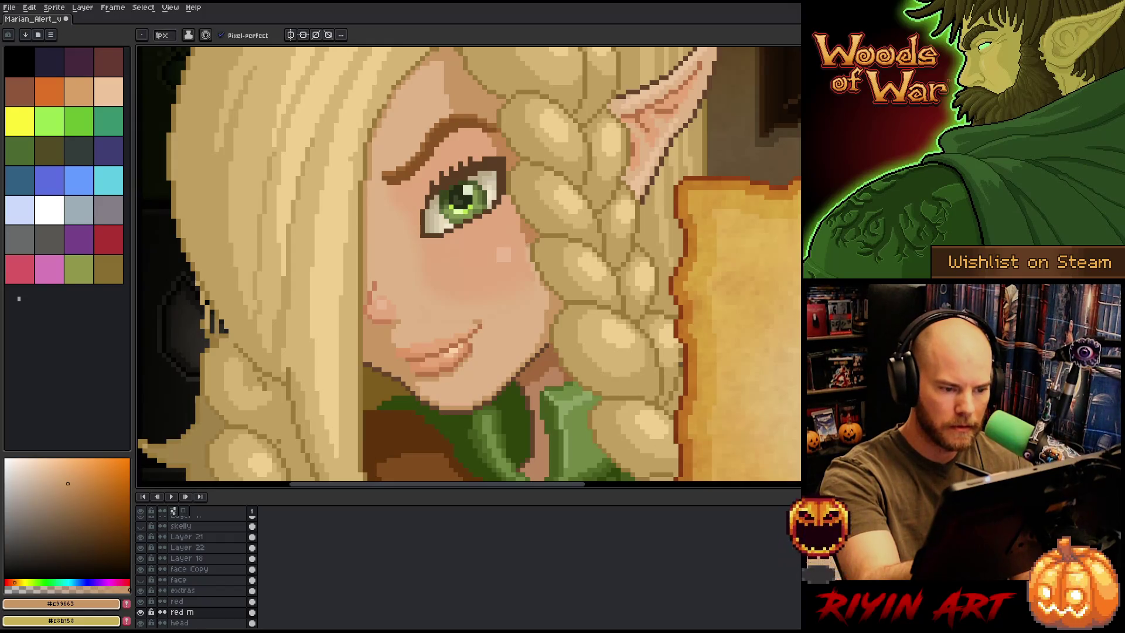
Sample hair and skin tones from the canvas, settling on mid skin tone #c99663
alt+click(544, 282)
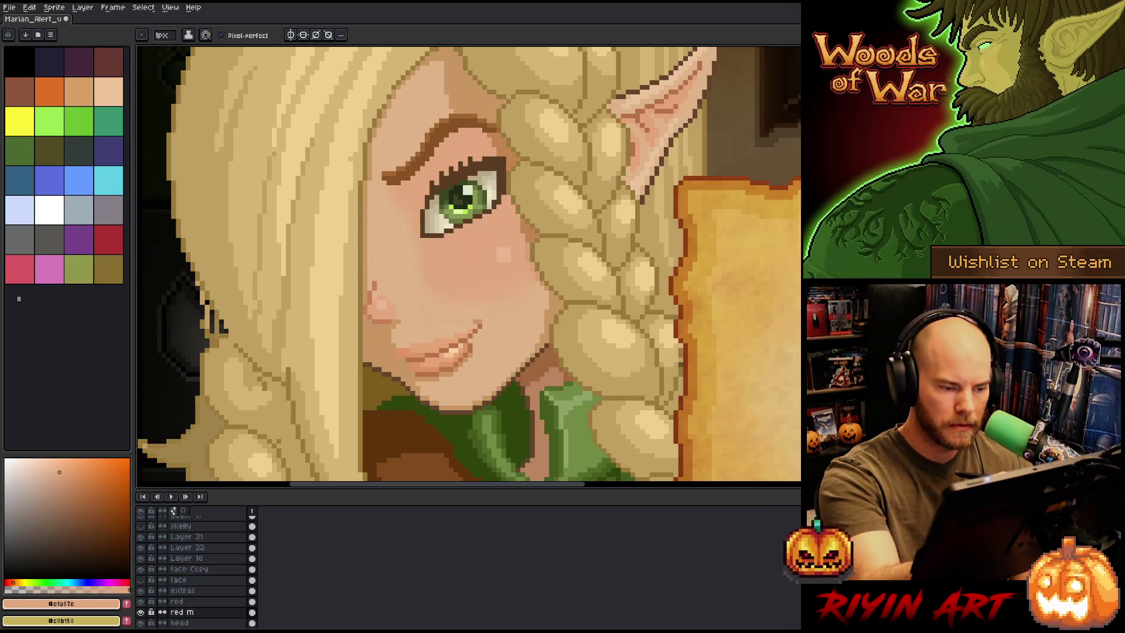
alt+click(522, 245)
ctrl+click(522, 245)
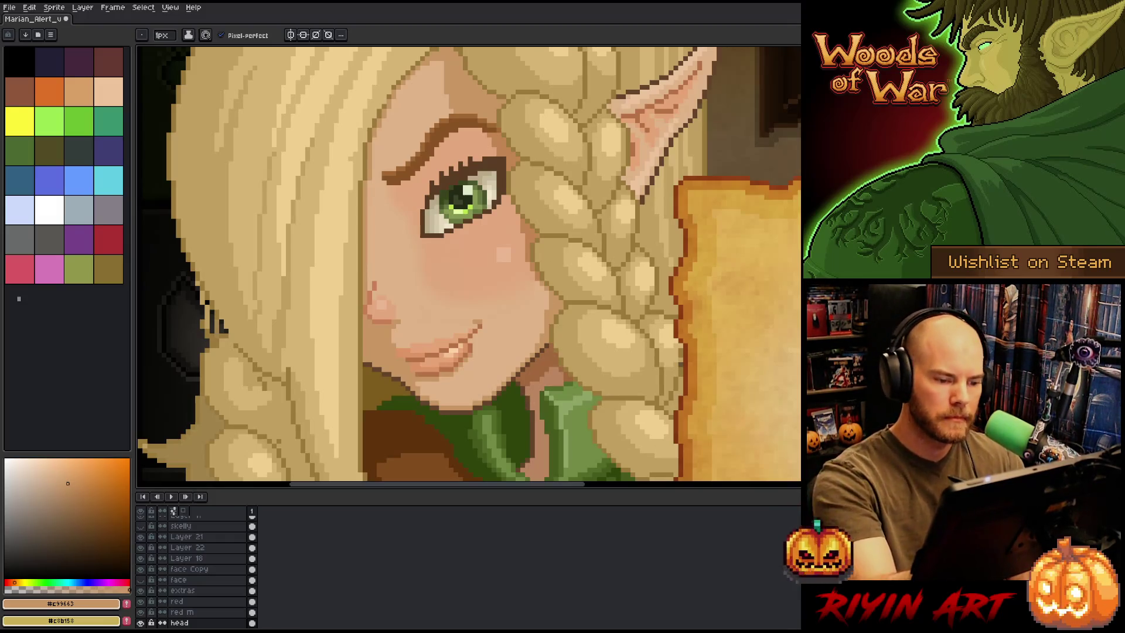
alt+click(560, 312)
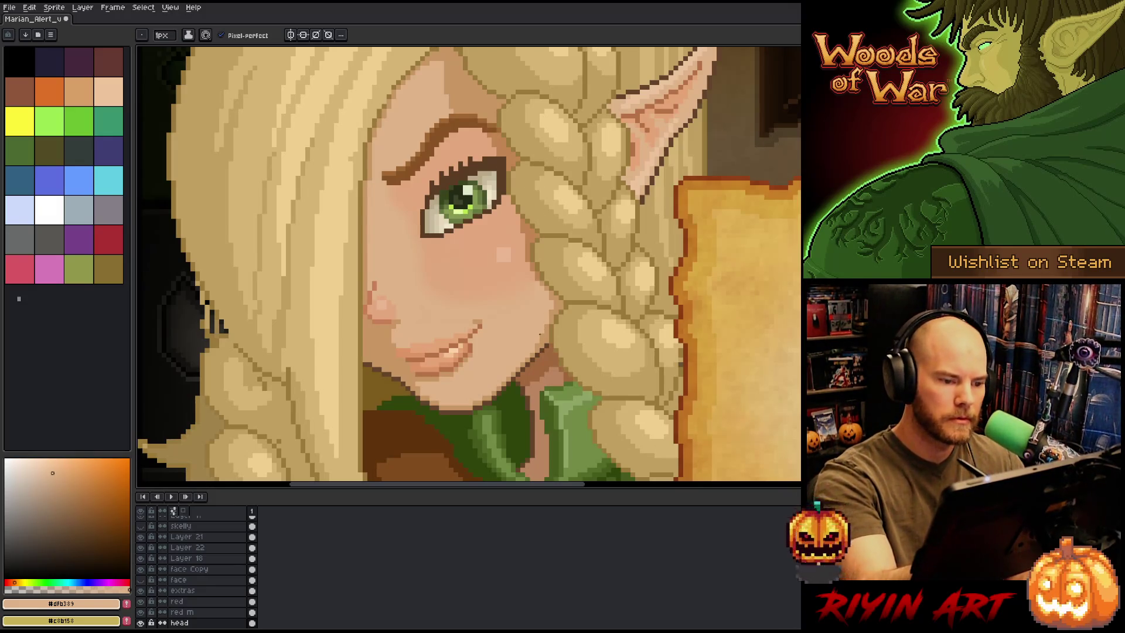
key(i)
click(525, 223)
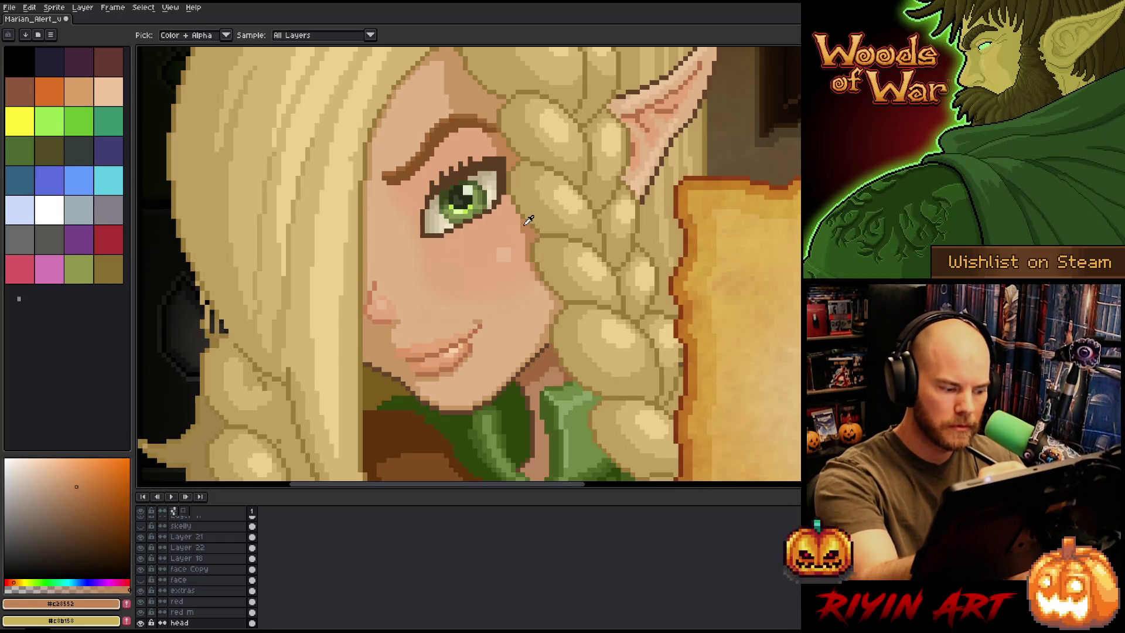
key(b)
alt+click(494, 161)
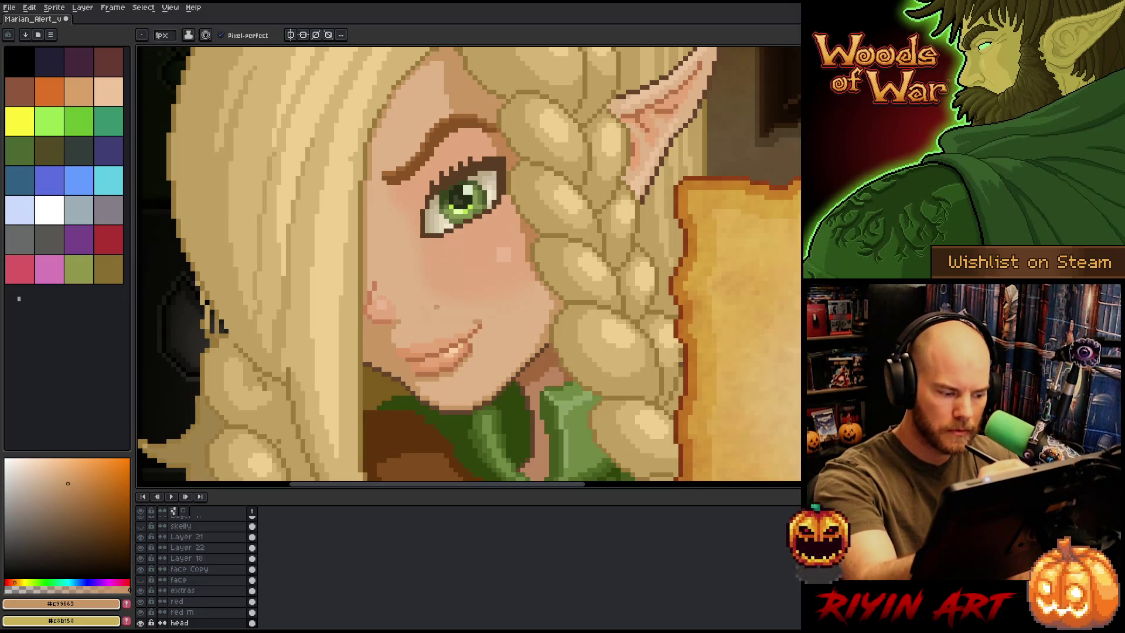
Move between the red, head and red m layers and sample light skin tone #e2a77d
key(e)
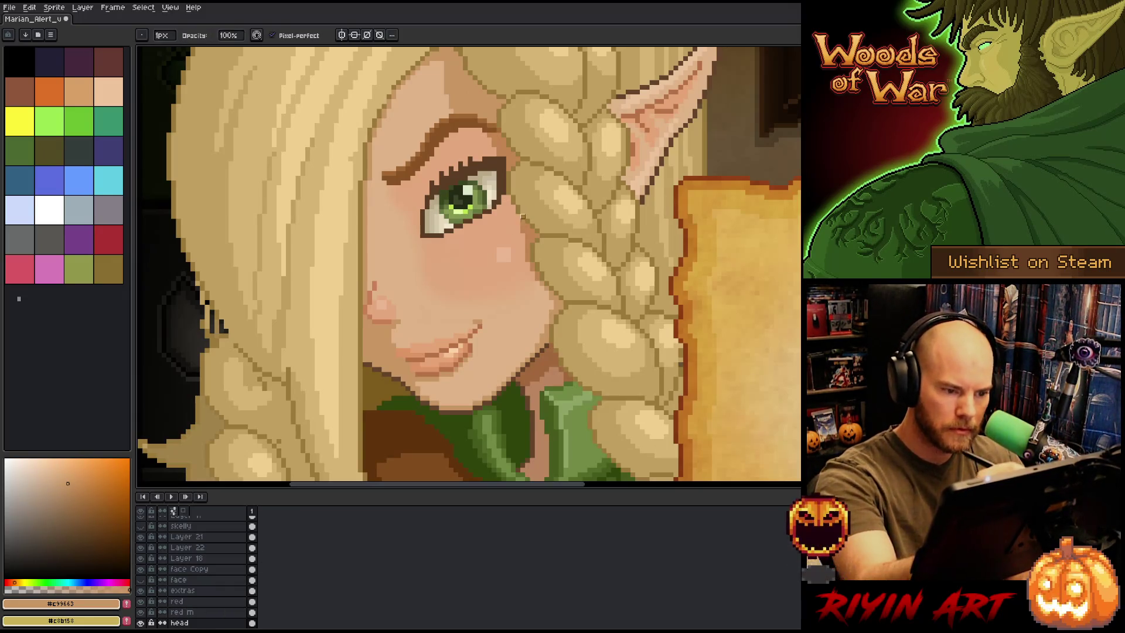
click(176, 601)
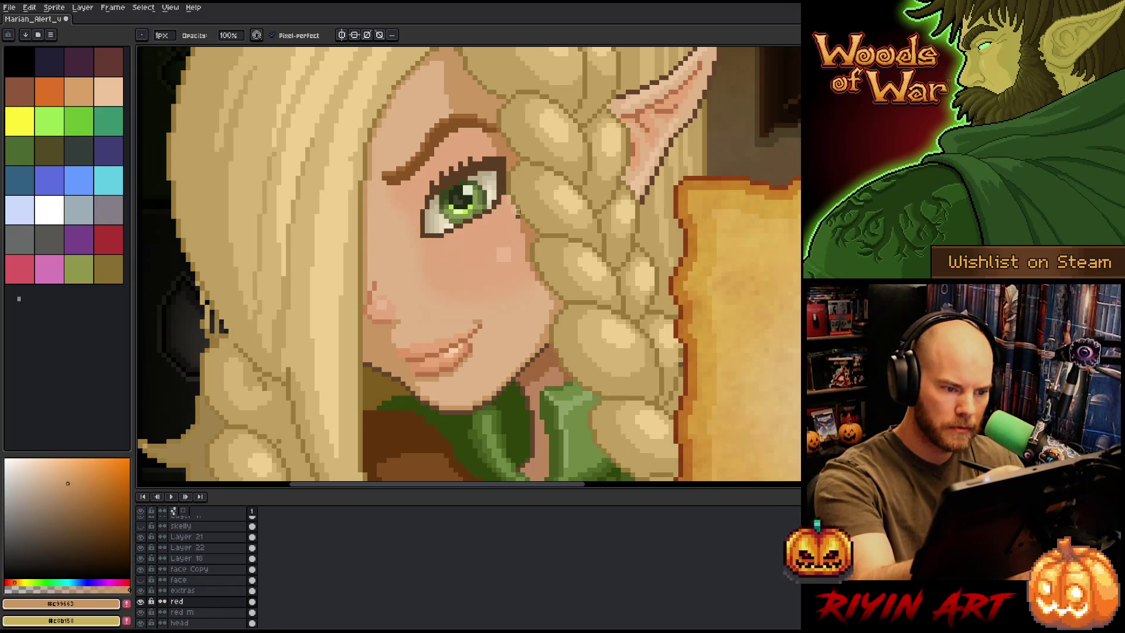
key(b)
click(179, 623)
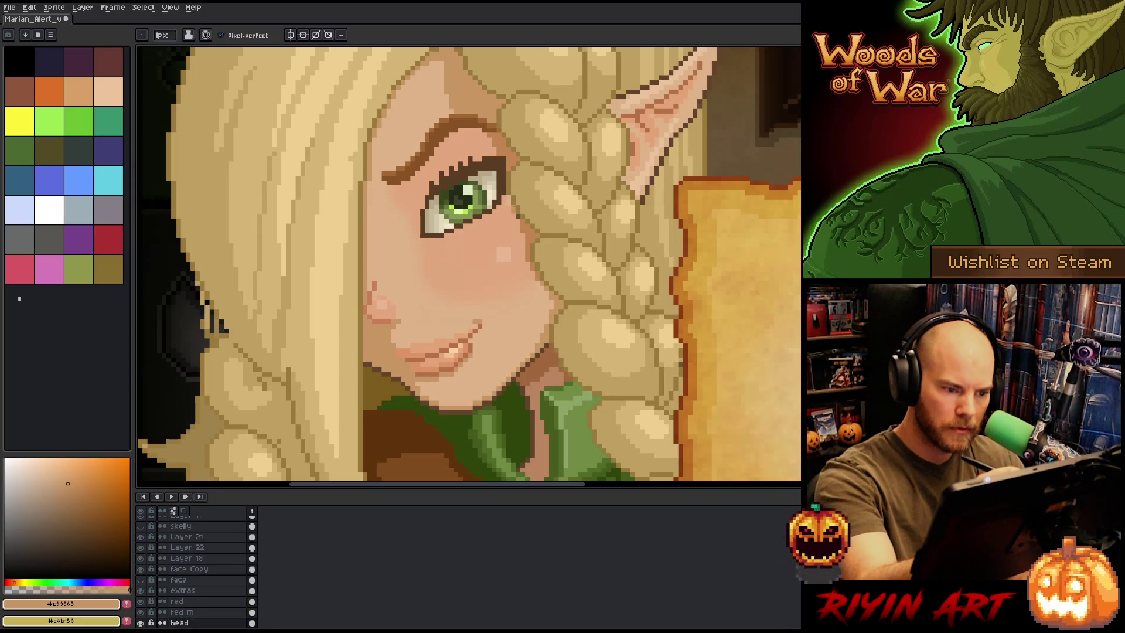
click(182, 612)
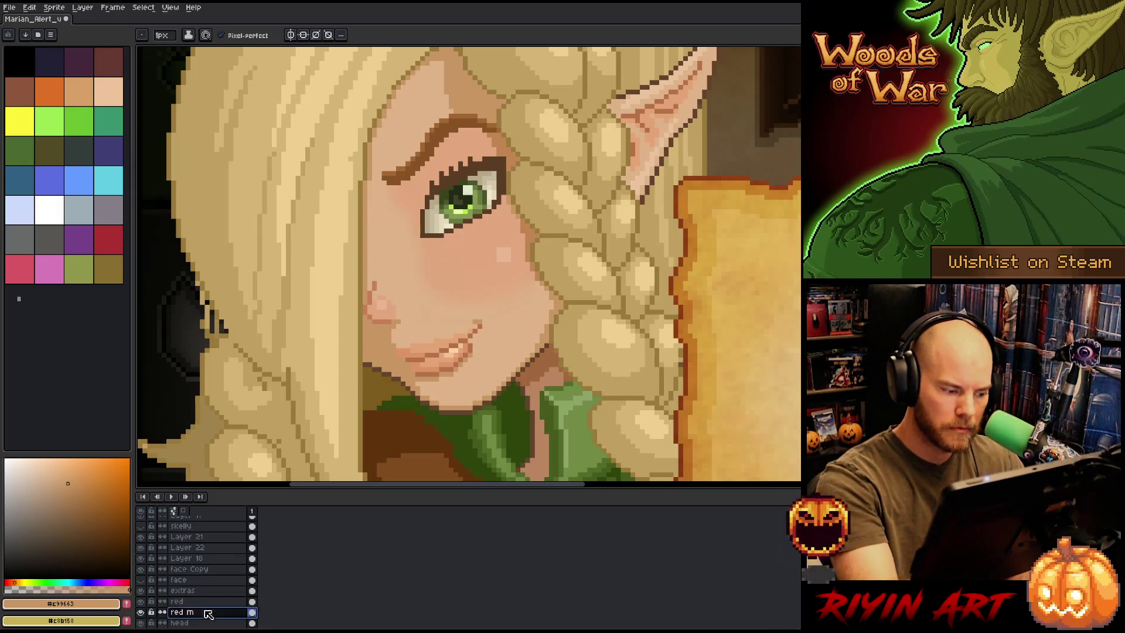
key(i)
click(484, 241)
key(b)
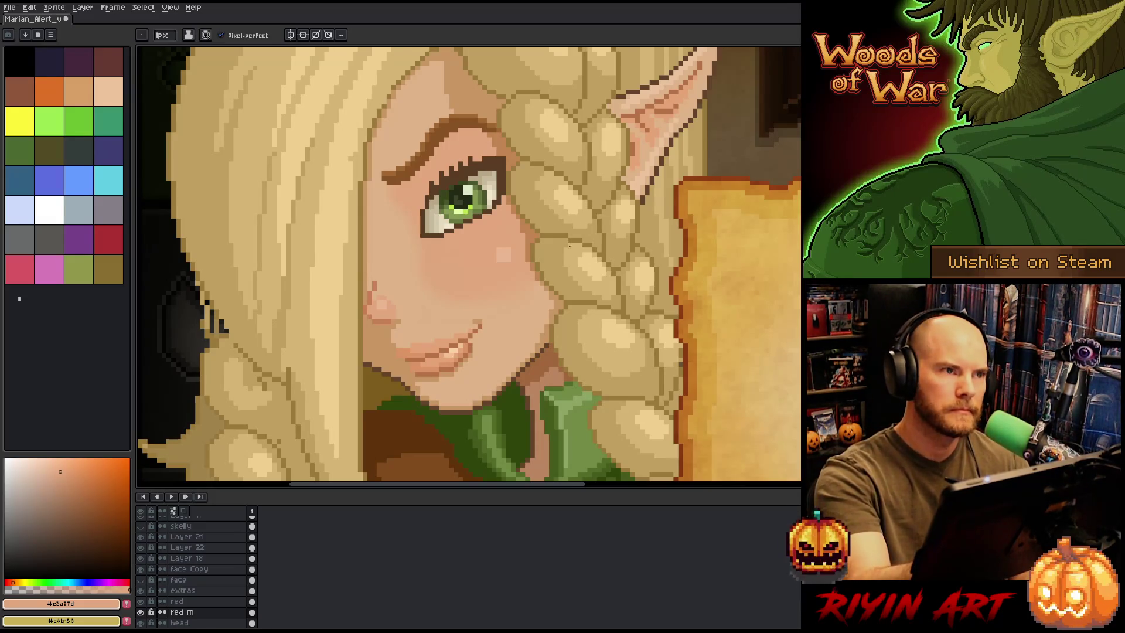
Undo the last pixel edit through the canvas context menu
right_click(572, 251)
click(565, 291)
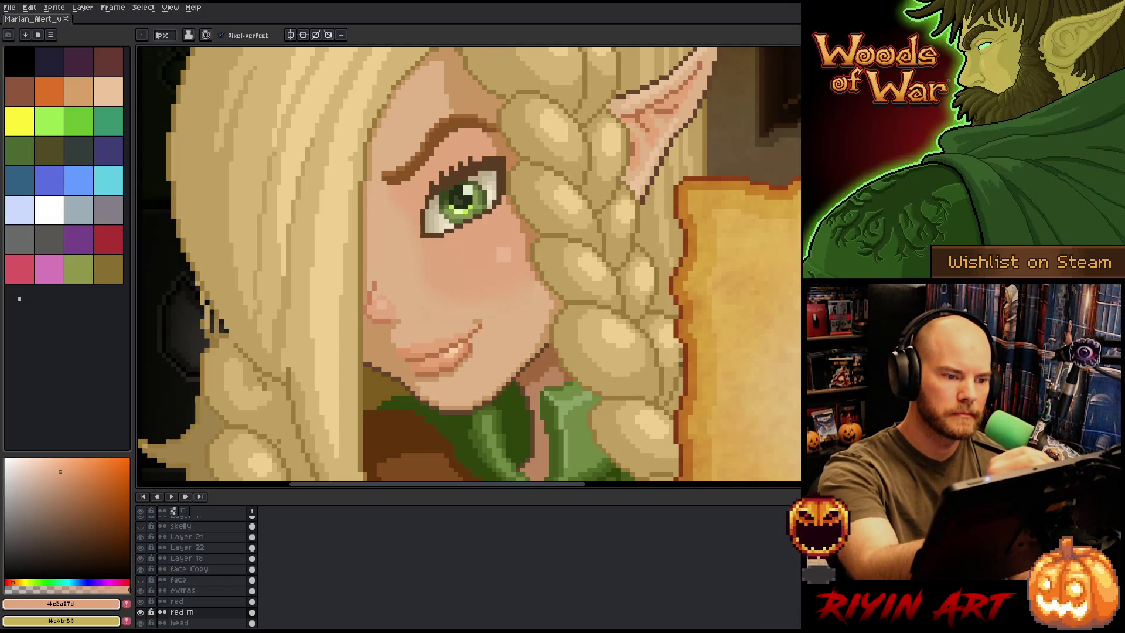
drag(545, 181, 573, 221)
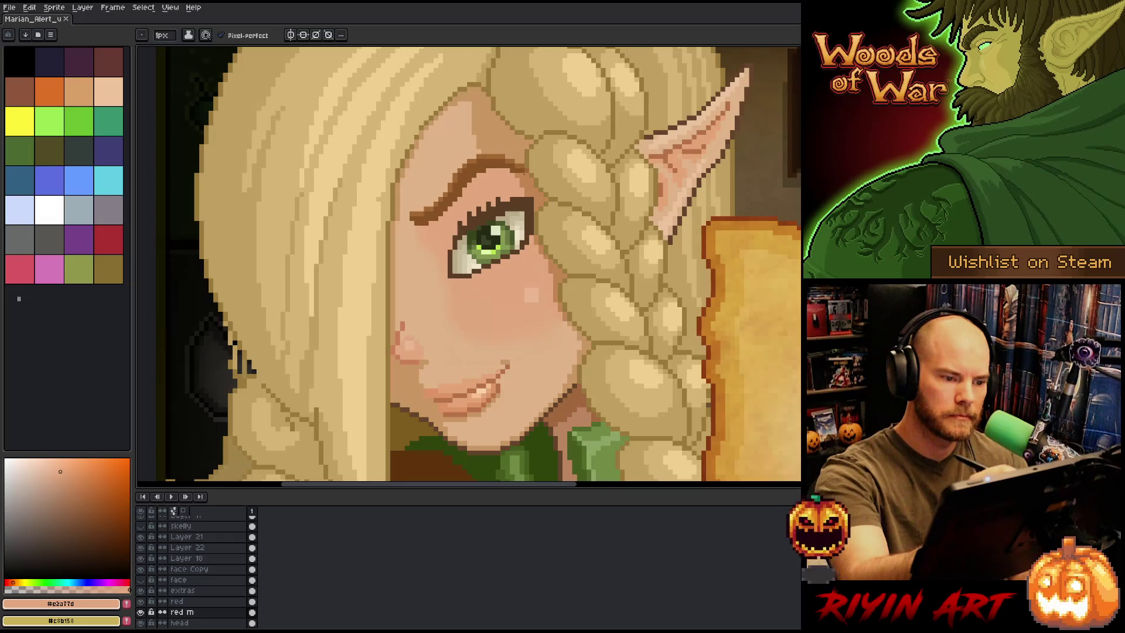
On the red layer, pencil pinkish pixels just below the eyebrow
click(181, 601)
key(b)
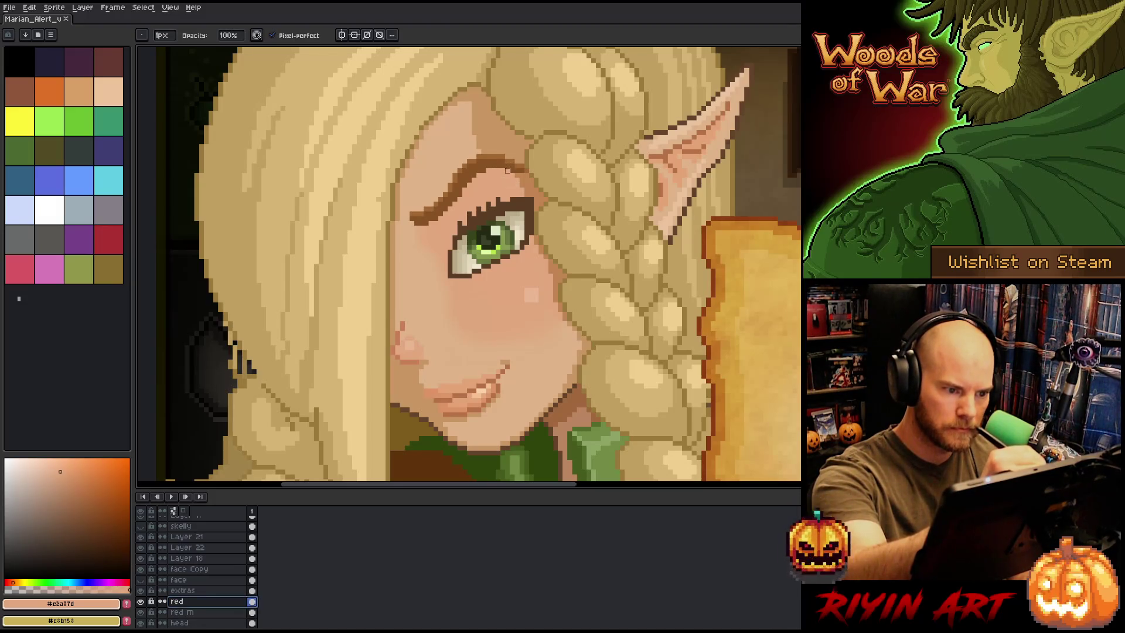
drag(511, 185, 499, 186)
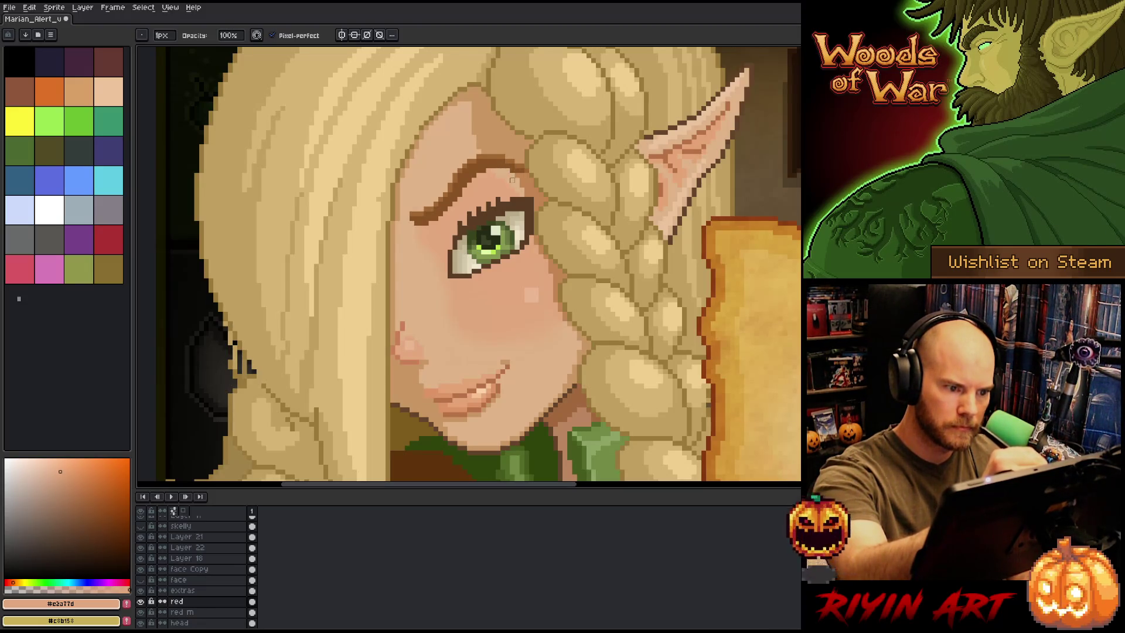
Sample the mid skin tone and darken a few pixels under the eyebrow on the layer below head
alt+click(496, 165)
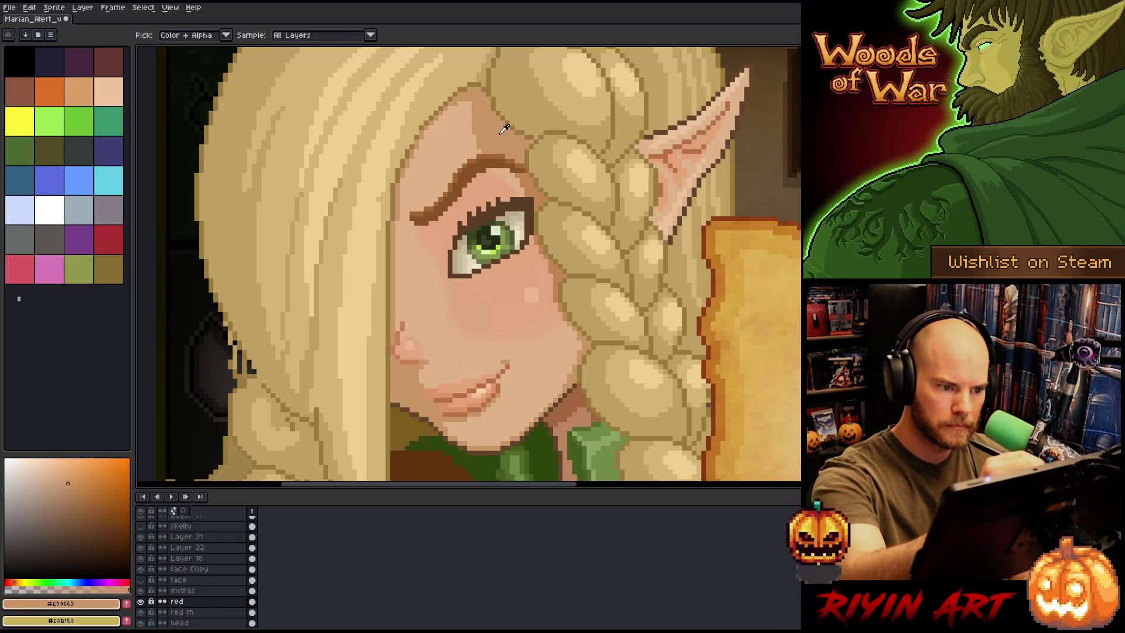
key(alt+Down)
key(alt+Down)
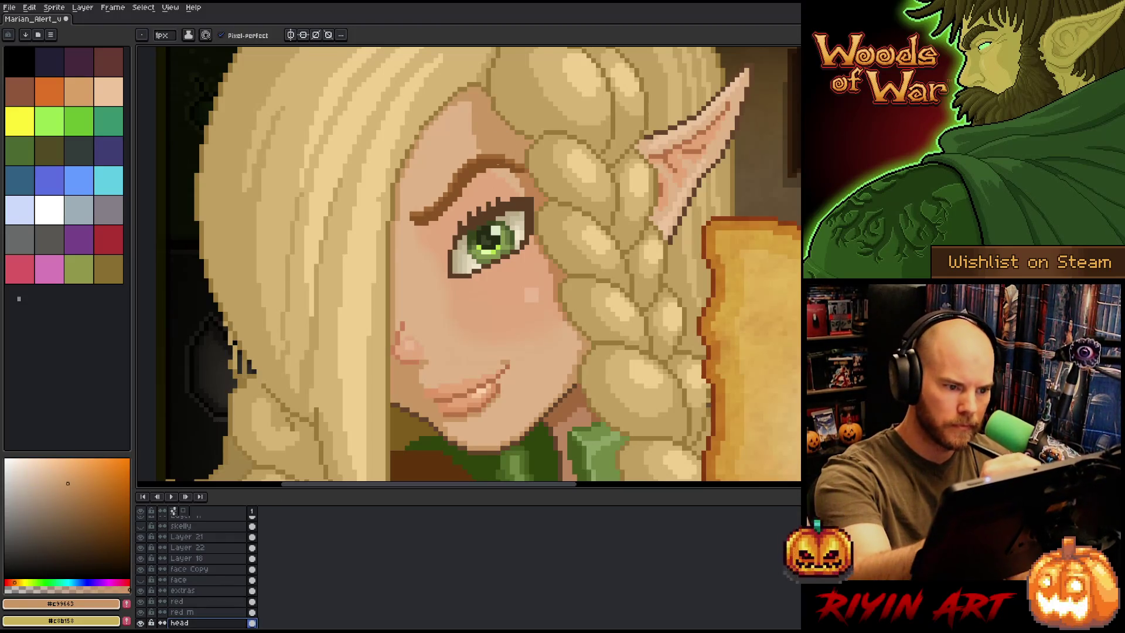
key(alt+Down)
click(501, 175)
click(509, 180)
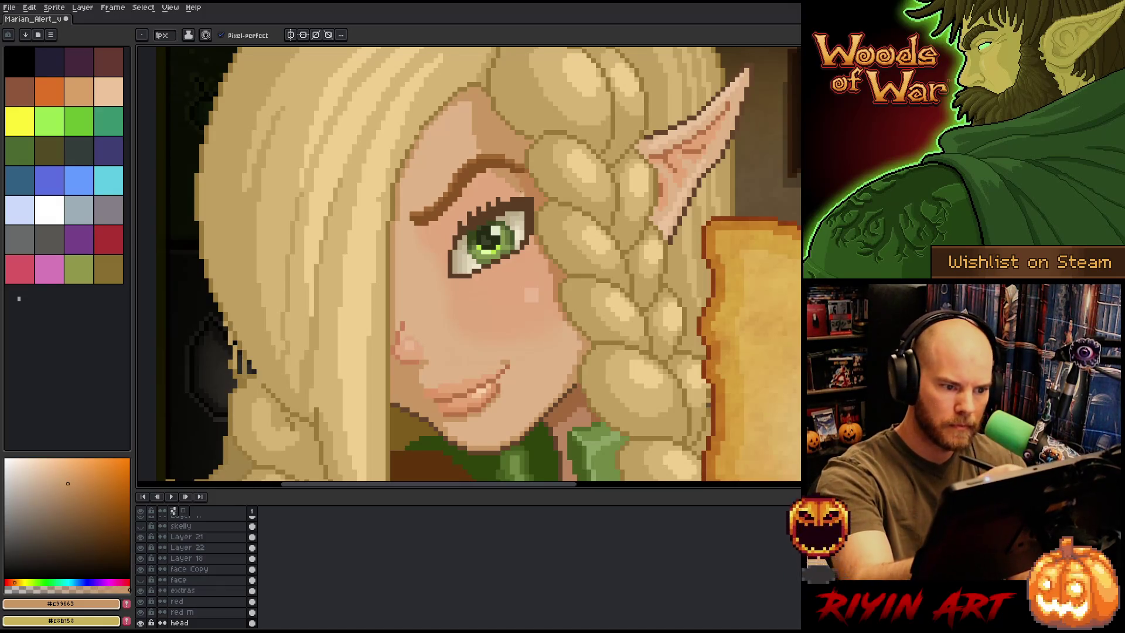
On the red m layer, recolour two pixels under the eyebrow with light skin #e2a77d and save
key(alt+Up)
key(i)
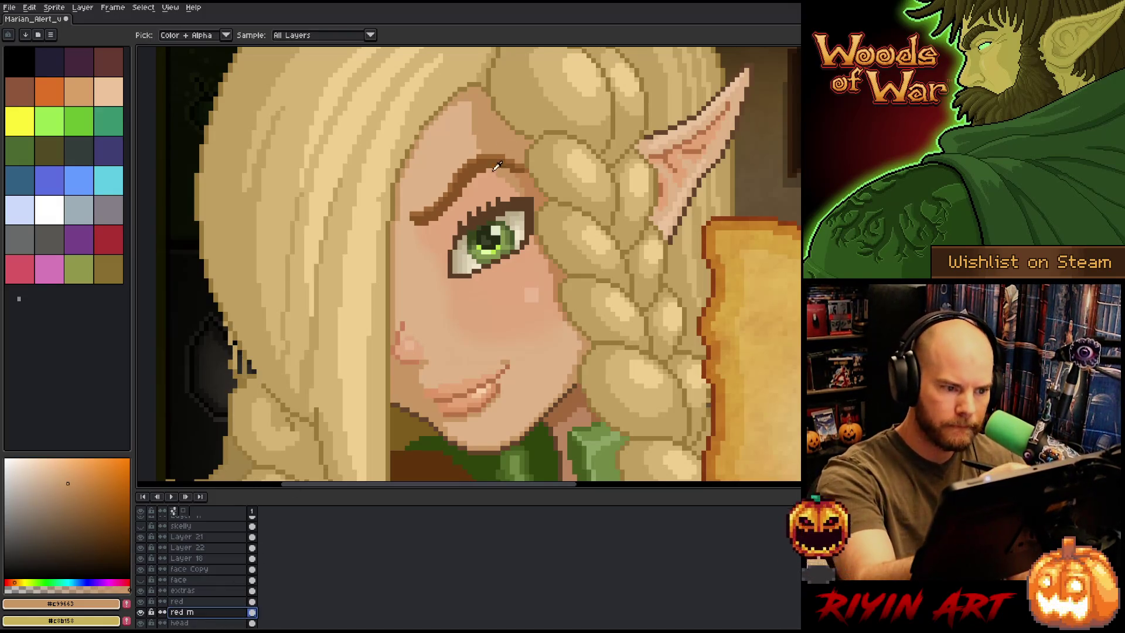
click(487, 188)
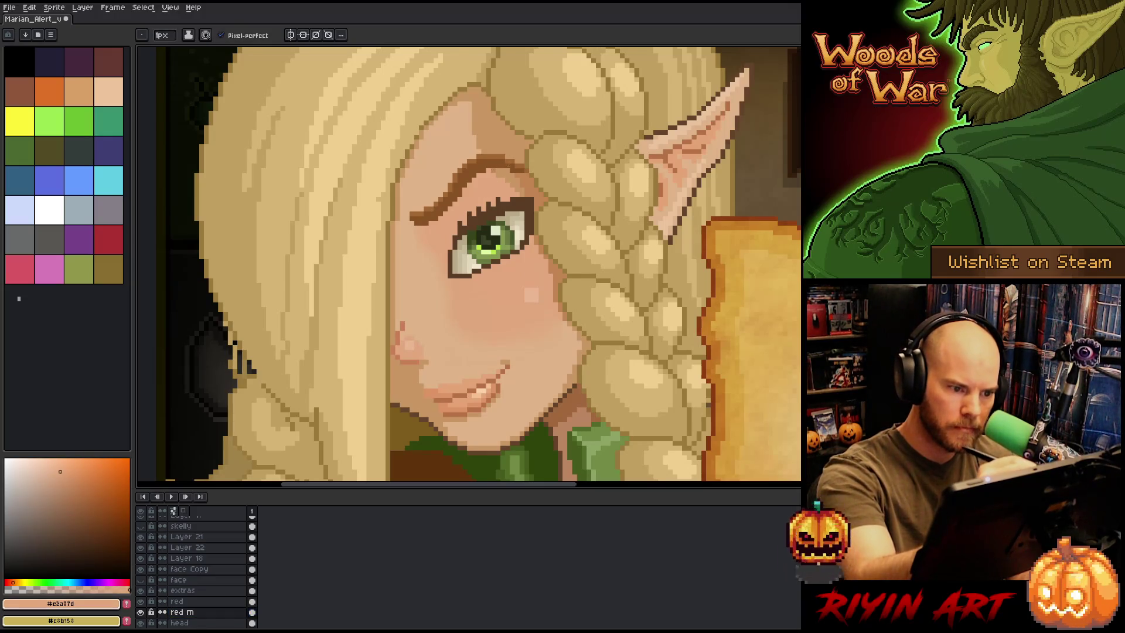
click(502, 169)
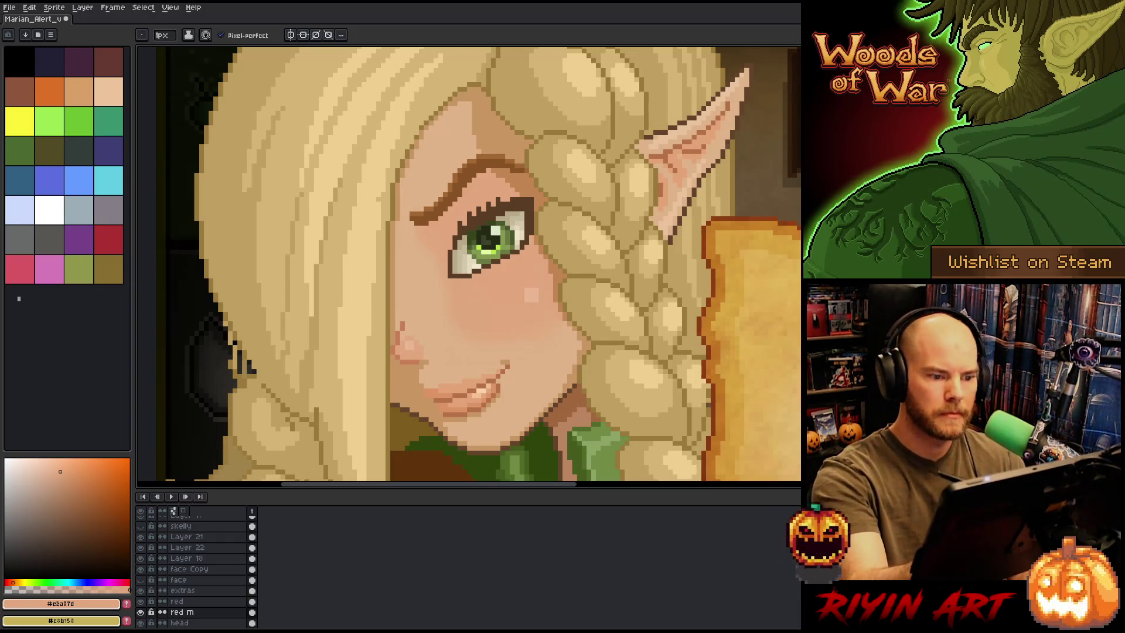
key(ctrl+s)
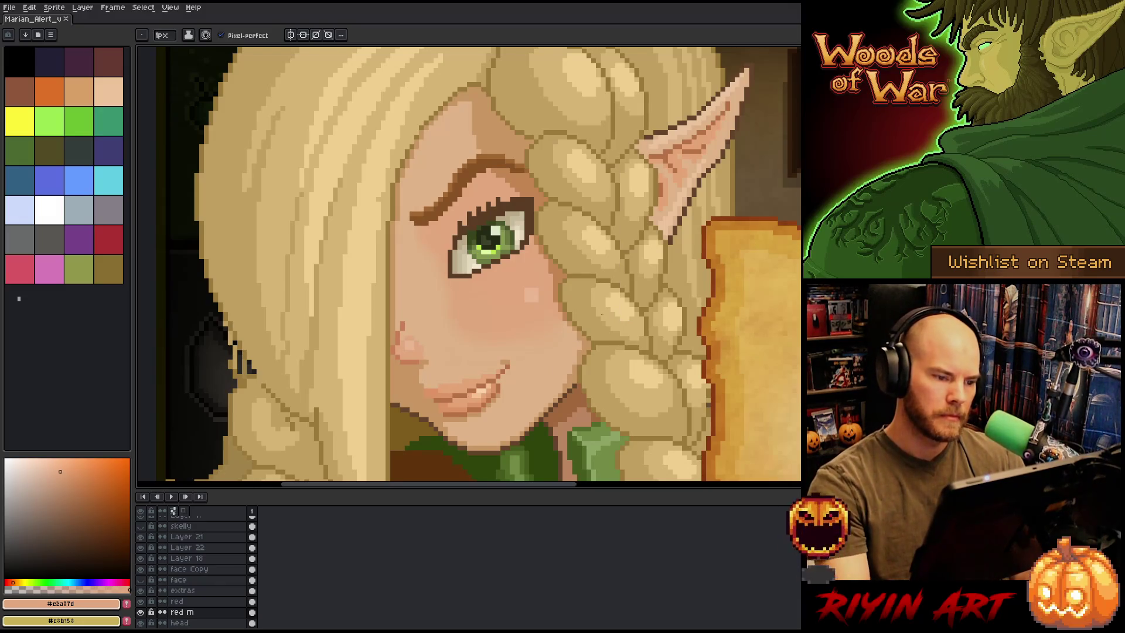
scroll(590, 287, down, 3)
Zoom in close on the left elf's face and eyedrop her darker skin tone #c99663
scroll(591, 281, down, 2)
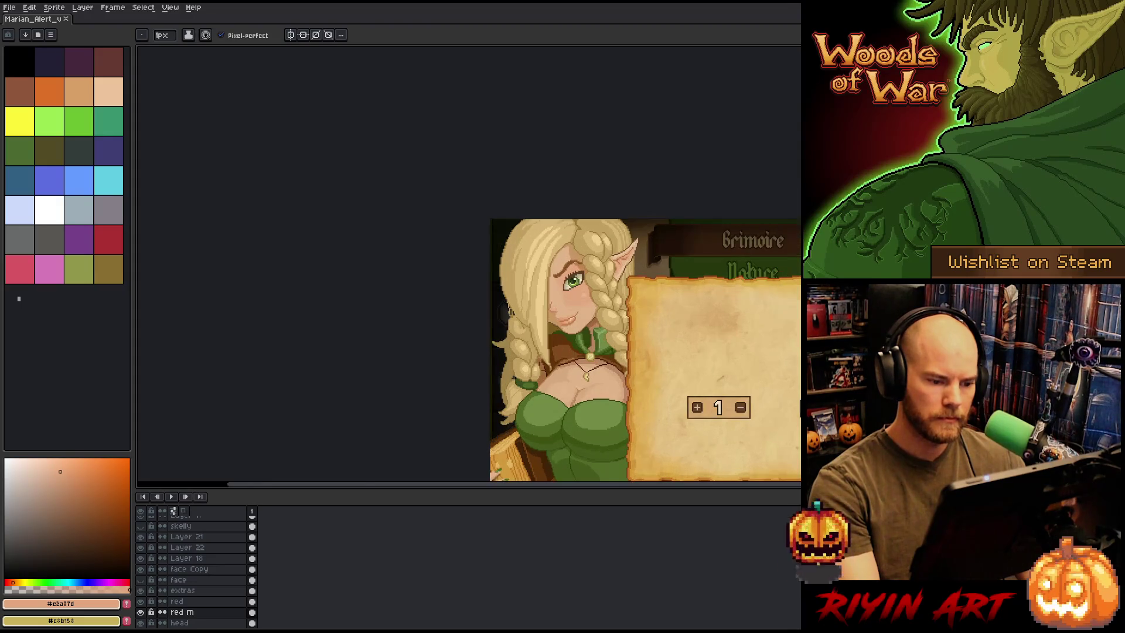
scroll(591, 282, down, 2)
scroll(581, 275, up, 2)
drag(581, 275, 424, 203)
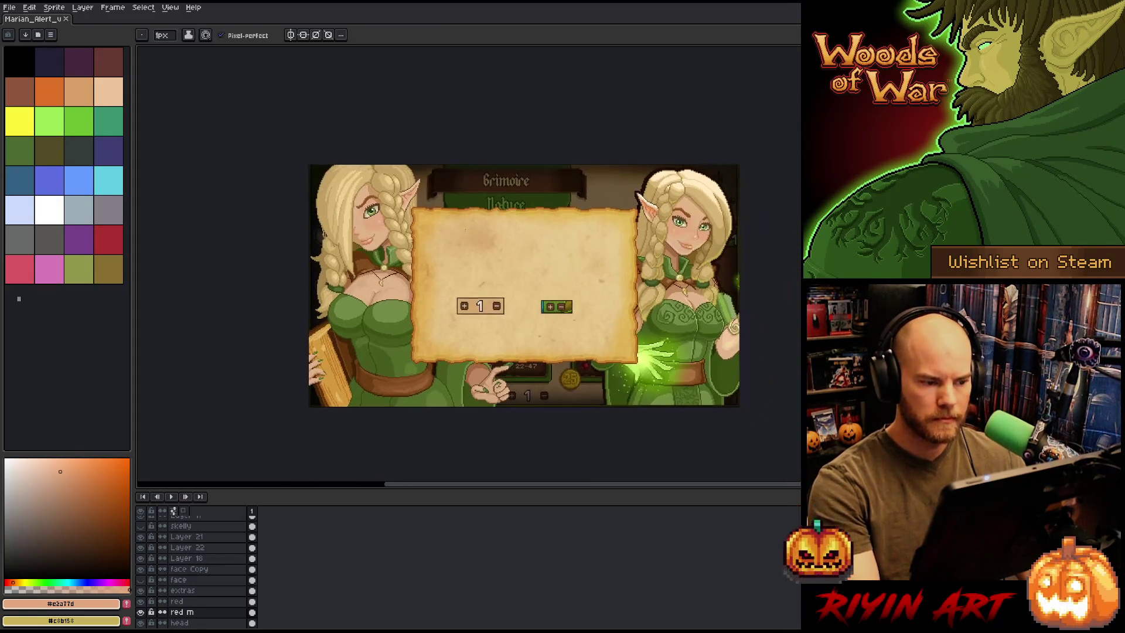
scroll(424, 204, up, 1)
drag(481, 256, 442, 219)
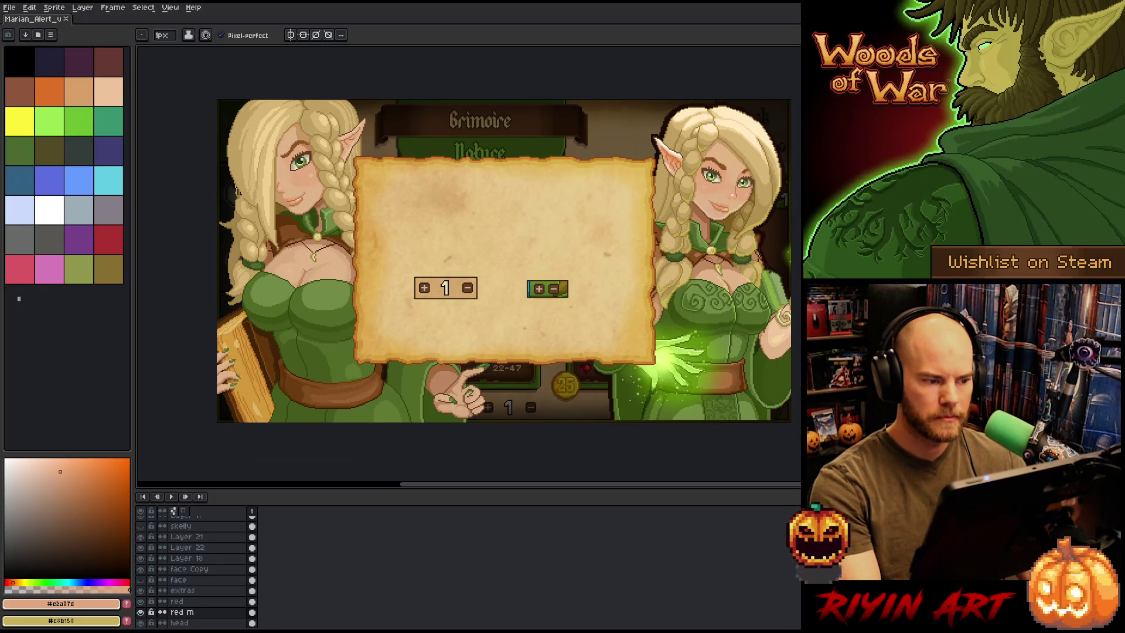
scroll(295, 142, up, 2)
scroll(148, 144, up, 1)
scroll(232, 246, up, 2)
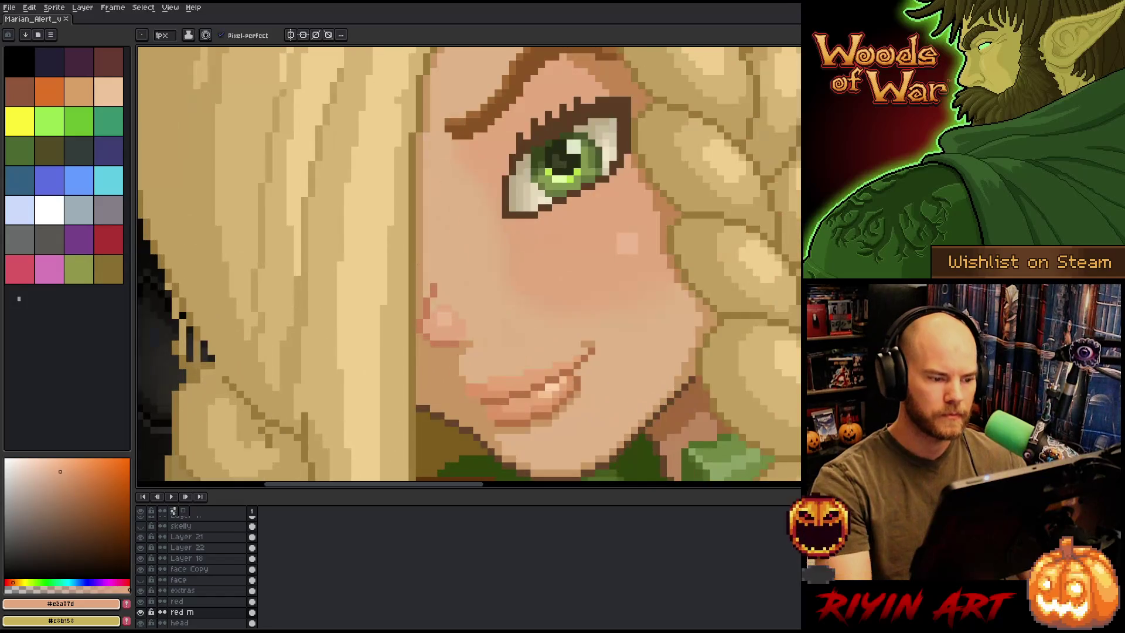
alt+click(448, 371)
ctrl+click(448, 370)
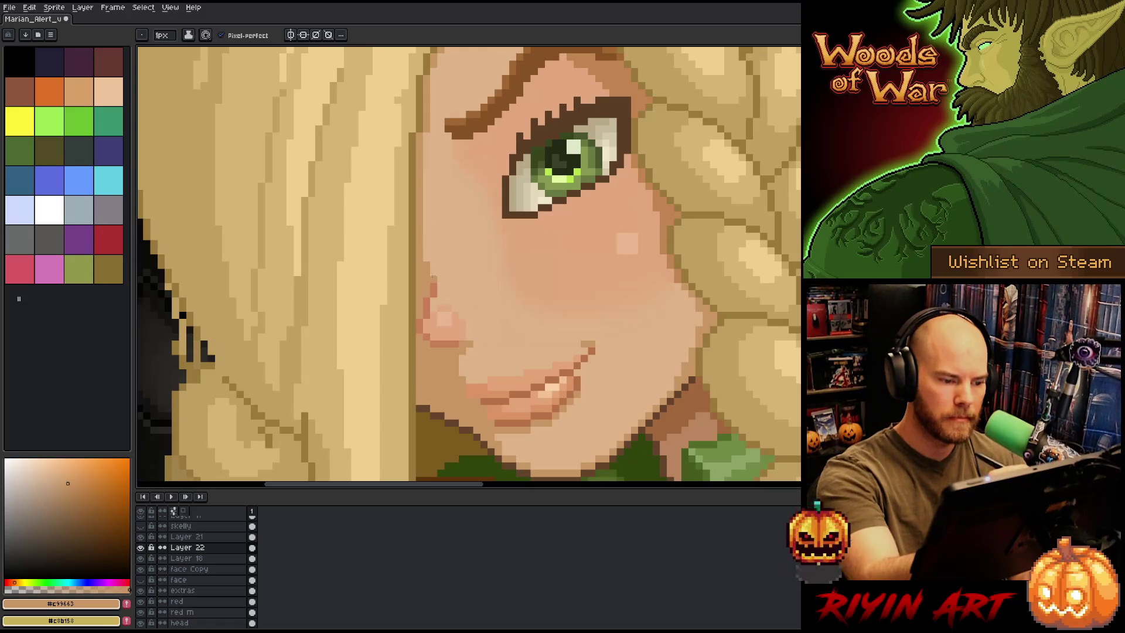
Sample the warmer cheek colour, then the darker skin tone near the face edge
alt+click(426, 229)
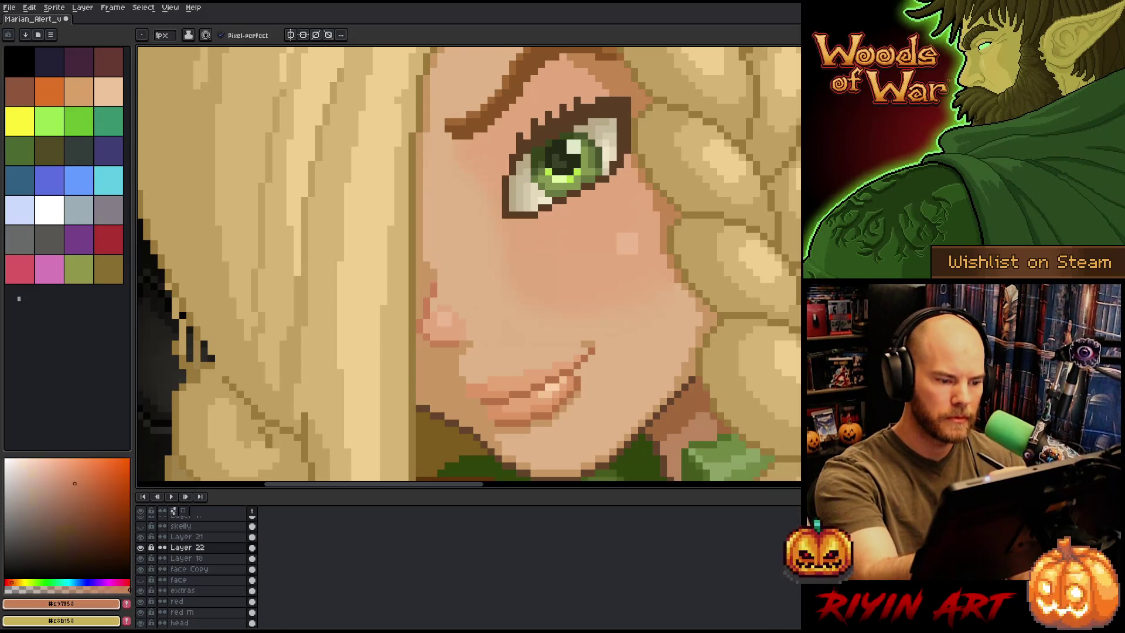
alt+click(425, 243)
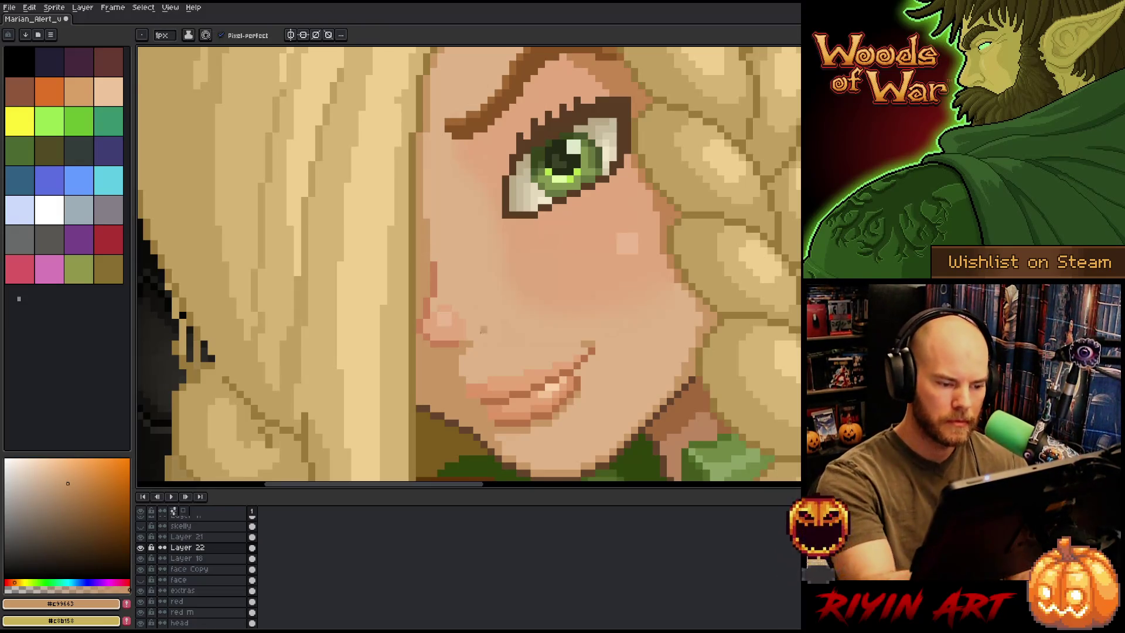
scroll(535, 293, down, 3)
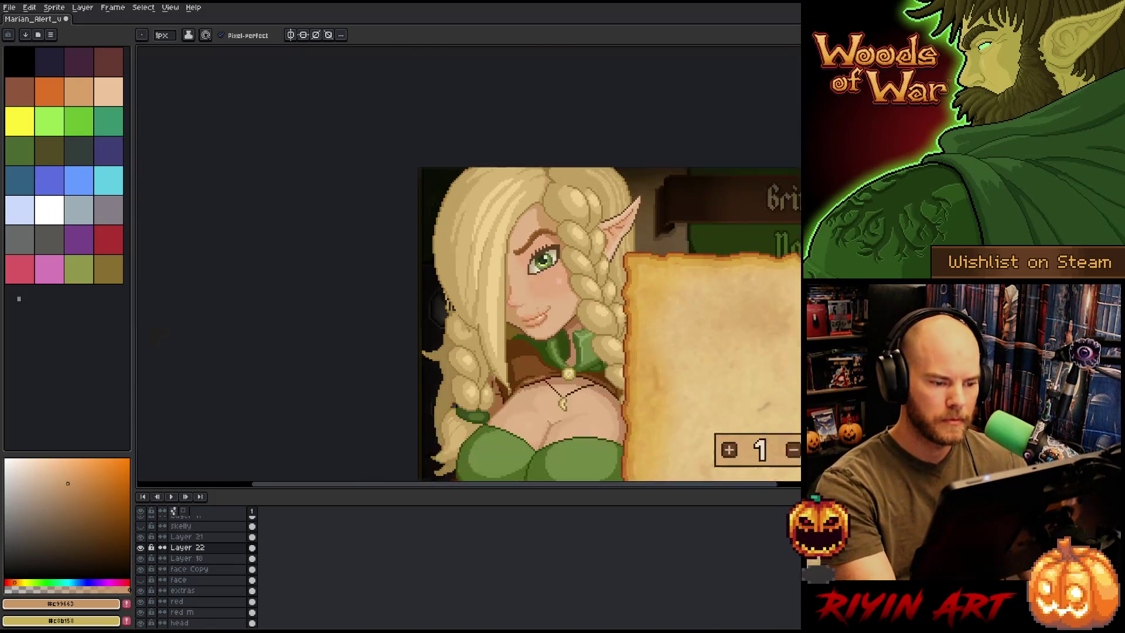
scroll(536, 323, up, 3)
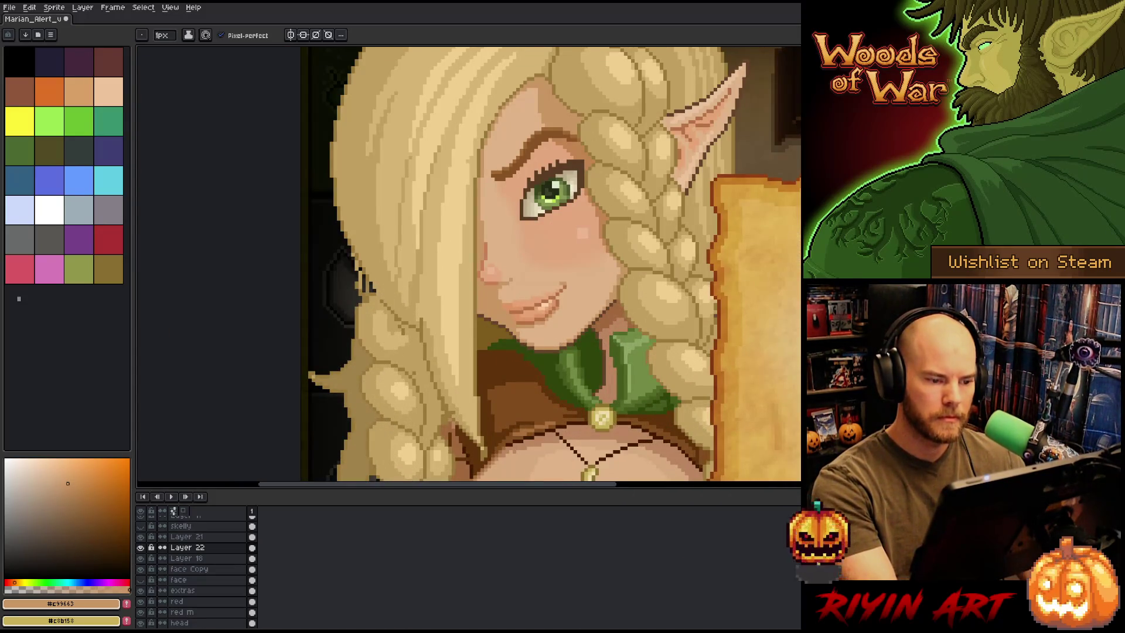
scroll(502, 277, up, 1)
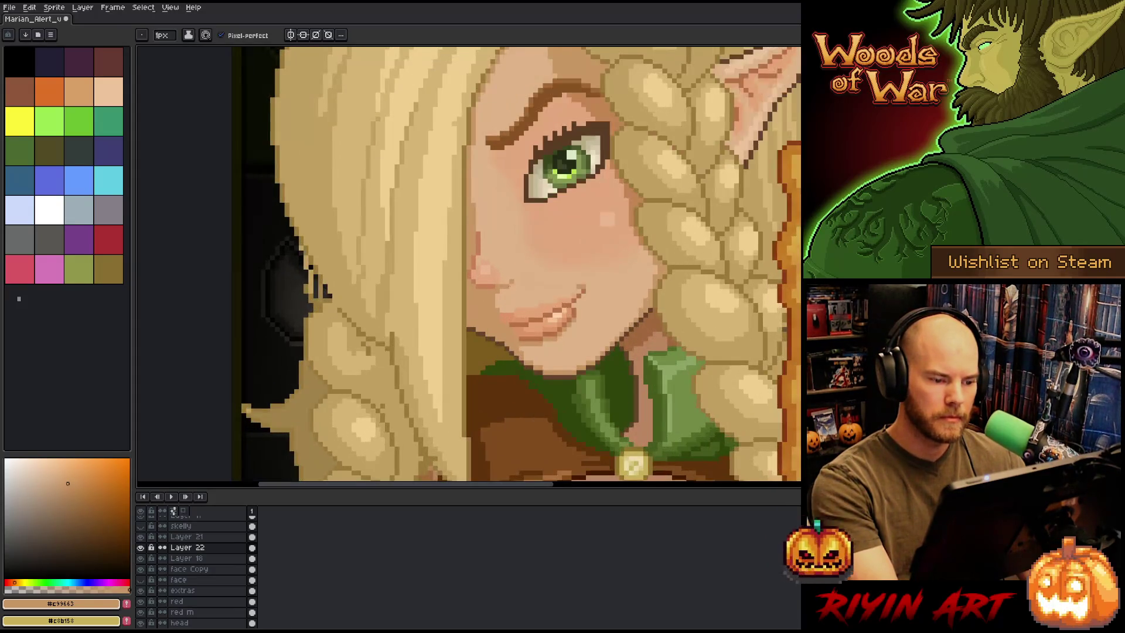
Switch between the eraser, eyedropper and pencil tools while zooming around the face
key(e)
scroll(525, 267, down, 3)
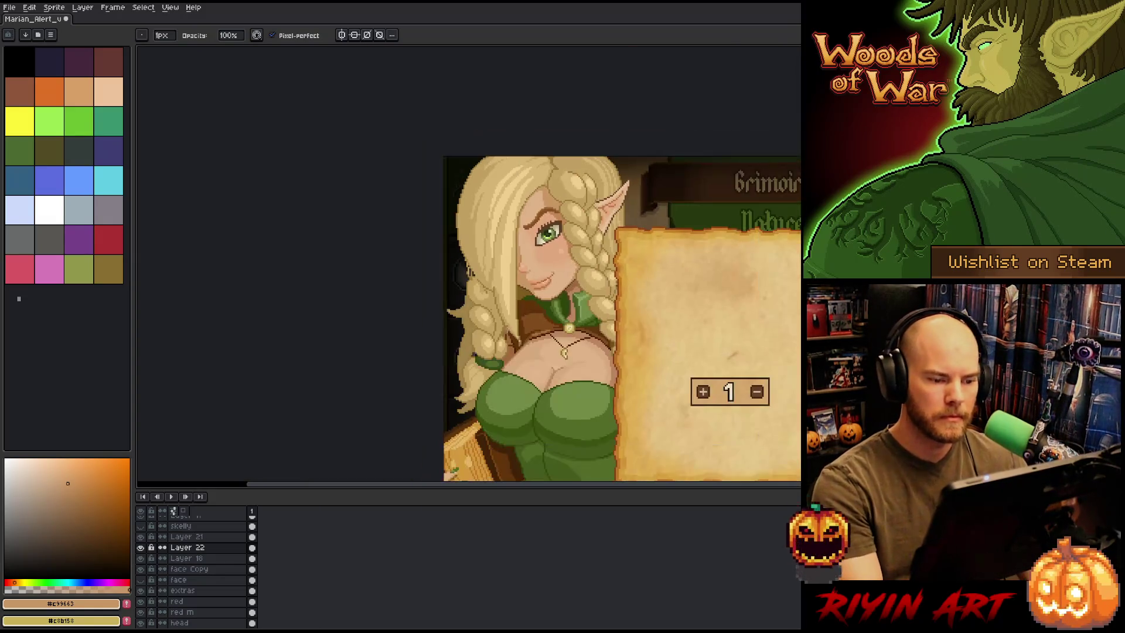
scroll(547, 277, up, 3)
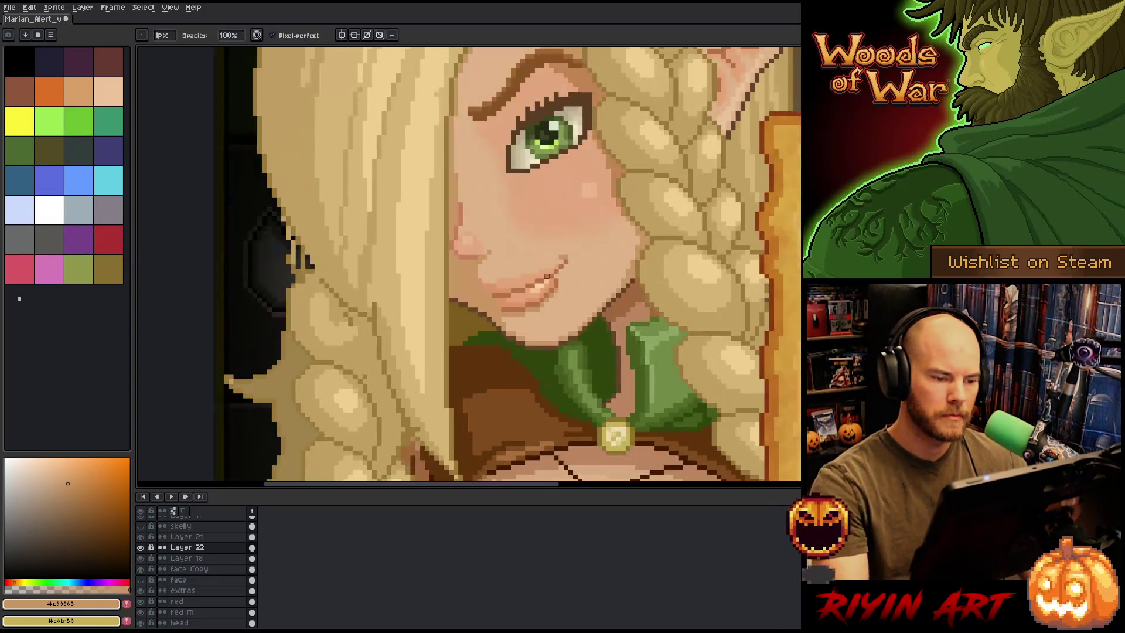
key(i)
key(b)
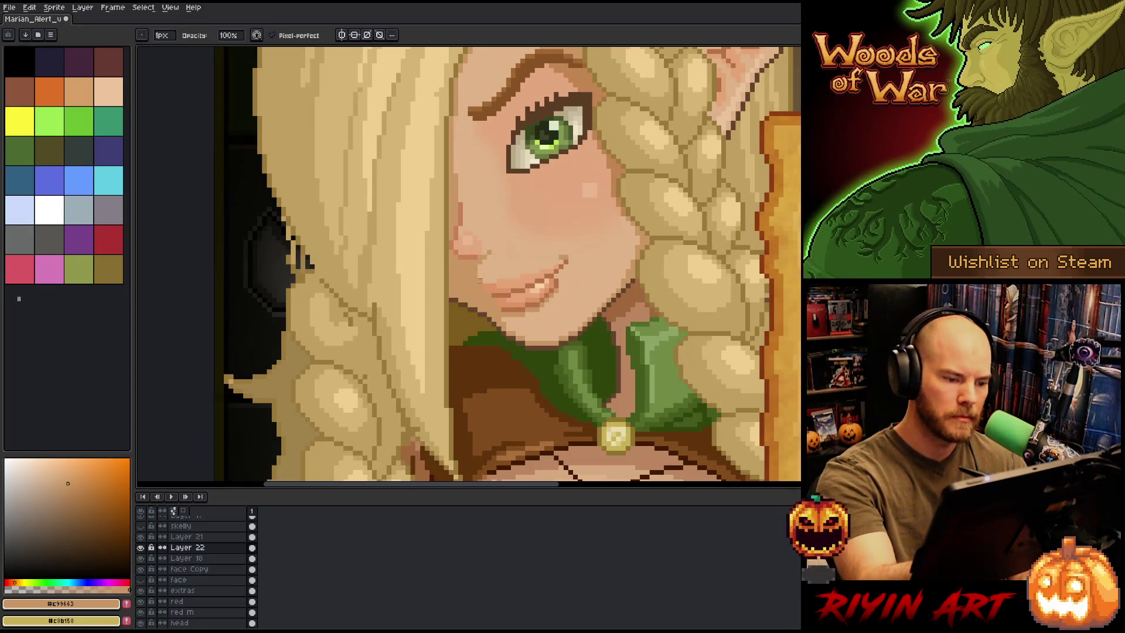
key(e)
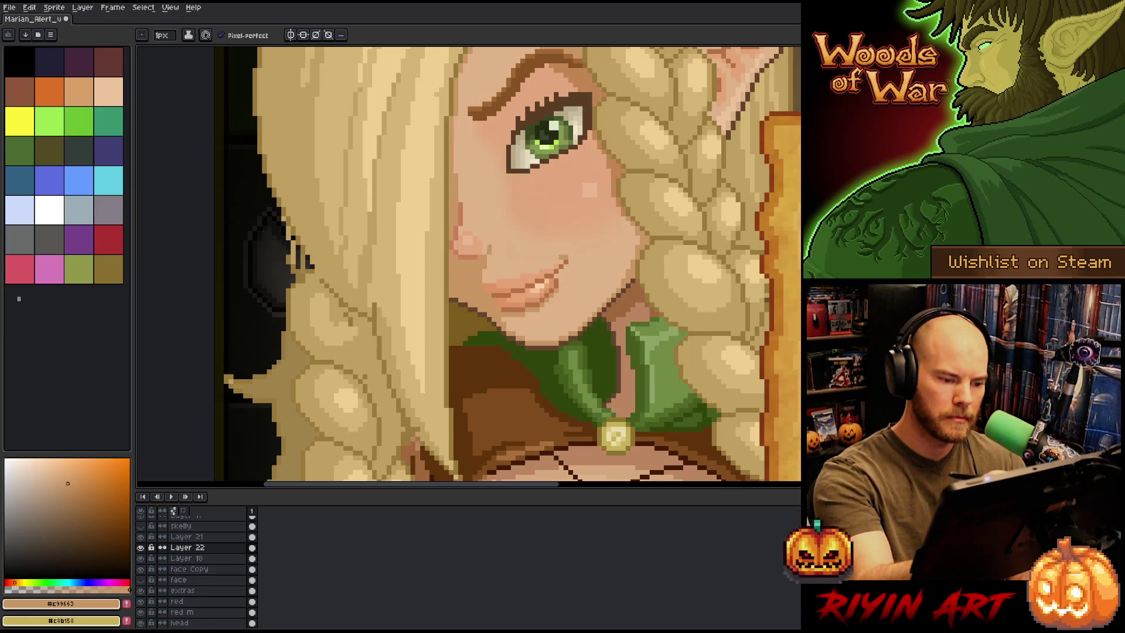
Pick light skin #dfb389, save the portrait, then pick the darker tone #c99663
alt+click(499, 222)
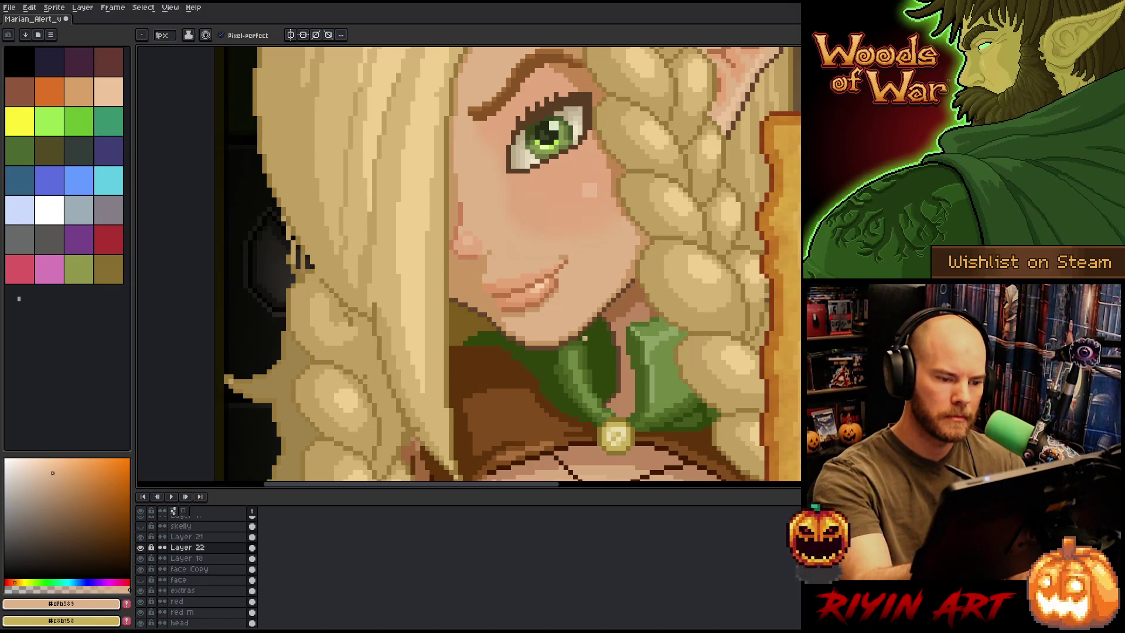
scroll(585, 338, down, 5)
key(ctrl+s)
scroll(607, 333, up, 4)
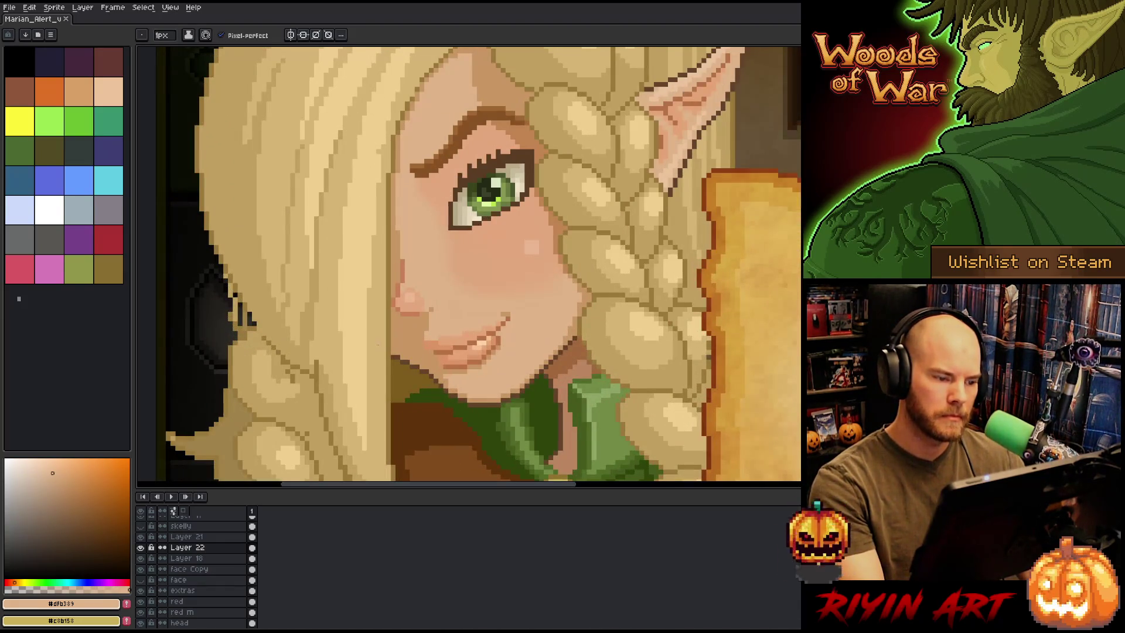
alt+click(399, 247)
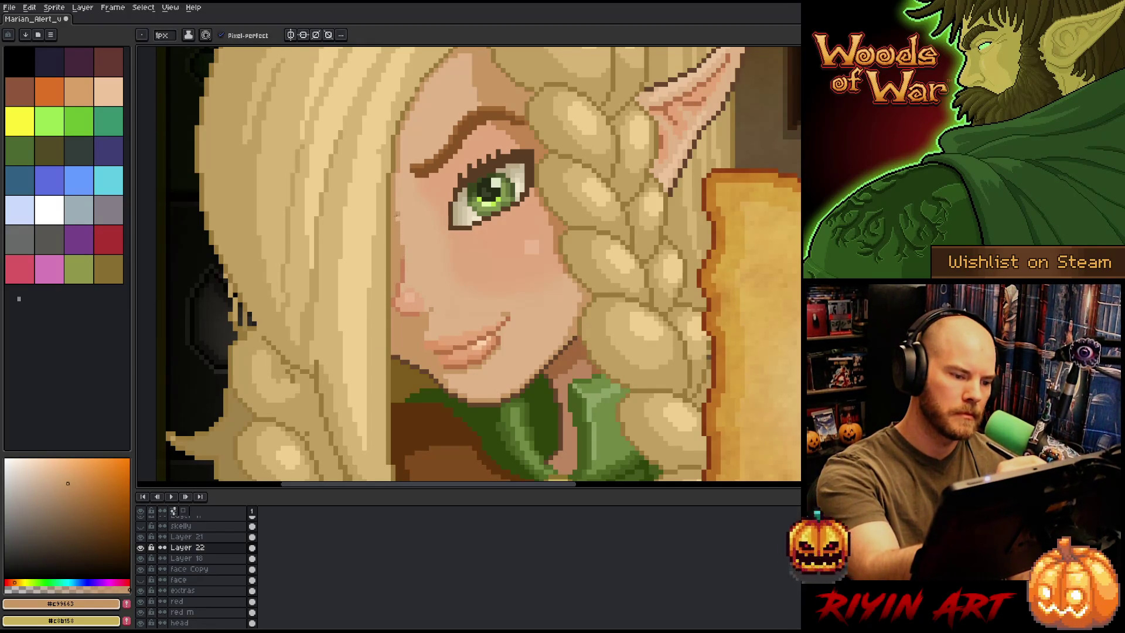
drag(546, 304, 586, 311)
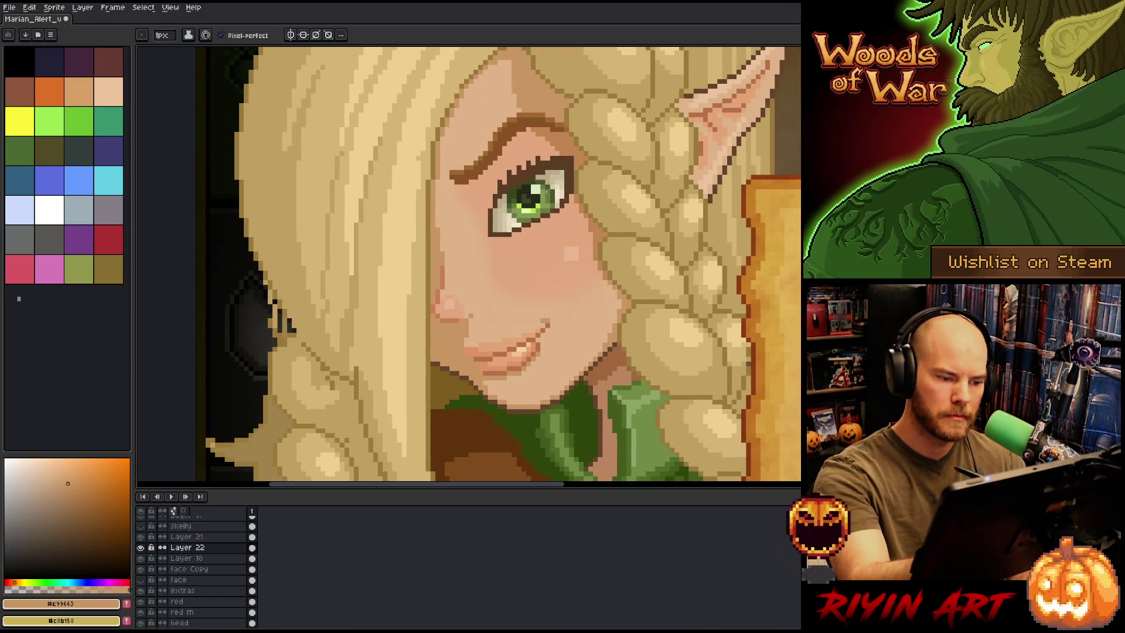
Eyedrop dark brown and darken a pixel on the face edge beside the hair
alt+click(498, 175)
click(434, 272)
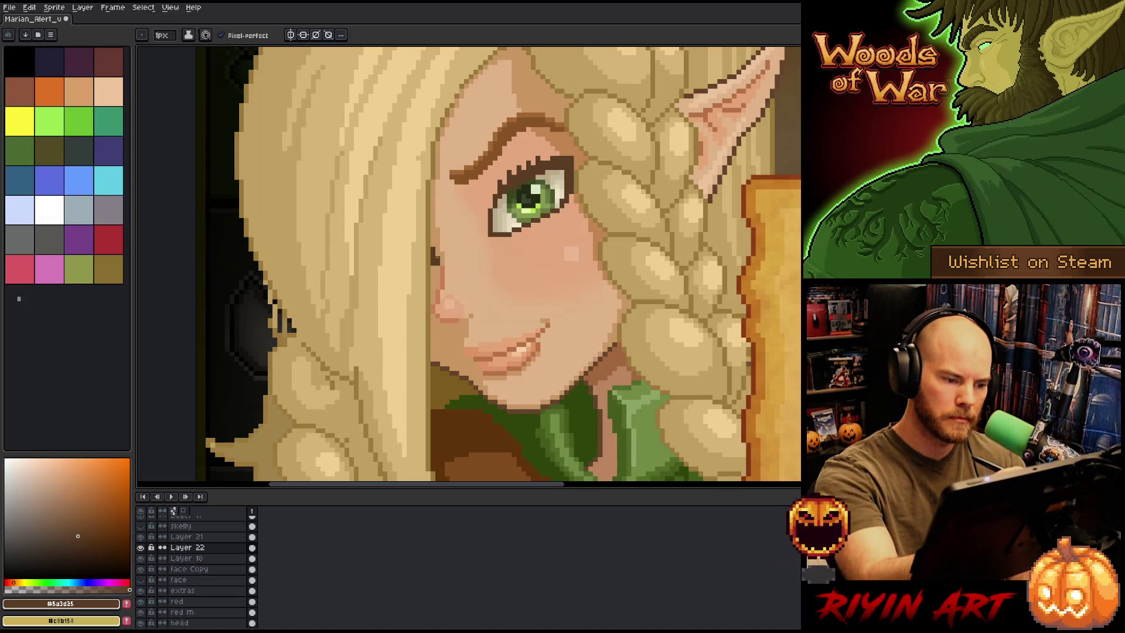
alt+click(437, 257)
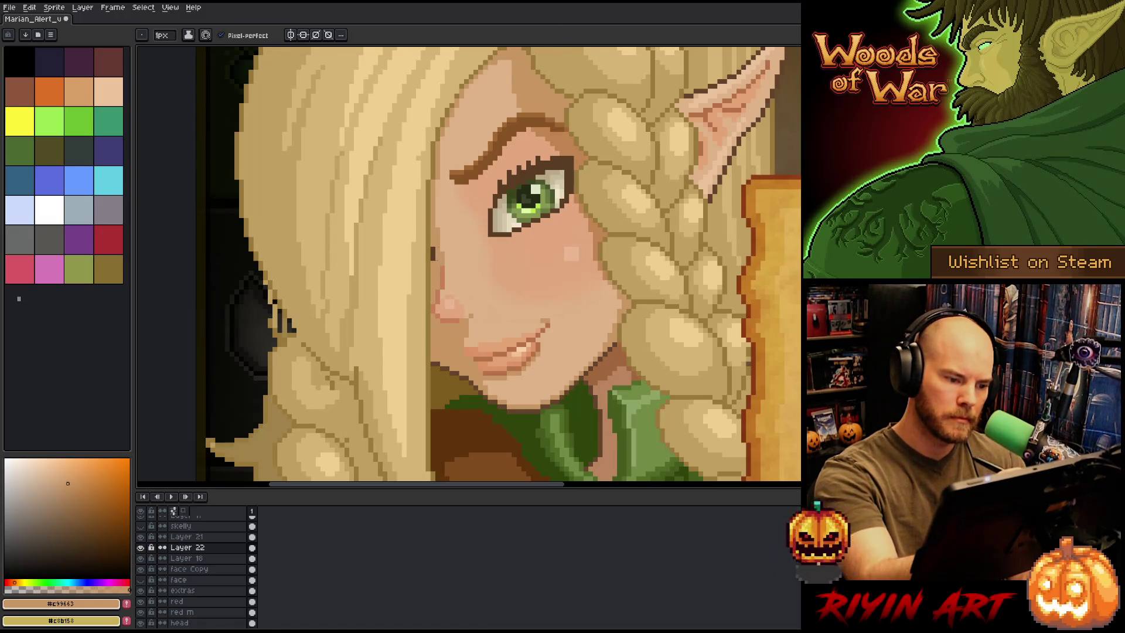
scroll(504, 299, down, 4)
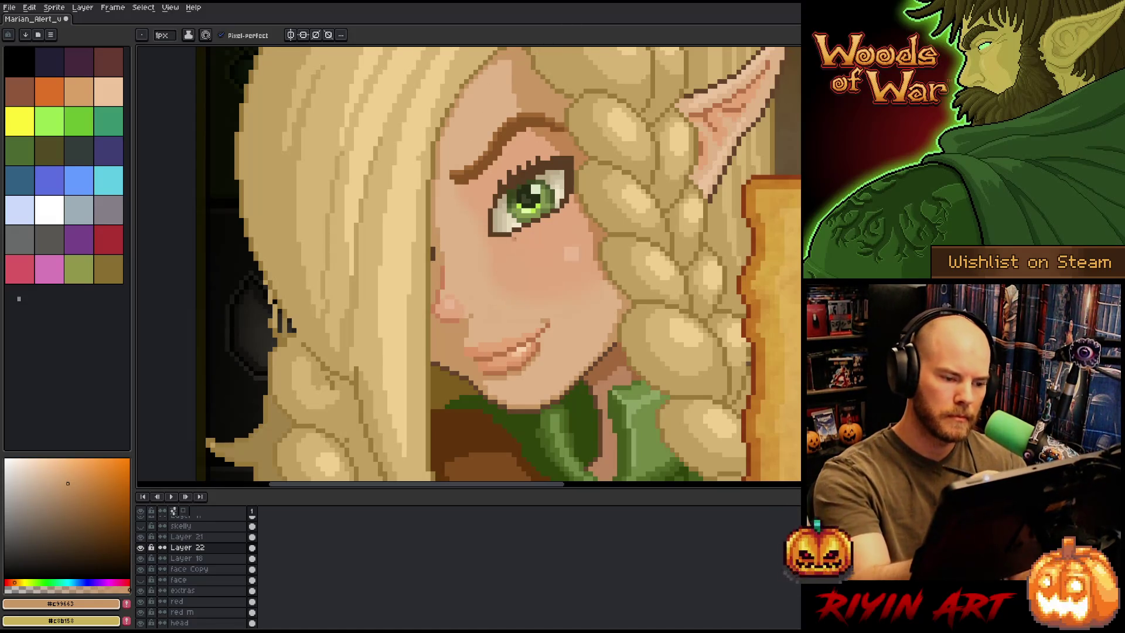
drag(509, 290, 431, 350)
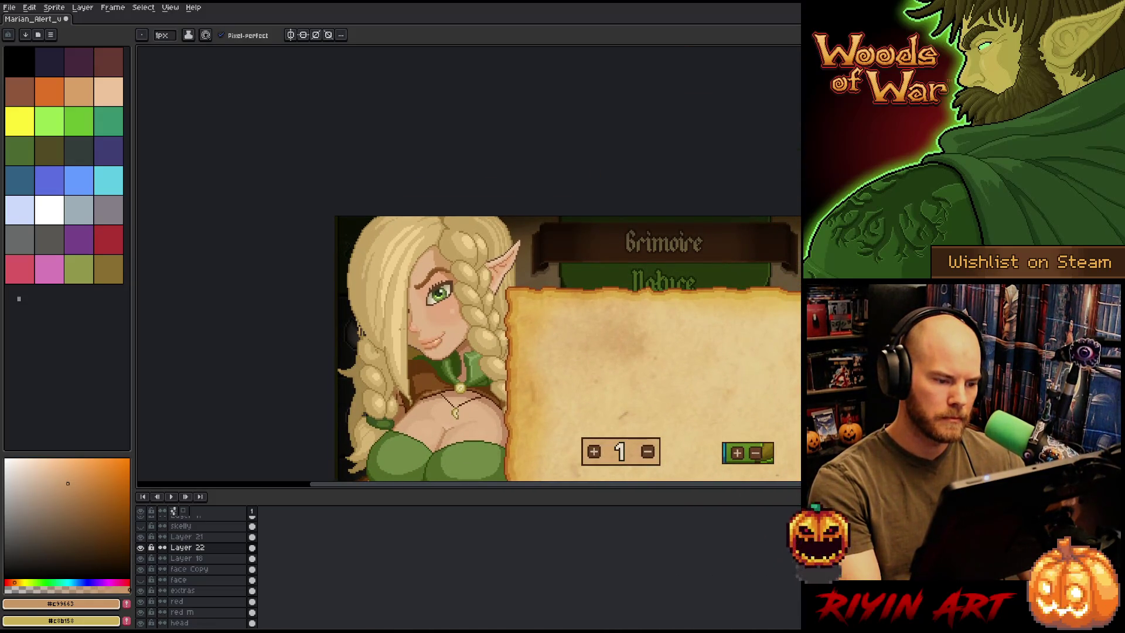
scroll(396, 309, up, 4)
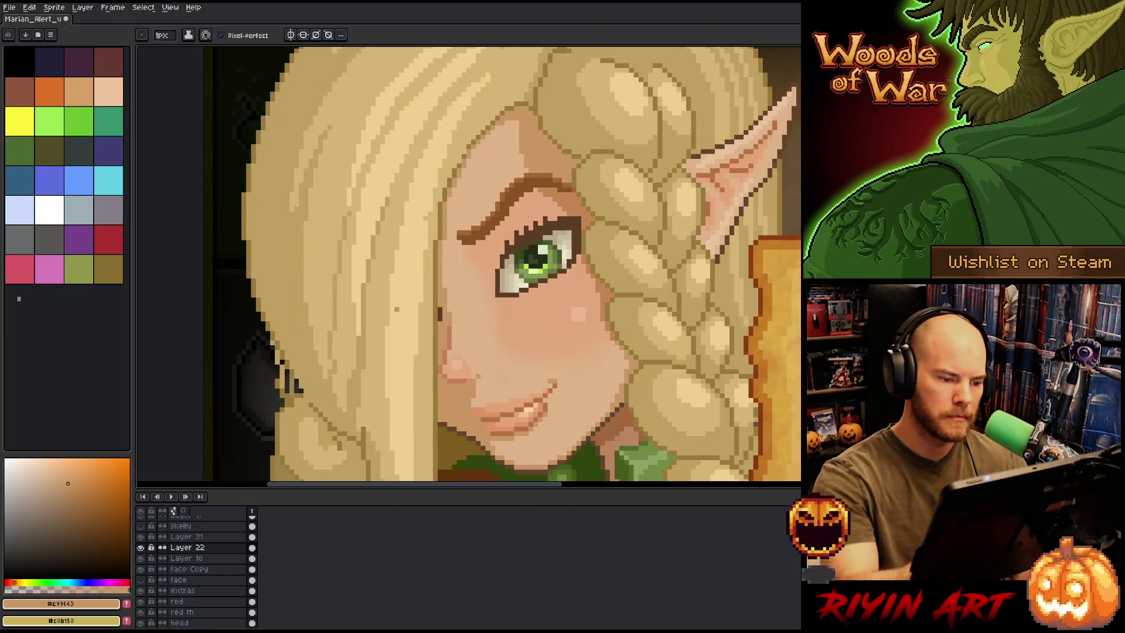
Add a dark brown pixel to the eyebrow's top edge, then pick skin tone #c99663
alt+click(443, 315)
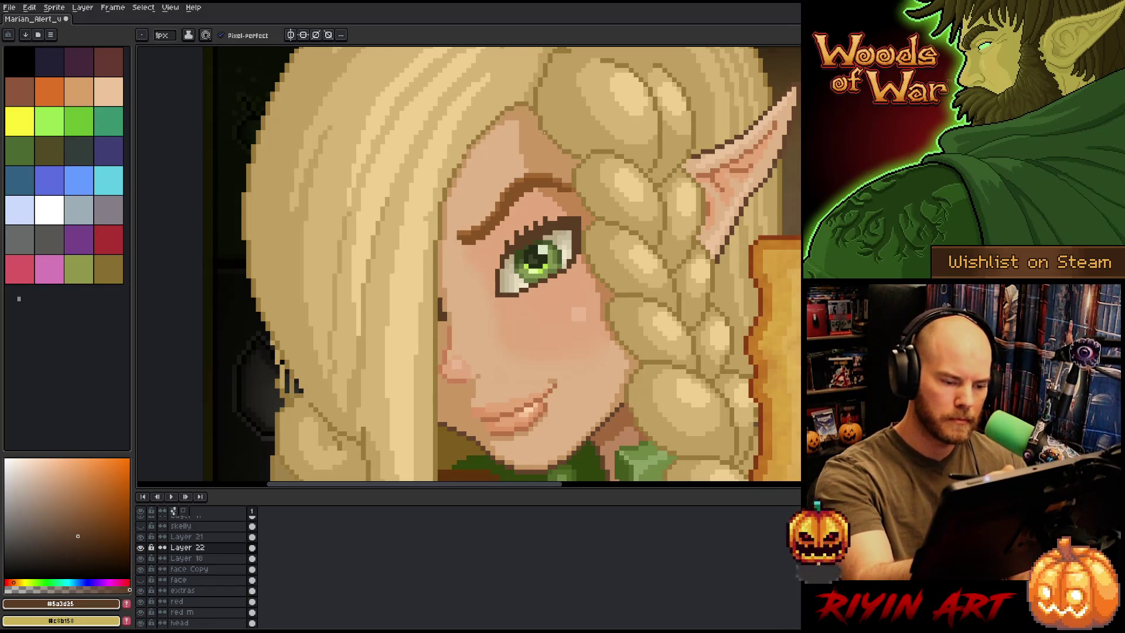
click(502, 189)
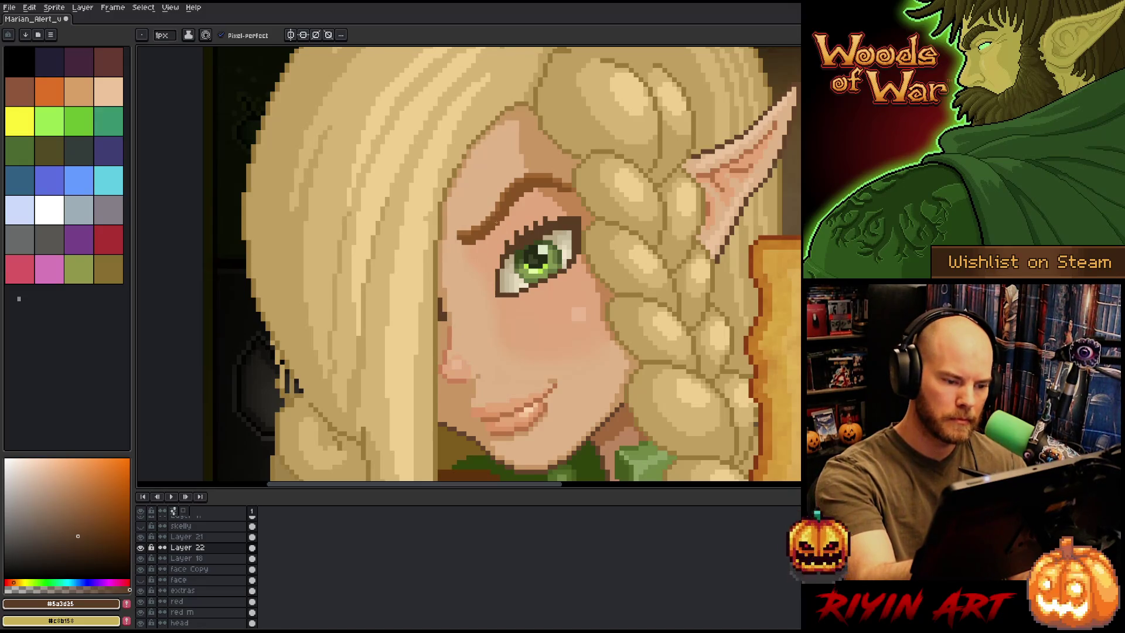
alt+click(505, 278)
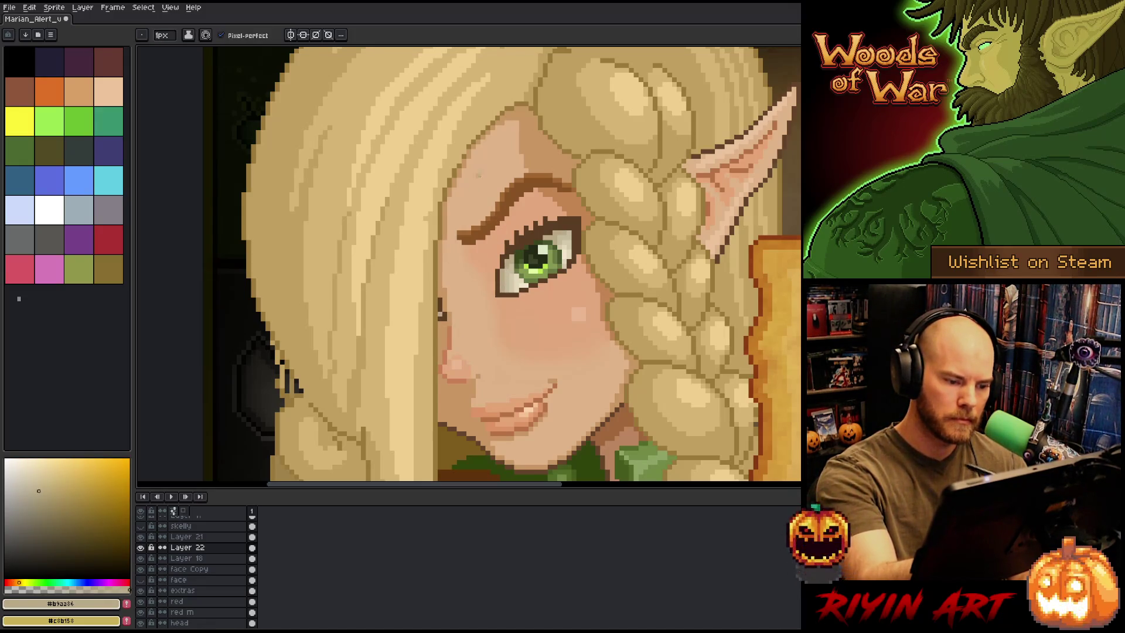
alt+click(464, 223)
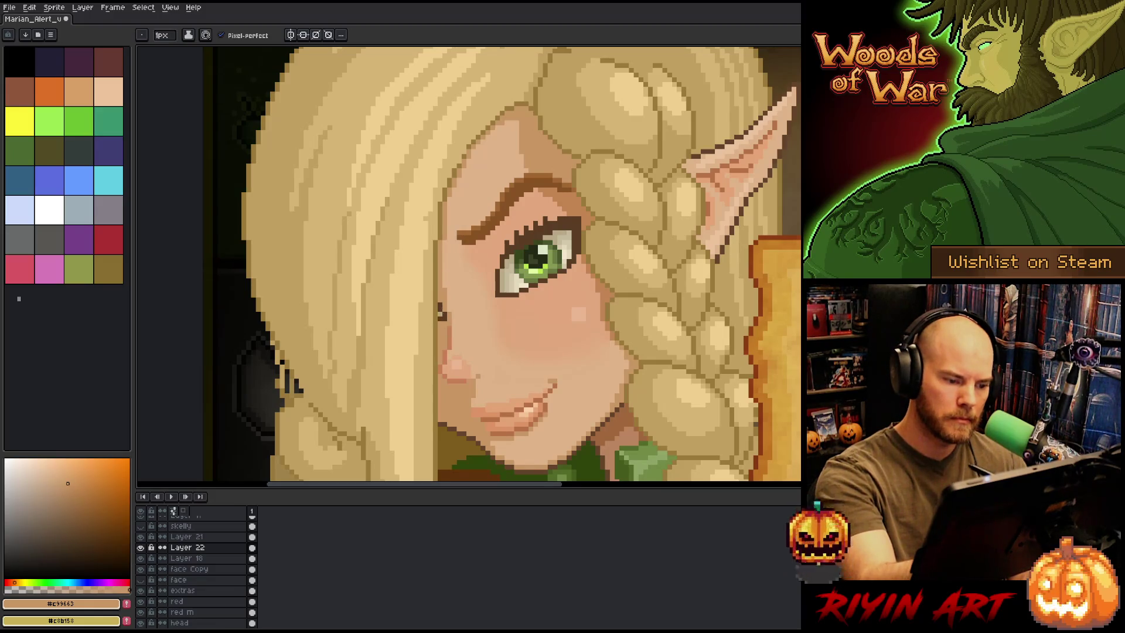
Sample back and forth between the dark brown outline and skin tone #c99663 near the face edge
alt+click(440, 313)
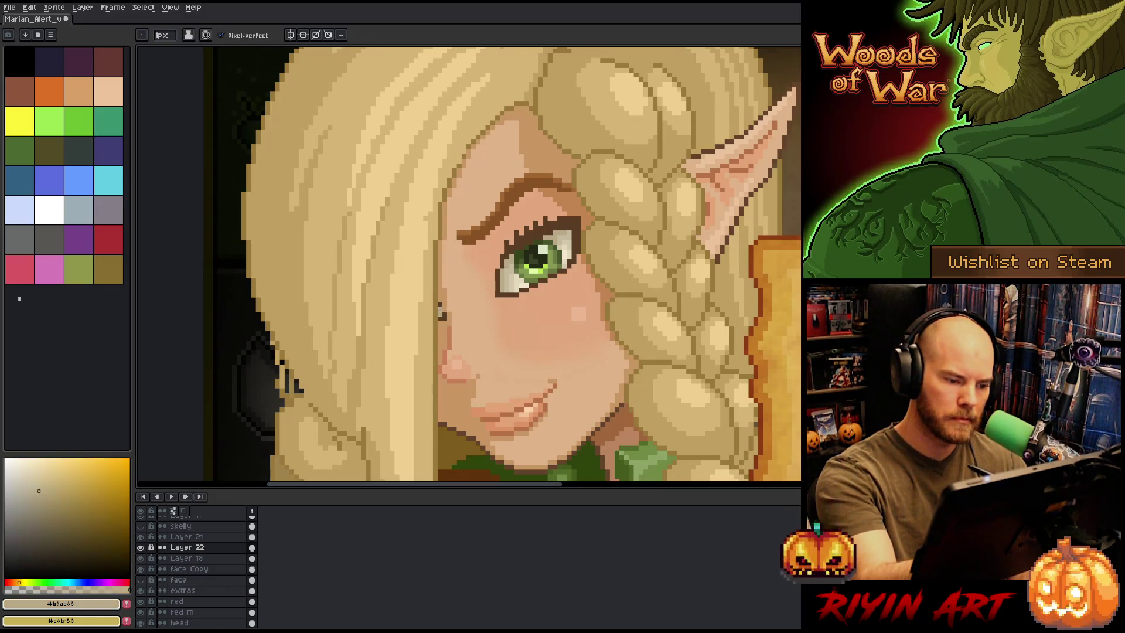
alt+click(441, 315)
alt+click(442, 317)
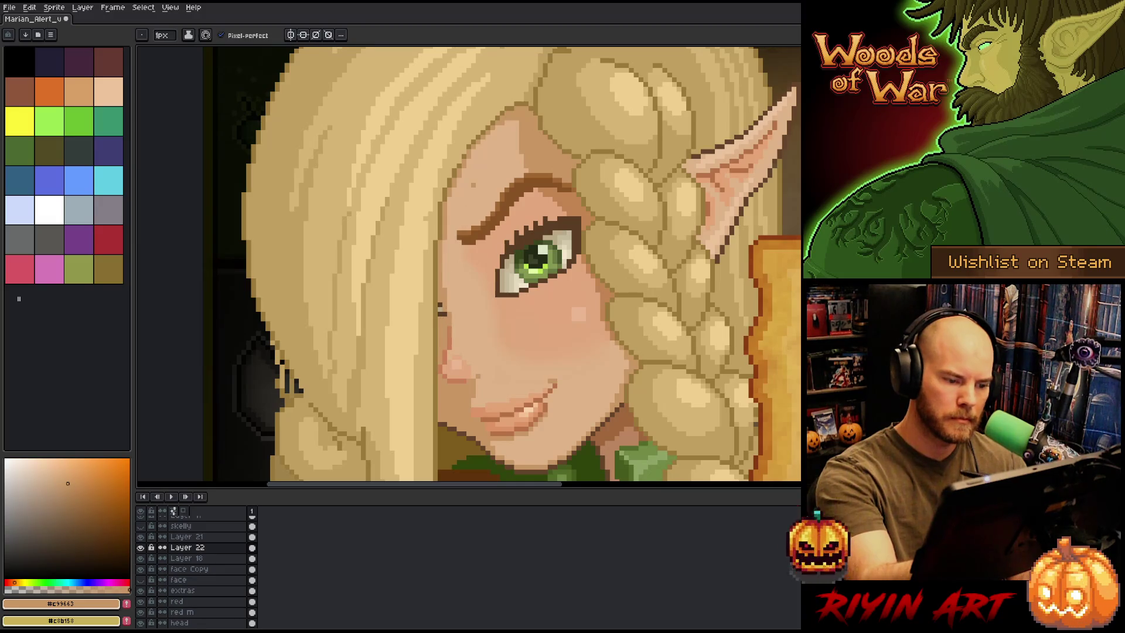
alt+click(441, 314)
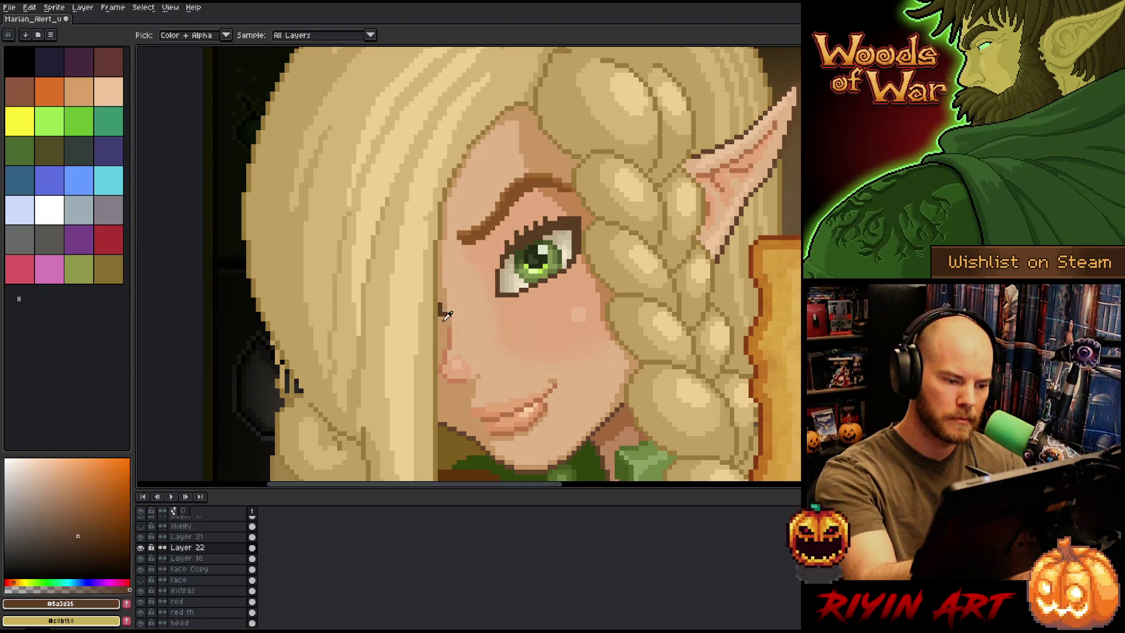
alt+click(440, 312)
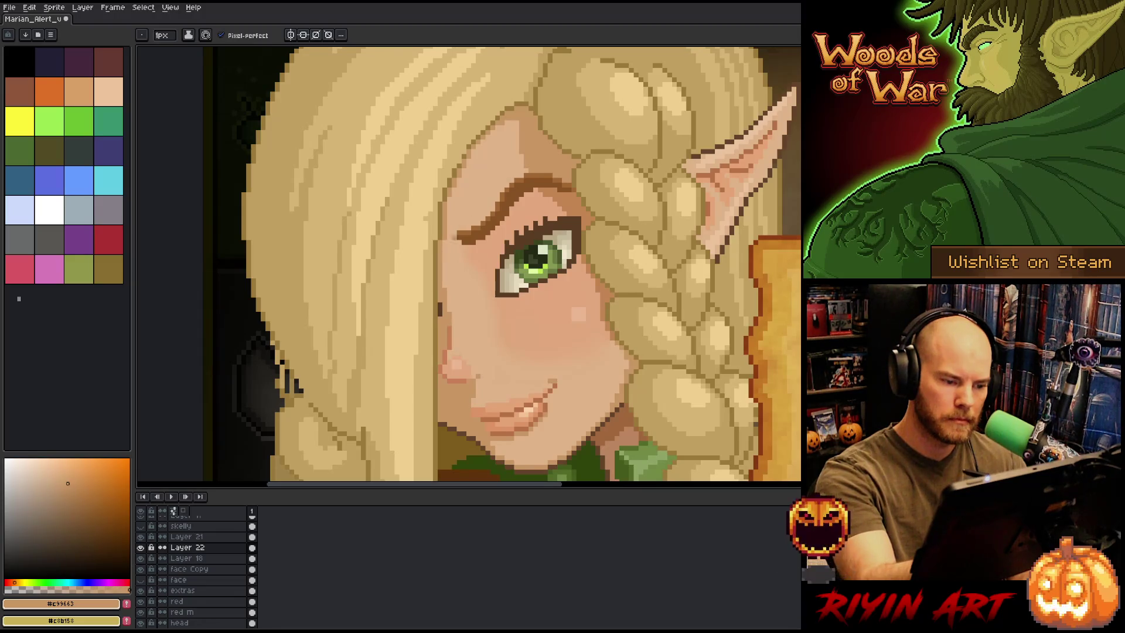
alt+click(440, 309)
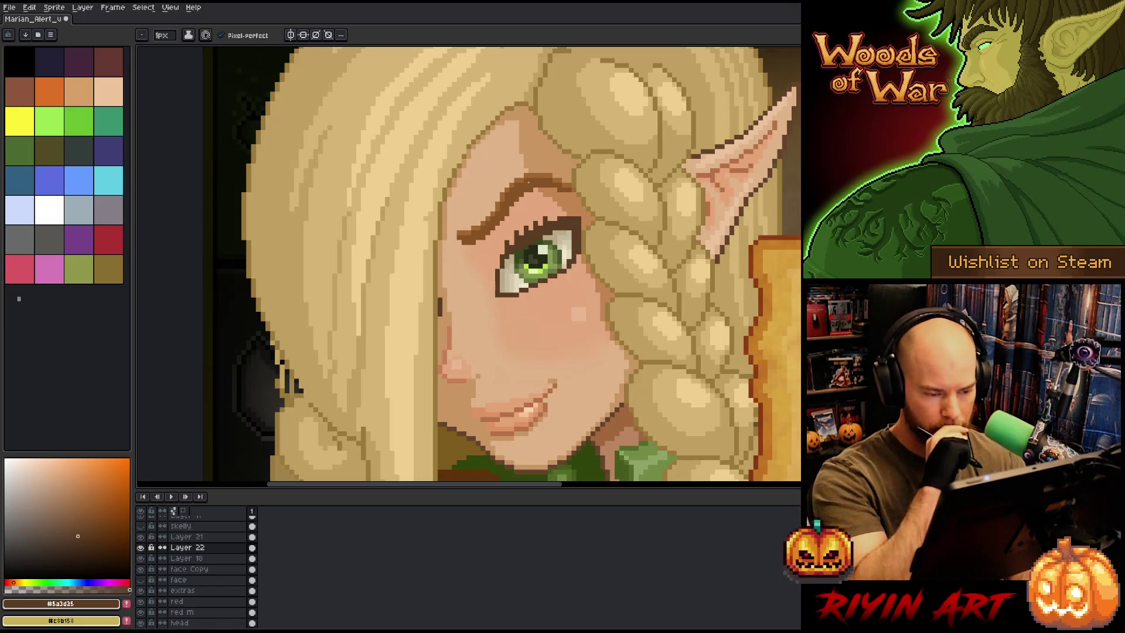
Sample skin, light blonde, then the dark hair-outline tan #9a7939, and select Layer 21
drag(549, 249, 593, 155)
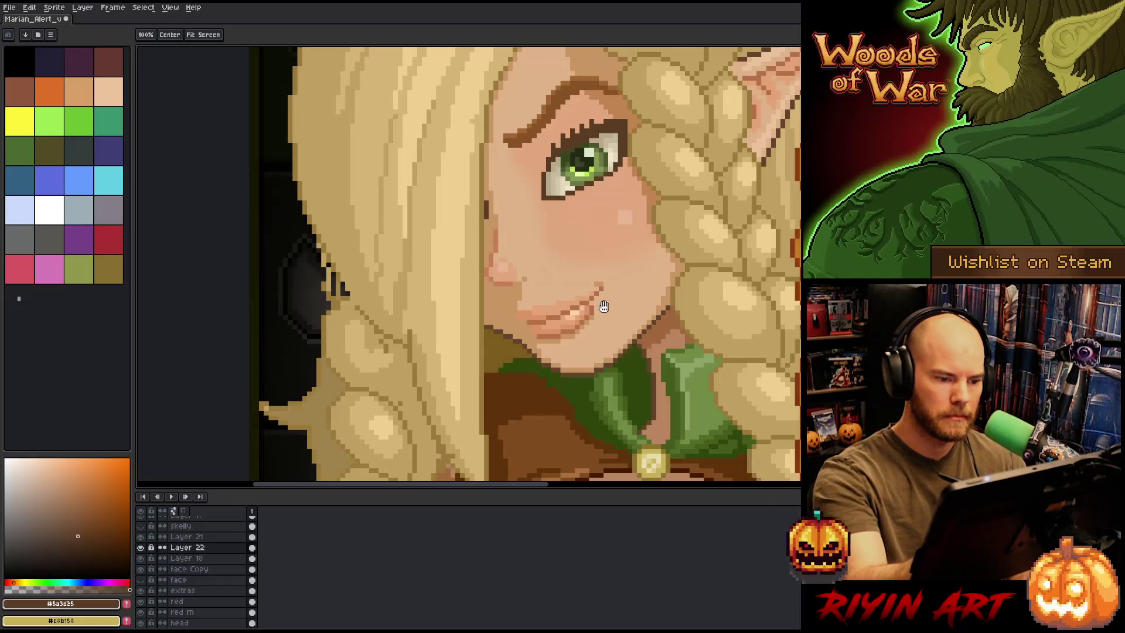
alt+click(488, 206)
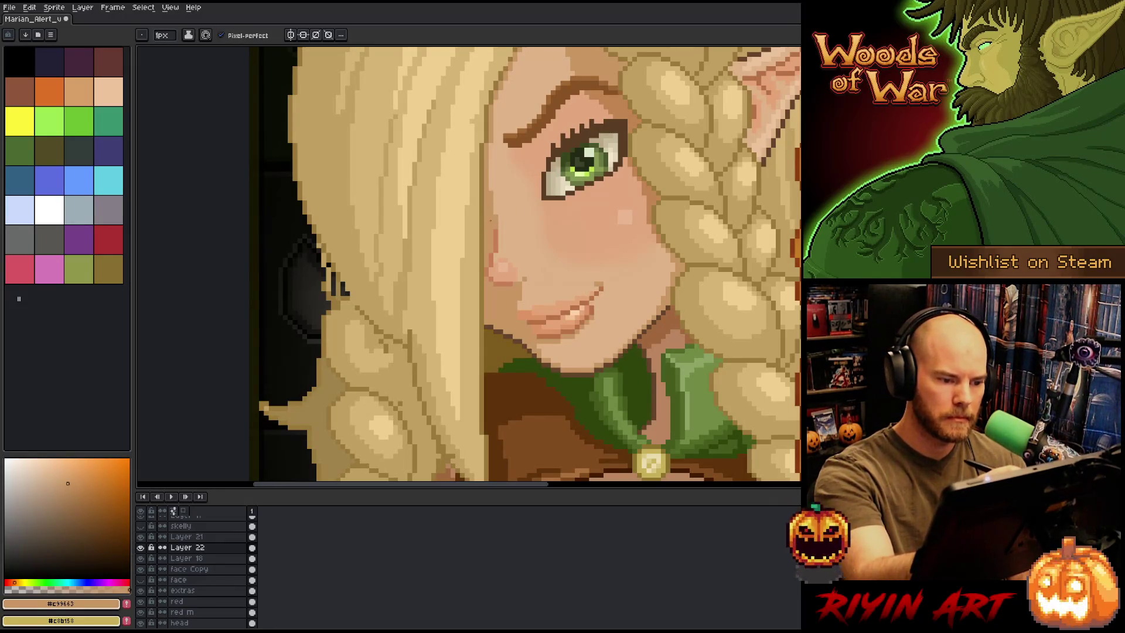
alt+click(482, 125)
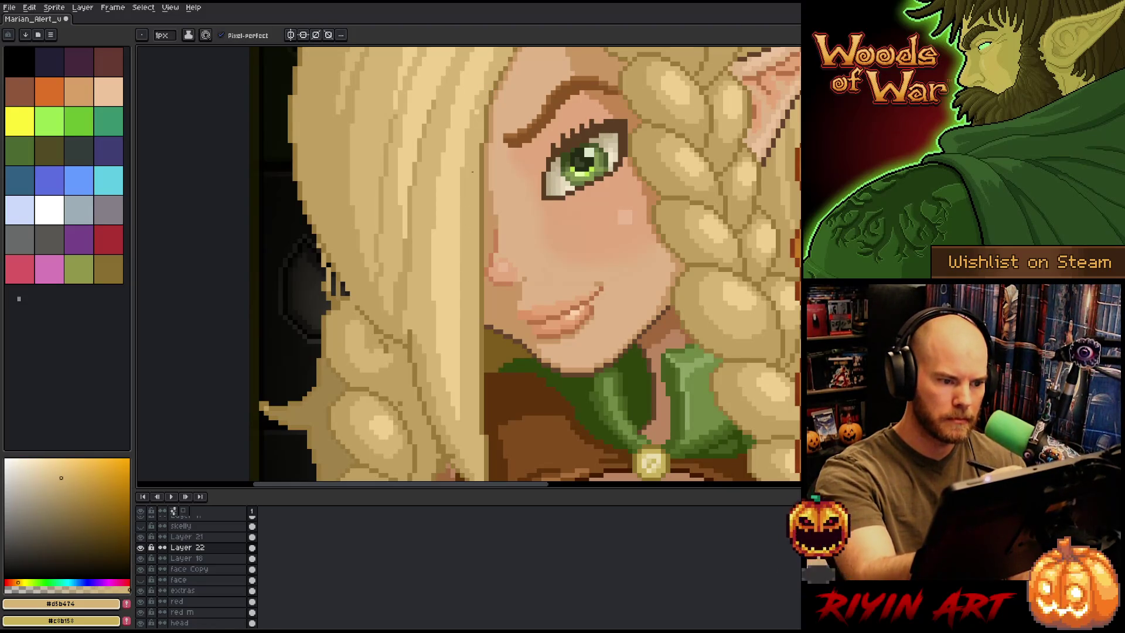
alt+click(477, 273)
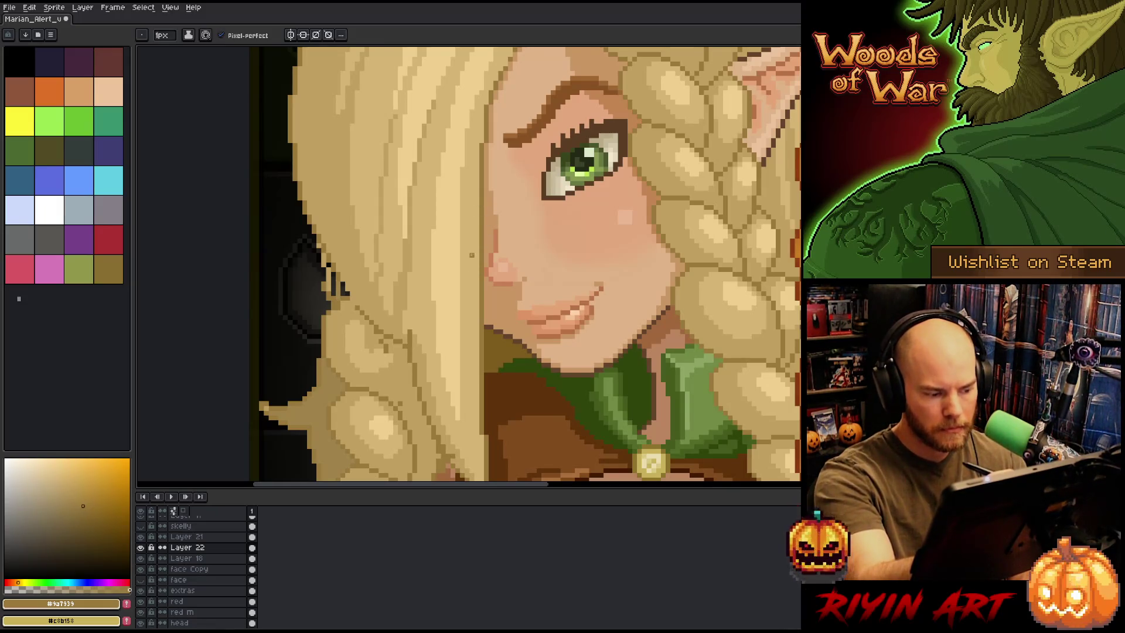
click(187, 536)
click(141, 536)
click(141, 537)
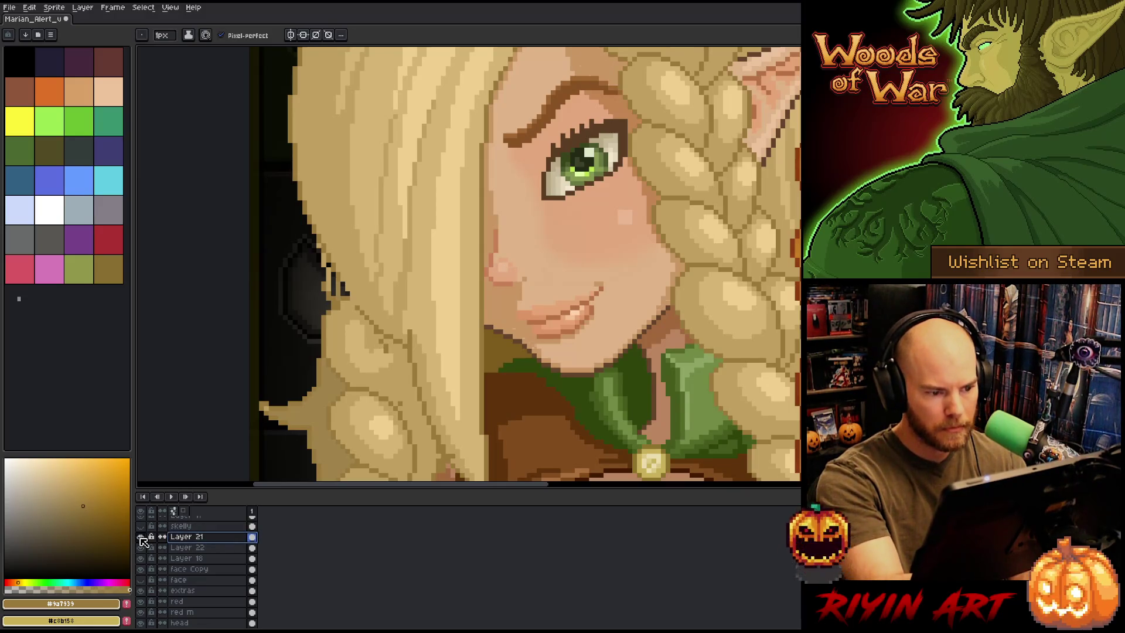
Select Layer 22 and toggle its visibility to check its contents
click(198, 547)
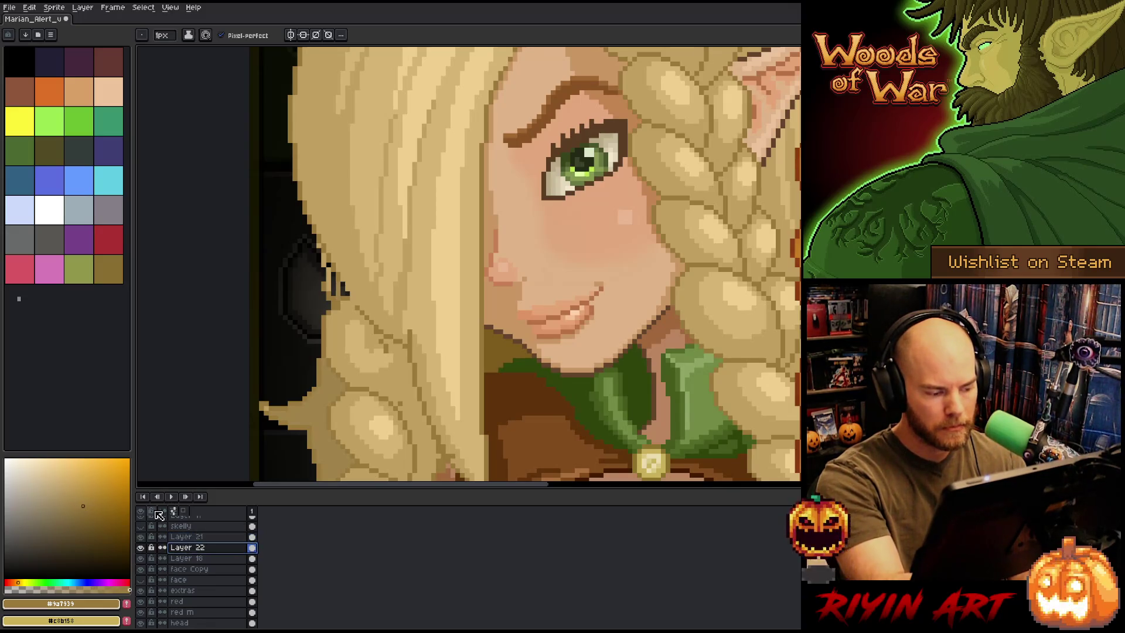
alt+click(141, 547)
alt+click(141, 547)
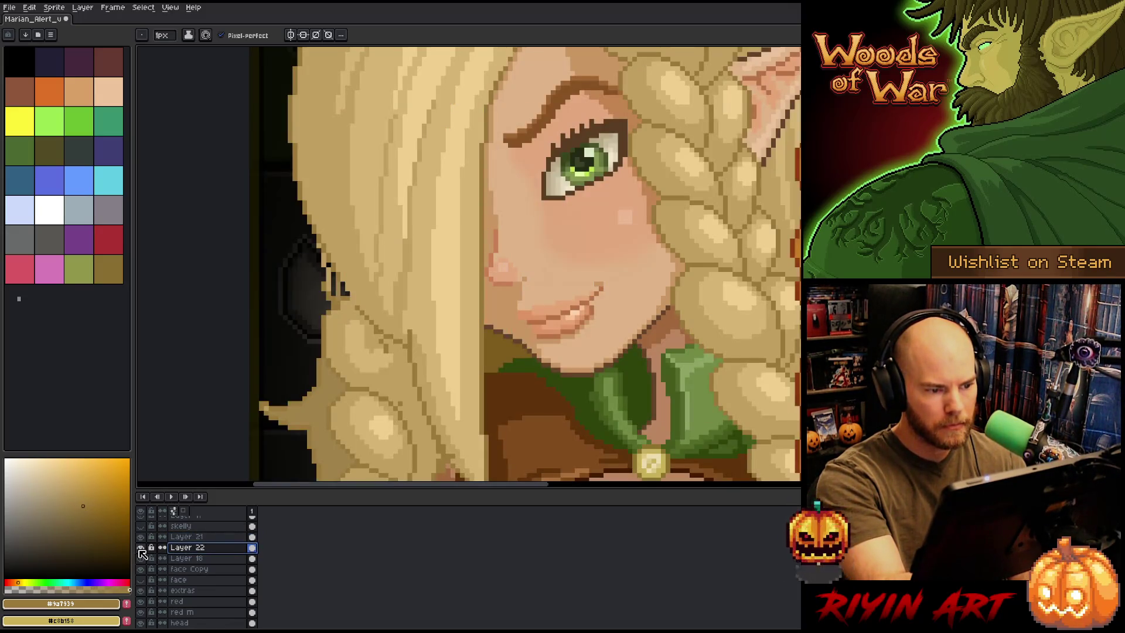
alt+click(140, 548)
alt+click(140, 548)
alt+click(141, 549)
alt+click(140, 549)
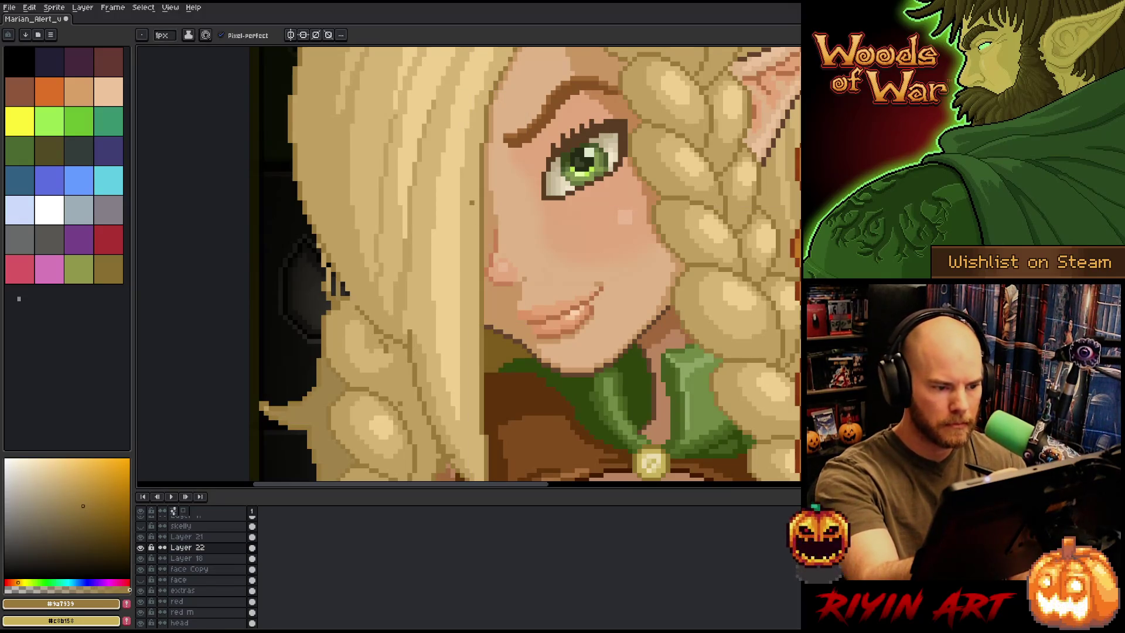
Hide and show Layers 23 and 19 to check the lips and eye art
click(193, 536)
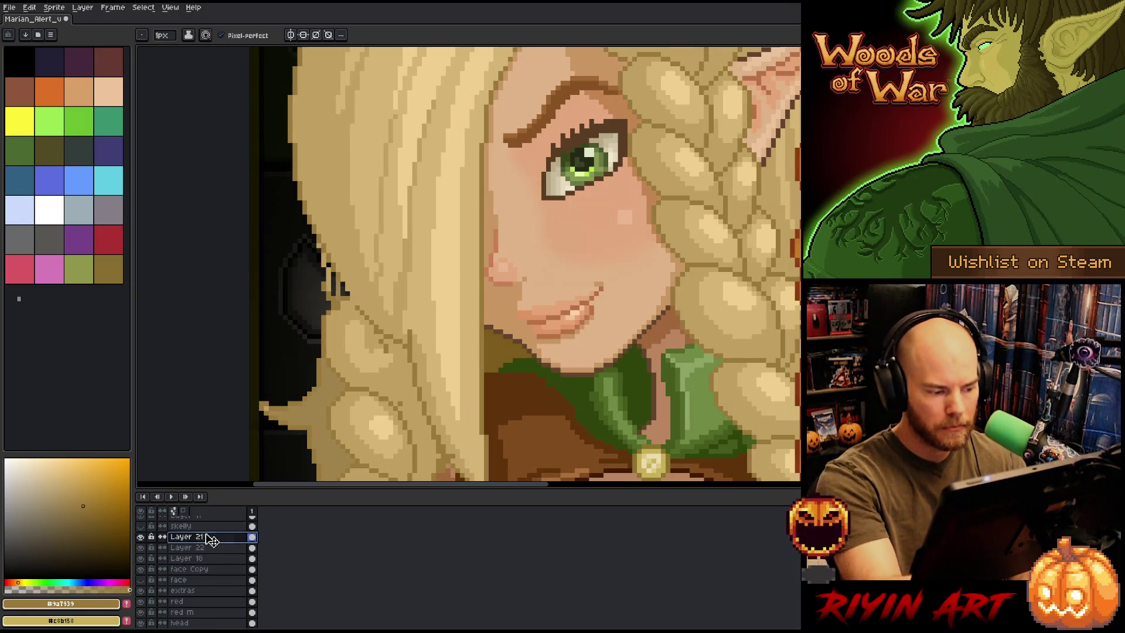
scroll(216, 562, up, 3)
click(205, 558)
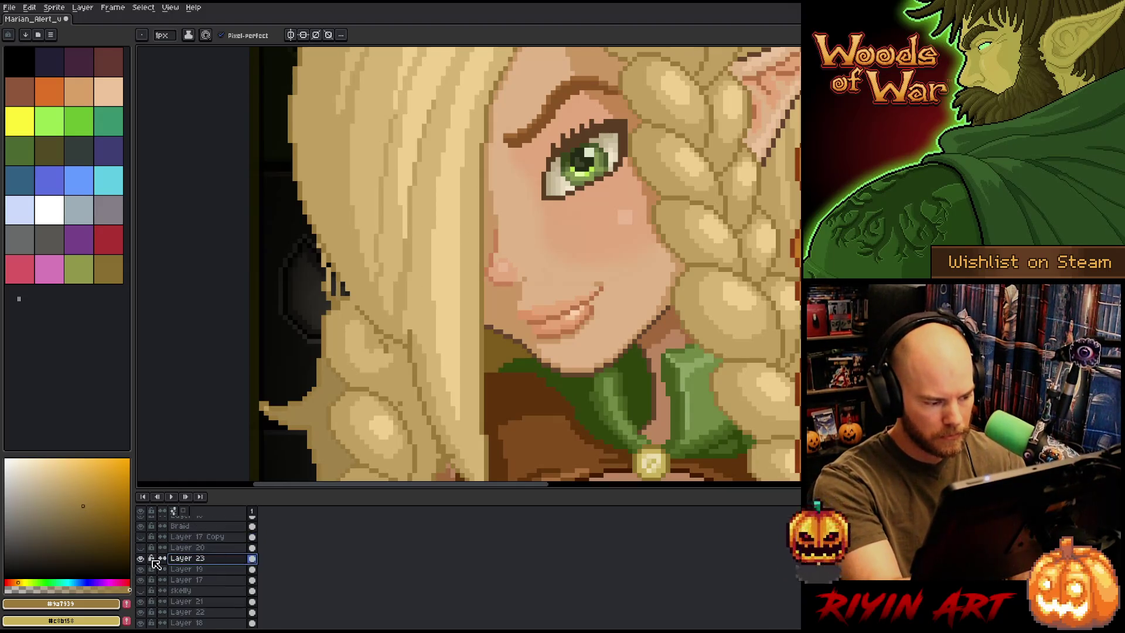
click(141, 558)
click(141, 559)
click(193, 569)
click(141, 568)
click(140, 569)
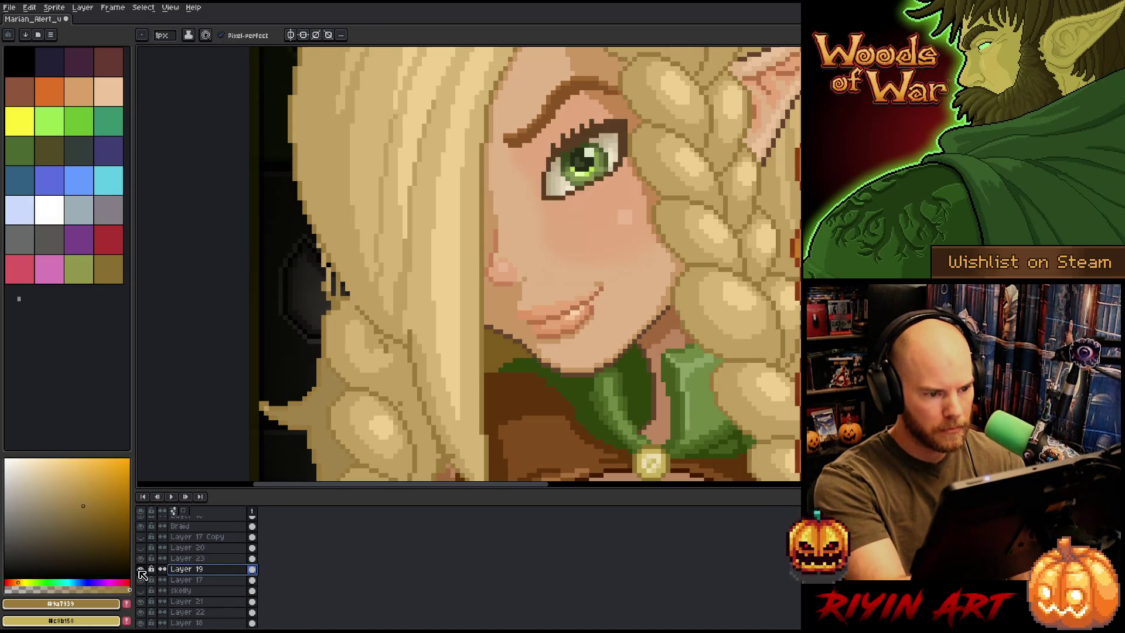
Toggle Layers 17 and 21 on and off to inspect the eye and mouth art
click(209, 580)
click(141, 580)
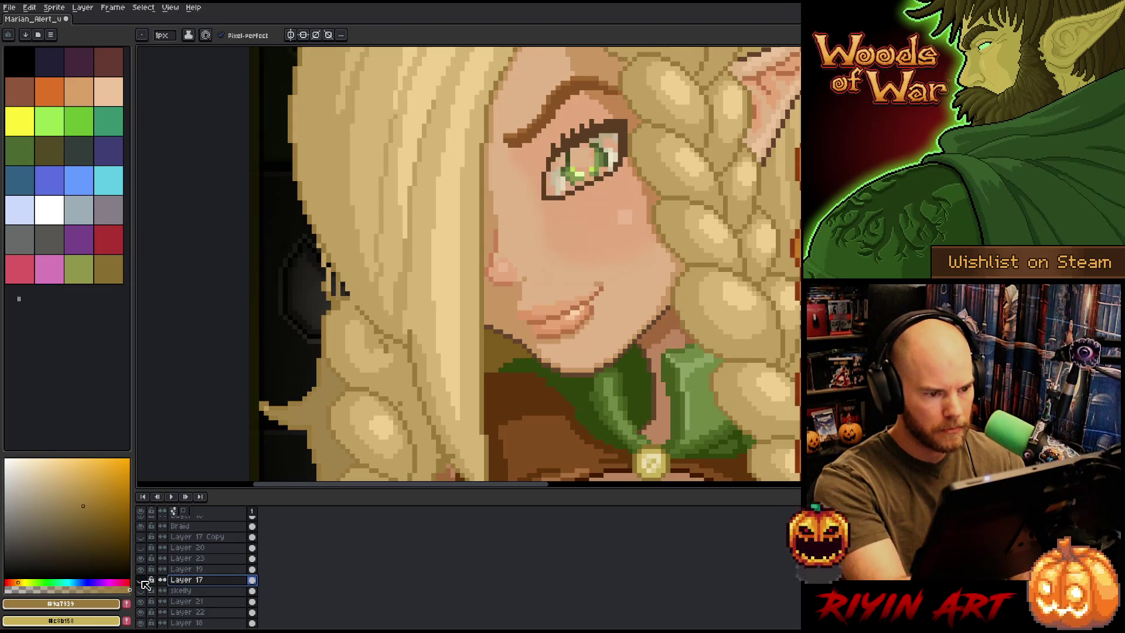
click(141, 579)
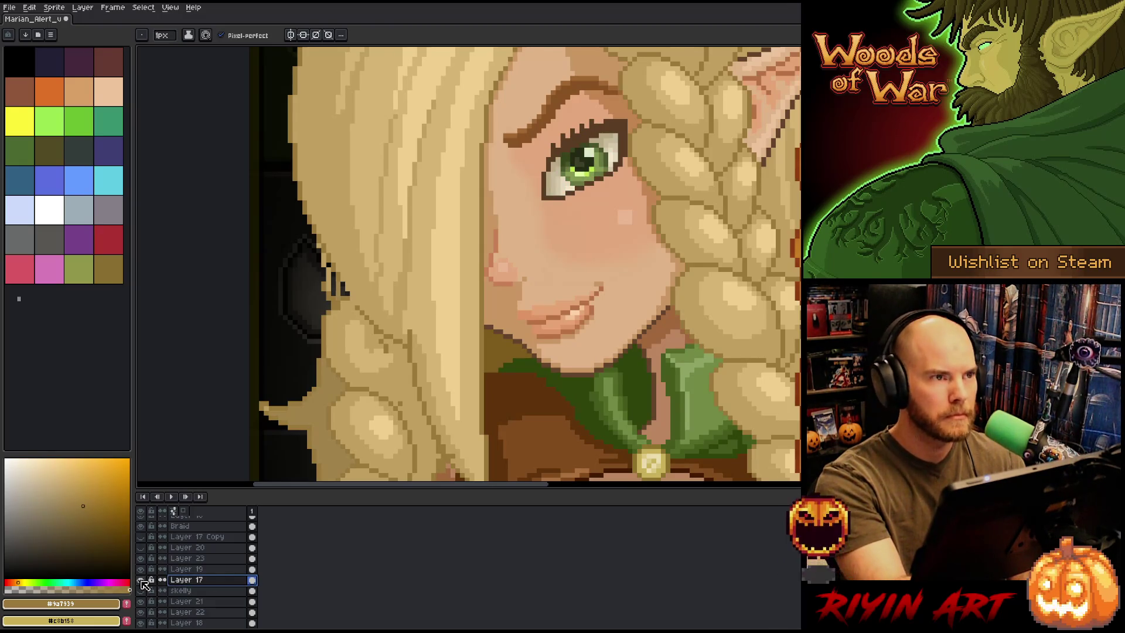
click(140, 580)
click(140, 580)
click(193, 601)
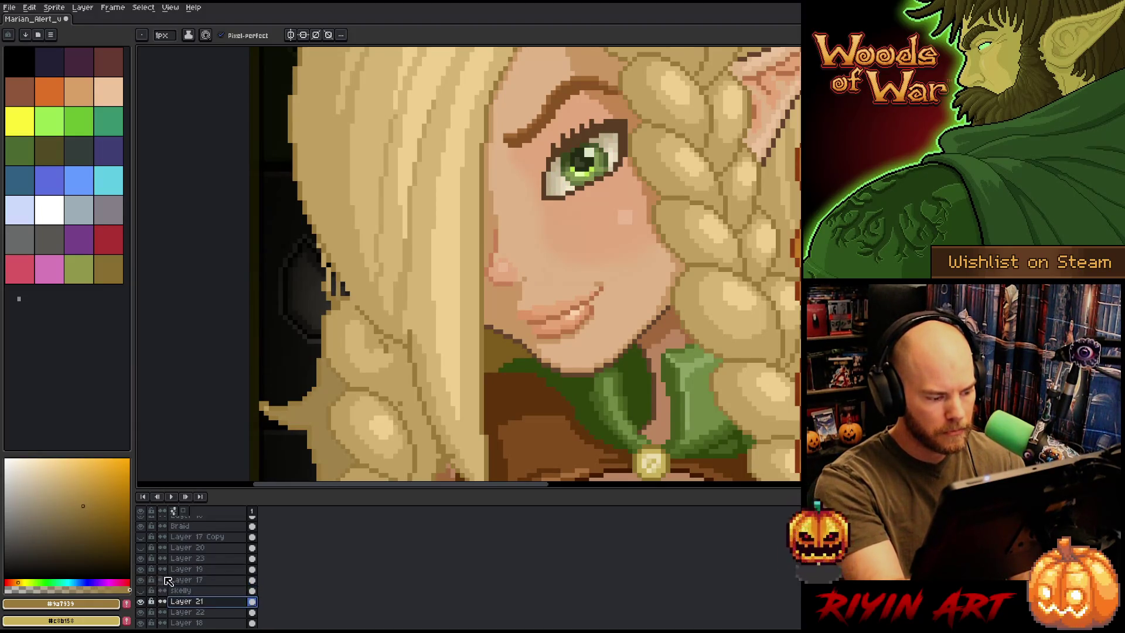
click(141, 601)
click(140, 601)
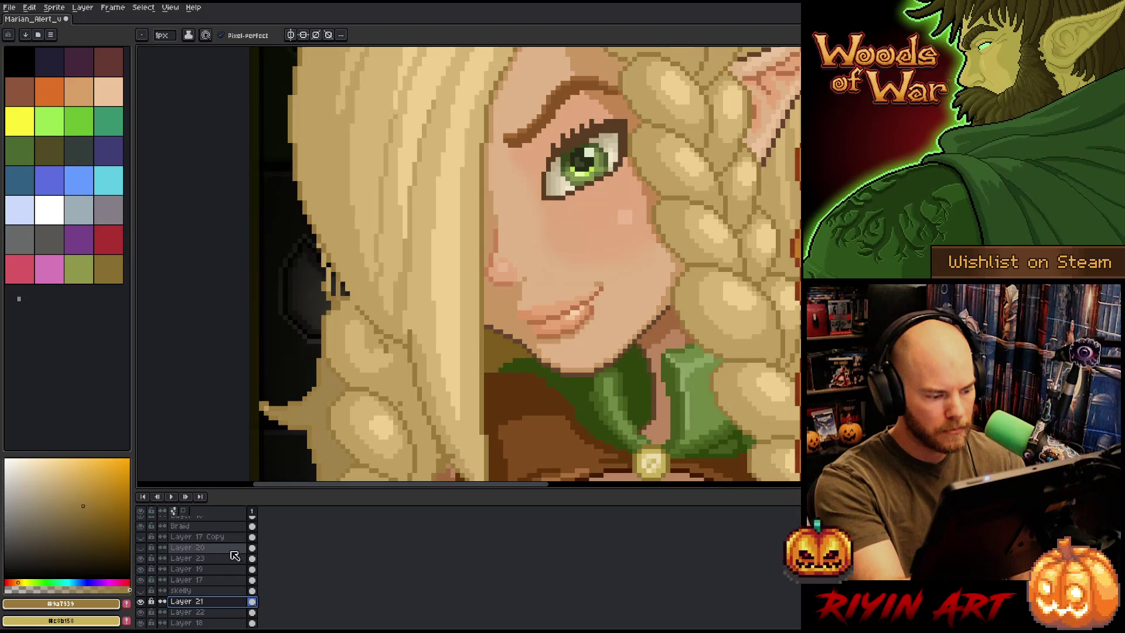
alt+click(141, 603)
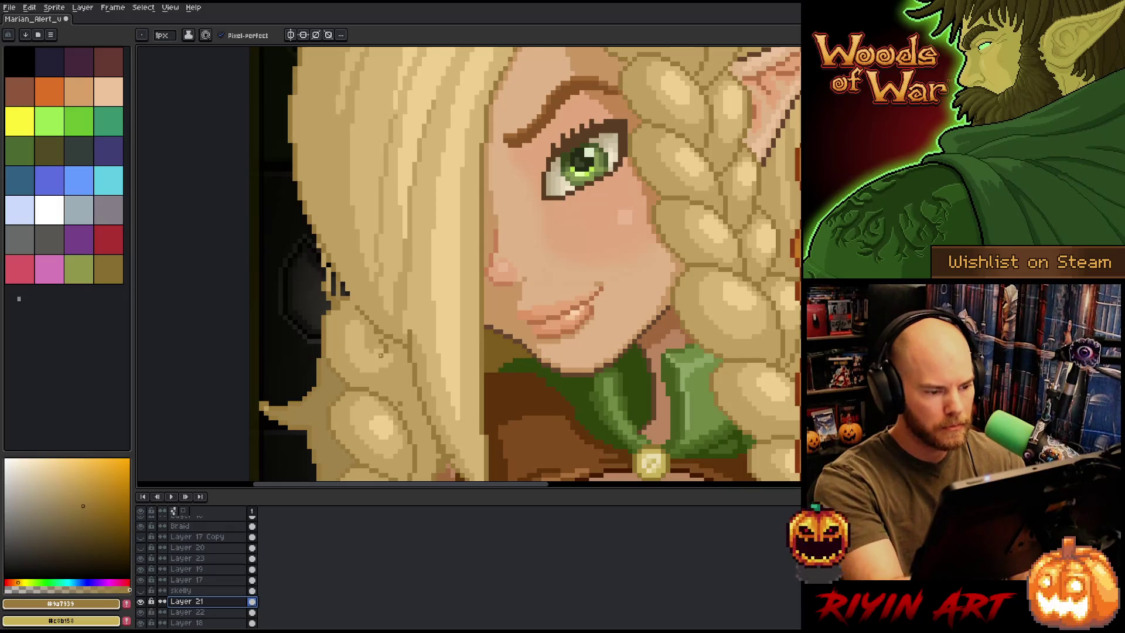
Sketch two trial diagonal strands over the left hair, then undo them
mouse_move(475, 198)
mouse_down()
mouse_move(345, 314)
mouse_move(473, 221)
mouse_up()
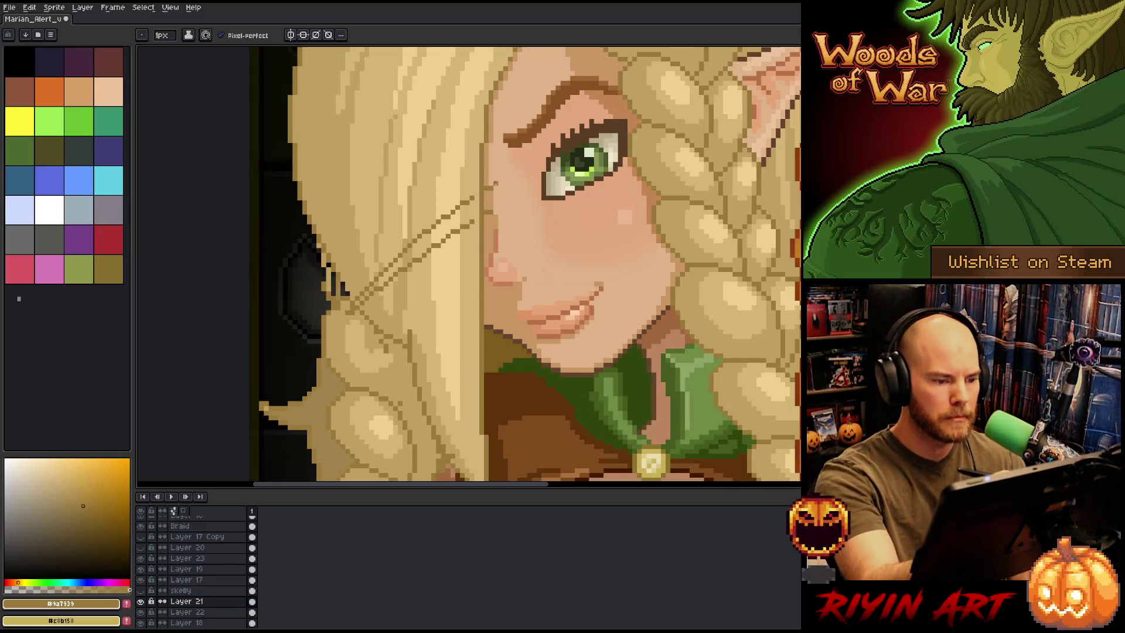
key(ctrl+z)
key(ctrl+z)
scroll(215, 538, up, 3)
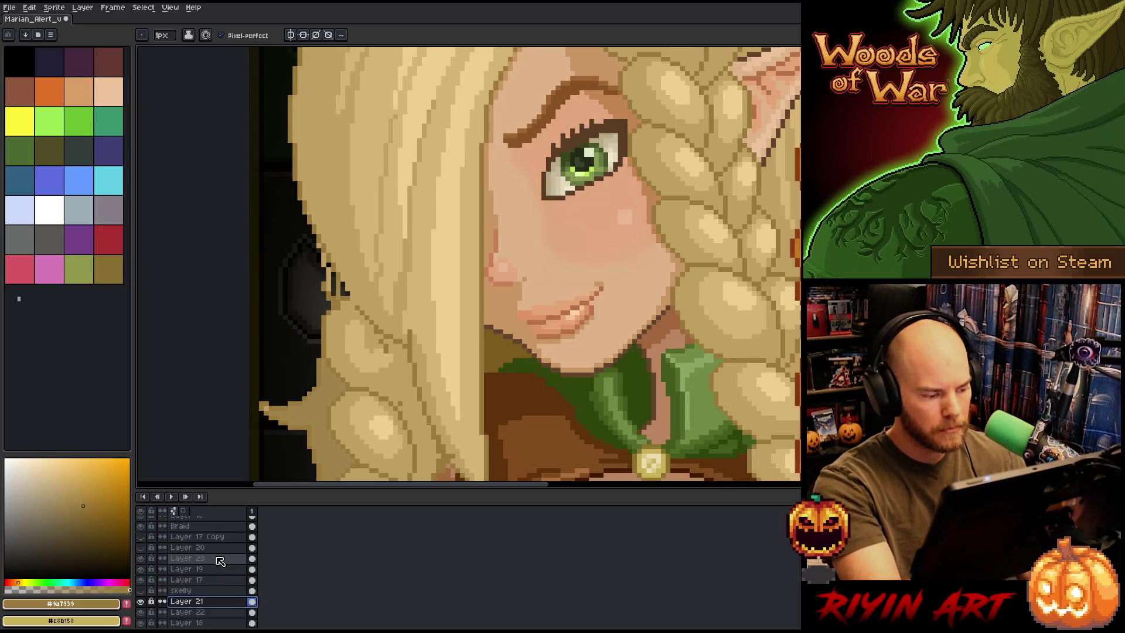
Select Layer 16, then the Braid layer, toggling its visibility to check the braid
click(218, 559)
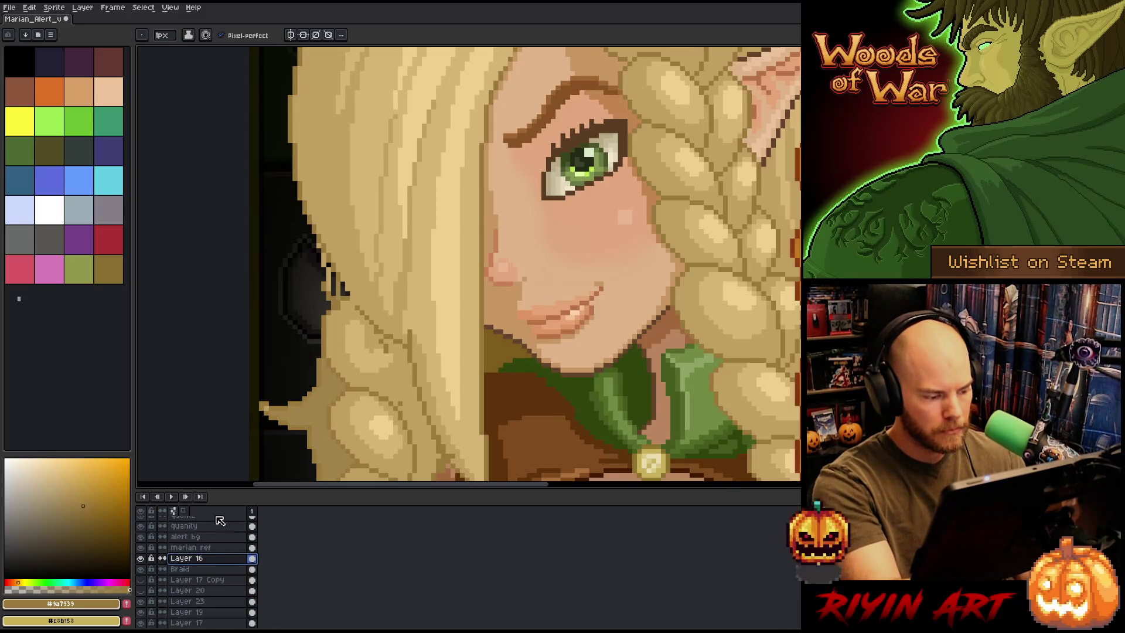
scroll(218, 526, up, 1)
click(147, 575)
click(141, 575)
click(140, 575)
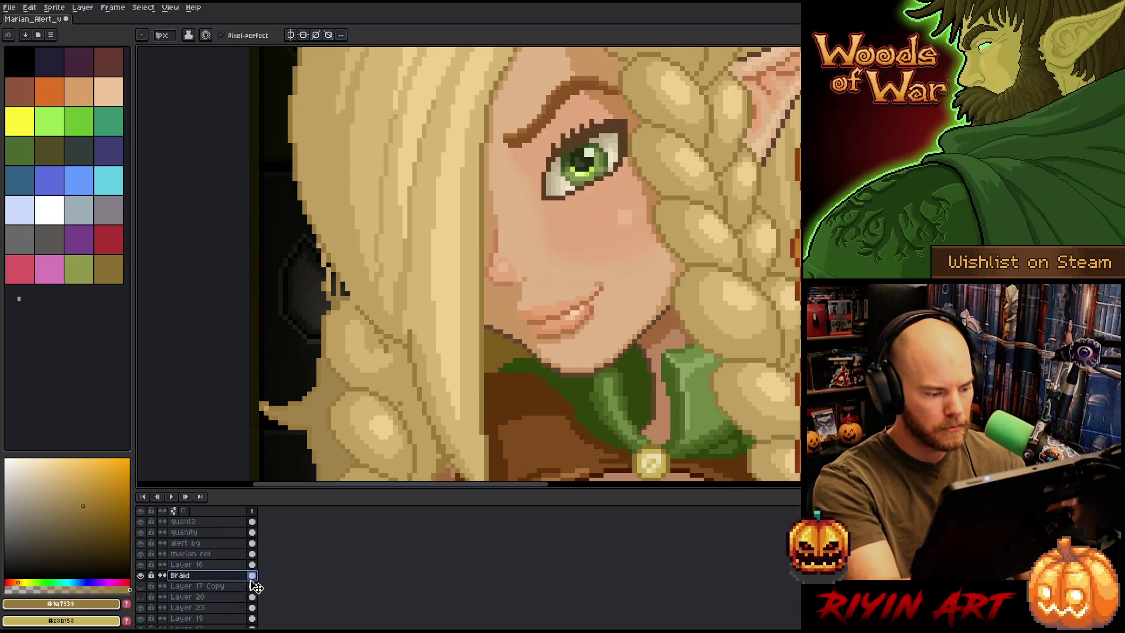
scroll(507, 345, down, 1)
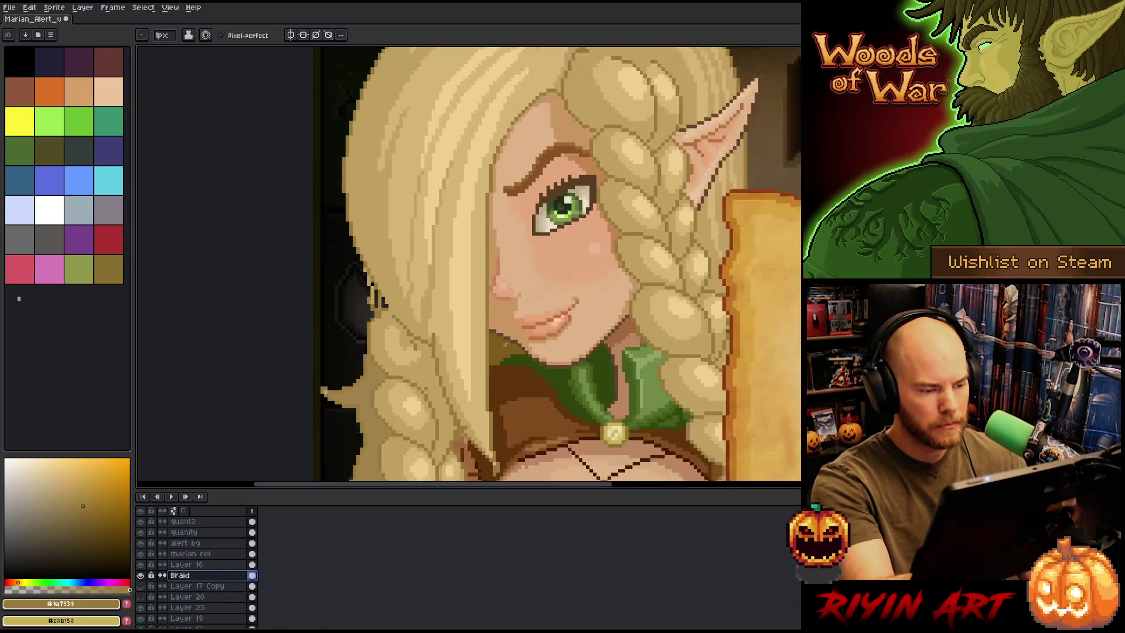
scroll(498, 287, up, 2)
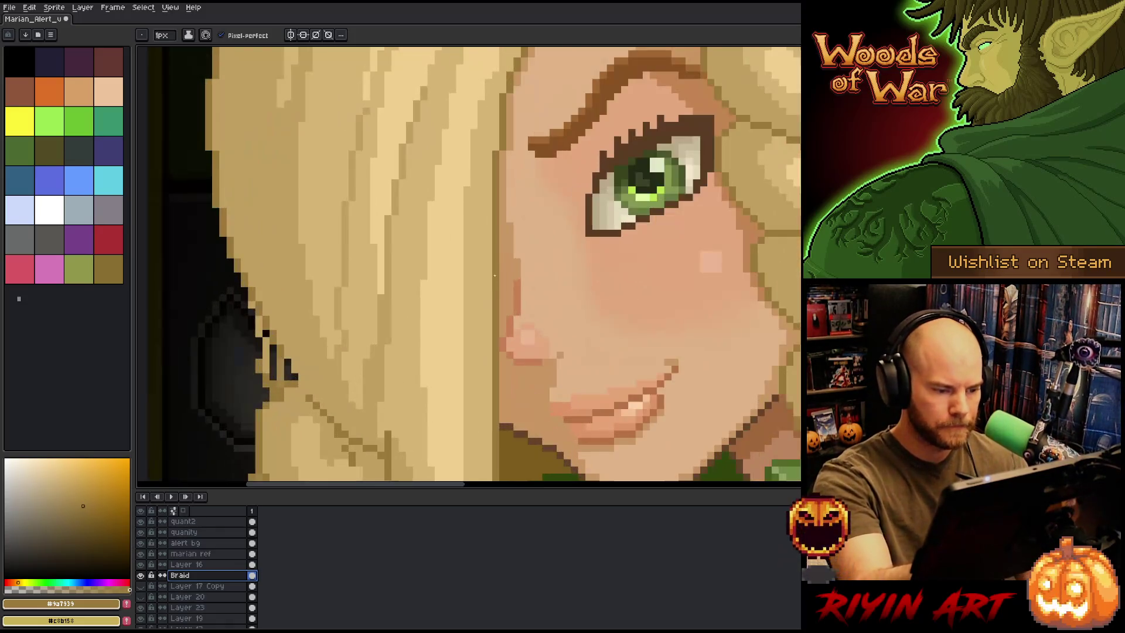
scroll(524, 268, down, 2)
key(i)
key(b)
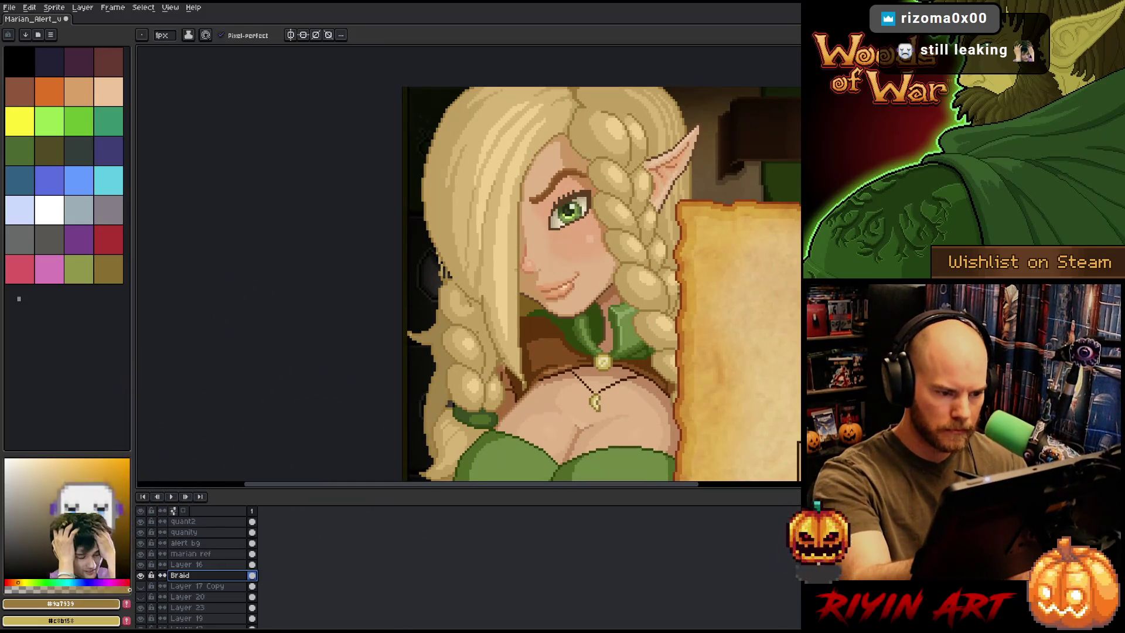
scroll(515, 258, up, 1)
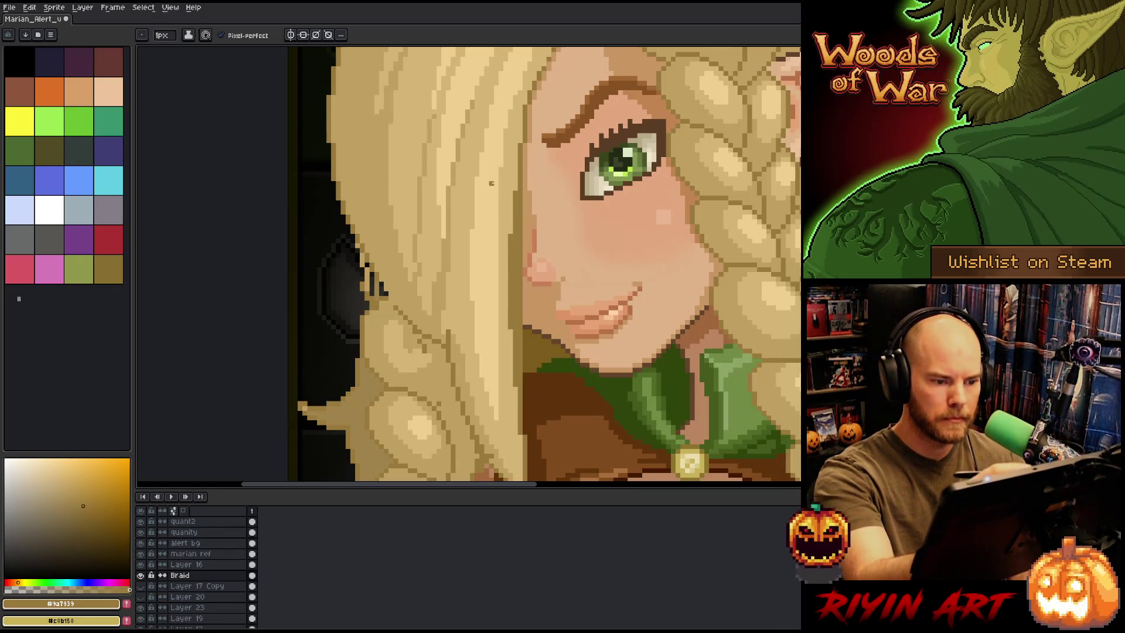
alt+click(510, 188)
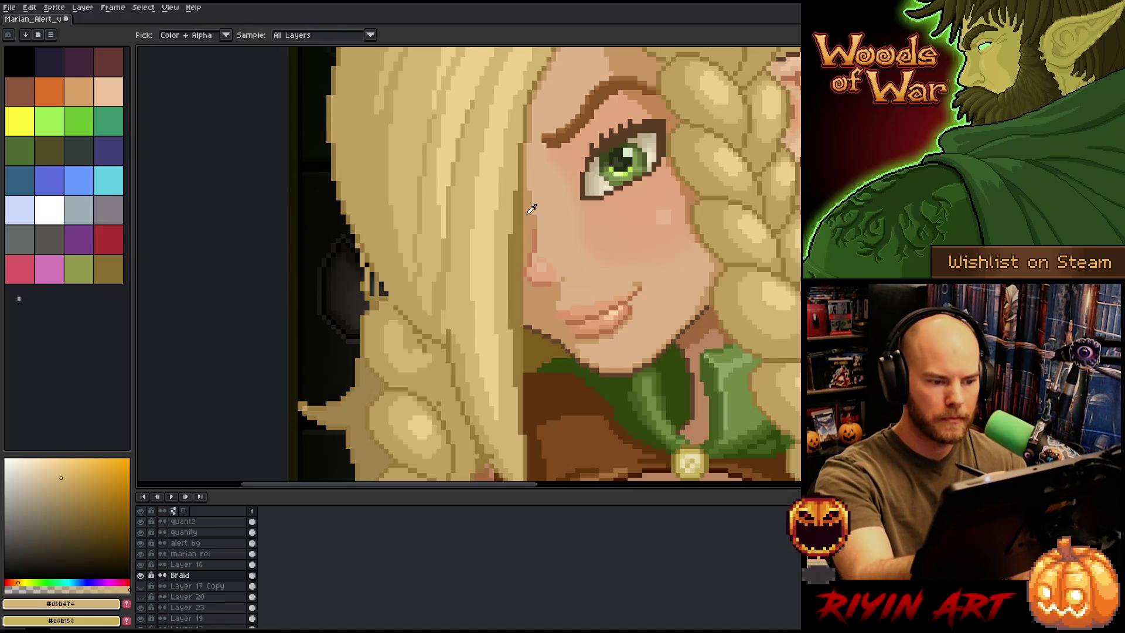
alt+click(520, 244)
drag(520, 245, 520, 200)
drag(520, 304, 516, 241)
drag(515, 317, 515, 253)
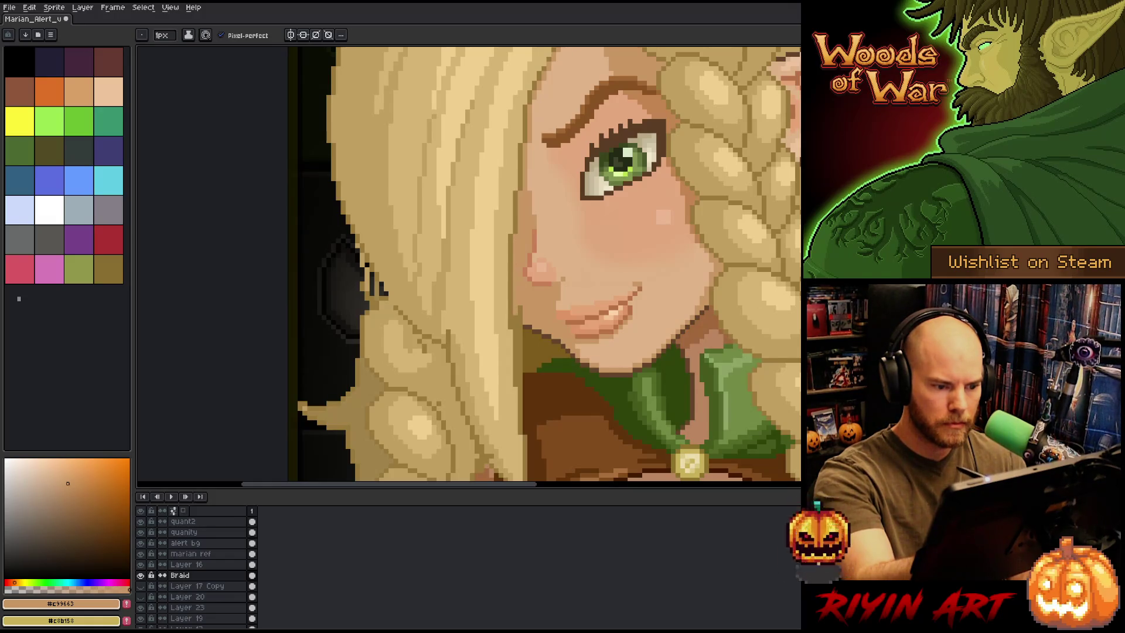
key(ctrl+z)
alt+click(519, 321)
mouse_move(523, 317)
mouse_down()
mouse_move(514, 321)
mouse_move(525, 303)
mouse_up()
alt+click(515, 274)
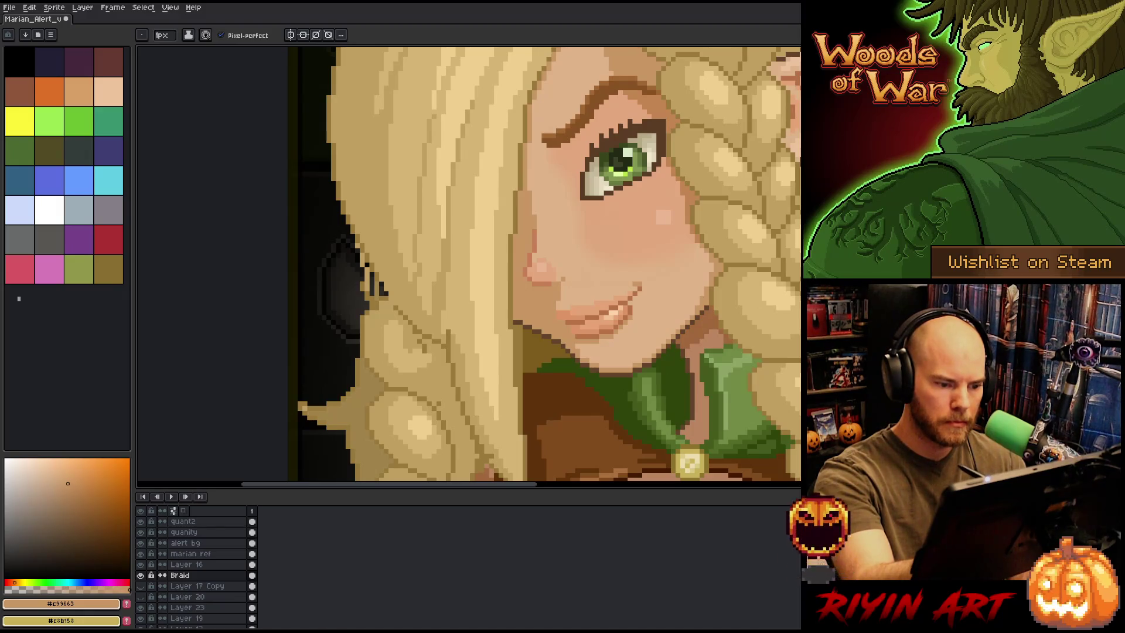
alt+click(521, 351)
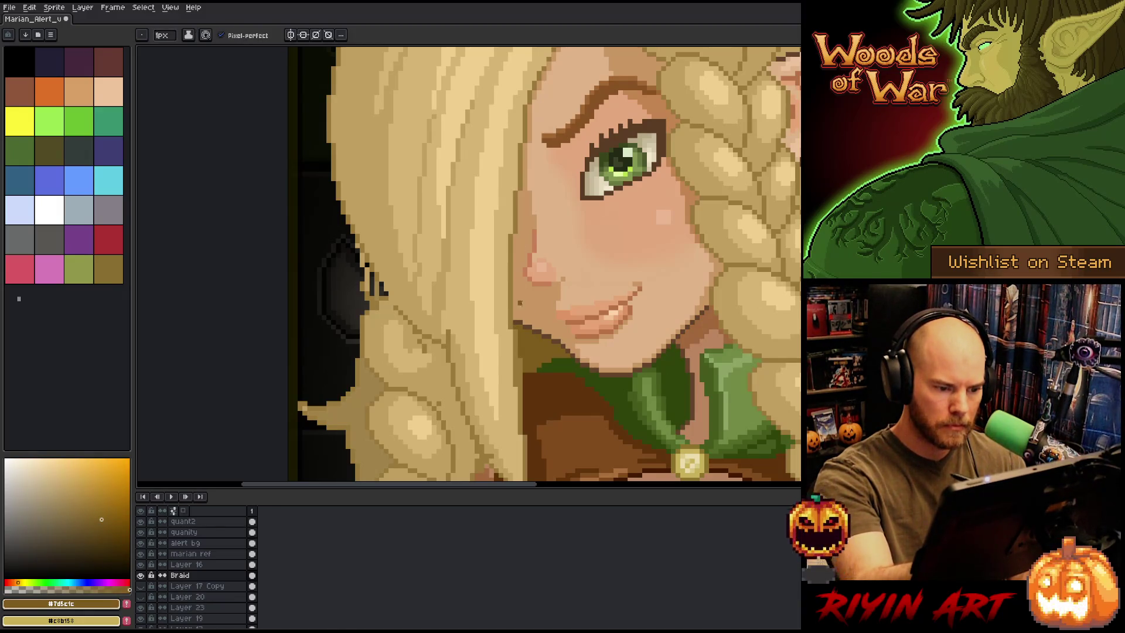
alt+click(520, 366)
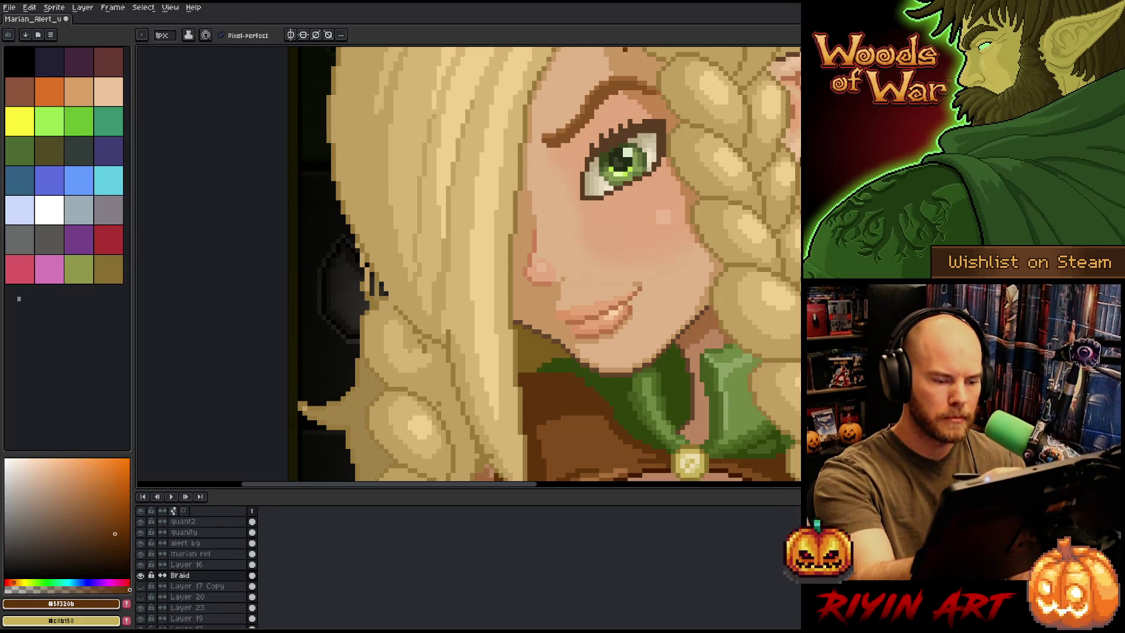
drag(599, 381, 590, 310)
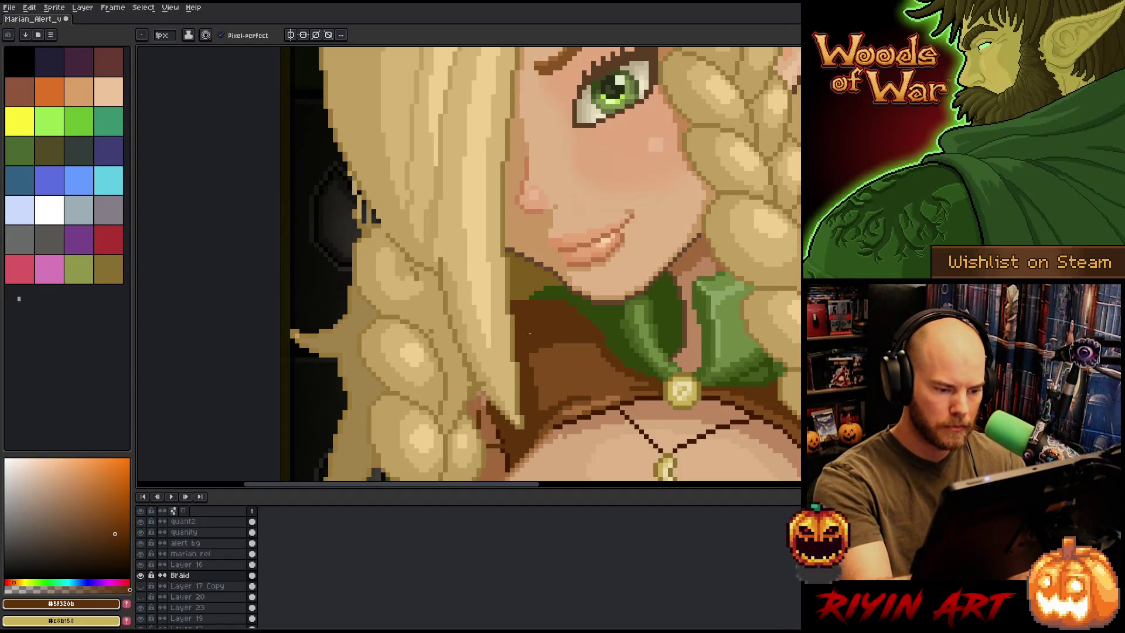
alt+click(494, 335)
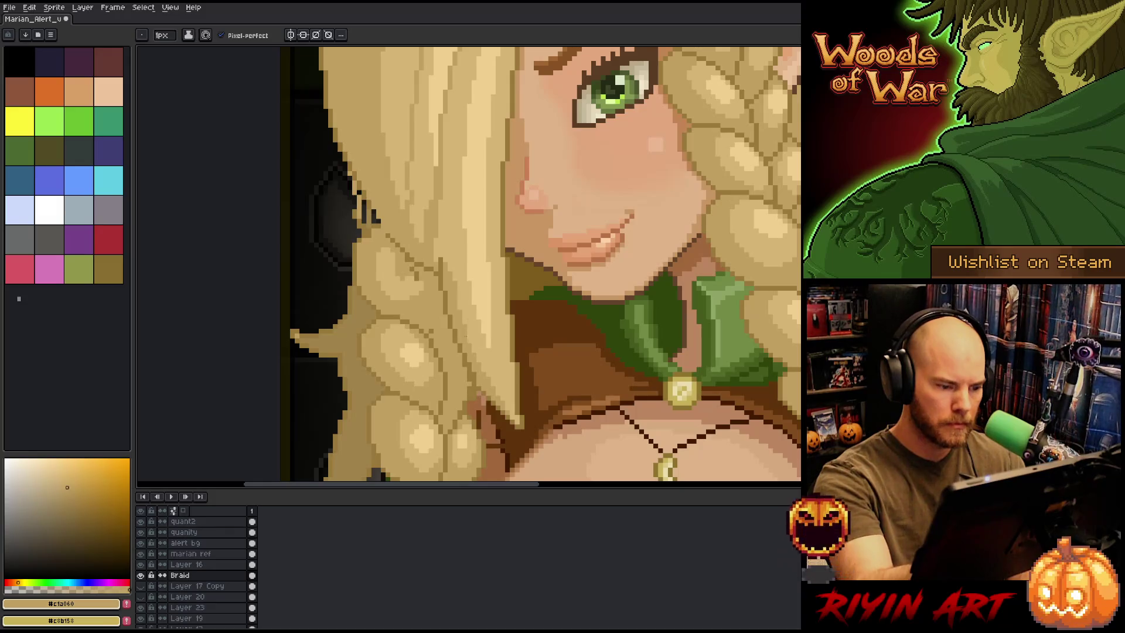
alt+click(435, 321)
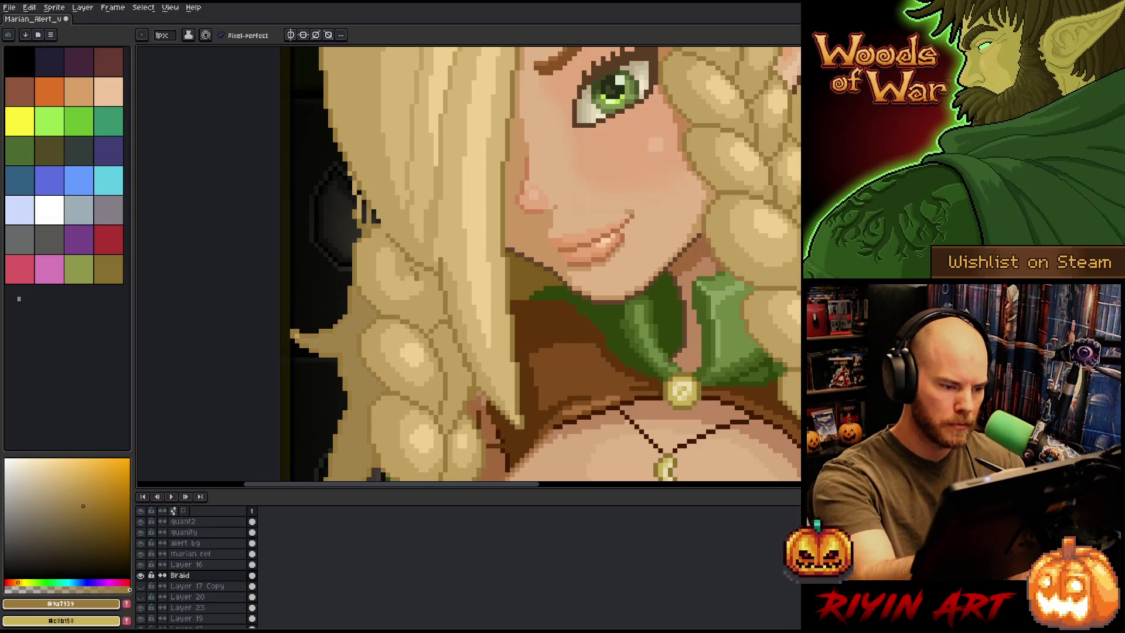
alt+click(416, 258)
alt+click(419, 270)
drag(422, 280, 432, 324)
key(ctrl+z)
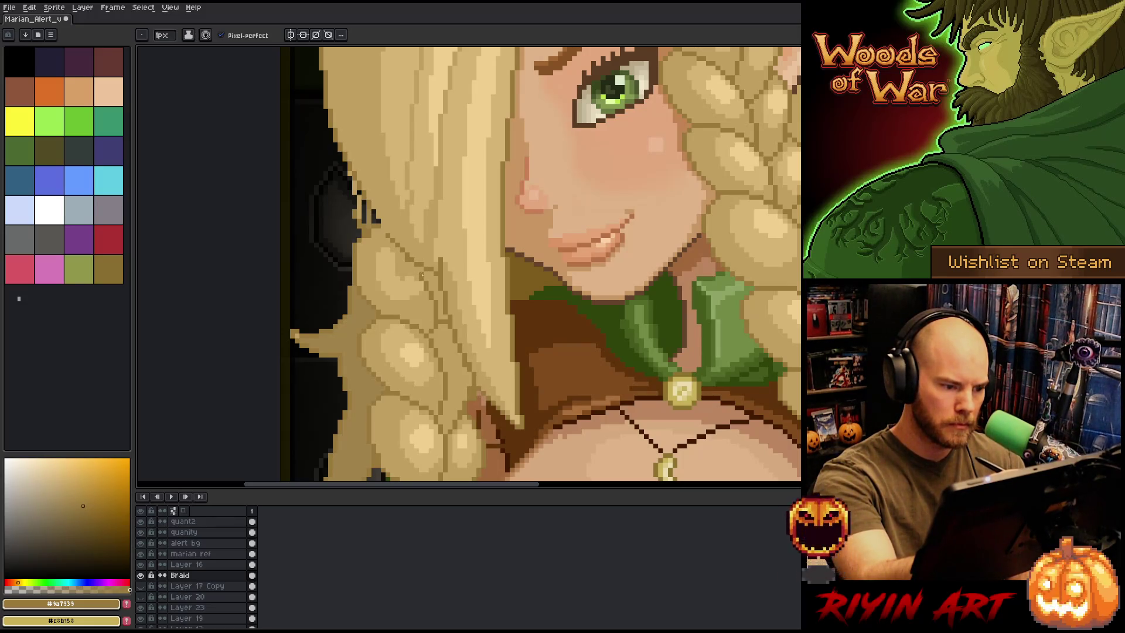
alt+click(414, 258)
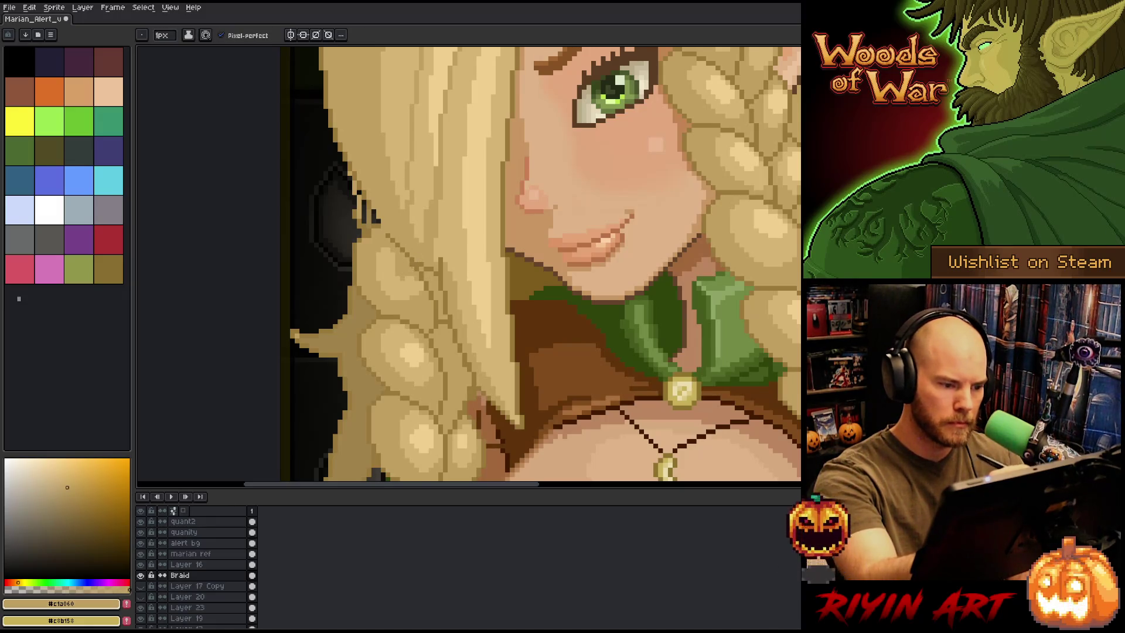
drag(442, 196, 470, 235)
alt+click(410, 258)
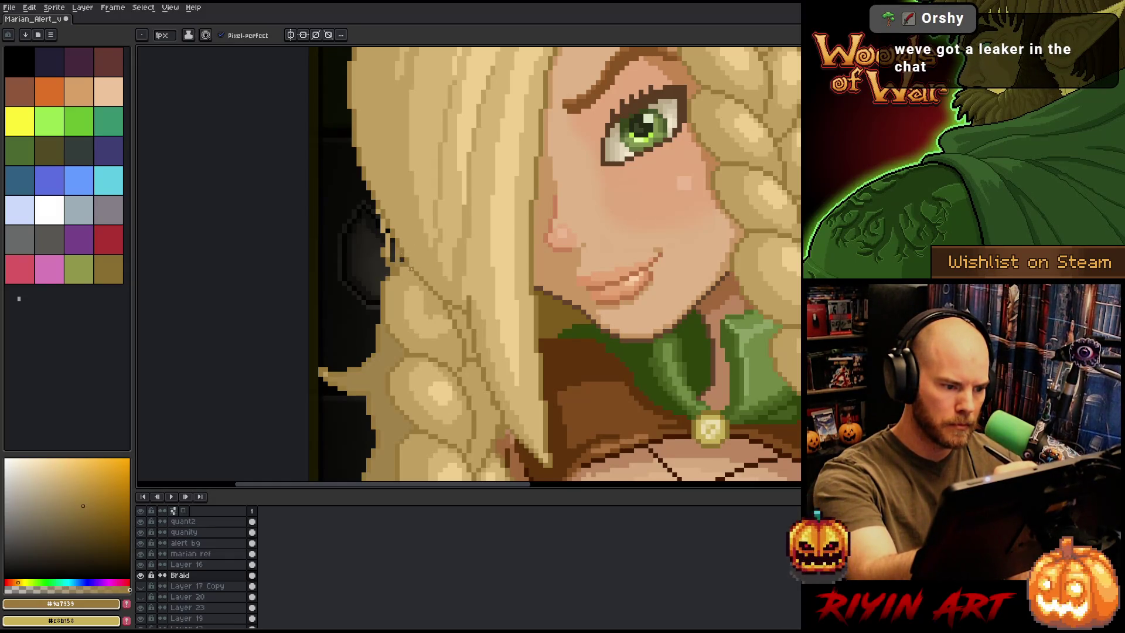
key(e)
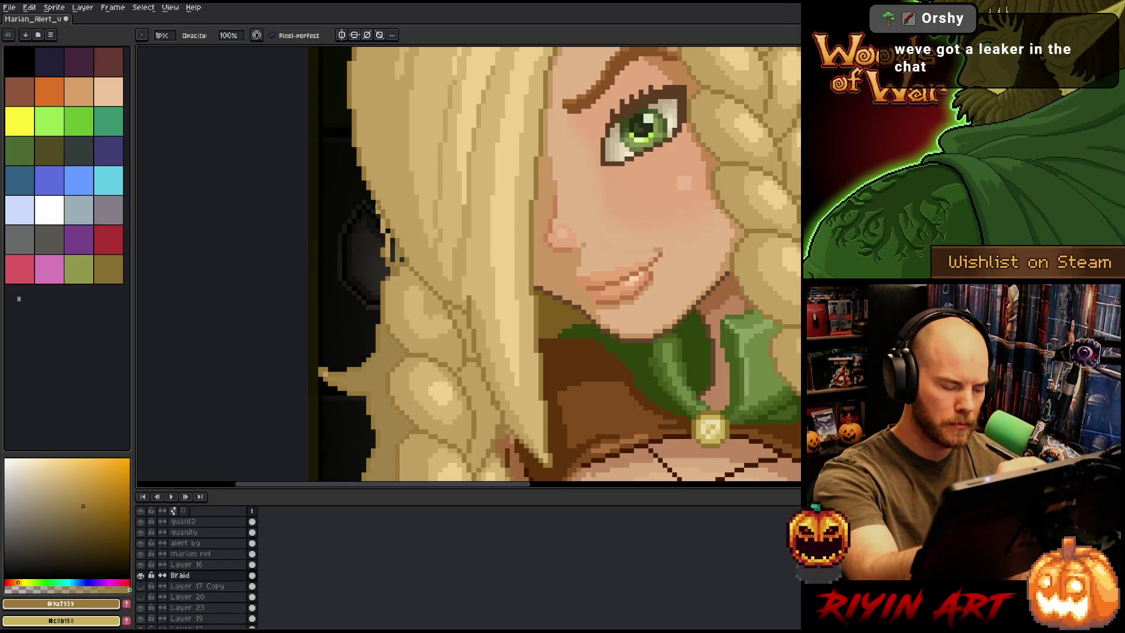
key(v)
key(b)
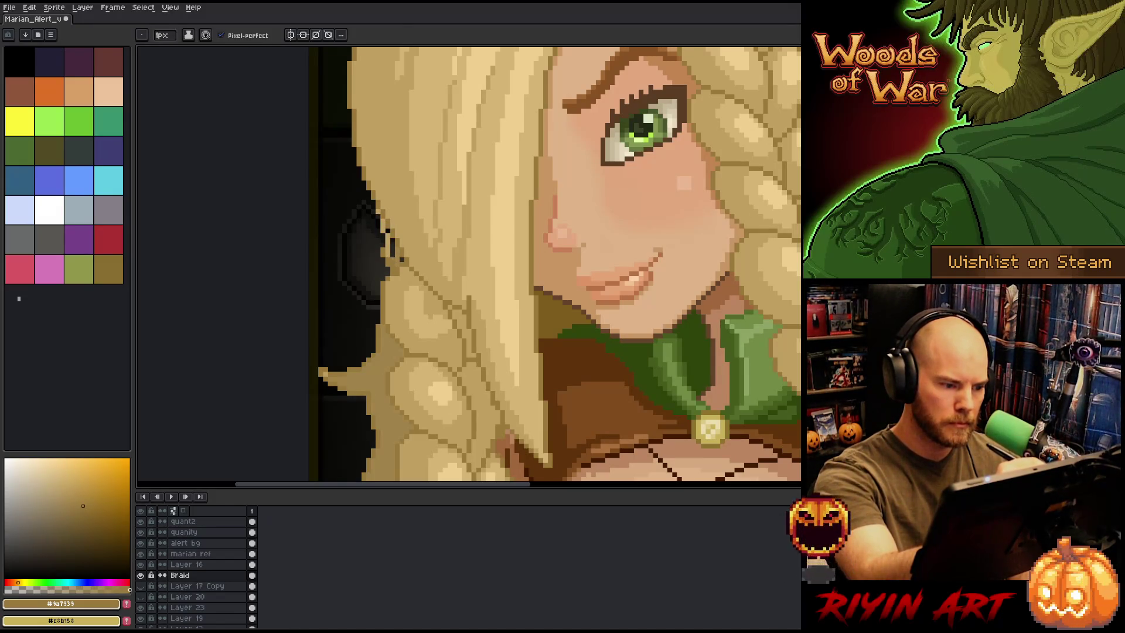
ctrl+click(384, 249)
Make braid 2 the active layer and draw darker tan pixels up the hair edge
key(e)
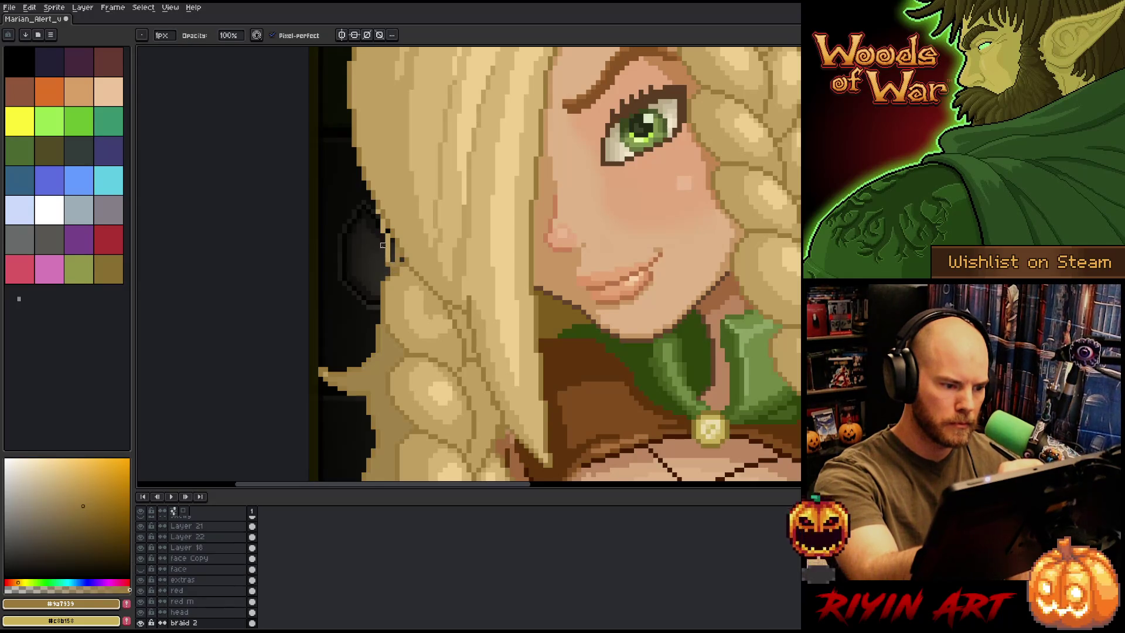
ctrl+click(388, 252)
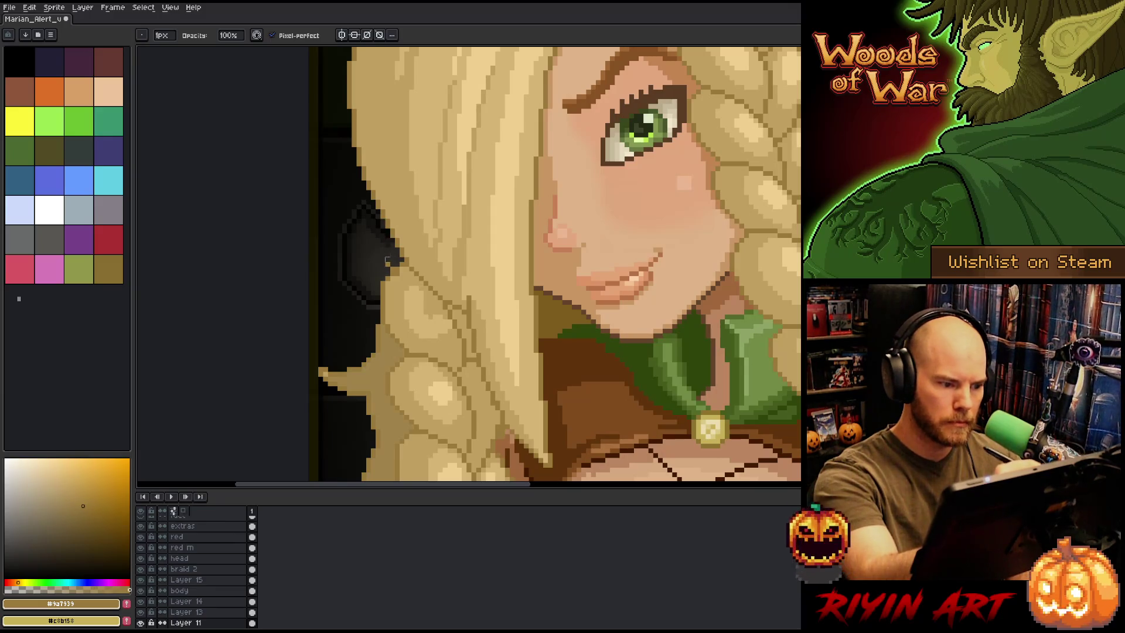
ctrl+click(388, 256)
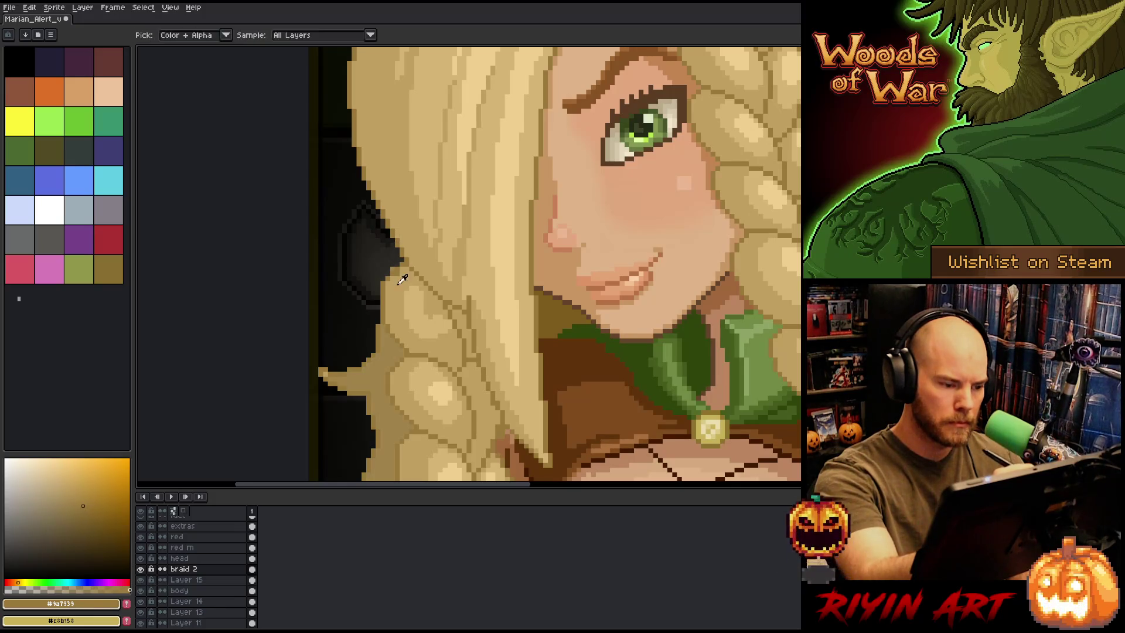
alt+click(399, 265)
alt+click(390, 263)
drag(392, 265, 380, 225)
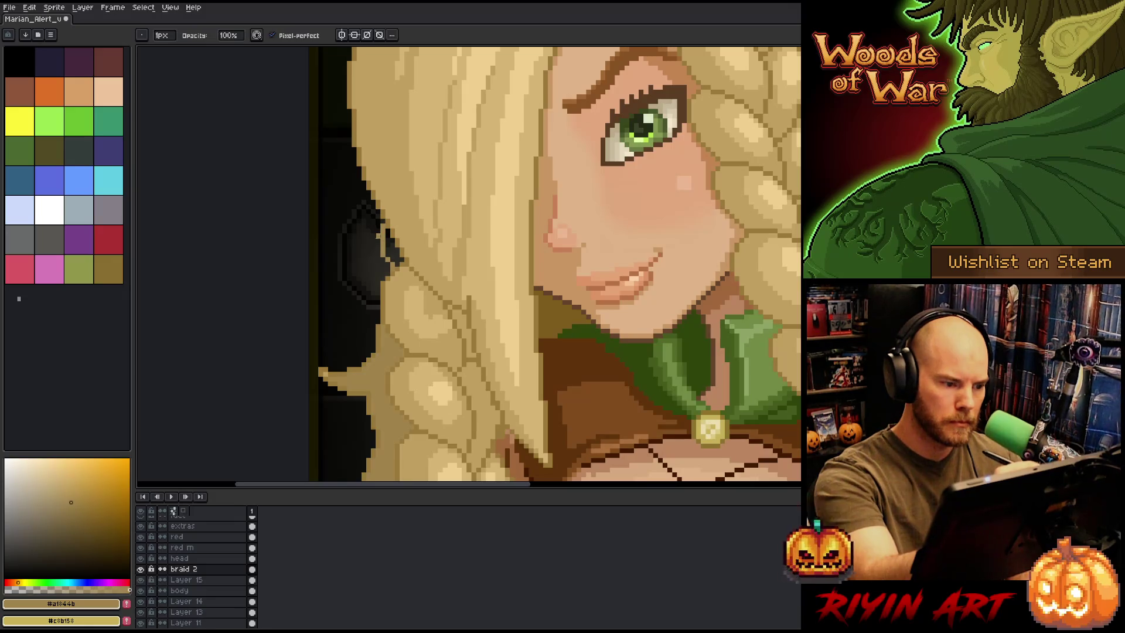
Paint lighter blonde pixels along the braid edge on the braid 2 layer
key(alt)
alt+click(403, 275)
drag(392, 253, 397, 265)
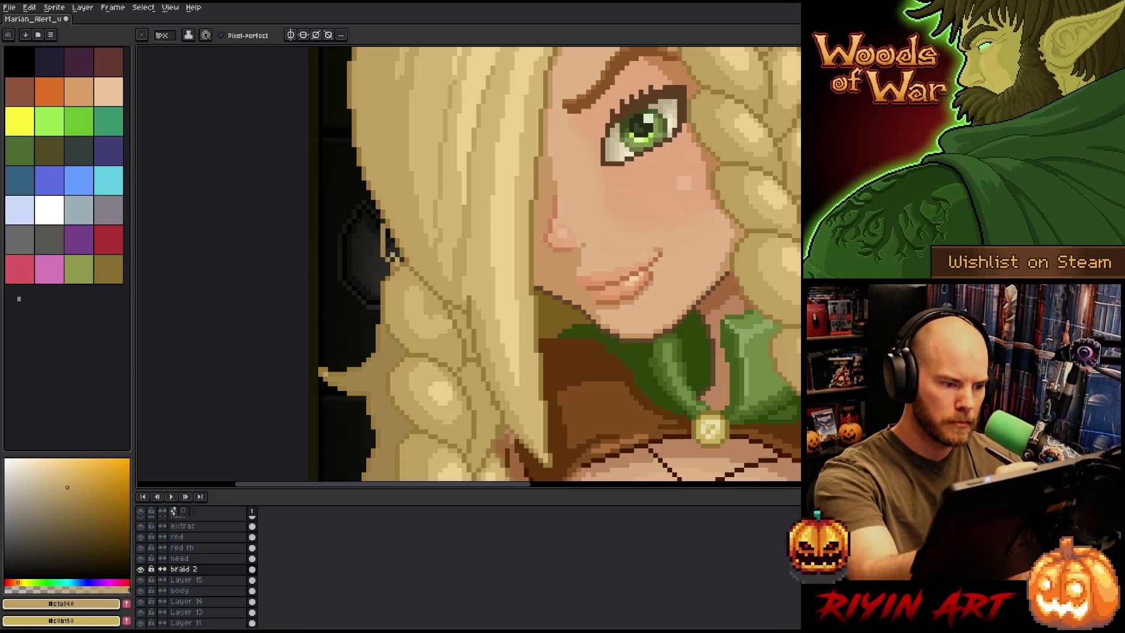
ctrl+click(386, 258)
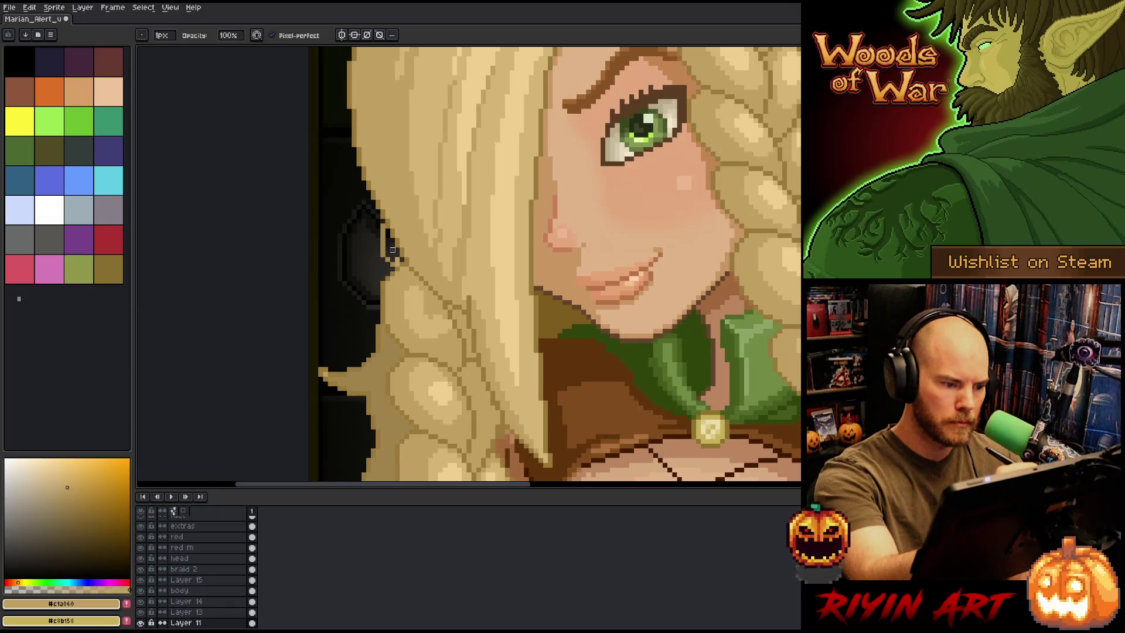
ctrl+click(404, 273)
key(alt)
click(397, 255)
click(398, 250)
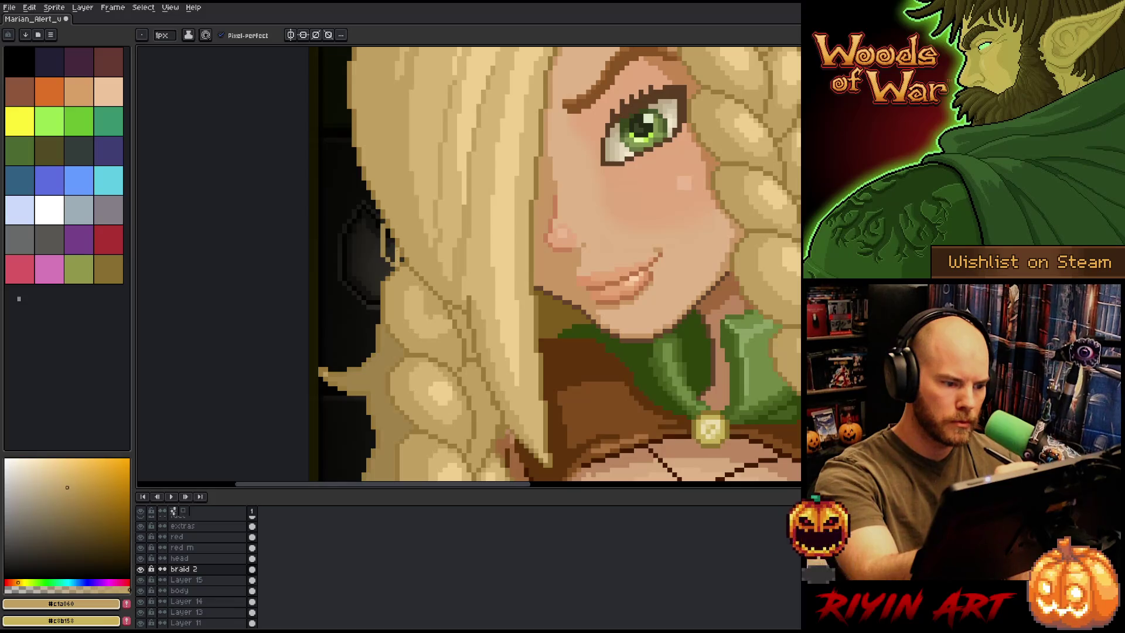
drag(393, 256, 388, 234)
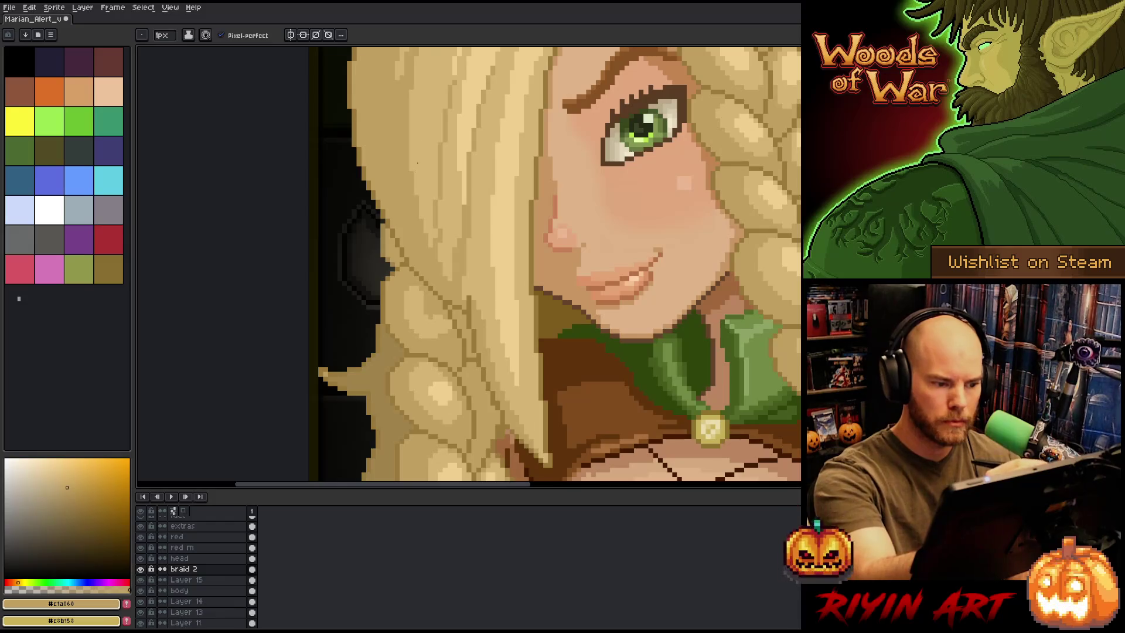
Try a darker tan fill on the braid outline, undo it, and select the head layer
alt+click(410, 270)
key(g)
click(391, 249)
key(ctrl+z)
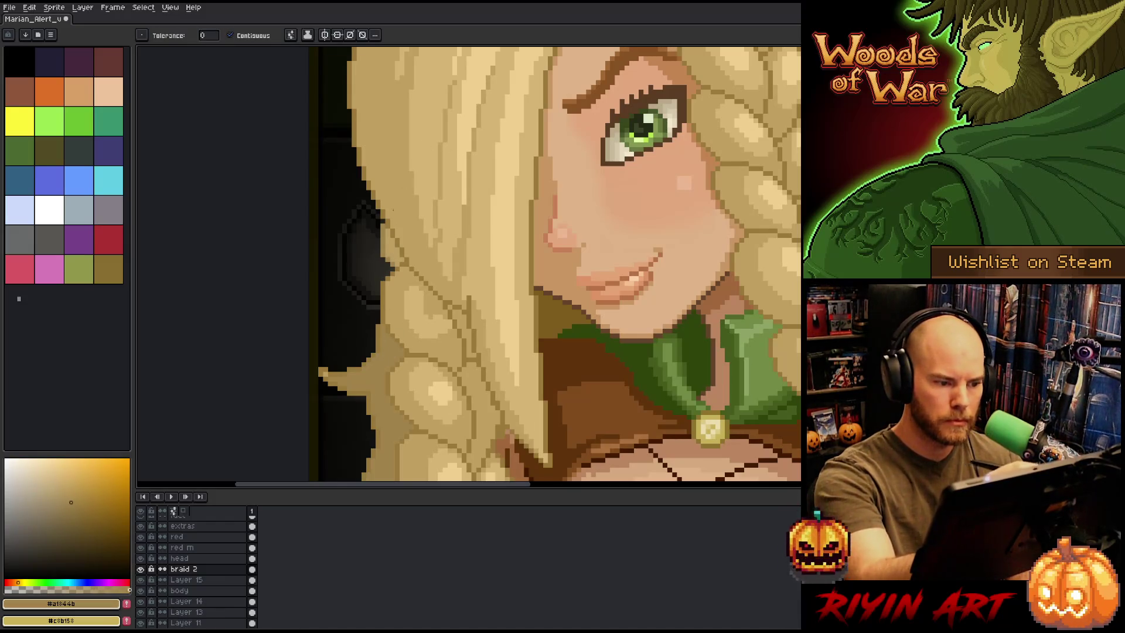
key(b)
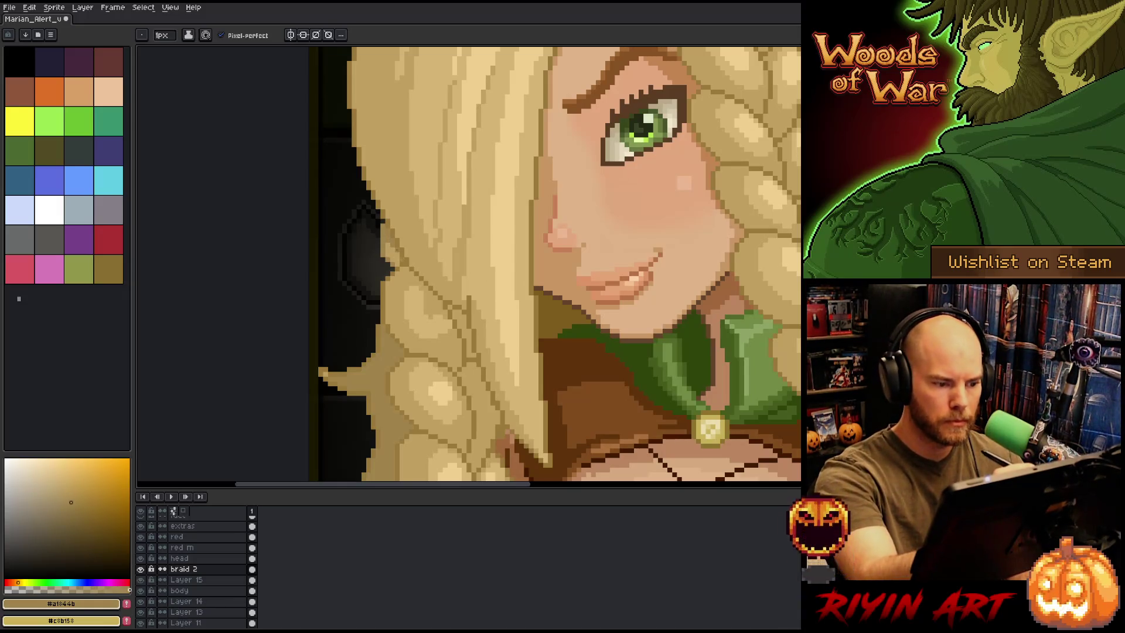
drag(540, 390, 511, 409)
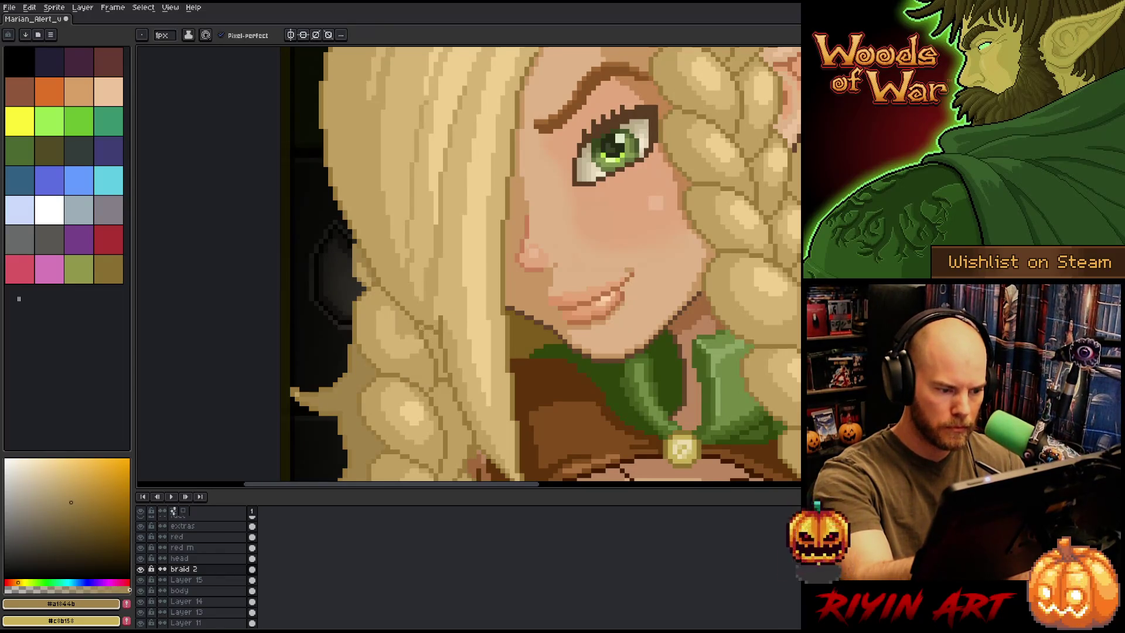
ctrl+click(433, 339)
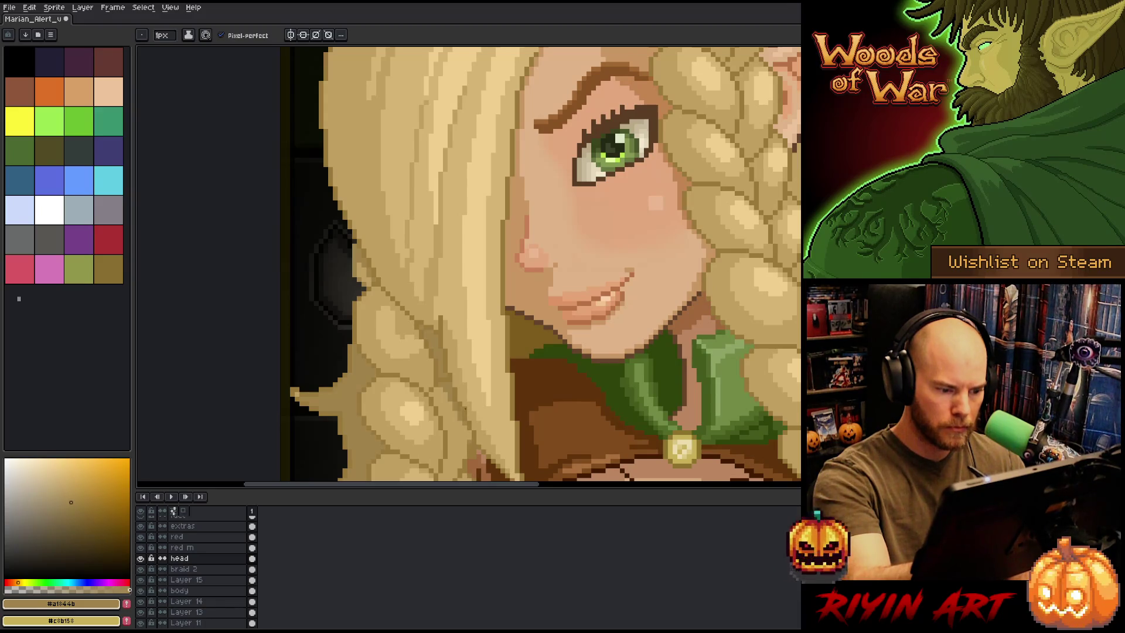
scroll(482, 293, down, 4)
ctrl+click(482, 324)
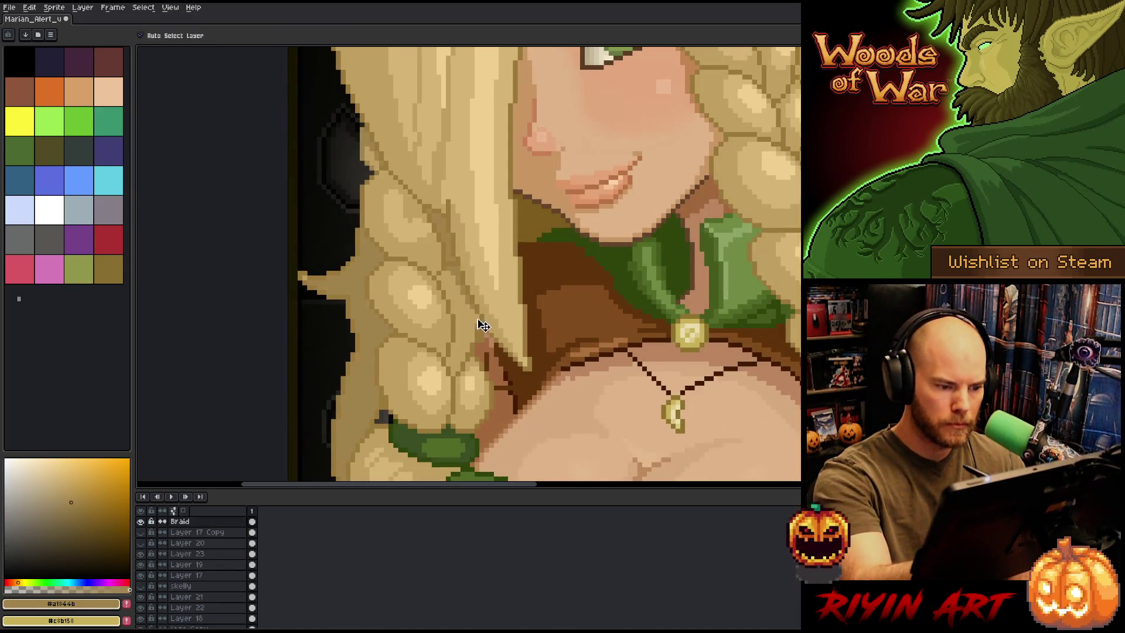
ctrl+click(472, 273)
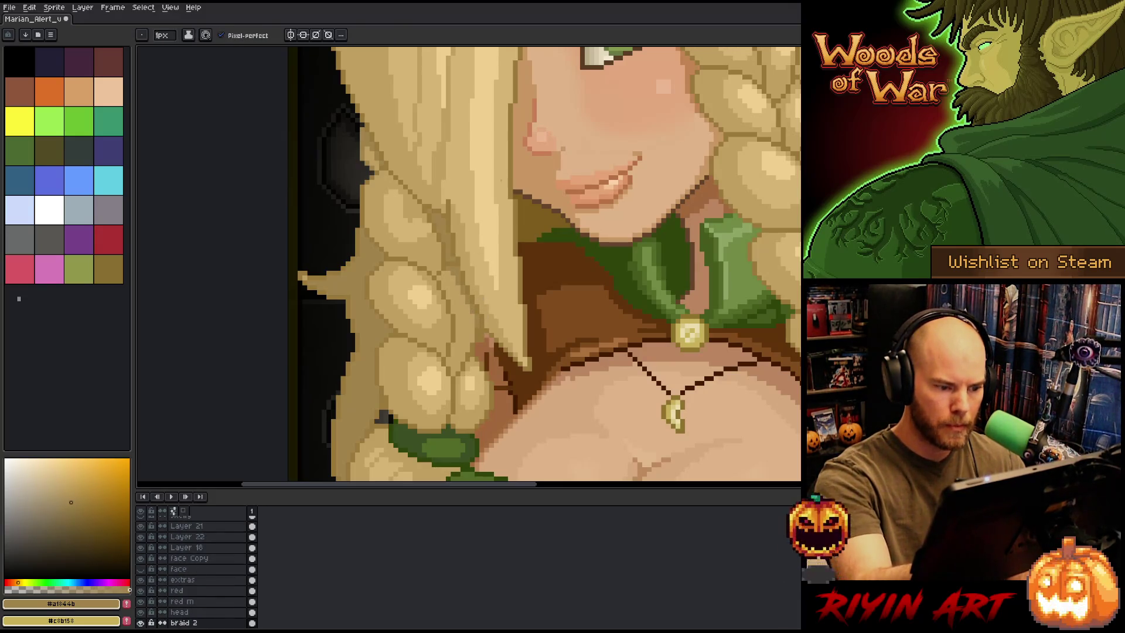
key(ctrl)
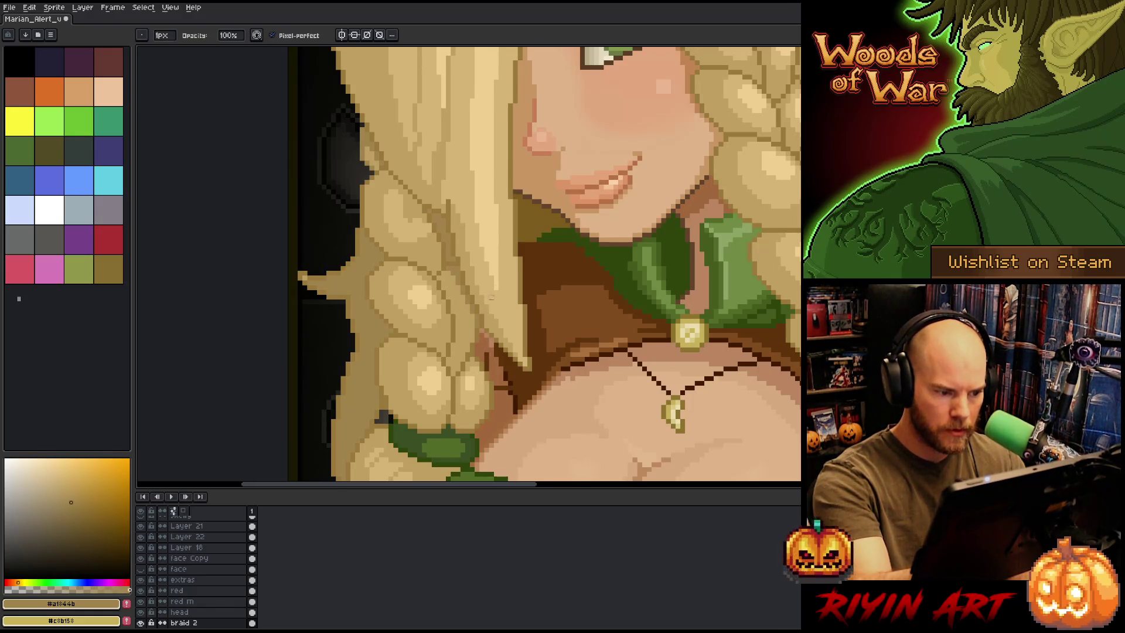
drag(491, 297, 522, 326)
drag(515, 258, 513, 336)
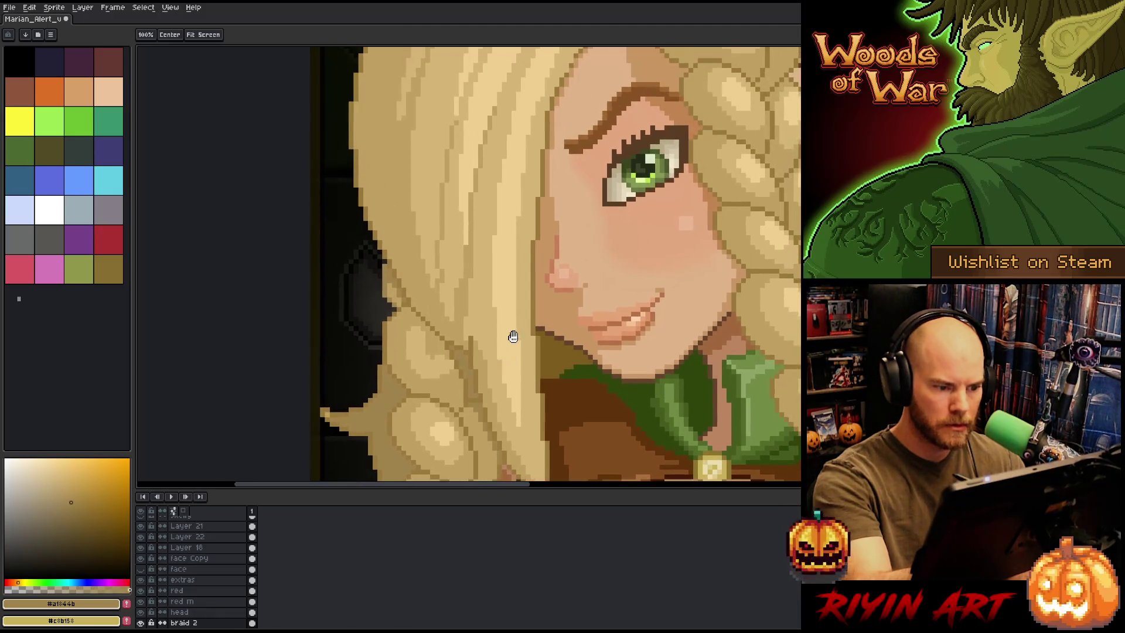
mouse_move(525, 284)
mouse_down()
mouse_move(515, 271)
mouse_move(454, 296)
mouse_up()
alt+click(454, 295)
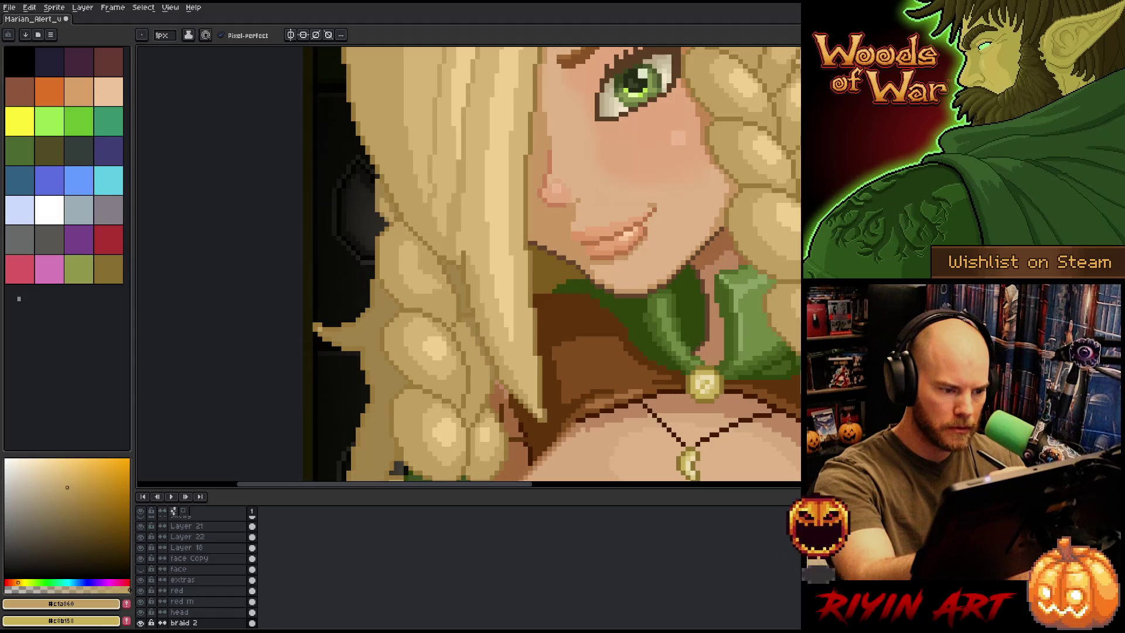
ctrl+click(449, 266)
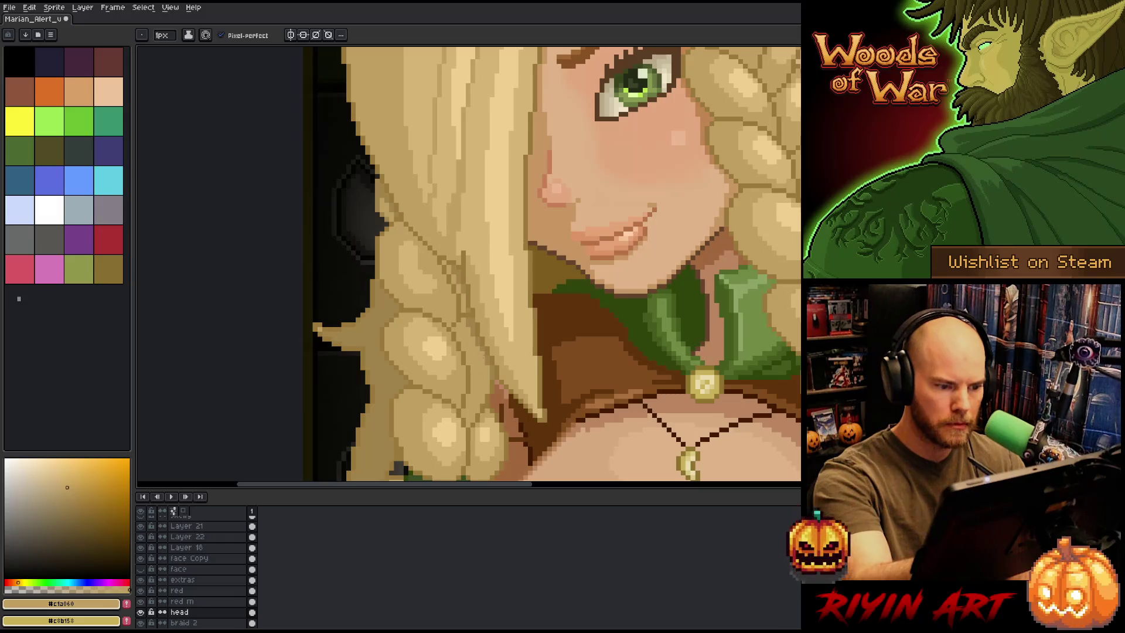
alt+click(515, 267)
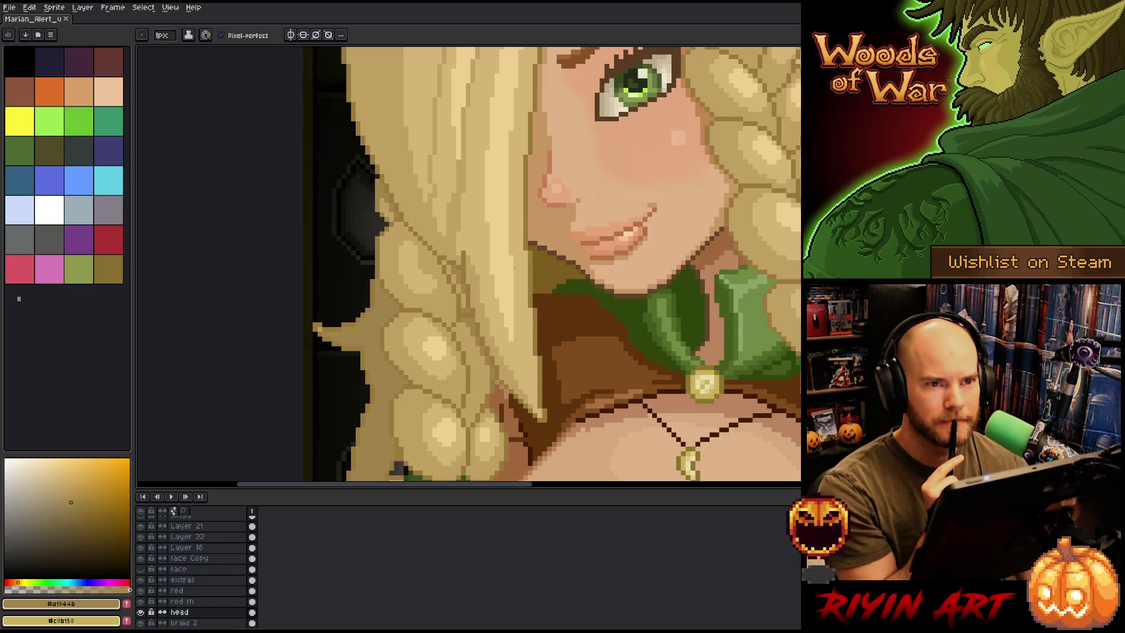
scroll(515, 263, down, 1)
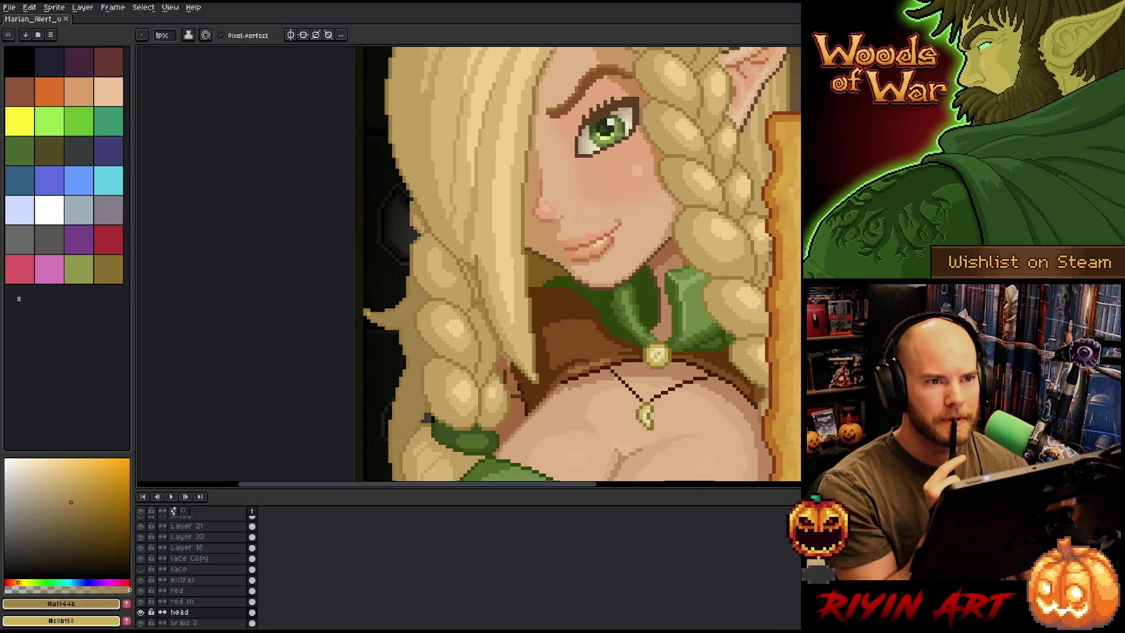
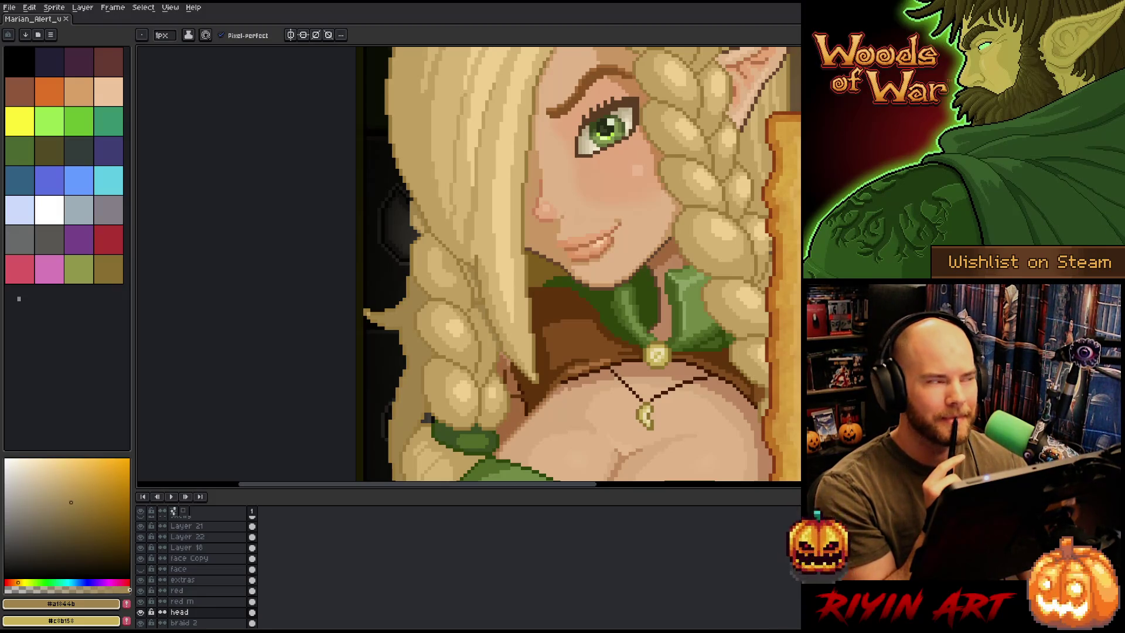
Shade the elf's cheek with skin-shadow and lighter cheek pixels on Layer 21, then save
scroll(578, 267, down, 3)
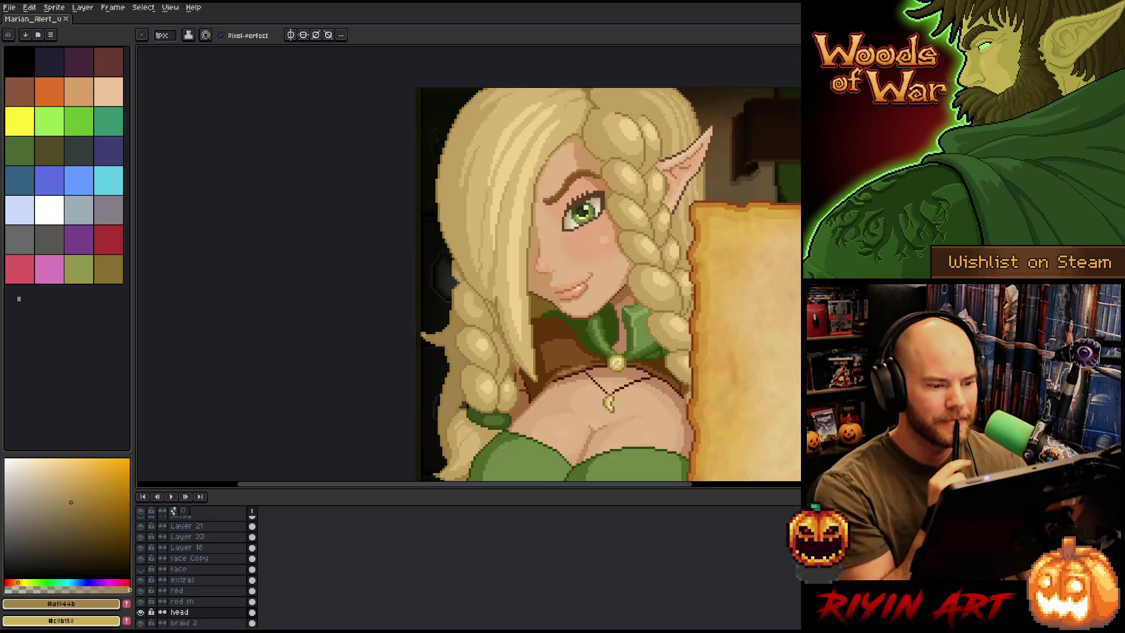
scroll(578, 267, up, 1)
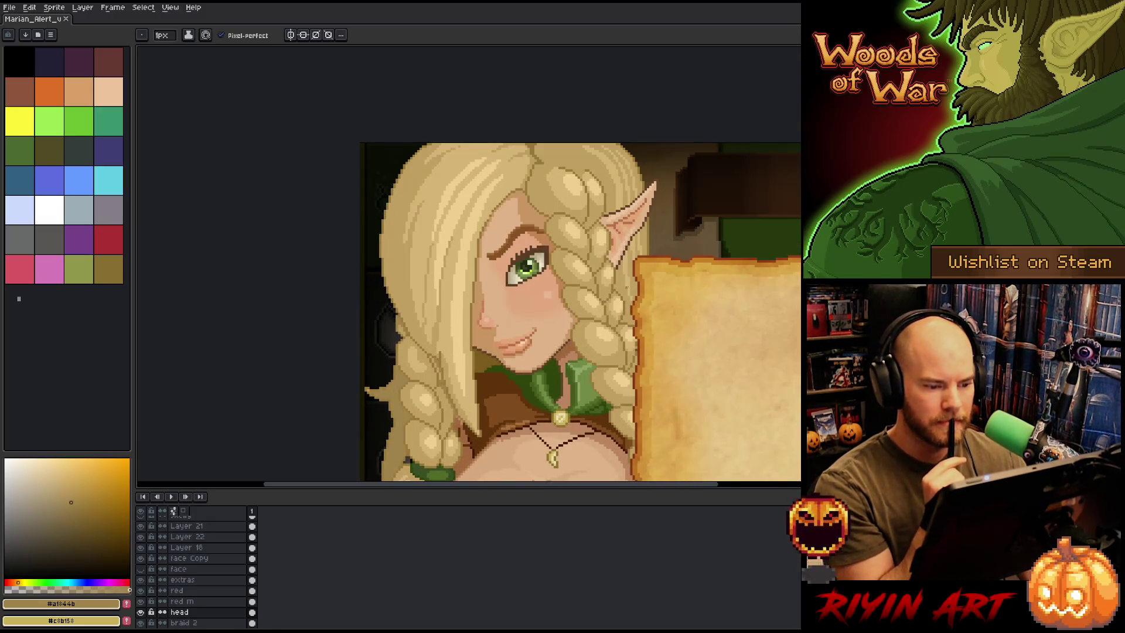
scroll(625, 291, down, 1)
scroll(598, 301, up, 1)
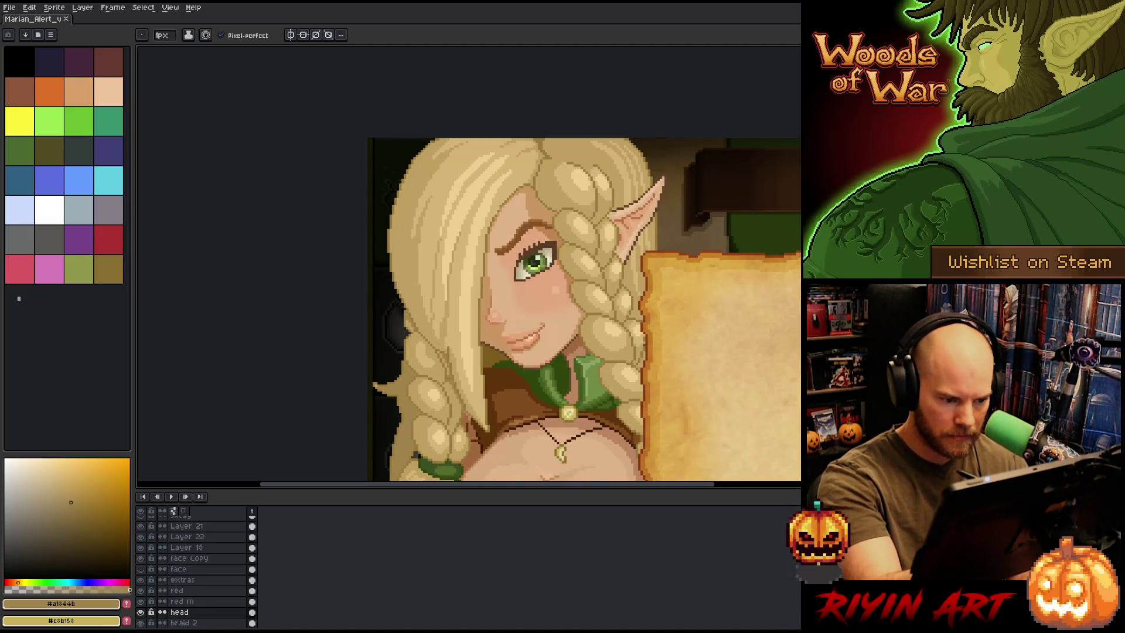
alt+click(507, 321)
click(508, 317)
alt+click(508, 317)
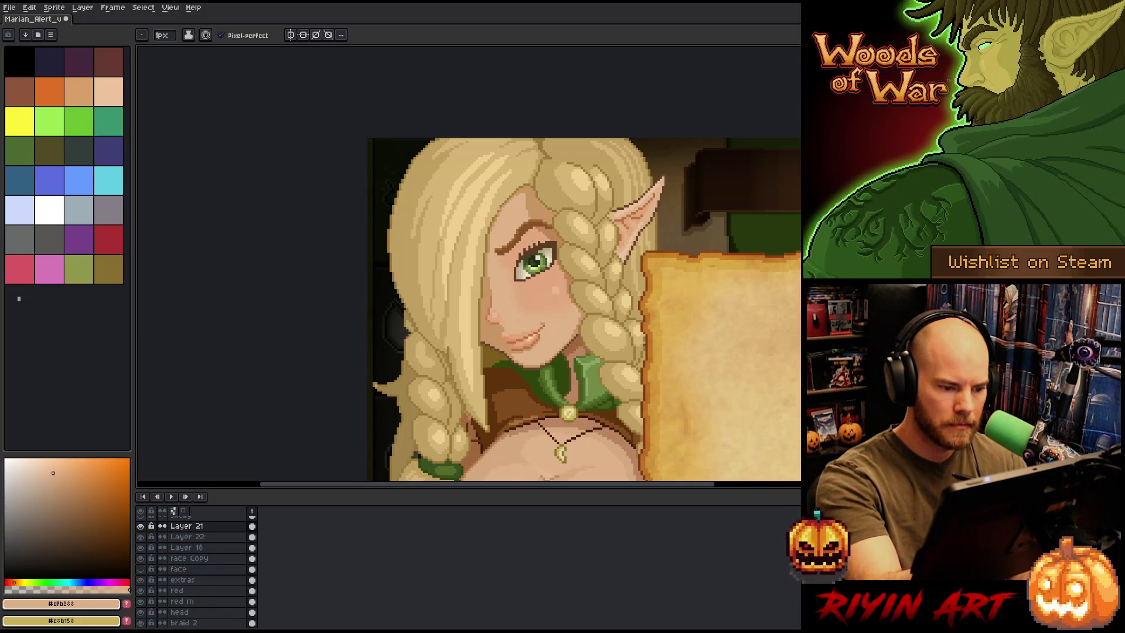
alt+click(528, 351)
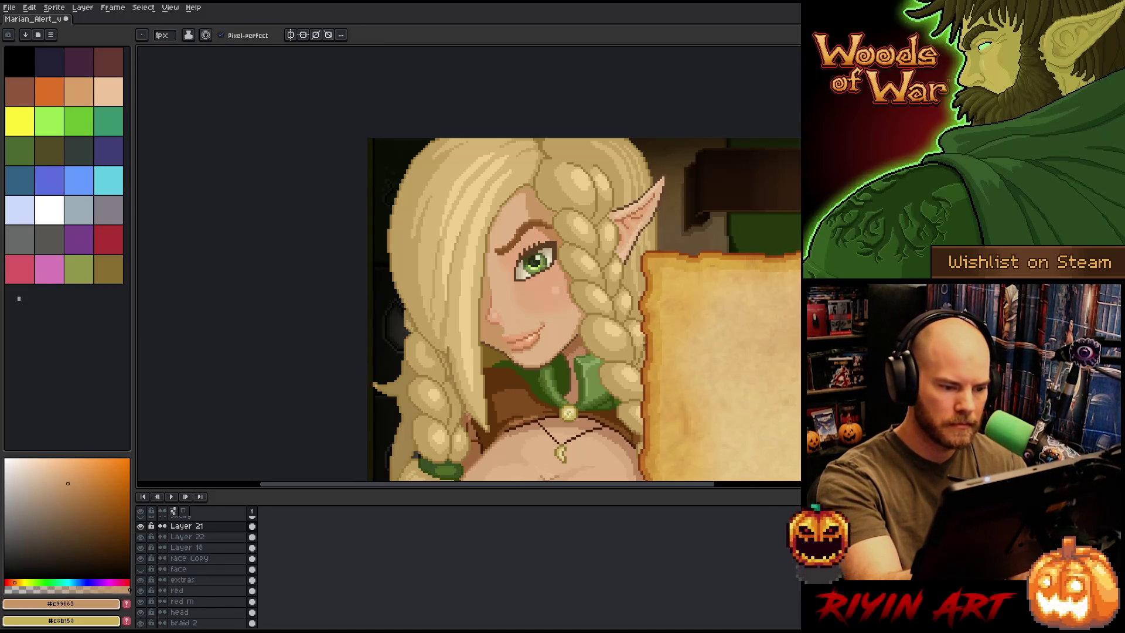
key(ctrl+s)
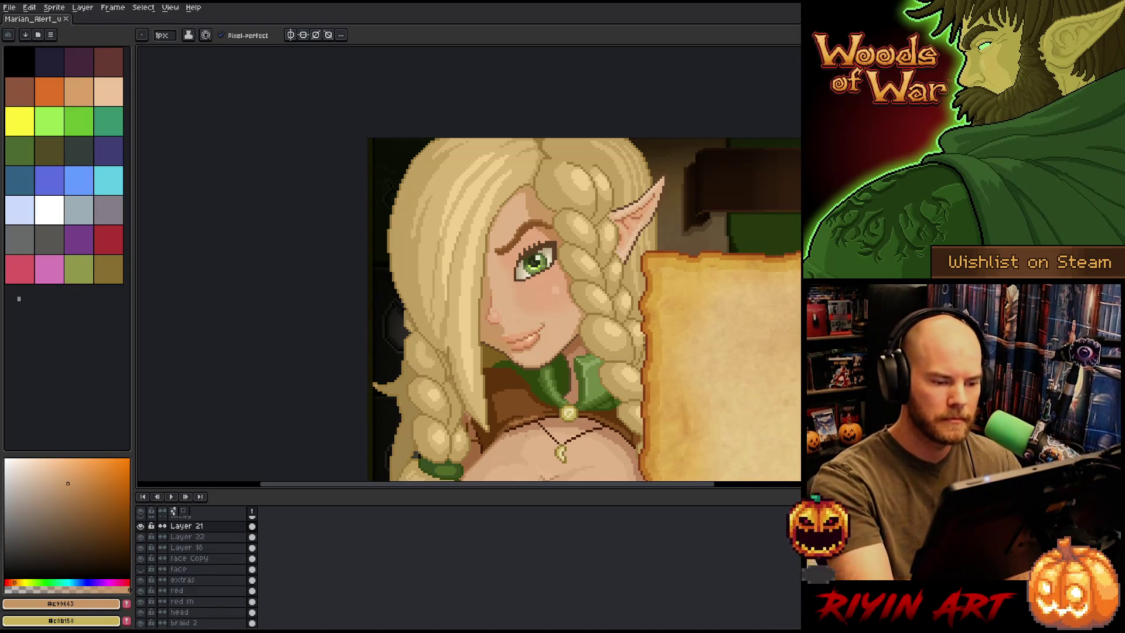
Pan up onto the face and sample the eyebrow's dark brown
scroll(509, 276, up, 3)
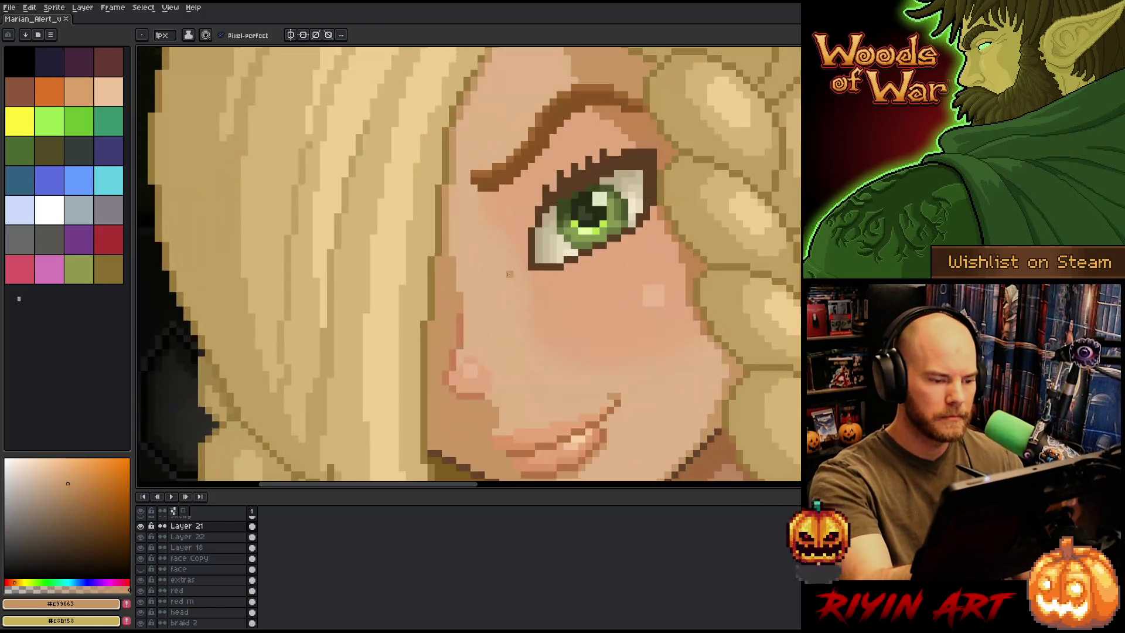
scroll(510, 275, down, 4)
scroll(507, 235, up, 1)
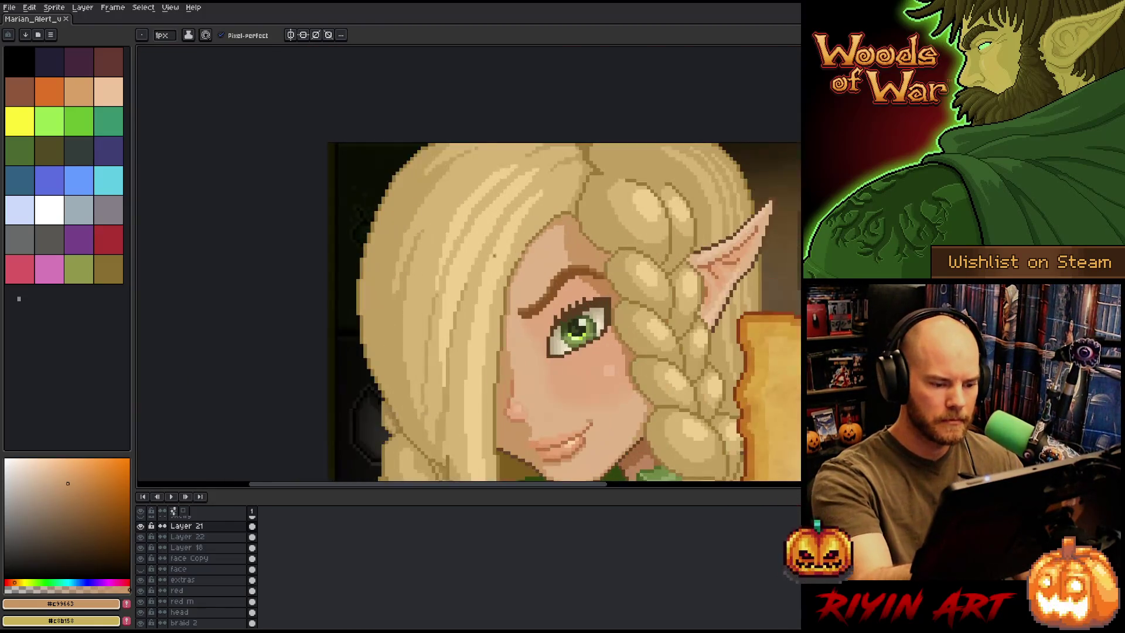
drag(575, 247, 580, 218)
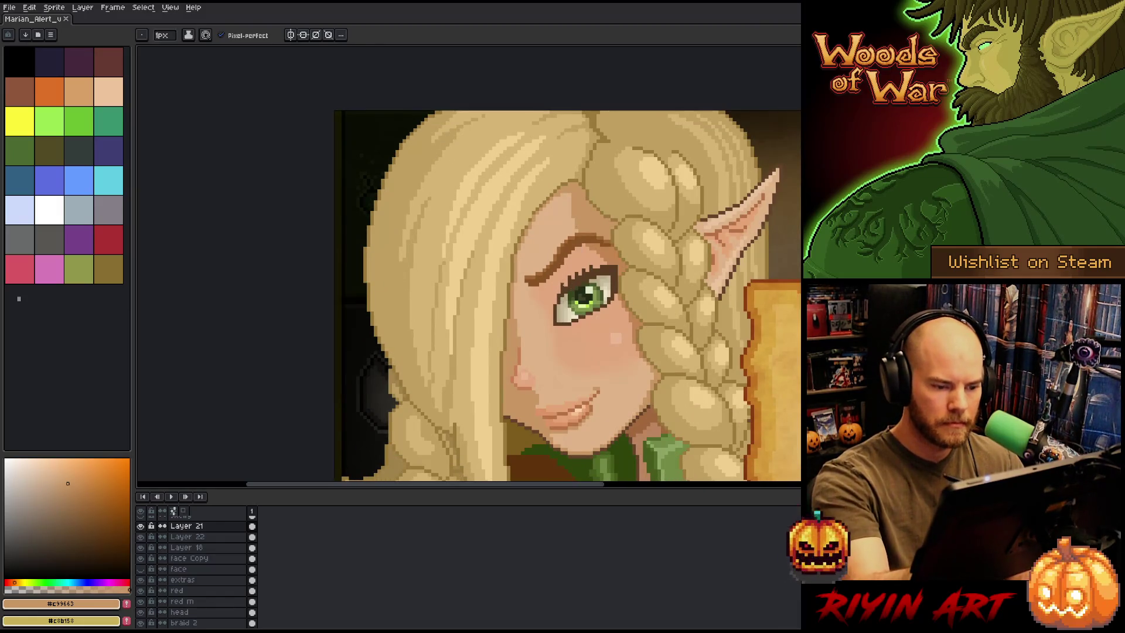
alt+click(519, 271)
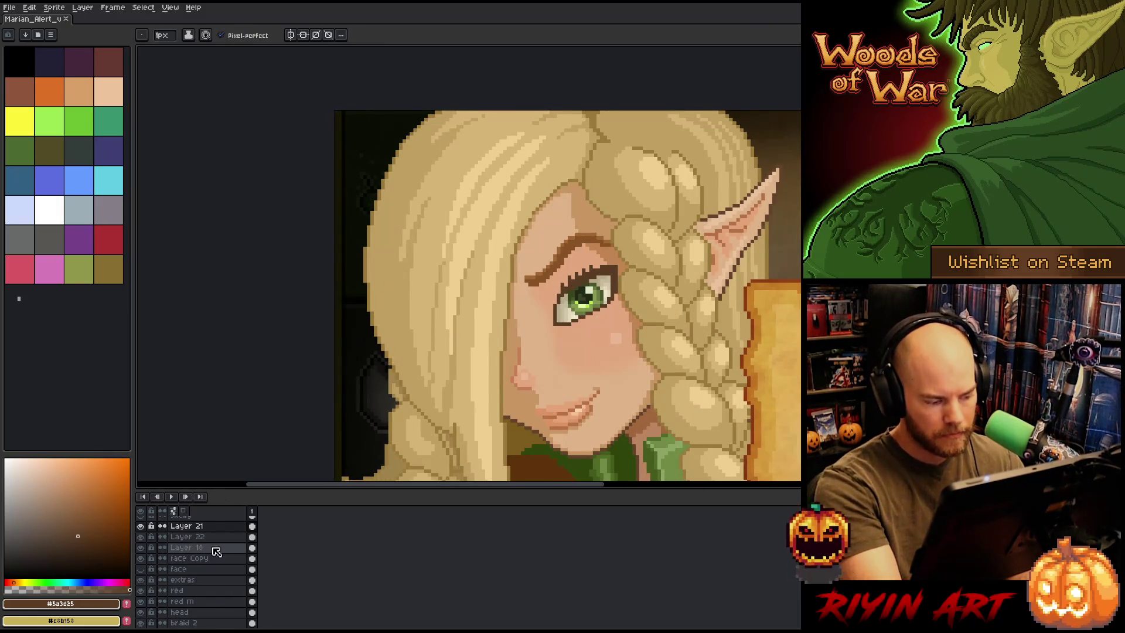
Show the sketch layer and add a new Layer 24 above Layer 23
scroll(215, 562, up, 1)
scroll(215, 562, up, 4)
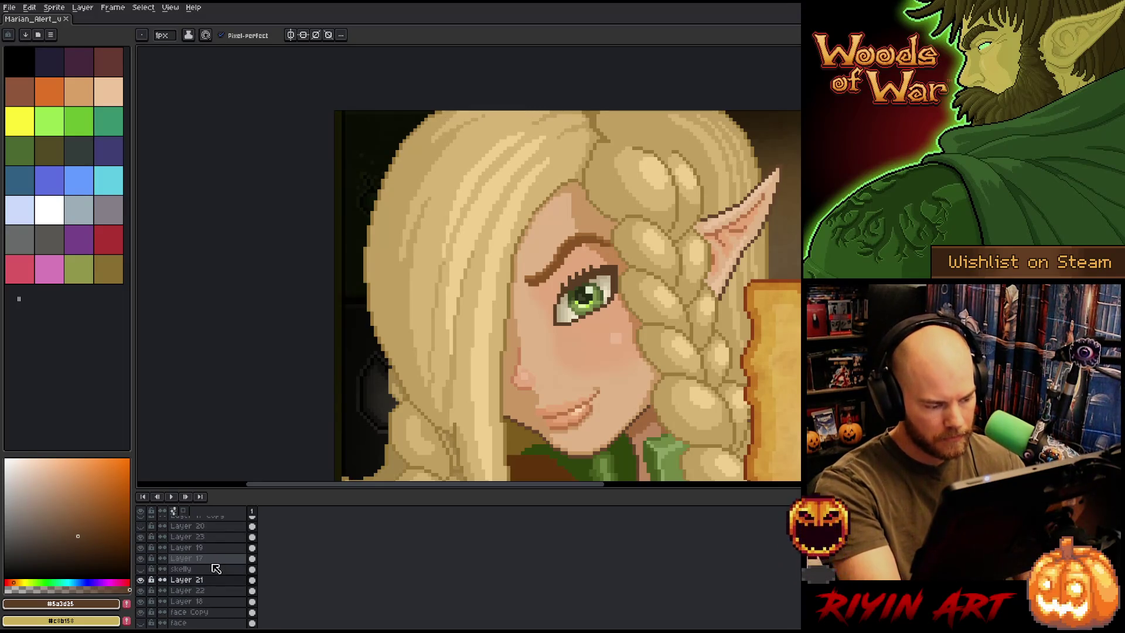
click(142, 532)
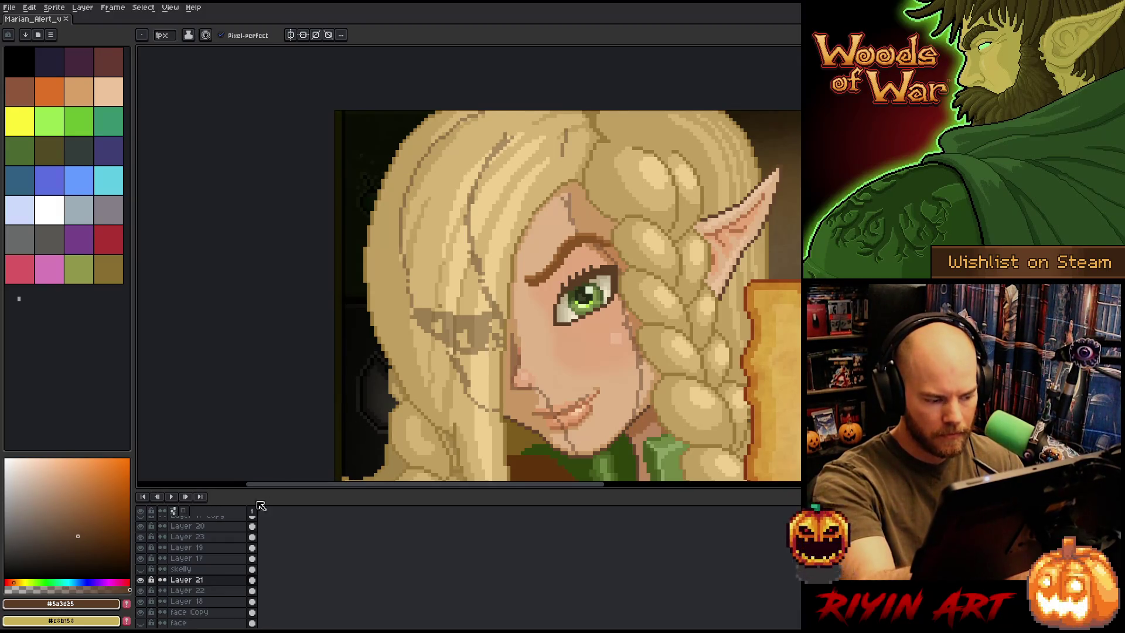
click(193, 537)
key(shift+n)
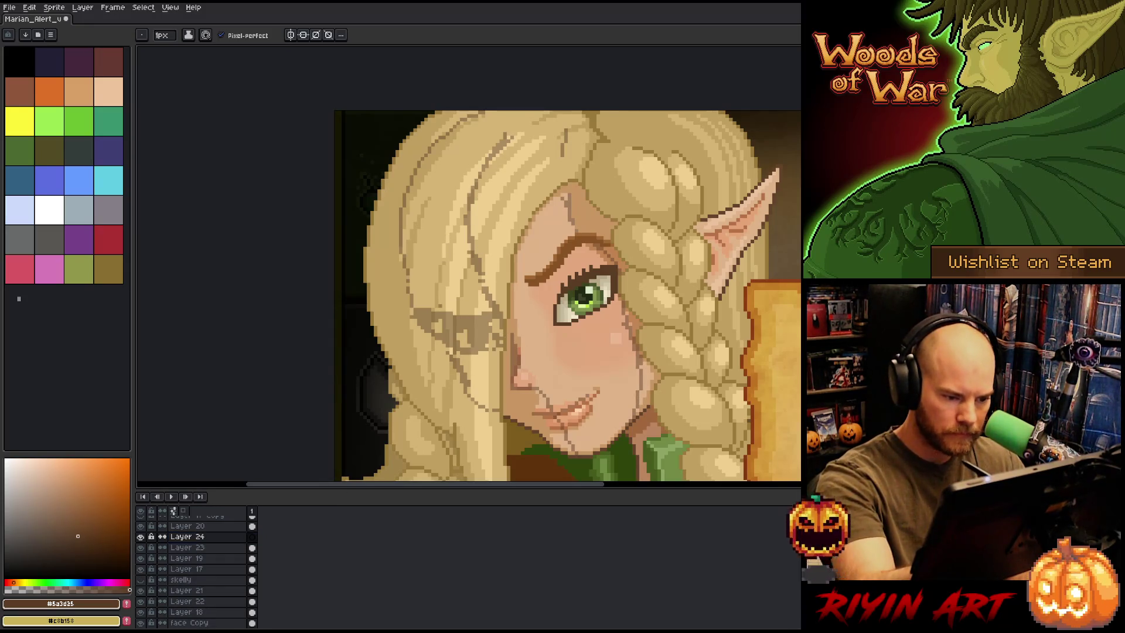
Make Layer 16 active and place a pixel near the face edge
click(512, 340)
key(ctrl+z)
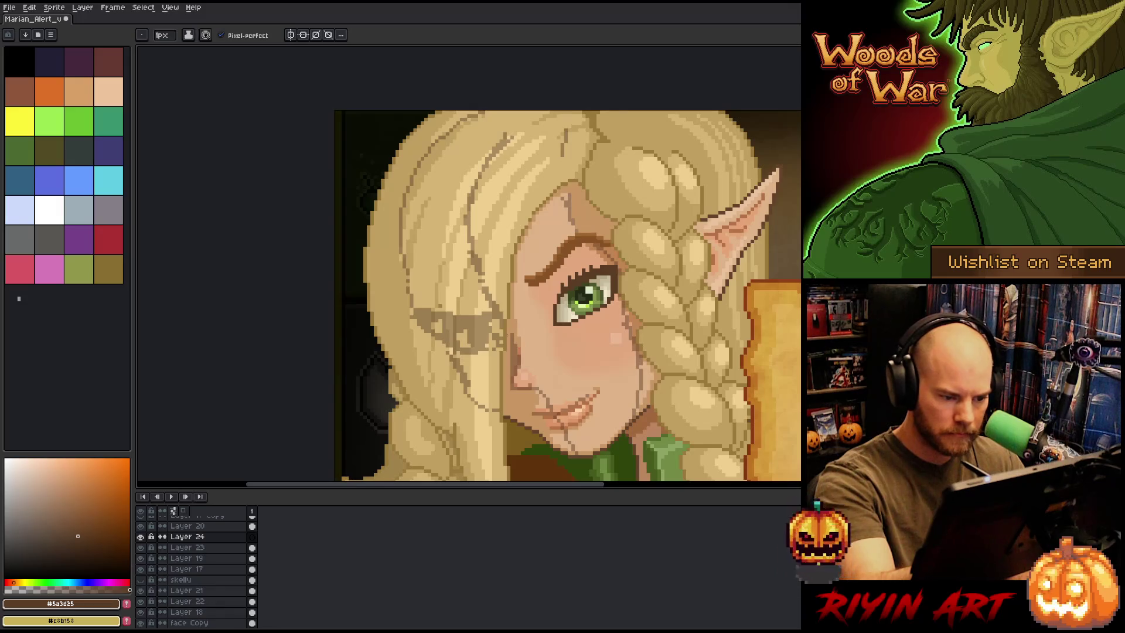
key(v)
click(512, 340)
scroll(219, 548, up, 3)
click(193, 565)
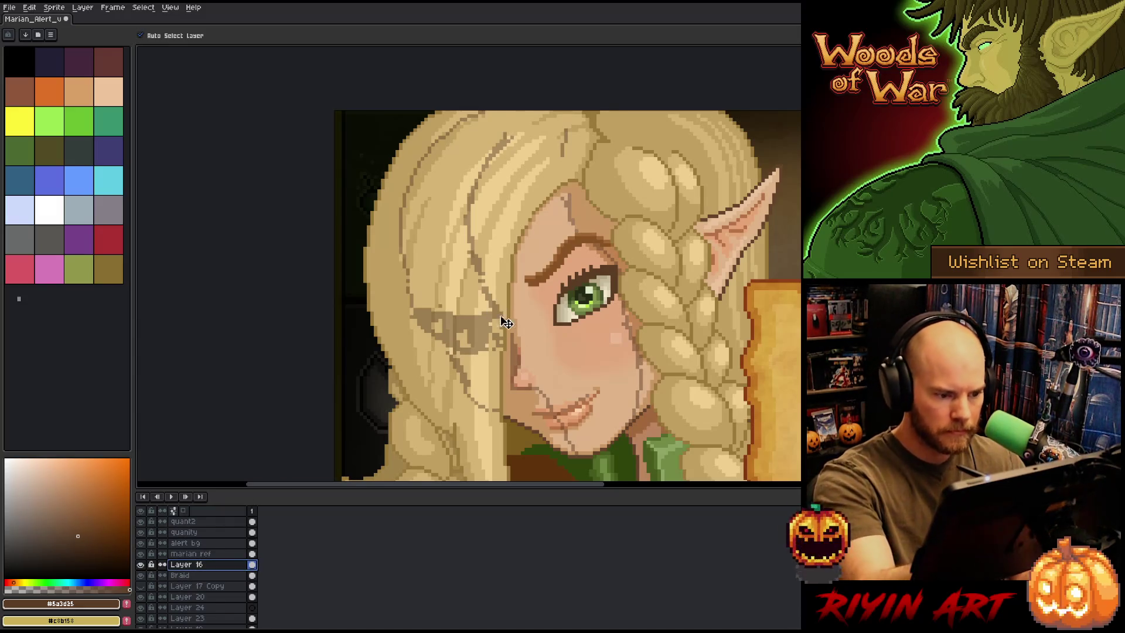
key(b)
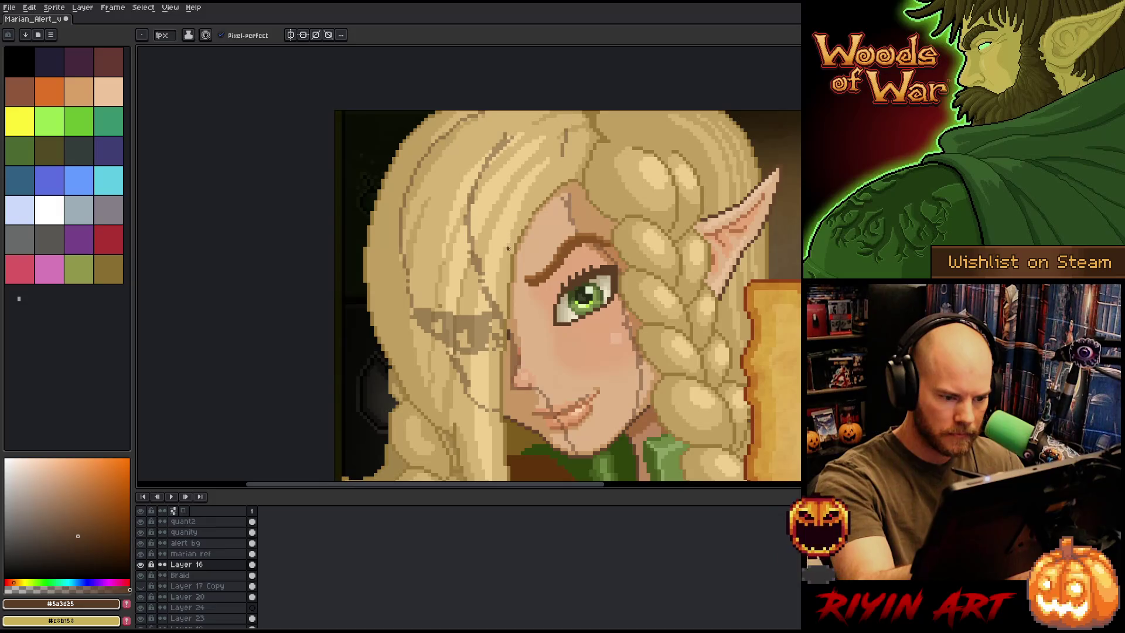
click(508, 335)
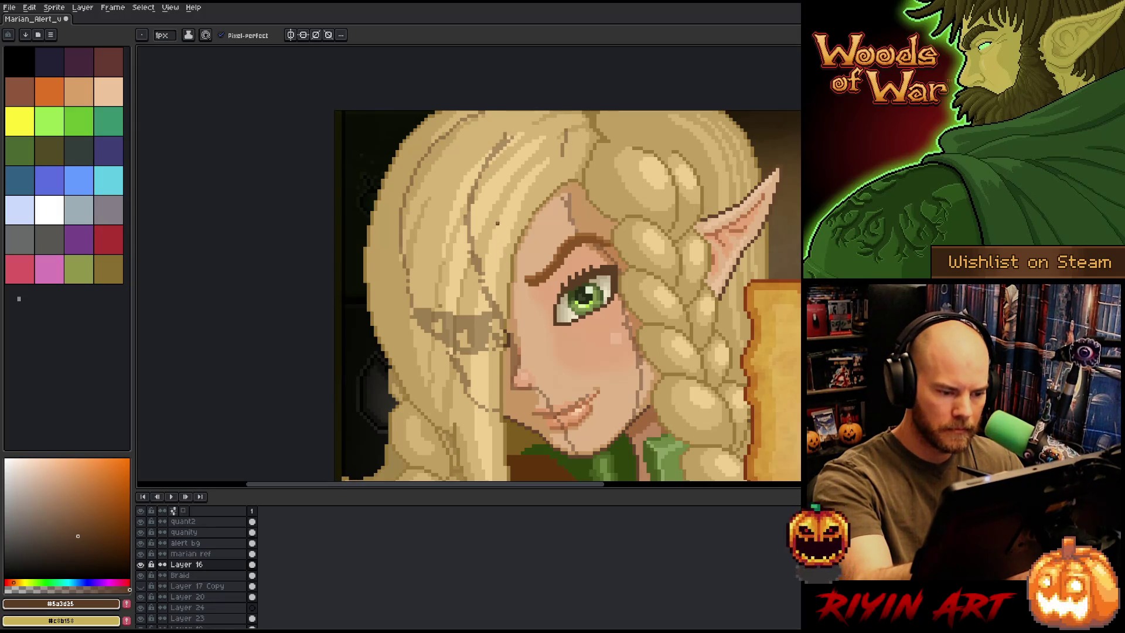
Hide the sketch layer again and pick the lip colour from the mouth
key(e)
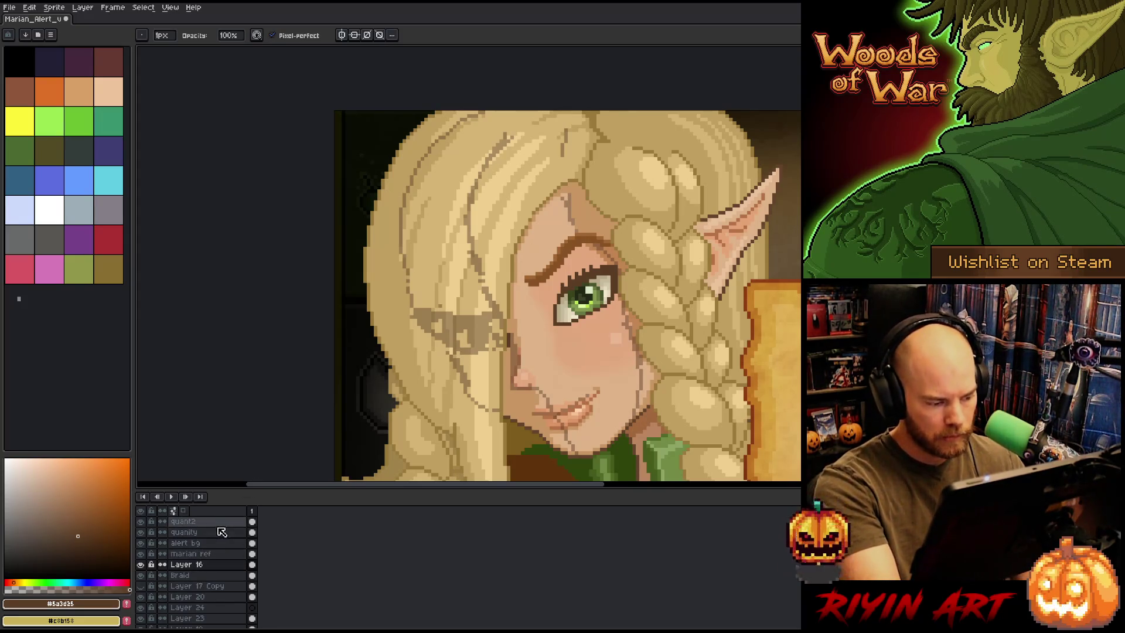
click(141, 596)
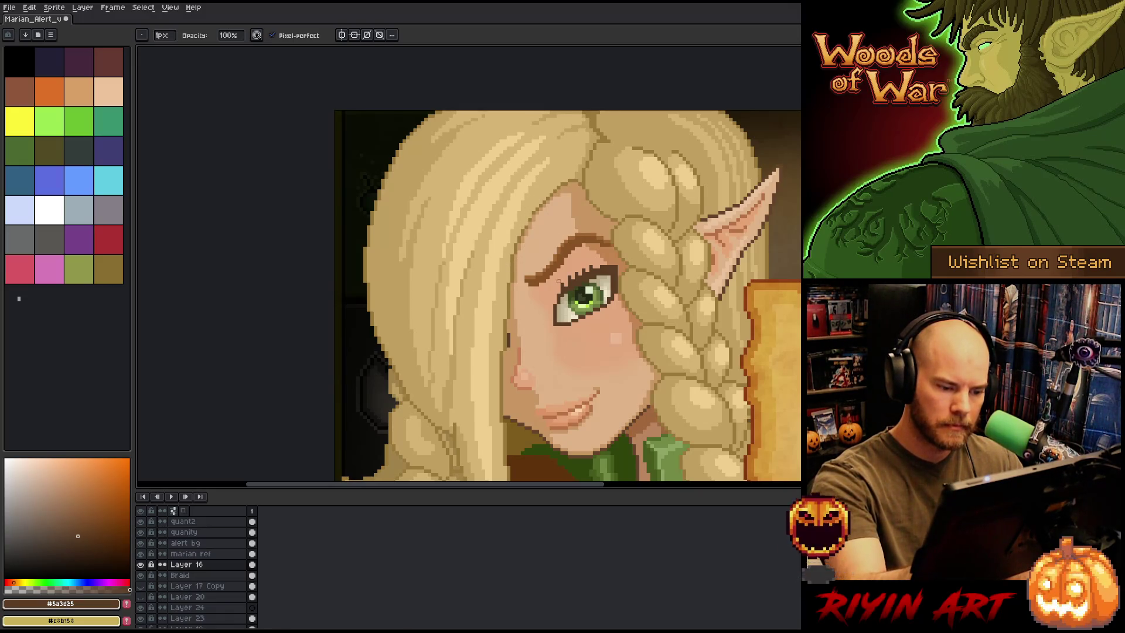
key(e)
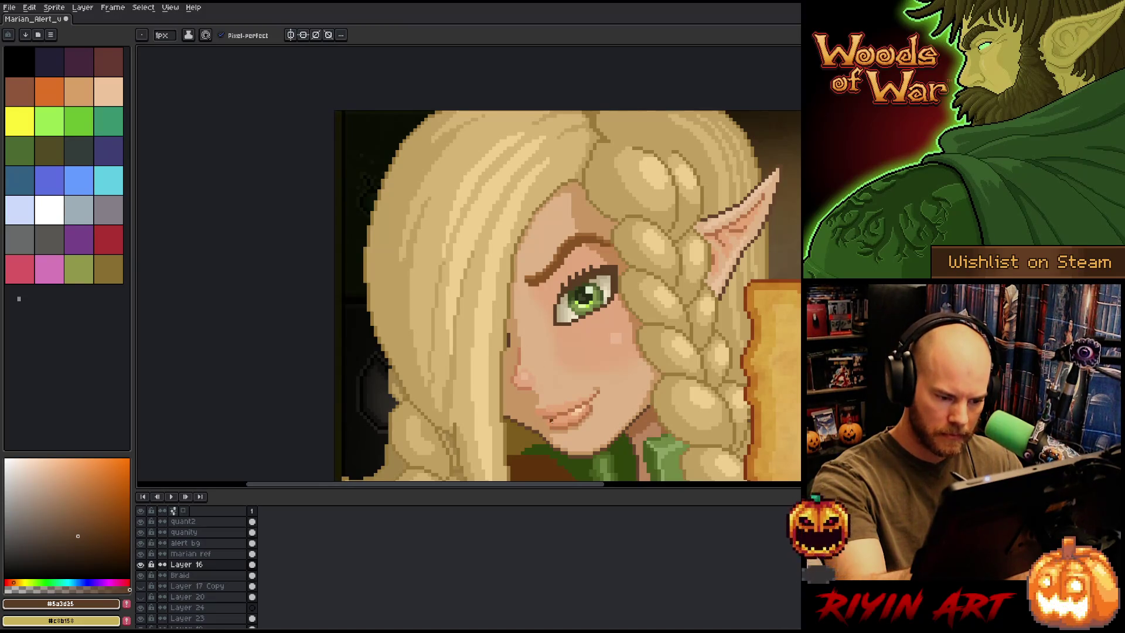
alt+click(554, 425)
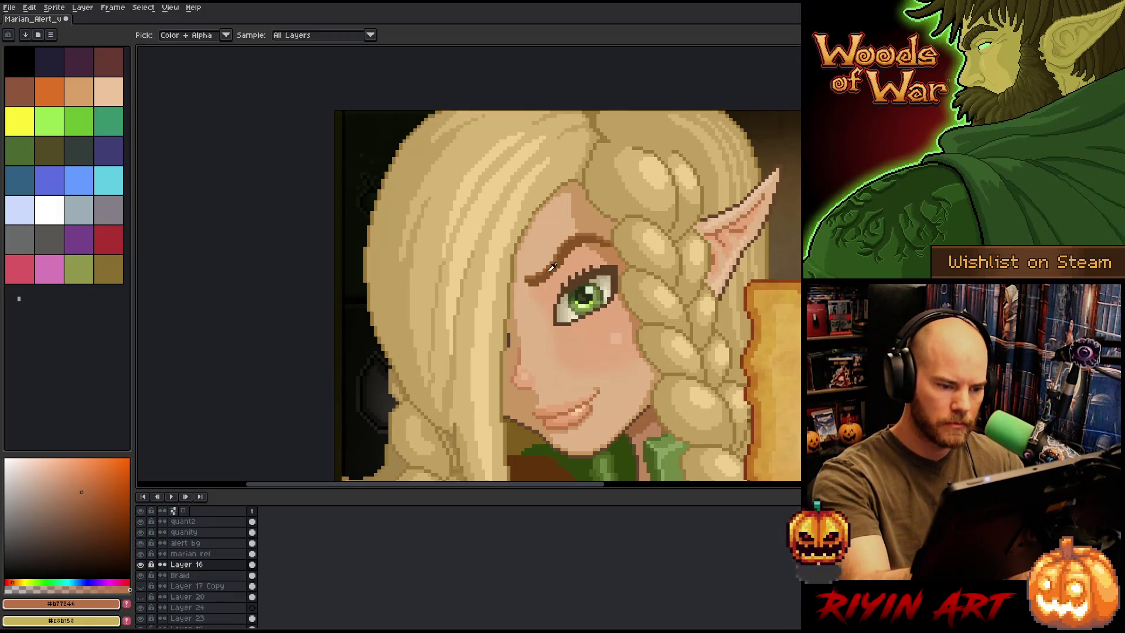
Shade the hair edge against the left cheek in a darker golden-brown
alt+click(507, 339)
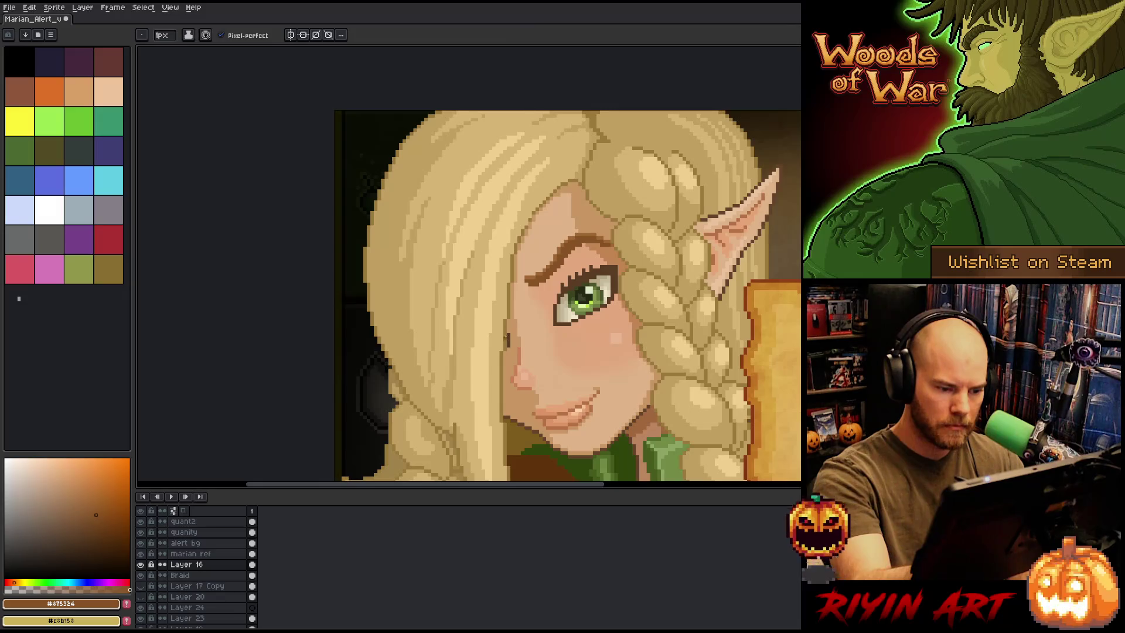
alt+click(507, 337)
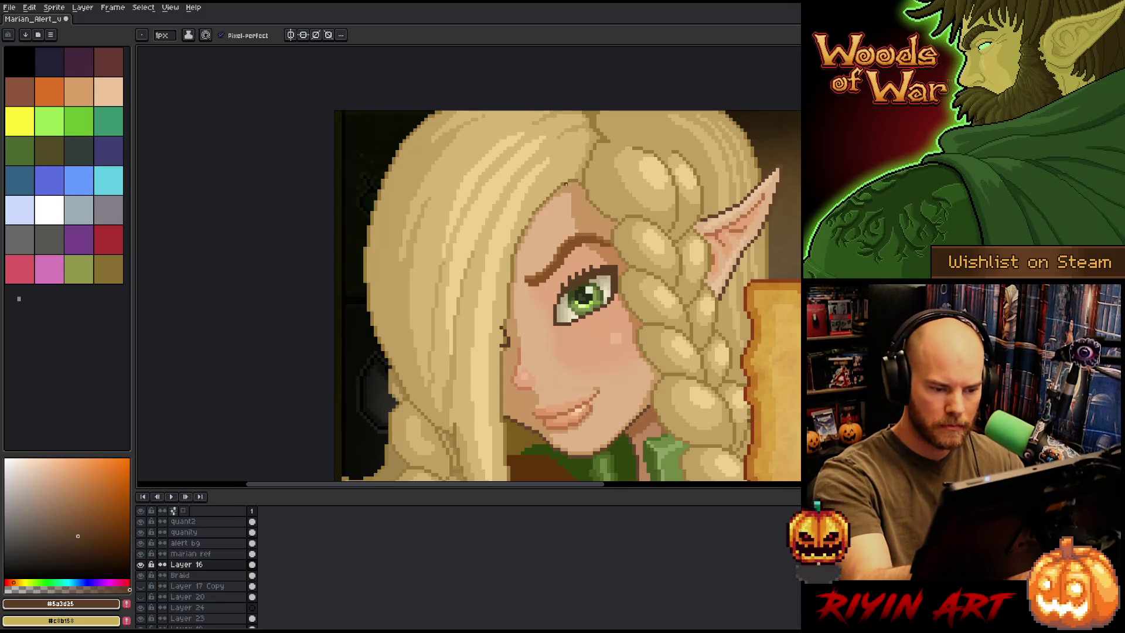
alt+click(563, 305)
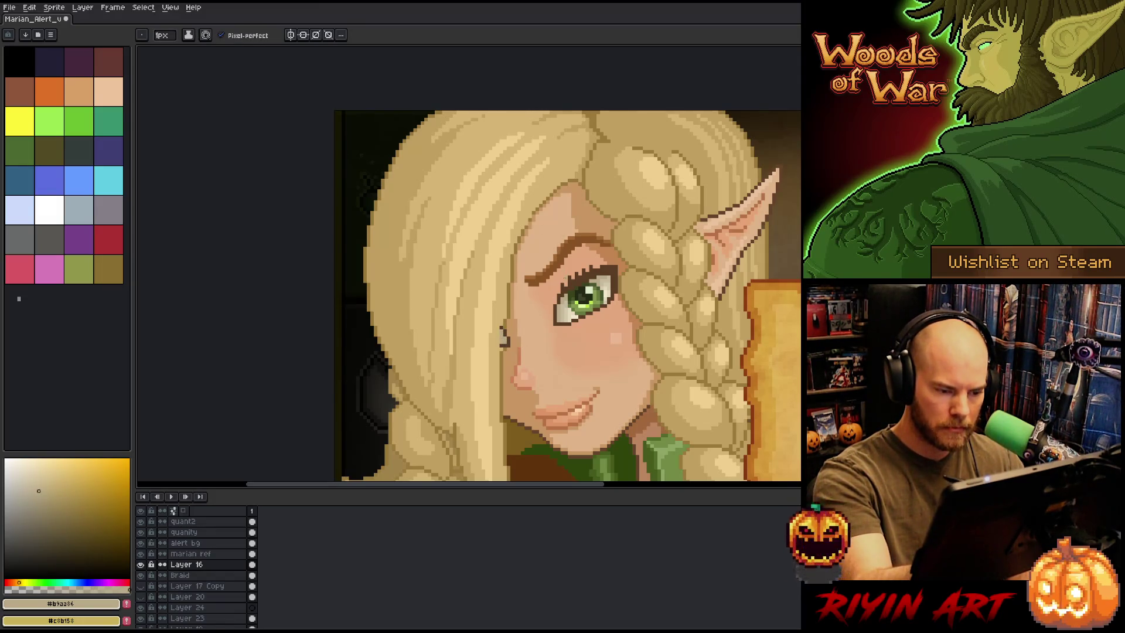
alt+click(504, 337)
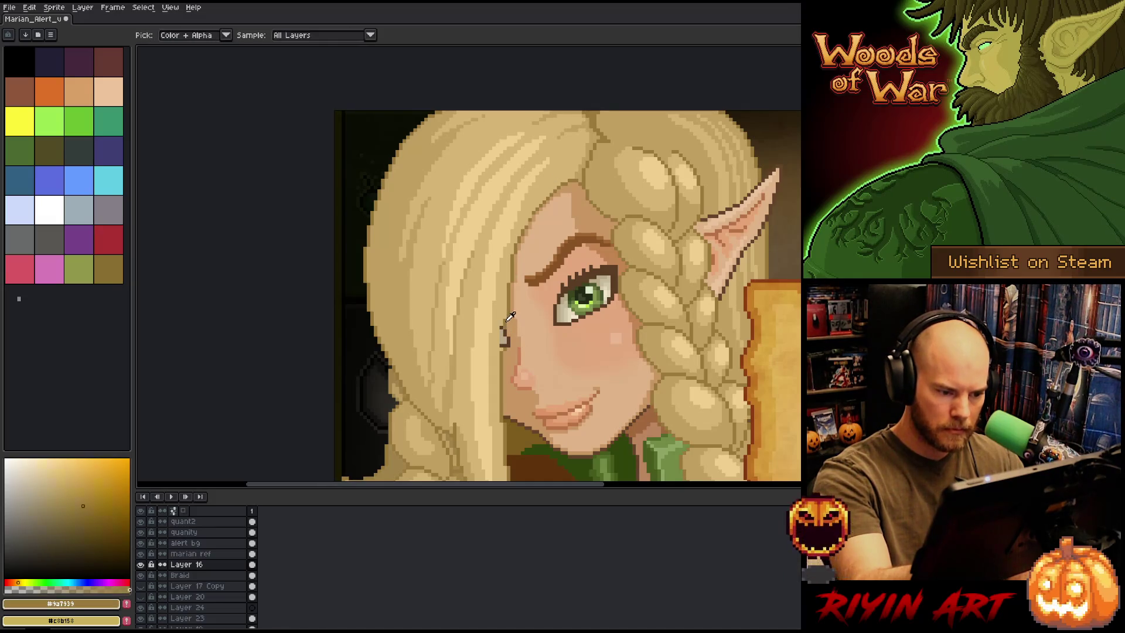
drag(503, 323, 499, 349)
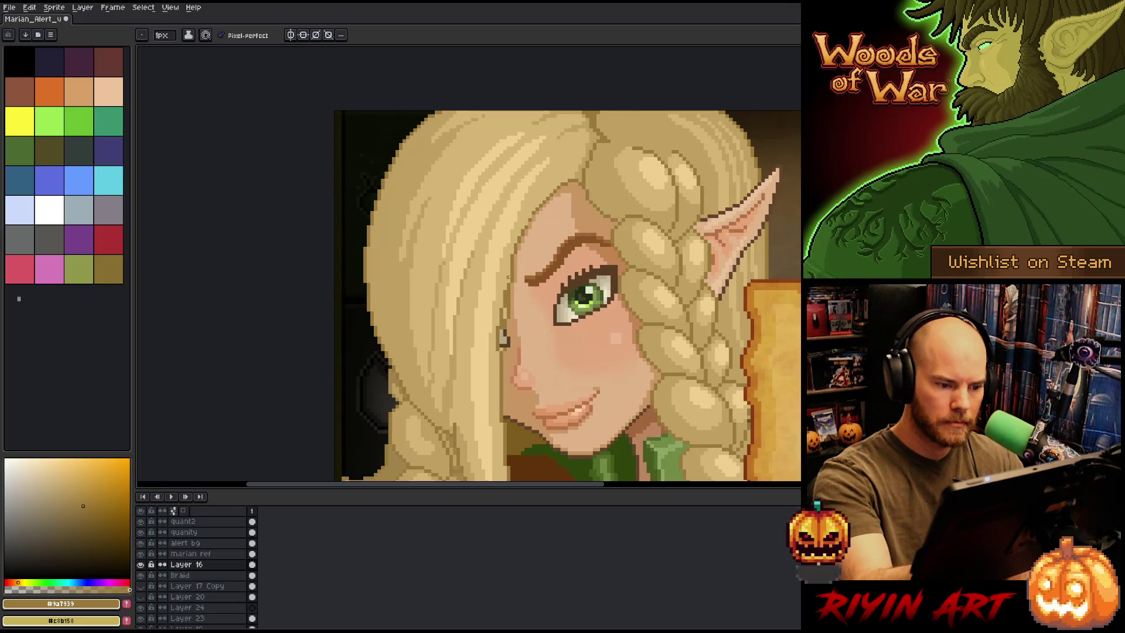
Re-sample the skin shadow and dark brown tones from the face
alt+click(512, 275)
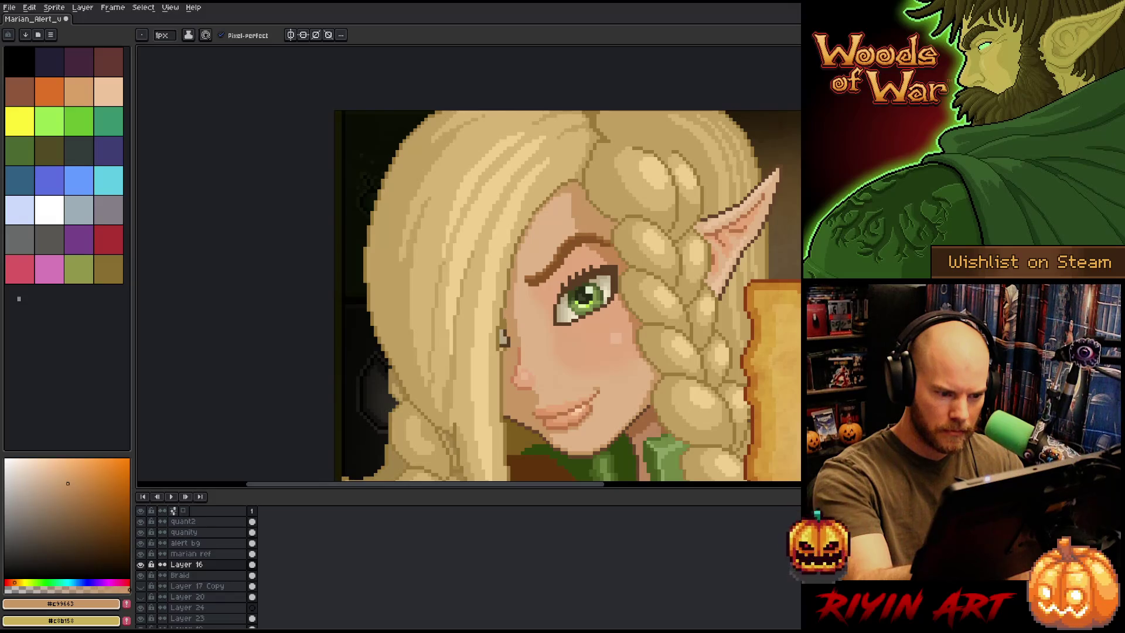
alt+click(517, 275)
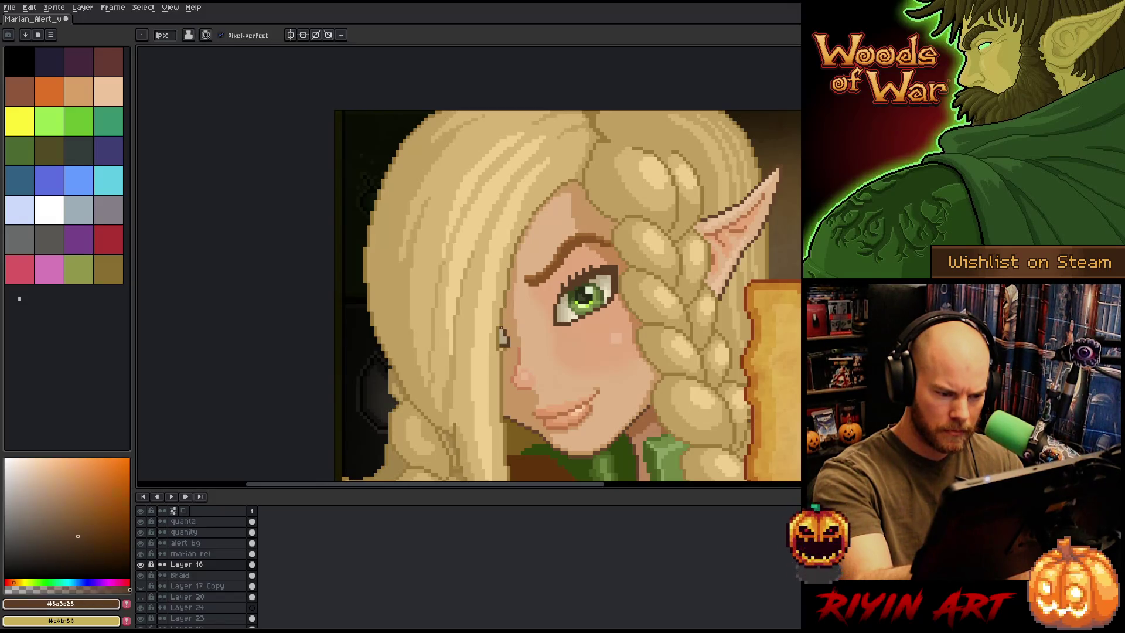
alt+click(508, 303)
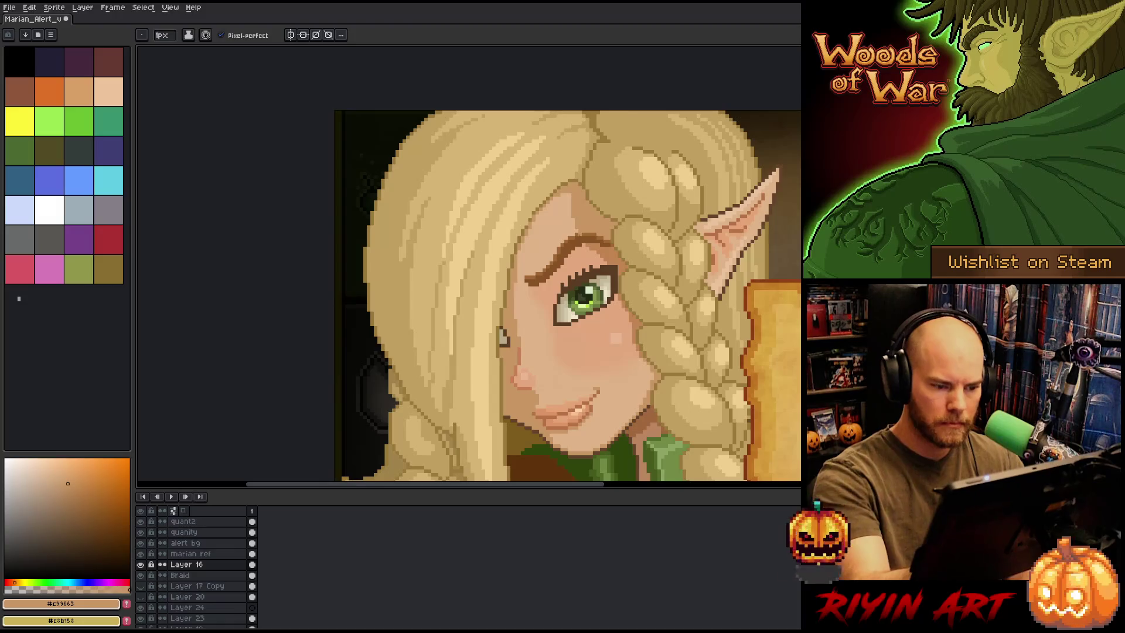
scroll(601, 240, down, 3)
Paint dark iris-green pixels along the ear edge at the earring
drag(644, 322, 513, 294)
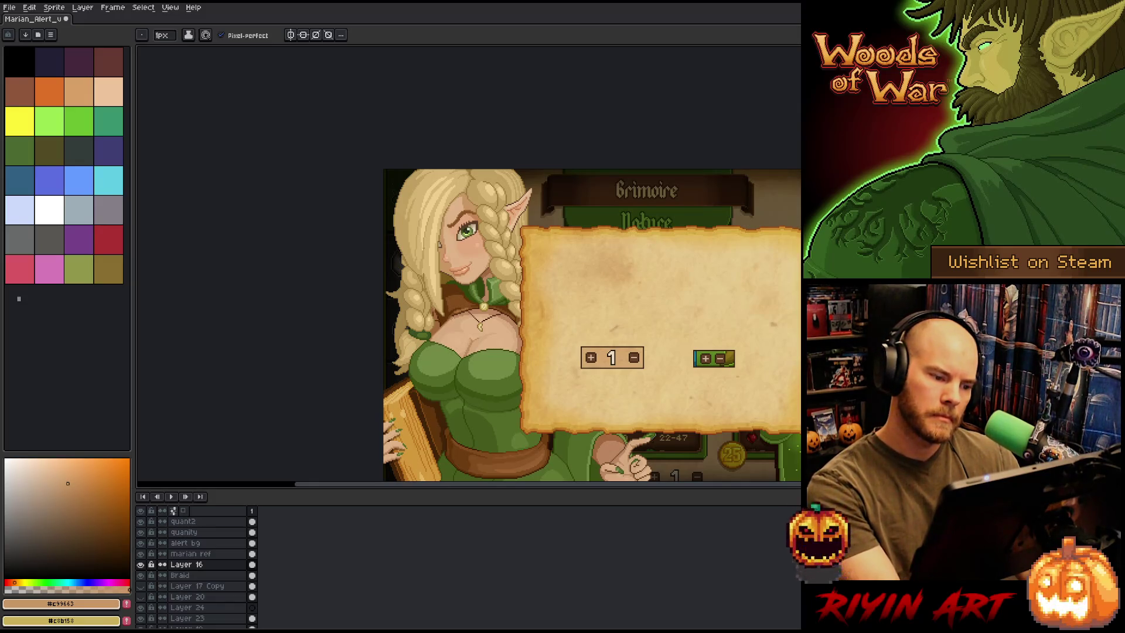
scroll(445, 234, up, 3)
scroll(446, 233, down, 2)
scroll(446, 232, up, 3)
scroll(446, 232, down, 3)
scroll(447, 232, up, 3)
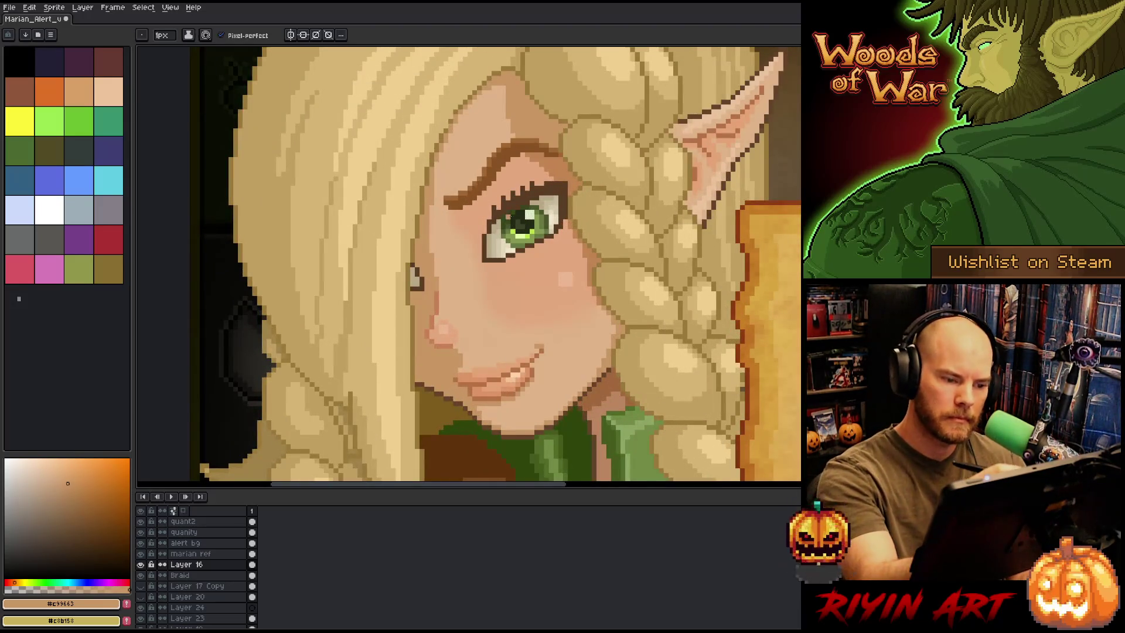
alt+click(508, 220)
drag(412, 271, 413, 278)
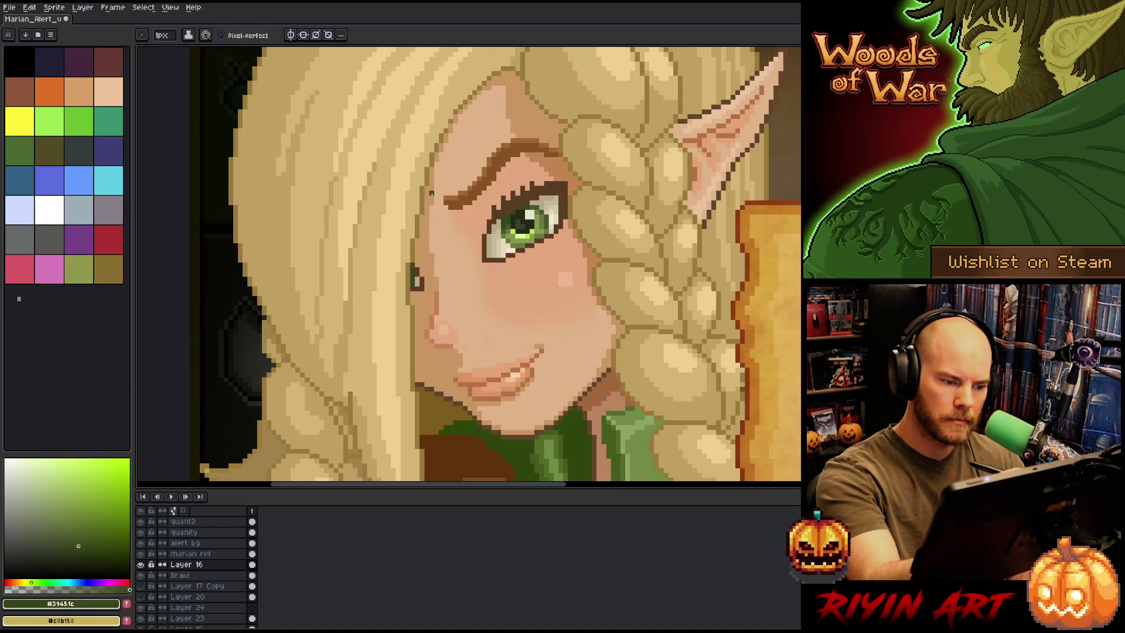
Cover the earring's highlight with dark green and dot in lighter and mid iris greens
alt+click(525, 212)
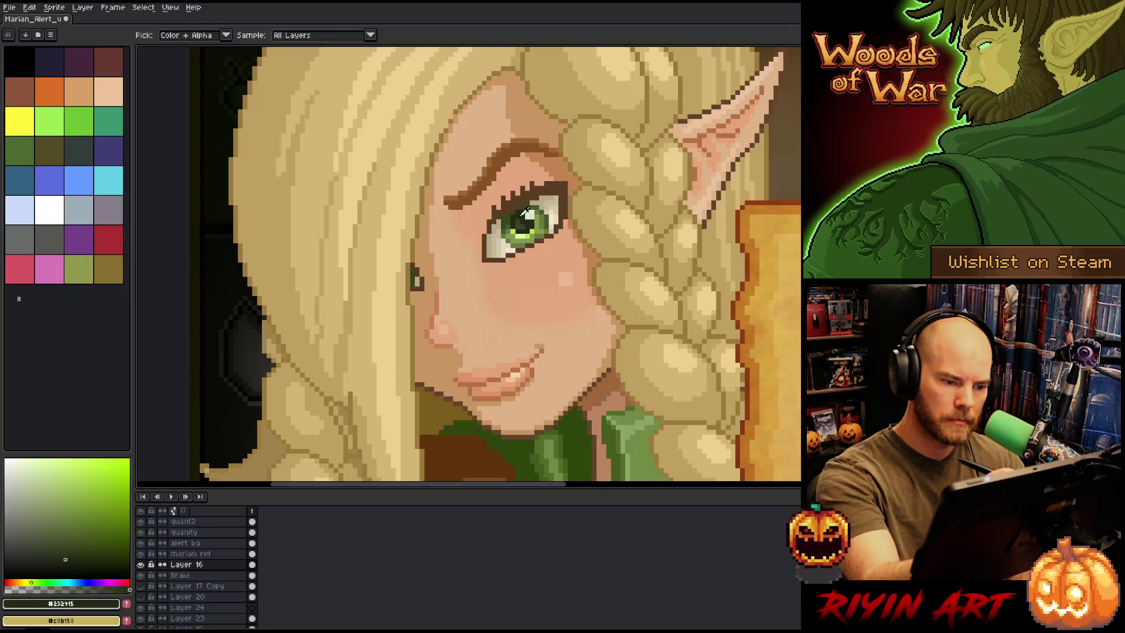
alt+click(414, 273)
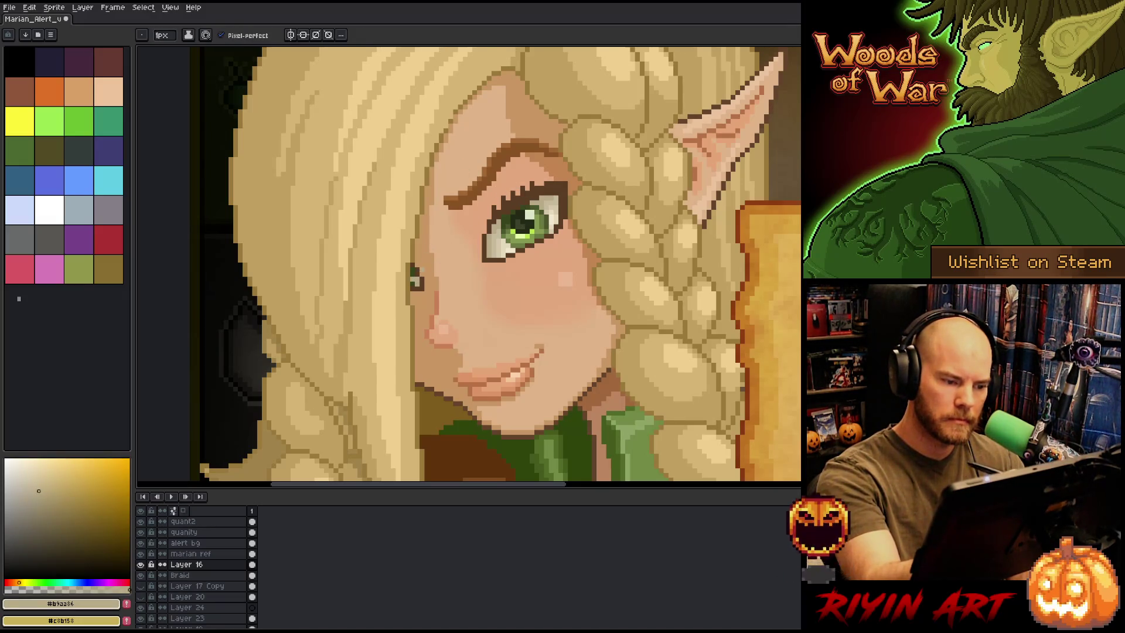
alt+click(416, 277)
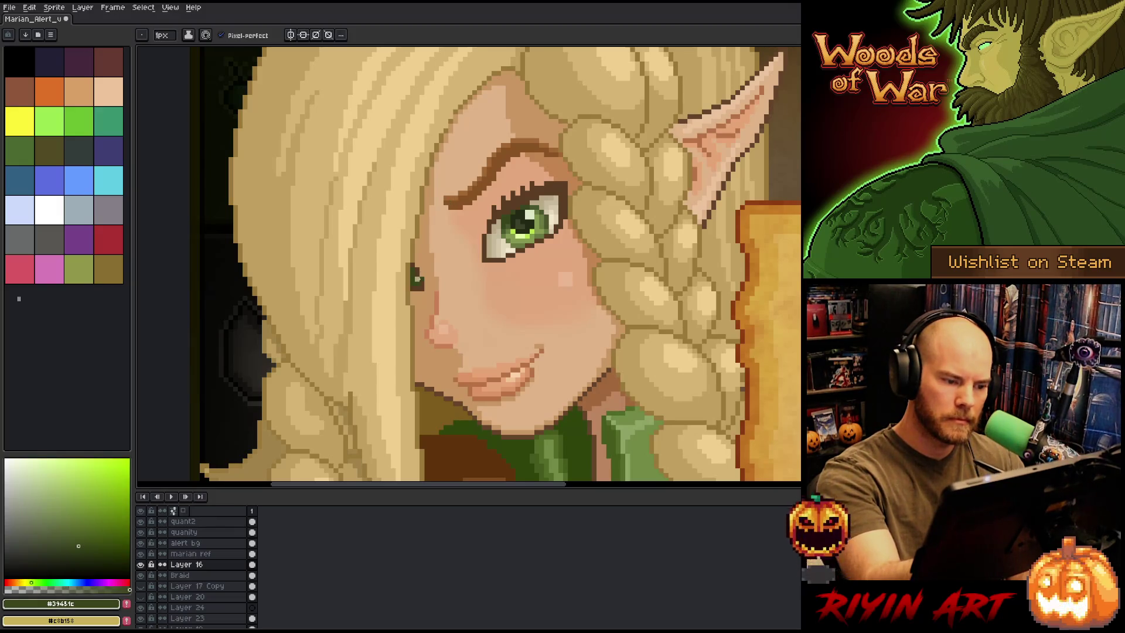
click(417, 280)
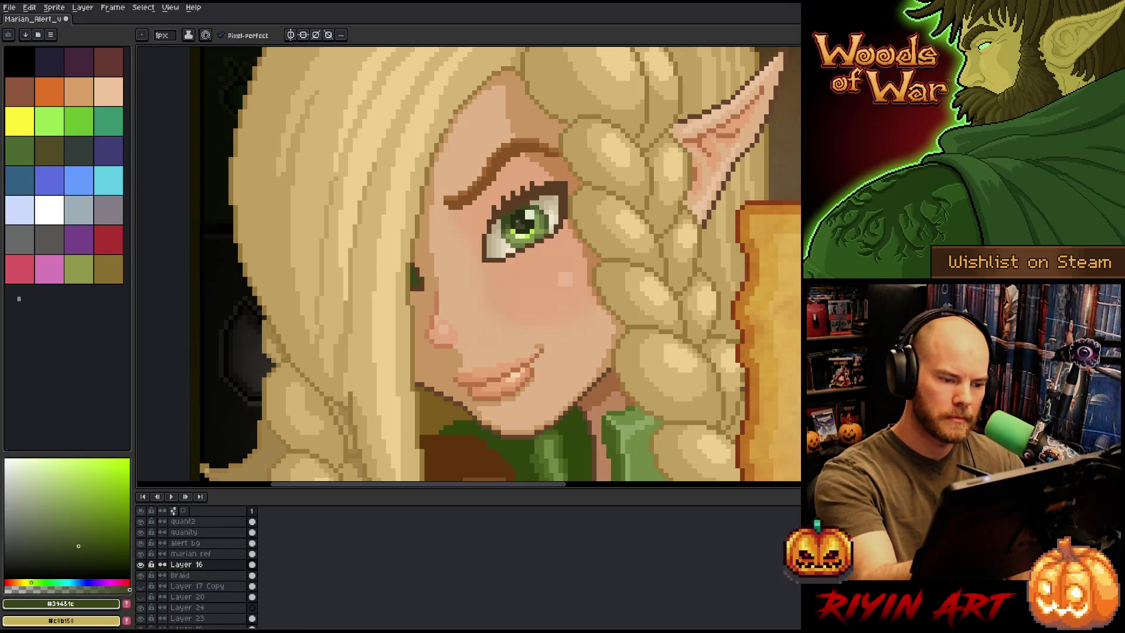
alt+click(522, 235)
click(413, 281)
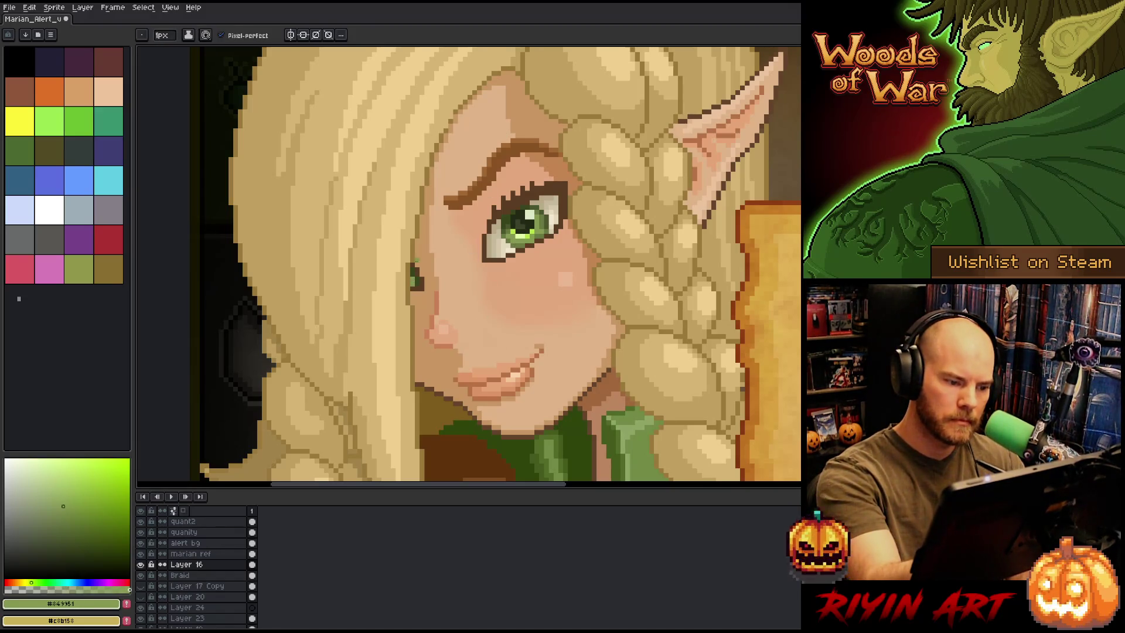
alt+click(503, 230)
click(413, 282)
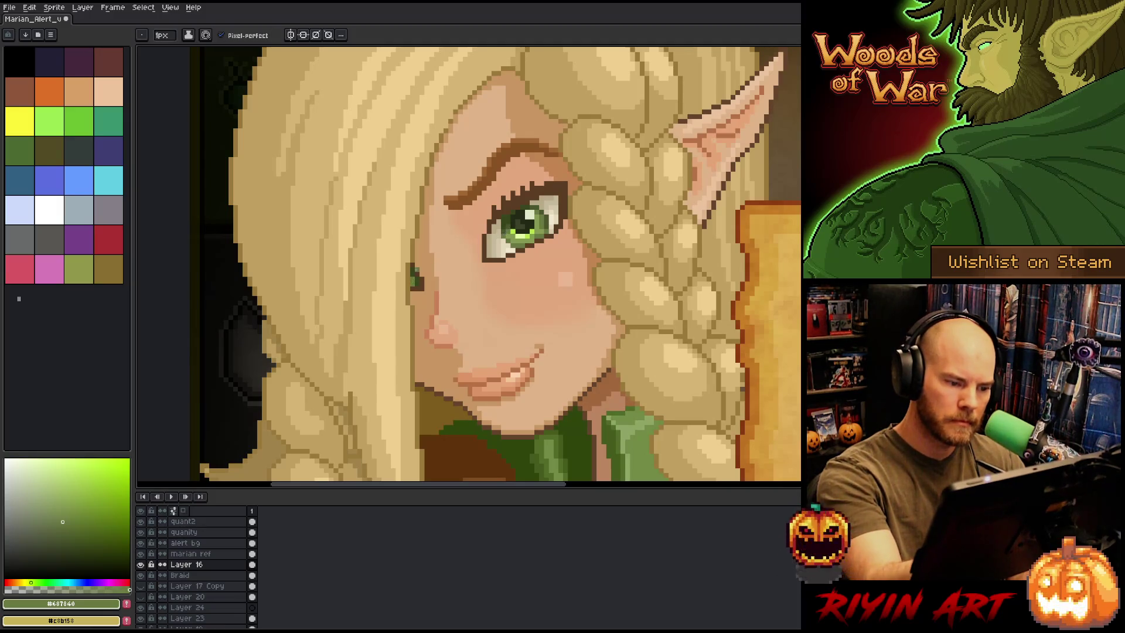
click(417, 272)
Darken earring pixels with deep and olive greens, then sample a beige face tone
alt+click(413, 287)
click(412, 283)
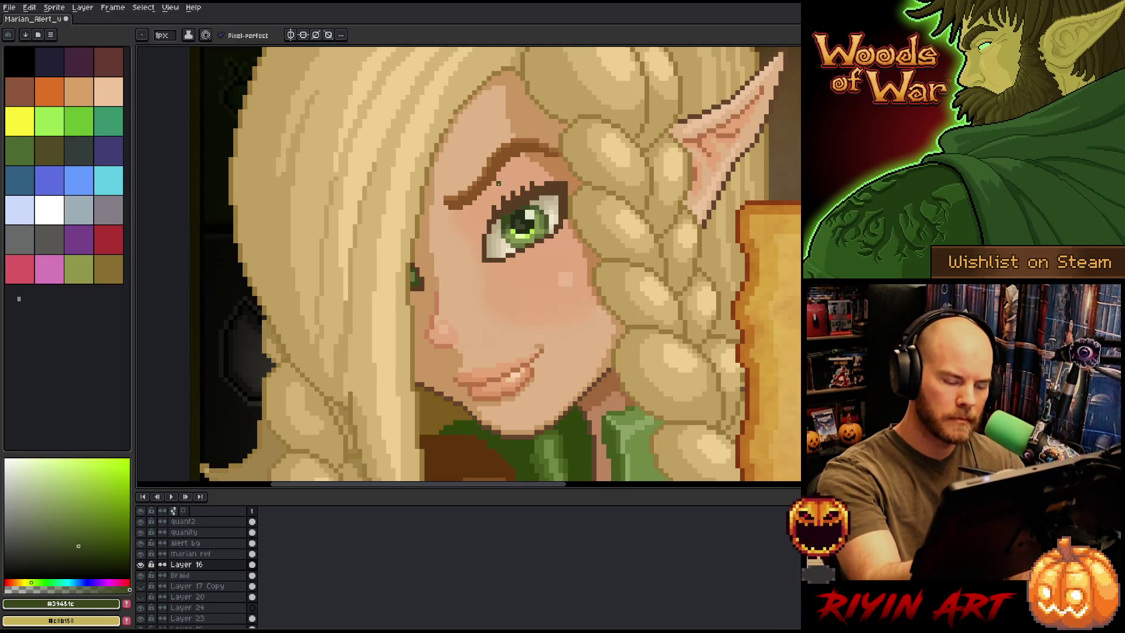
alt+click(552, 211)
click(413, 275)
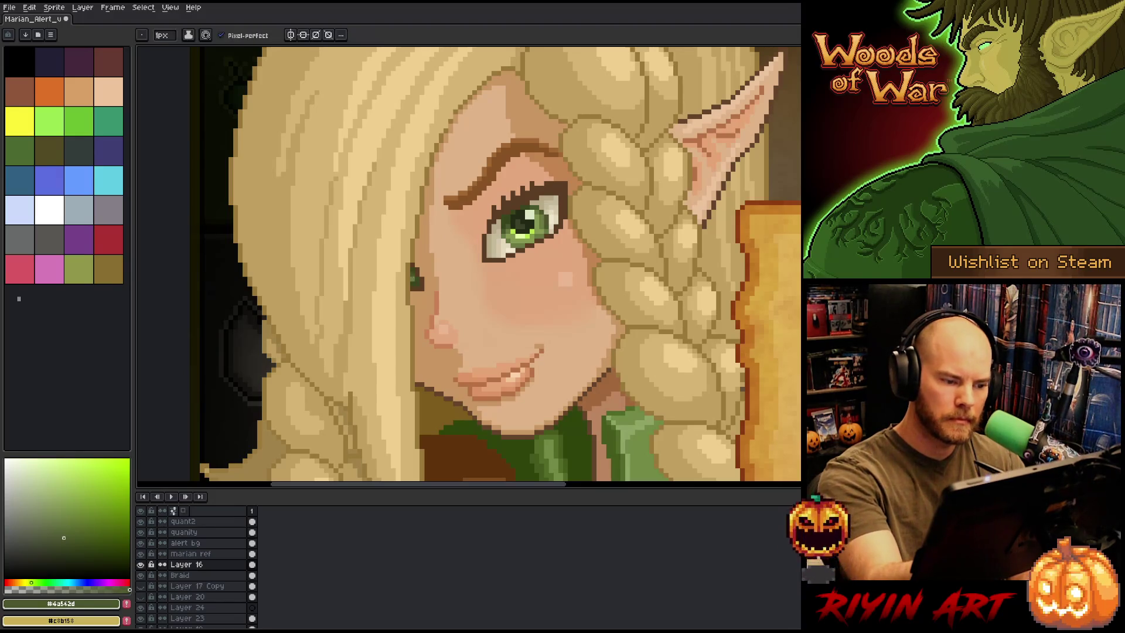
scroll(486, 221, down, 5)
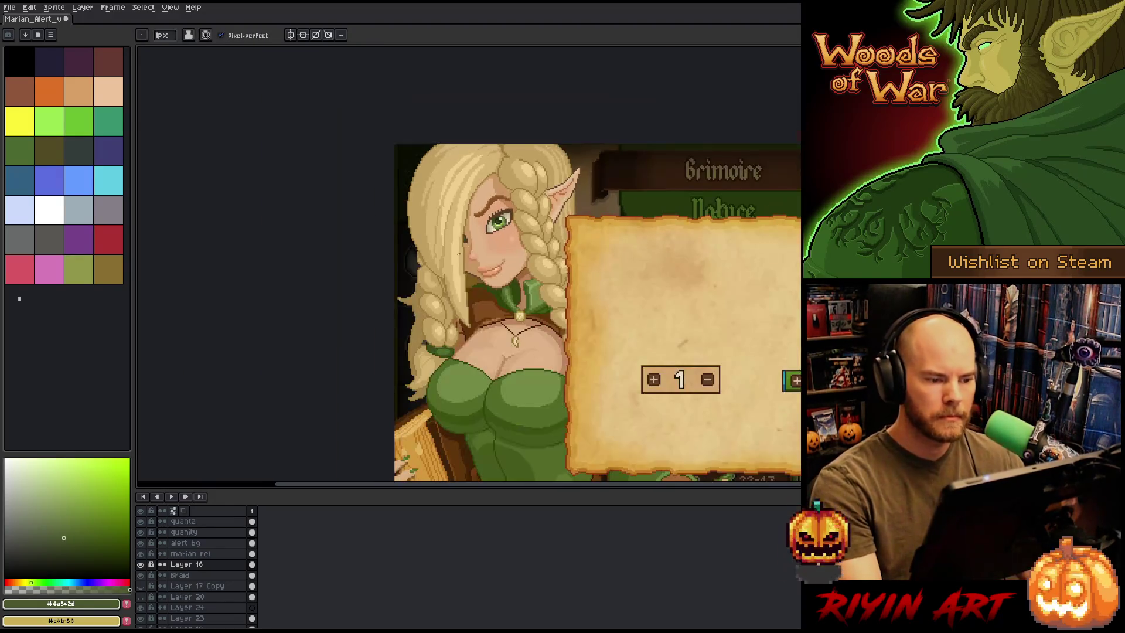
scroll(485, 233, up, 5)
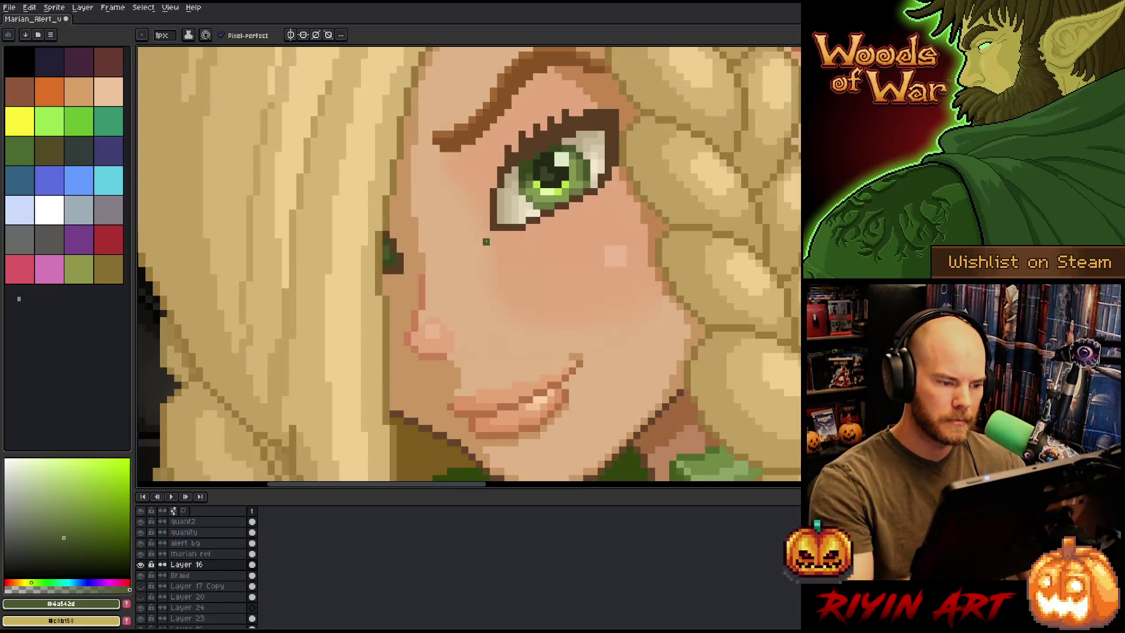
alt+click(518, 167)
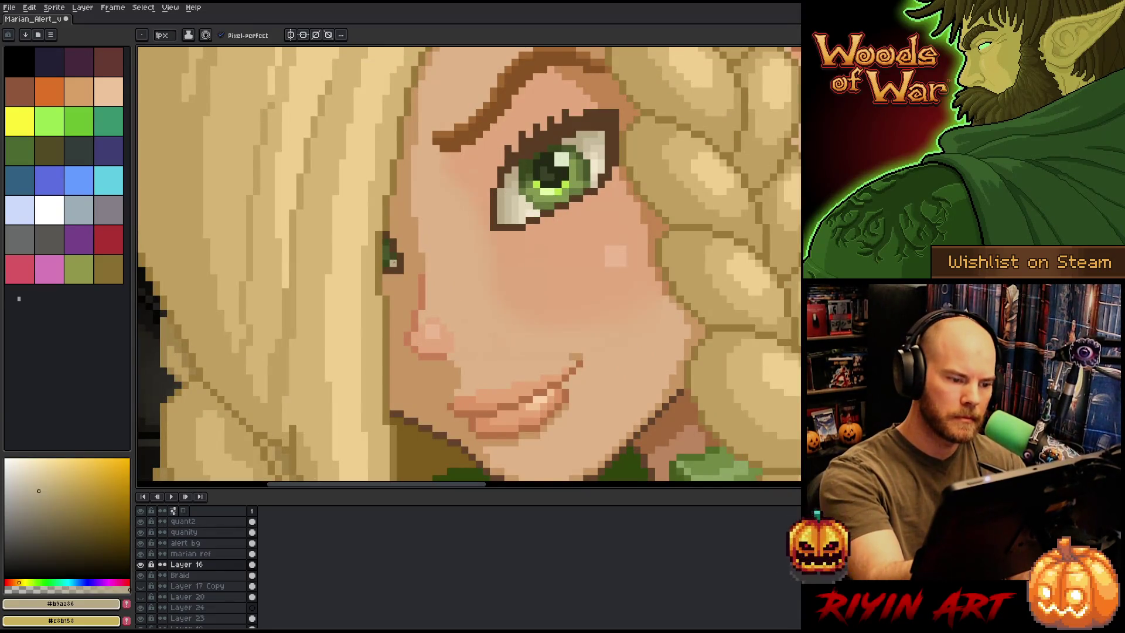
scroll(446, 176, down, 4)
scroll(445, 175, up, 3)
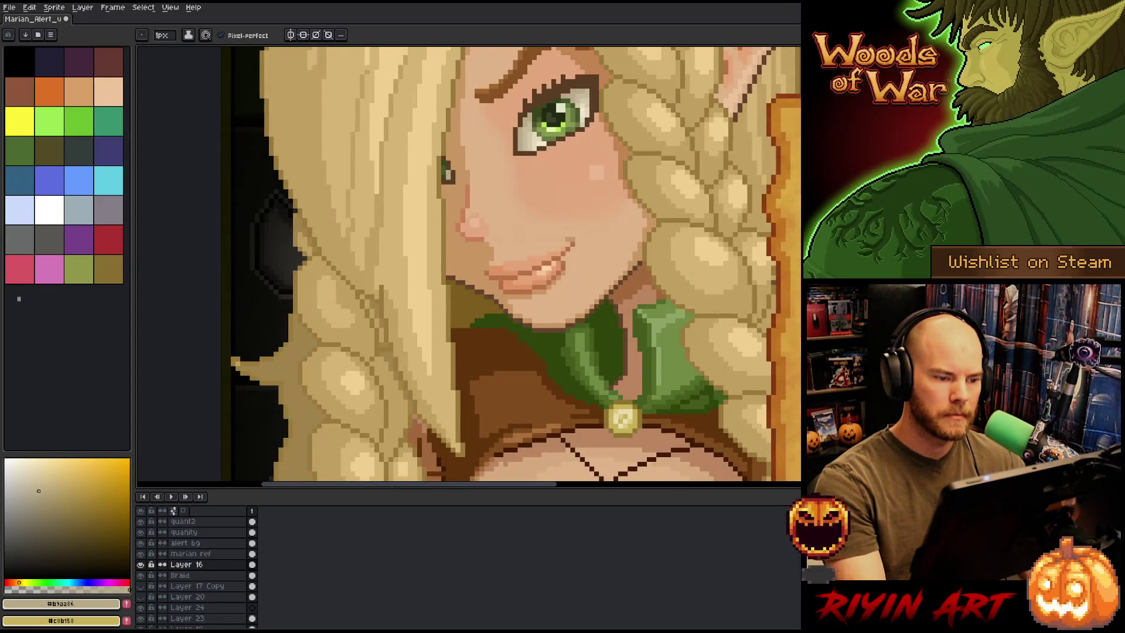
scroll(438, 194, down, 4)
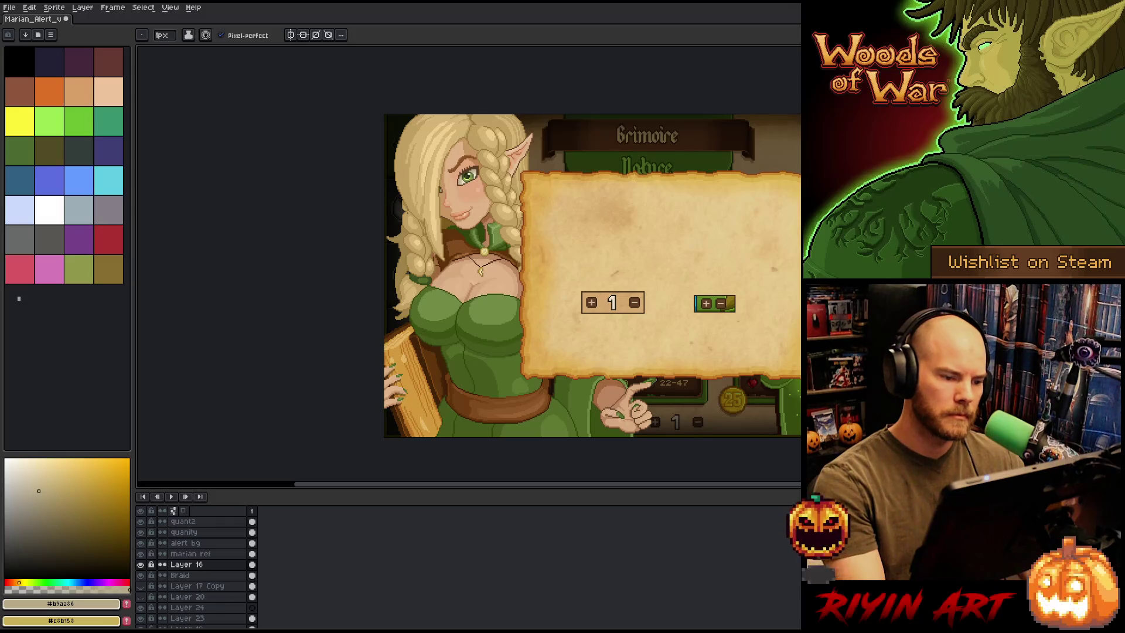
scroll(450, 173, up, 4)
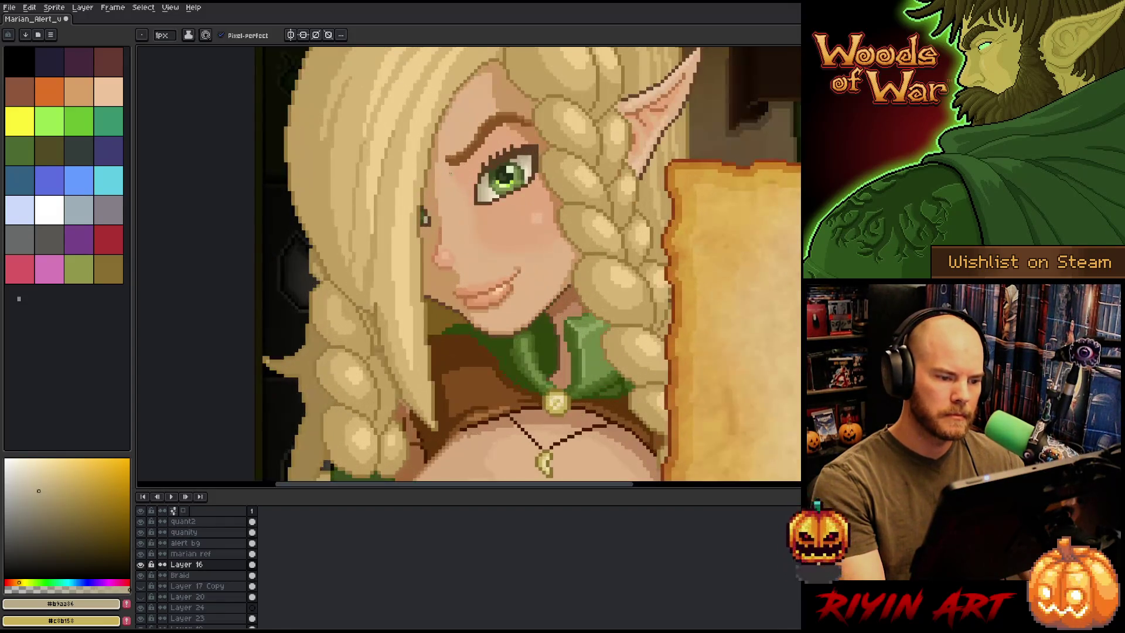
scroll(450, 173, up, 3)
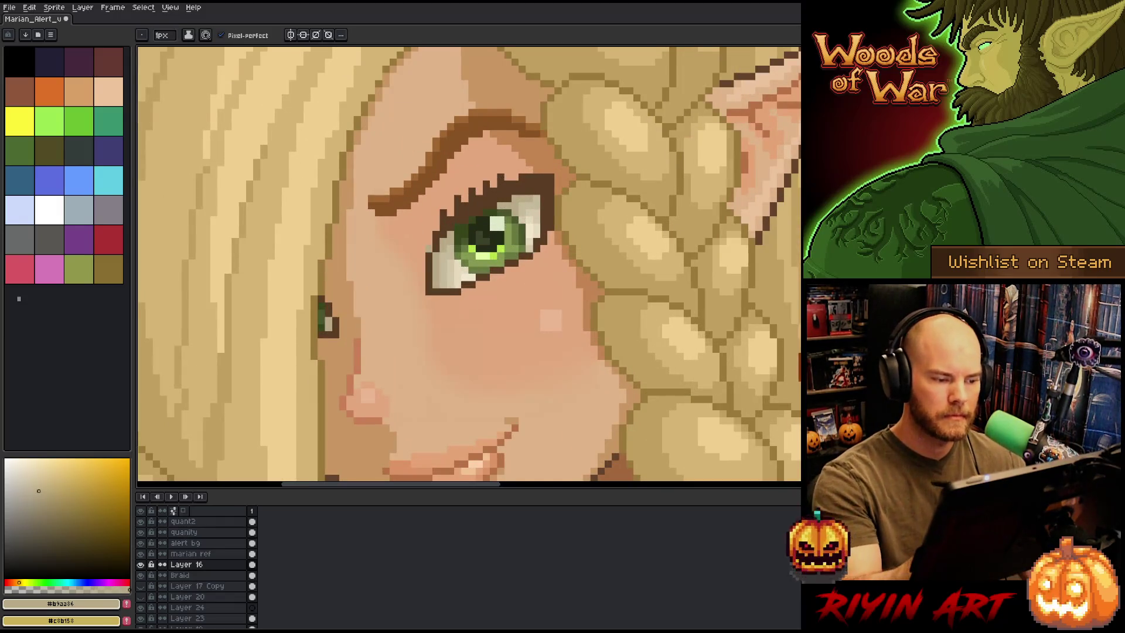
On Layer 17, lasso-select the pupil and iris of the eye
key(v)
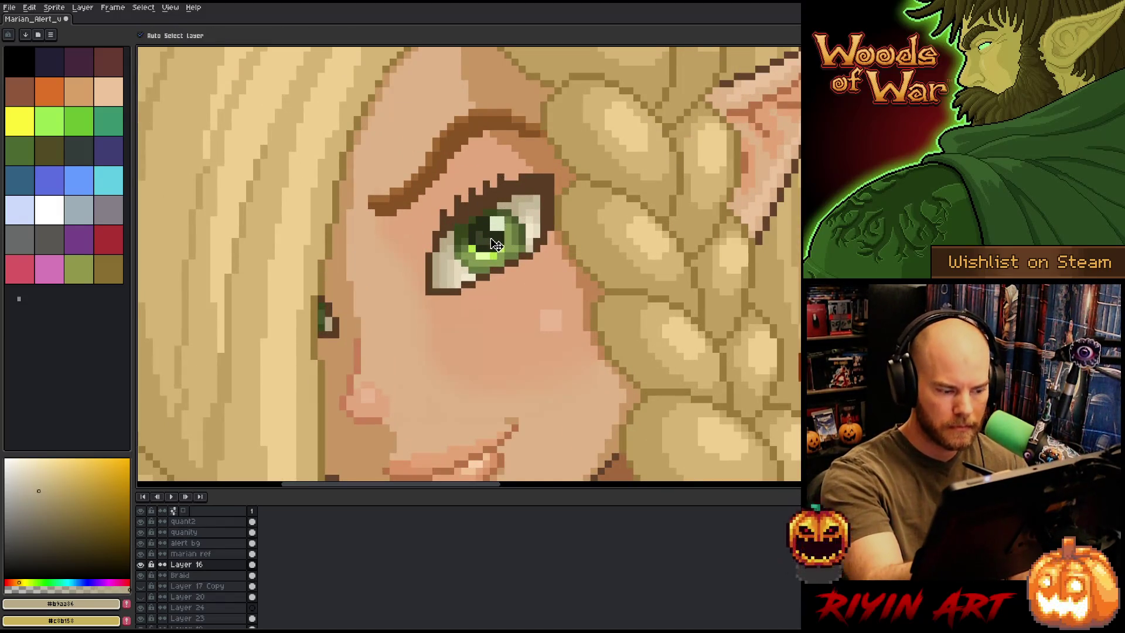
click(495, 230)
key(b)
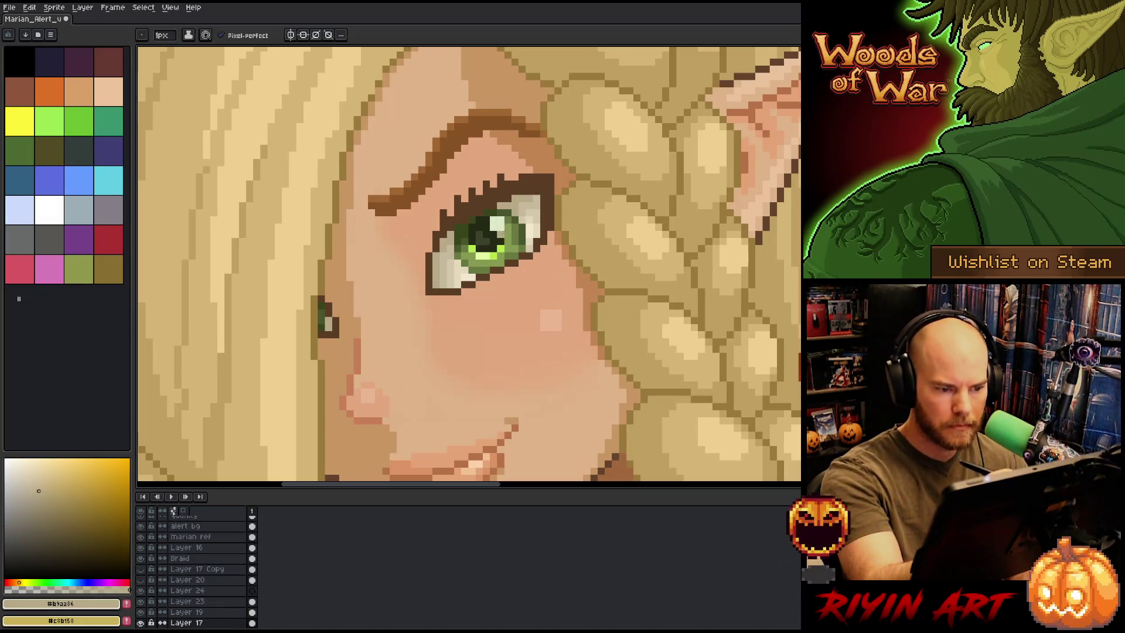
key(m)
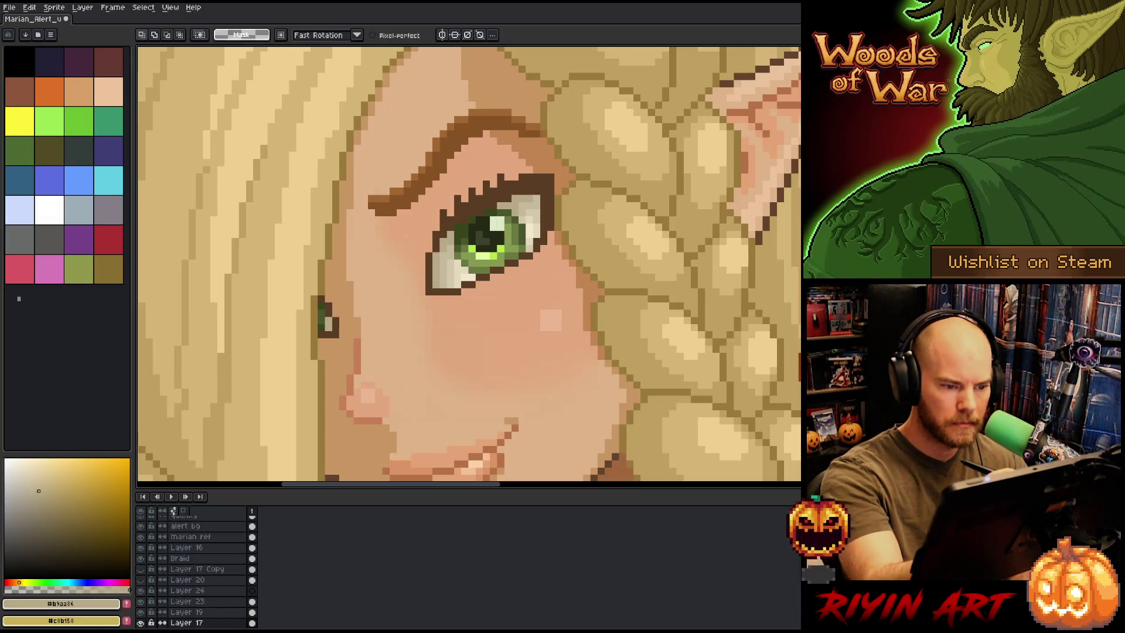
mouse_move(498, 258)
mouse_down()
mouse_move(475, 256)
mouse_move(471, 222)
mouse_move(504, 215)
mouse_move(502, 234)
mouse_up()
key(Return)
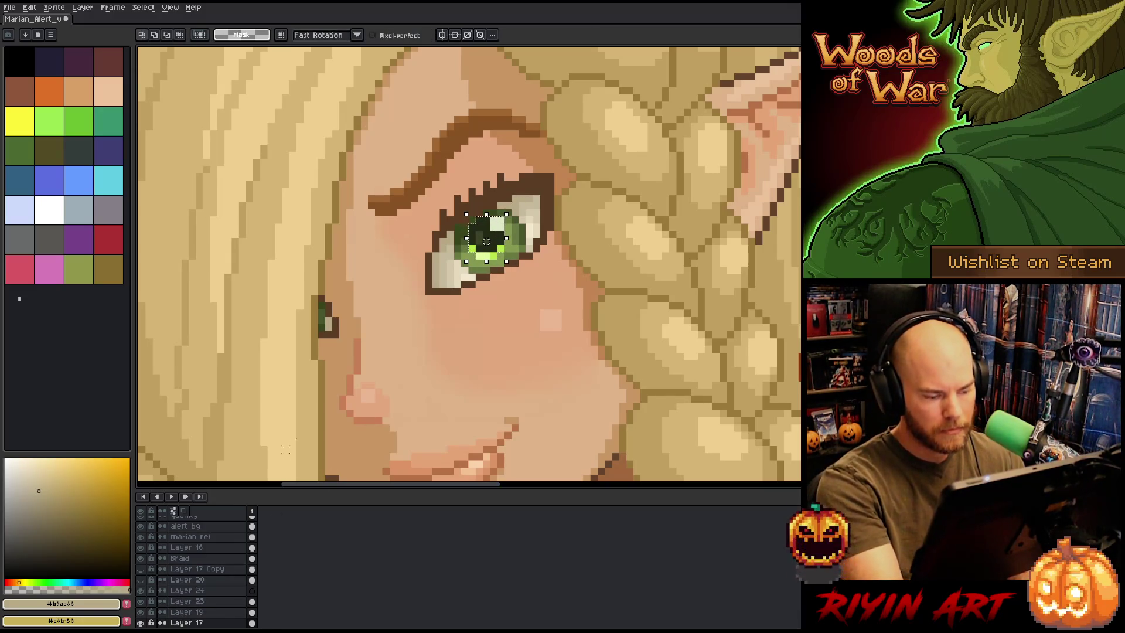
Check the eye outline layer and merge Layer 19 down into Layer 17
click(141, 612)
click(142, 612)
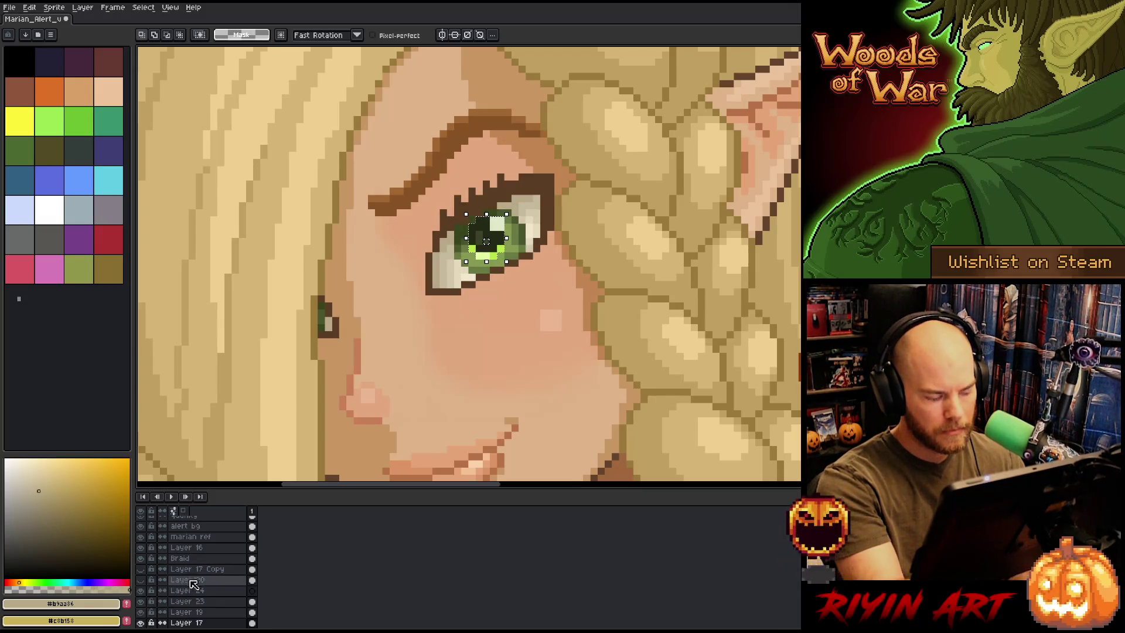
click(206, 611)
key(ctrl+e)
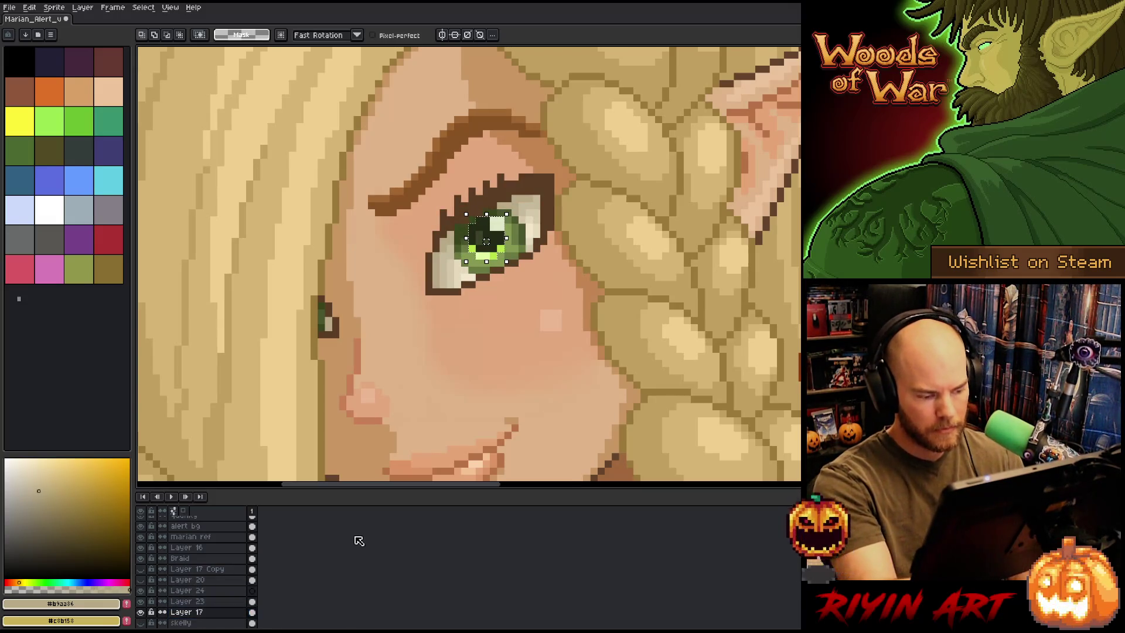
Nudge the selected iris around with arrow keys, settling it one pixel lower
key(Right)
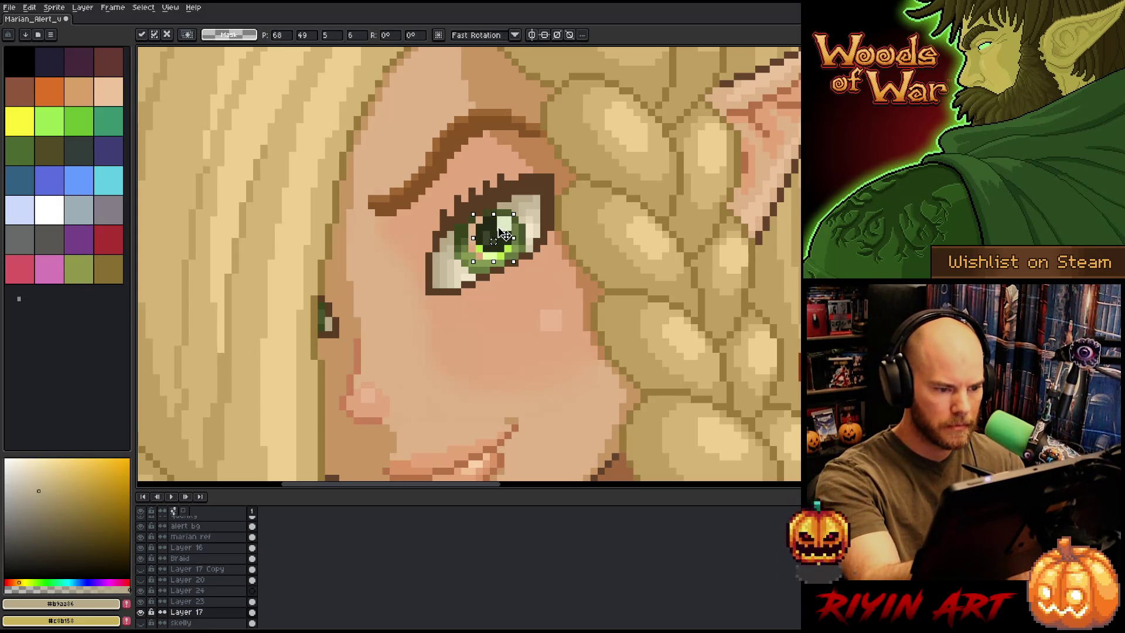
key(Down)
key(Up)
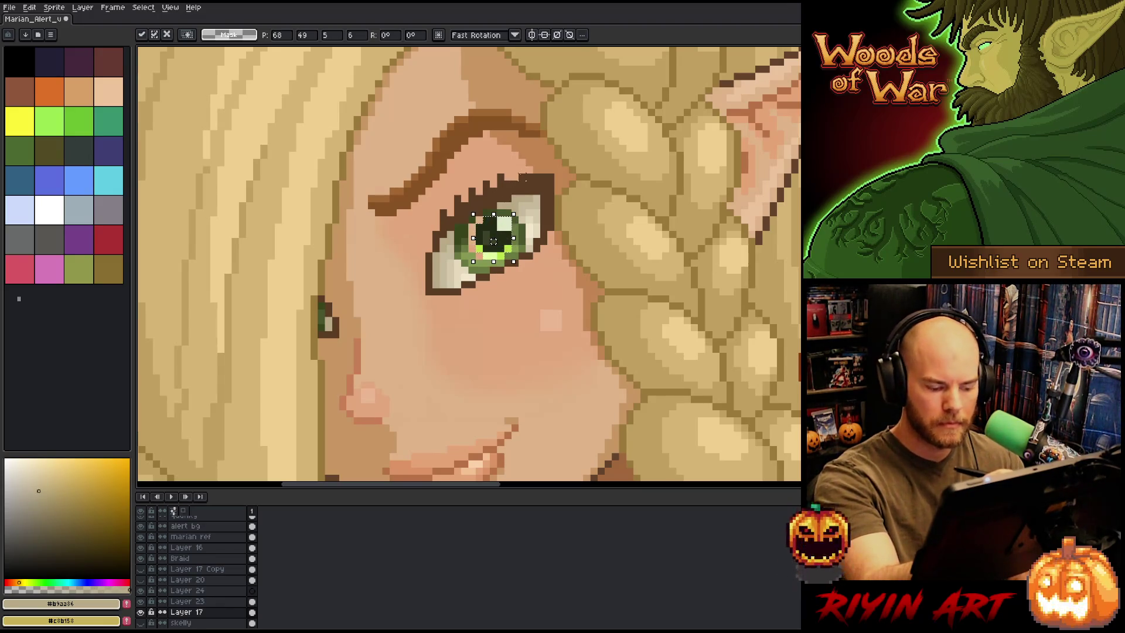
key(Left)
key(Down)
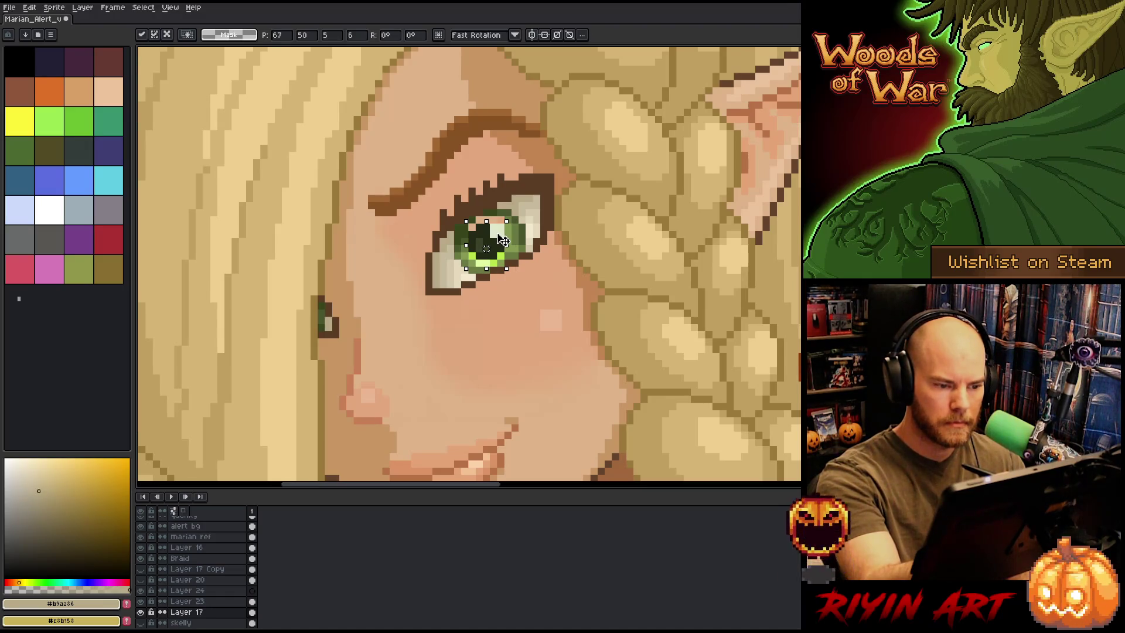
key(Right)
key(Up)
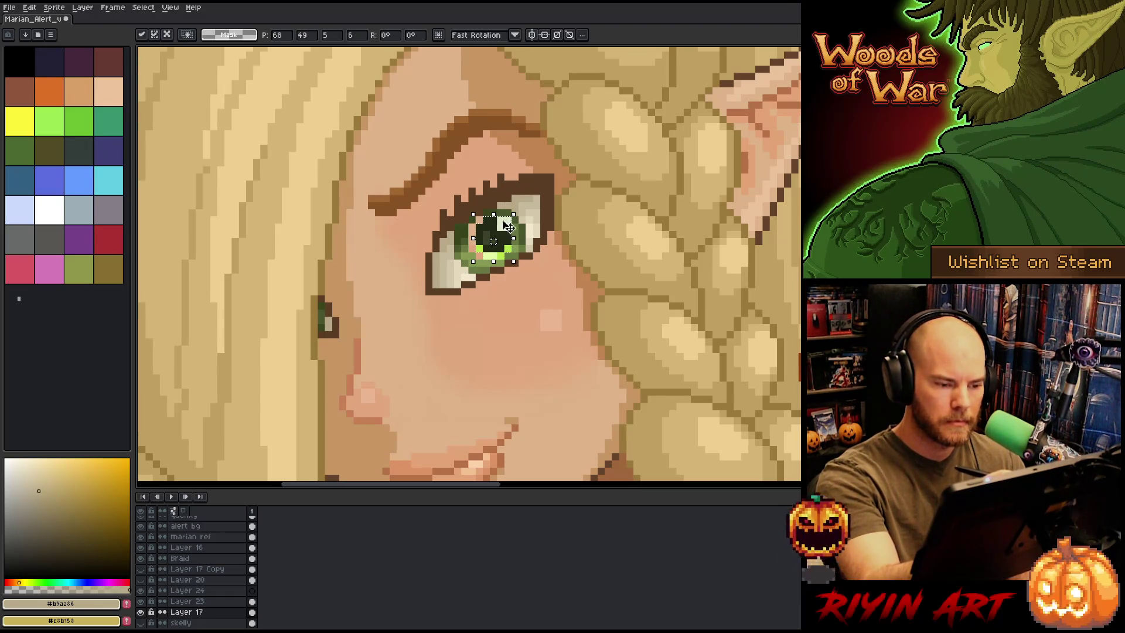
key(Down)
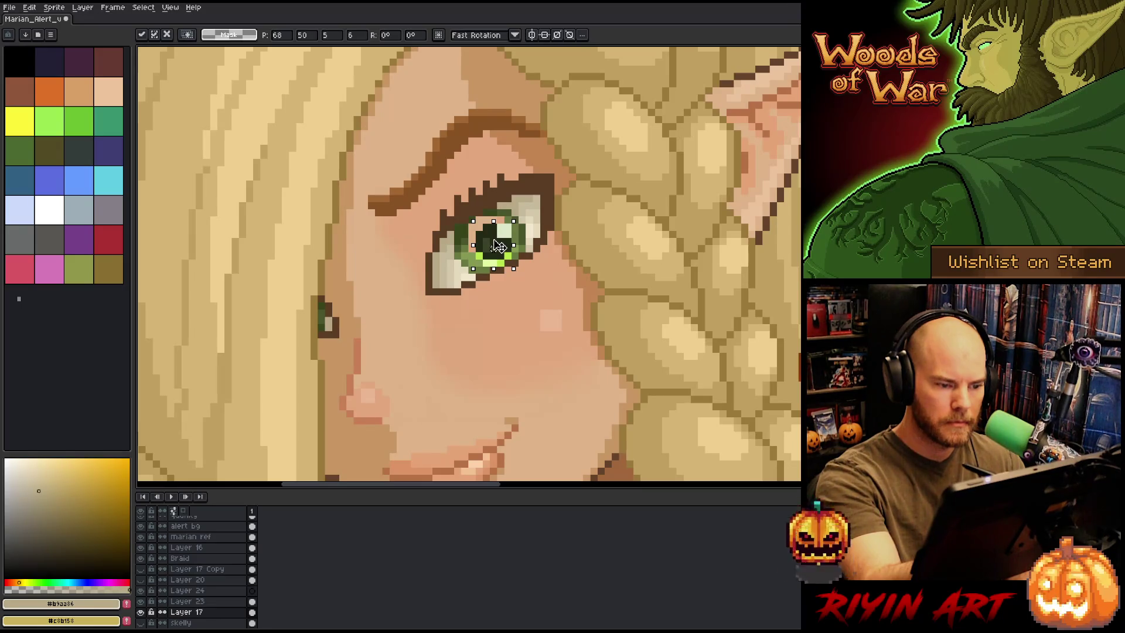
key(Up)
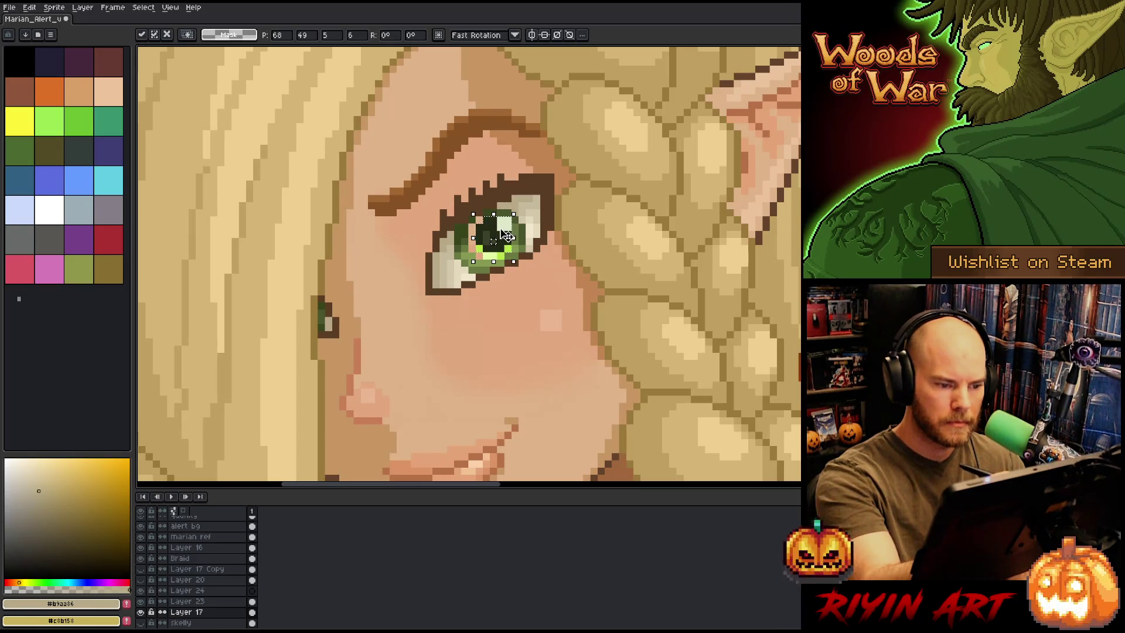
key(Down)
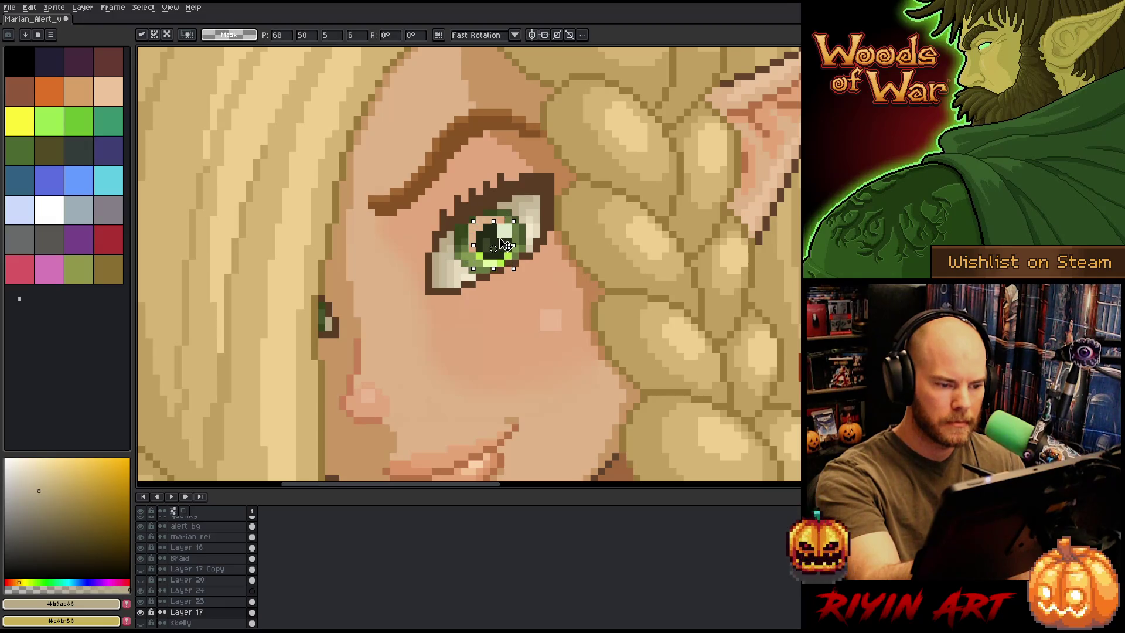
key(ctrl+d)
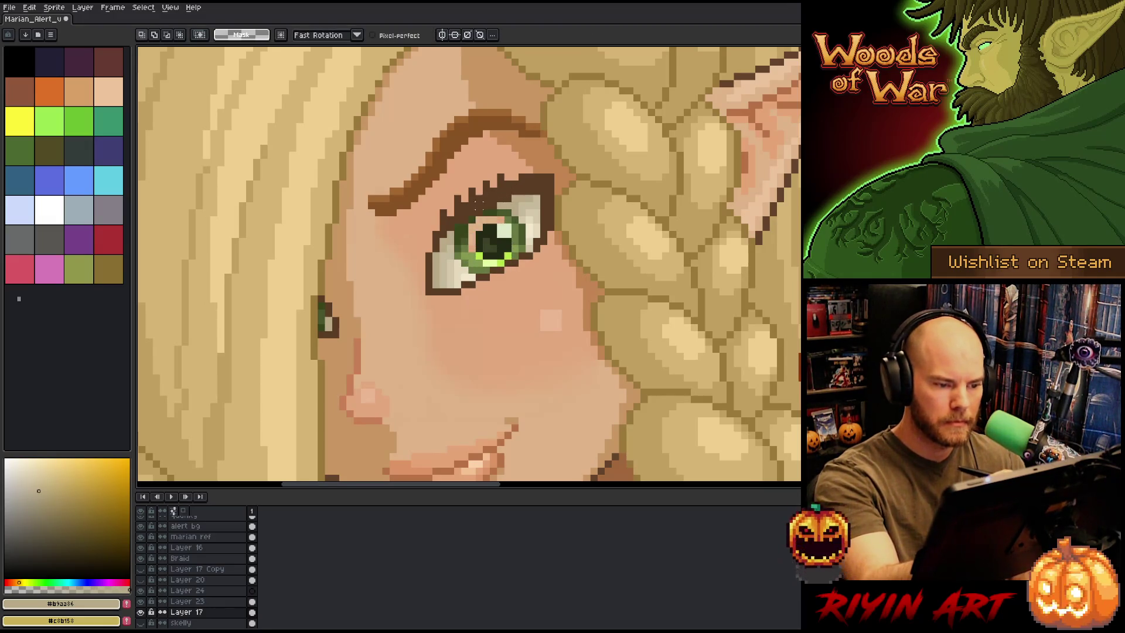
Darken the top row of the iris in dark green, then sample lighter green and beige
key(b)
alt+click(476, 250)
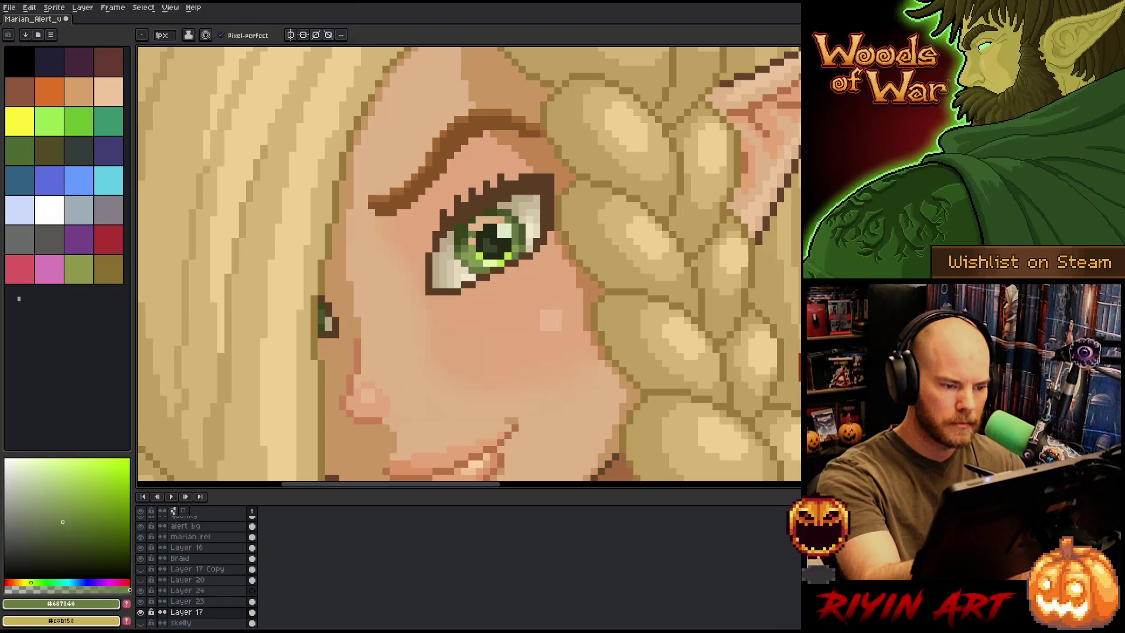
key(alt)
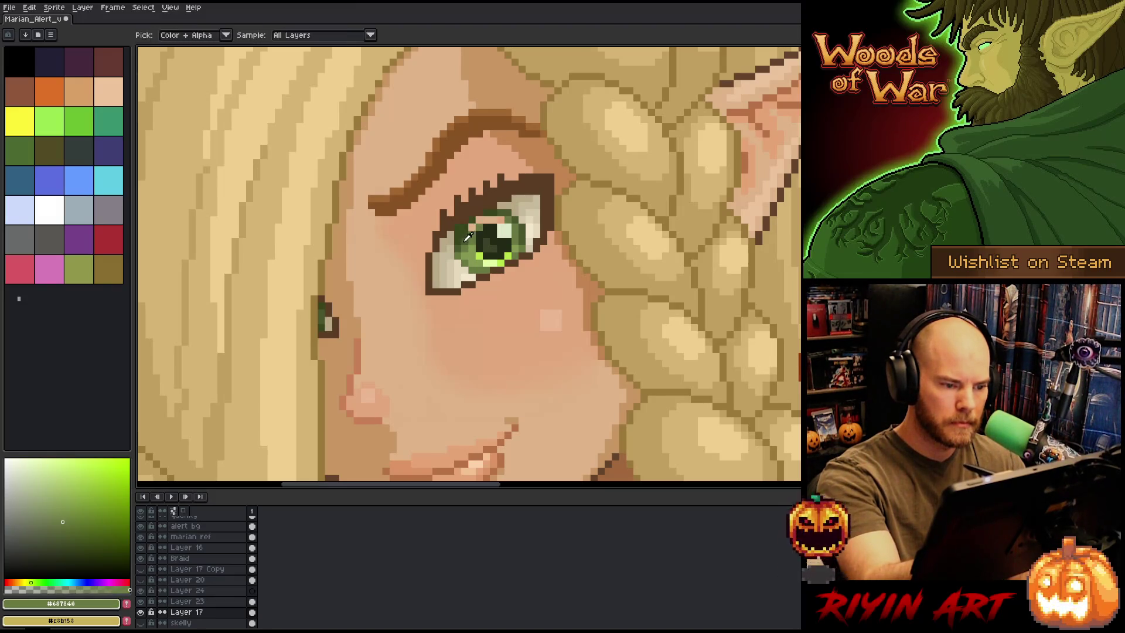
alt+click(468, 236)
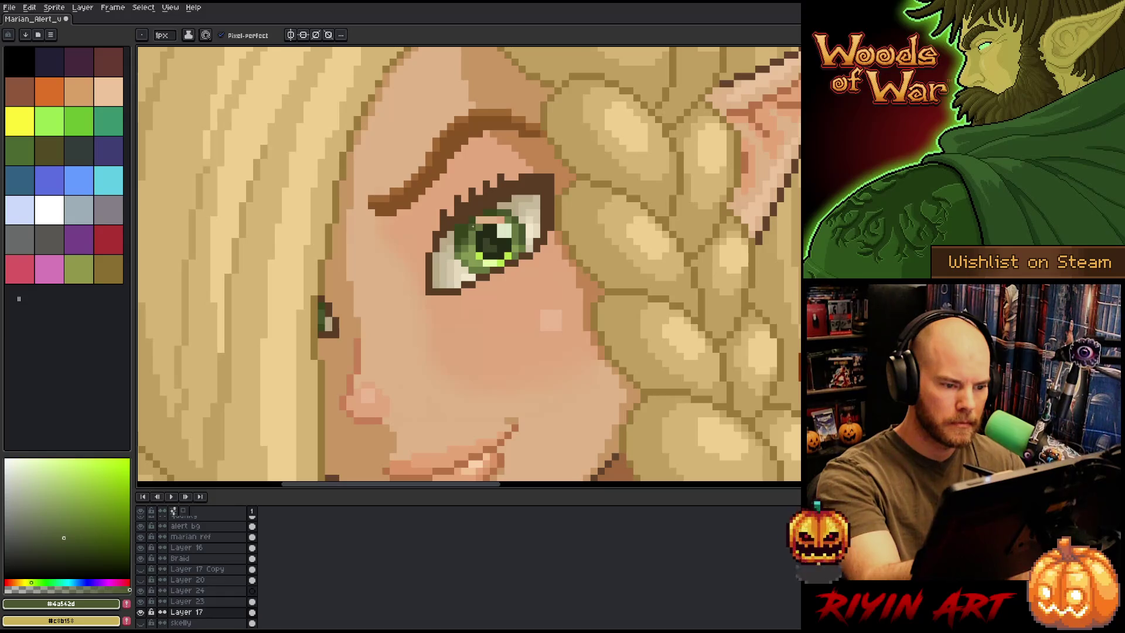
drag(477, 223, 503, 220)
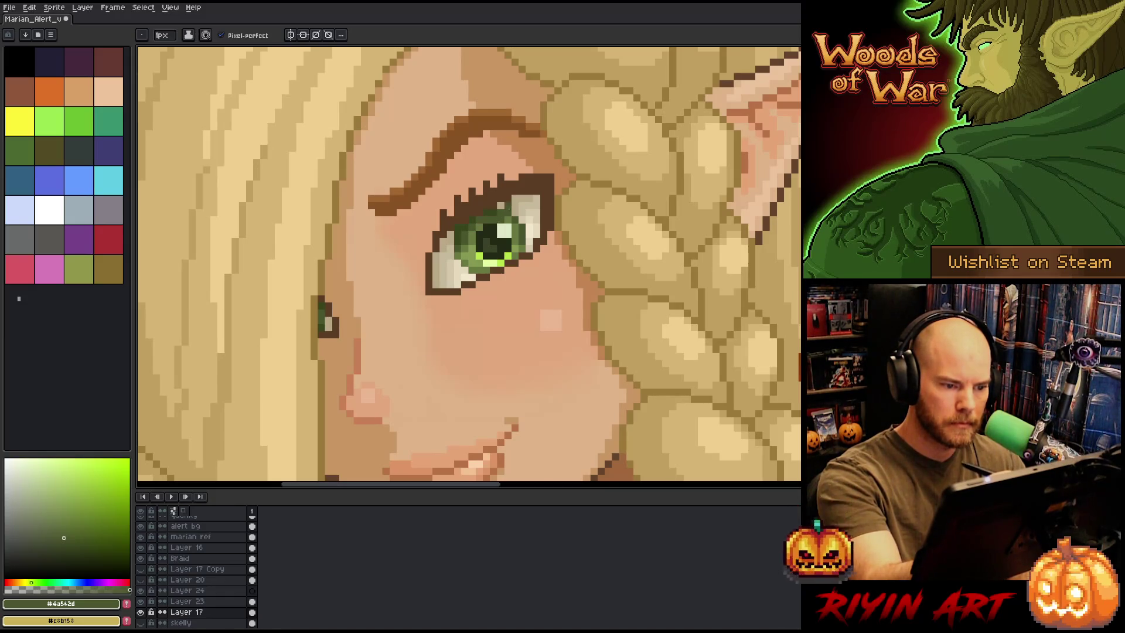
alt+click(497, 220)
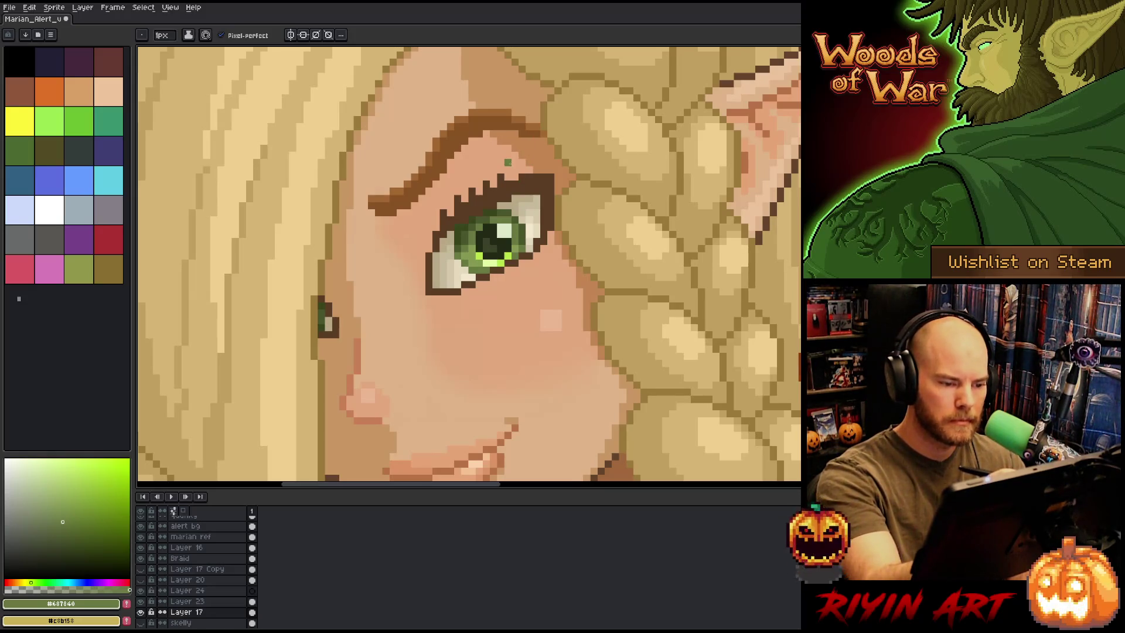
alt+click(473, 168)
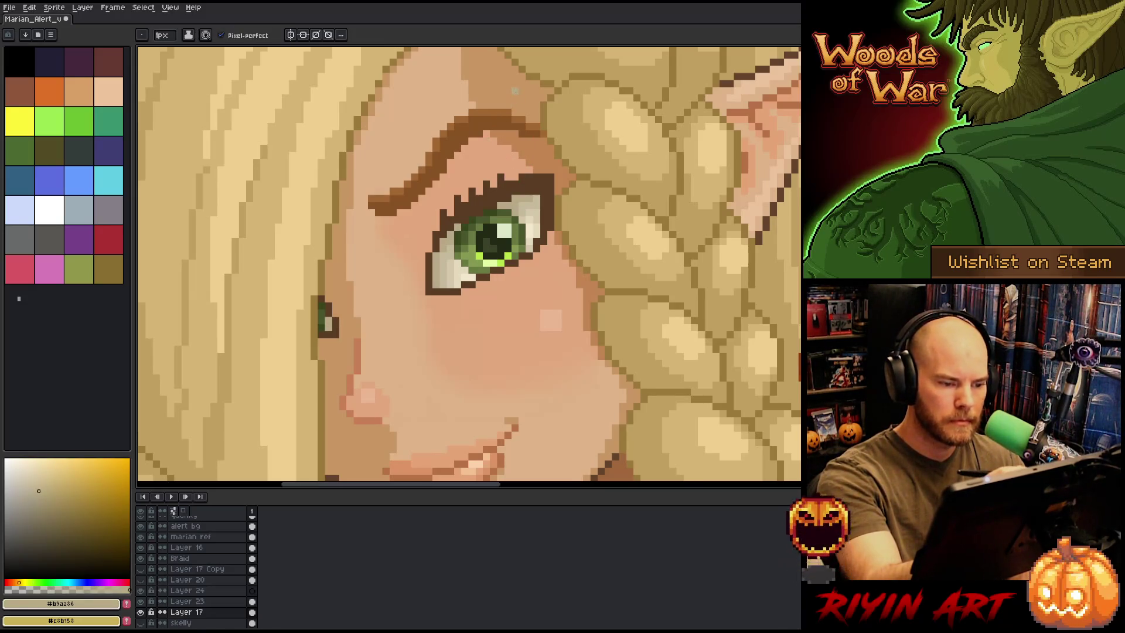
scroll(515, 91, down, 3)
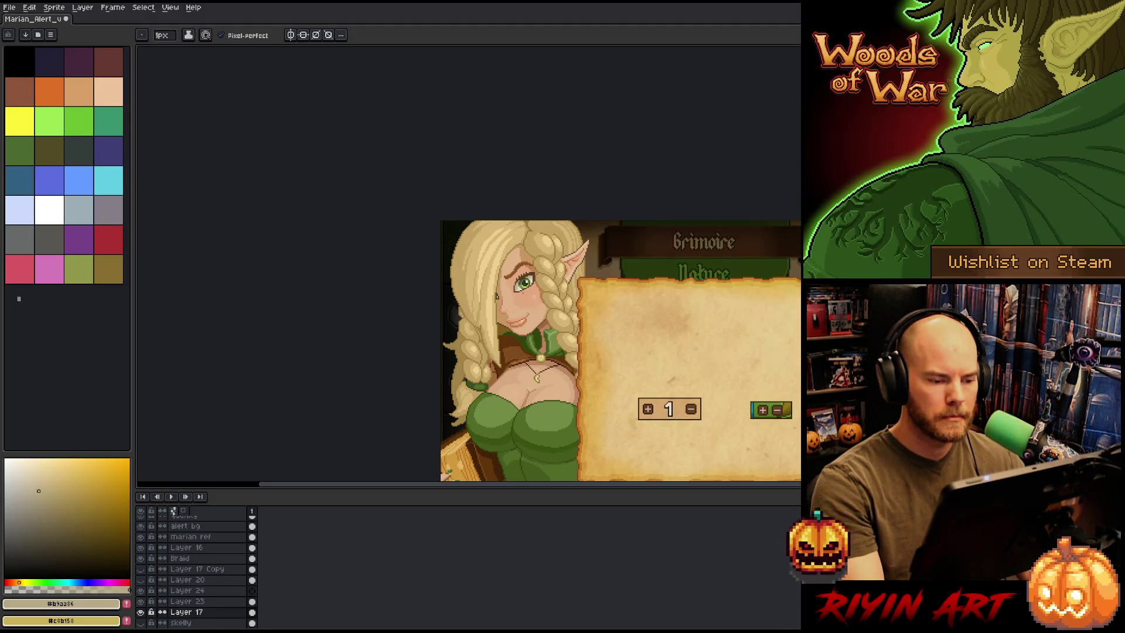
On Layer 16, repaint the face's left edge in the lighter hair colour
scroll(513, 281, up, 3)
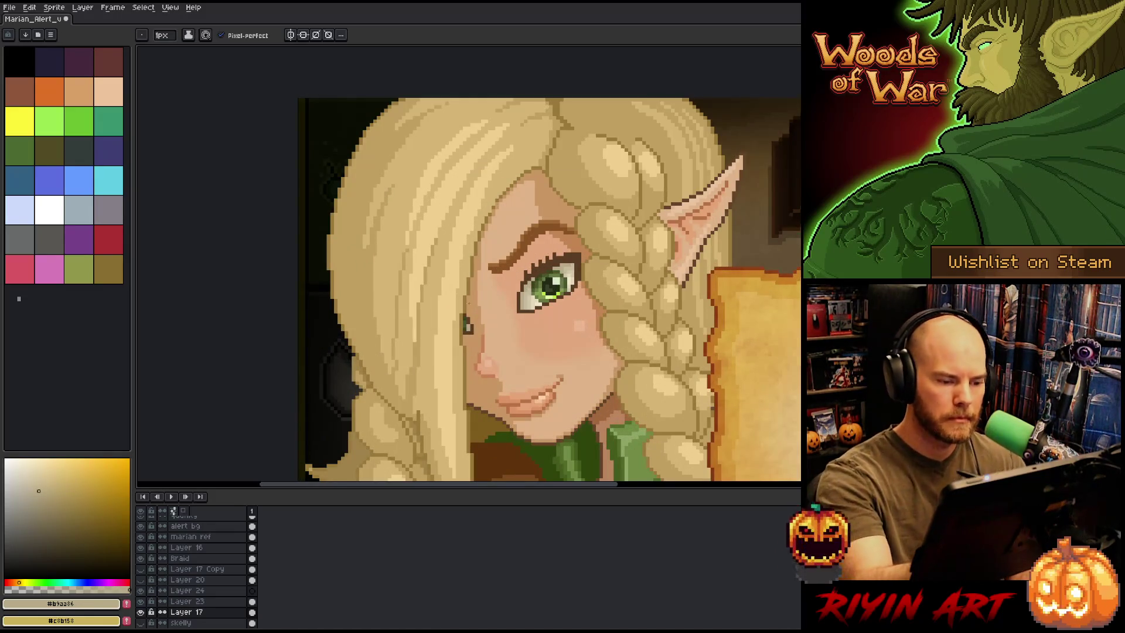
drag(528, 293, 525, 236)
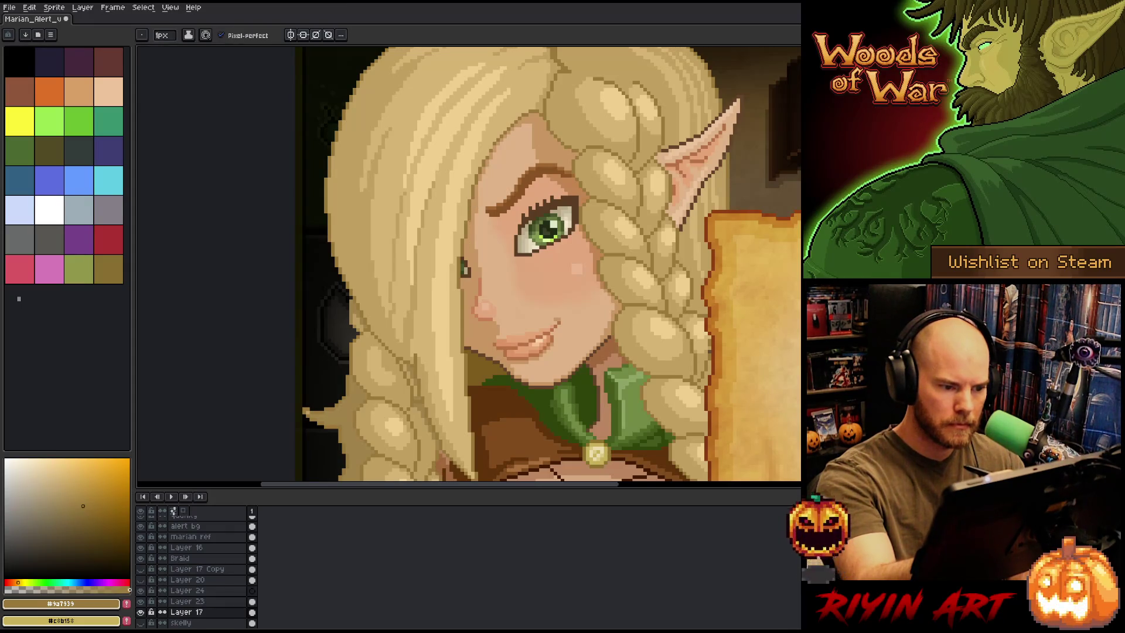
ctrl+click(466, 271)
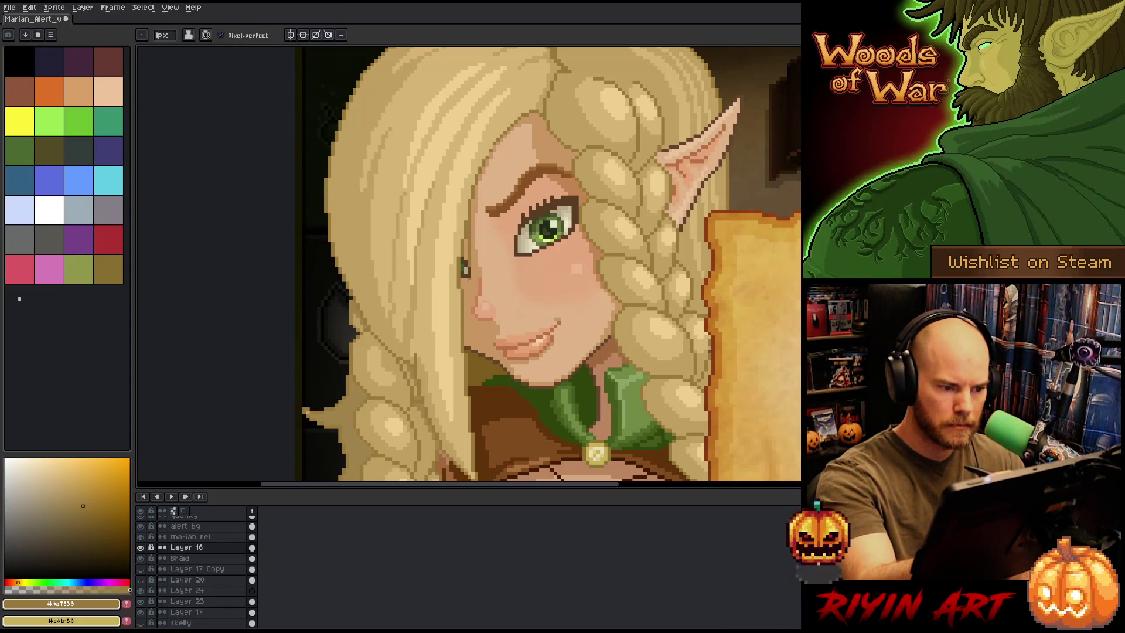
drag(465, 267, 465, 320)
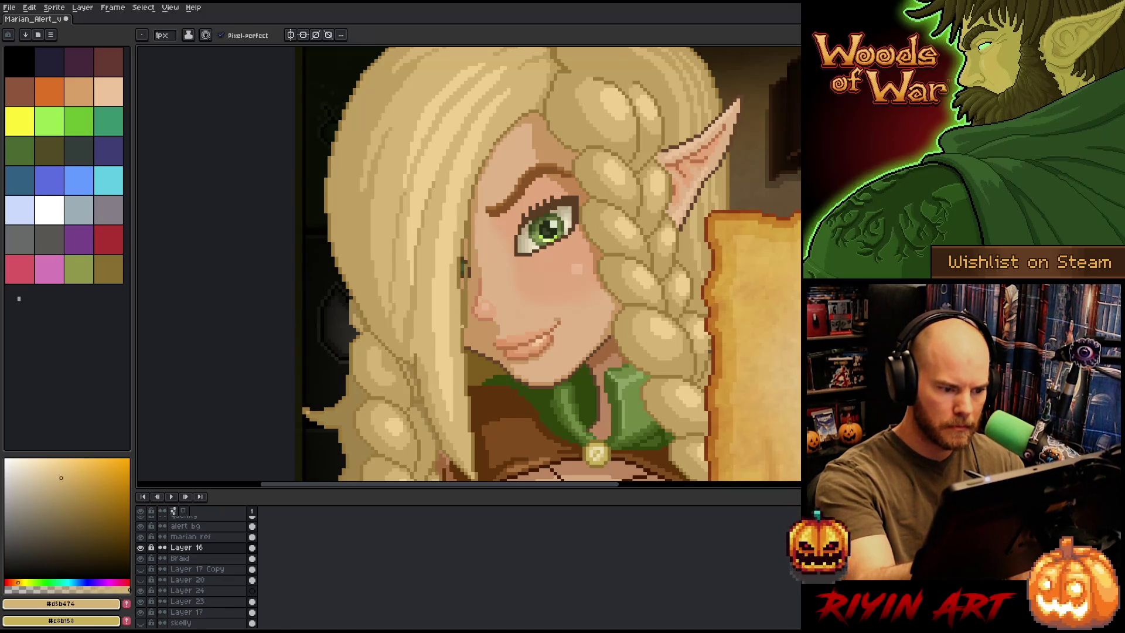
drag(465, 327, 466, 353)
alt+click(451, 275)
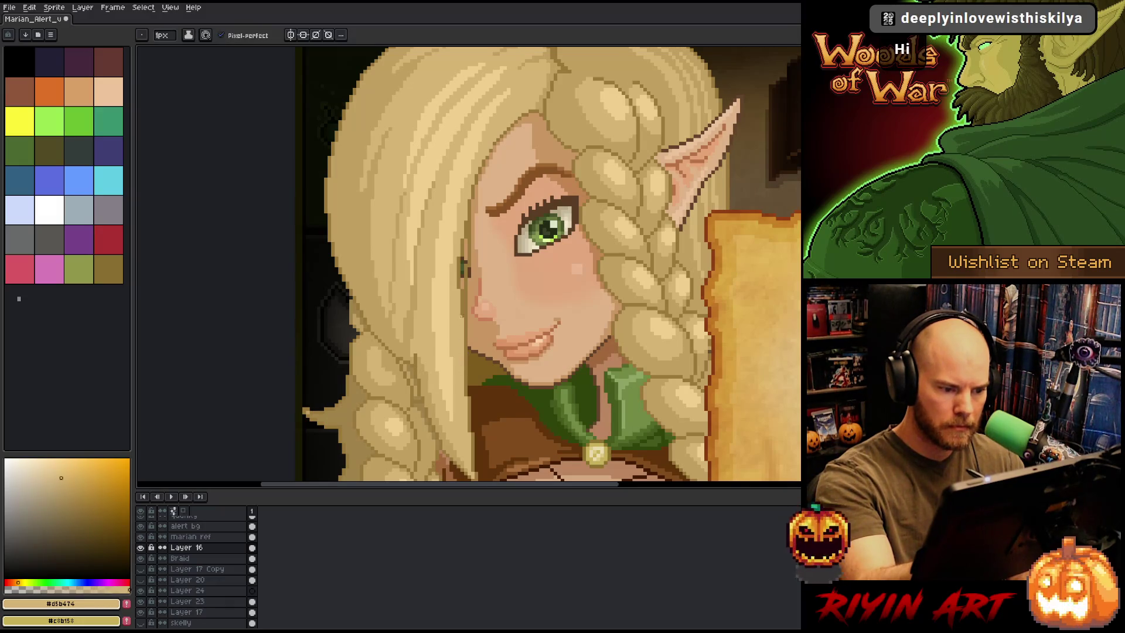
drag(463, 237, 458, 312)
drag(466, 235, 466, 260)
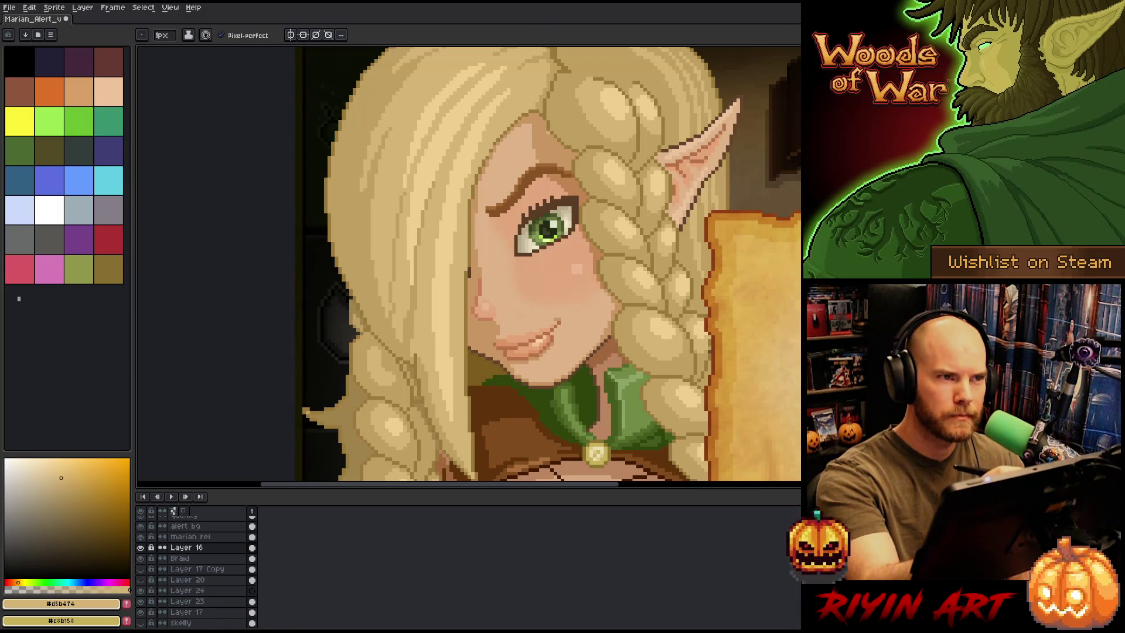
Nudge the eye up one pixel with the Move tool
key(v)
drag(557, 225, 557, 222)
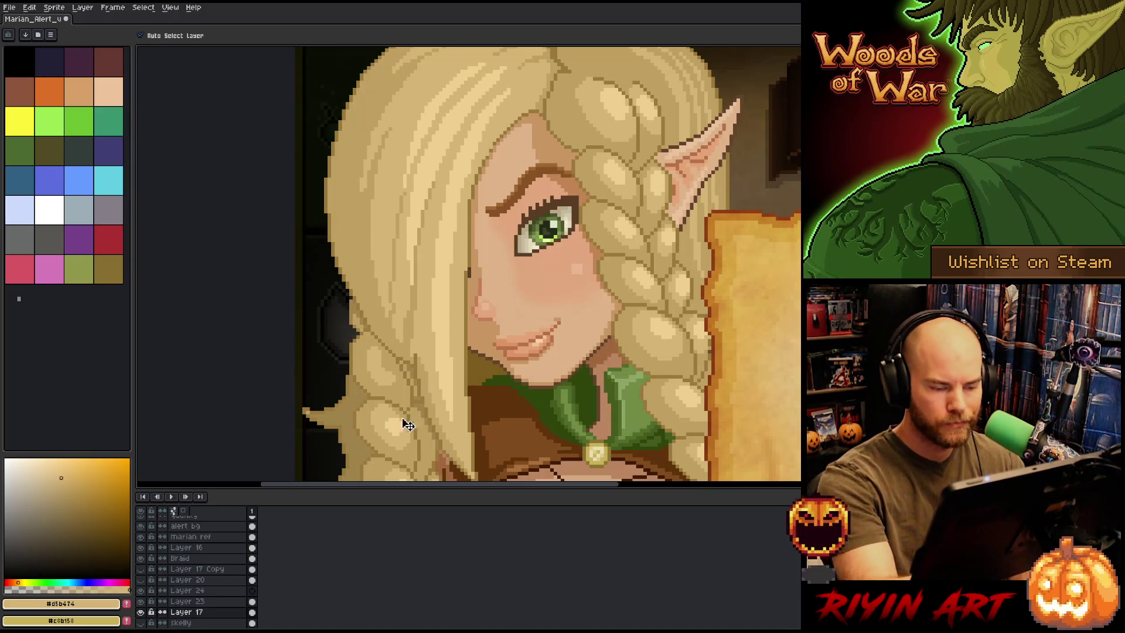
scroll(561, 224, up, 3)
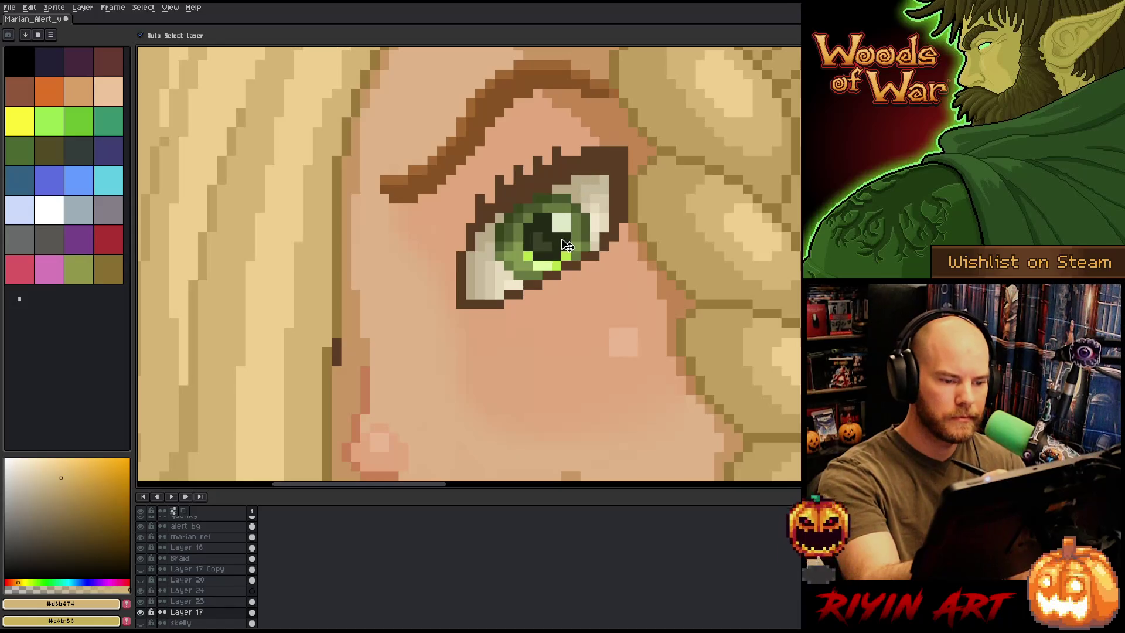
Lasso-select the pupil and move it down one pixel
key(m)
mouse_move(561, 221)
mouse_down()
mouse_move(561, 260)
mouse_move(523, 252)
mouse_move(553, 215)
mouse_move(551, 243)
mouse_move(558, 238)
mouse_move(548, 237)
mouse_up()
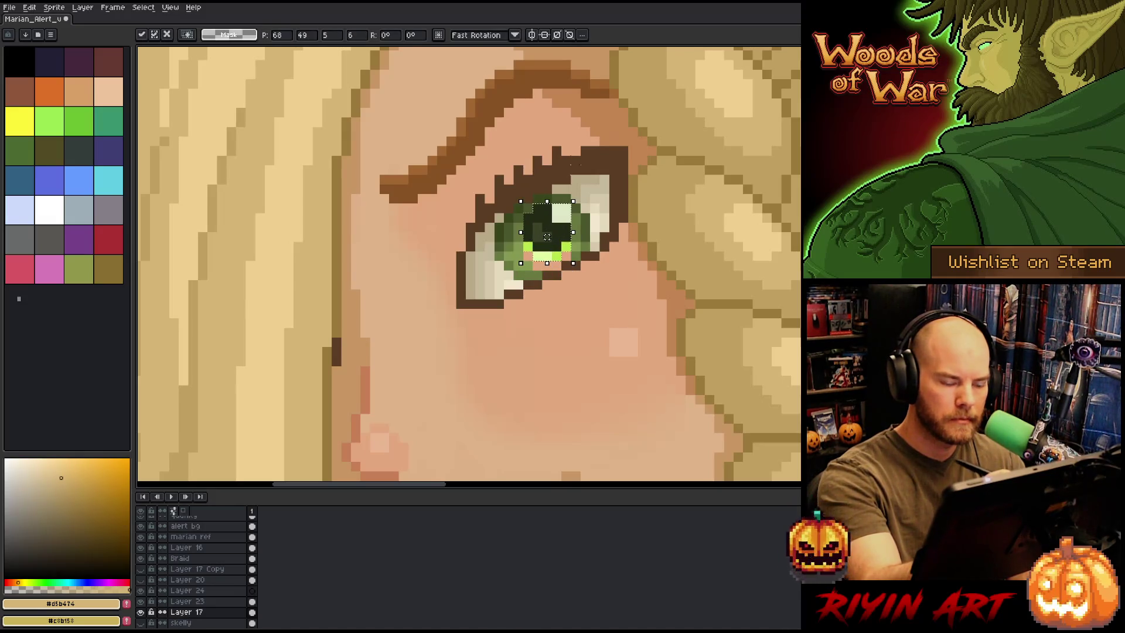
key(ctrl+d)
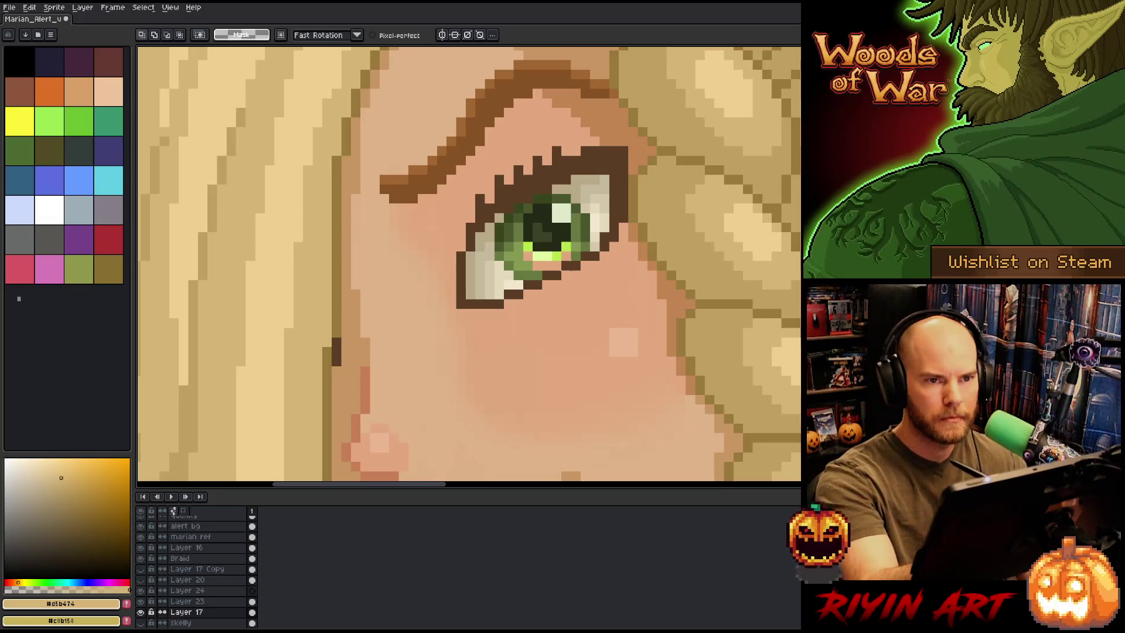
scroll(468, 263, down, 5)
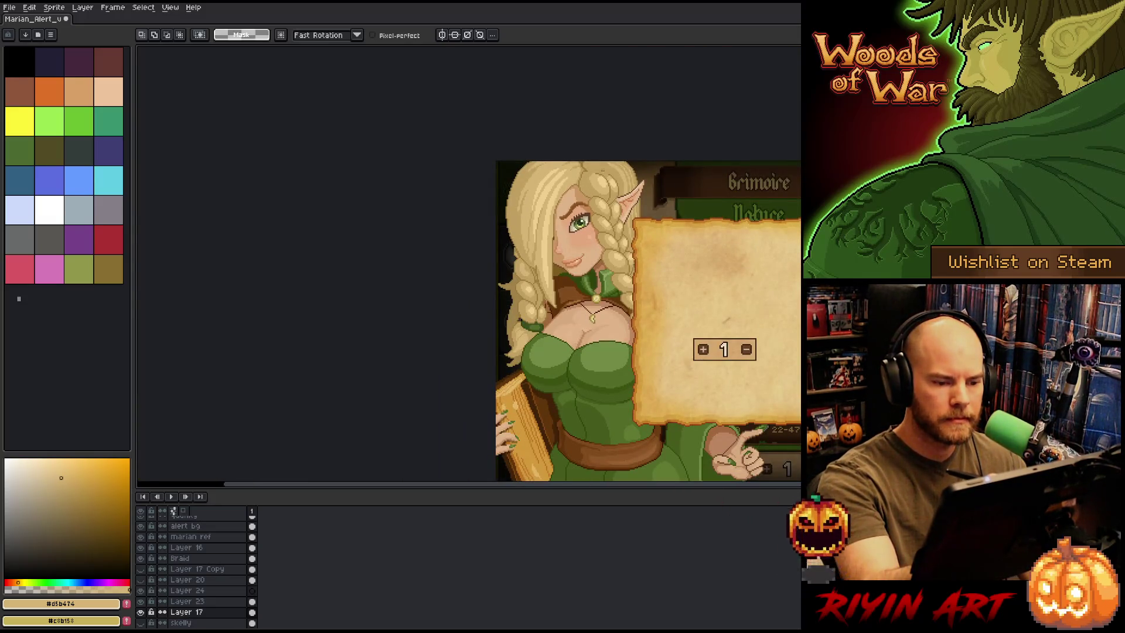
scroll(597, 193, up, 5)
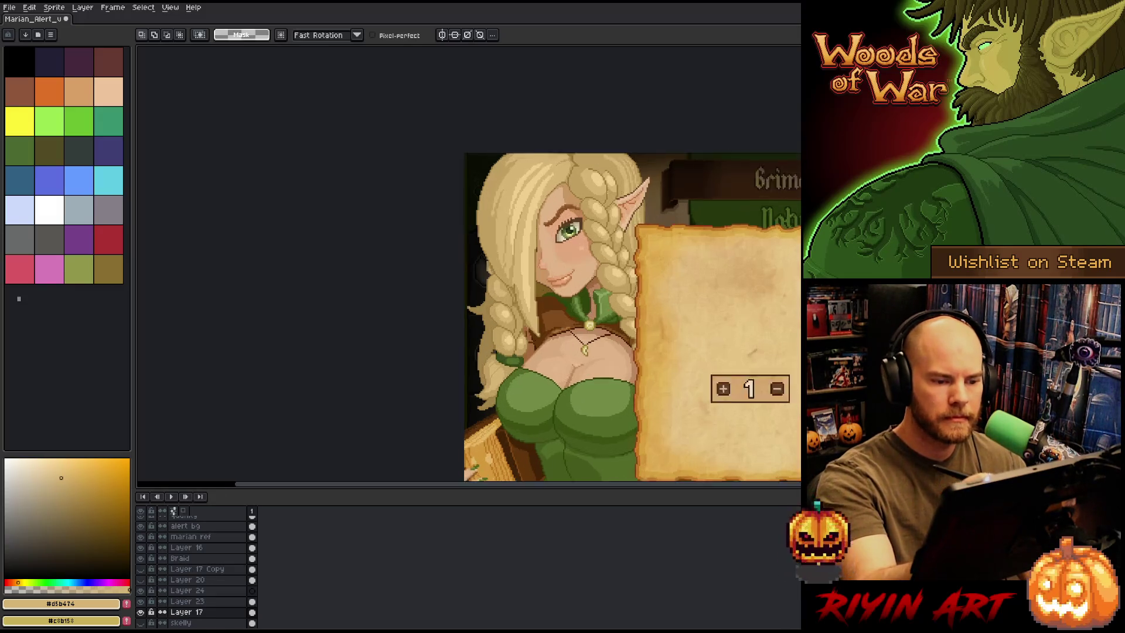
drag(527, 312, 527, 317)
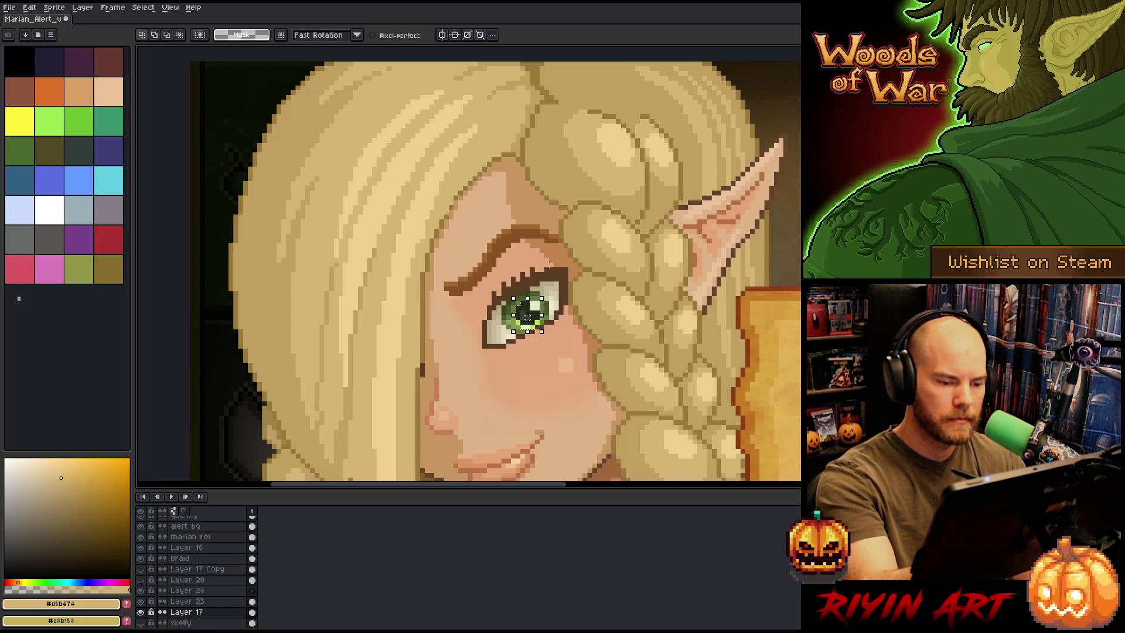
scroll(528, 317, up, 1)
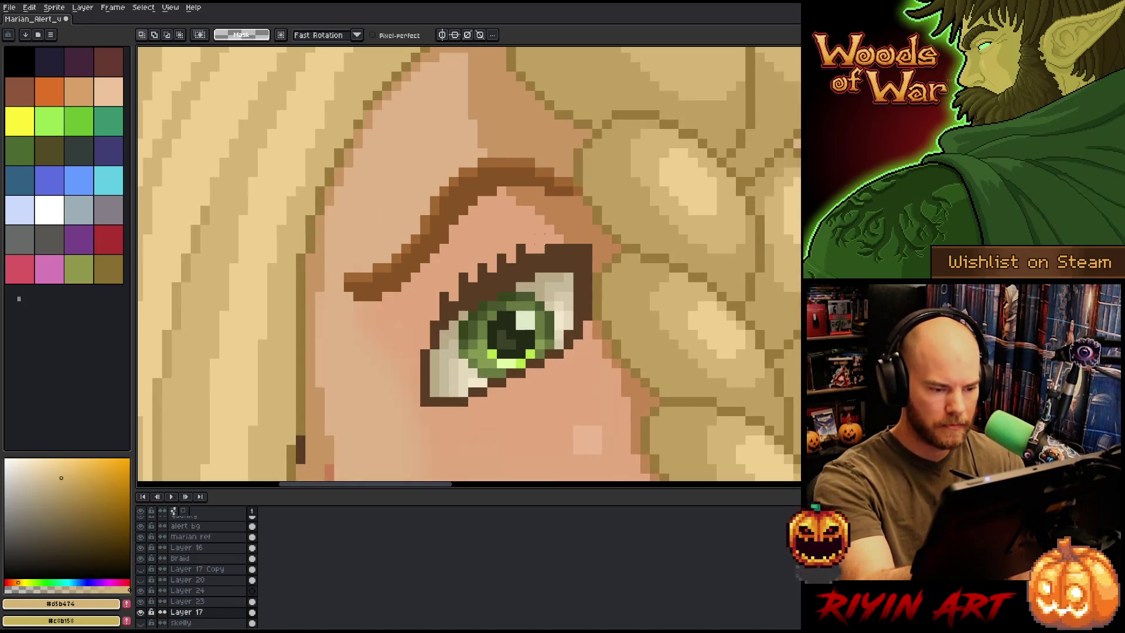
Eyedrop the eye-white shade and place a light pixel at the iris's left edge
key(b)
alt+click(477, 375)
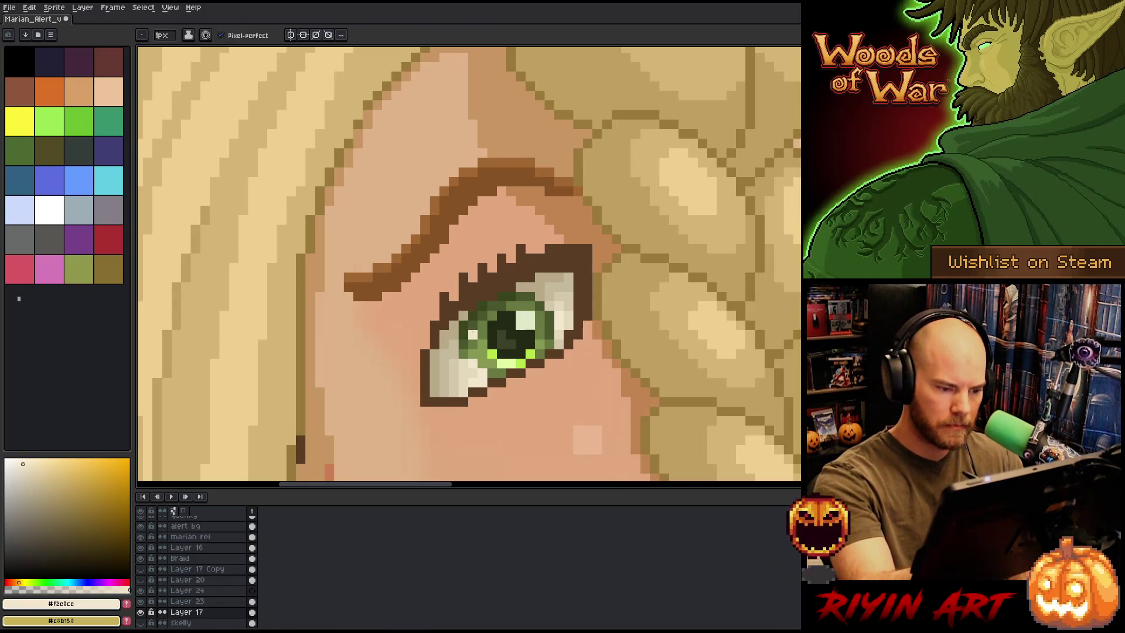
alt+click(463, 354)
alt+click(458, 368)
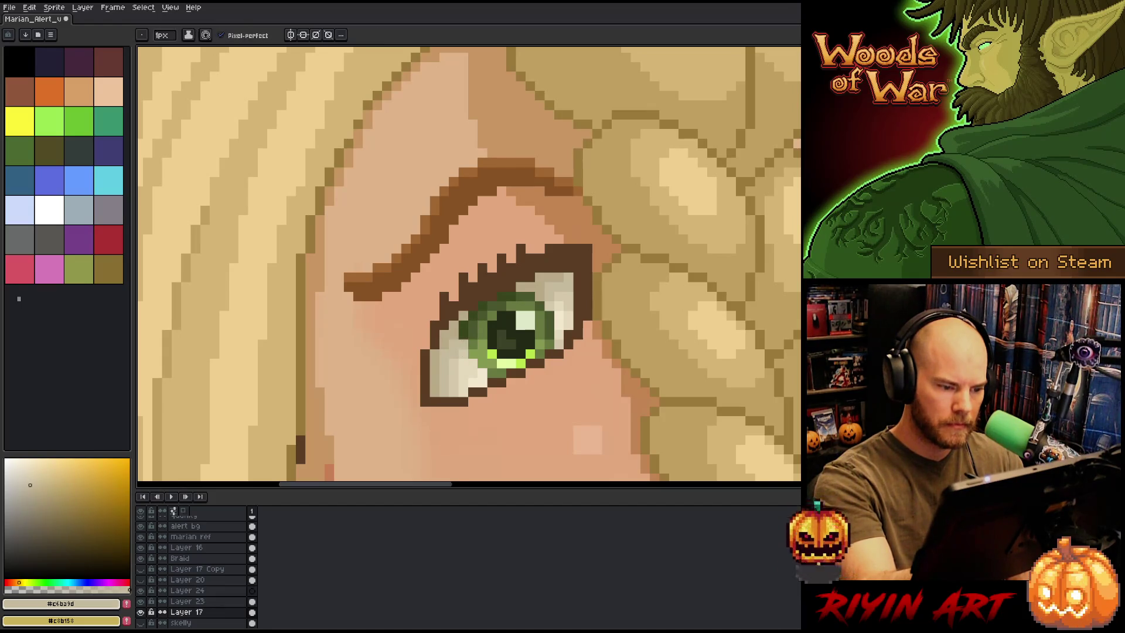
alt+click(457, 331)
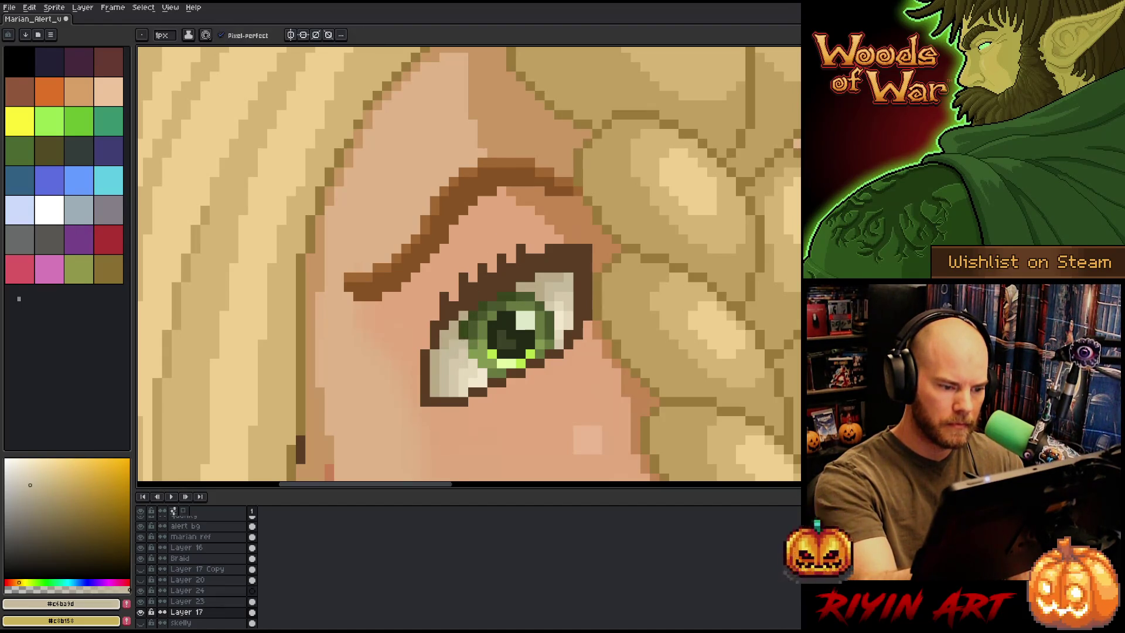
click(473, 315)
scroll(543, 317, down, 5)
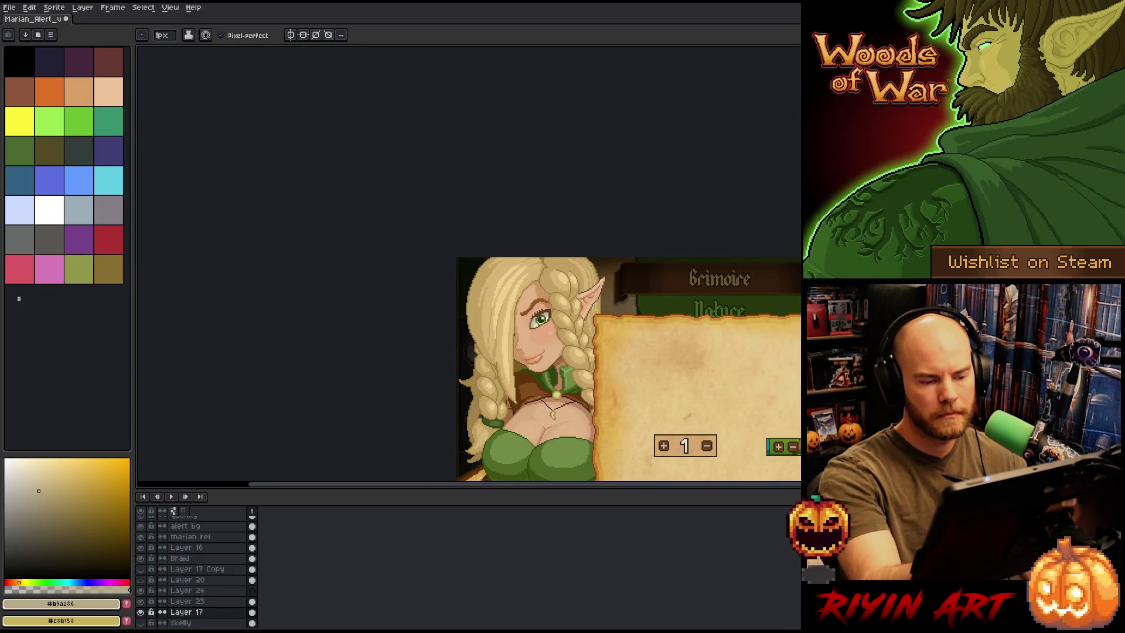
Sample the dark brown lash colour from the eye
scroll(612, 292, down, 1)
scroll(709, 390, up, 1)
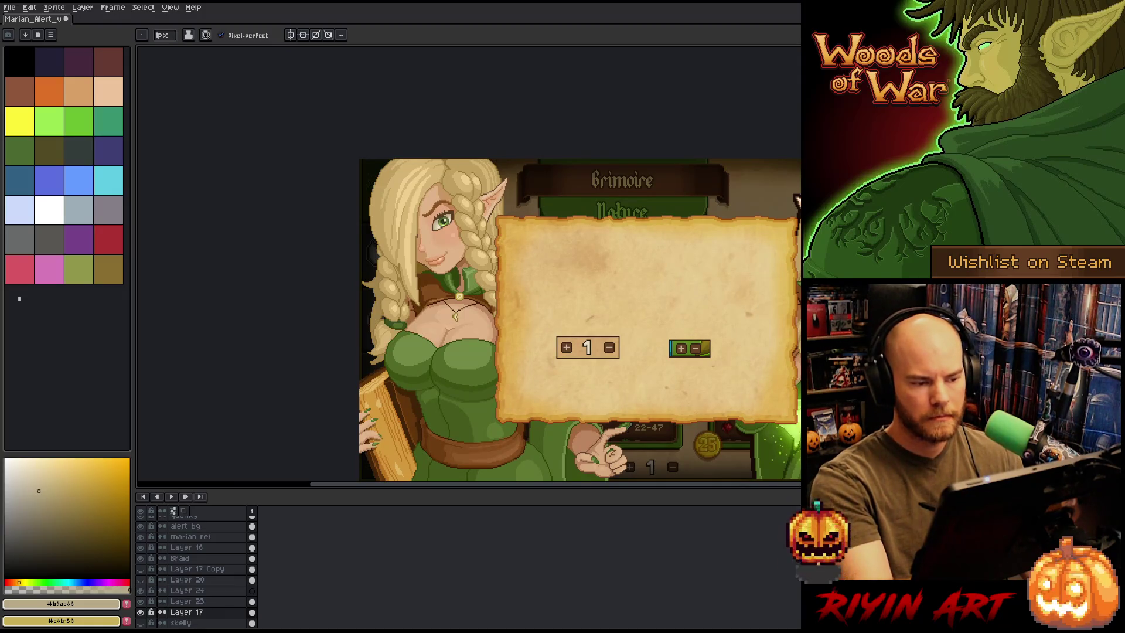
scroll(440, 222, up, 5)
key(i)
key(b)
alt+click(419, 292)
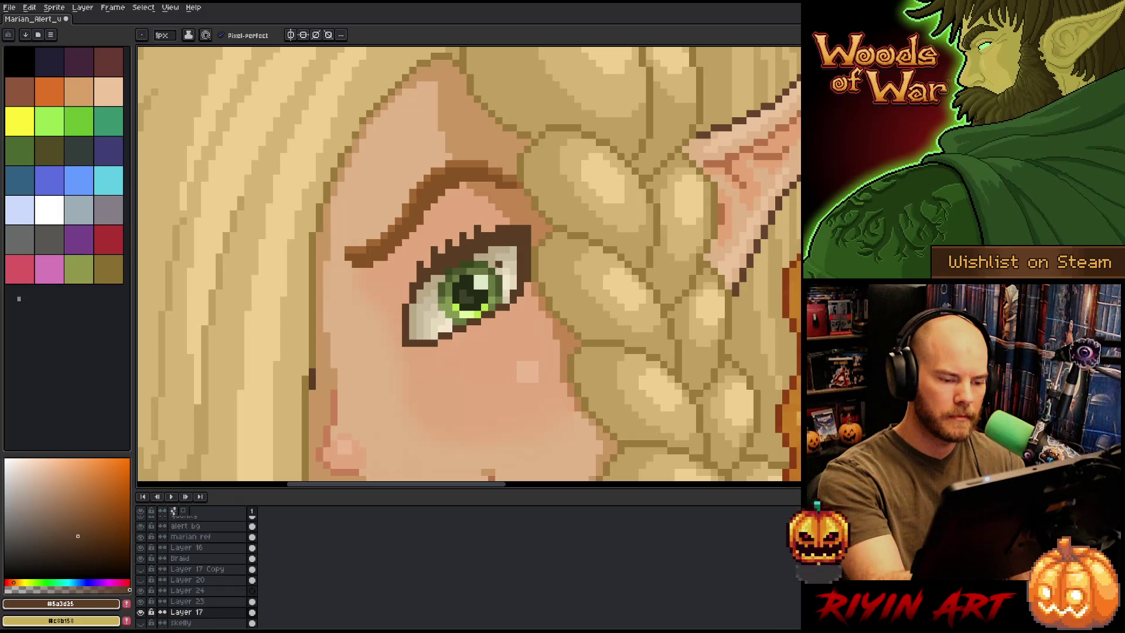
Lasso-select the whole eye, nudge it by single pixels, and commit its new position
scroll(500, 256, down, 5)
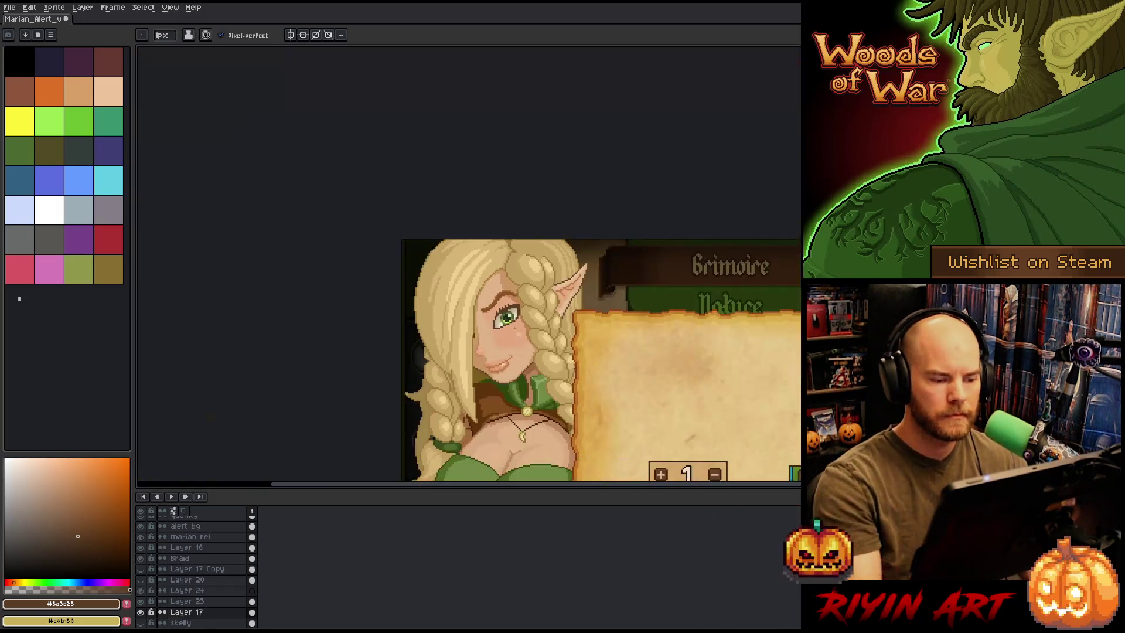
scroll(509, 317, up, 5)
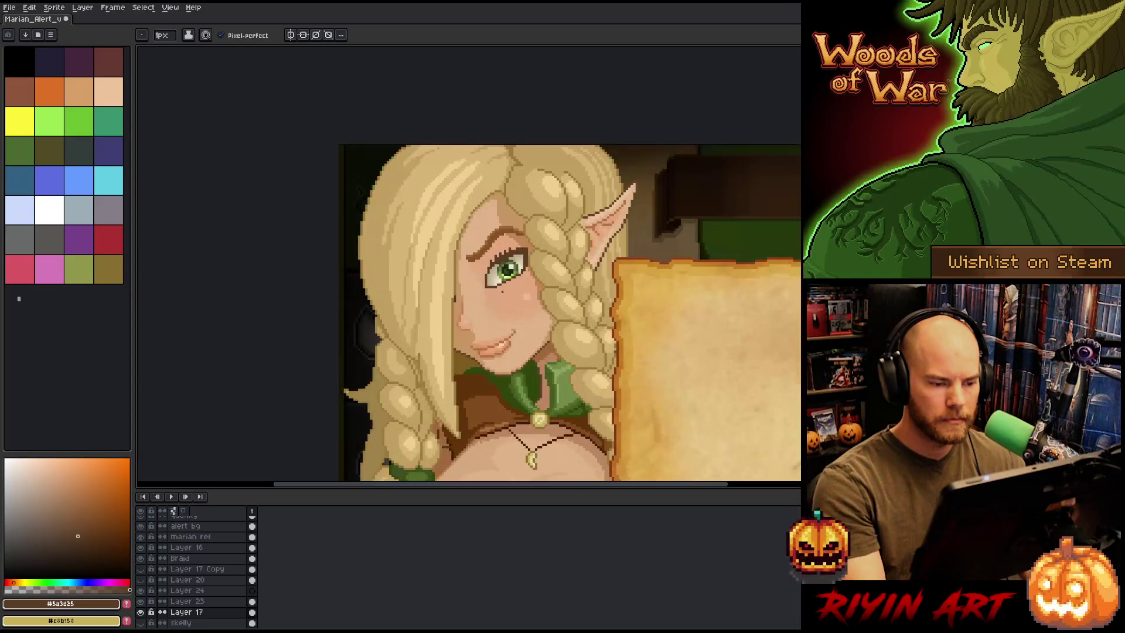
key(m)
mouse_move(574, 204)
mouse_down()
mouse_move(527, 258)
mouse_move(469, 282)
mouse_move(547, 200)
mouse_up()
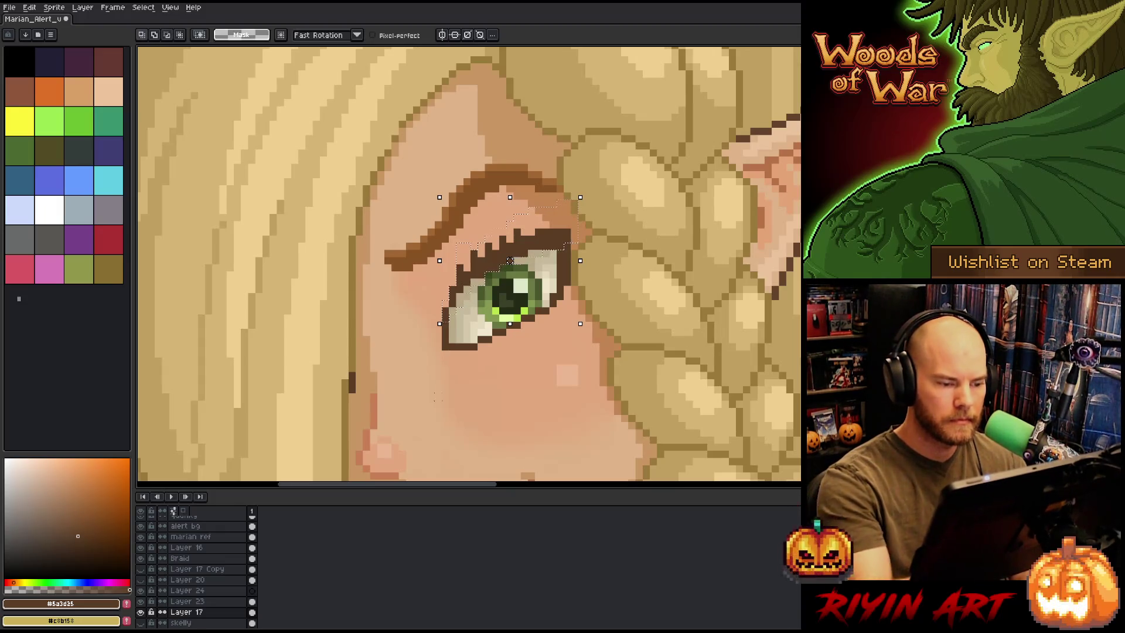
key(Down)
key(Up)
key(Return)
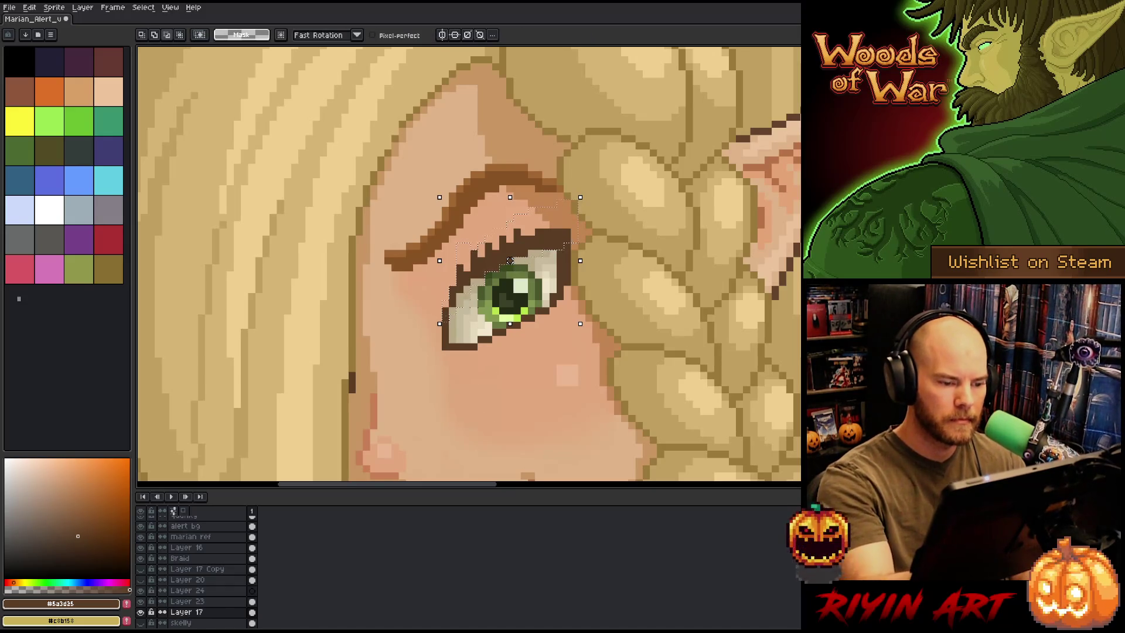
key(Down)
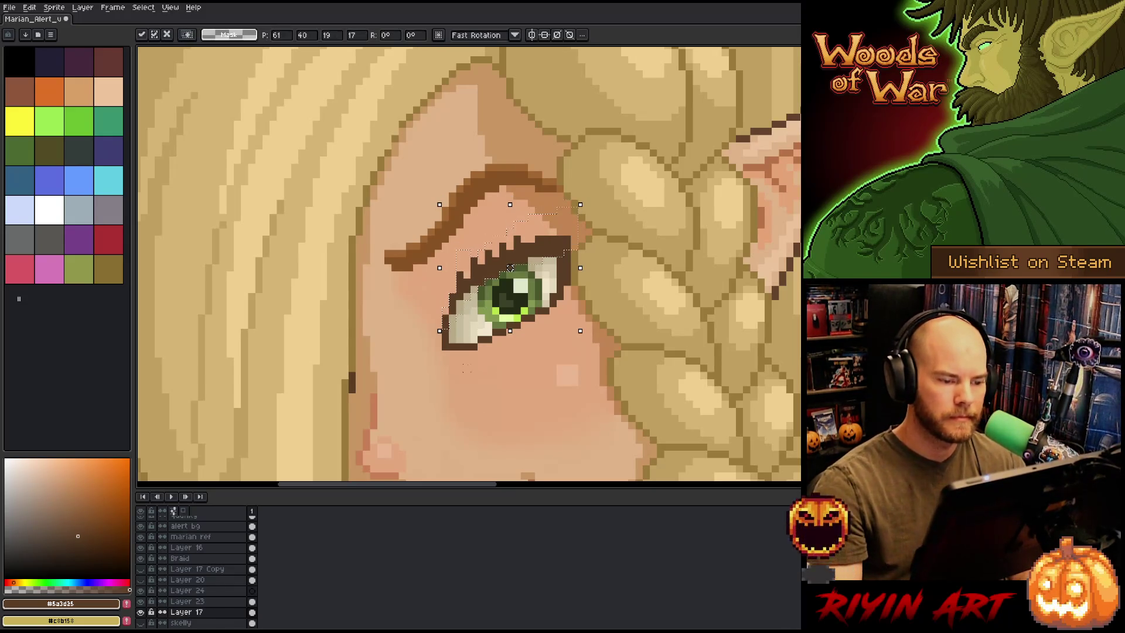
scroll(510, 268, down, 6)
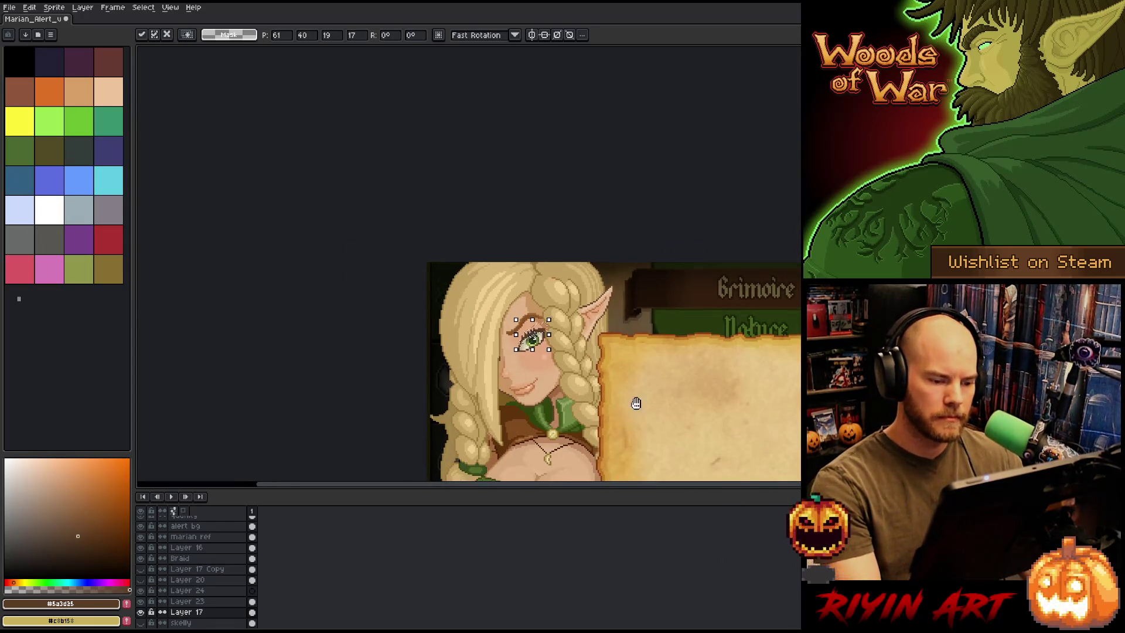
key(Down)
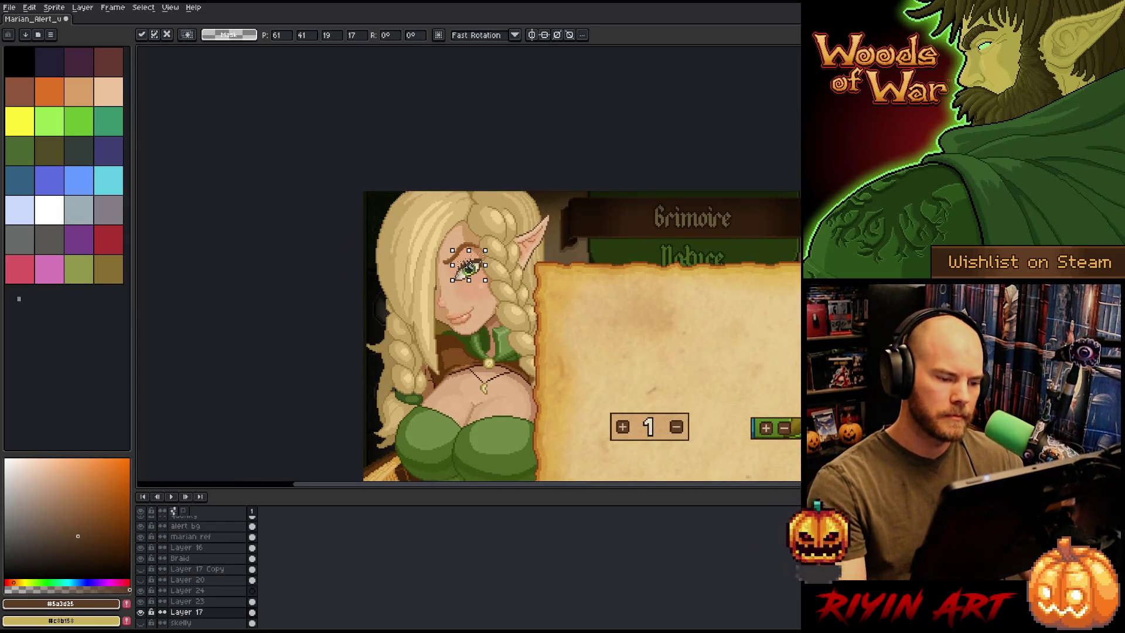
scroll(468, 267, up, 3)
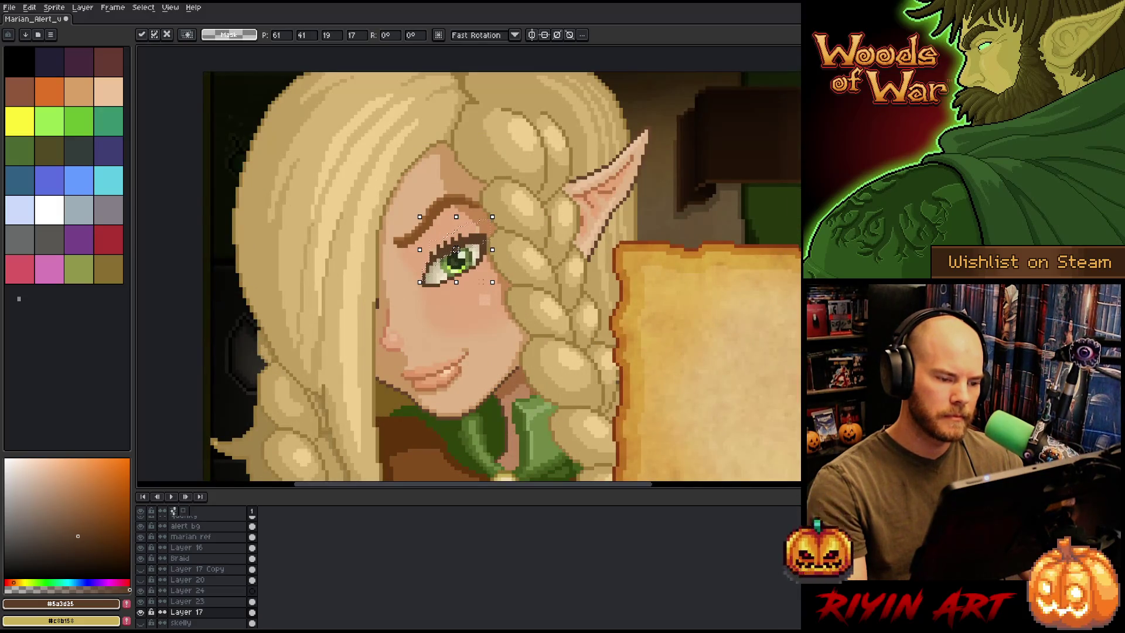
scroll(457, 250, down, 2)
scroll(467, 275, down, 1)
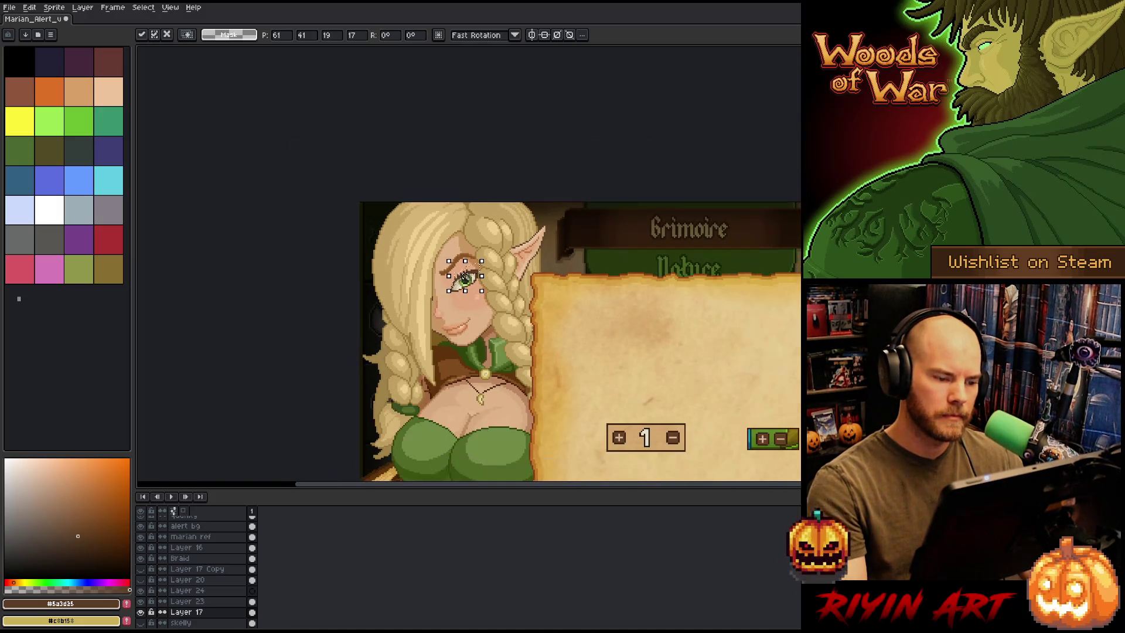
scroll(464, 276, up, 2)
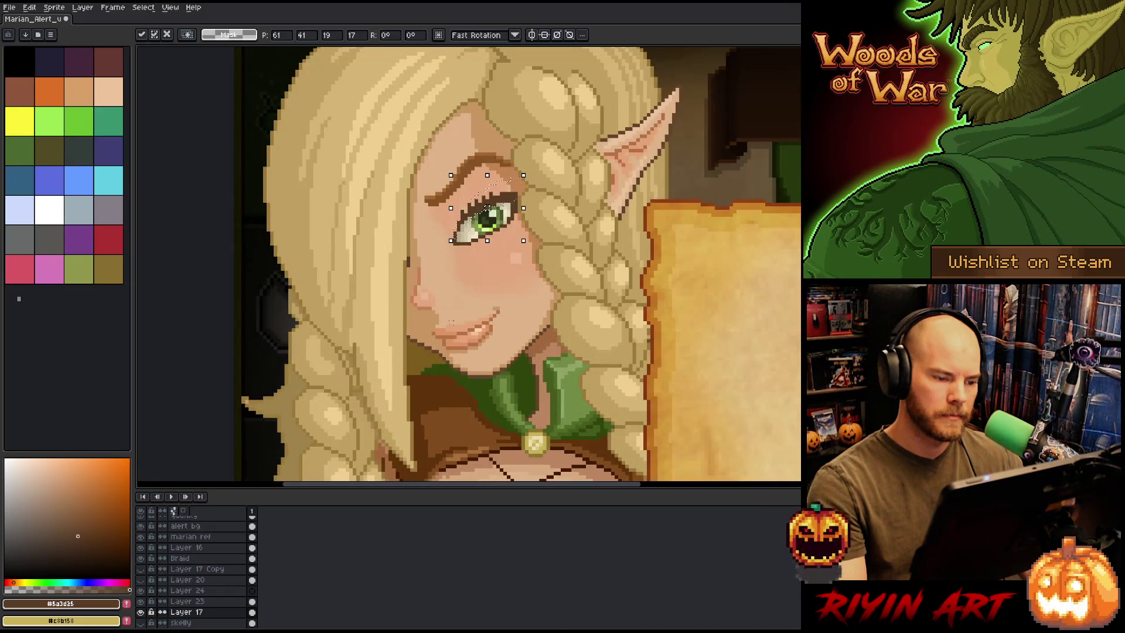
key(Return)
Reshape the eye's lower-left corner with a selection, then deselect
scroll(483, 253, up, 2)
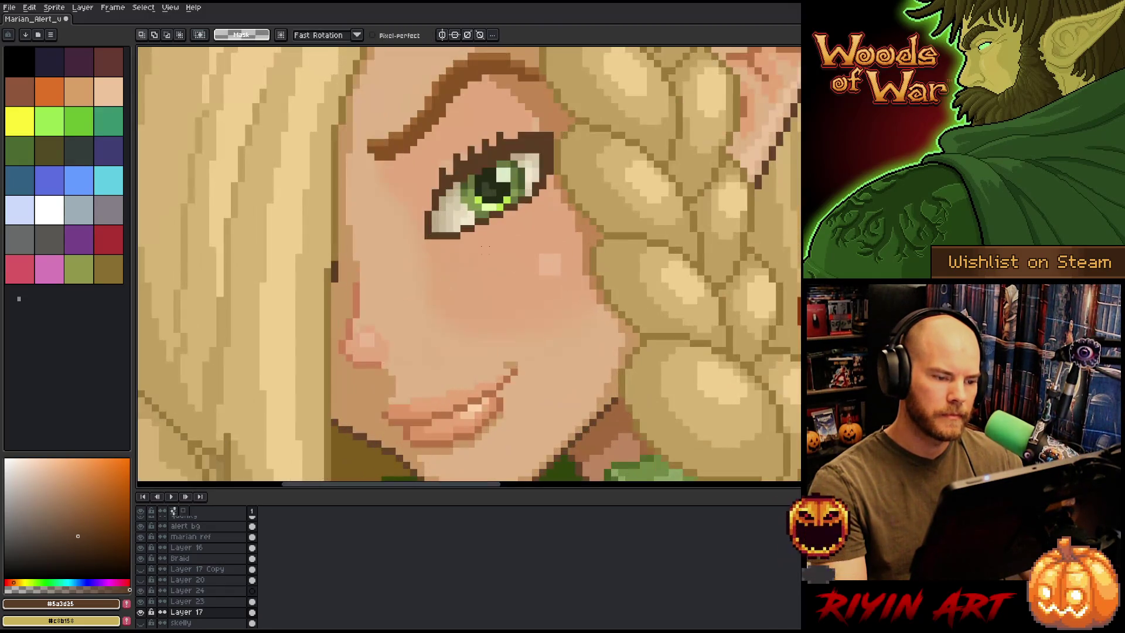
mouse_move(416, 203)
mouse_down()
mouse_move(462, 234)
mouse_move(443, 250)
mouse_move(449, 242)
mouse_up()
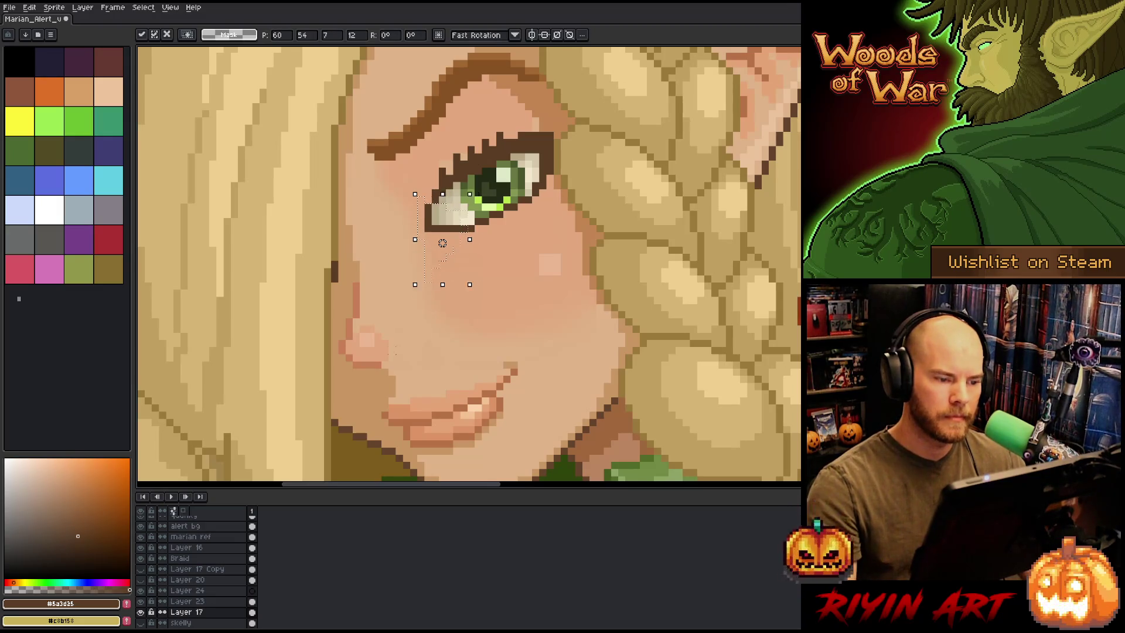
scroll(394, 351, down, 5)
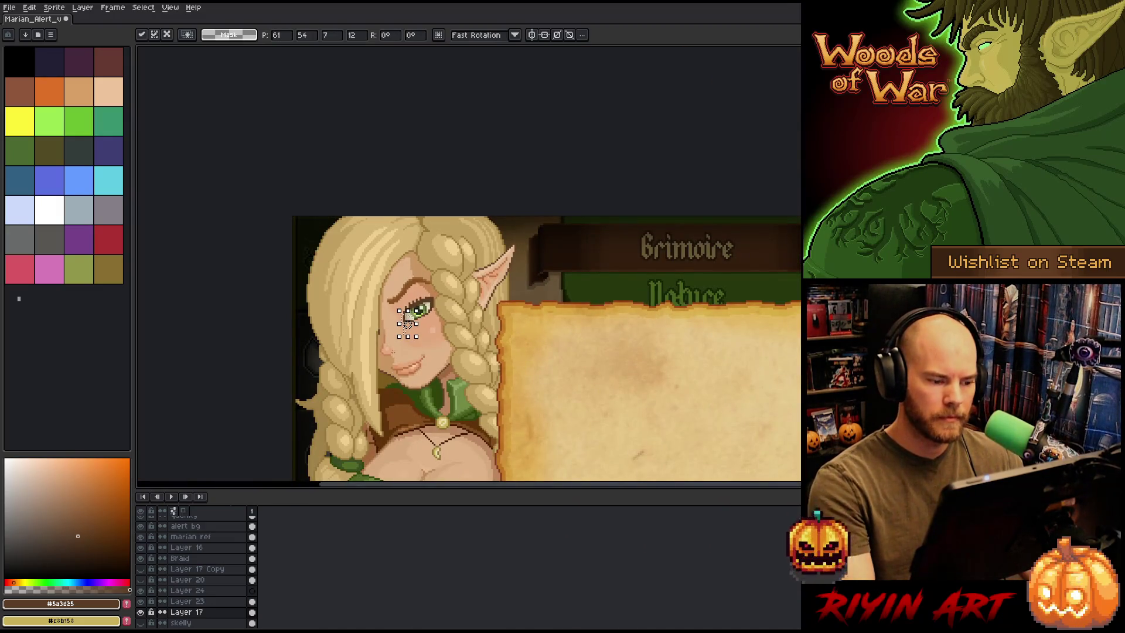
key(ctrl+d)
scroll(391, 357, down, 1)
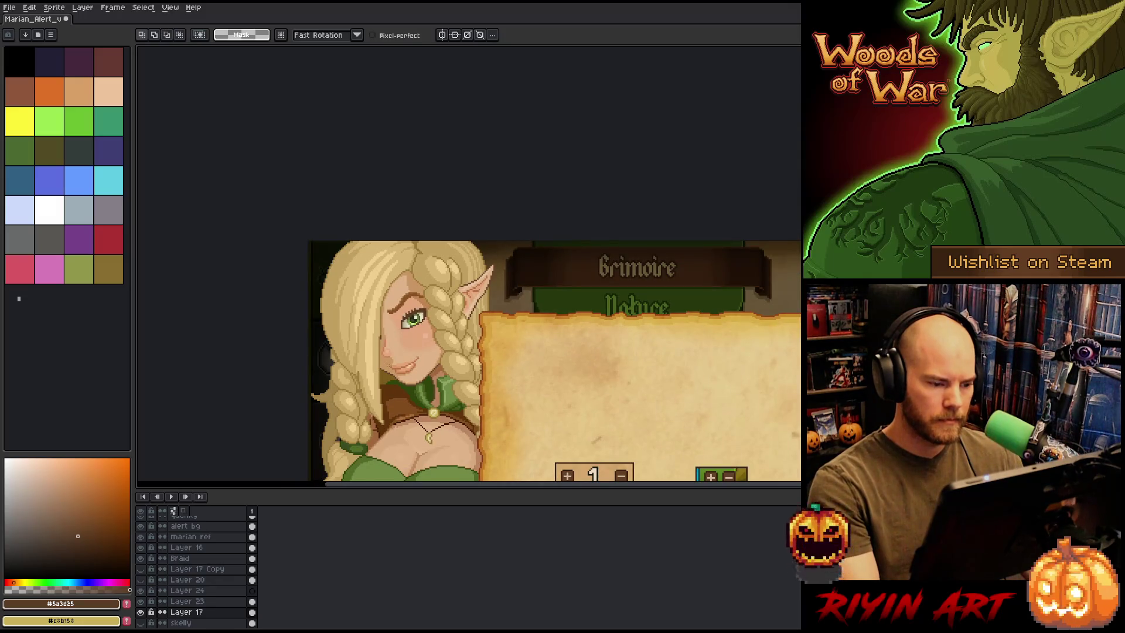
scroll(415, 274, up, 3)
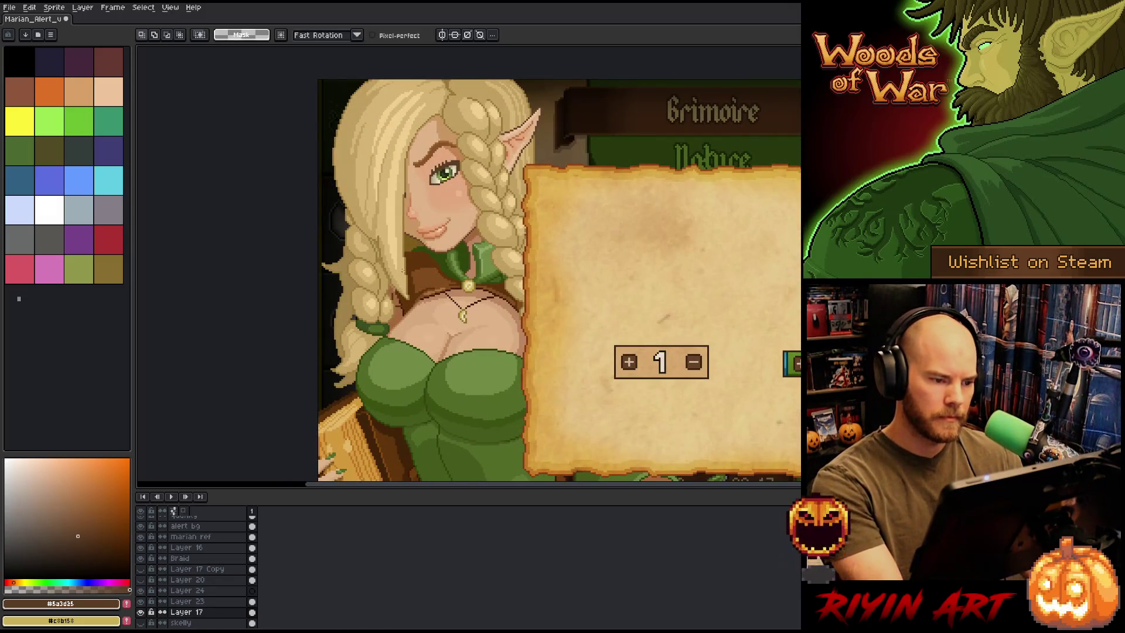
Compare the eye with undo/redo, then move a small area around it upward
drag(423, 175, 441, 201)
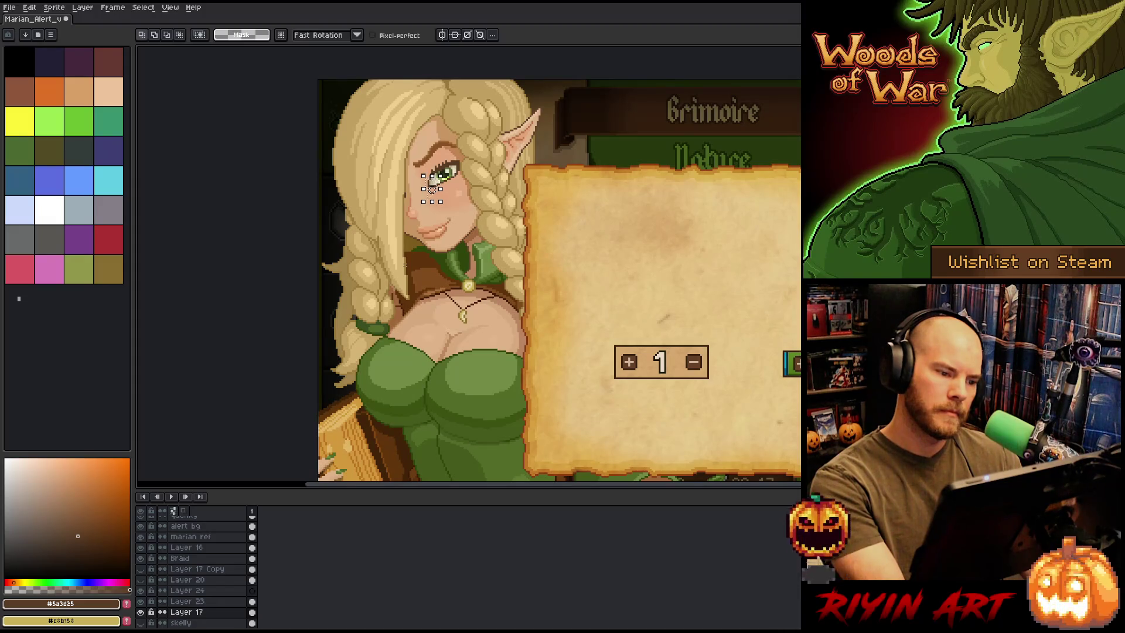
key(ctrl+d)
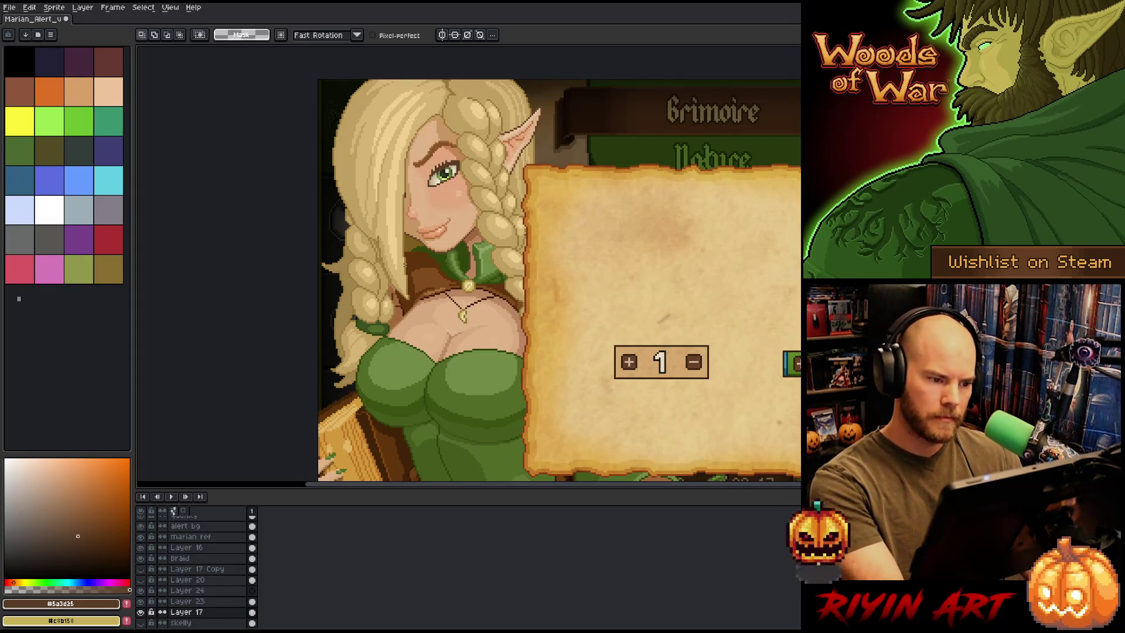
key(ctrl+z)
key(ctrl+y)
key(ctrl+z)
key(ctrl+y)
drag(432, 189, 445, 168)
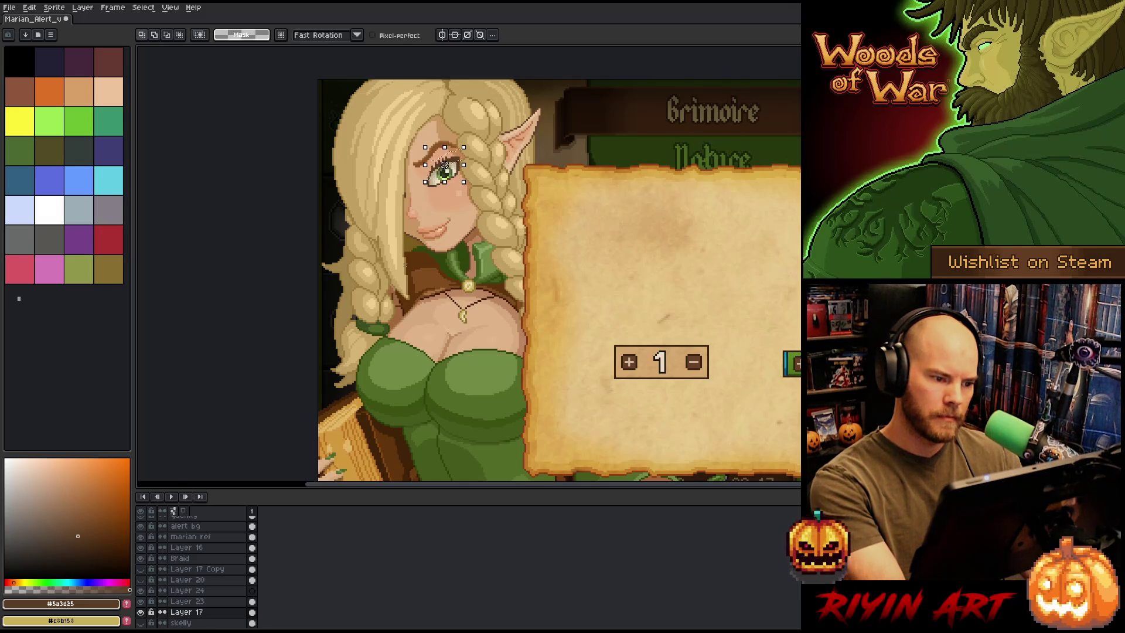
key(Return)
scroll(445, 168, up, 2)
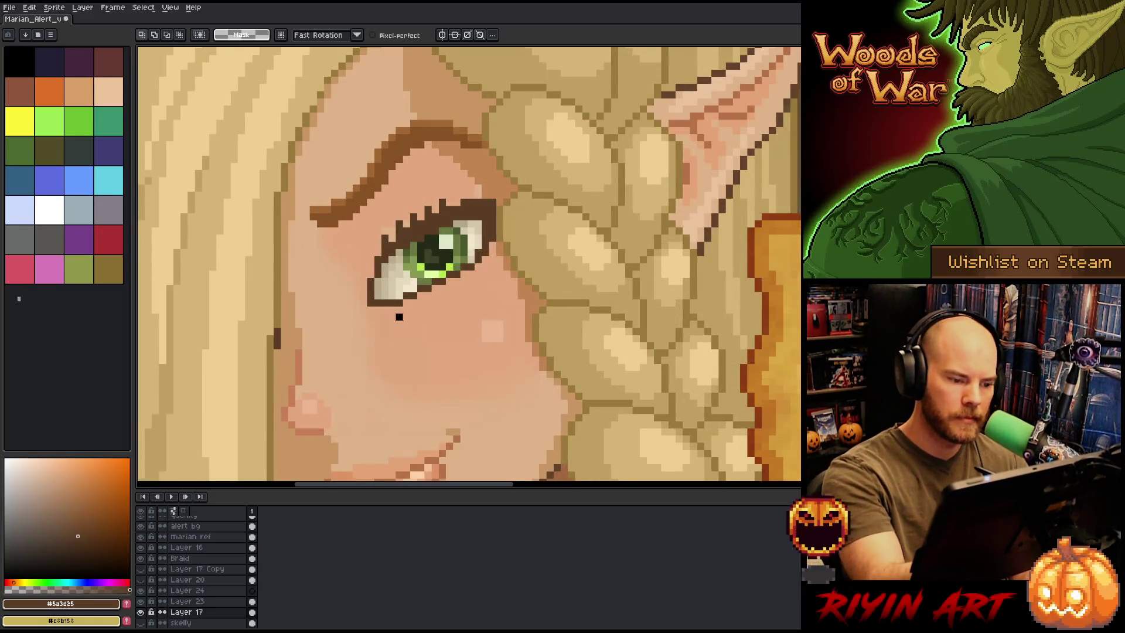
mouse_move(384, 302)
mouse_down()
mouse_move(369, 293)
mouse_move(381, 305)
mouse_up()
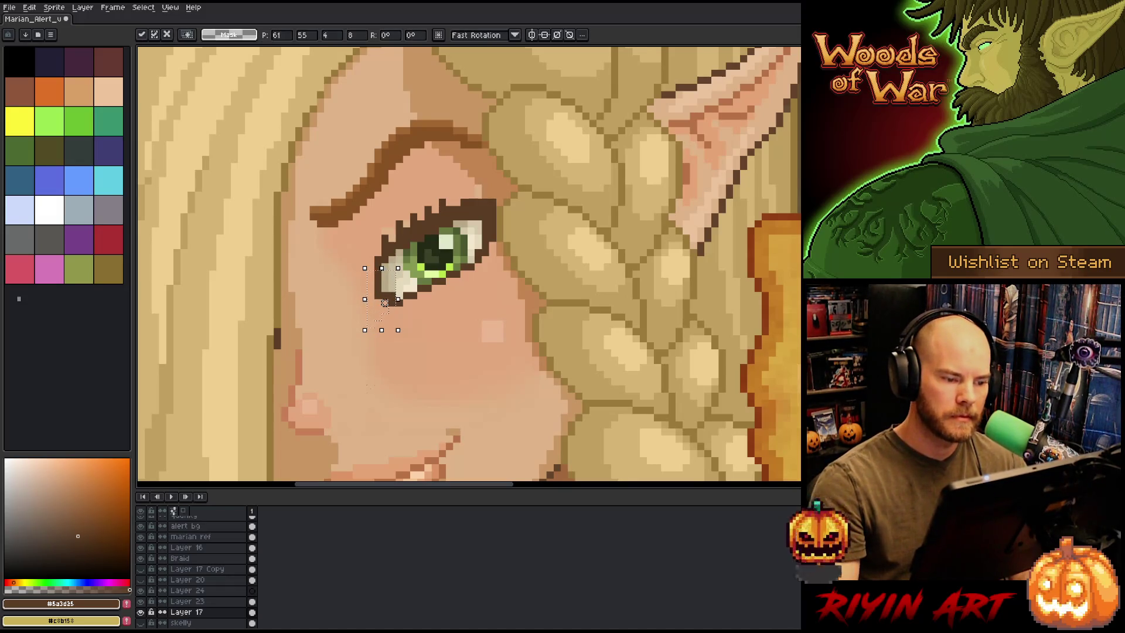
Repaint the eye-corner pixels with tan, beige and pale cream to lighten them
key(ctrl+d)
key(b)
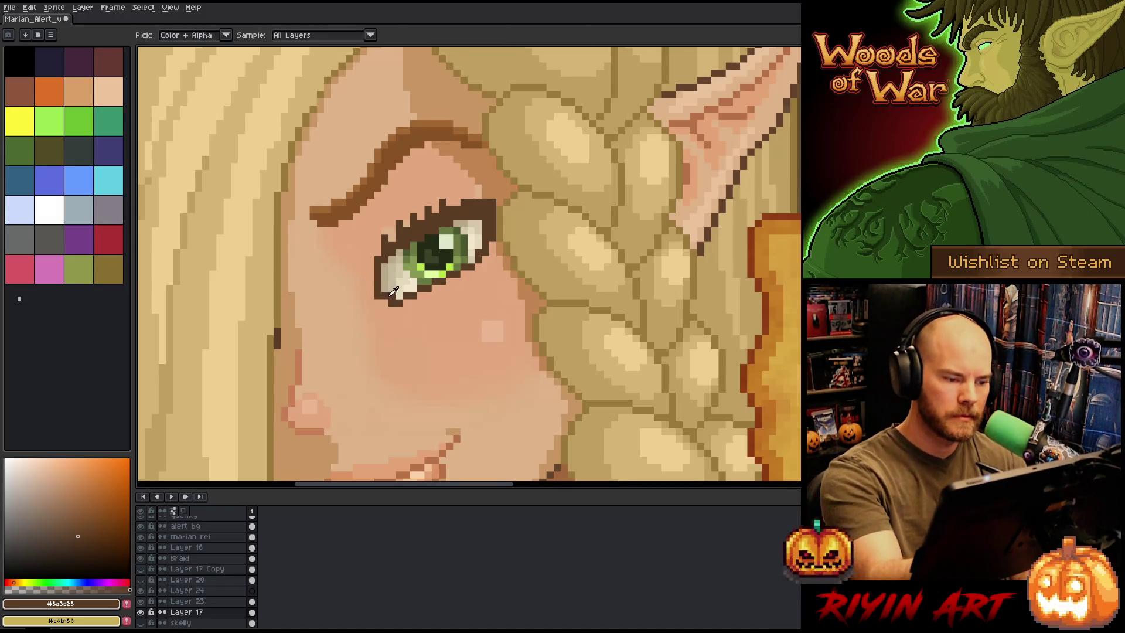
alt+click(391, 283)
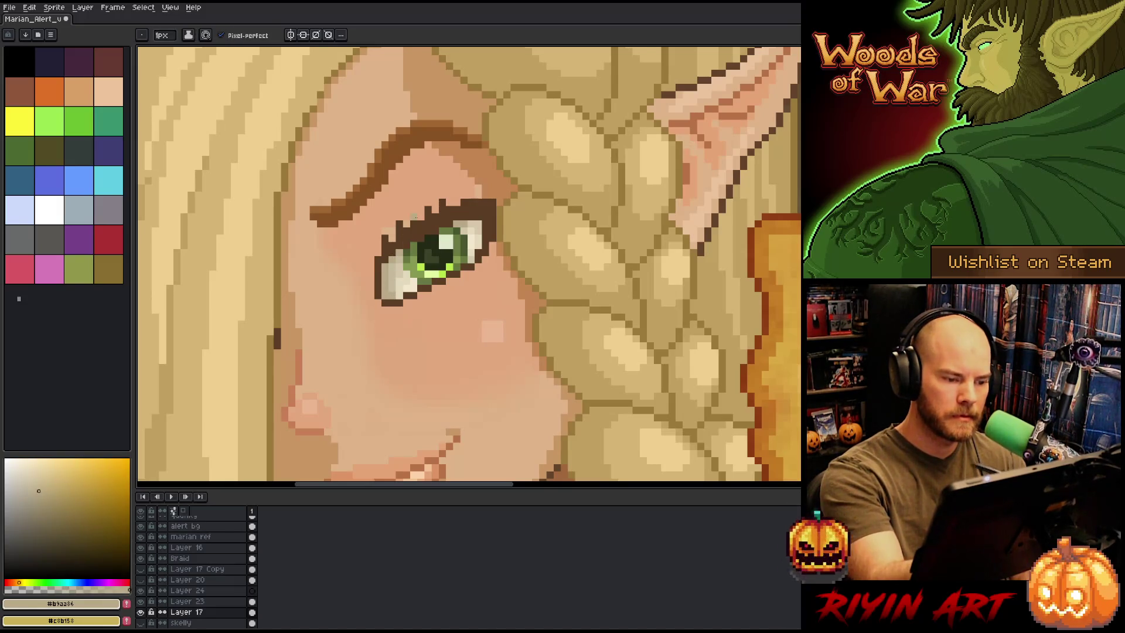
alt+click(406, 266)
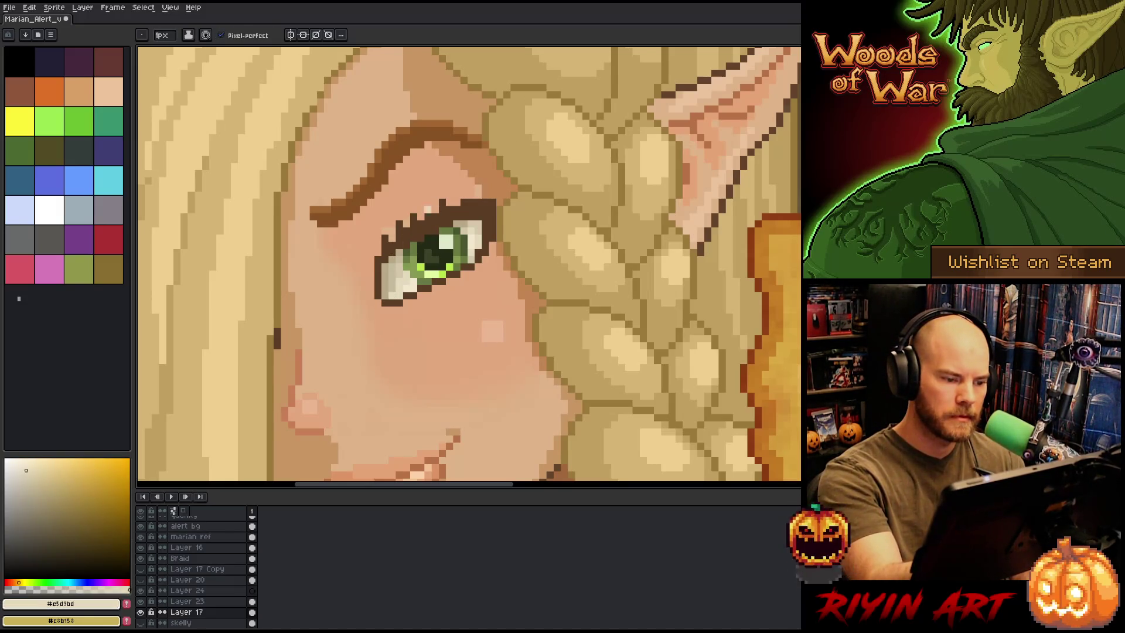
alt+click(401, 281)
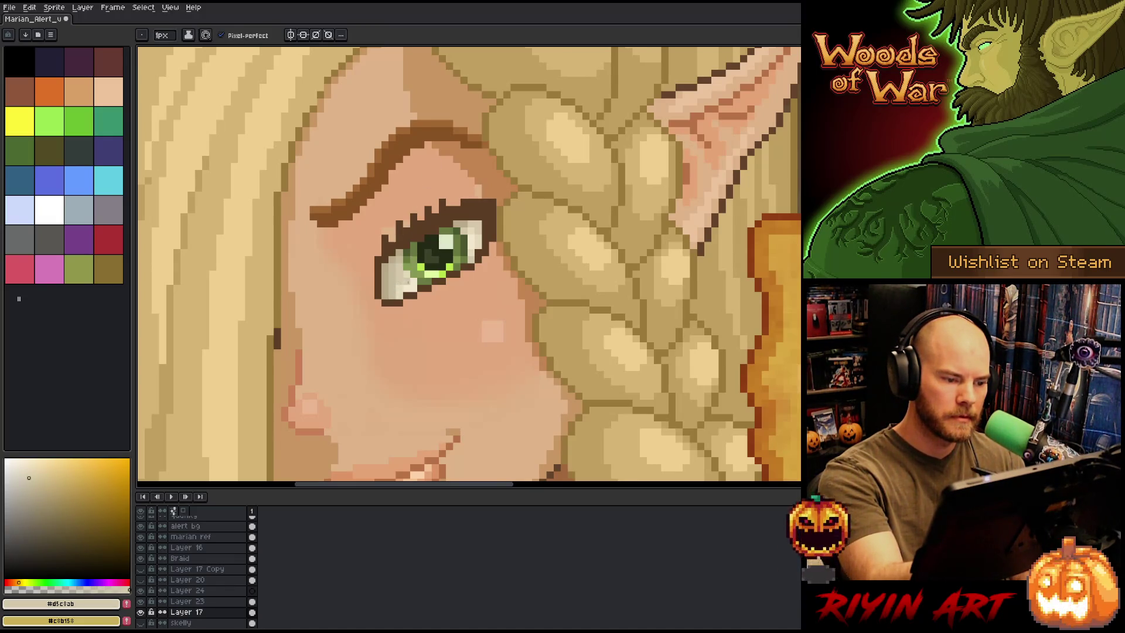
drag(399, 288, 394, 279)
alt+click(399, 284)
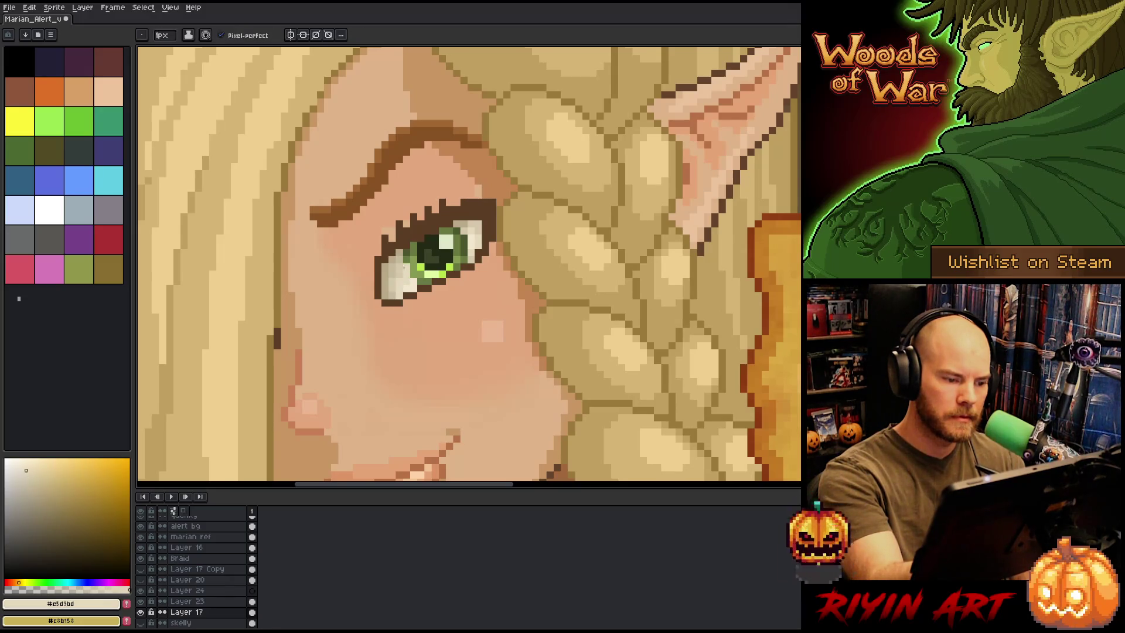
click(402, 283)
alt+click(400, 281)
click(398, 291)
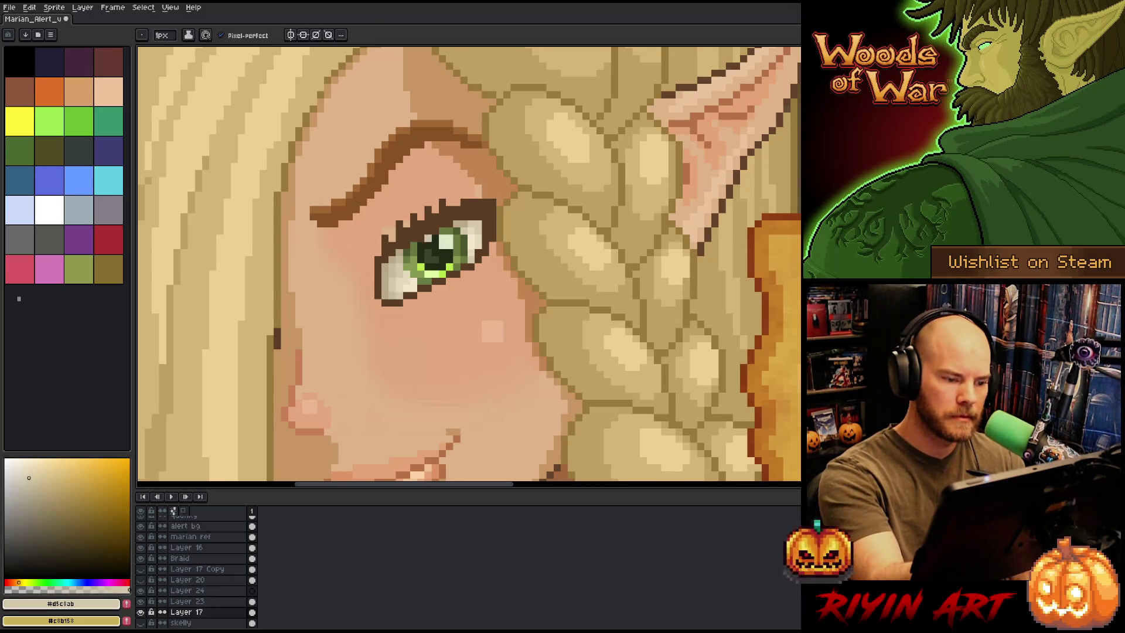
alt+click(404, 282)
alt+click(405, 281)
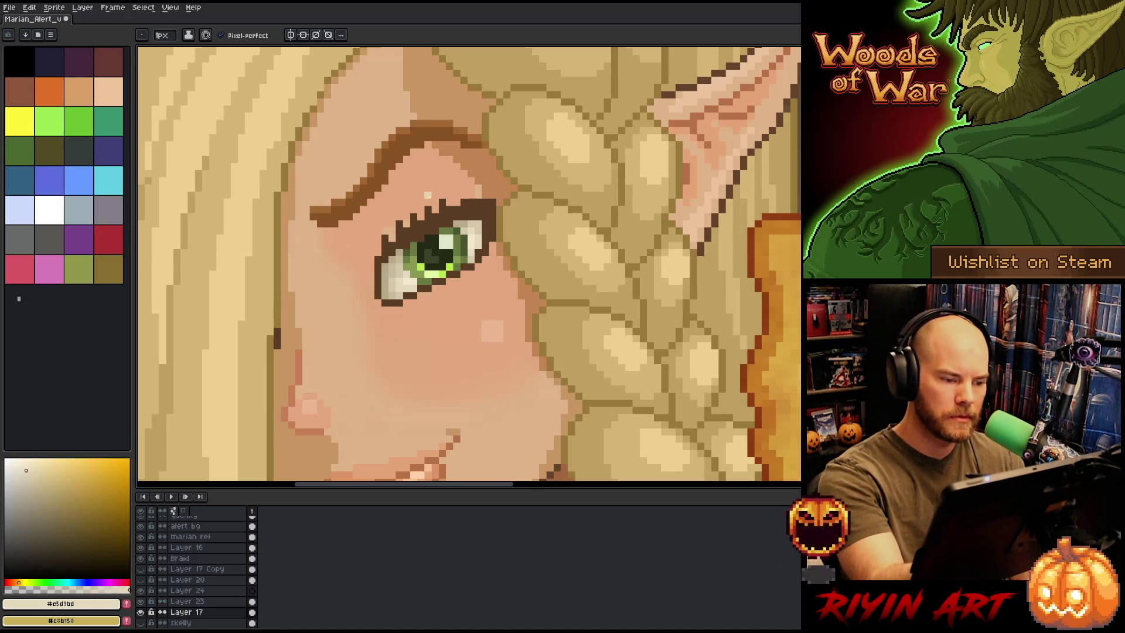
Sample the eye's lash brown, dark olive, iris green, tan and cream tones
alt+click(469, 204)
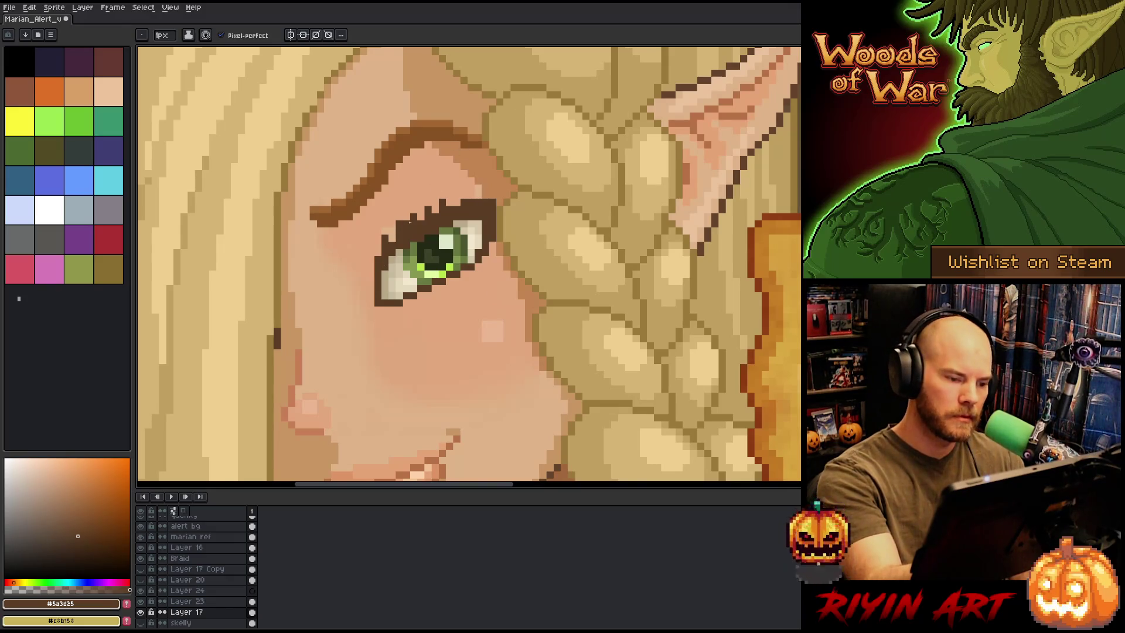
alt+click(418, 236)
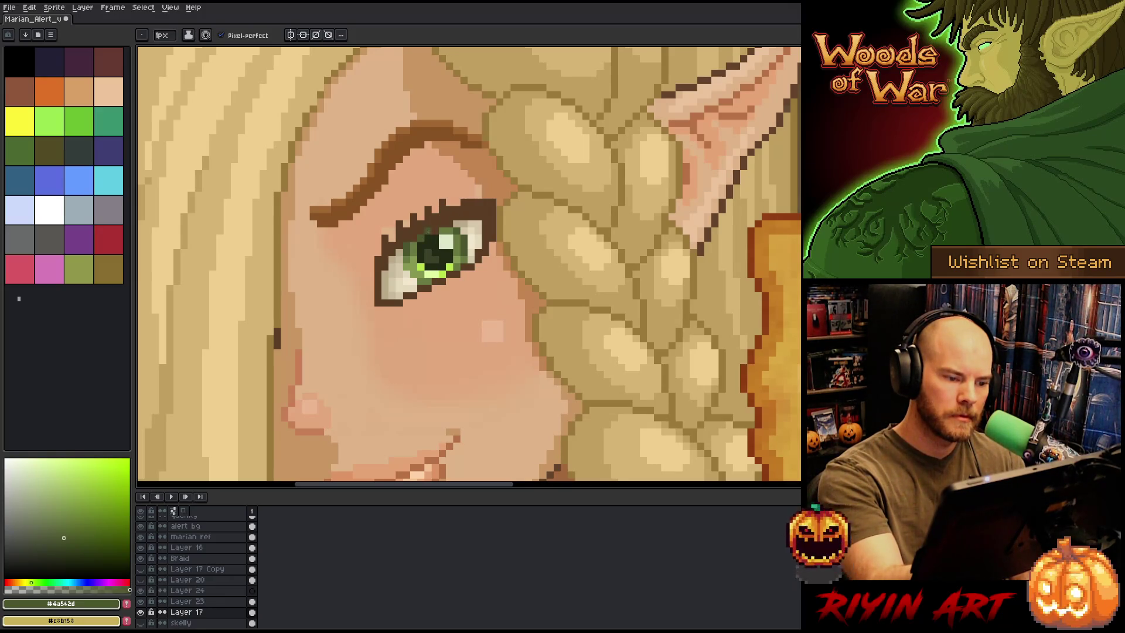
alt+click(420, 216)
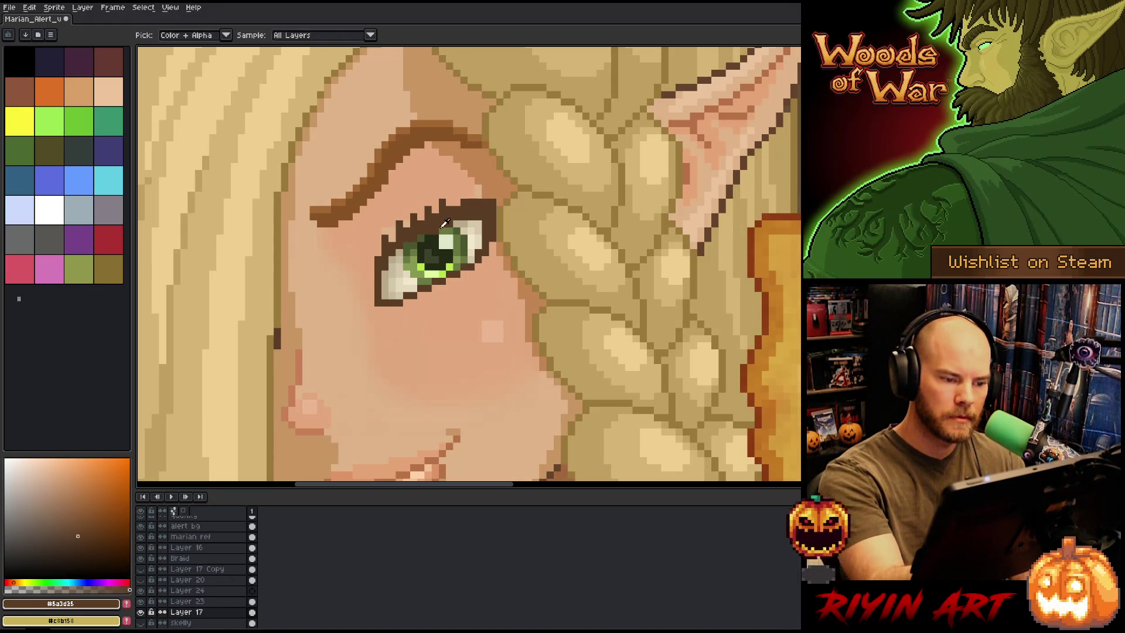
alt+click(421, 237)
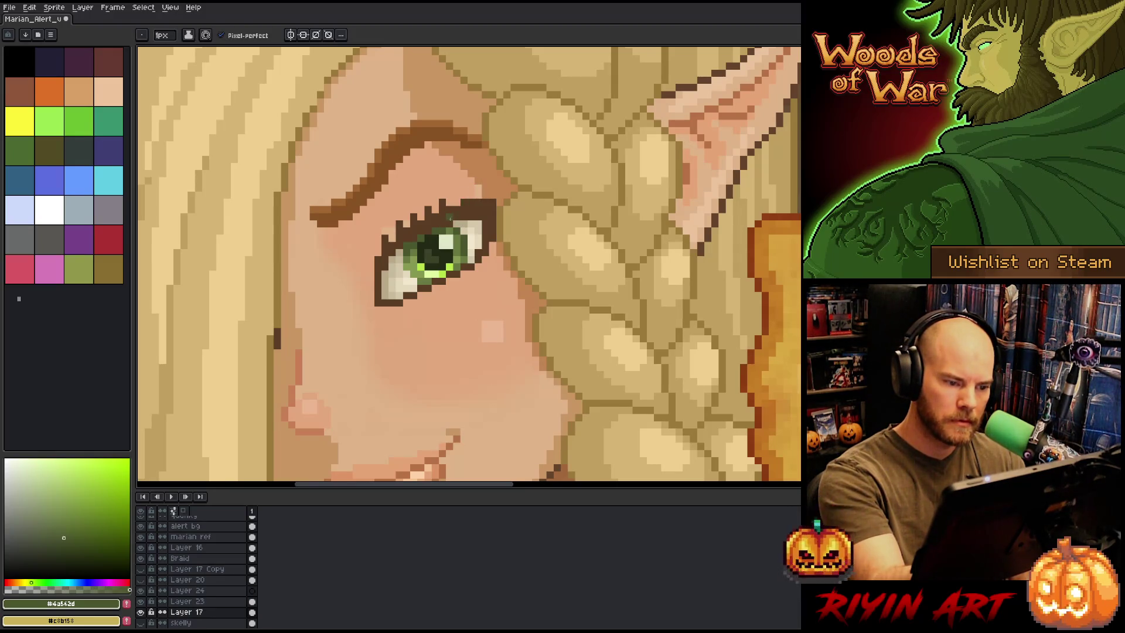
alt+click(459, 220)
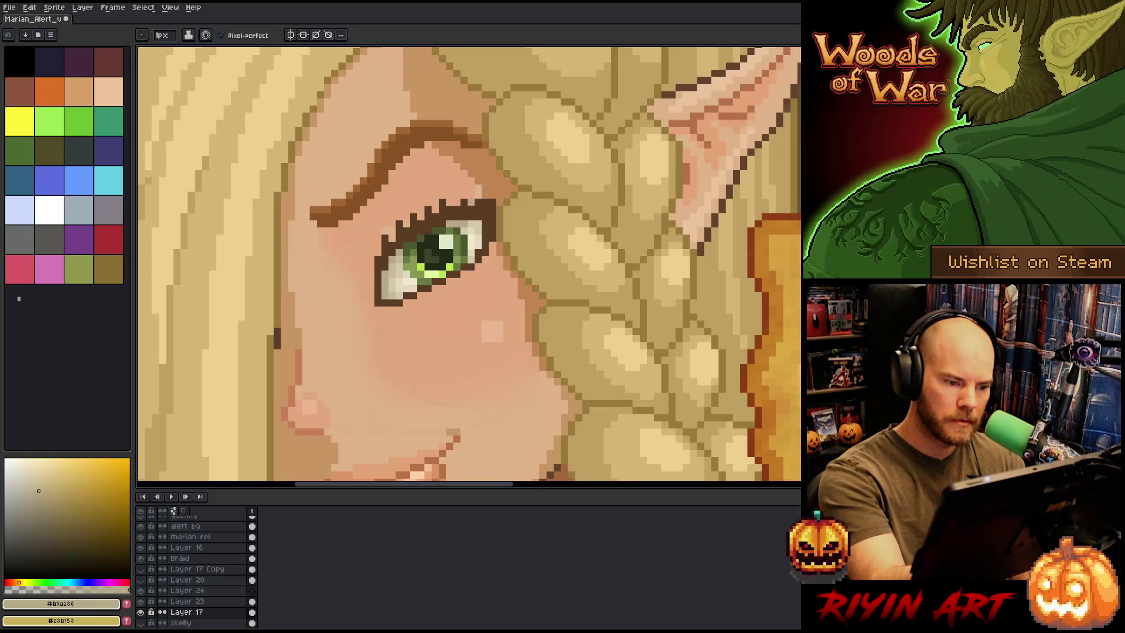
alt+click(450, 225)
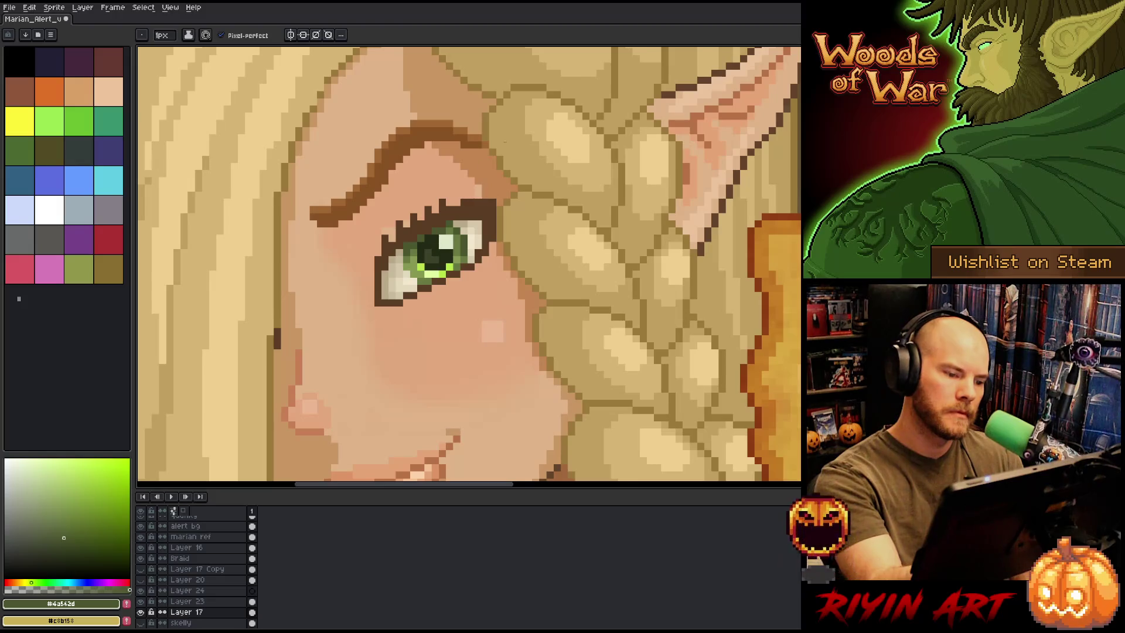
alt+click(413, 263)
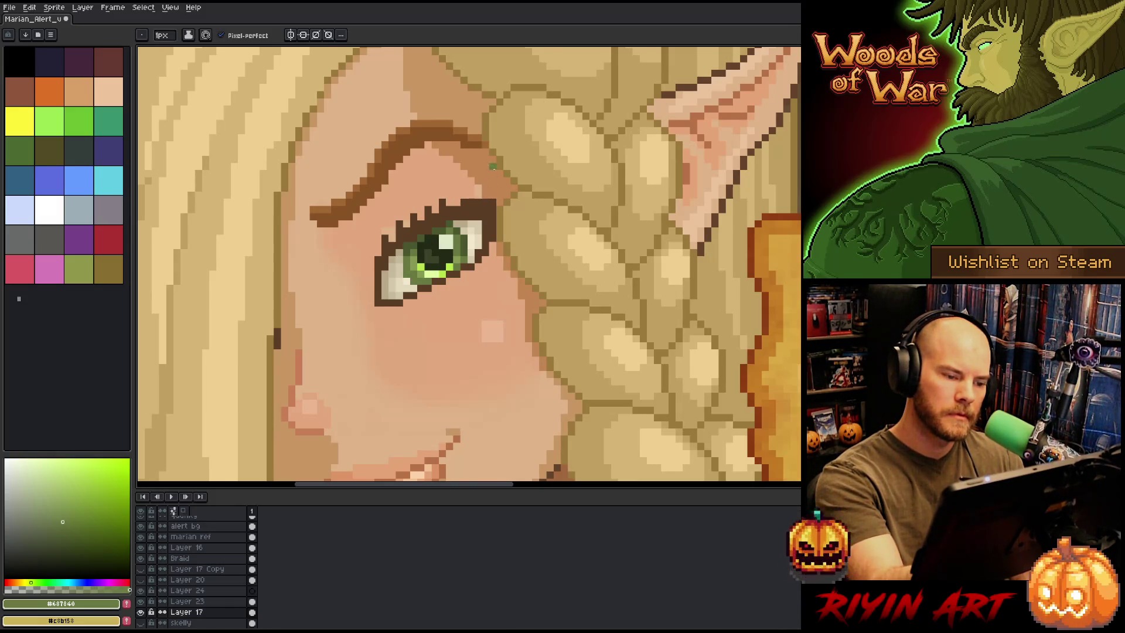
alt+click(470, 217)
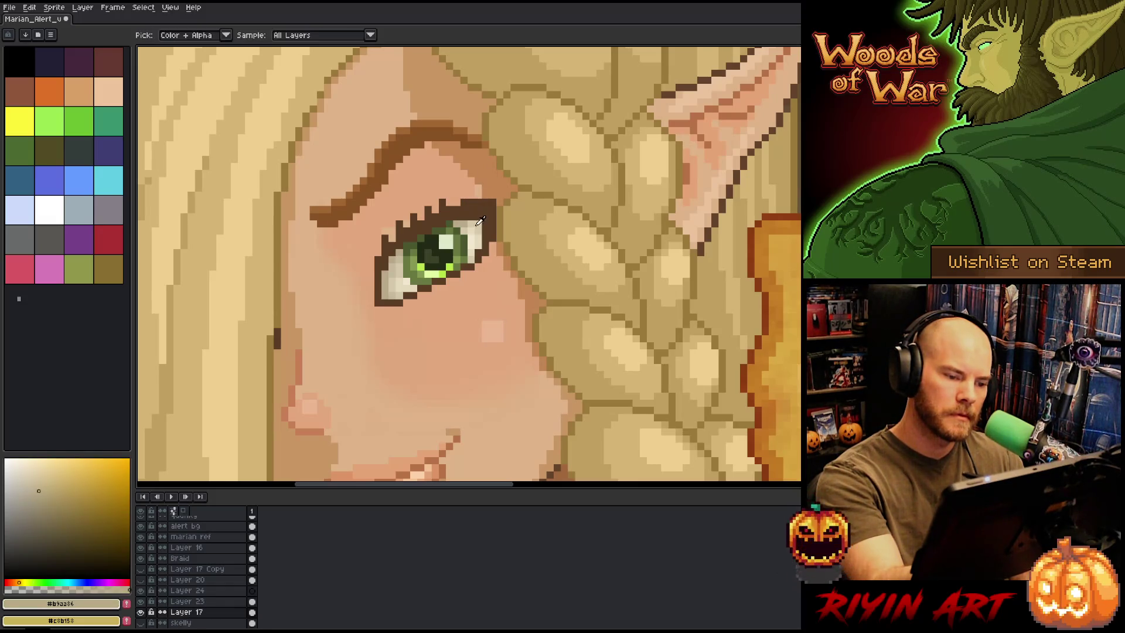
alt+click(485, 216)
alt+click(485, 217)
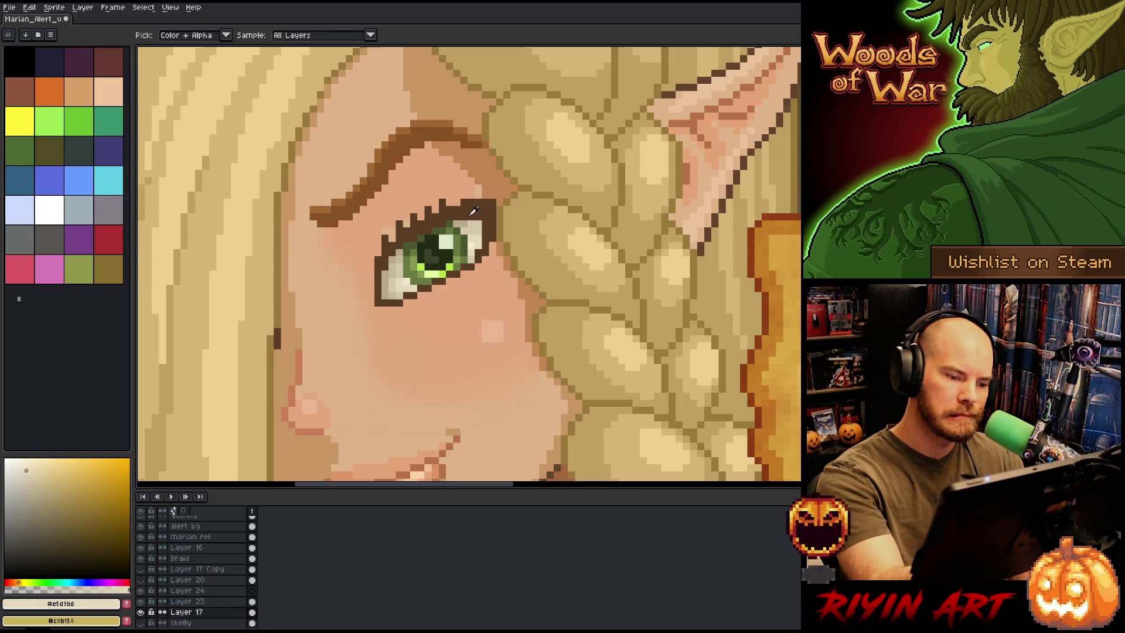
alt+click(474, 223)
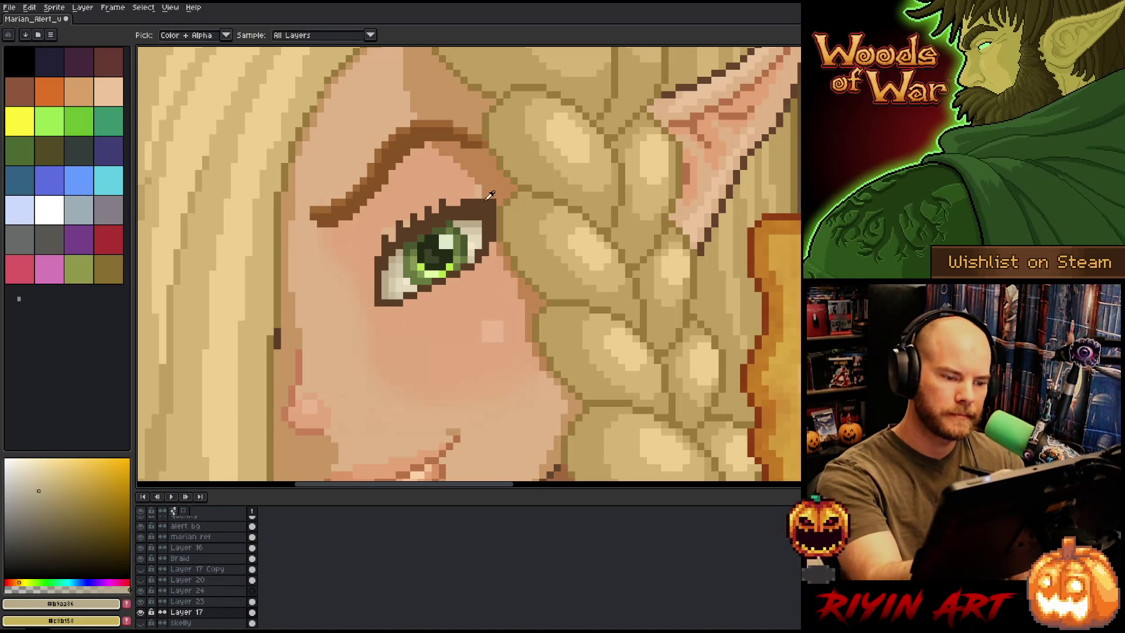
Add dark brown pixels along the top and edge of the upper eyelash
alt+click(472, 200)
click(481, 195)
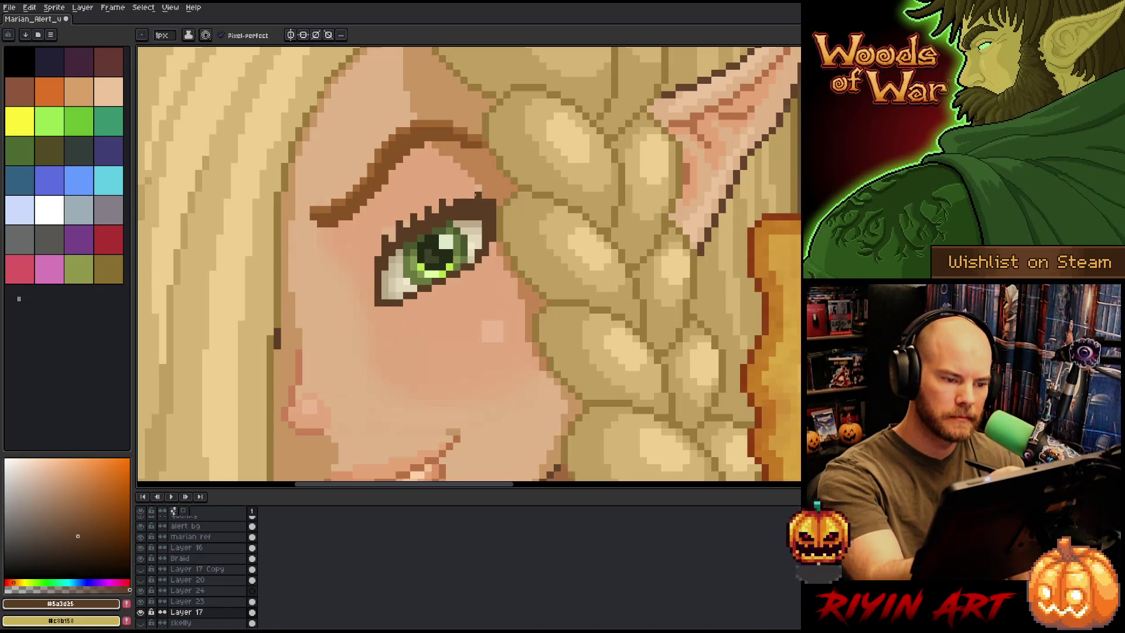
click(492, 195)
click(452, 199)
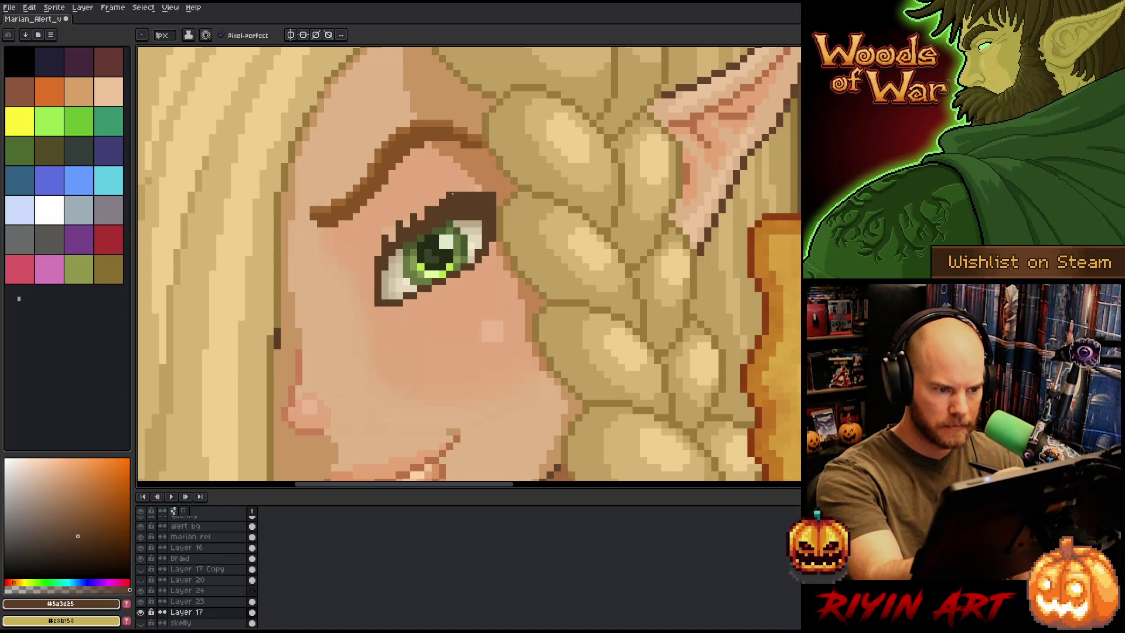
key(e)
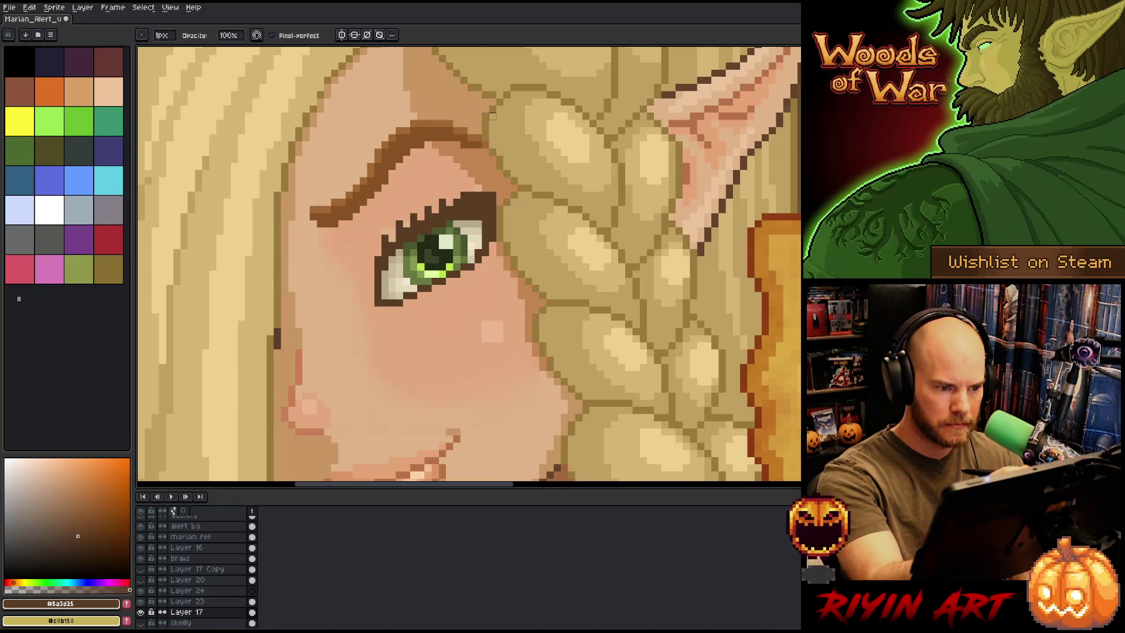
On Layer 16, box-select the eye and shift it slightly right and down
key(e)
scroll(504, 180, down, 5)
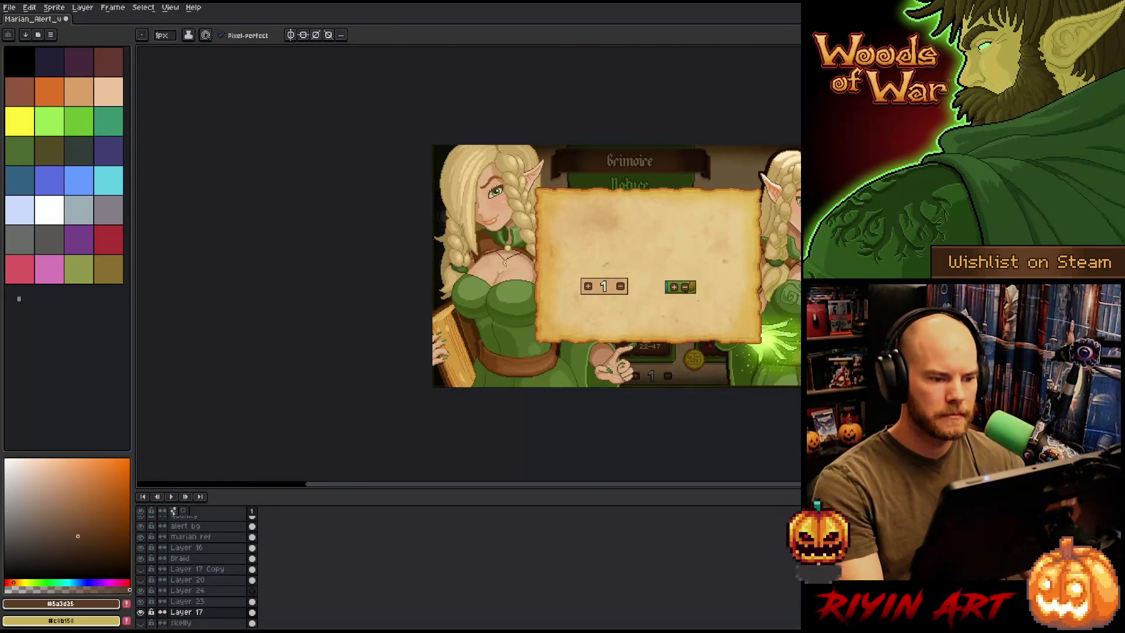
scroll(511, 198, up, 1)
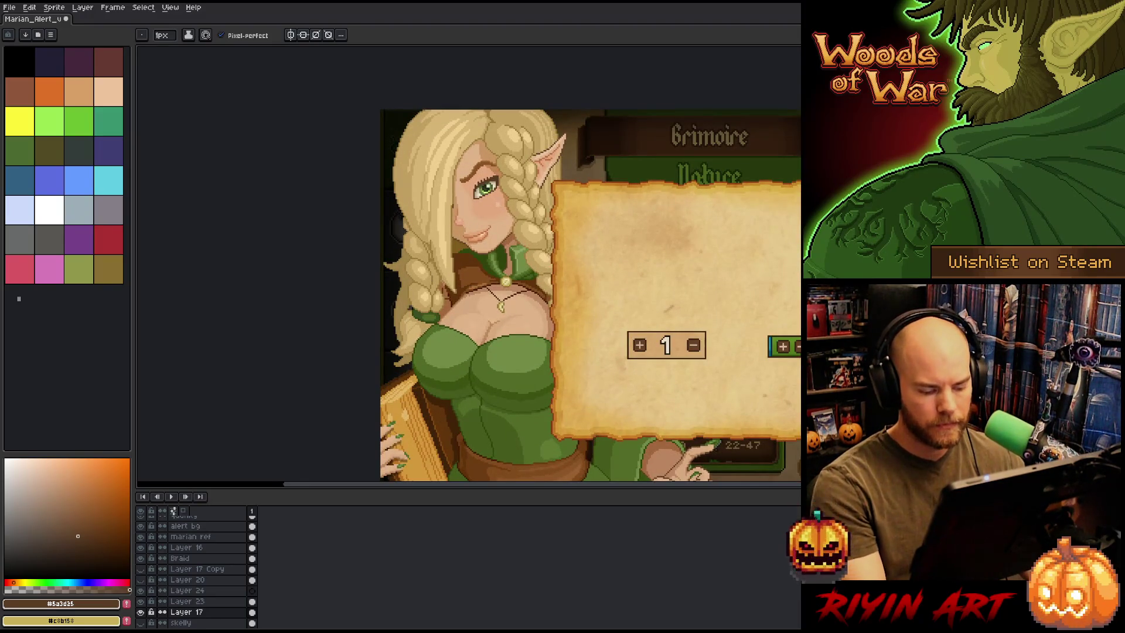
scroll(463, 141, up, 1)
key(v)
click(494, 191)
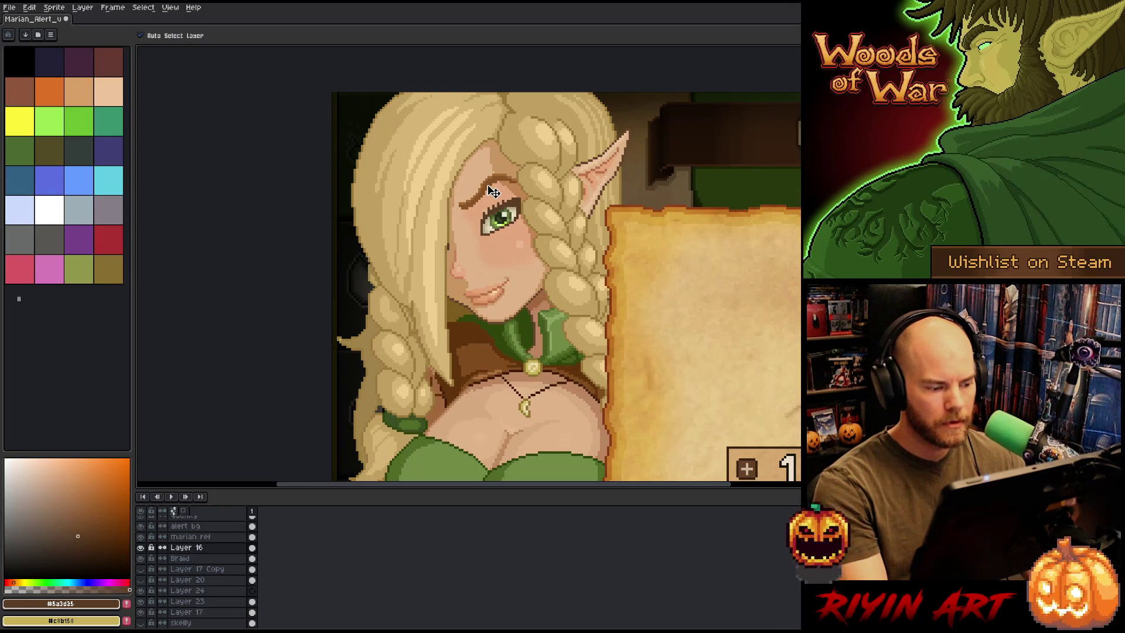
key(m)
mouse_move(516, 148)
mouse_down()
mouse_move(502, 187)
mouse_move(448, 241)
mouse_move(452, 228)
mouse_up()
drag(486, 186, 498, 188)
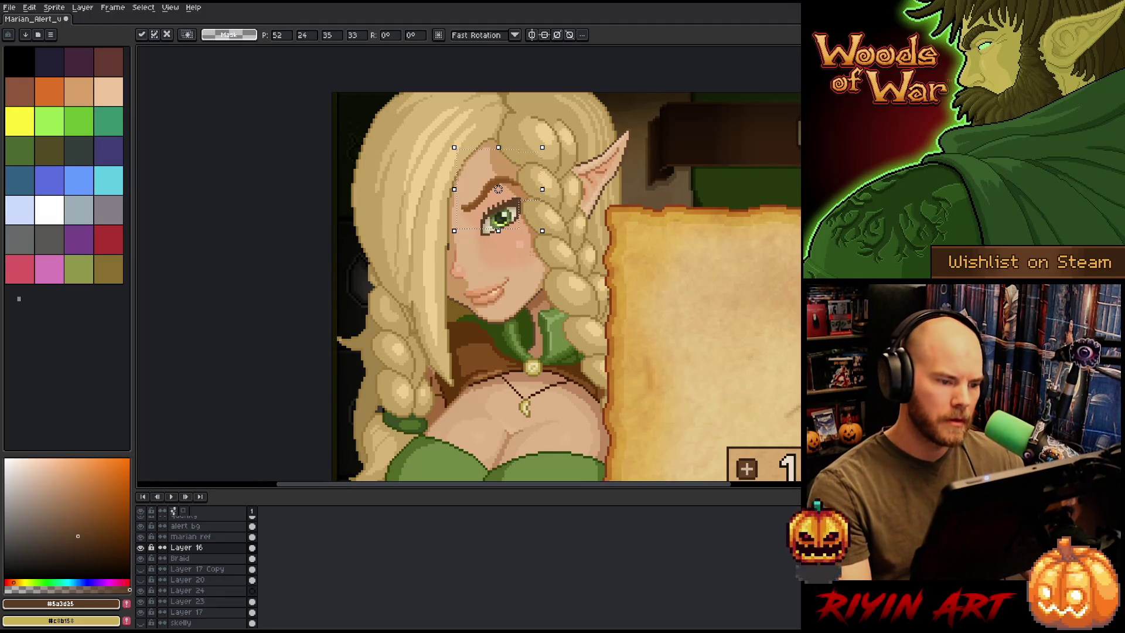
key(Return)
key(minus)
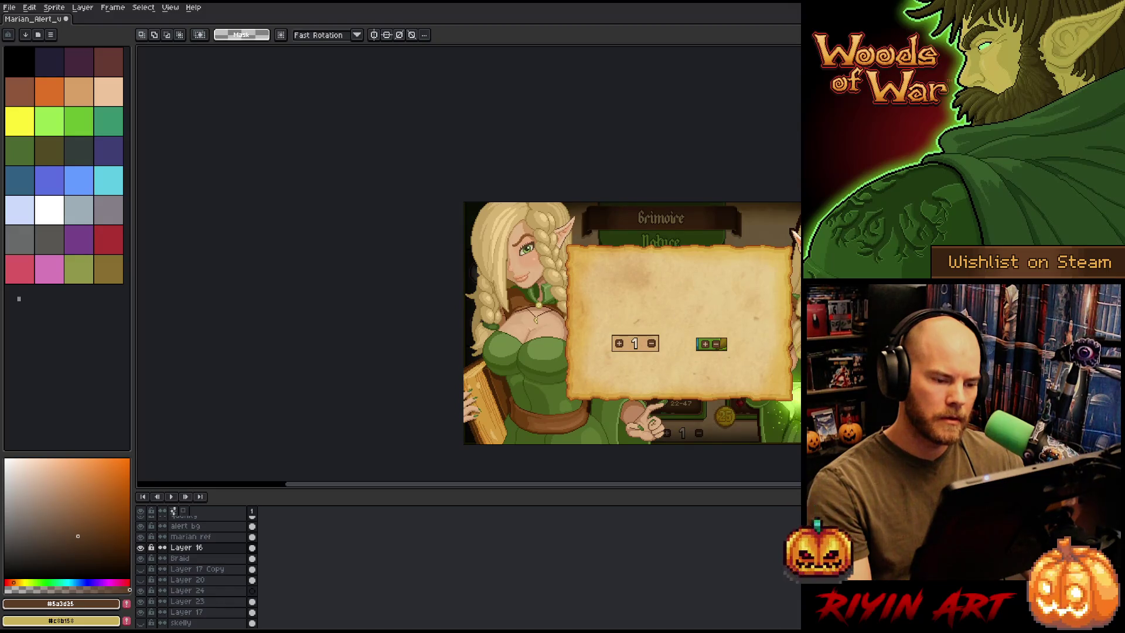
Select the eyebrow area and shift it into its new position
scroll(547, 263, up, 3)
scroll(536, 152, up, 2)
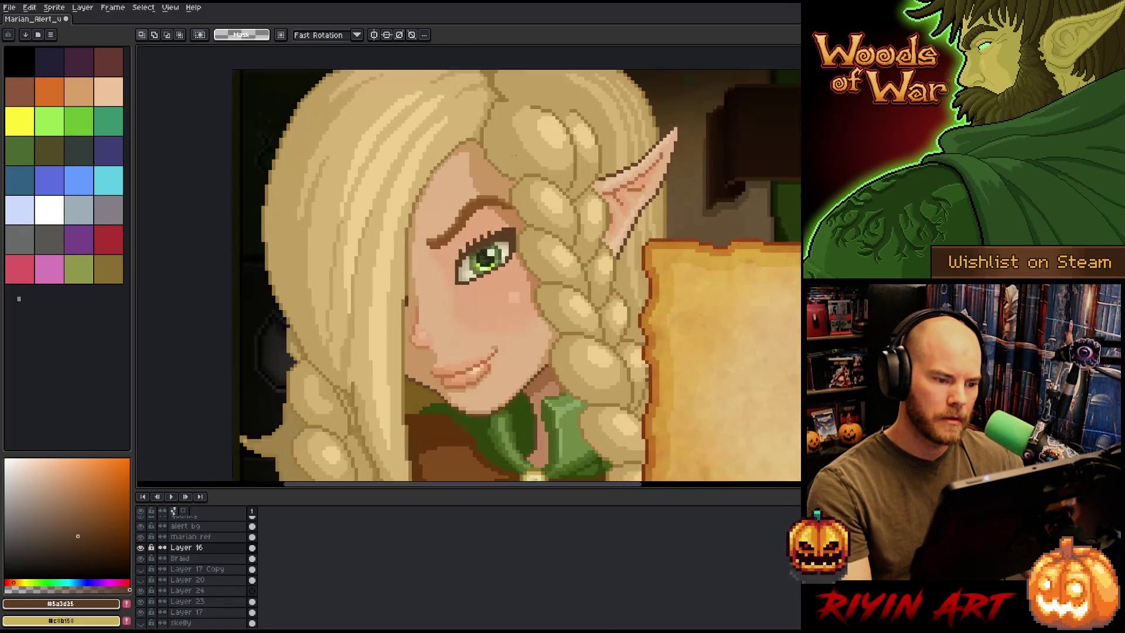
mouse_move(364, 237)
mouse_down()
mouse_move(434, 303)
mouse_move(404, 267)
mouse_up()
key(Return)
scroll(405, 267, down, 3)
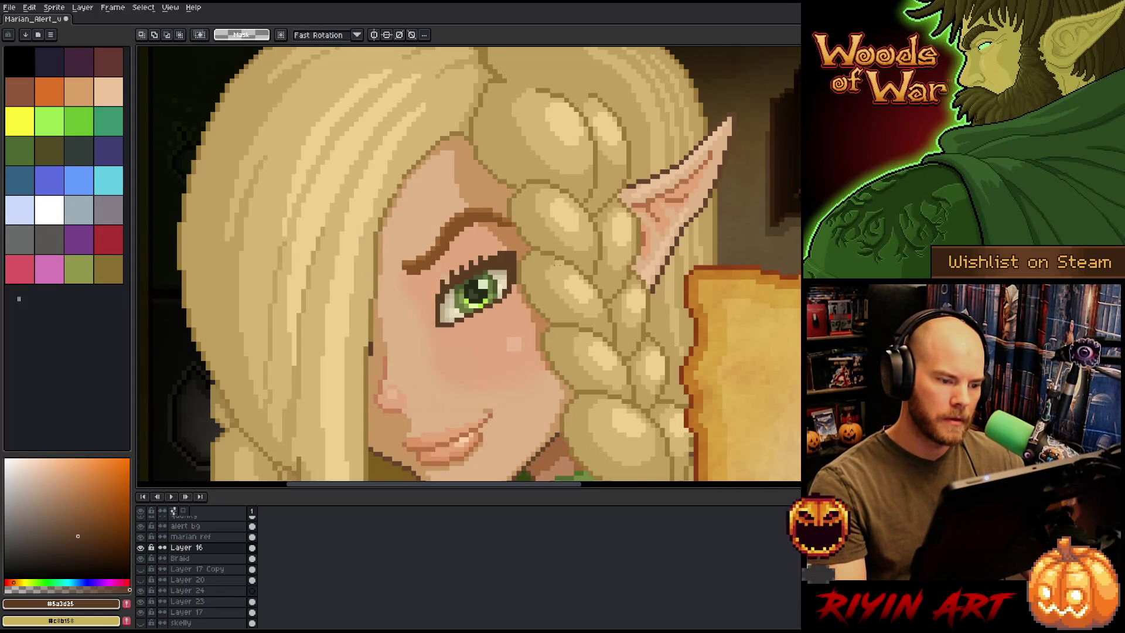
drag(562, 216, 488, 282)
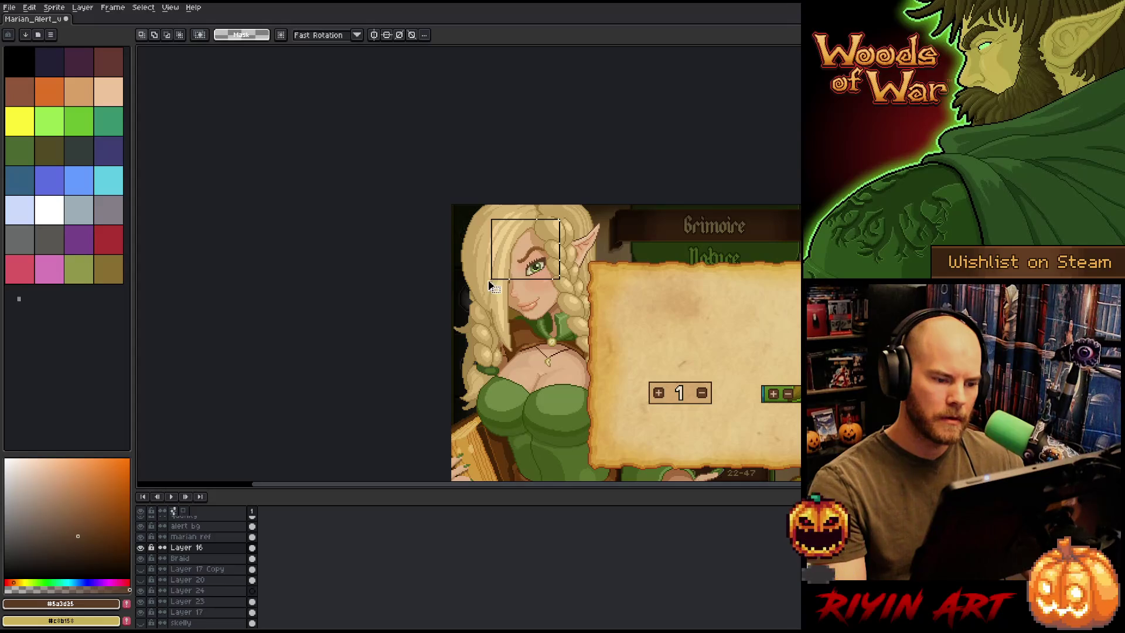
key(ctrl+d)
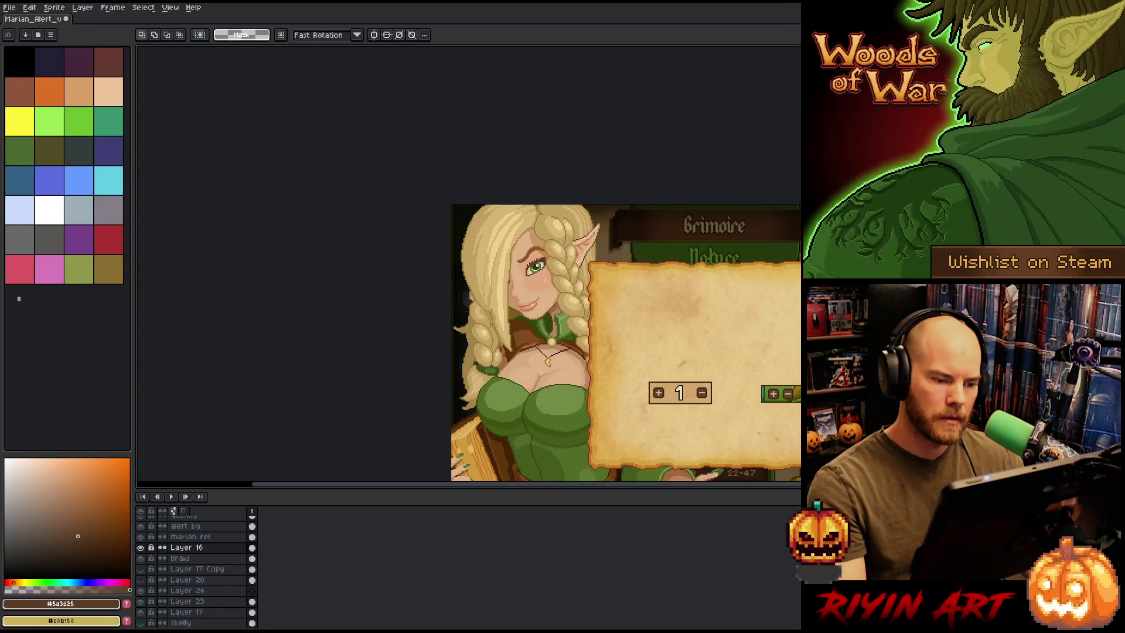
Sample the cheek skin tone and save the artwork
scroll(556, 293, up, 3)
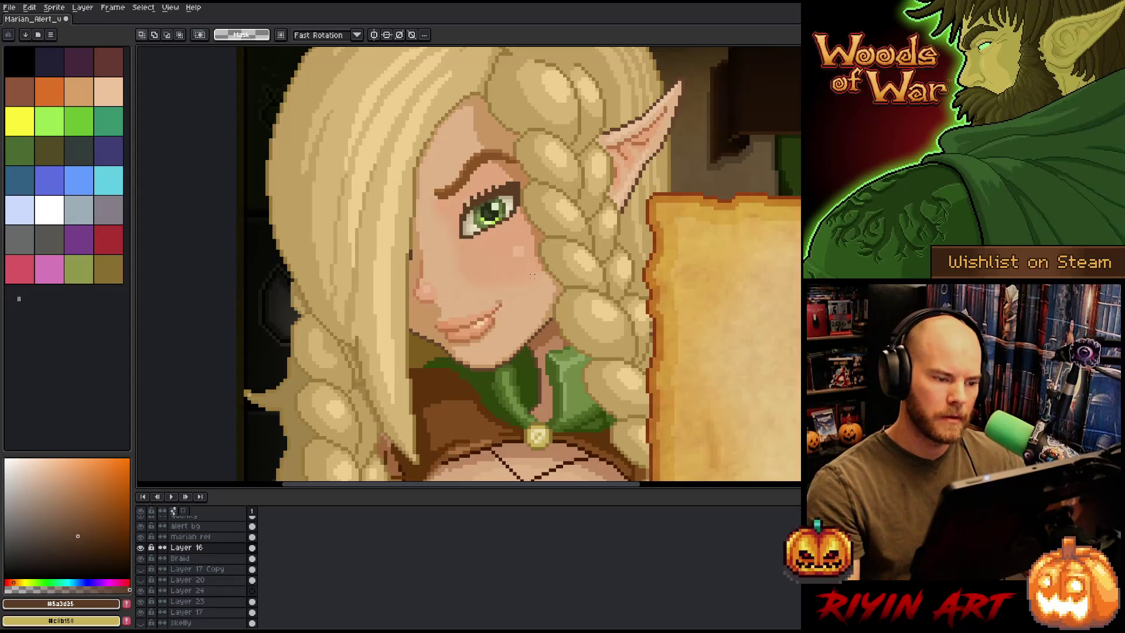
key(i)
click(418, 260)
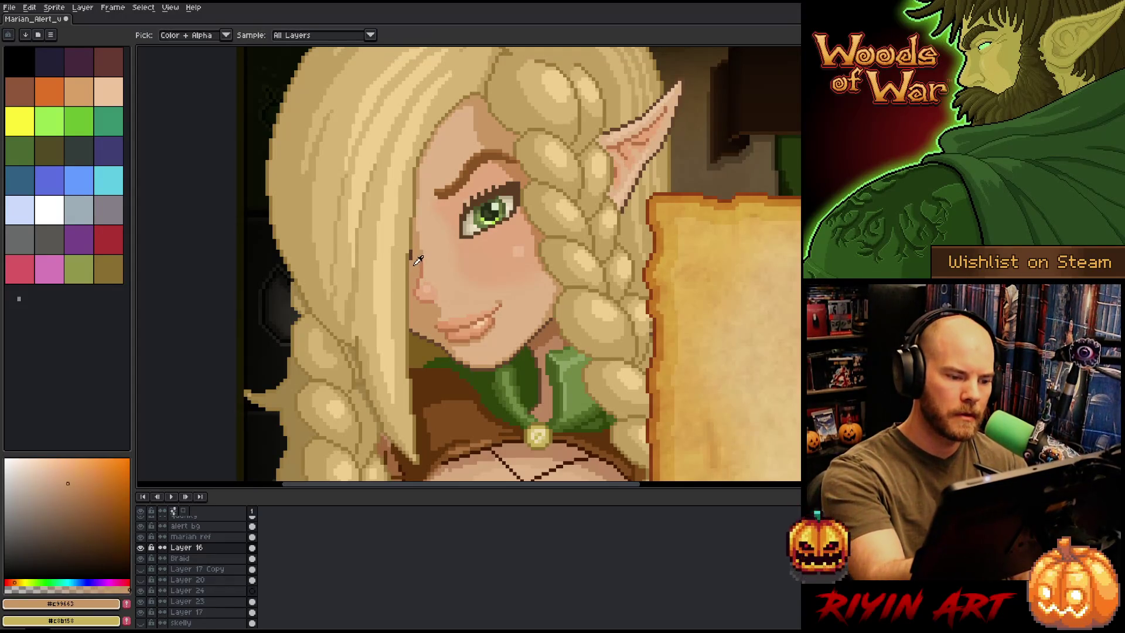
key(b)
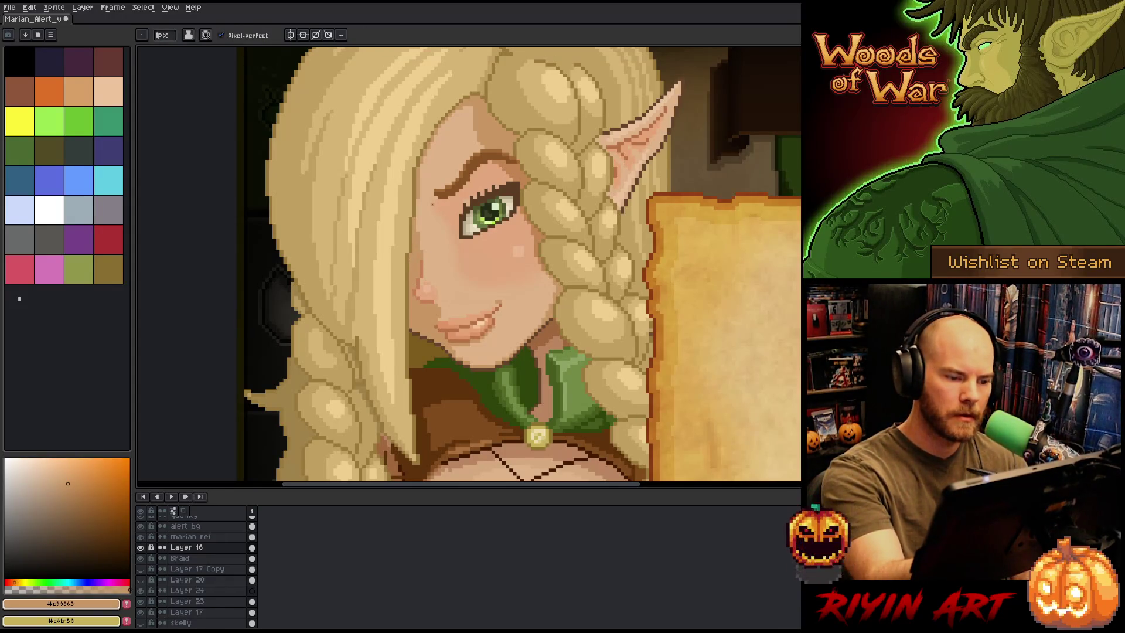
scroll(432, 205, down, 5)
scroll(434, 269, up, 2)
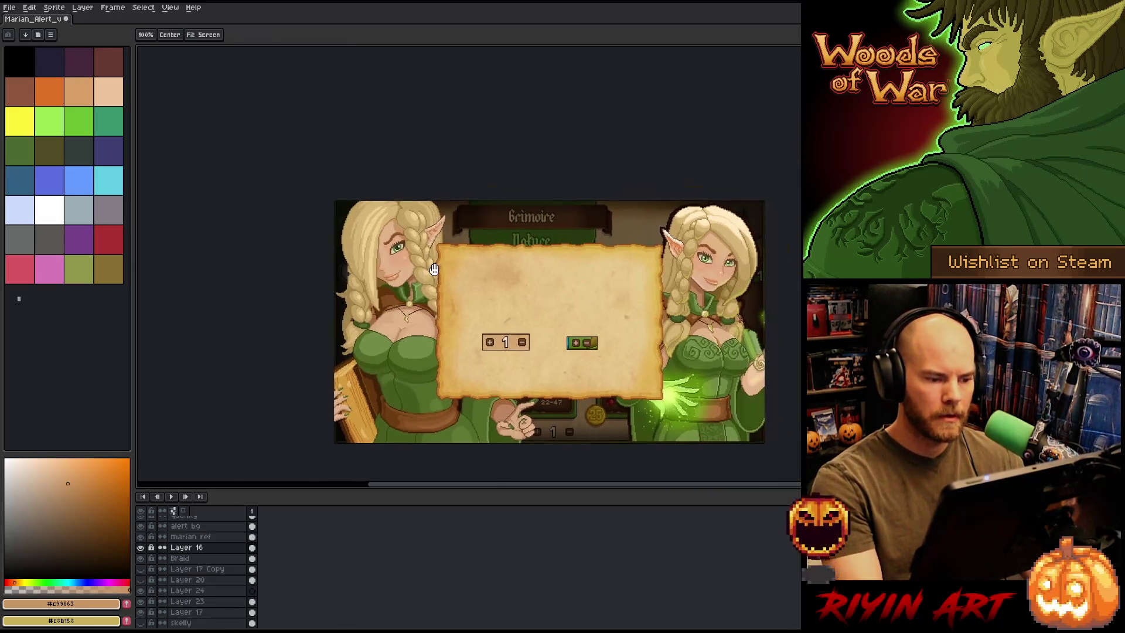
scroll(433, 269, up, 1)
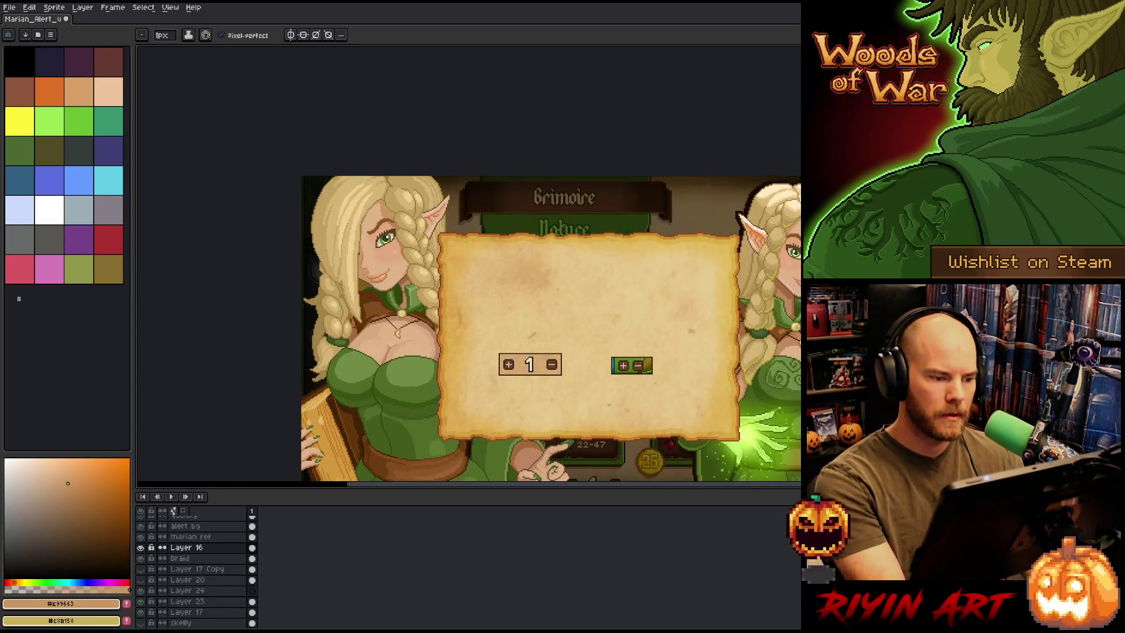
scroll(419, 260, down, 1)
key(ctrl+s)
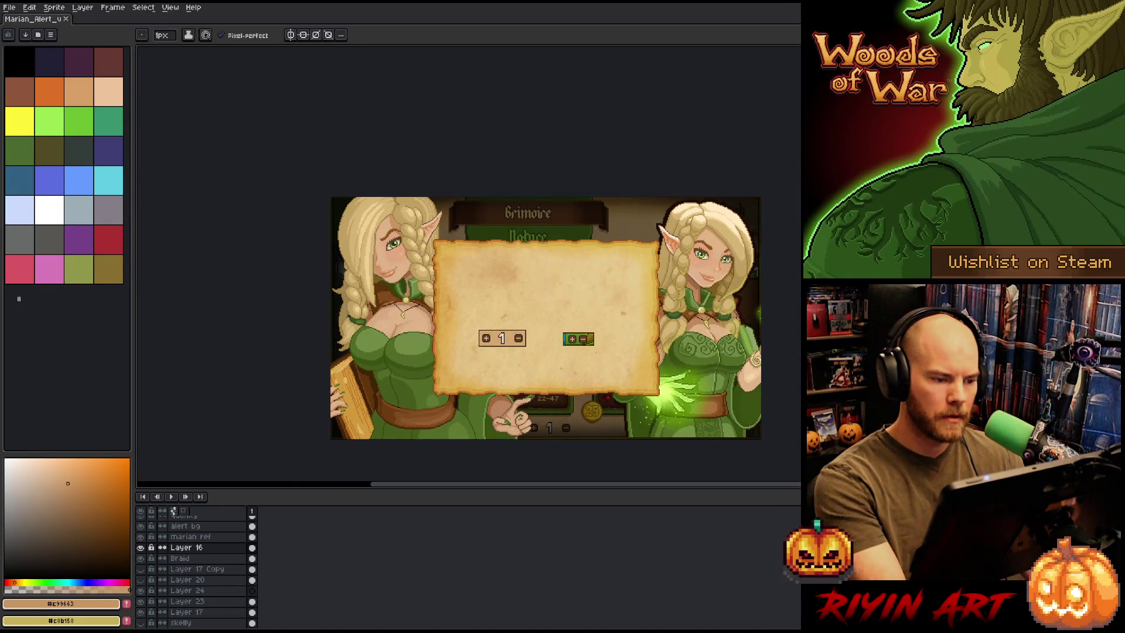
scroll(368, 239, up, 2)
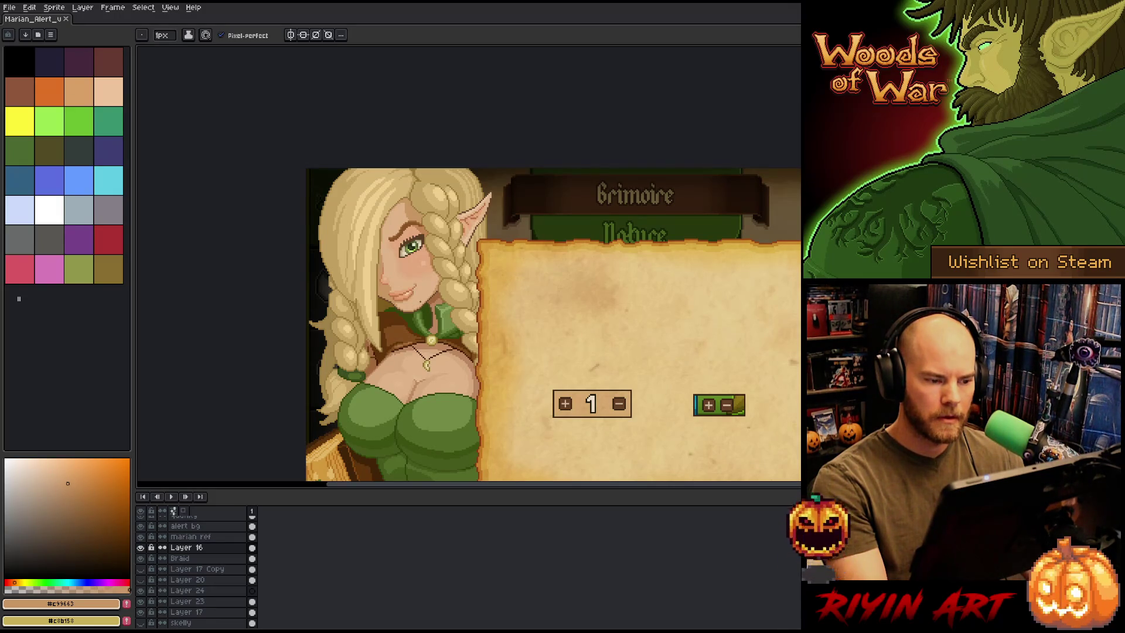
Switch between Layer 22 and Layer 21, sampling light, warm mid and pale pink skin tones near the nose
scroll(385, 292, up, 3)
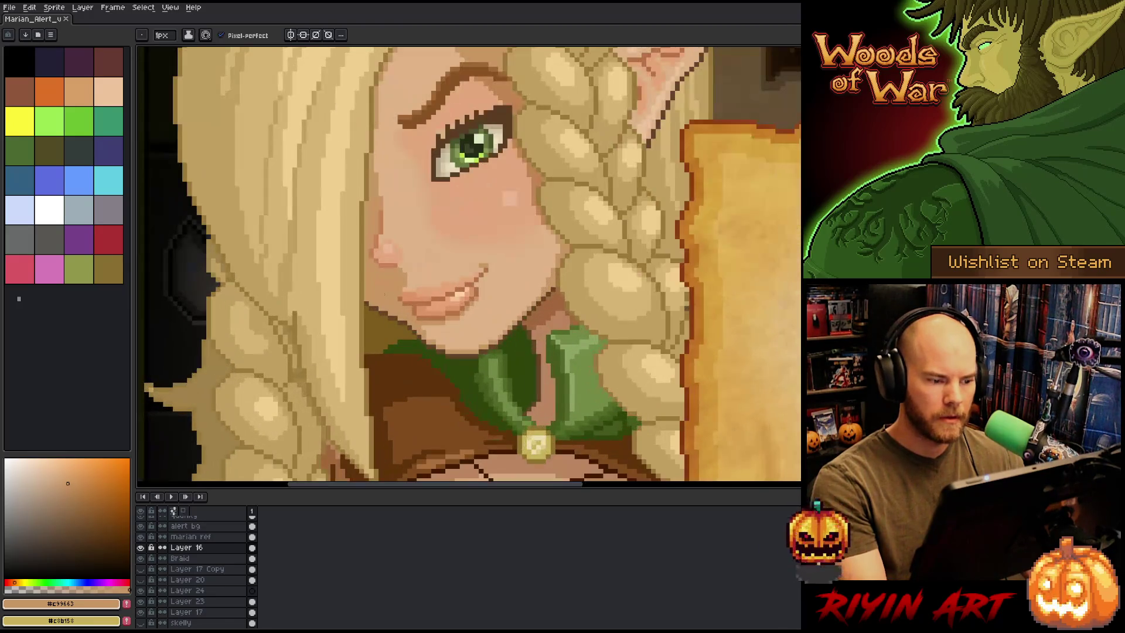
click(187, 622)
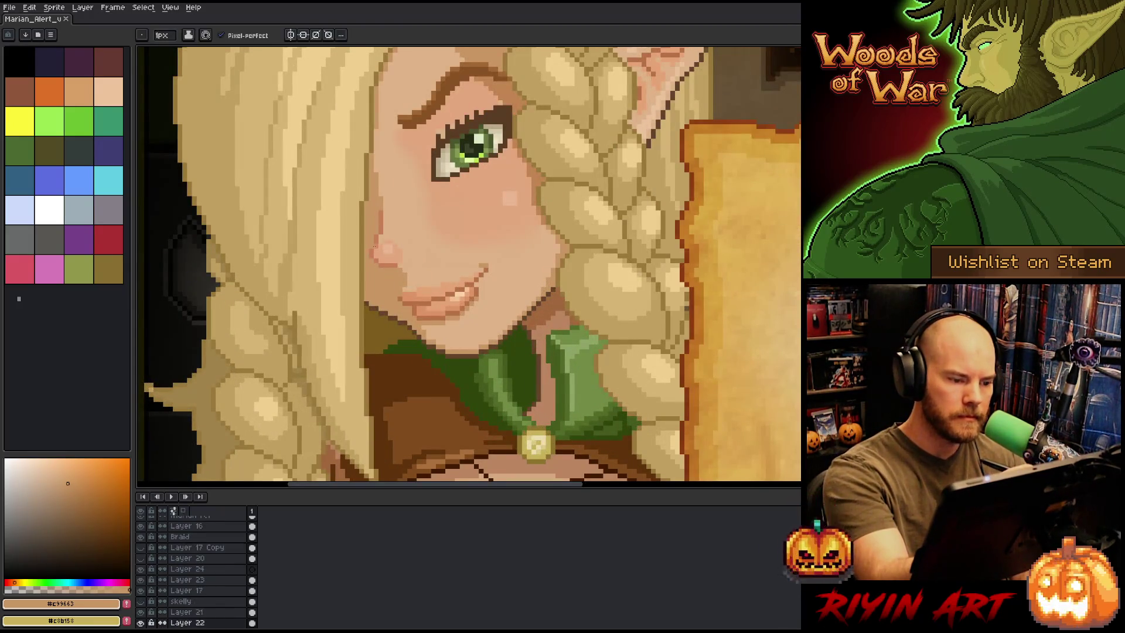
key(v)
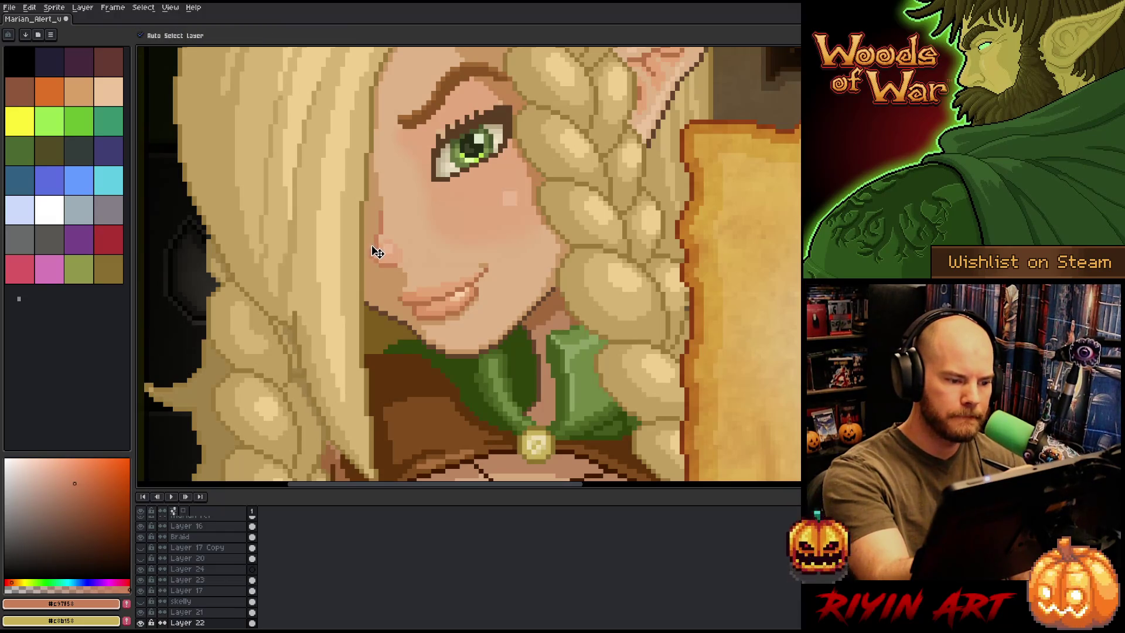
ctrl+click(375, 245)
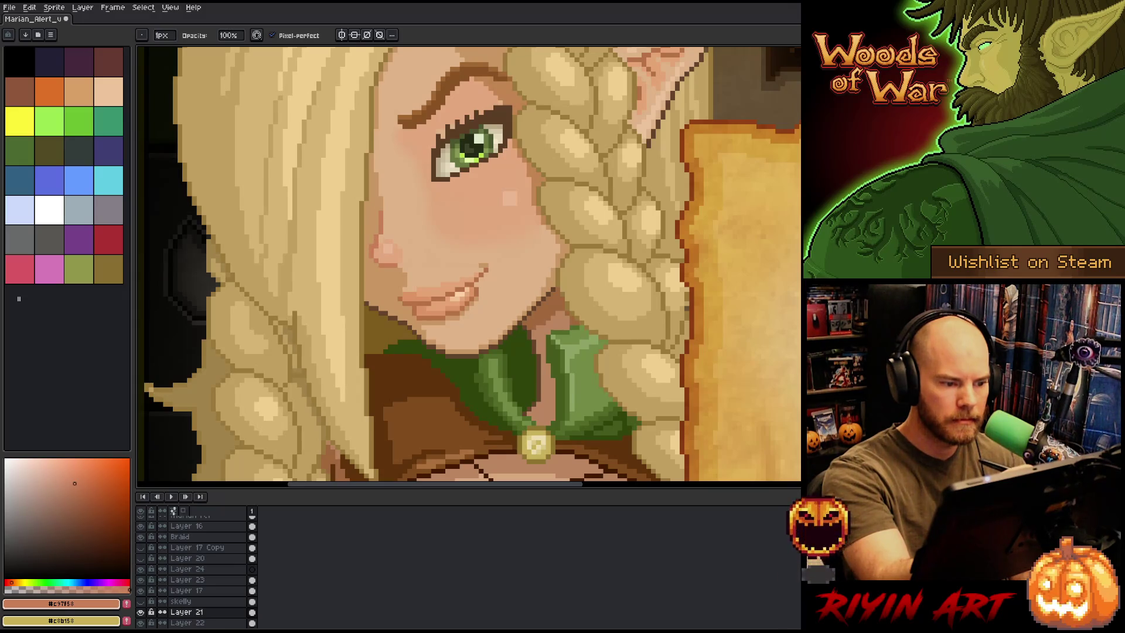
ctrl+click(378, 251)
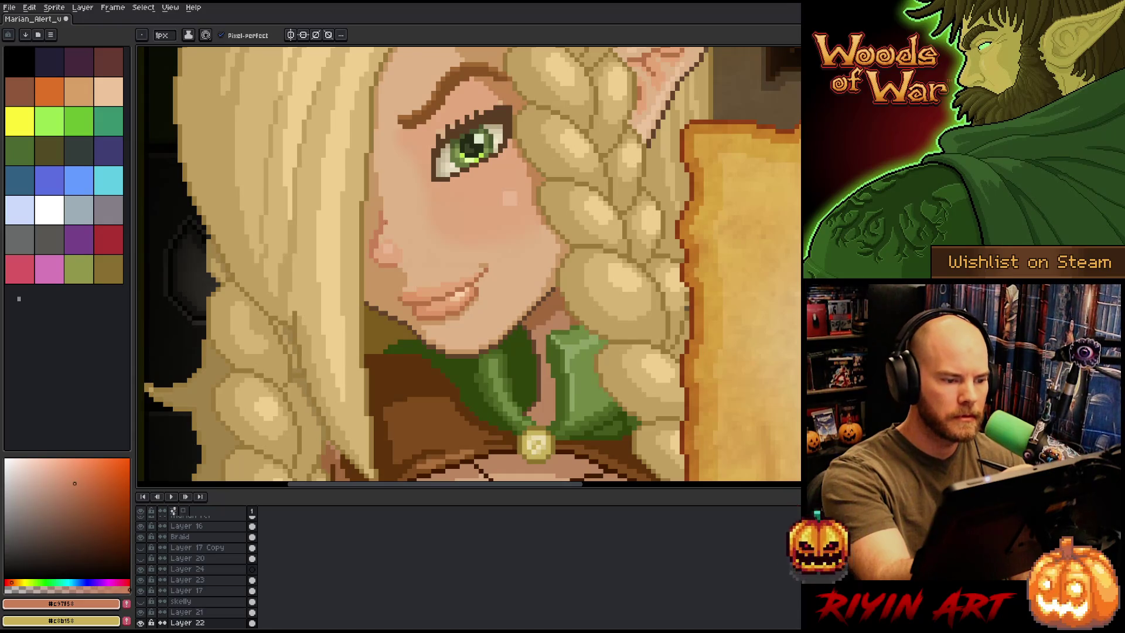
alt+click(457, 246)
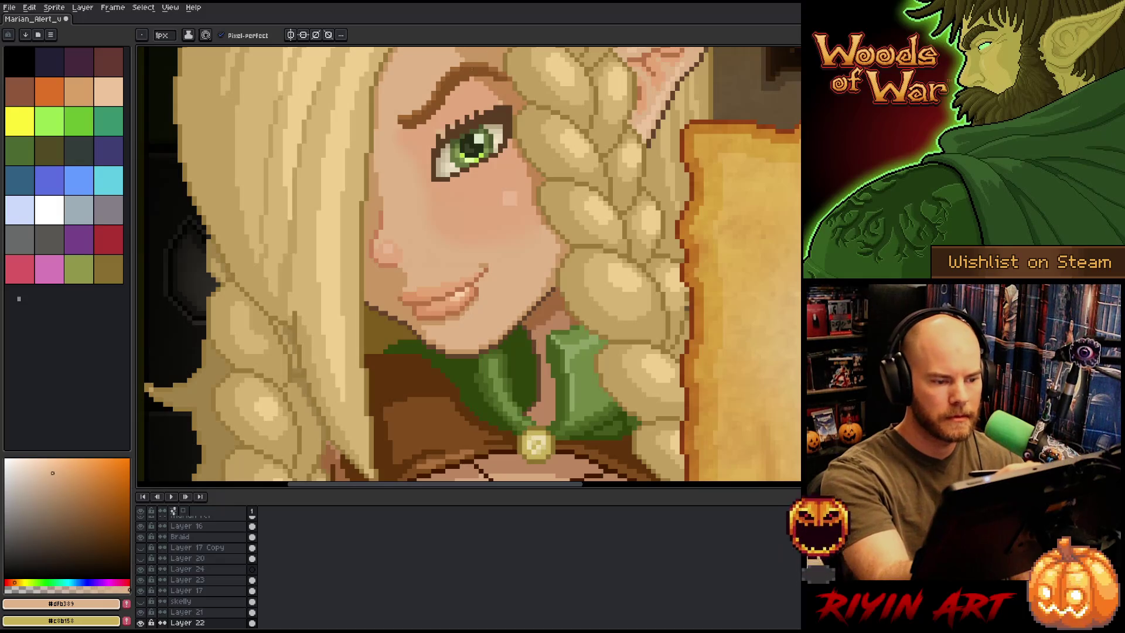
alt+click(445, 234)
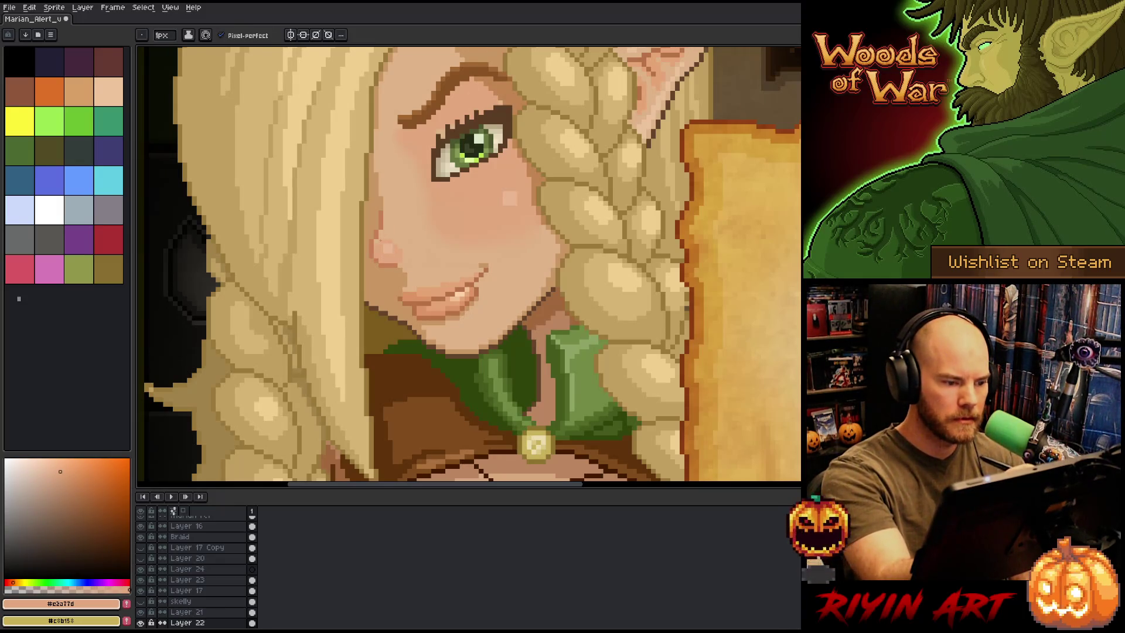
alt+click(381, 248)
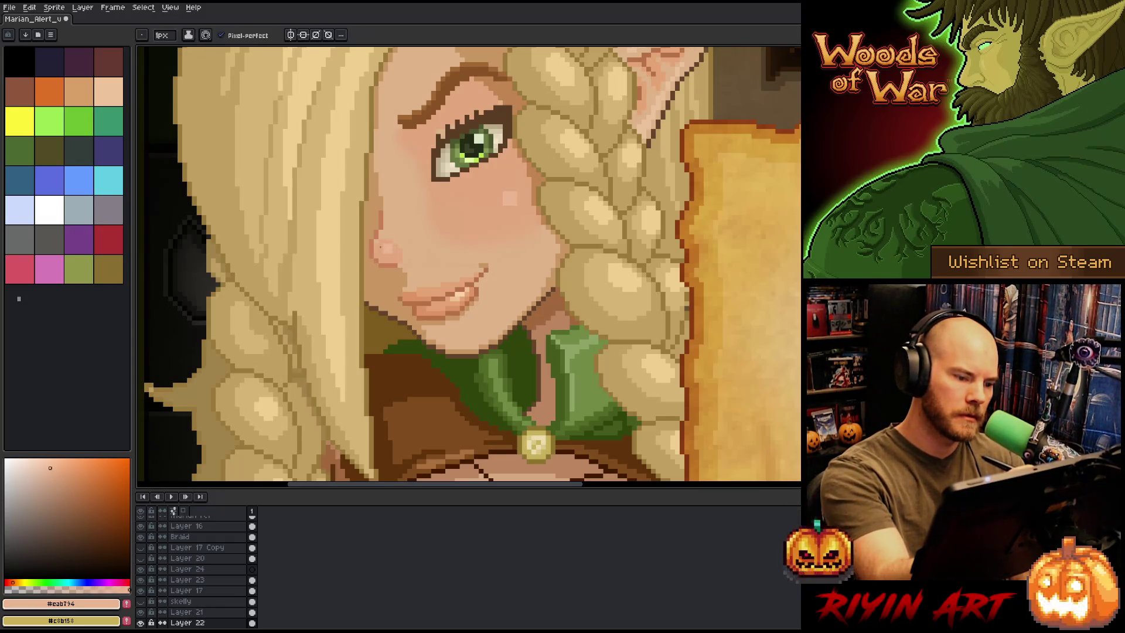
alt+click(391, 256)
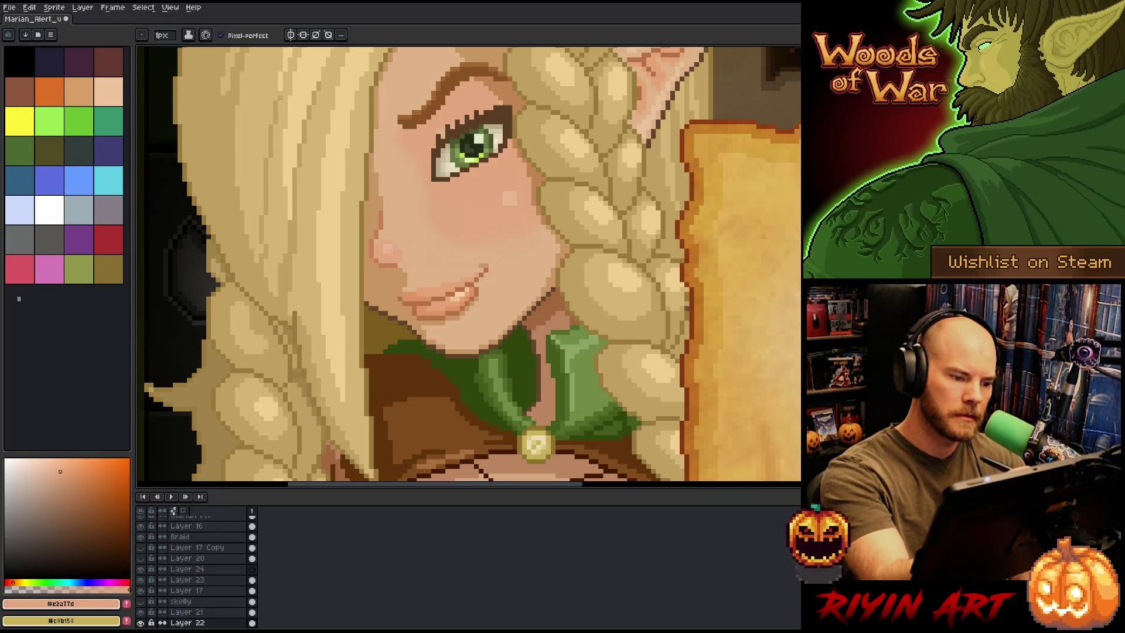
alt+click(390, 249)
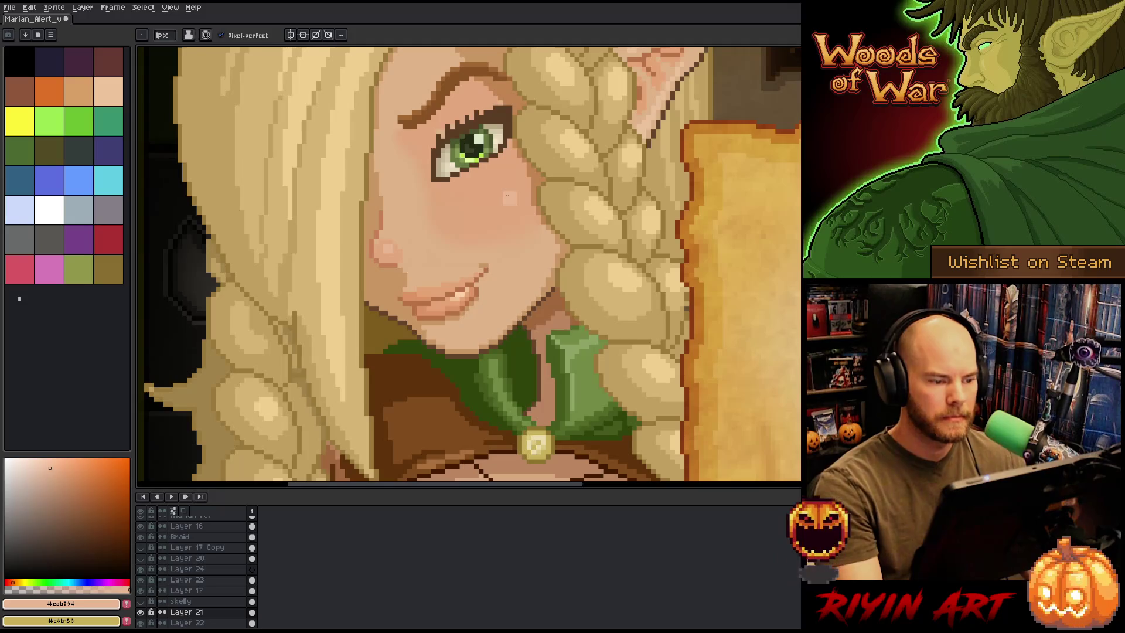
scroll(498, 202, down, 4)
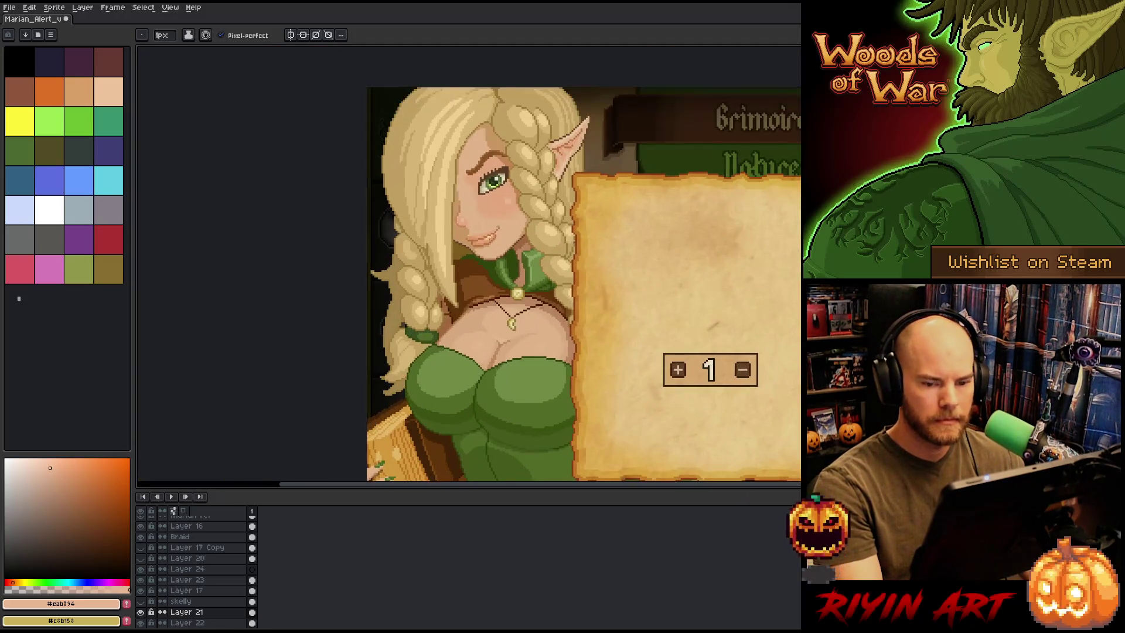
Sample the darker shadow and mid skin shades from the face
scroll(495, 229, up, 4)
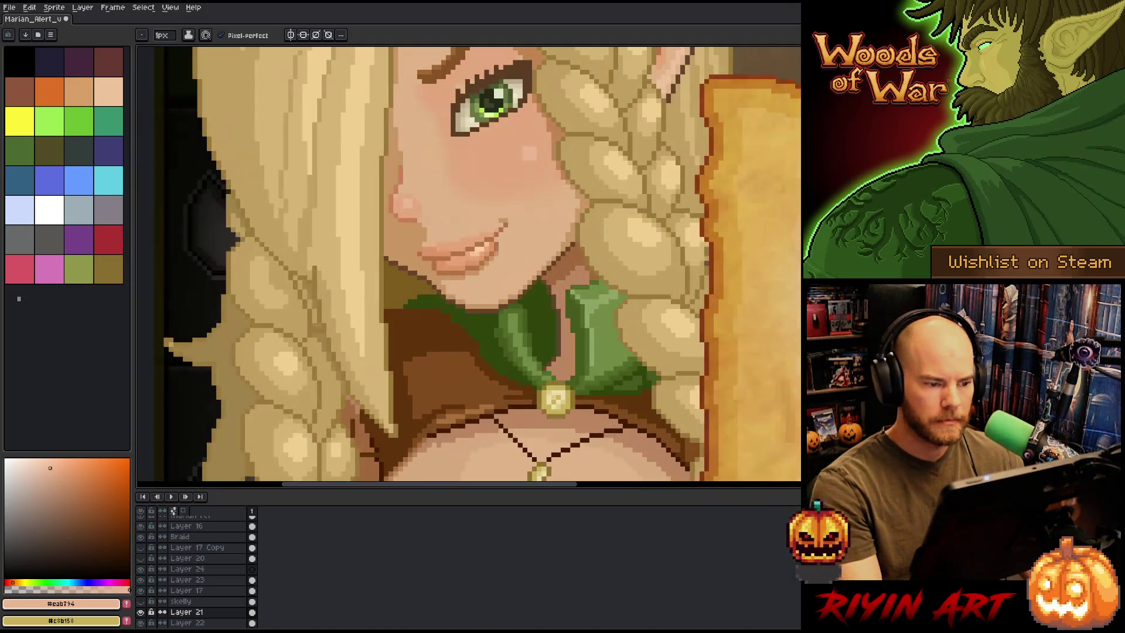
alt+click(402, 205)
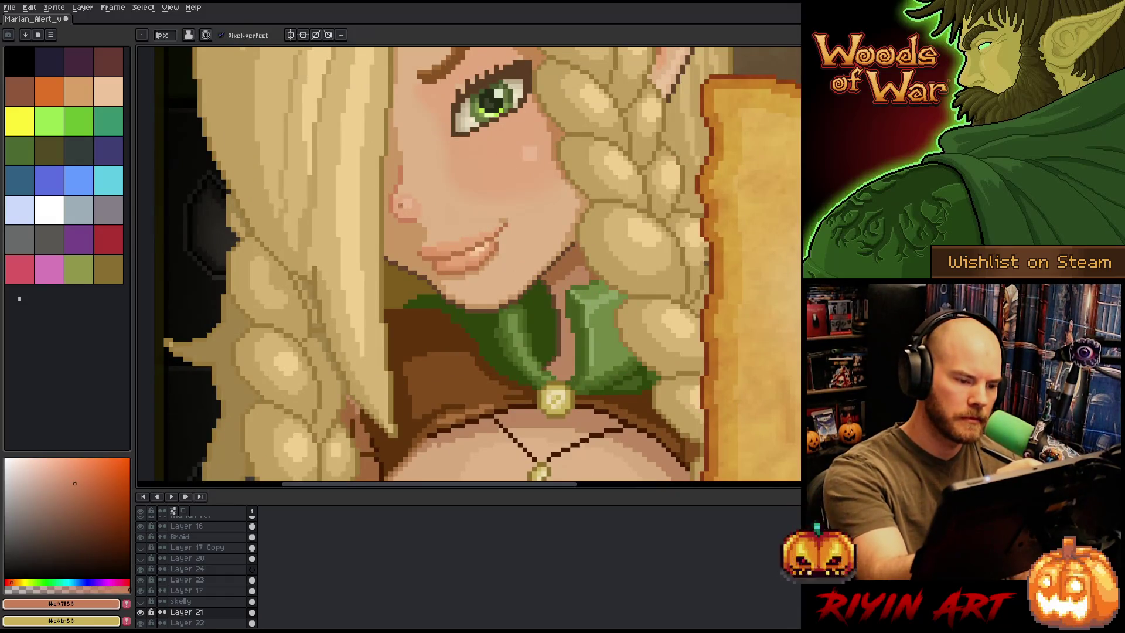
alt+click(402, 208)
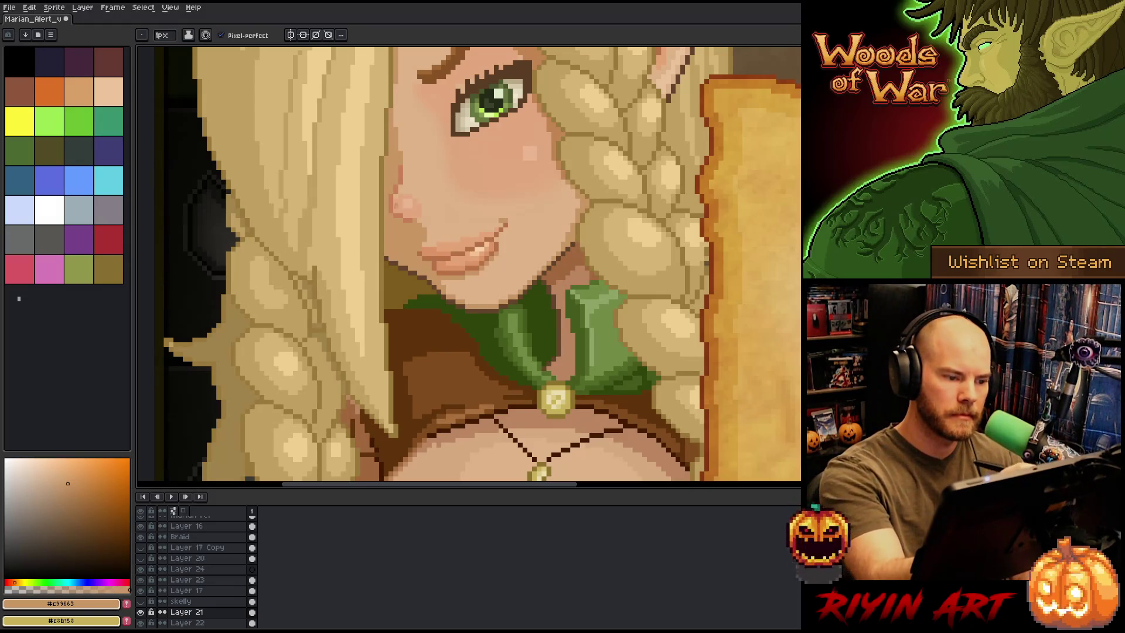
alt+click(403, 205)
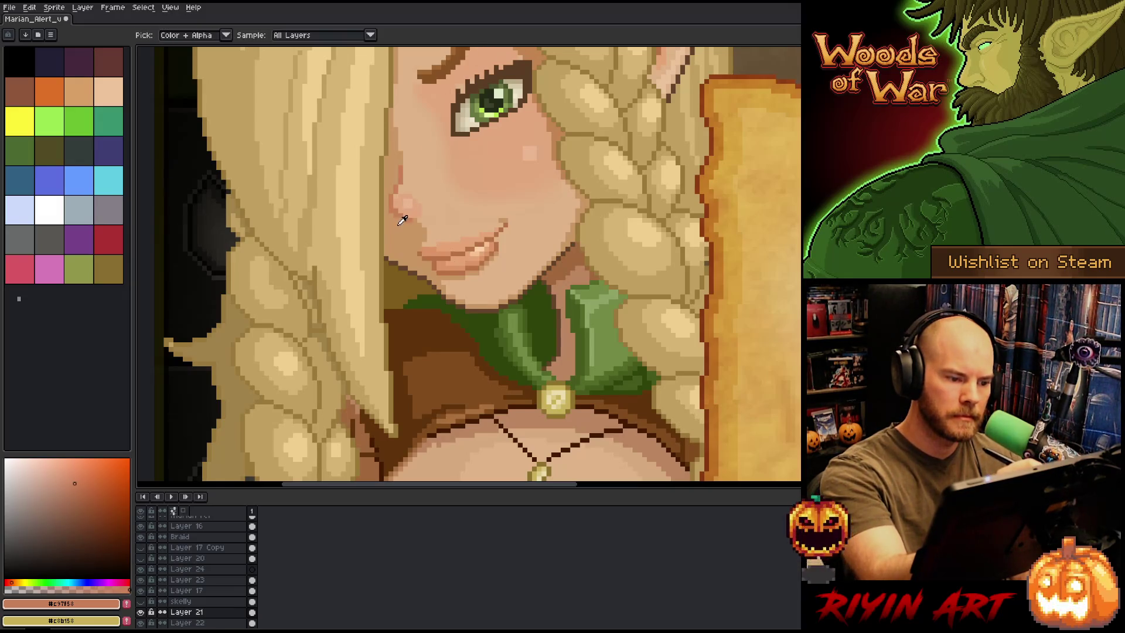
alt+click(429, 211)
alt+click(412, 223)
alt+click(449, 153)
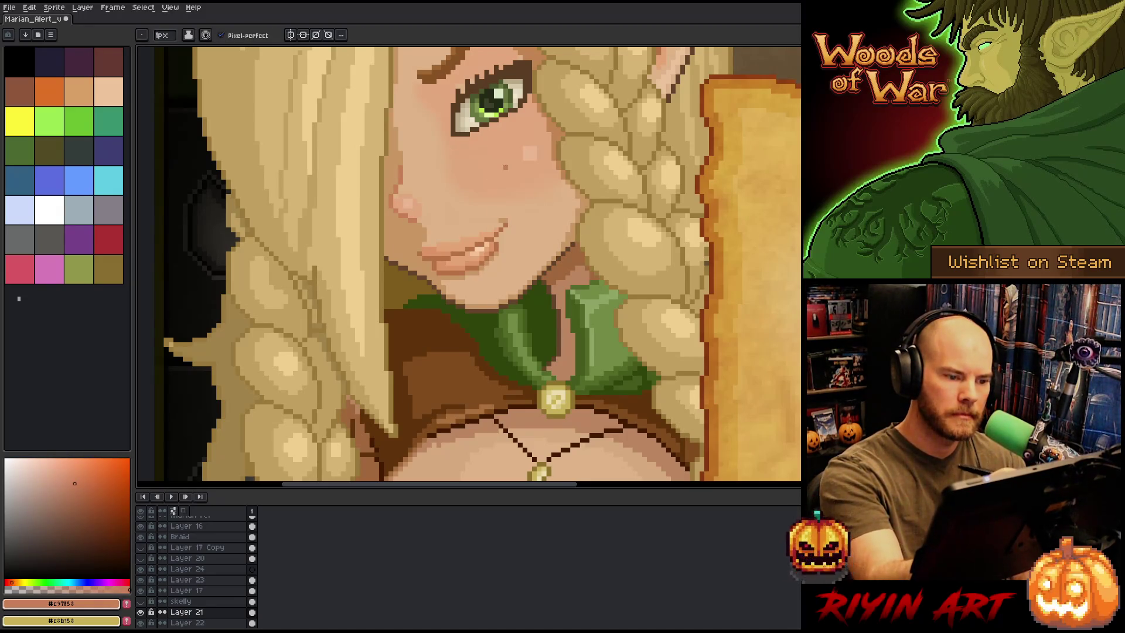
Pan and zoom to recentre the elf's face in the view
scroll(516, 163, down, 2)
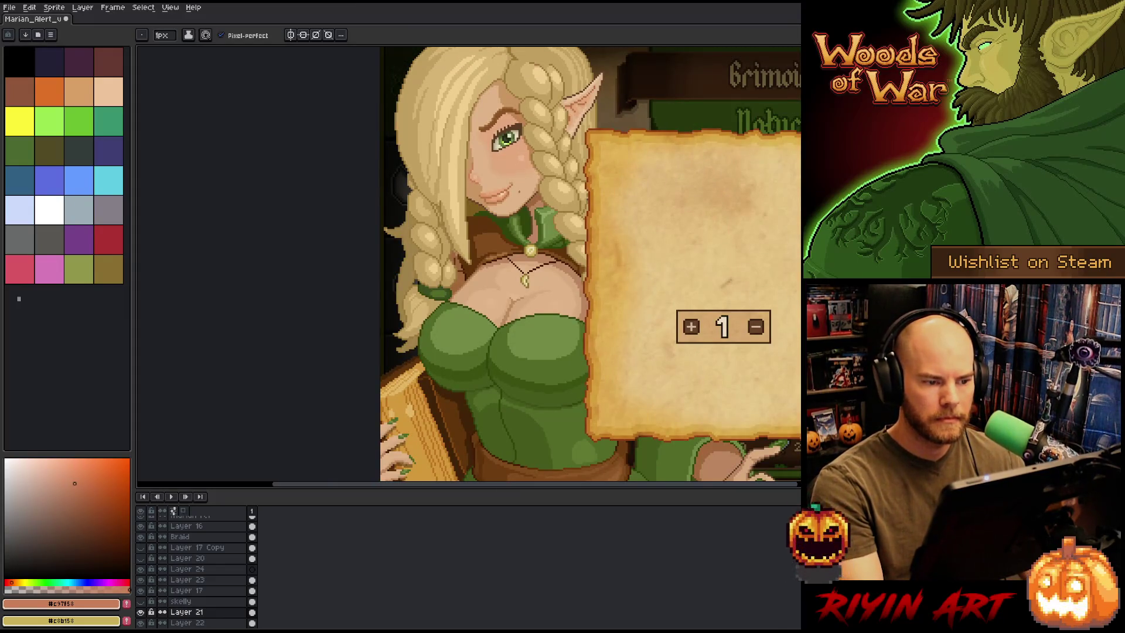
drag(513, 194, 446, 223)
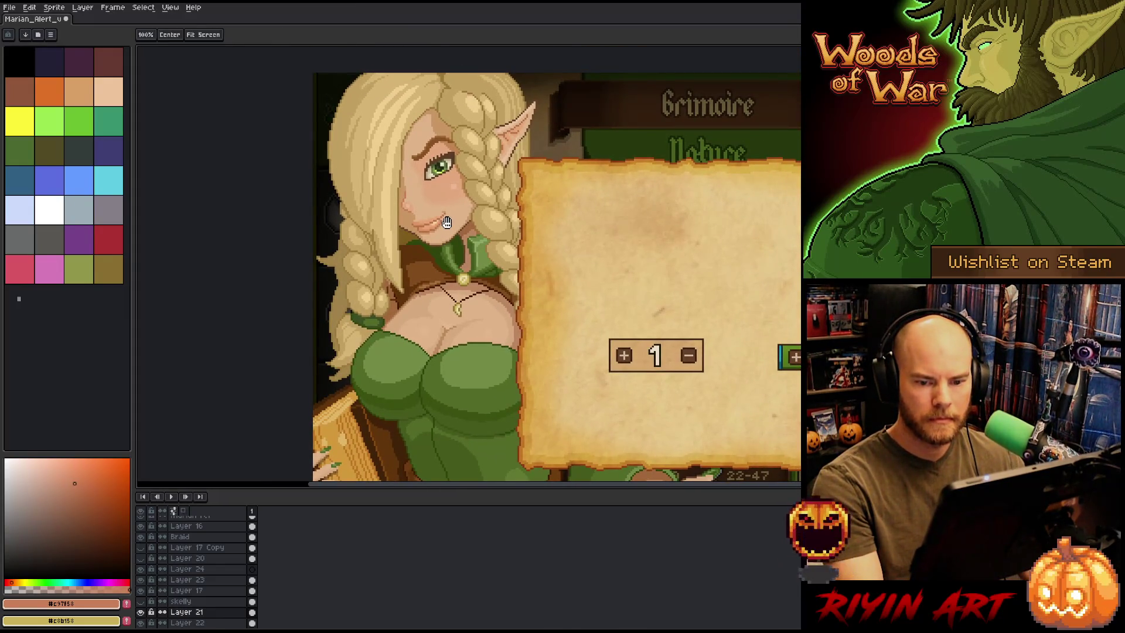
key(space)
scroll(410, 204, up, 2)
scroll(410, 204, down, 2)
scroll(410, 204, up, 3)
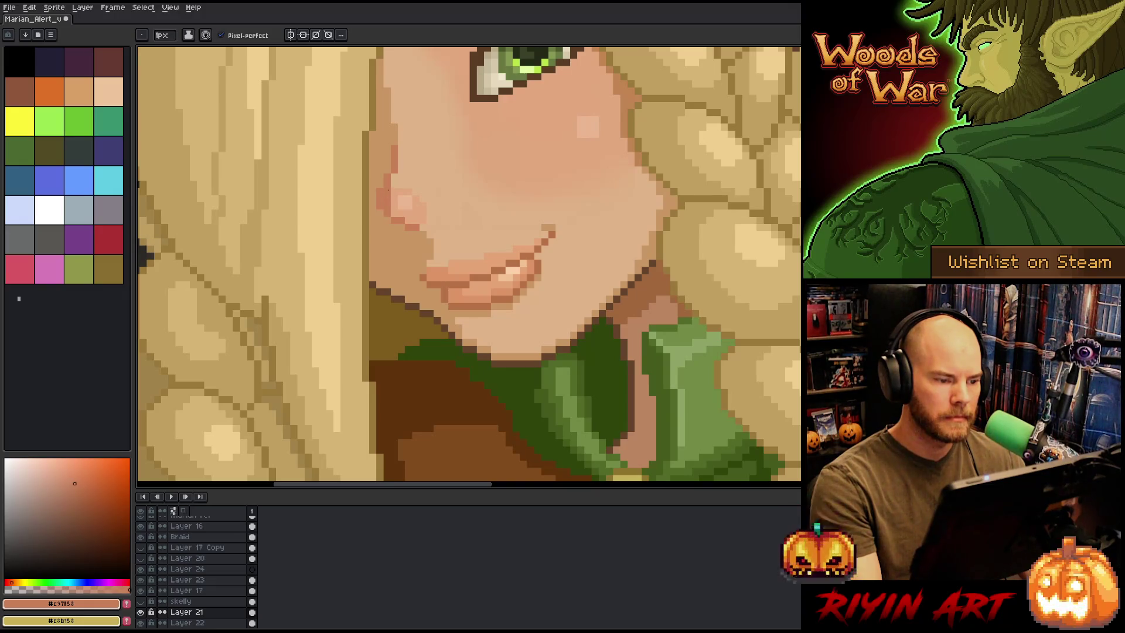
scroll(372, 208, down, 5)
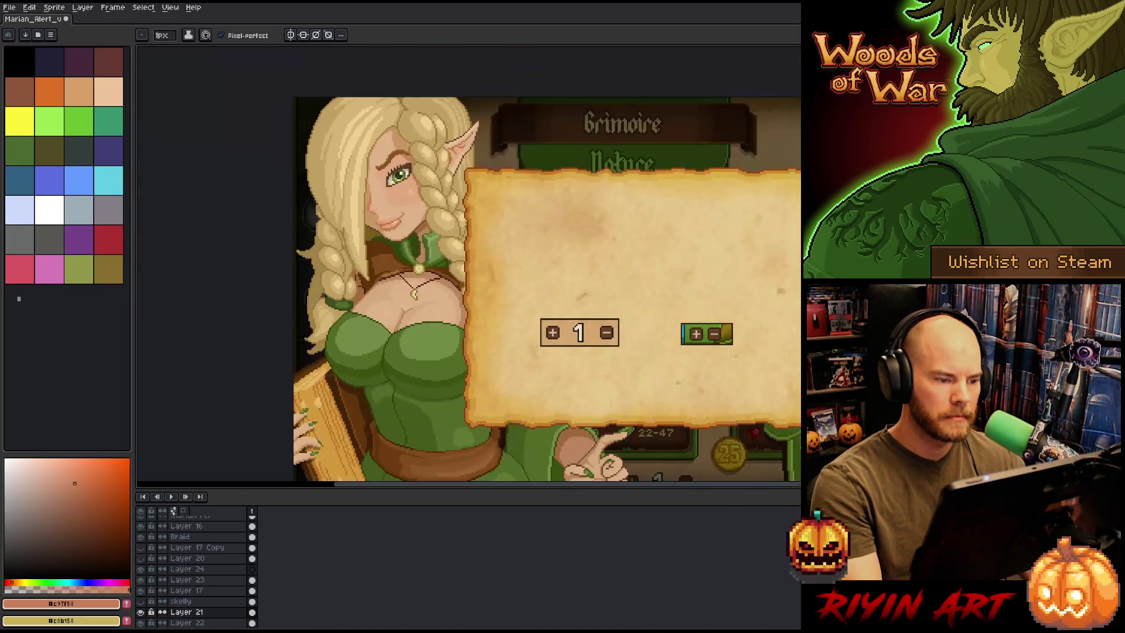
scroll(386, 204, up, 5)
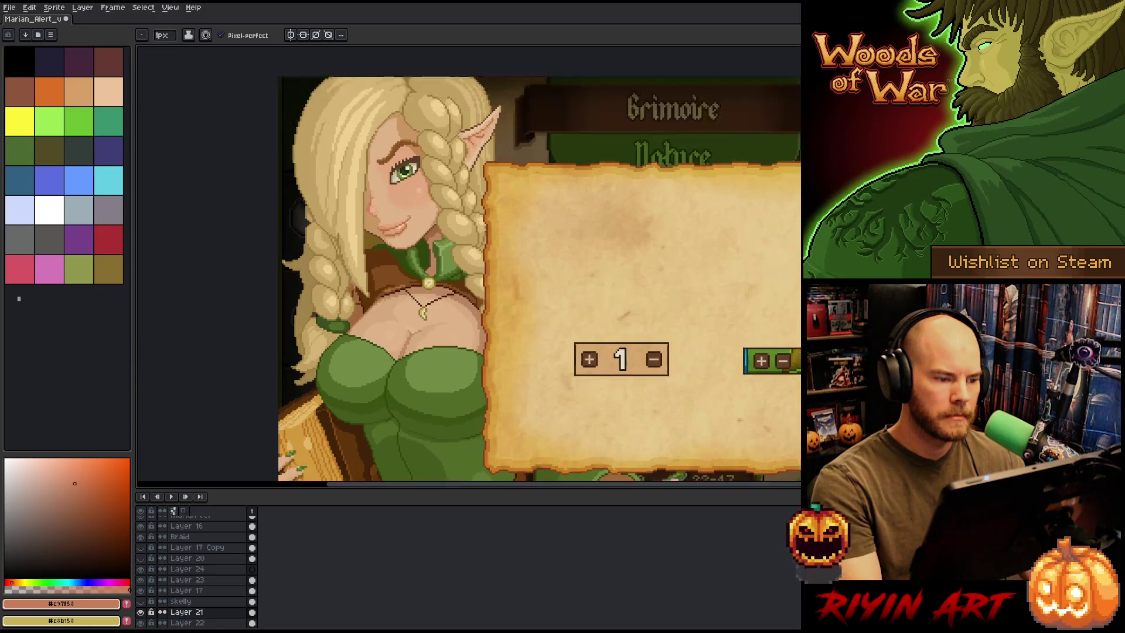
key(ctrl)
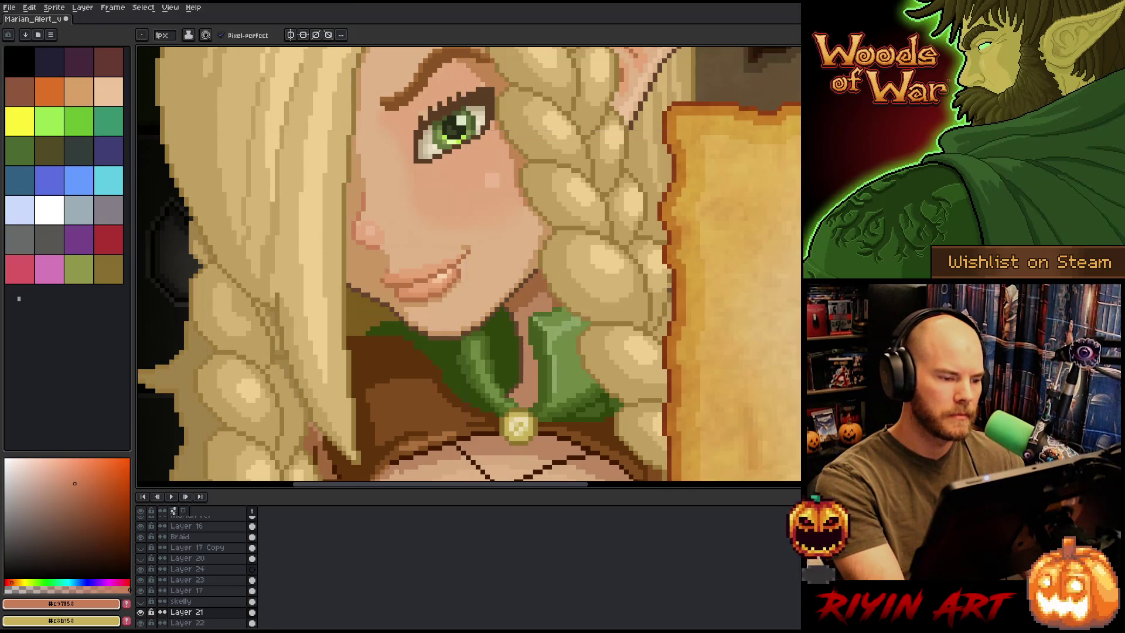
scroll(378, 257, up, 2)
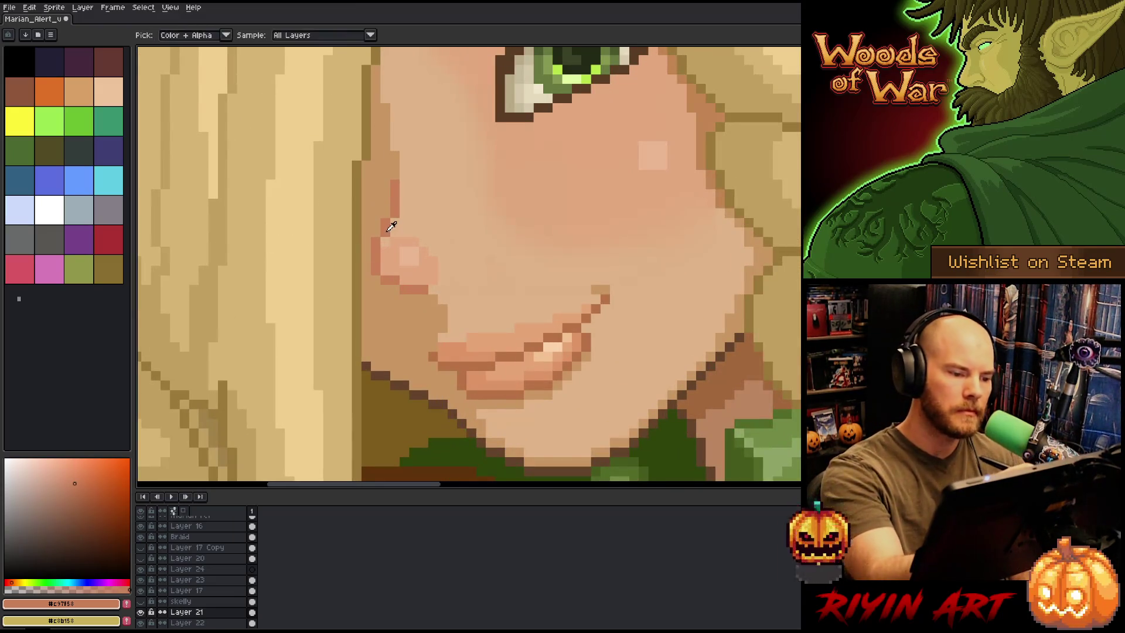
Sample the face skin tone and return to the one-pixel pencil
alt+click(376, 213)
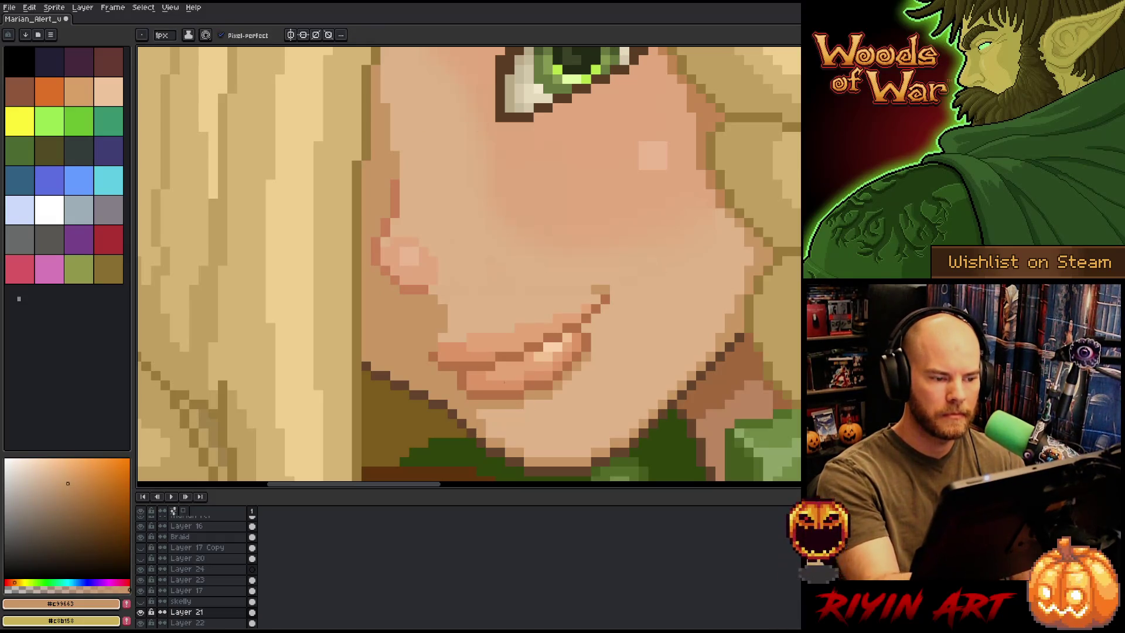
scroll(504, 382, down, 1)
scroll(504, 382, down, 3)
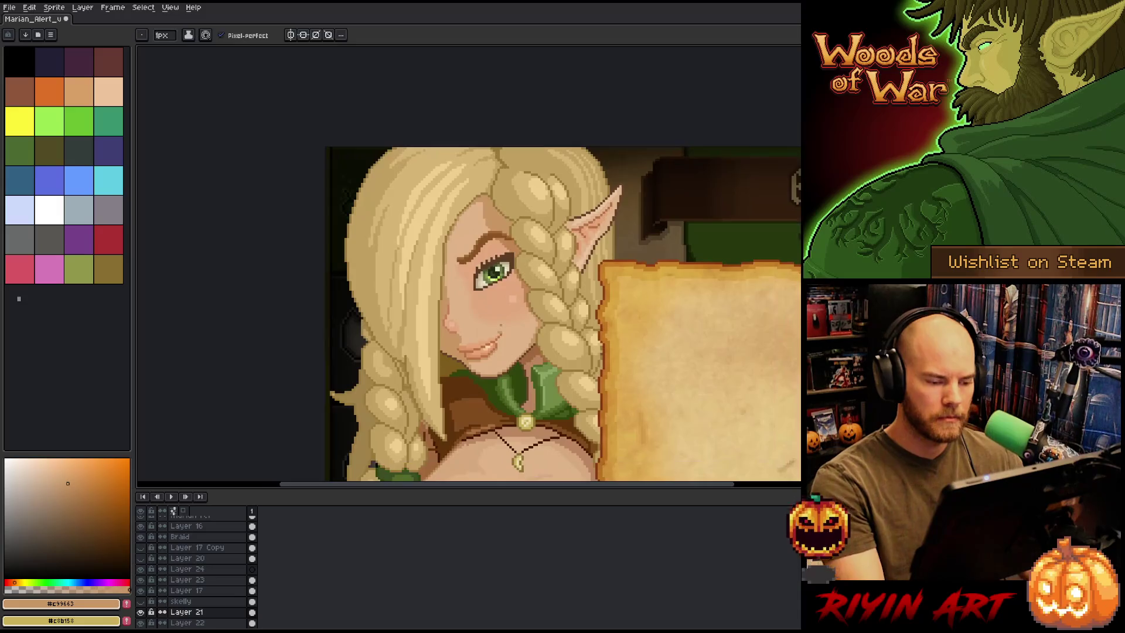
scroll(496, 349, up, 3)
scroll(497, 349, down, 1)
key(b)
scroll(467, 344, down, 2)
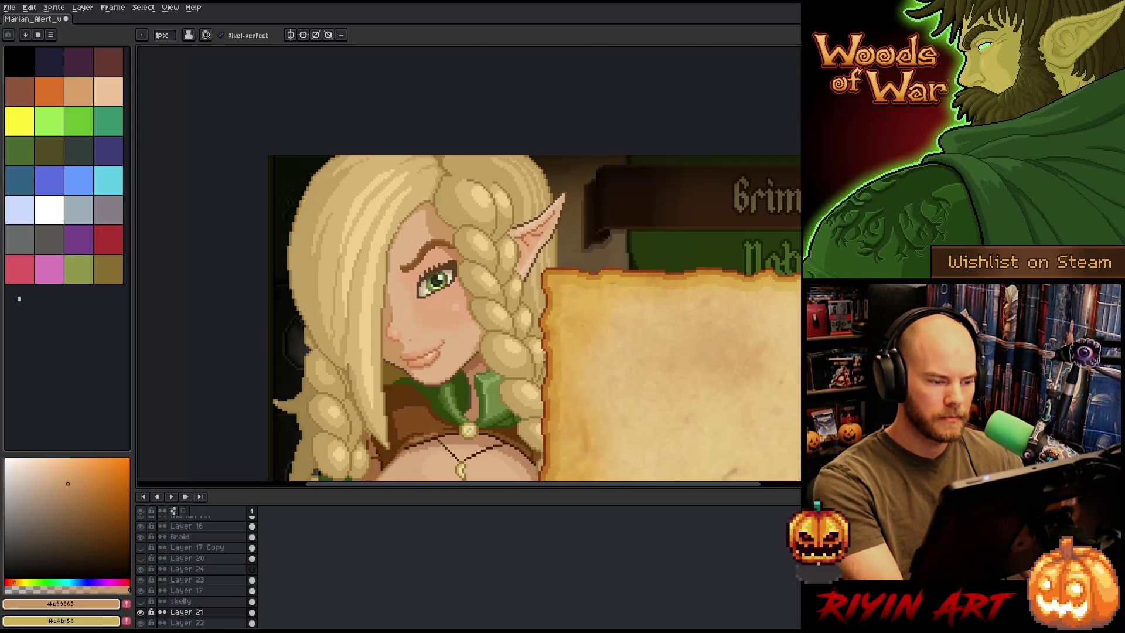
scroll(389, 352, down, 1)
scroll(389, 339, up, 4)
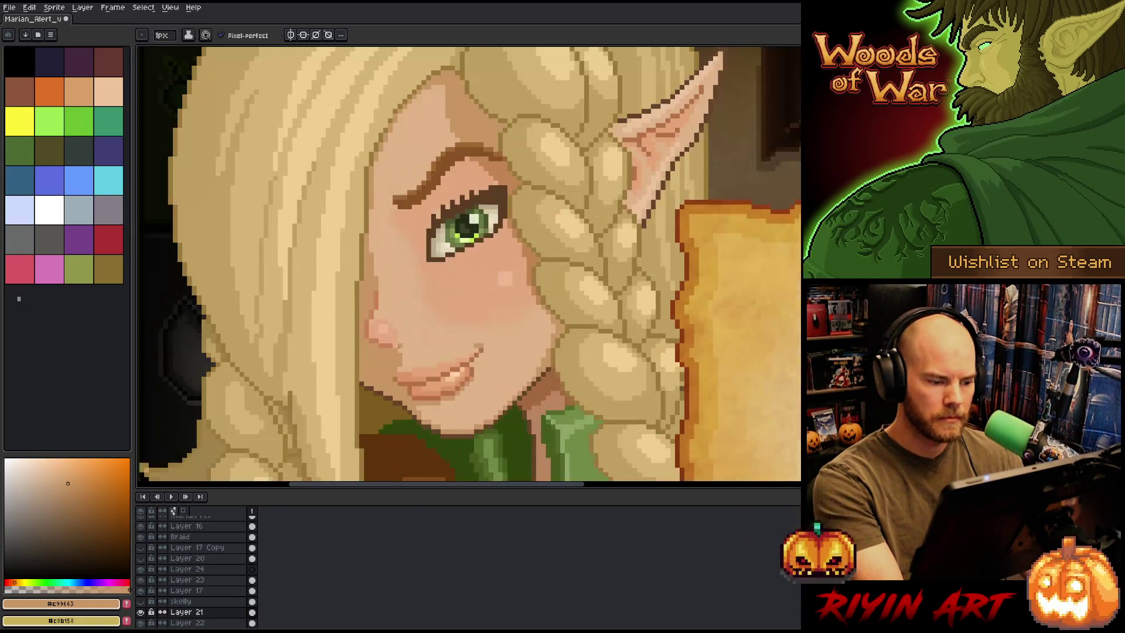
key(i)
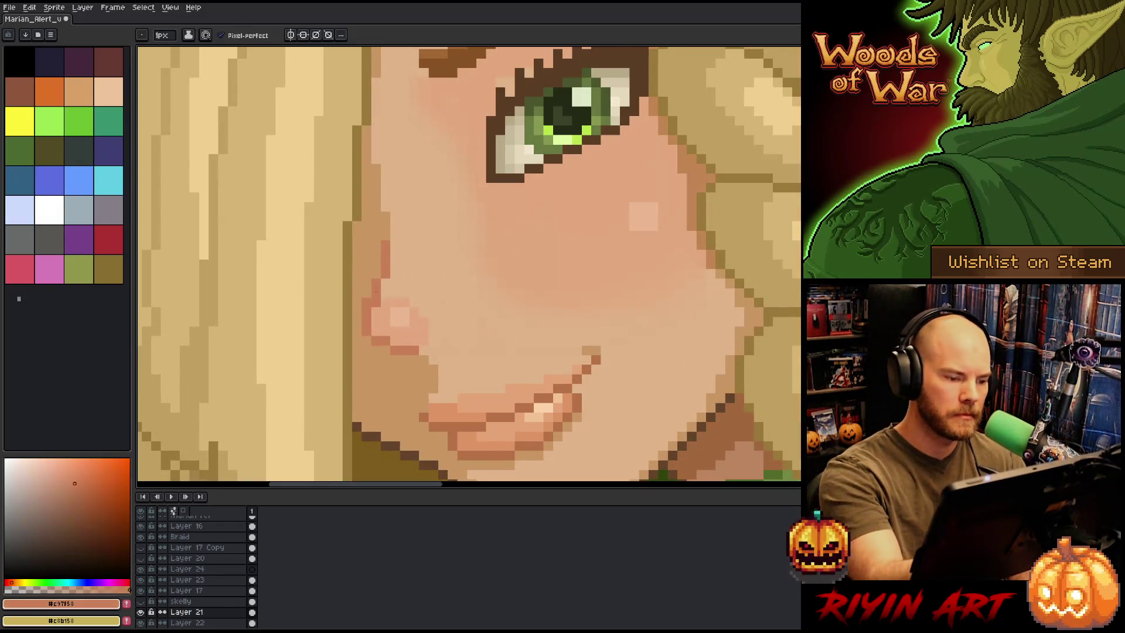
key(b)
scroll(403, 225, down, 4)
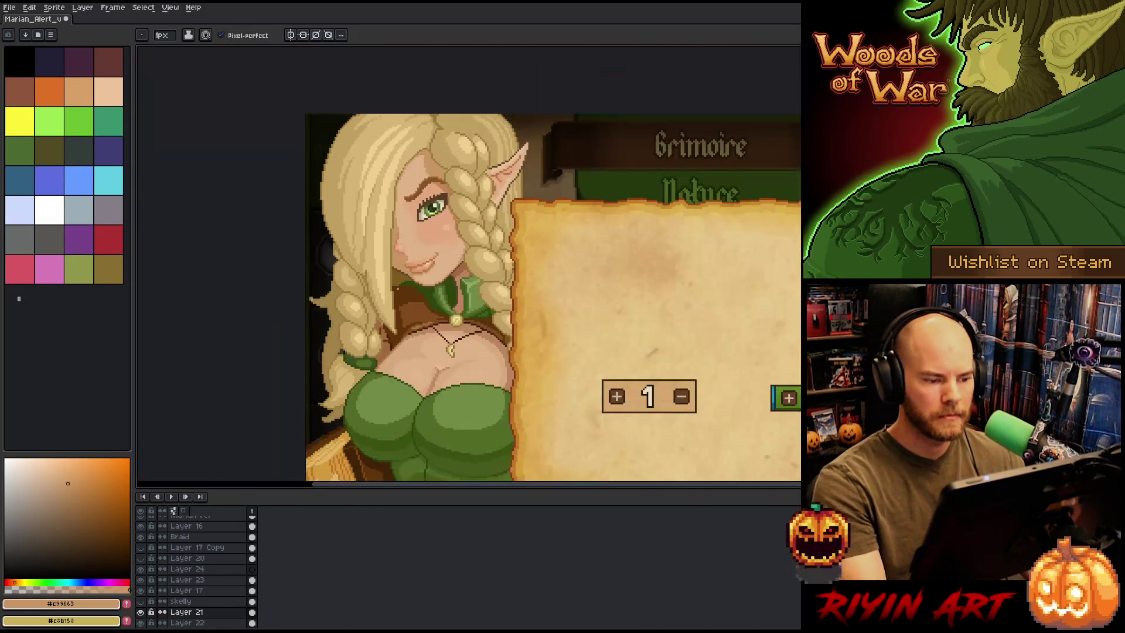
Save the portrait and paint one light skin-tone pixel on the cheek
key(ctrl+s)
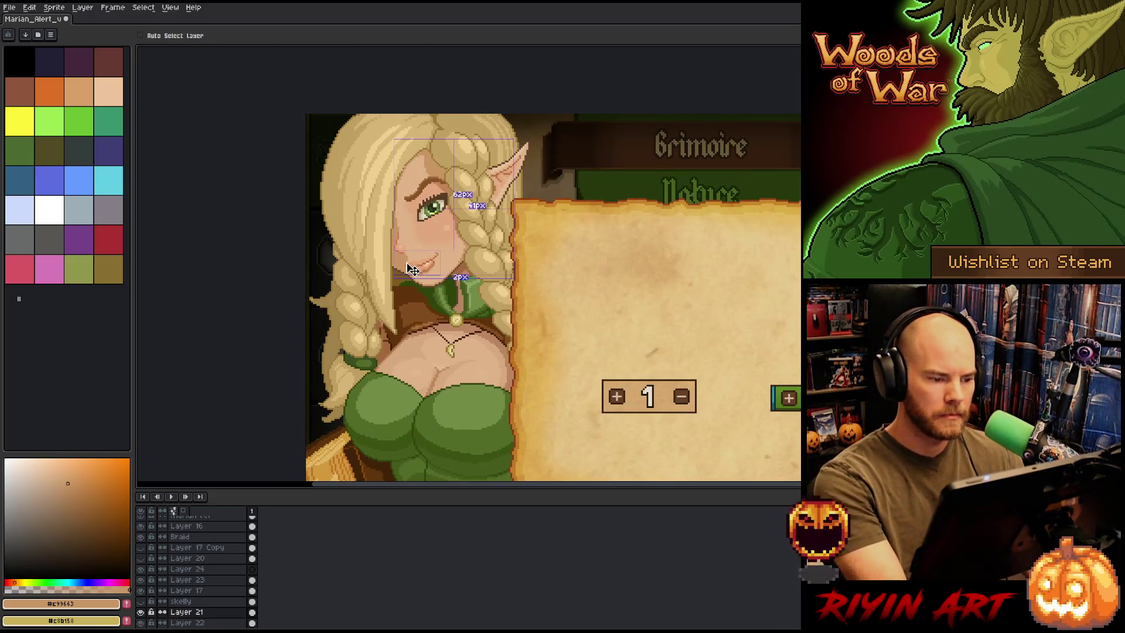
scroll(394, 255, up, 4)
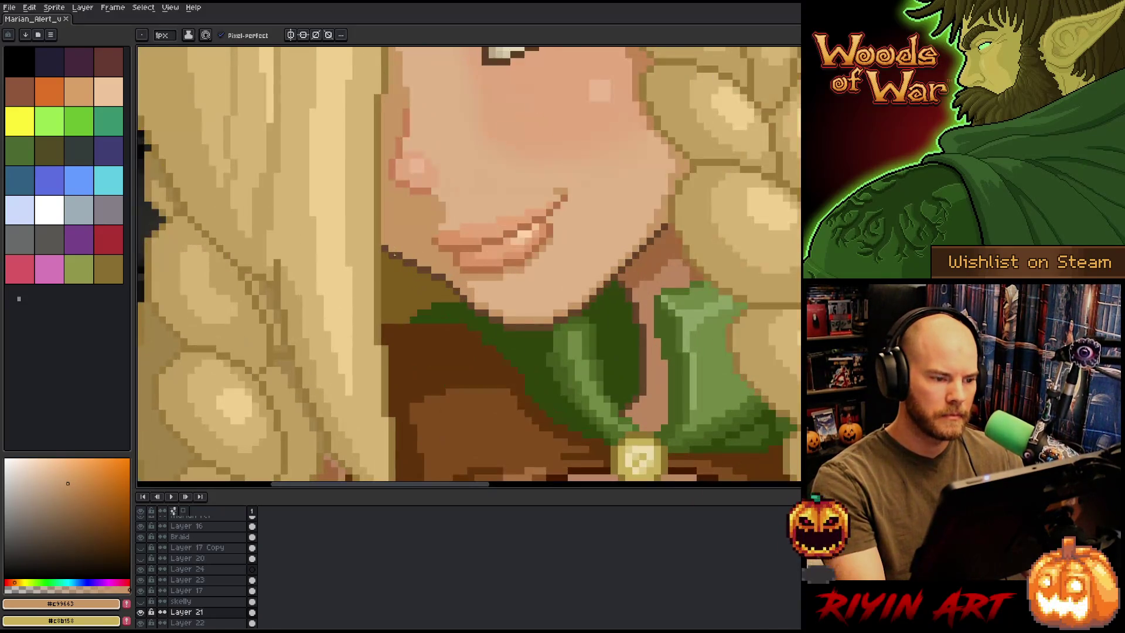
alt+click(403, 174)
click(404, 175)
scroll(416, 235, down, 4)
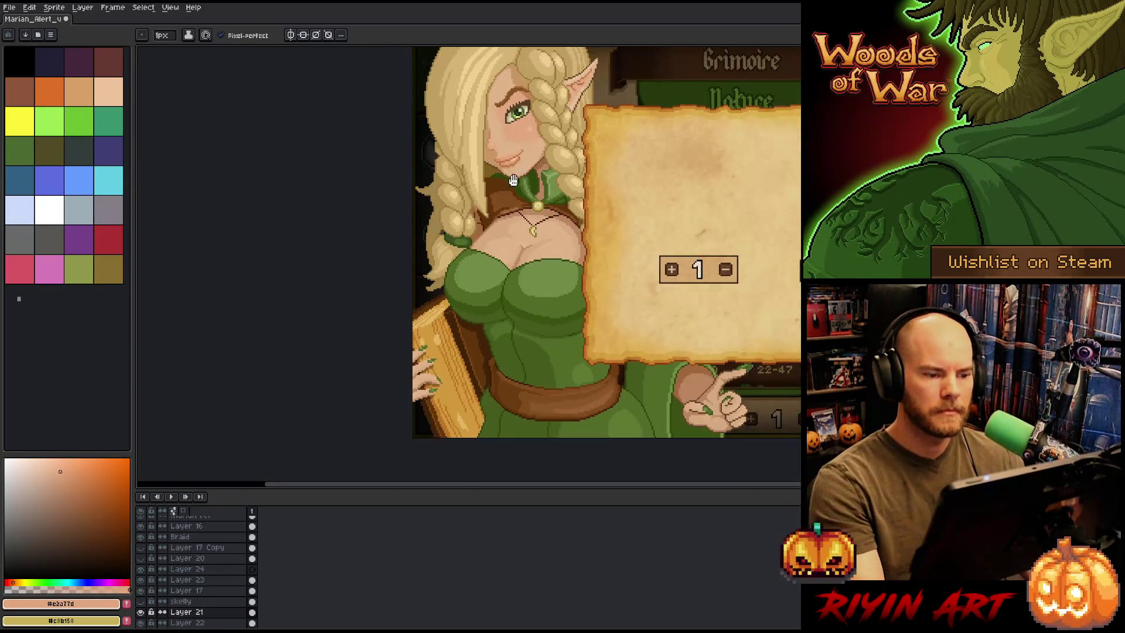
drag(431, 280, 424, 284)
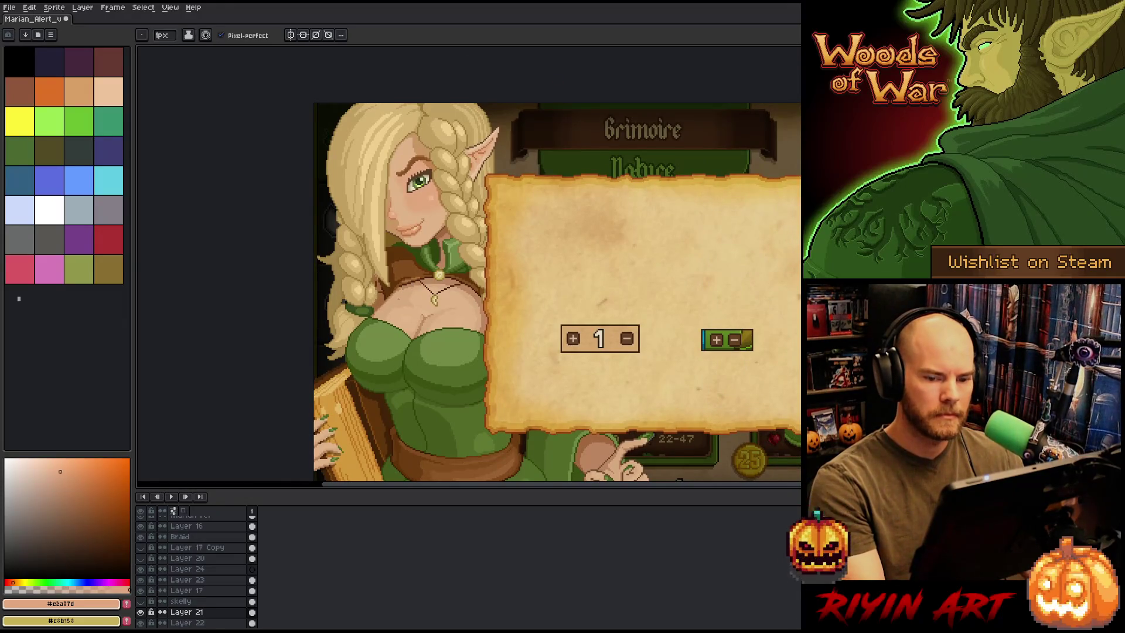
scroll(644, 234, up, 5)
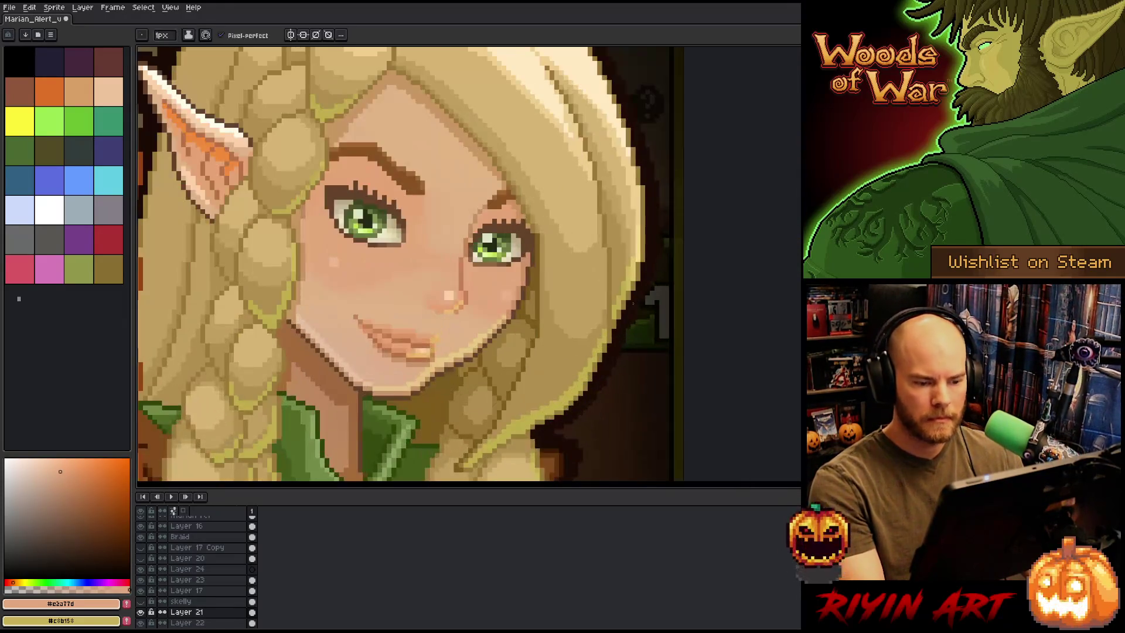
Add a golden yellow highlight under the nose tip of the mirrored elf copy
scroll(412, 320, up, 2)
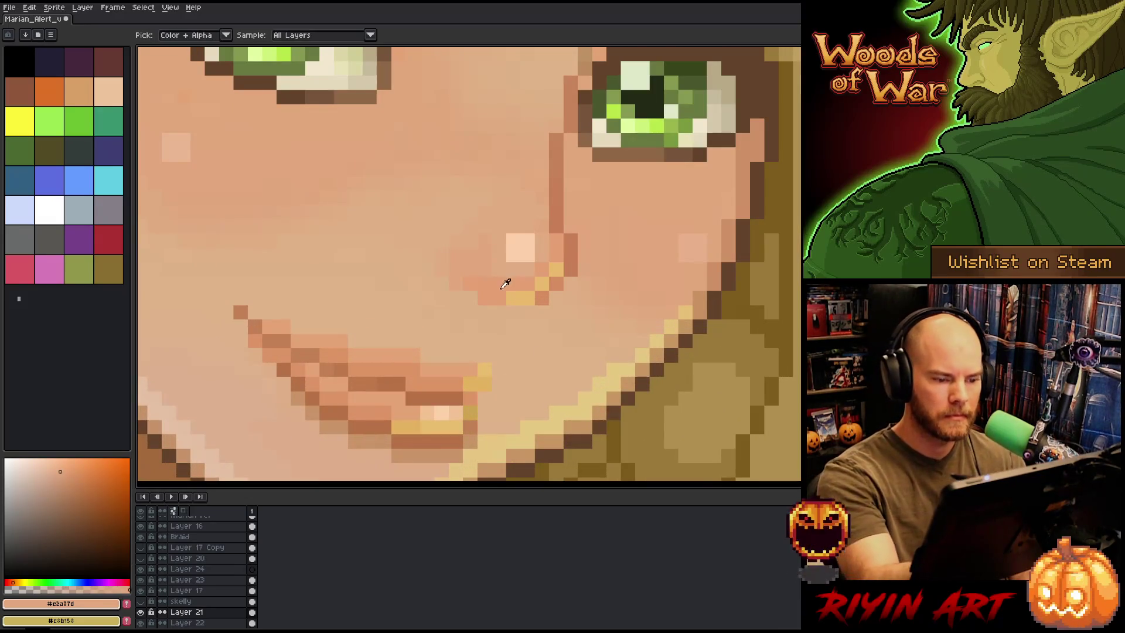
alt+click(519, 286)
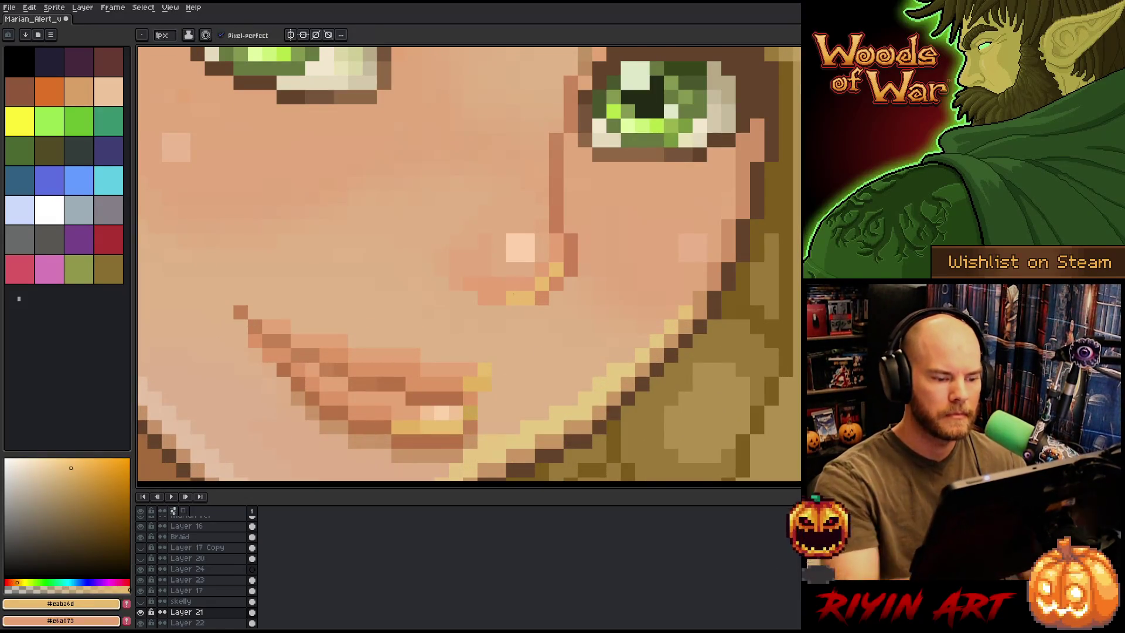
scroll(509, 302, down, 4)
drag(509, 302, 796, 273)
scroll(469, 275, down, 2)
scroll(469, 276, up, 2)
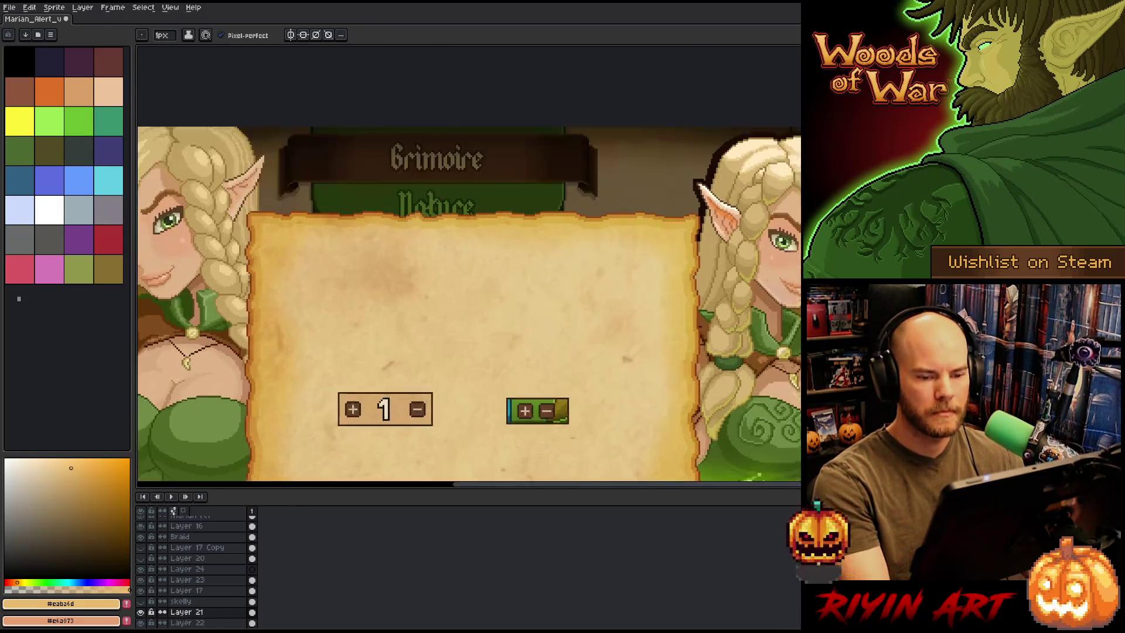
scroll(759, 296, left, 10)
scroll(758, 296, down, 1)
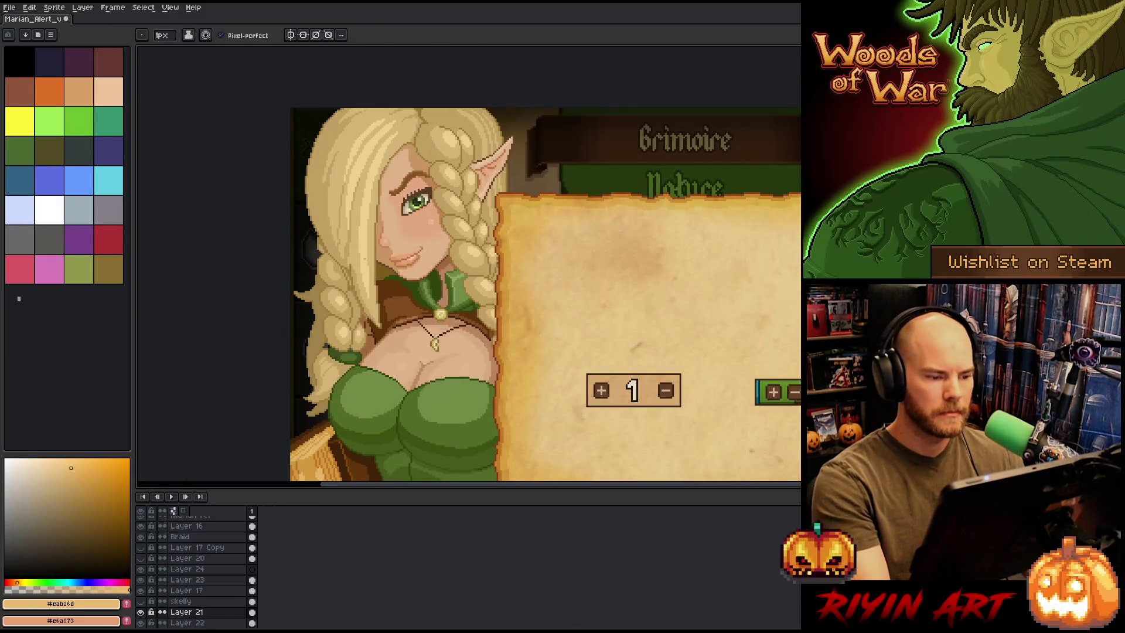
scroll(402, 279, up, 3)
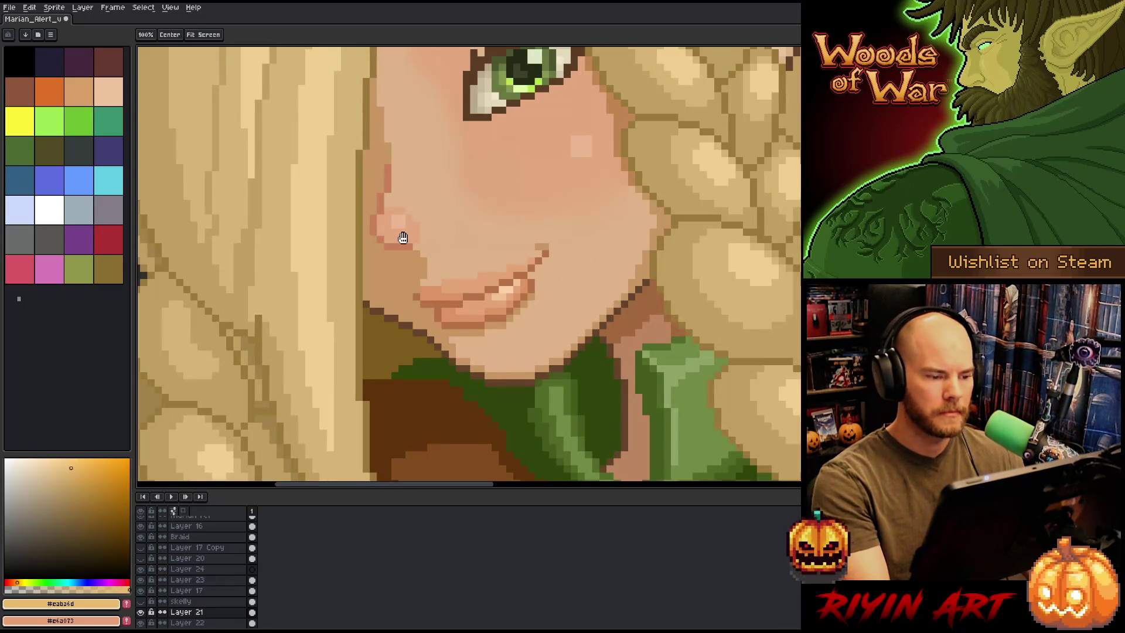
scroll(403, 279, up, 2)
drag(397, 281, 354, 267)
Extend pink shading beside and above the nose tip, with a lighter pink highlight
key(x)
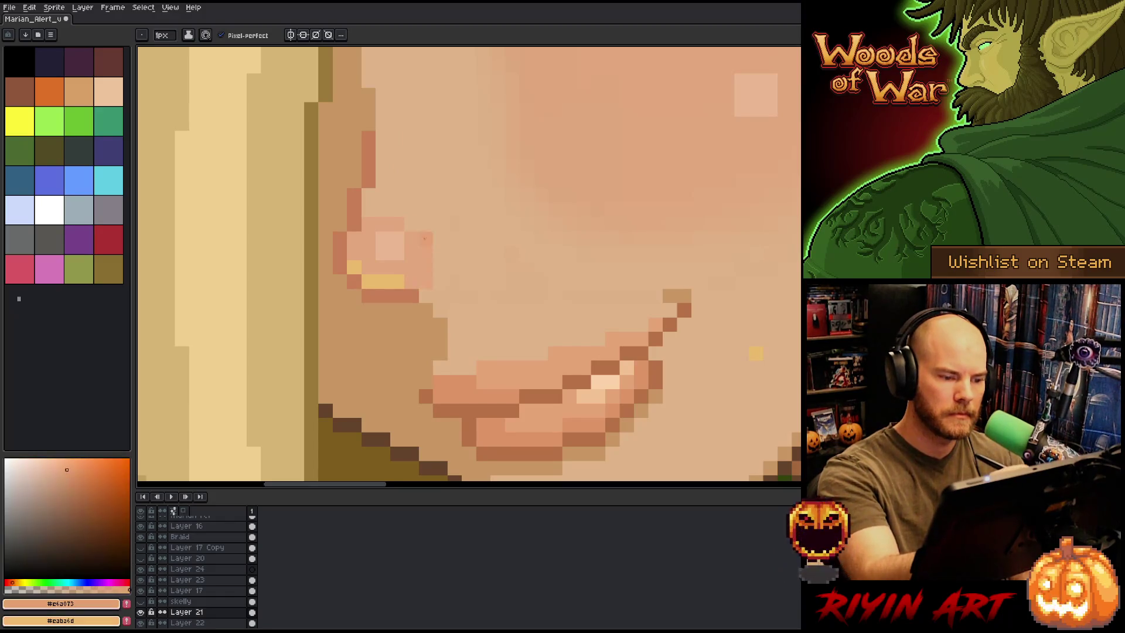
mouse_move(428, 281)
mouse_down()
mouse_move(469, 267)
mouse_move(455, 253)
mouse_up()
click(470, 253)
alt+click(427, 251)
mouse_move(426, 220)
mouse_down()
mouse_move(455, 252)
mouse_move(426, 211)
mouse_move(444, 240)
mouse_move(418, 225)
mouse_up()
click(425, 239)
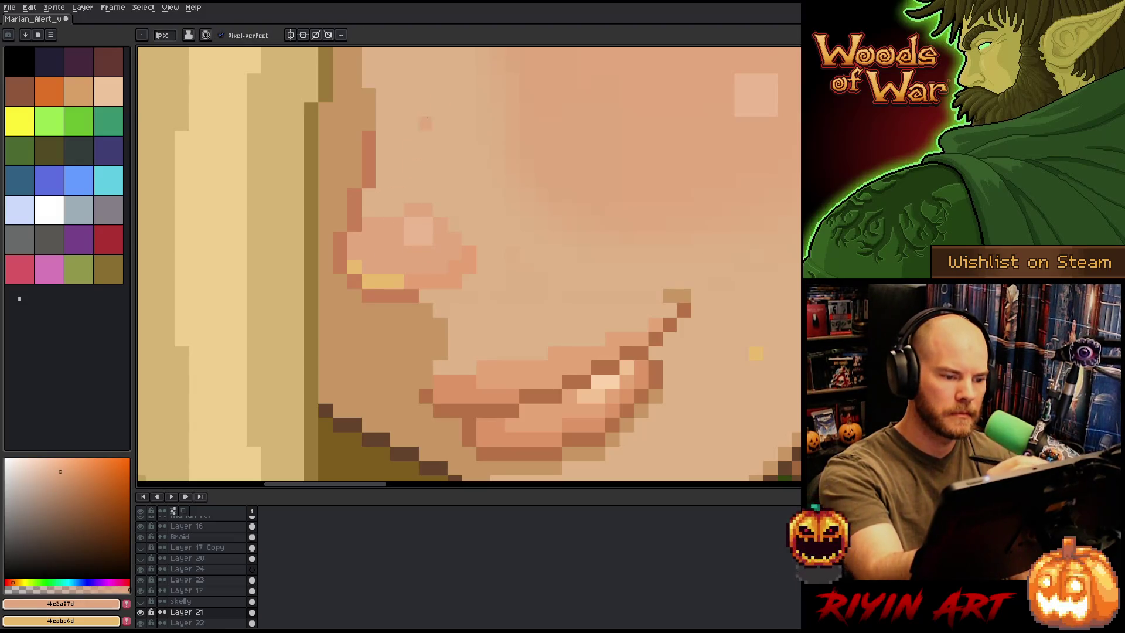
click(397, 209)
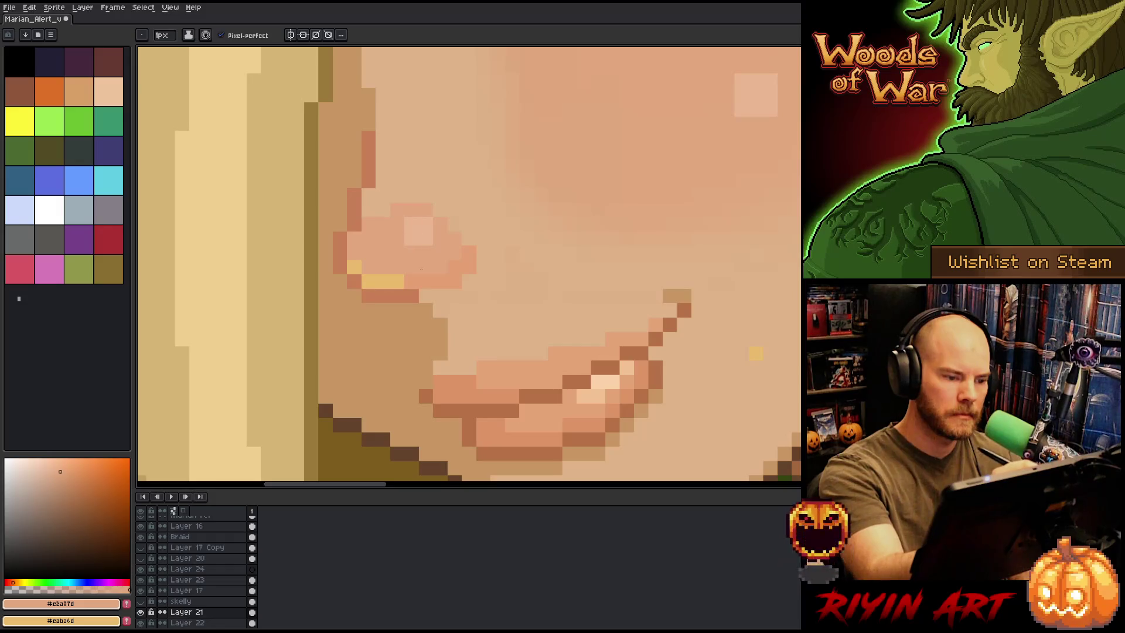
alt+click(383, 267)
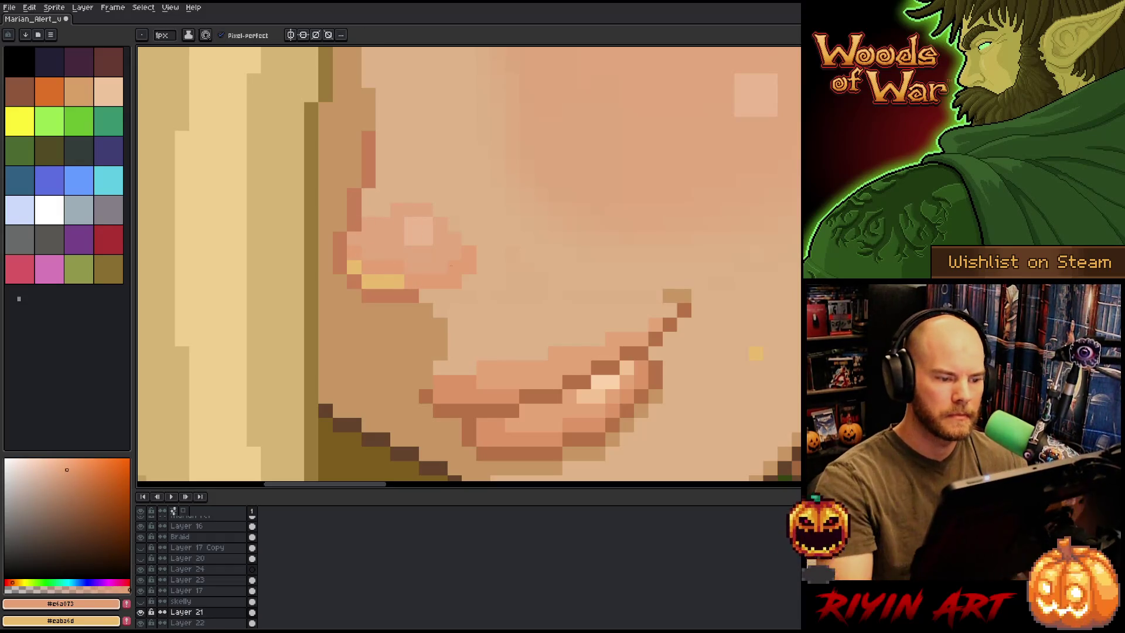
Zoom out to the whole face and sample the pale skin and pink nose tones
key(4)
scroll(457, 267, up, 3)
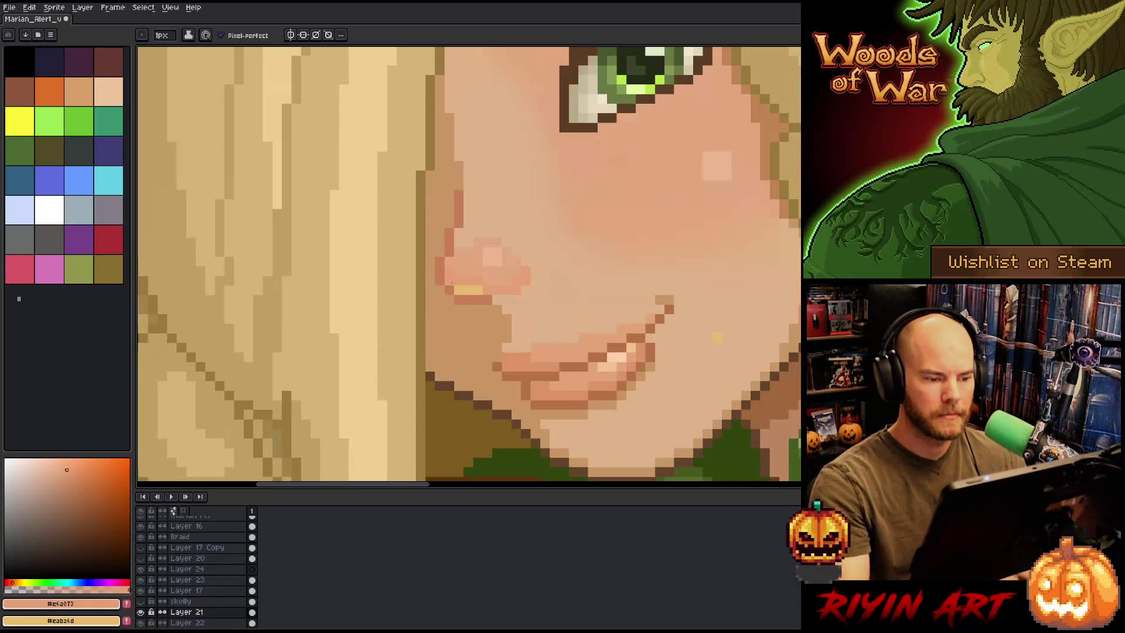
key(alt)
alt+click(528, 297)
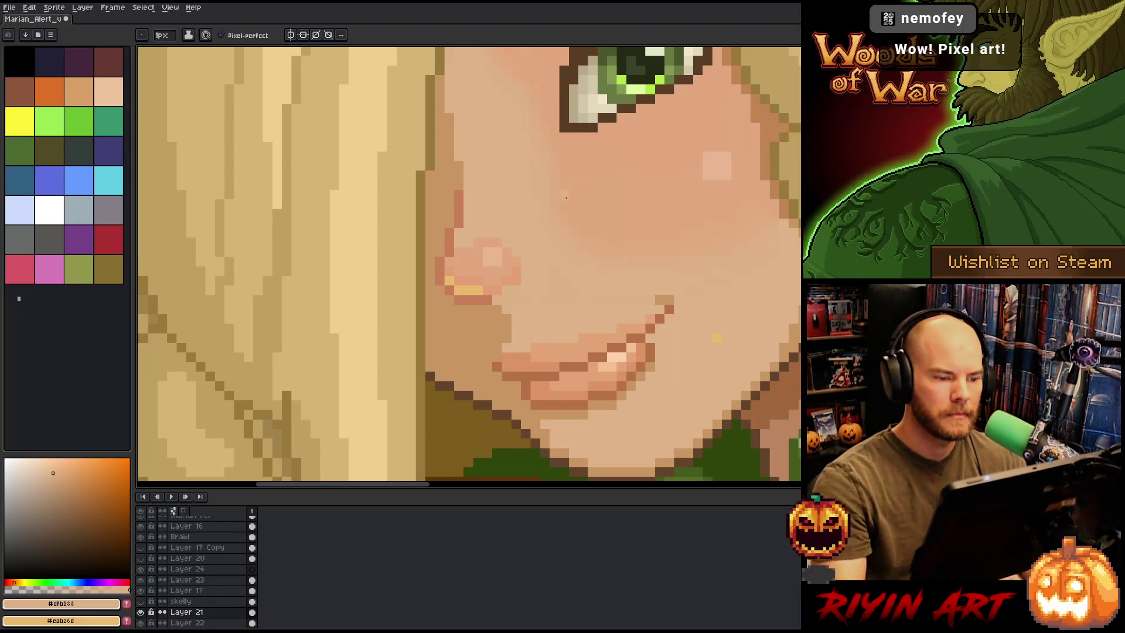
alt+click(468, 245)
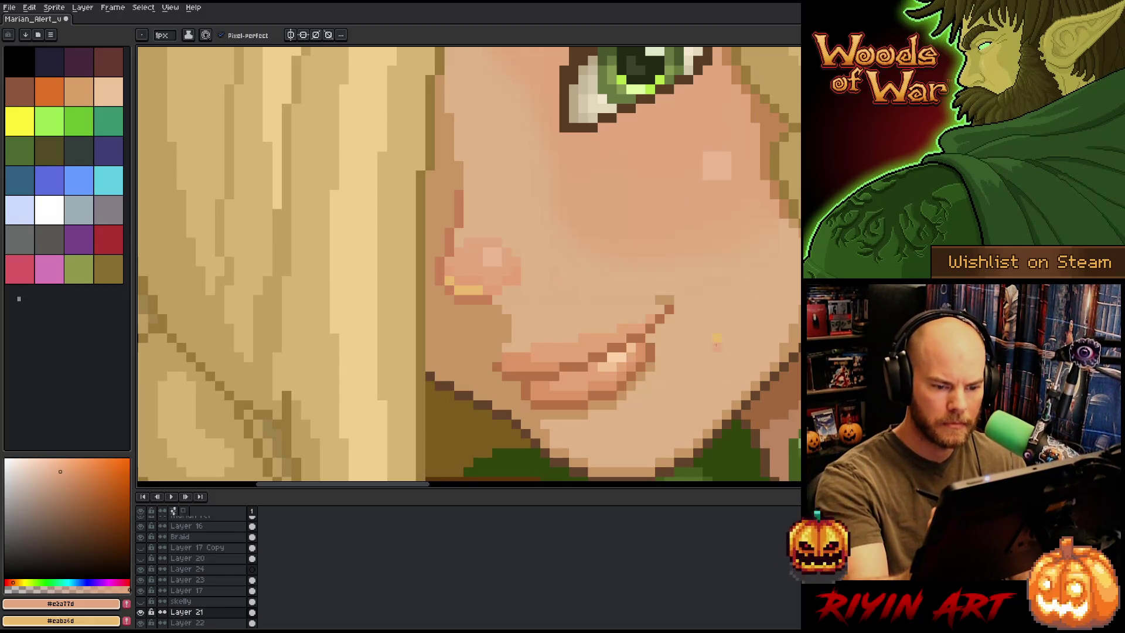
alt+click(727, 328)
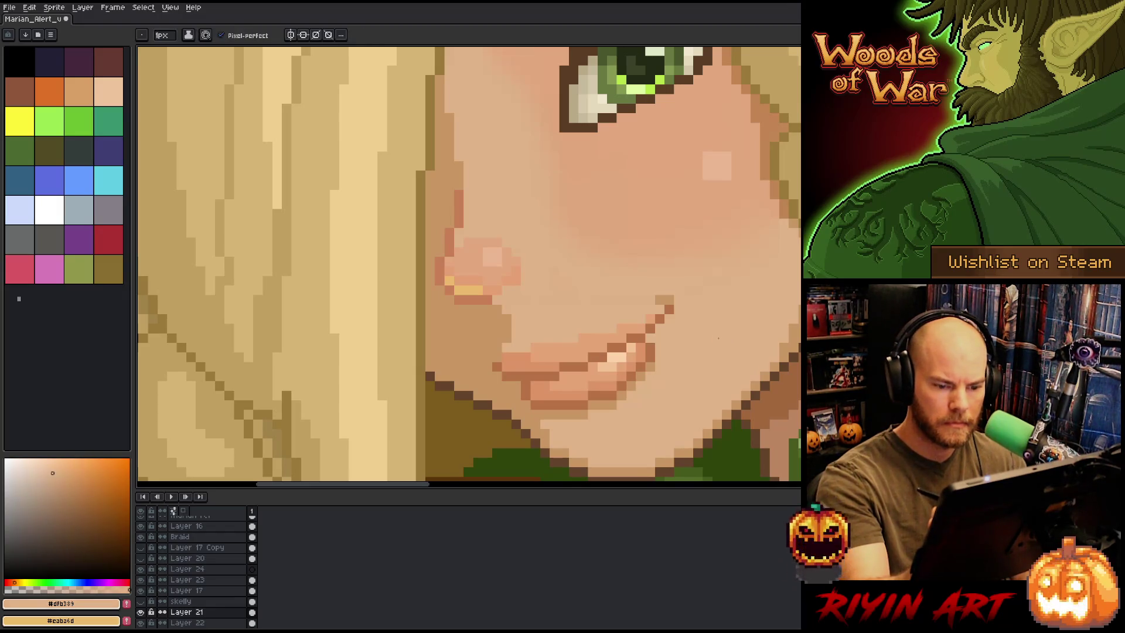
scroll(721, 328, down, 1)
scroll(697, 335, down, 3)
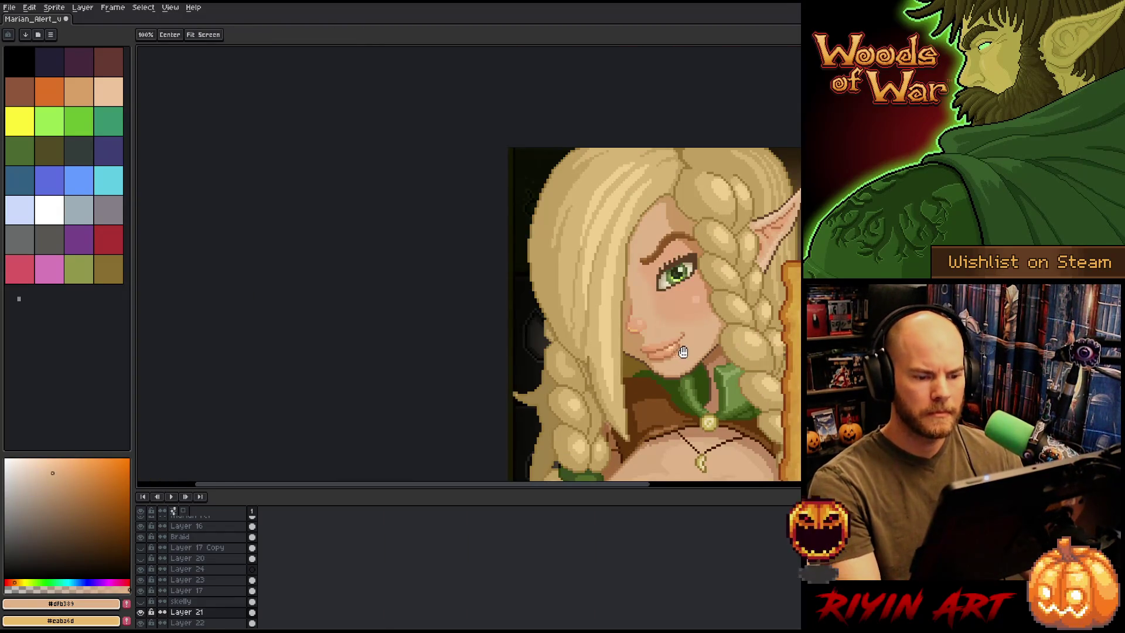
Frame the whole portrait and resample the nose pink and the tan skin below it
drag(697, 335, 484, 300)
scroll(405, 310, down, 1)
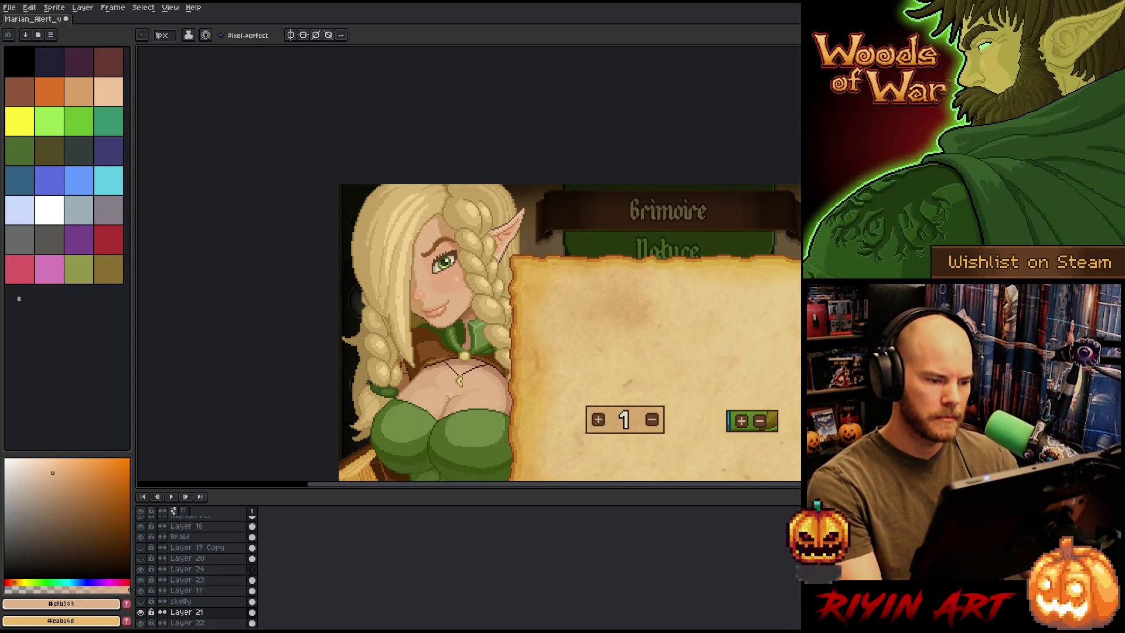
scroll(537, 299, up, 5)
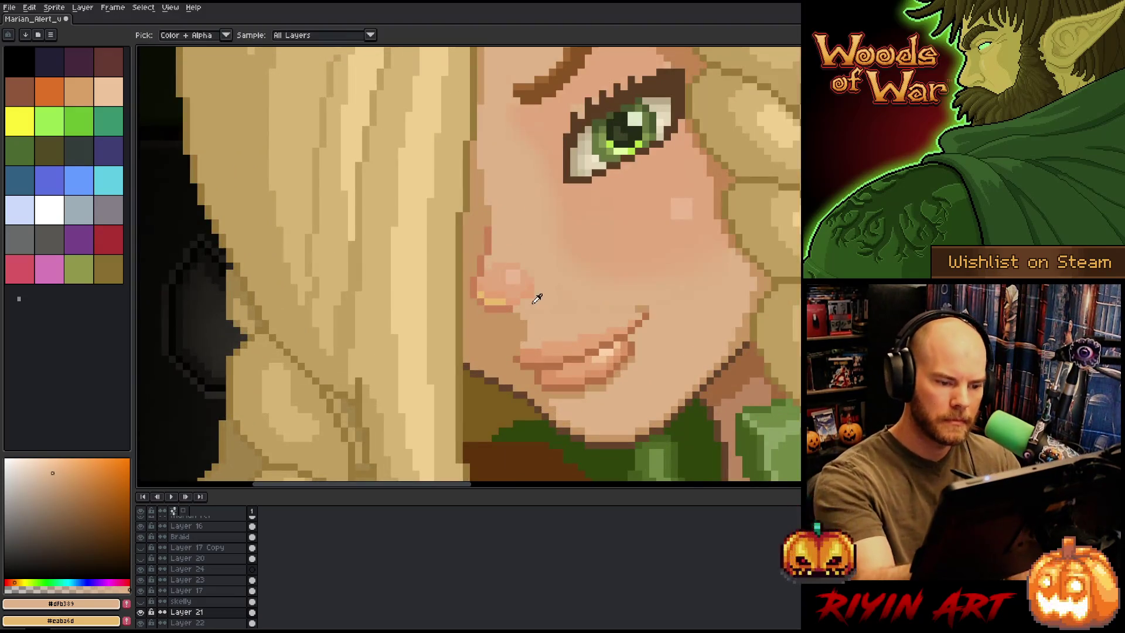
scroll(537, 299, down, 4)
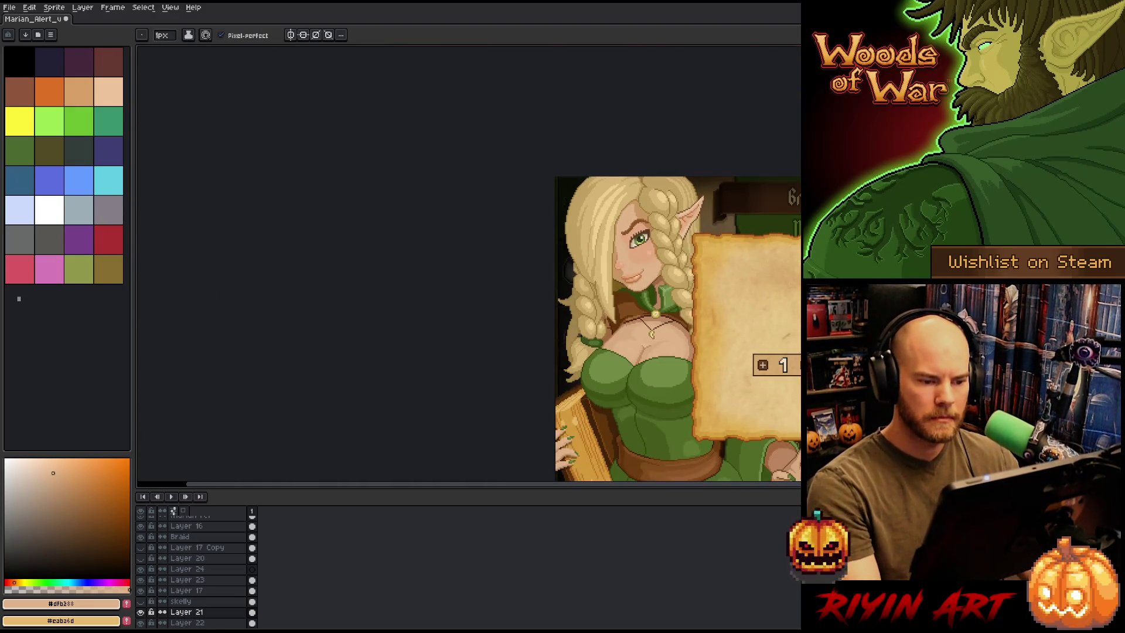
scroll(659, 290, up, 3)
scroll(659, 290, up, 1)
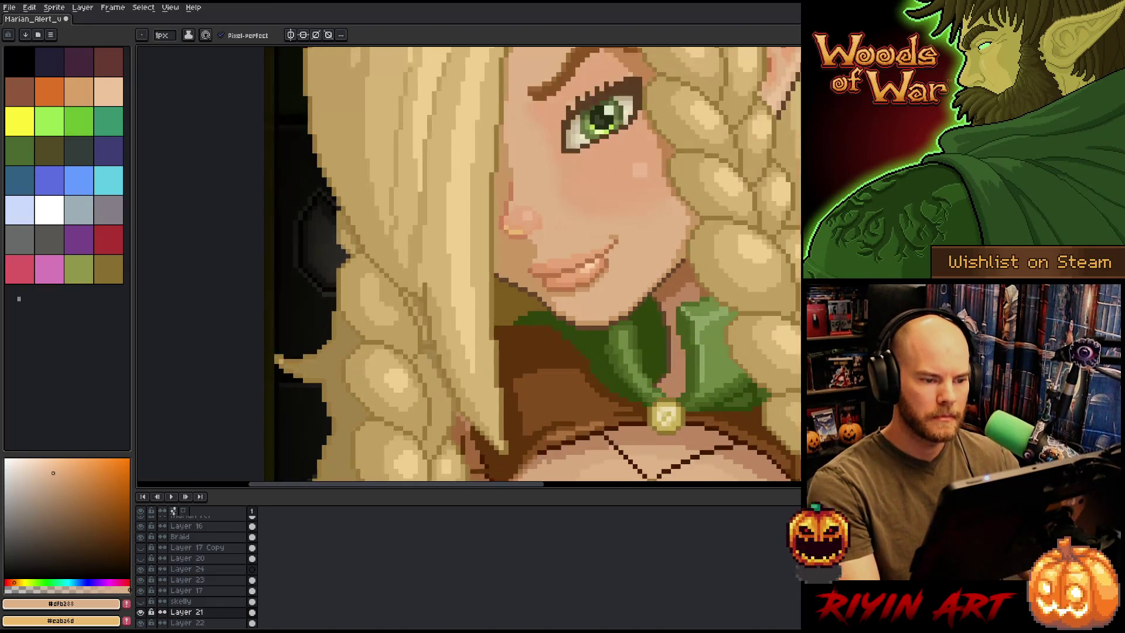
scroll(592, 213, up, 1)
alt+click(505, 238)
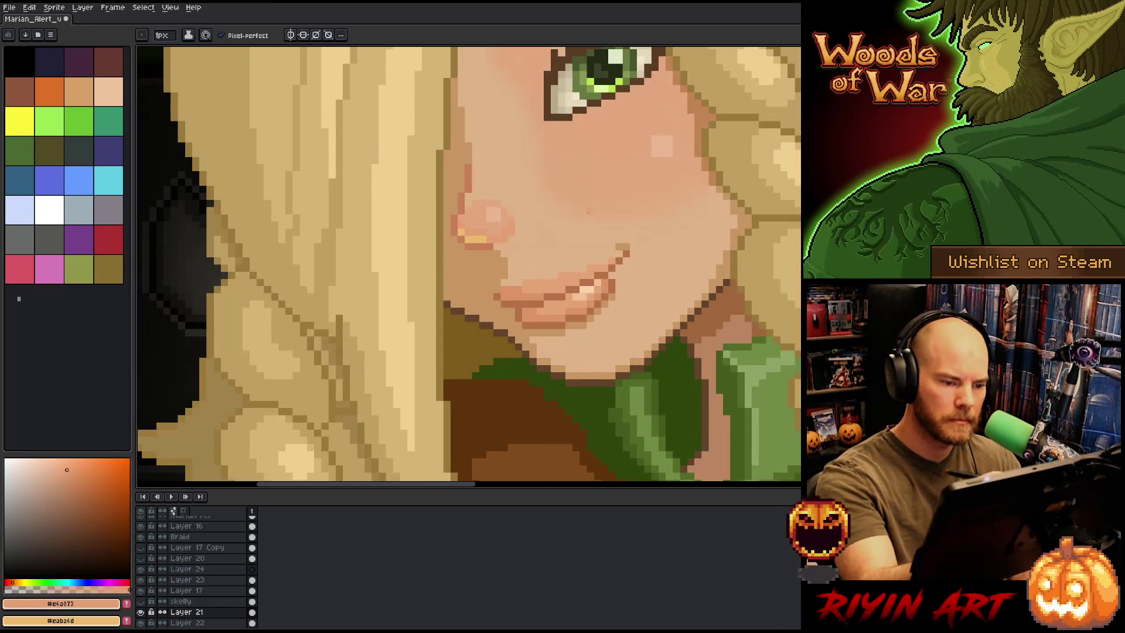
scroll(588, 210, down, 2)
scroll(588, 210, up, 2)
alt+click(495, 252)
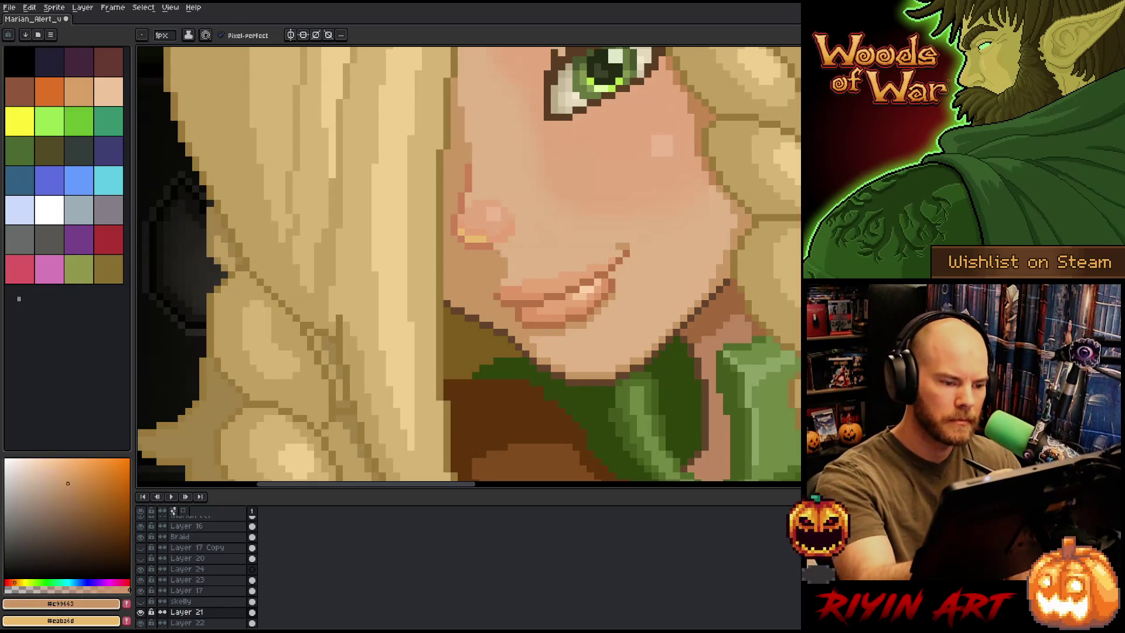
scroll(504, 273, down, 4)
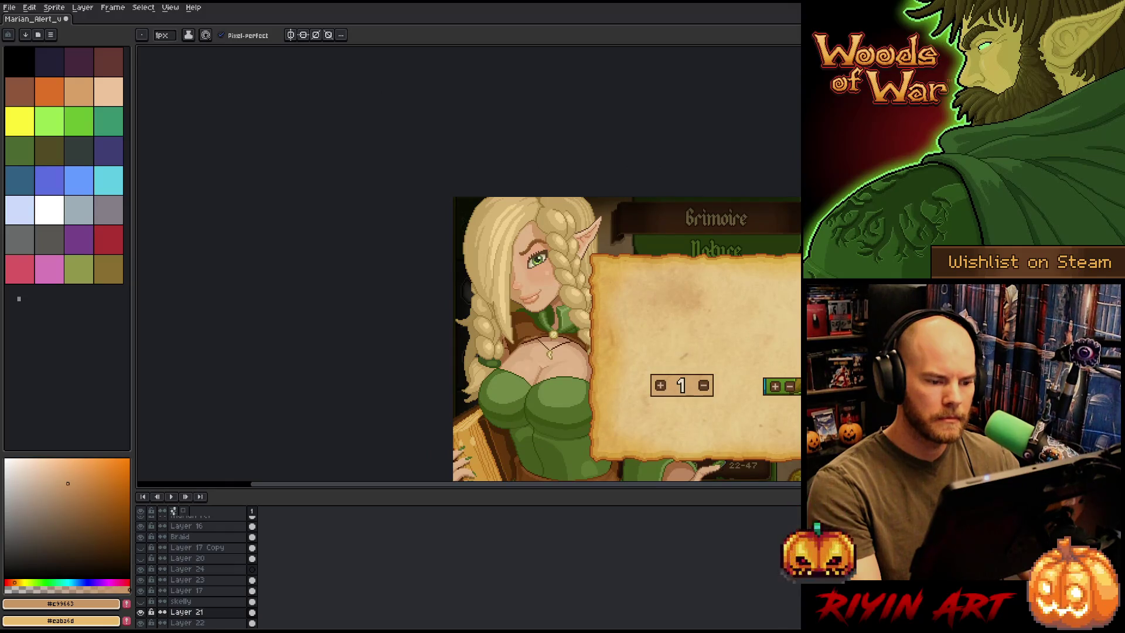
scroll(560, 336, up, 1)
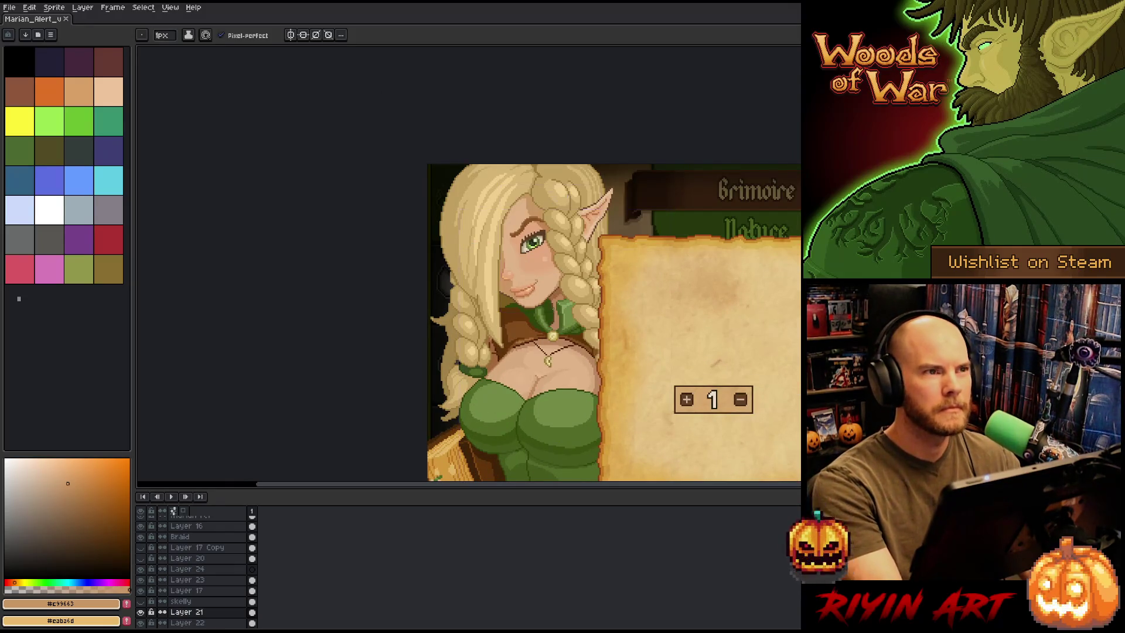
scroll(553, 305, up, 2)
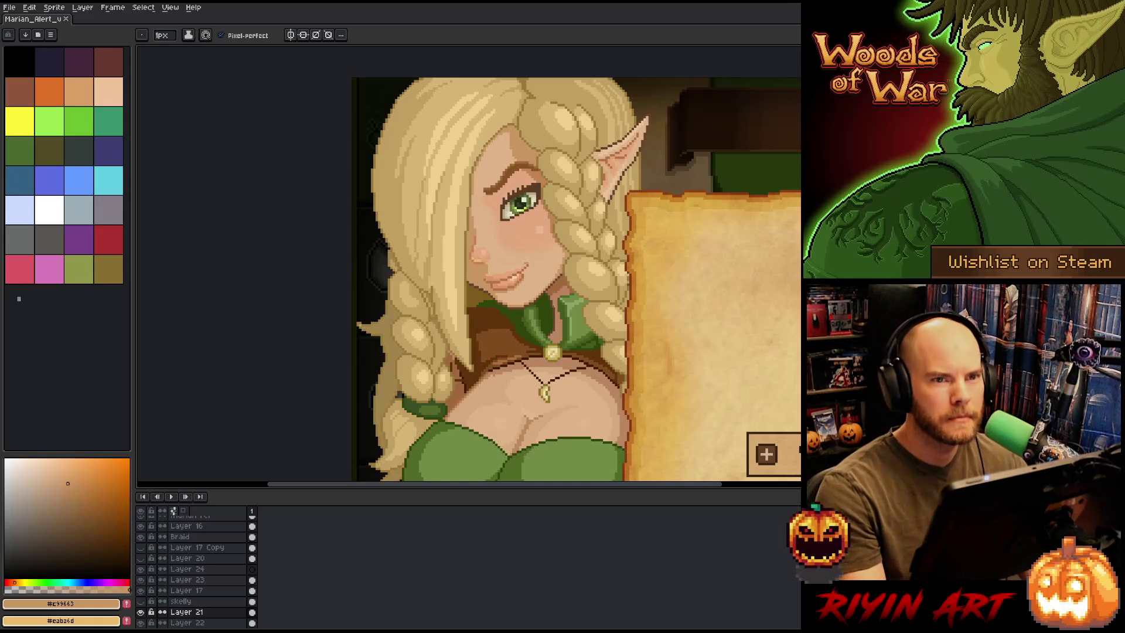
scroll(554, 305, up, 1)
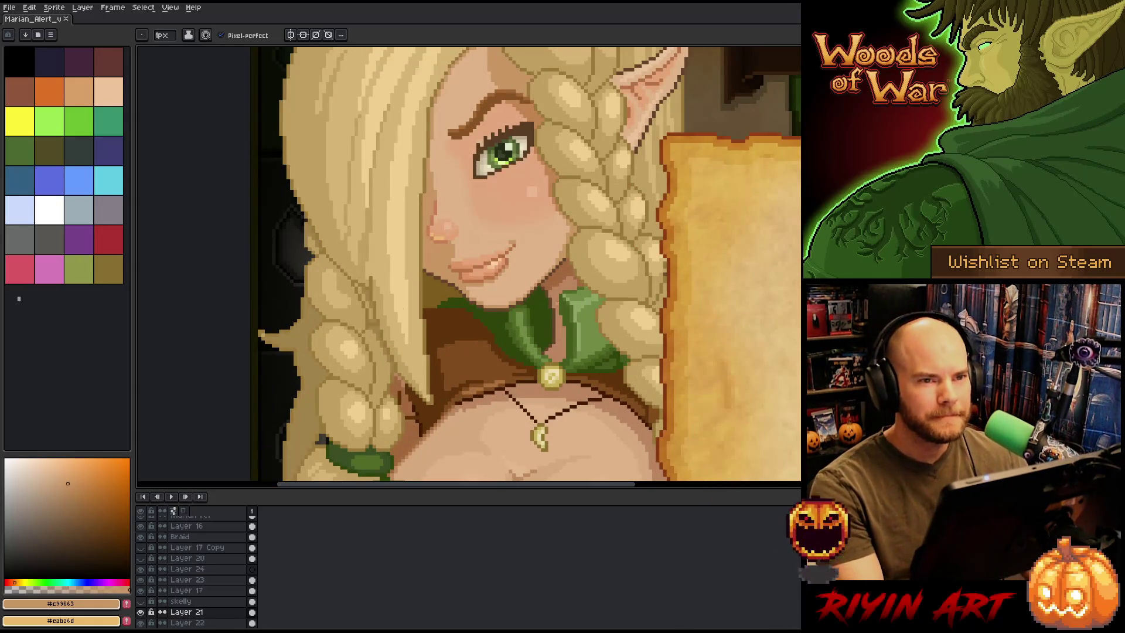
scroll(556, 300, down, 1)
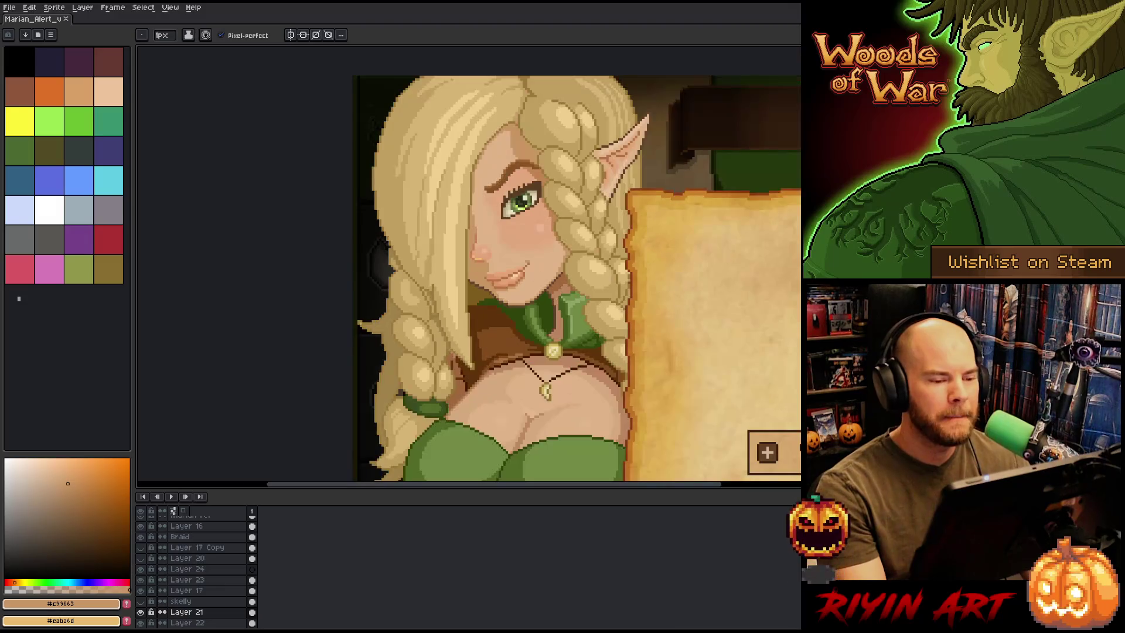
scroll(531, 269, down, 1)
scroll(410, 234, up, 3)
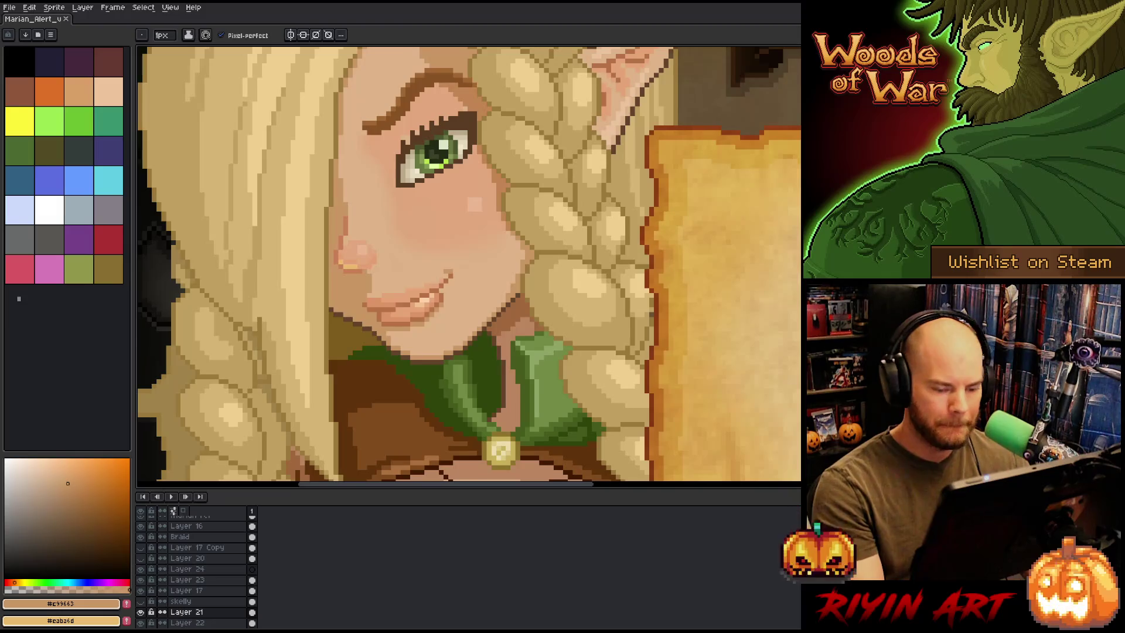
Select the nose with a rectangle and nudge it slightly right, committing the move
key(m)
mouse_move(331, 233)
mouse_down()
mouse_move(359, 286)
mouse_move(346, 261)
mouse_up()
click(345, 262)
key(Return)
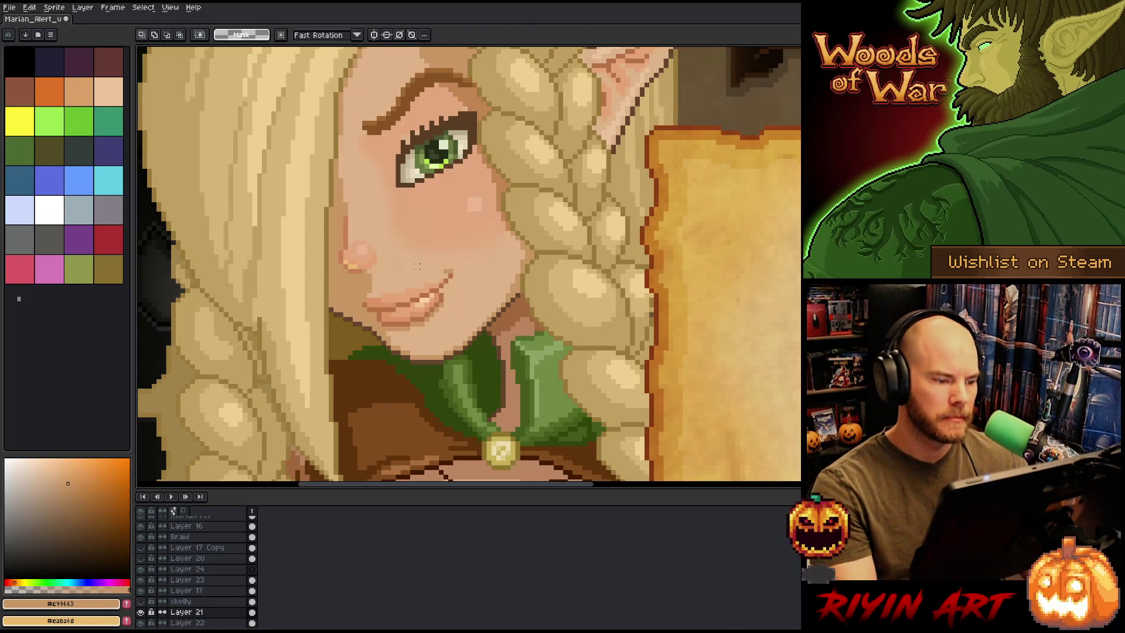
Pick the lighter skin tone #dfb389 and lighten pixels along the cheek edge
scroll(395, 255, down, 3)
scroll(405, 313, up, 3)
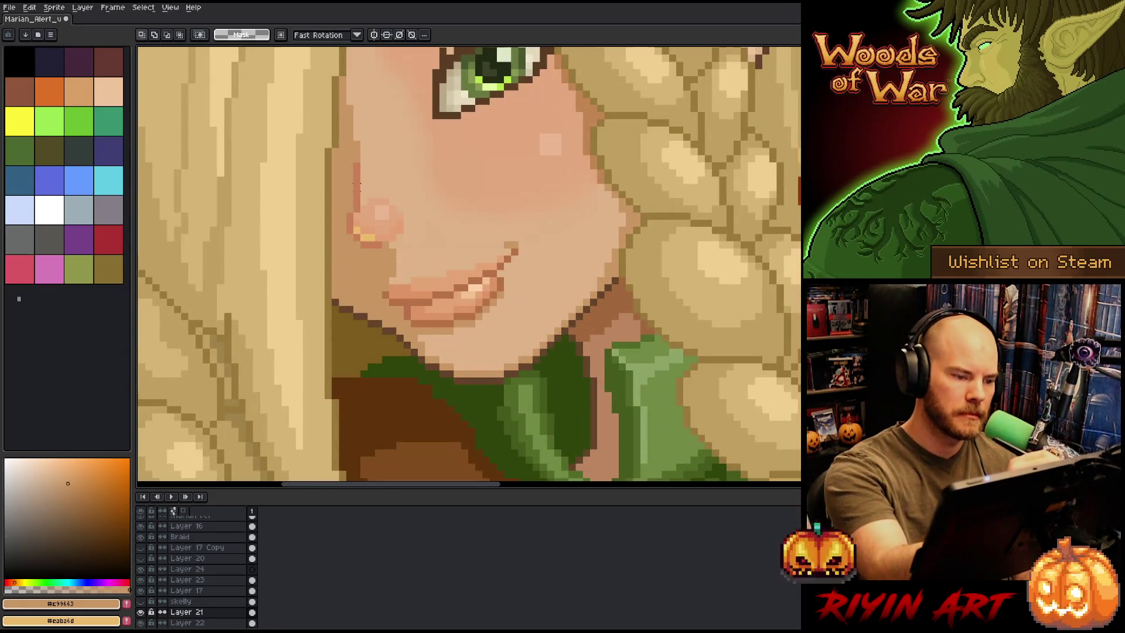
key(b)
alt+click(358, 186)
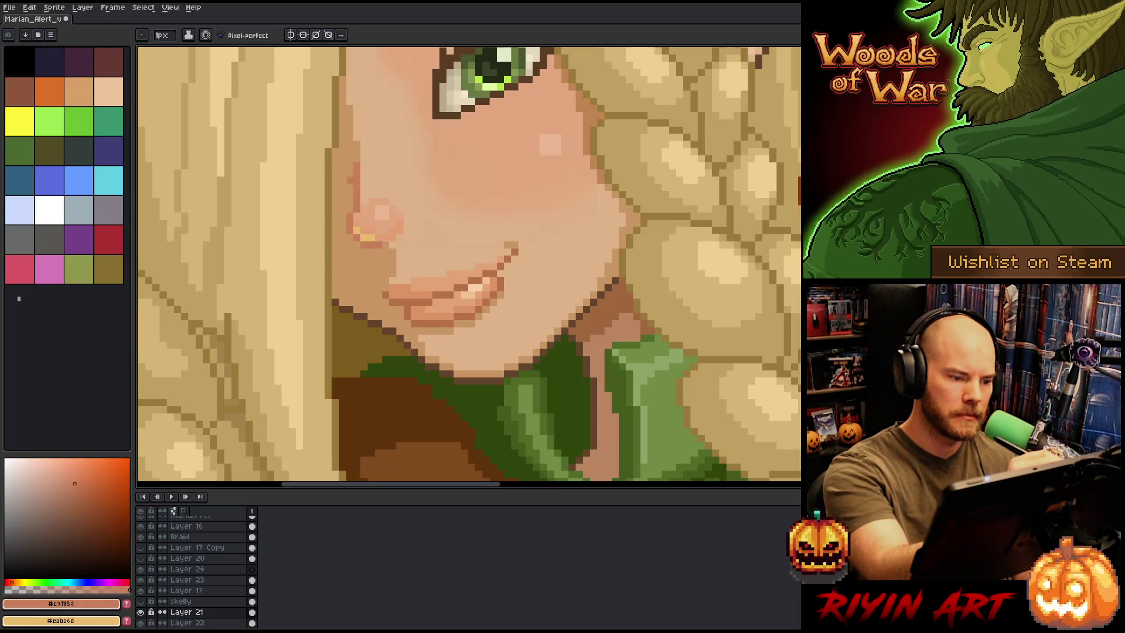
alt+click(357, 158)
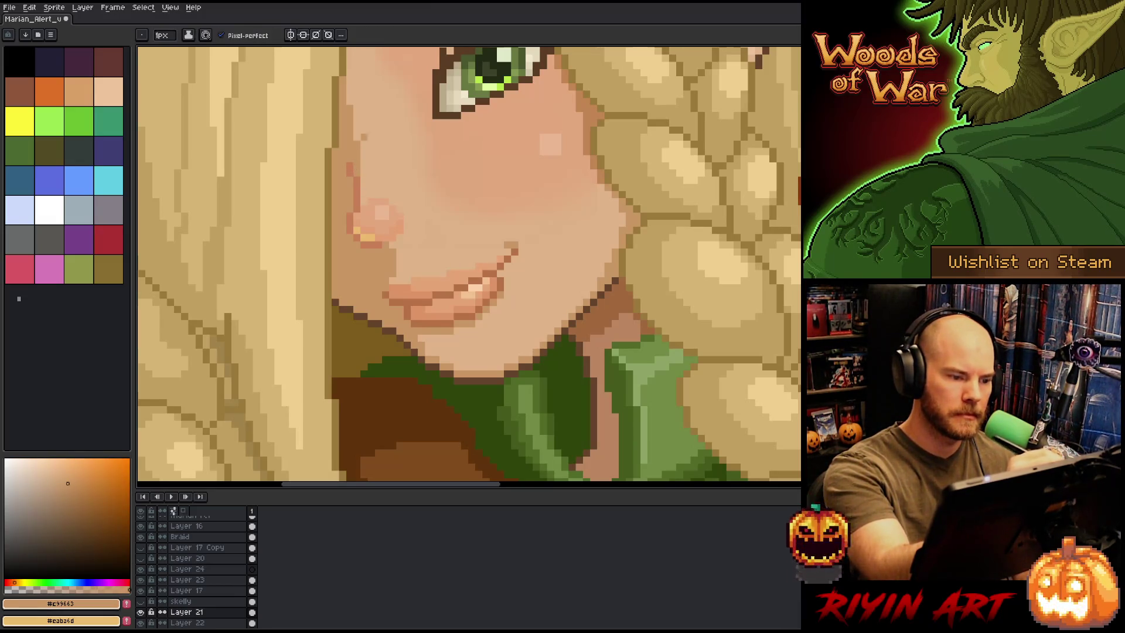
alt+click(364, 159)
mouse_move(357, 170)
mouse_down()
mouse_move(350, 106)
mouse_move(350, 125)
mouse_up()
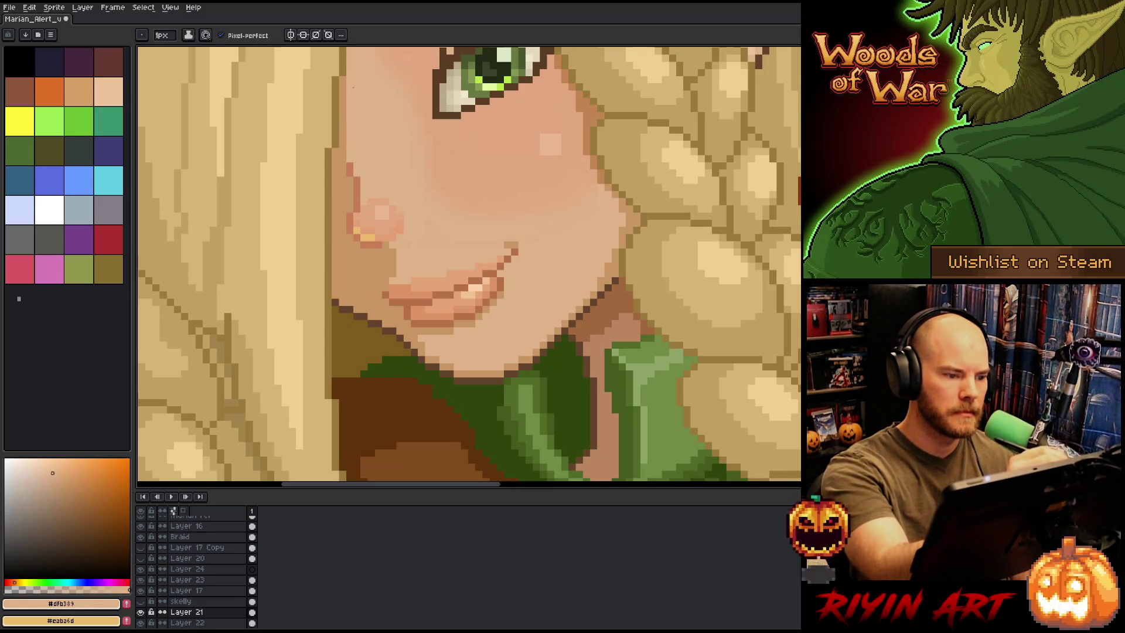
Repaint more cheek-edge pixels beside the nose in the lighter #dfb389 tone
alt+click(350, 157)
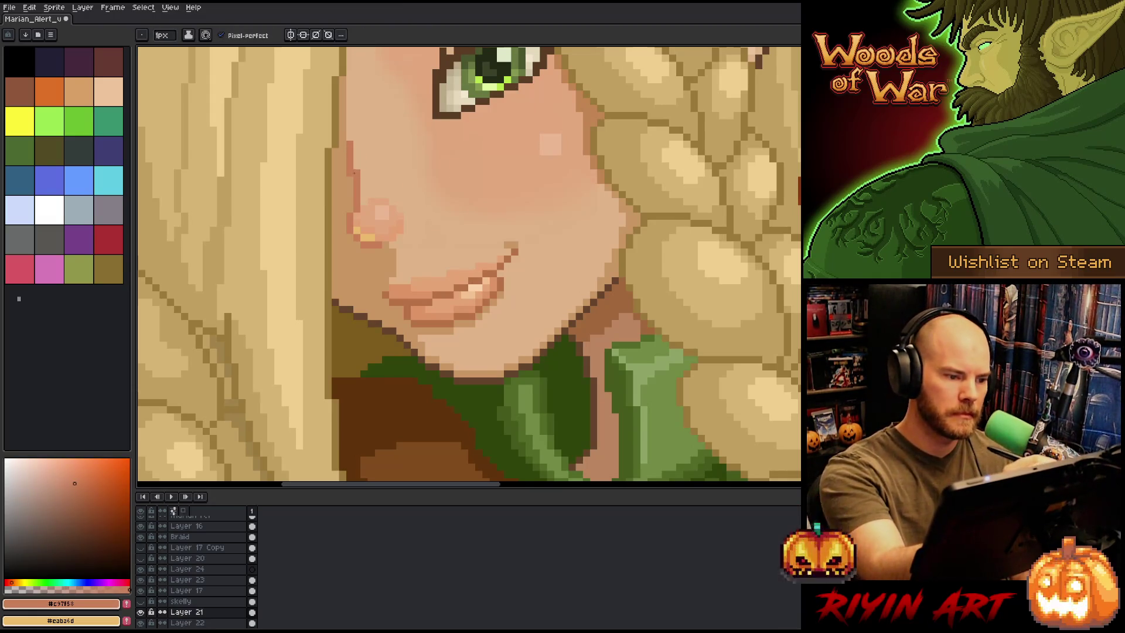
scroll(354, 173, down, 2)
alt+click(354, 172)
scroll(377, 217, down, 2)
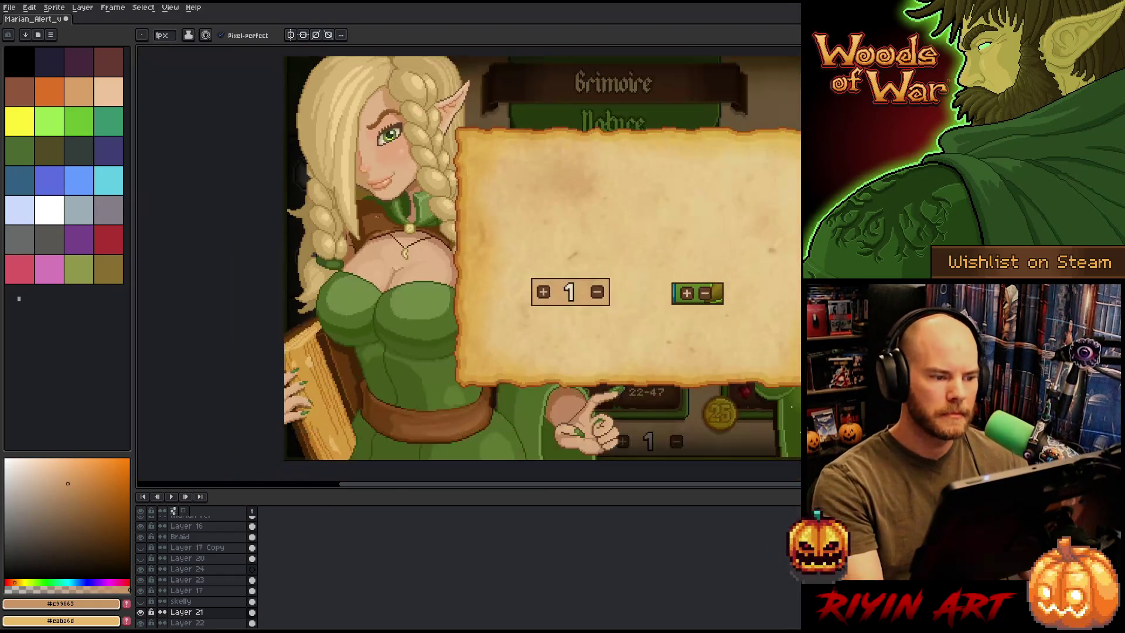
scroll(379, 165, up, 3)
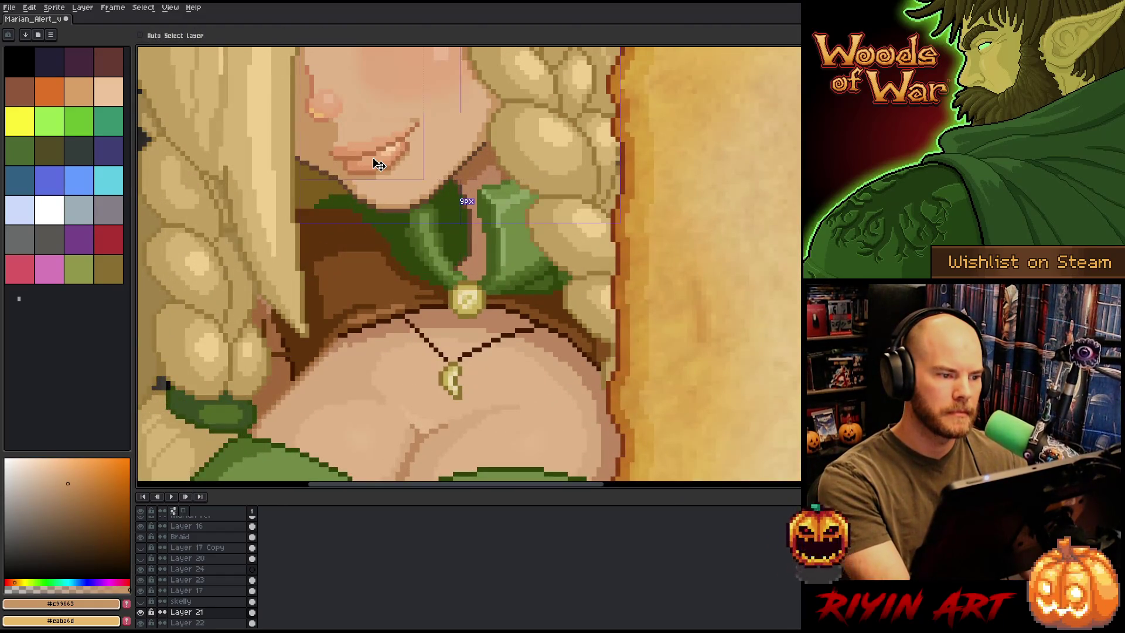
scroll(379, 165, down, 2)
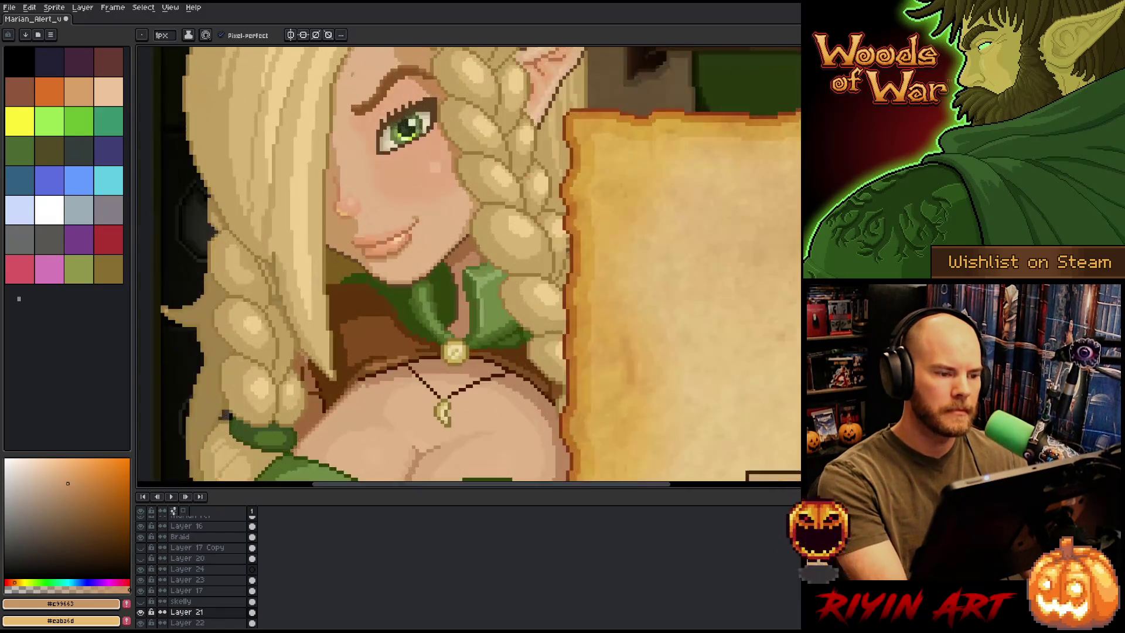
scroll(351, 64, up, 2)
scroll(300, 259, down, 3)
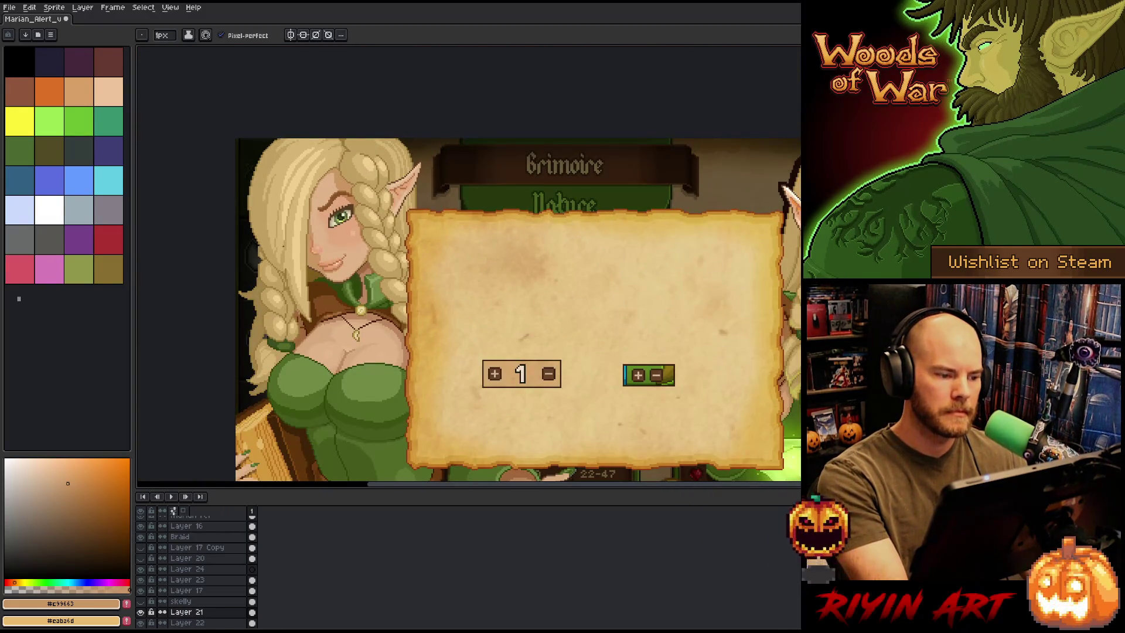
scroll(292, 248, up, 3)
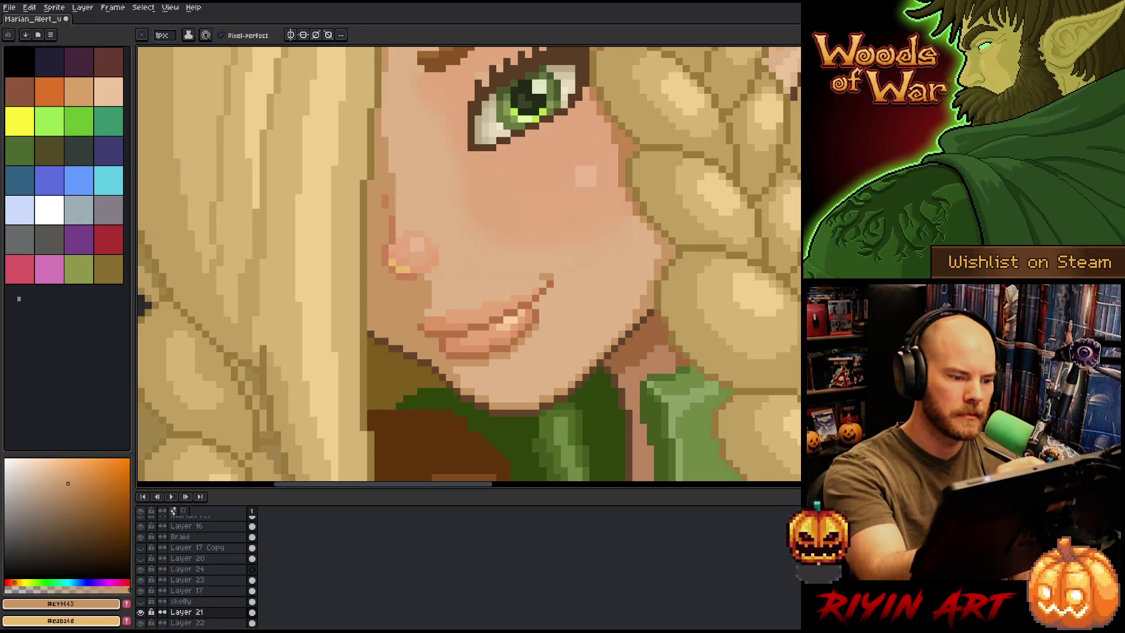
alt+click(398, 153)
drag(385, 139, 385, 164)
click(377, 119)
Repaint a few cheek-edge pixels in the darker tan skin tone
alt+click(383, 121)
drag(385, 82, 385, 107)
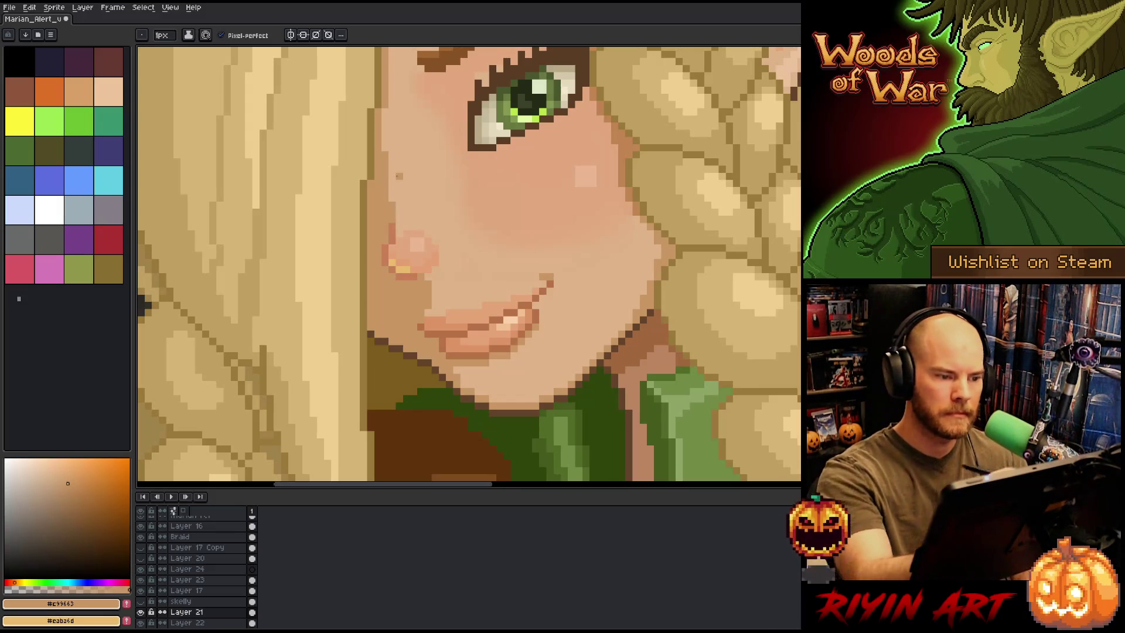
alt+click(421, 170)
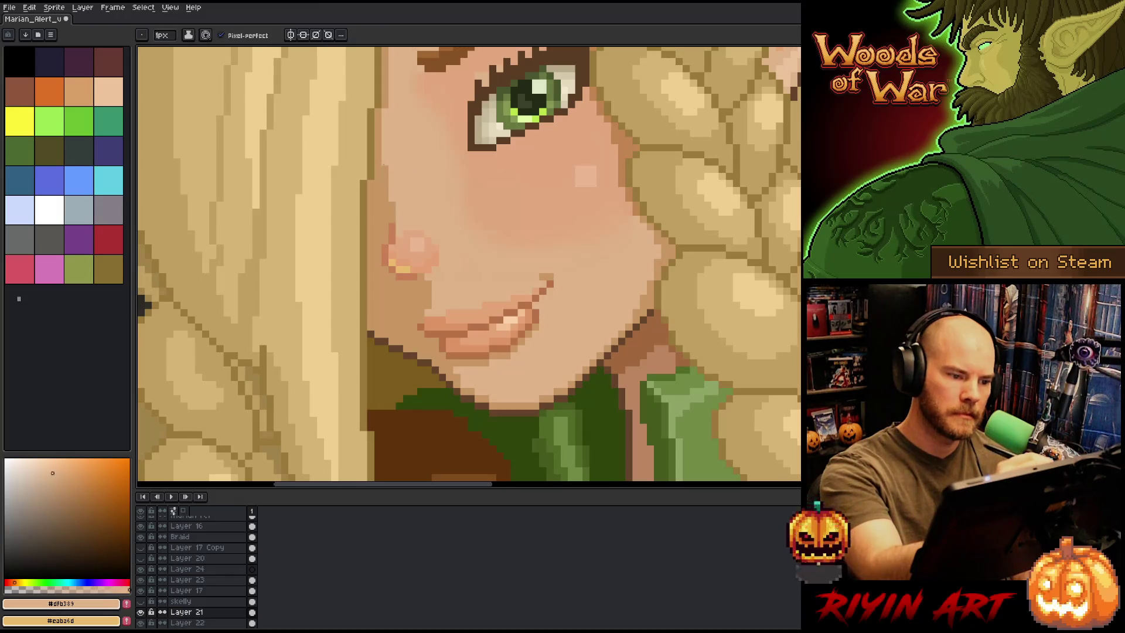
scroll(539, 270, down, 3)
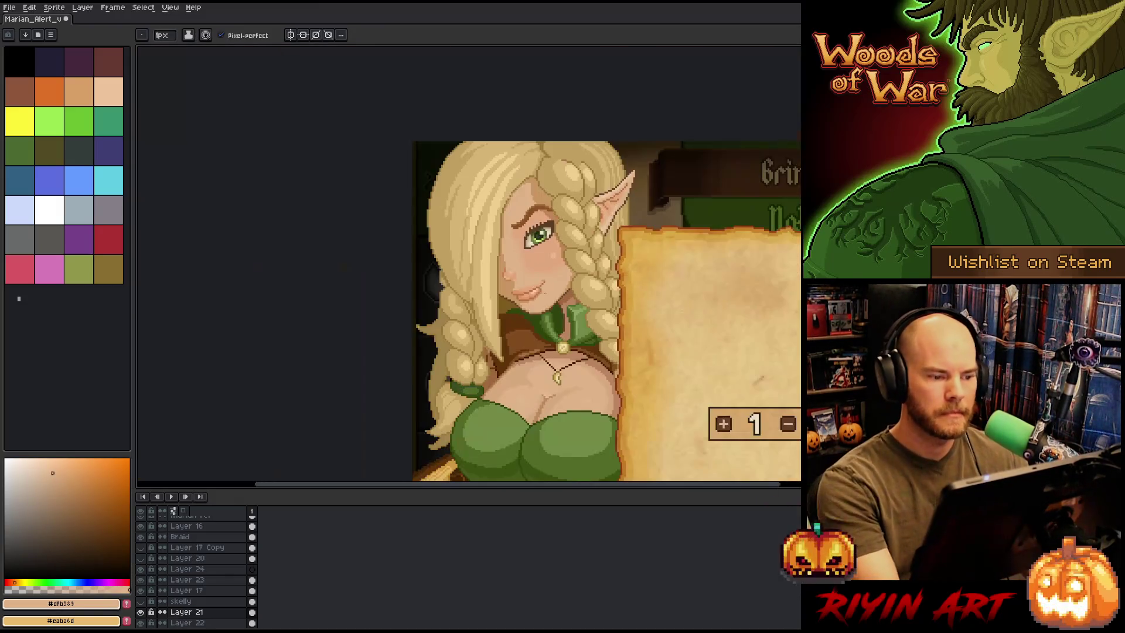
drag(552, 296, 411, 282)
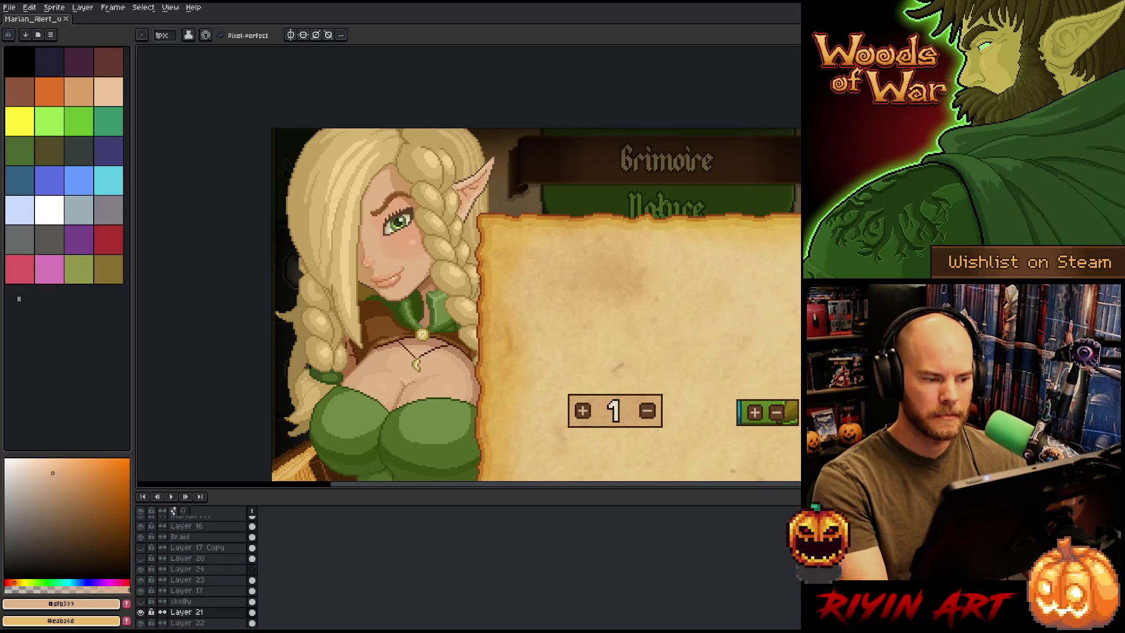
Sample the light skin tone from the elf's face and make Layer 21 the active layer
ctrl+click(419, 246)
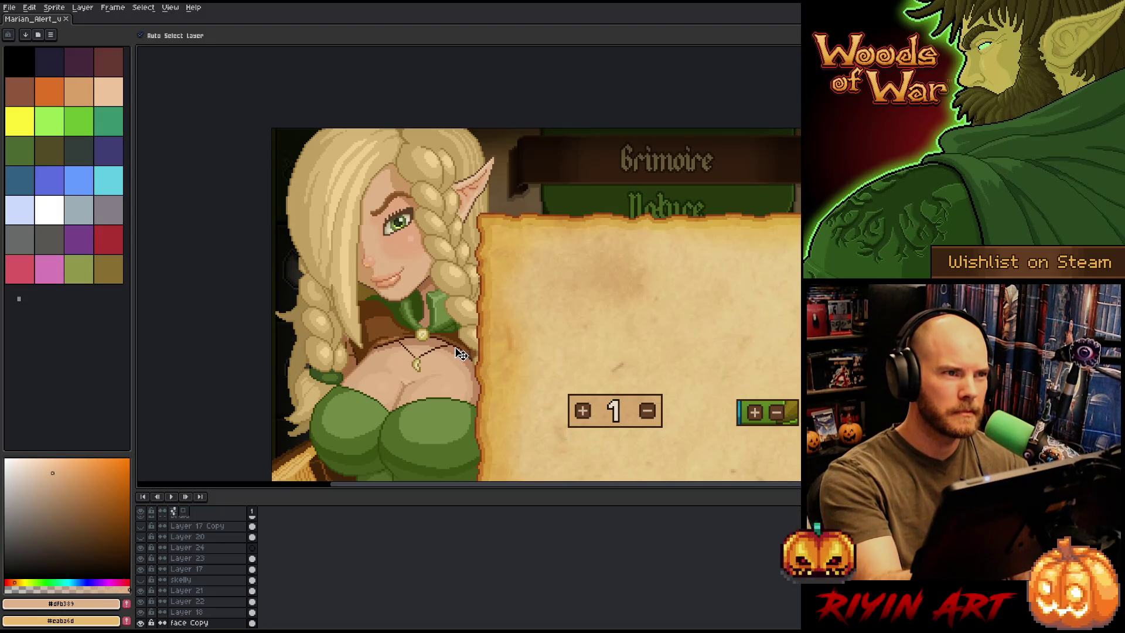
click(462, 355)
key(b)
key(i)
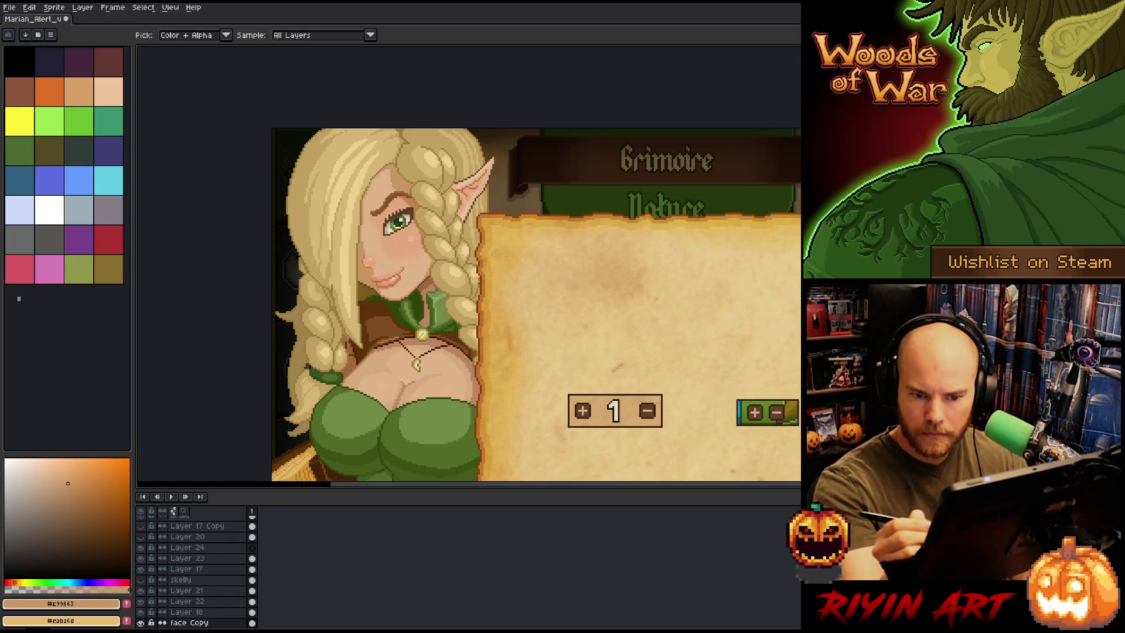
key(b)
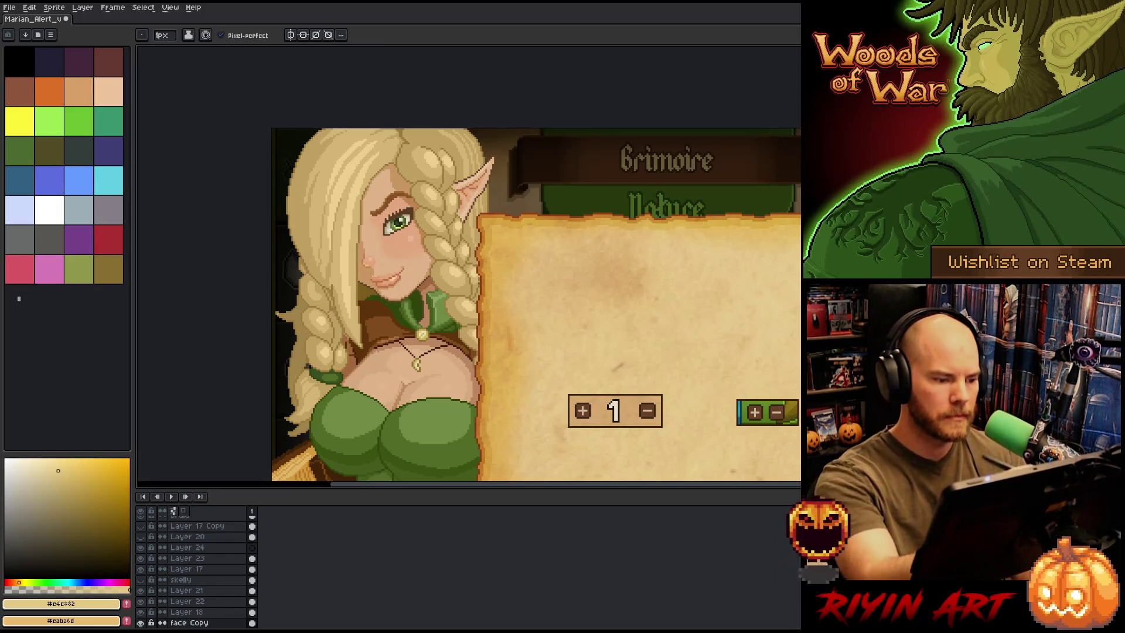
scroll(374, 279, up, 3)
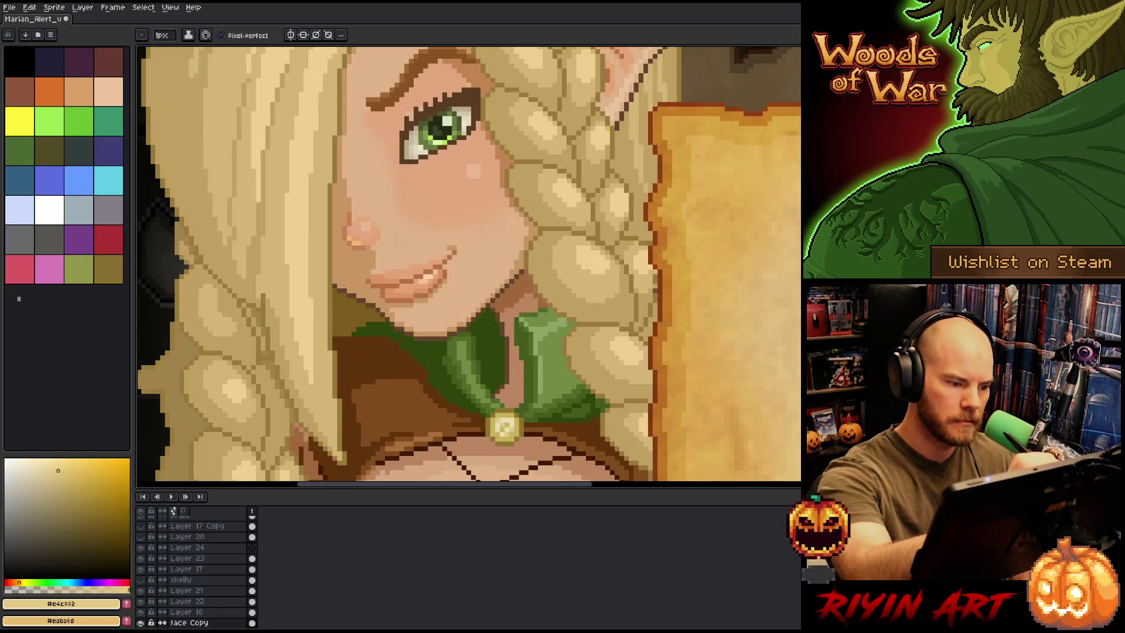
scroll(450, 351, down, 4)
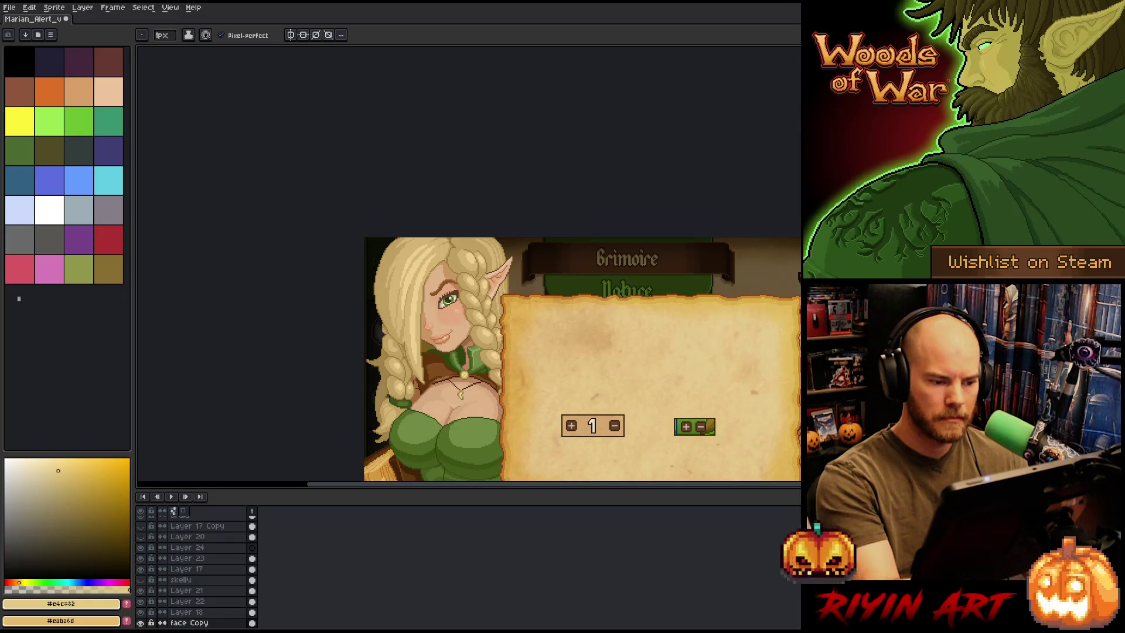
scroll(479, 370, up, 2)
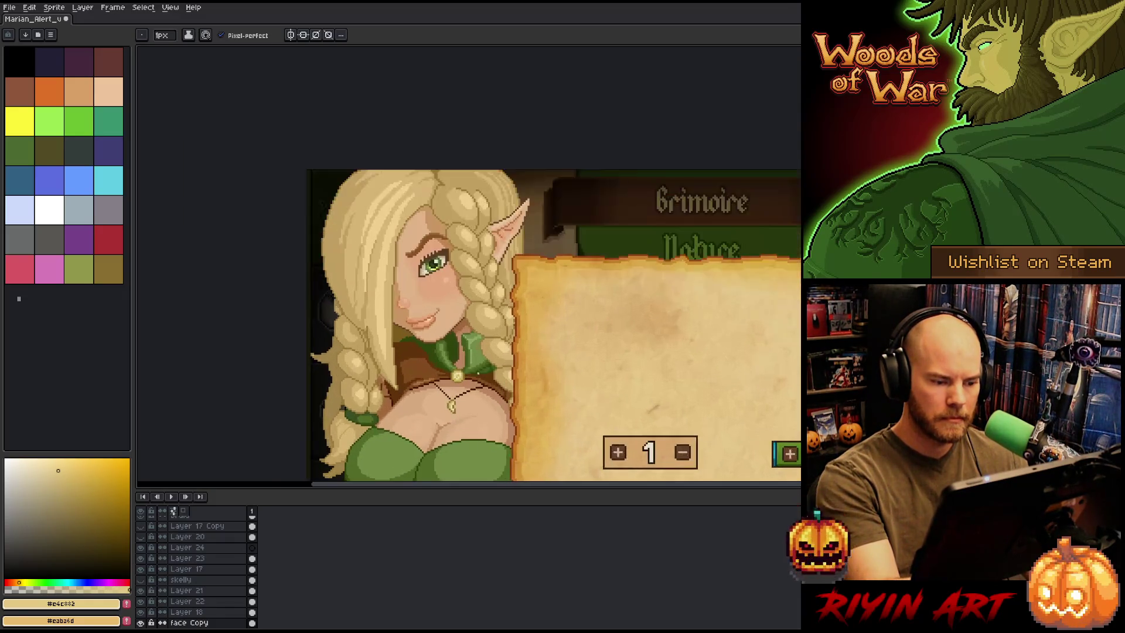
scroll(373, 241, up, 2)
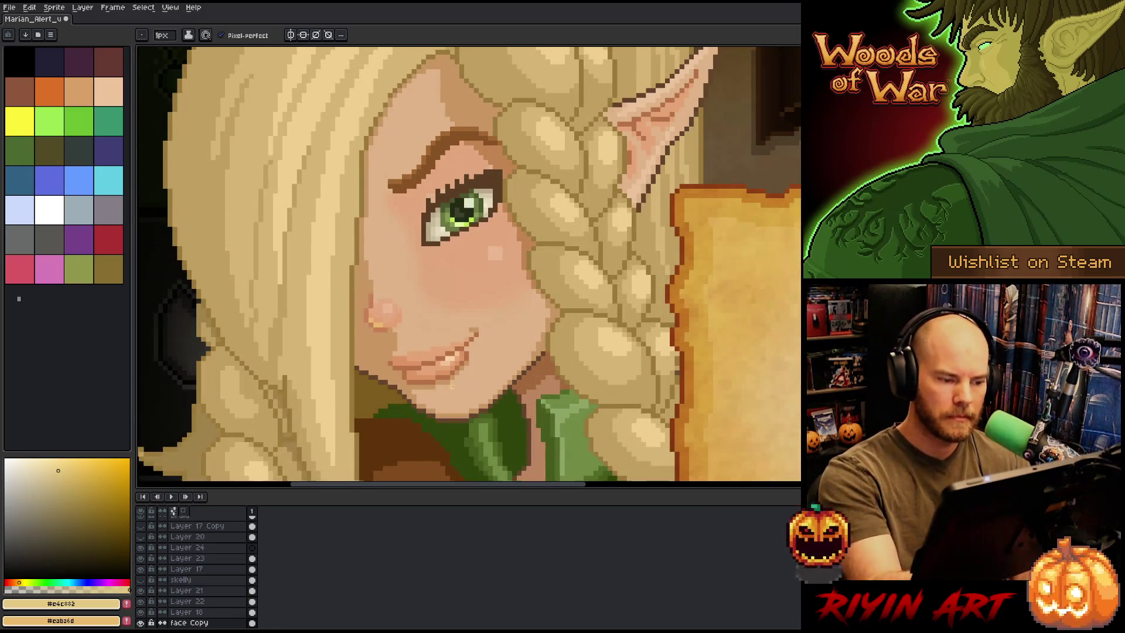
key(i)
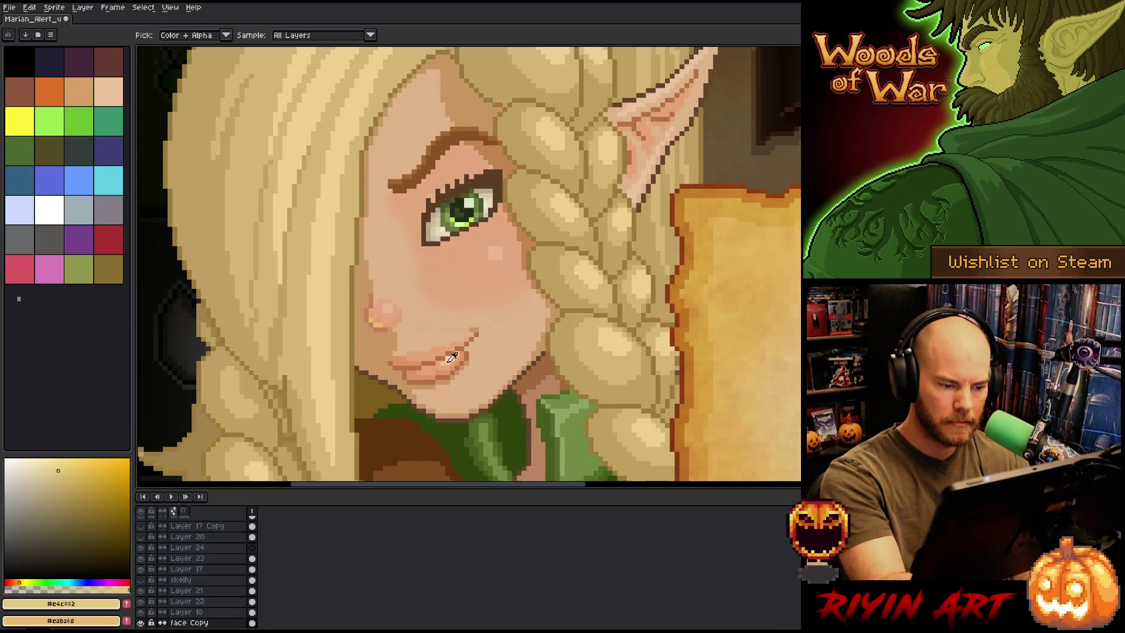
click(452, 357)
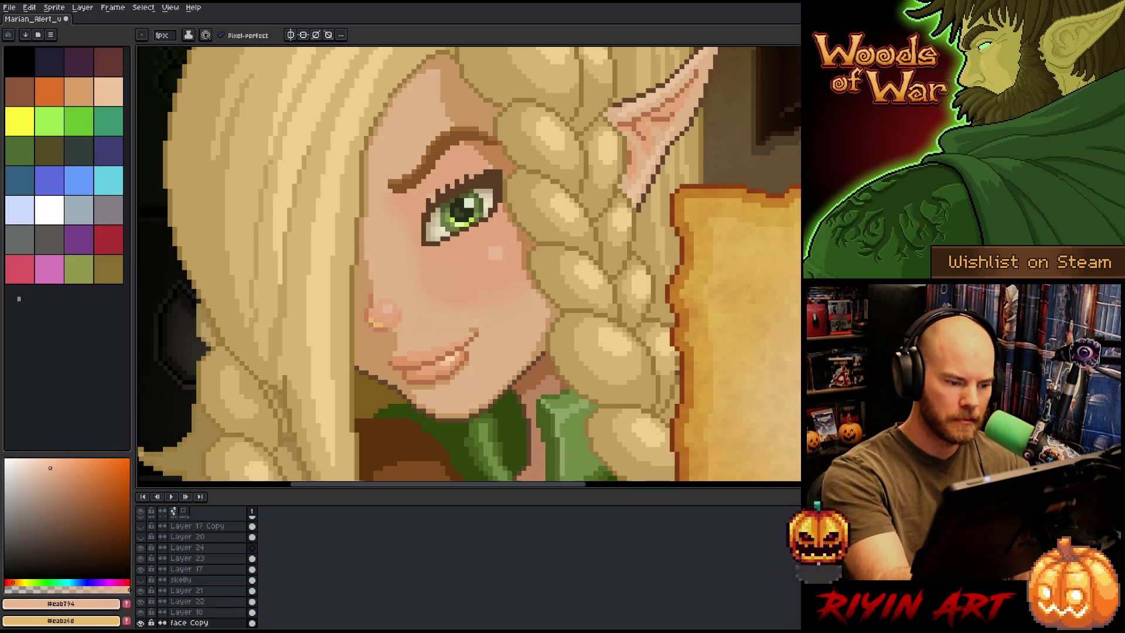
ctrl+click(399, 315)
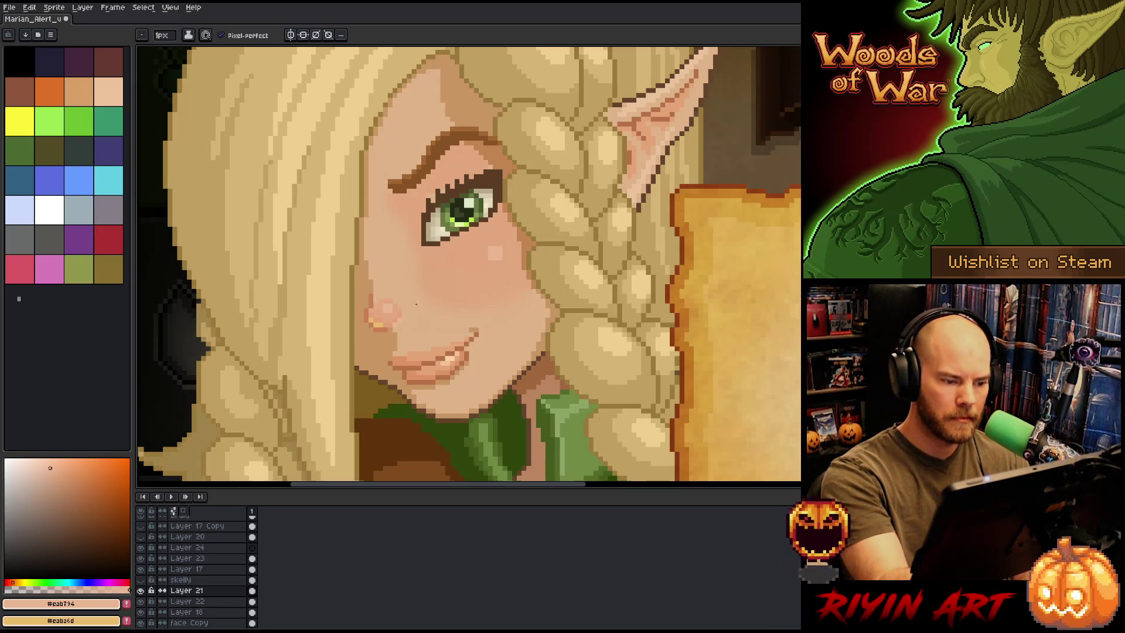
Sample and compare the darker cheek shade against the lighter face skin tone
scroll(527, 303, down, 4)
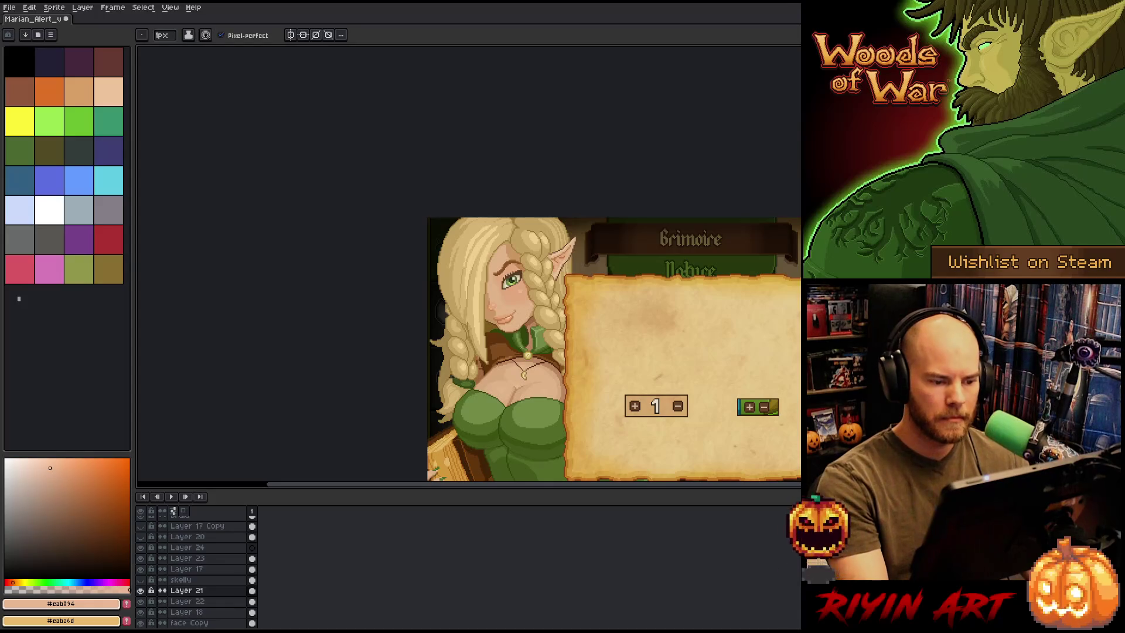
scroll(518, 349, up, 2)
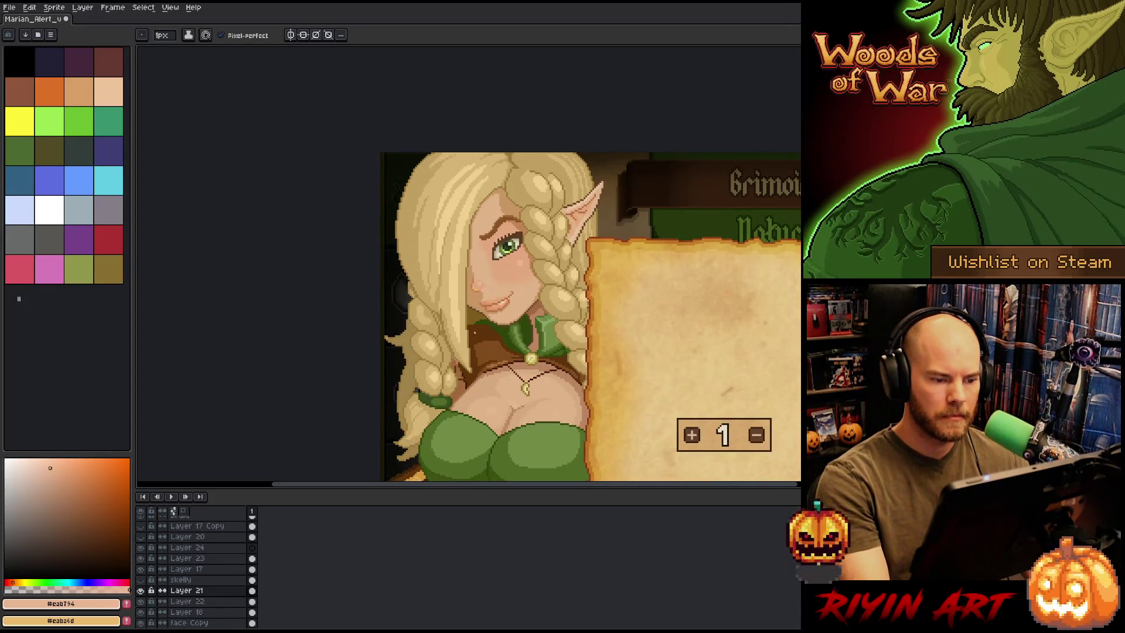
scroll(487, 274, up, 3)
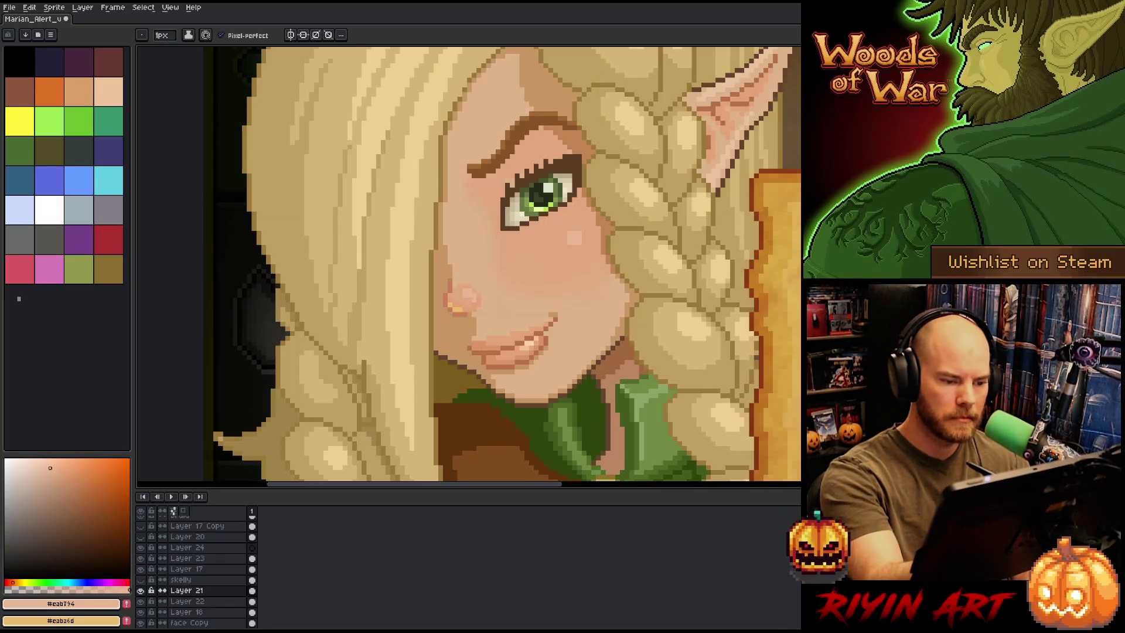
alt+click(604, 281)
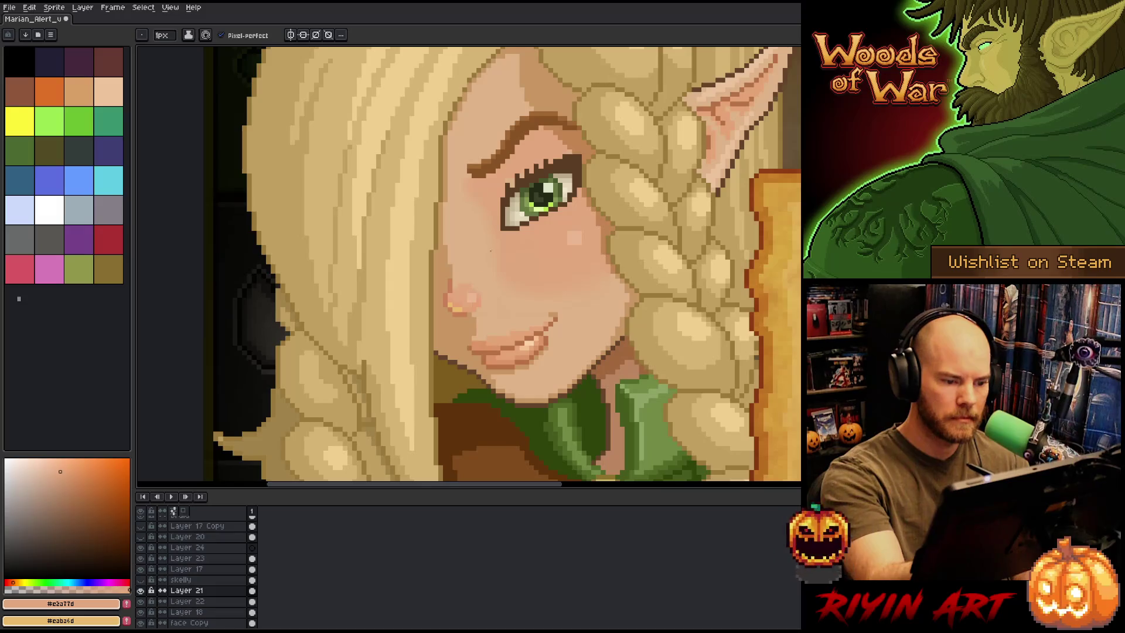
scroll(610, 191, down, 3)
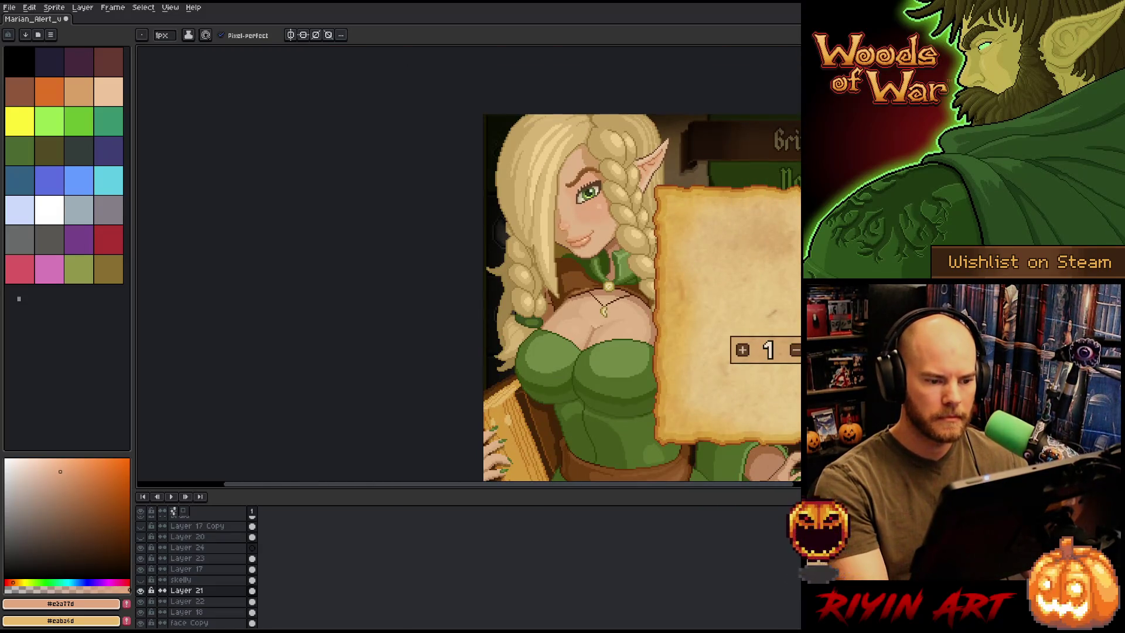
scroll(598, 225, up, 4)
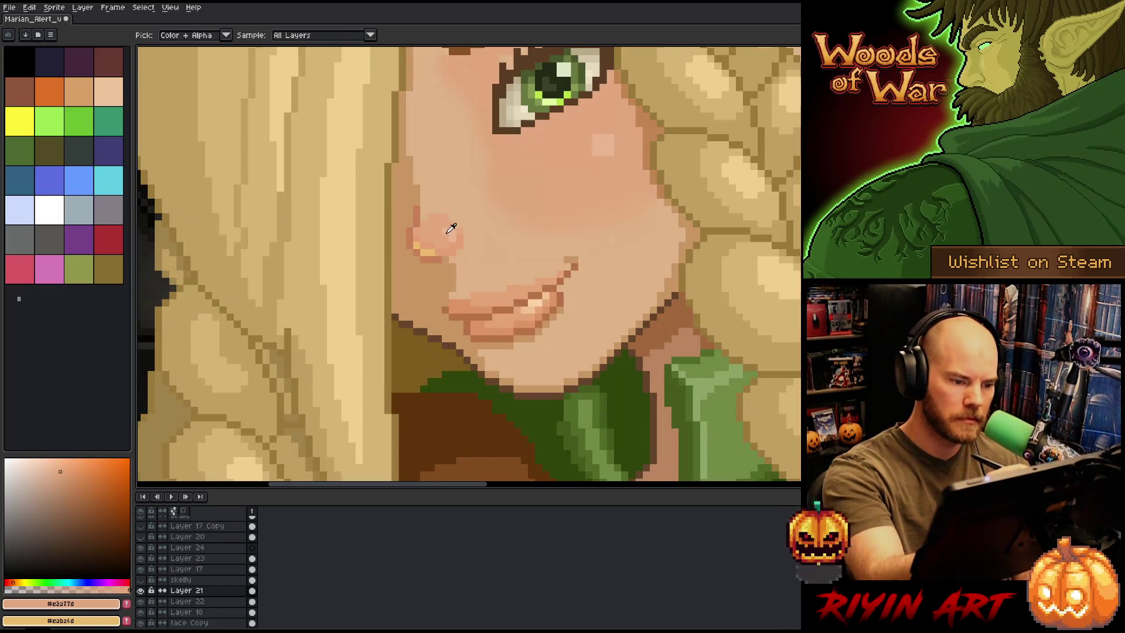
alt+click(445, 231)
alt+click(451, 230)
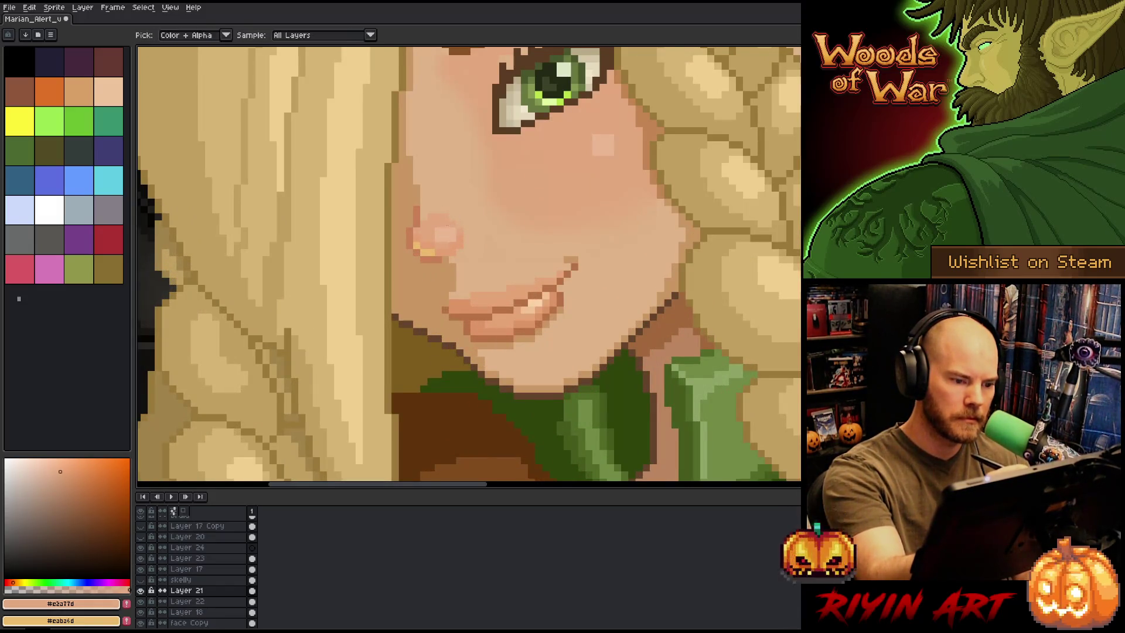
scroll(453, 230, down, 5)
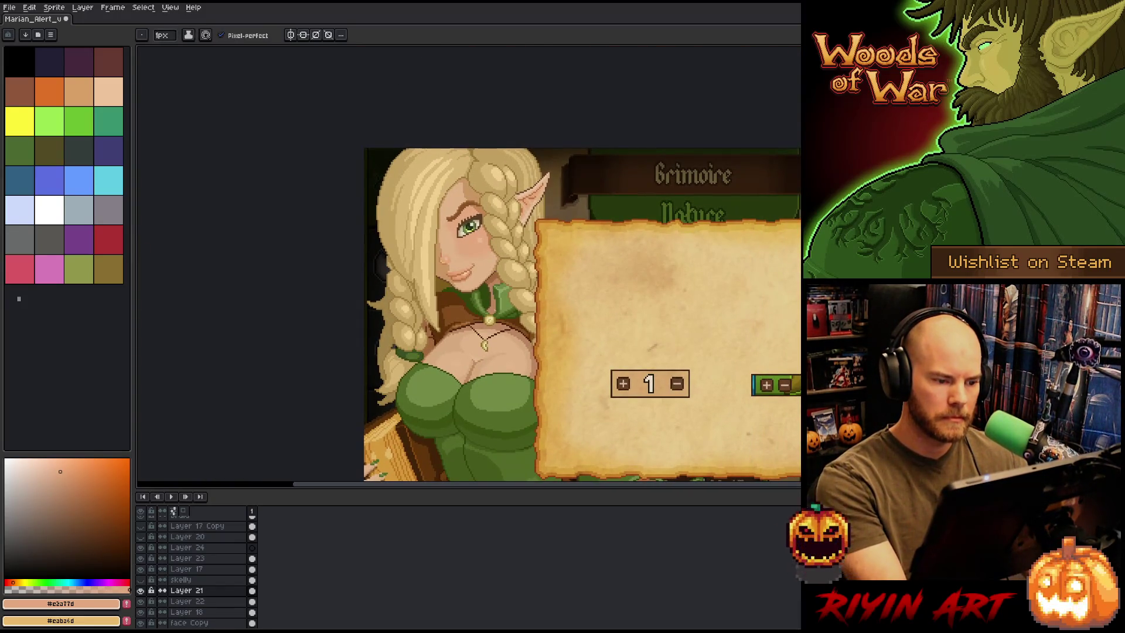
scroll(483, 274, up, 1)
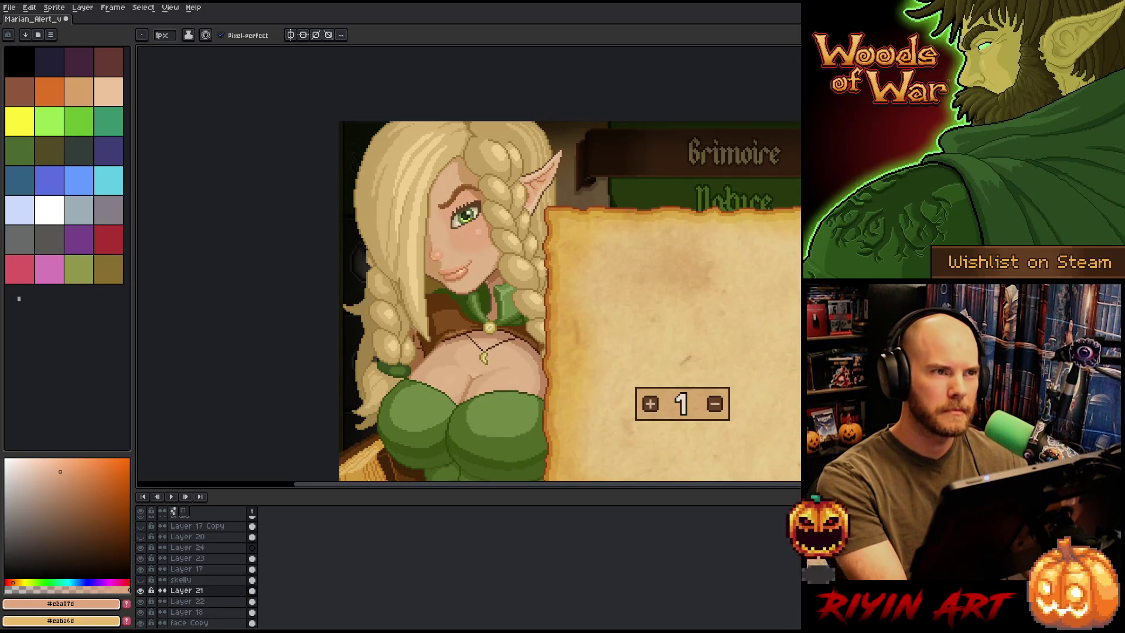
scroll(489, 281, up, 1)
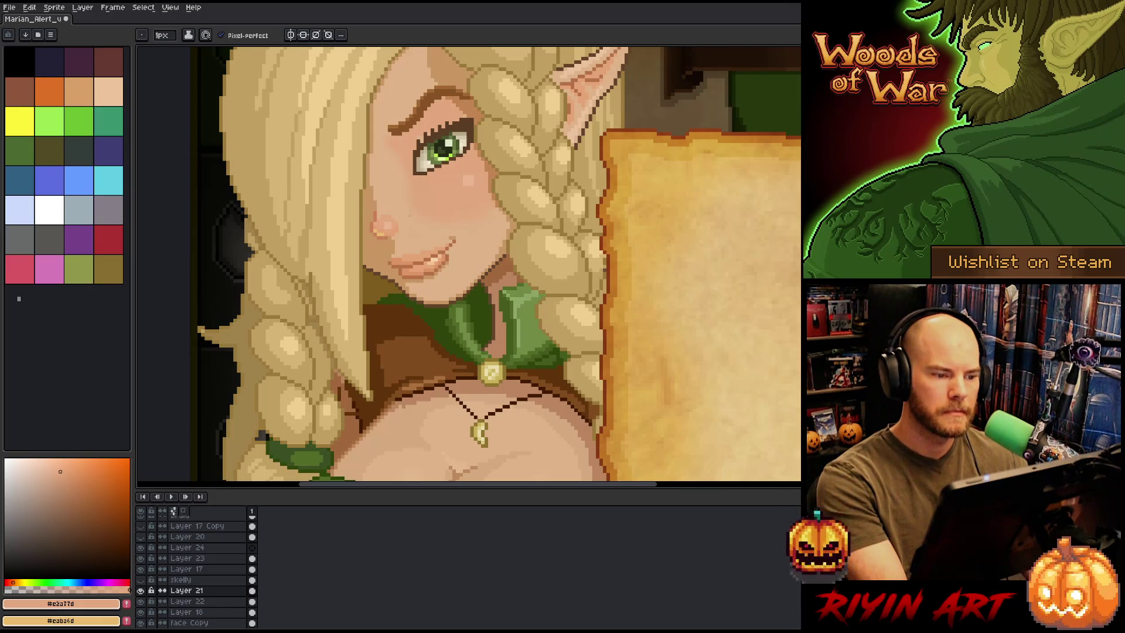
scroll(352, 207, up, 1)
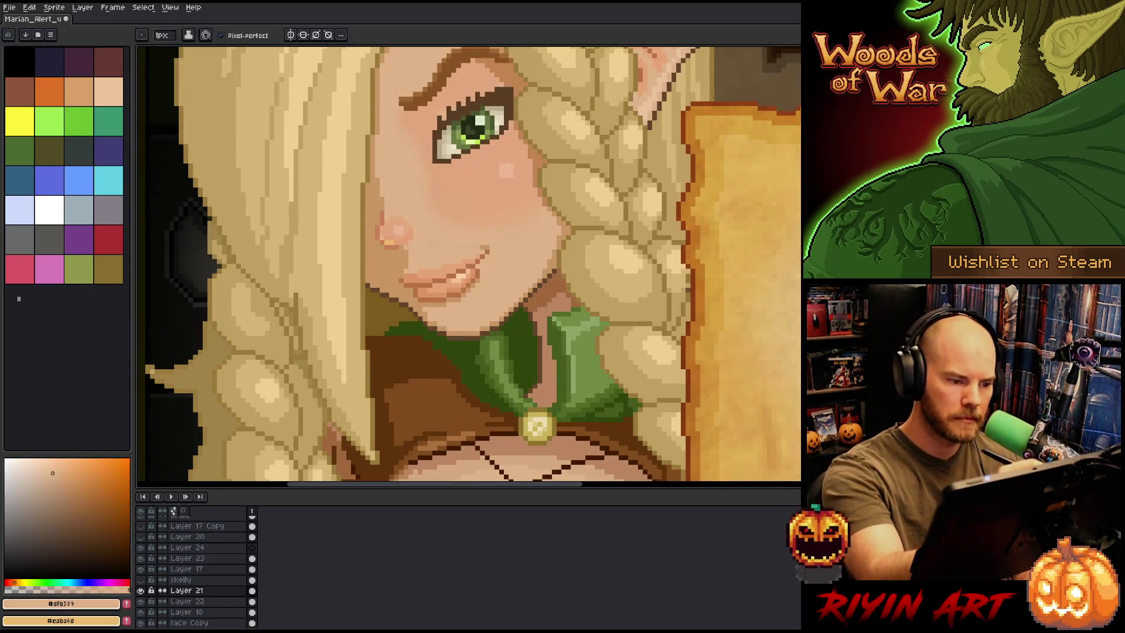
scroll(519, 325, down, 3)
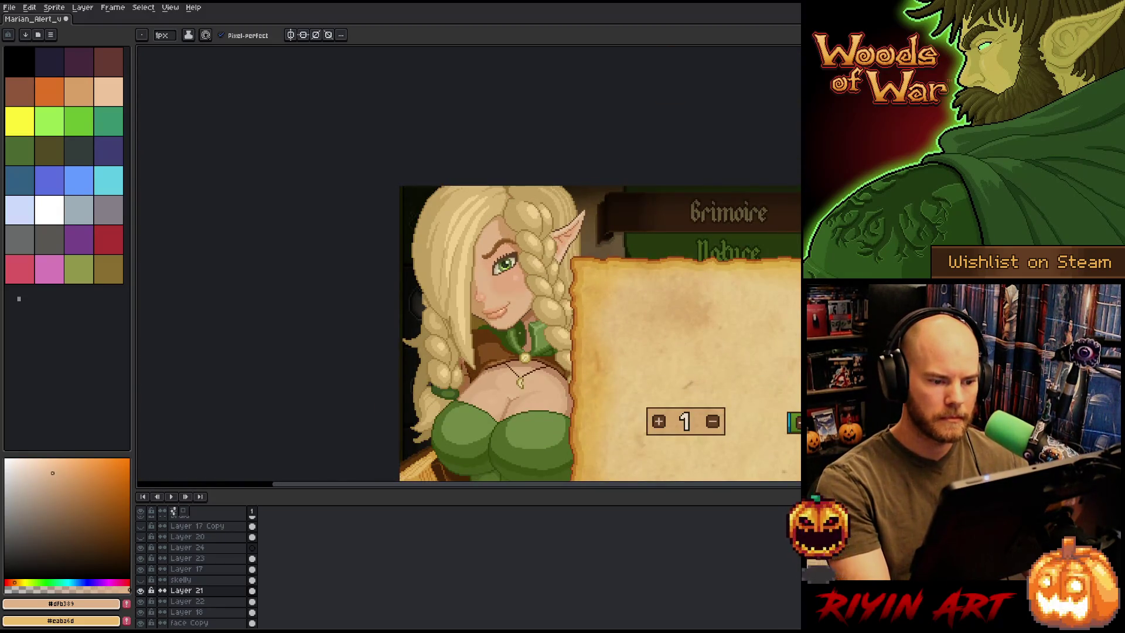
scroll(501, 304, up, 3)
Pick the cheek shadow tone, lighten it in the colour picker, and settle on a mid skin shade
key(i)
click(423, 290)
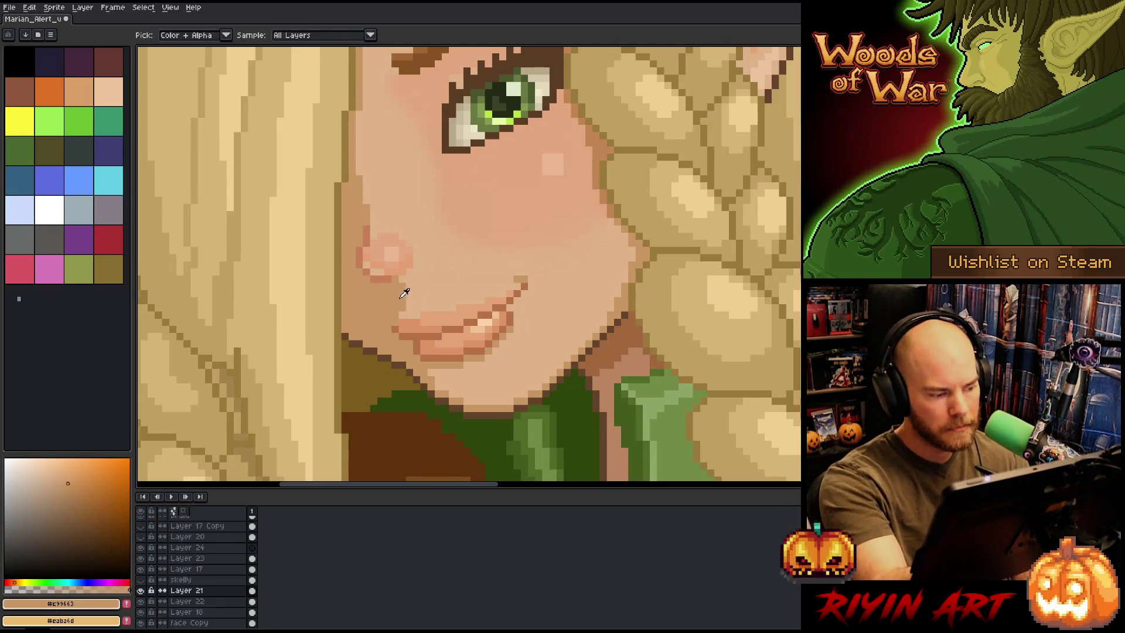
click(60, 476)
key(b)
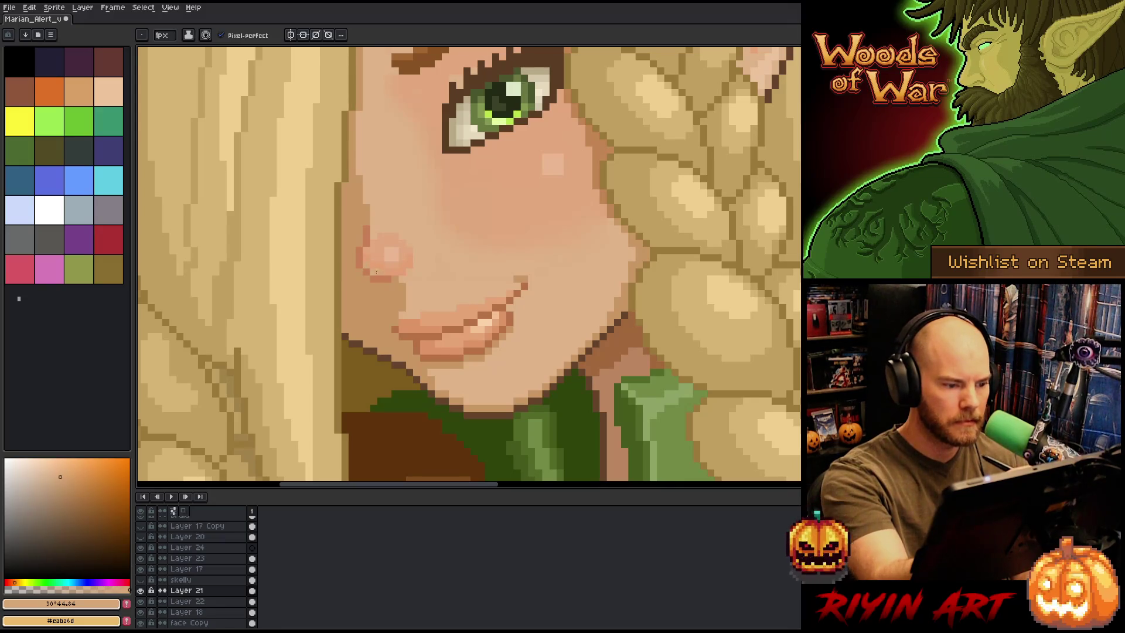
scroll(376, 271, down, 4)
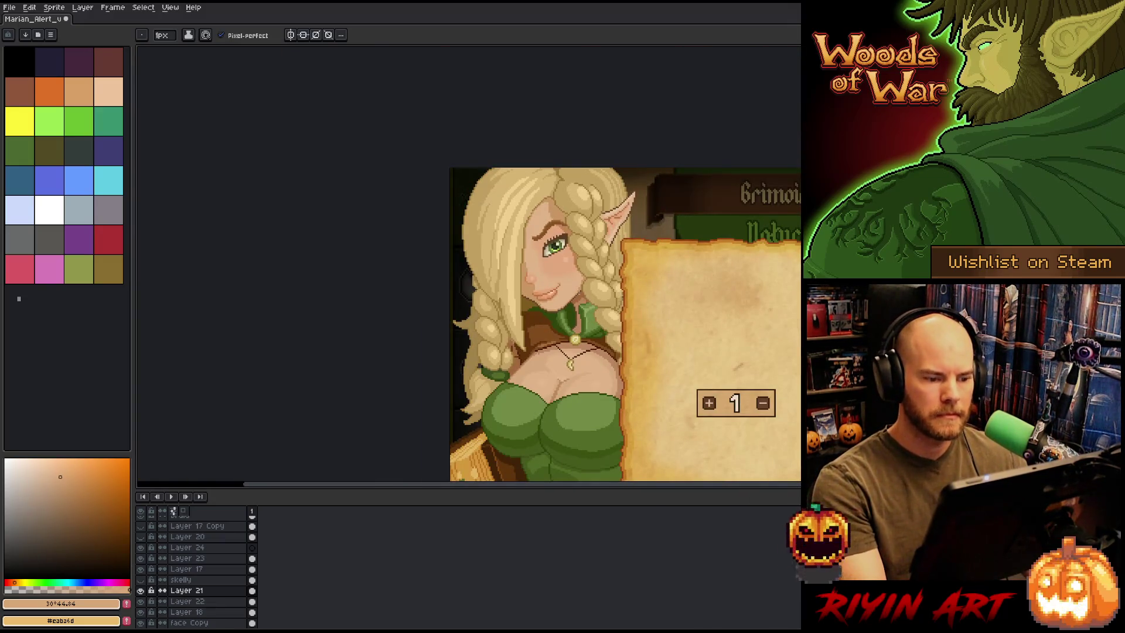
scroll(549, 290, up, 2)
scroll(552, 287, up, 2)
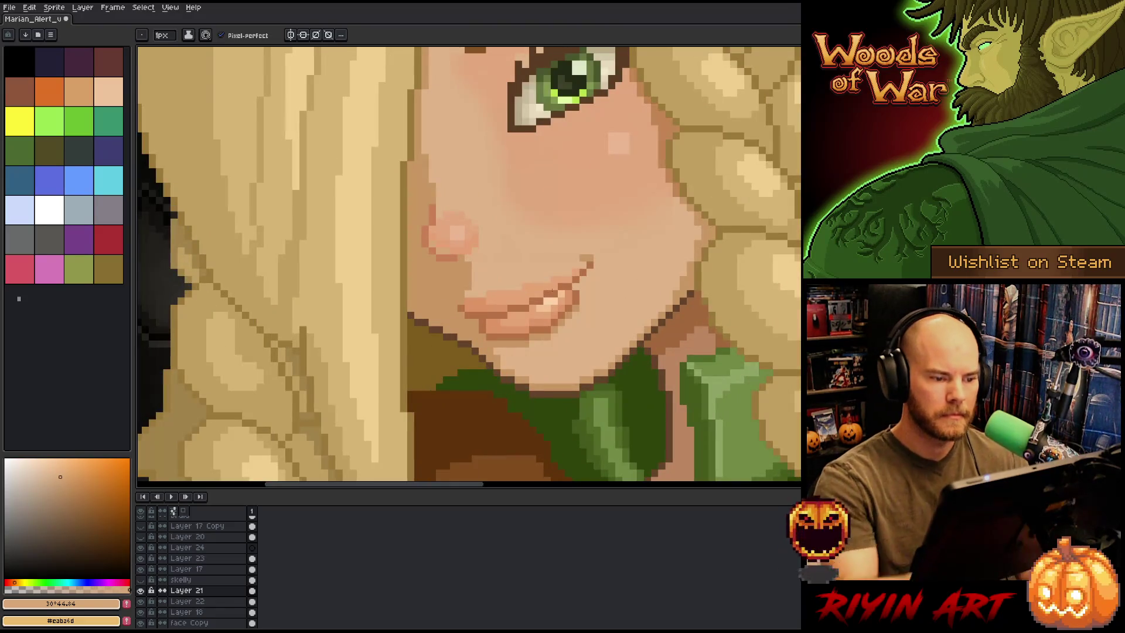
alt+click(468, 271)
alt+click(440, 242)
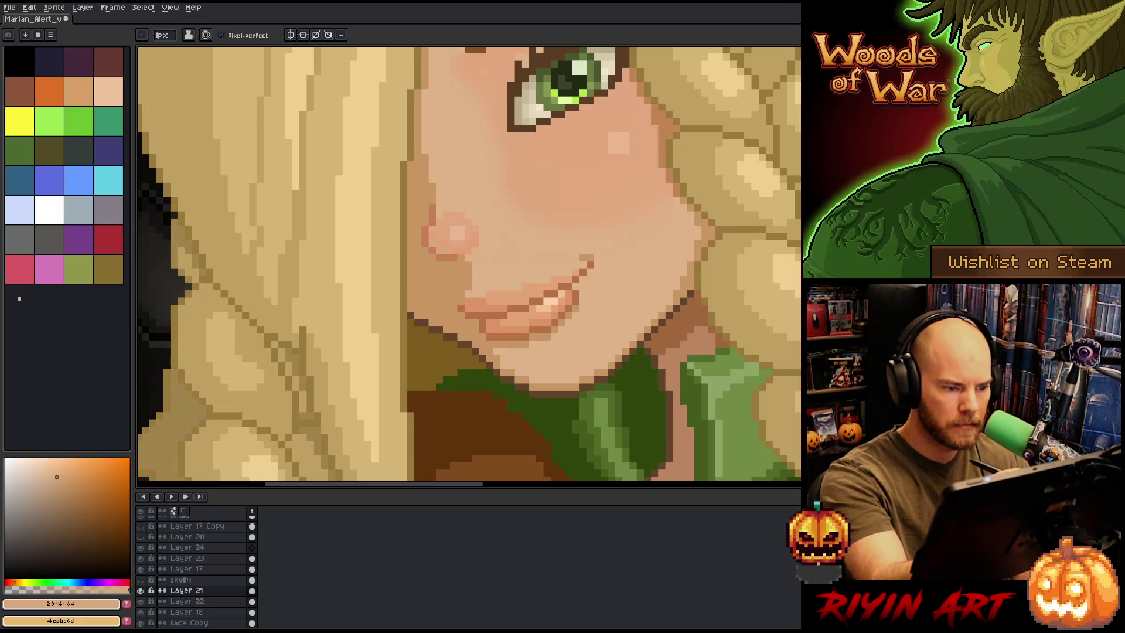
alt+click(452, 231)
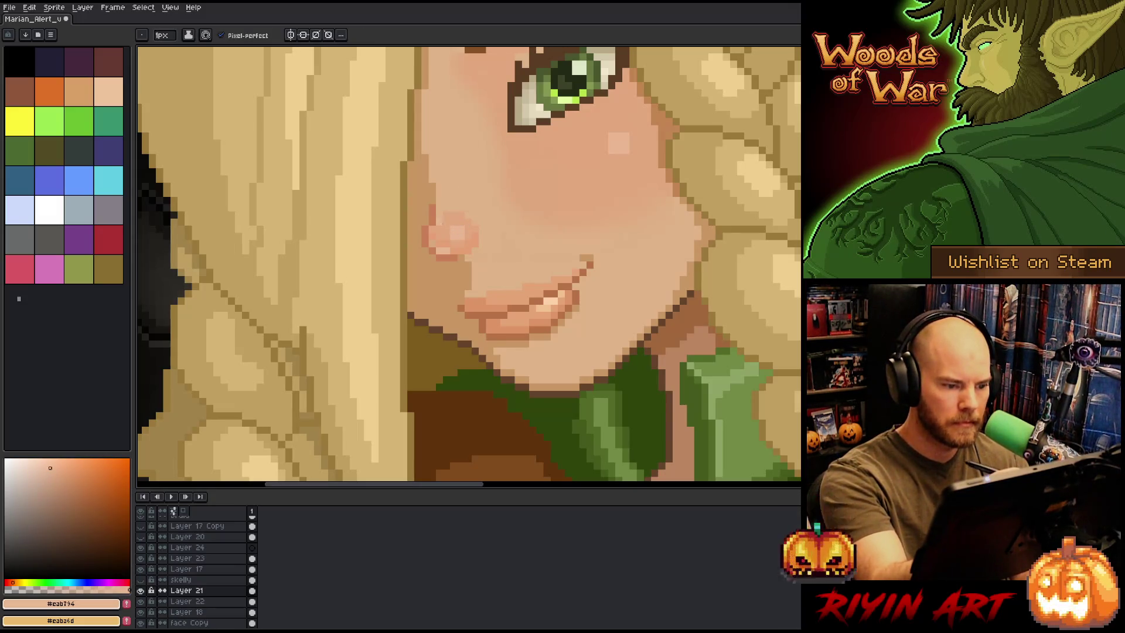
scroll(624, 311, down, 2)
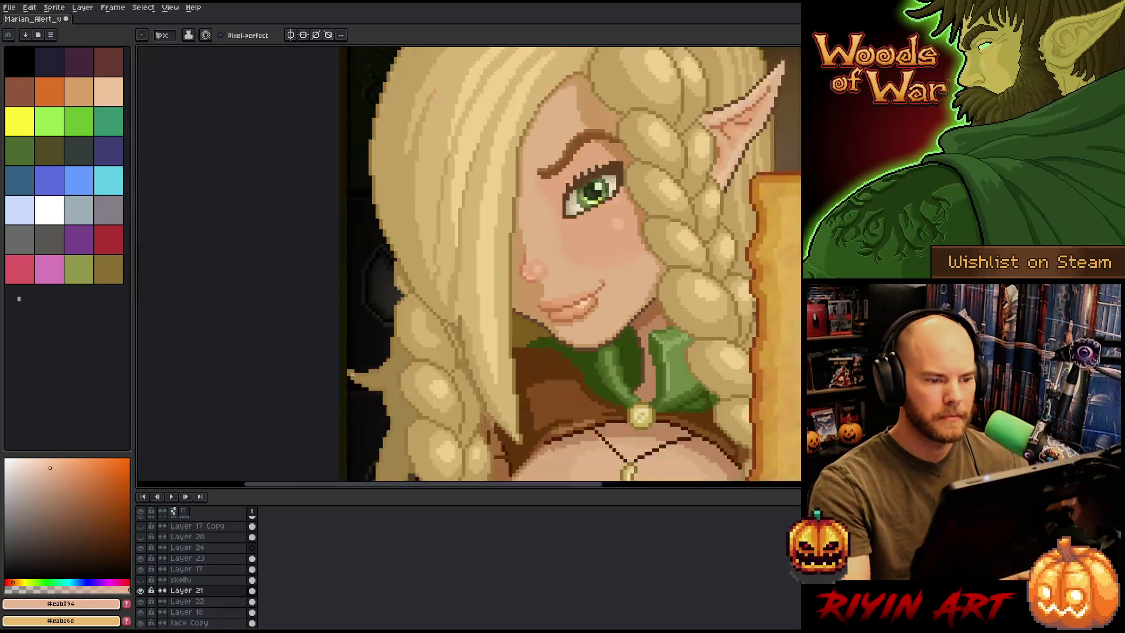
scroll(628, 341, down, 3)
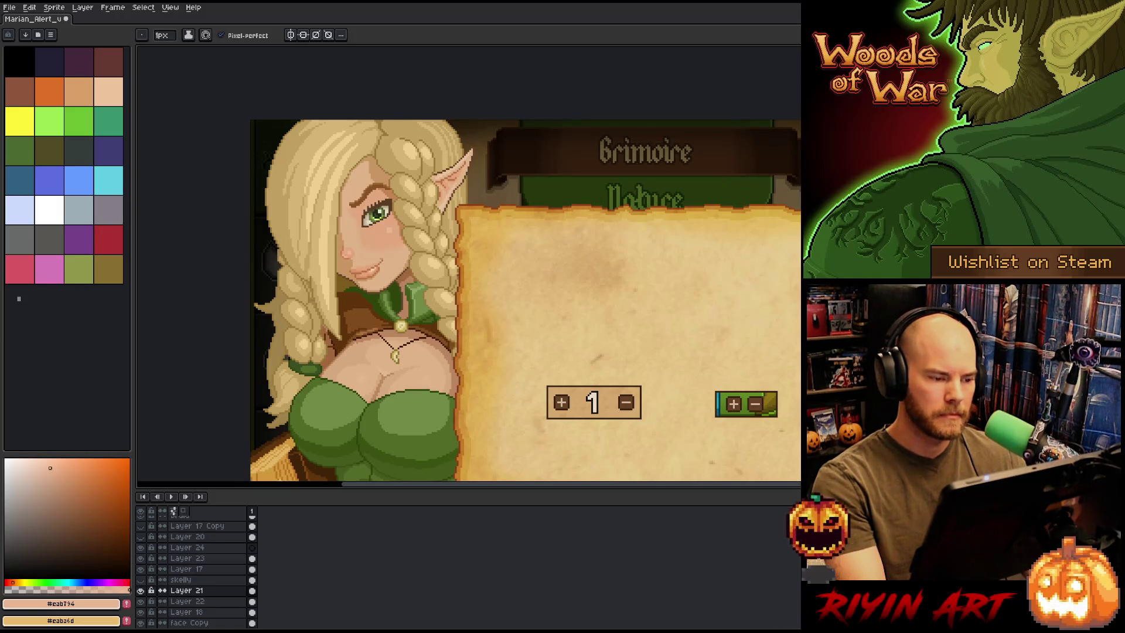
scroll(321, 233, up, 3)
alt+click(527, 275)
alt+click(433, 252)
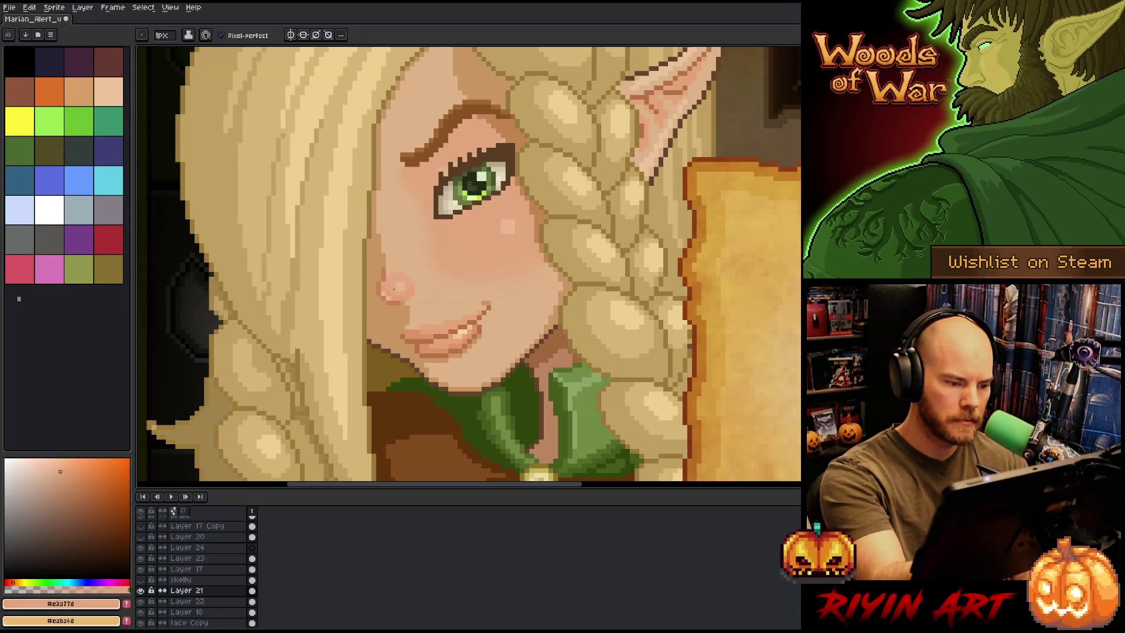
scroll(473, 309, down, 3)
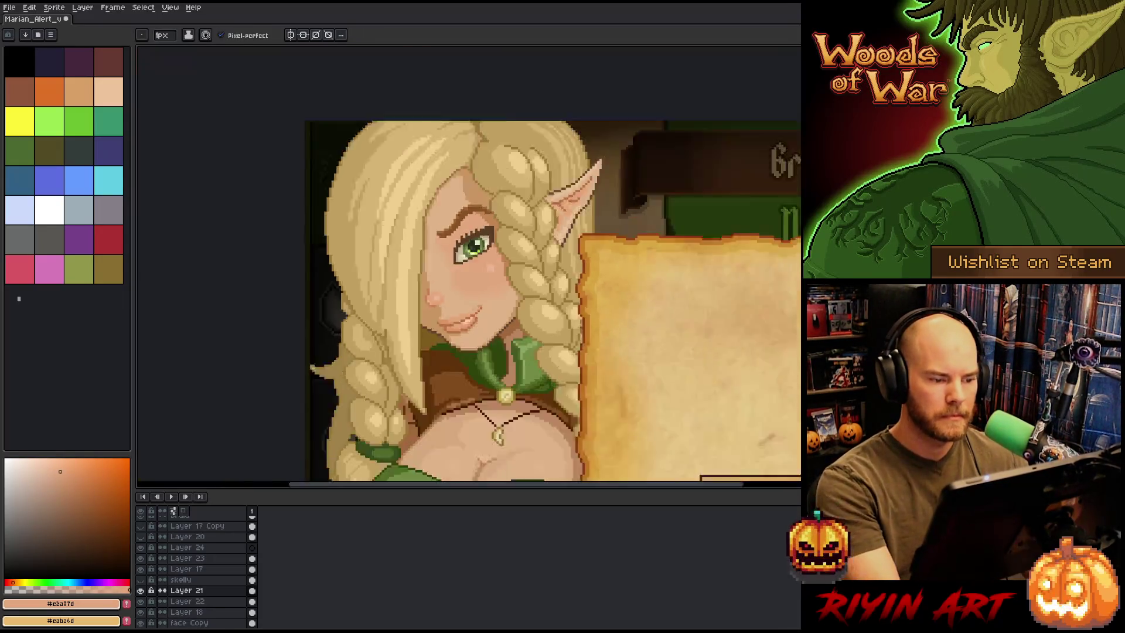
key(ctrl)
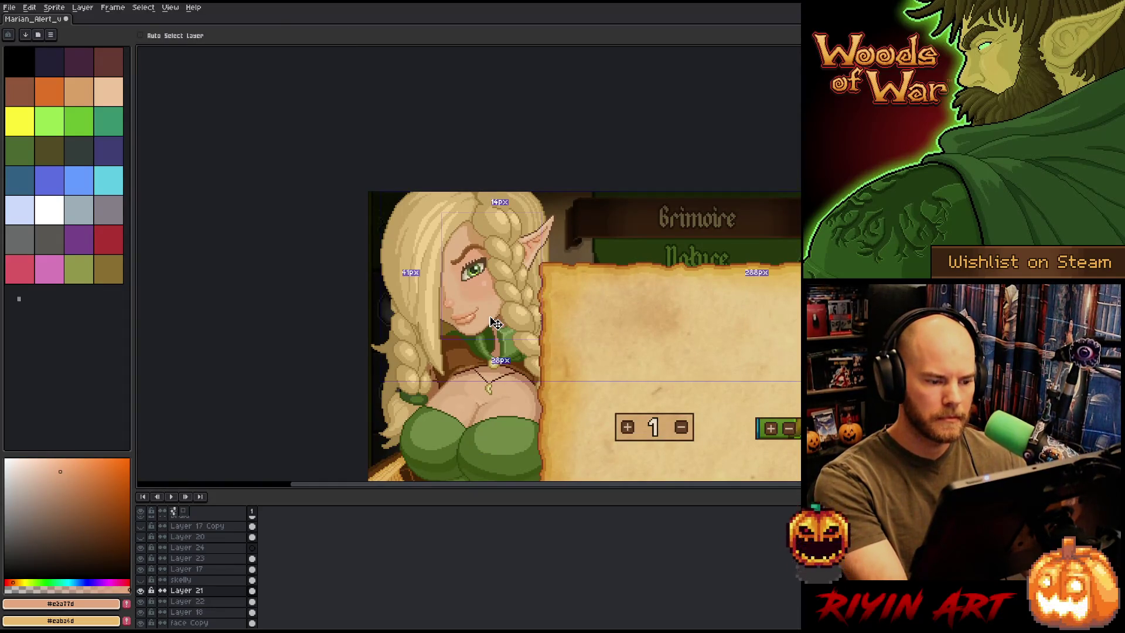
Fill a gap in the chin outline with the skin tone sampled beside the mouth
right_click(543, 285)
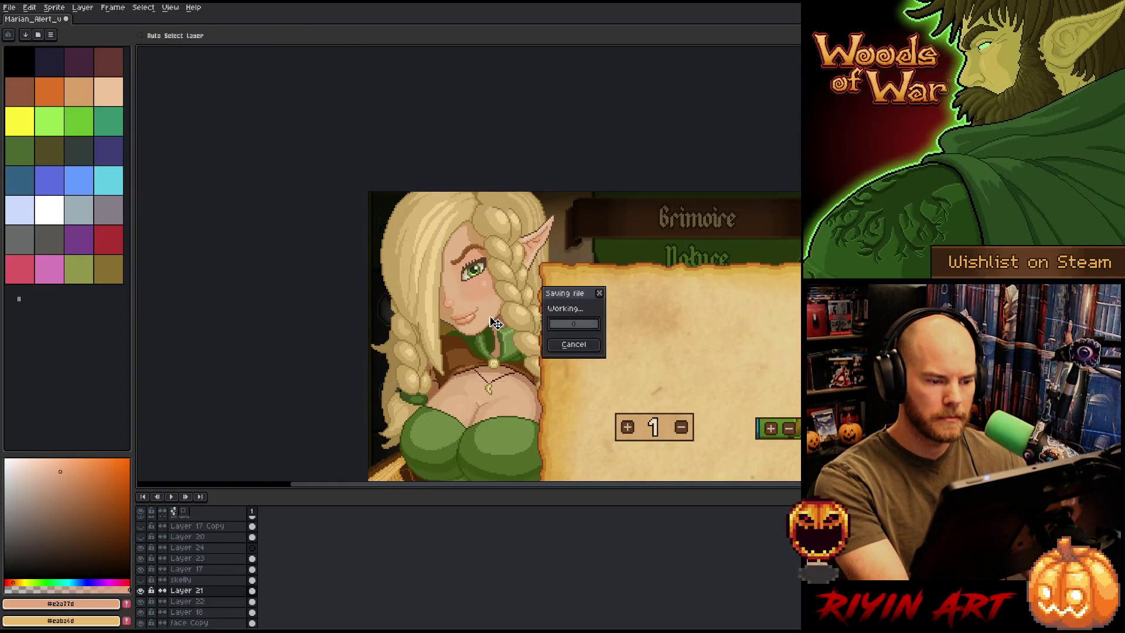
scroll(486, 316, up, 1)
drag(527, 323, 446, 292)
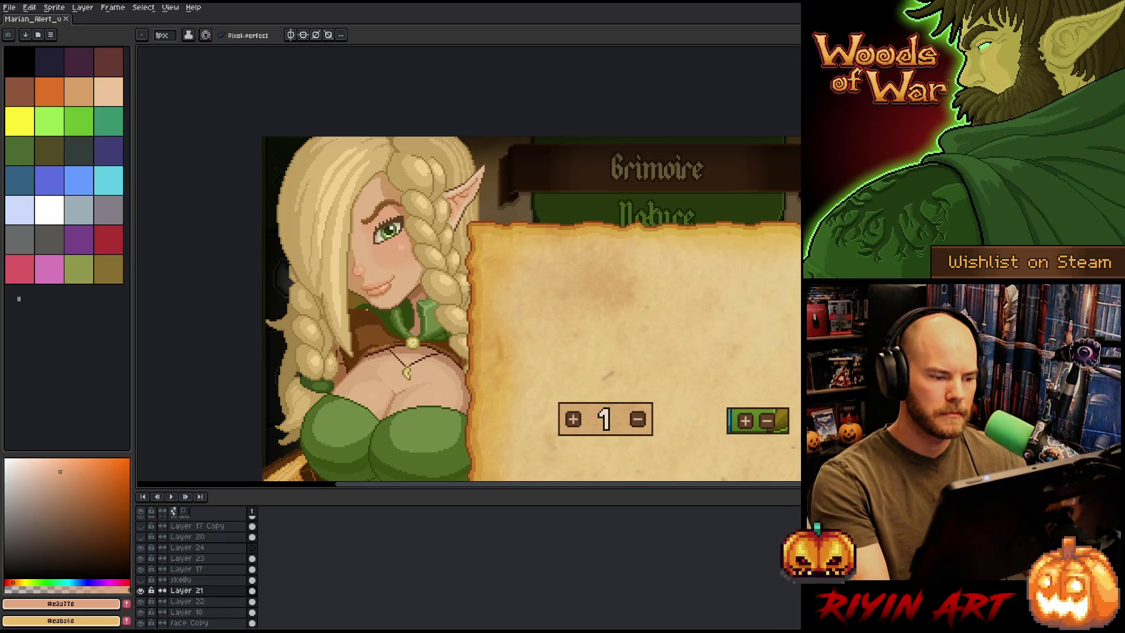
scroll(380, 293, up, 3)
alt+click(410, 146)
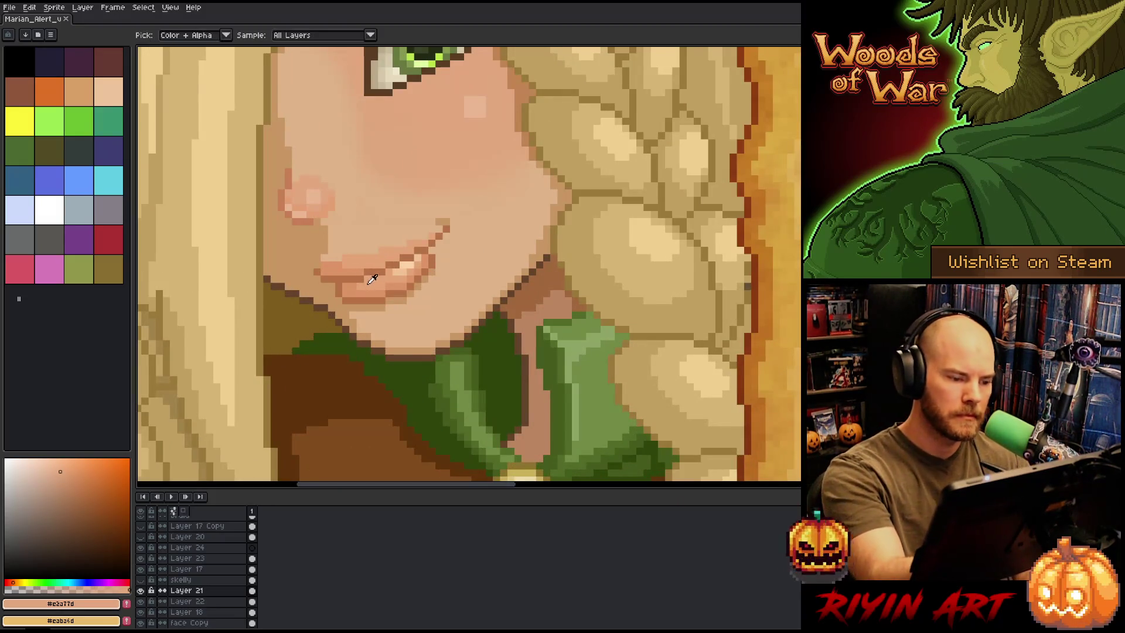
click(469, 343)
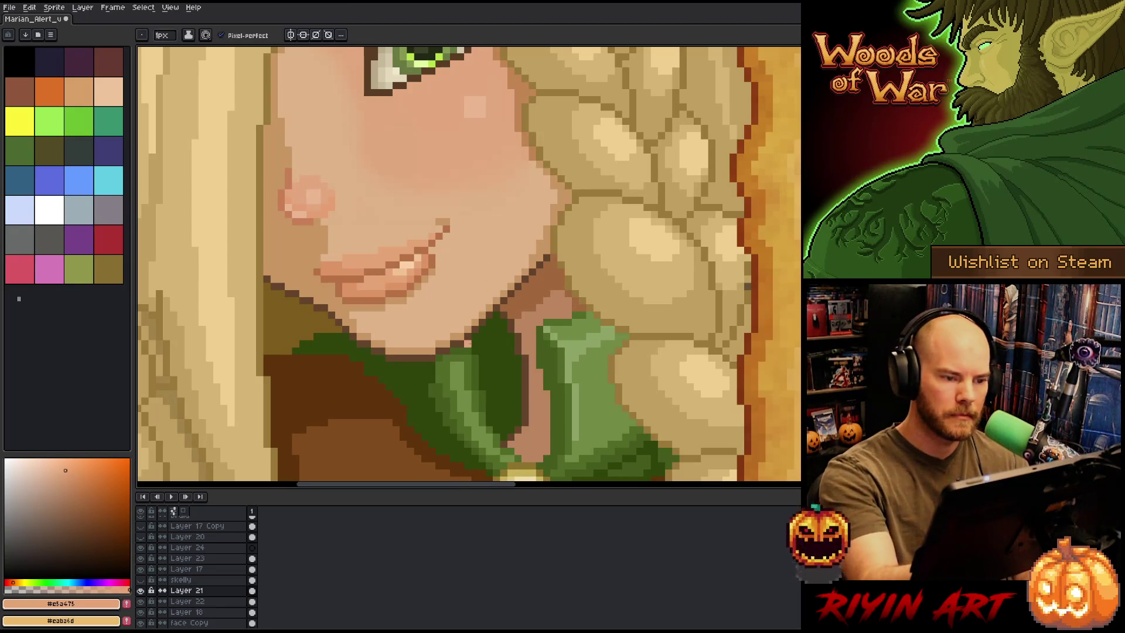
scroll(421, 290, down, 3)
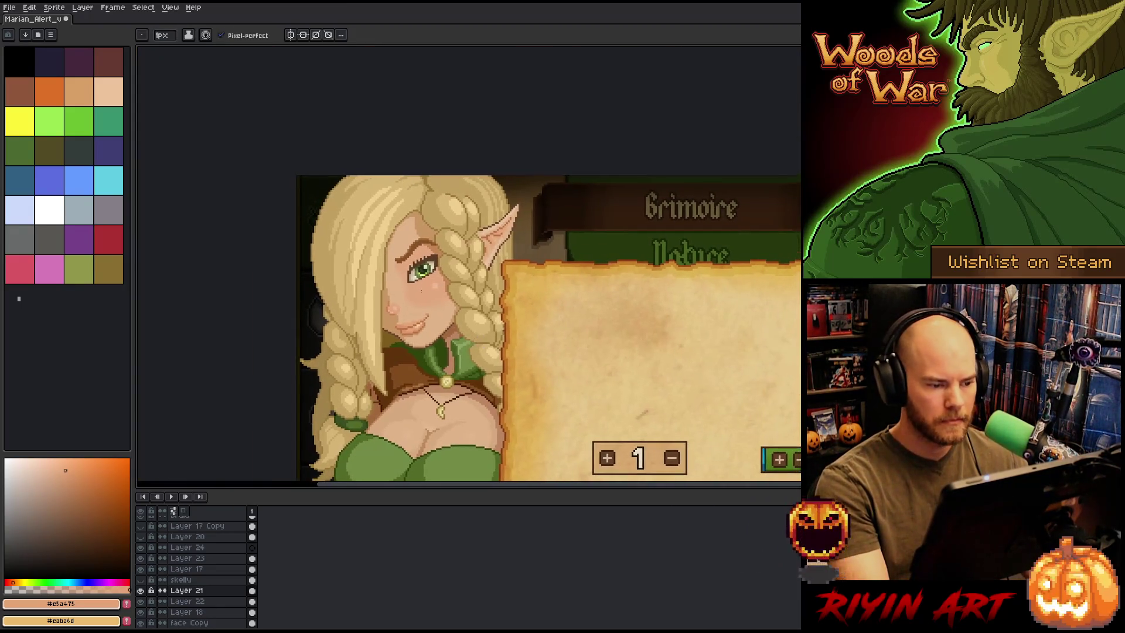
scroll(421, 290, up, 2)
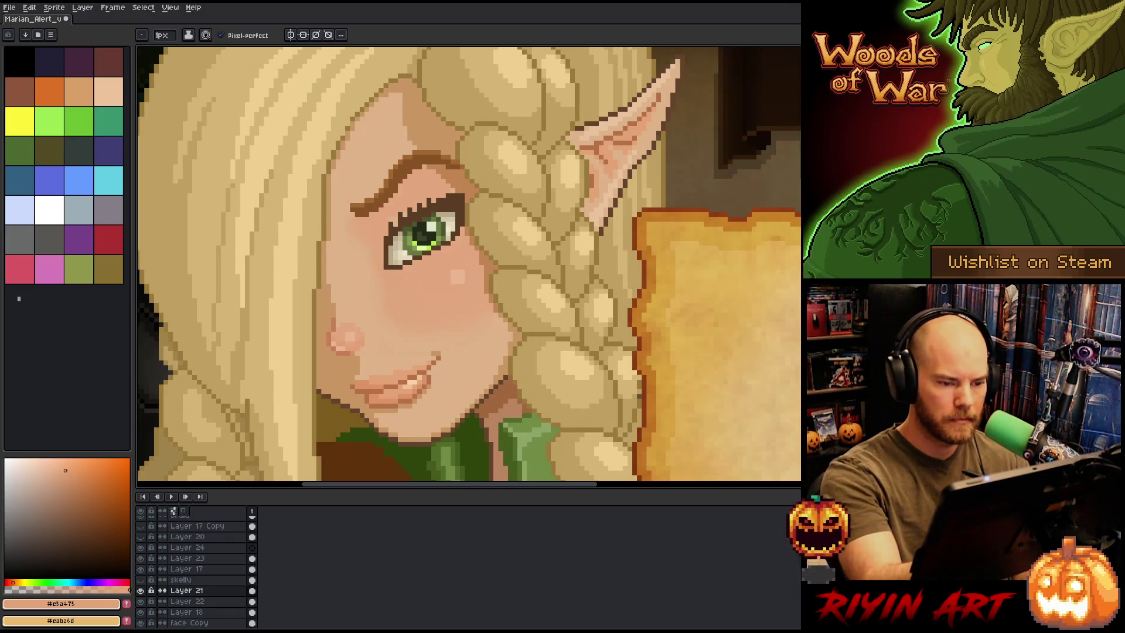
Sample the tan hair colour and a muted braid shade, repositioning the portrait view
alt+click(490, 352)
scroll(548, 290, down, 3)
scroll(550, 305, down, 4)
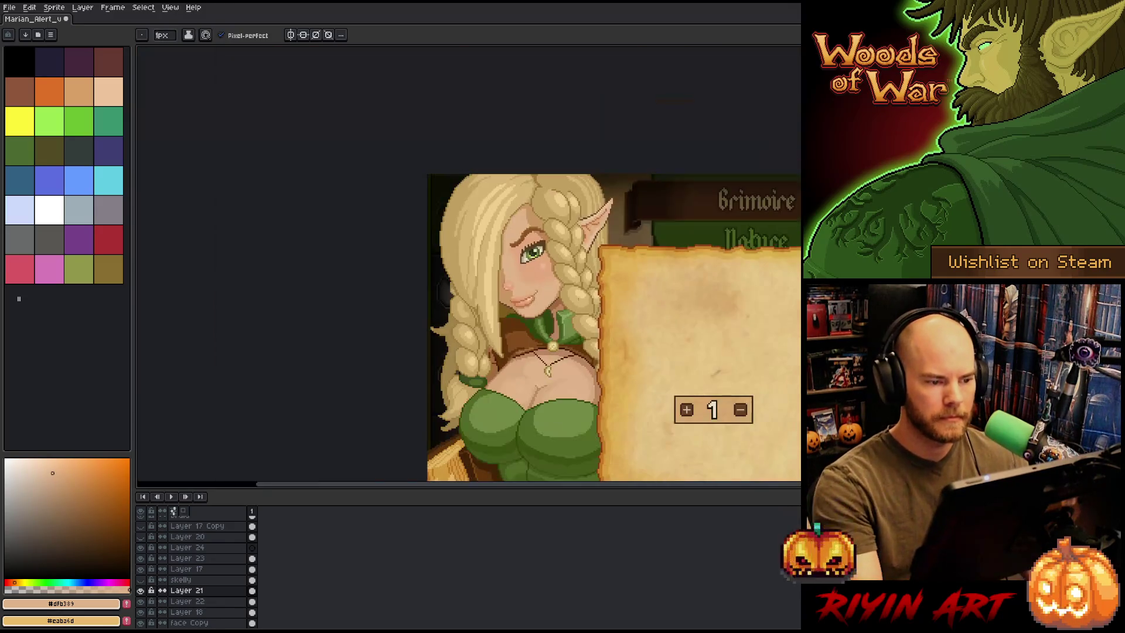
scroll(550, 306, up, 2)
drag(367, 304, 343, 302)
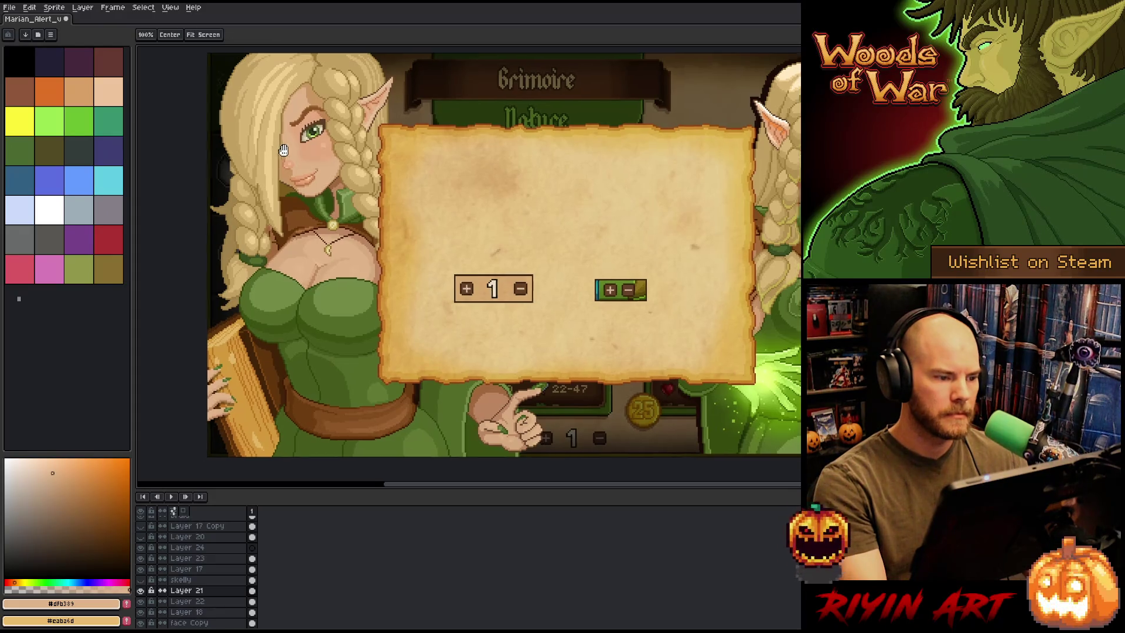
scroll(286, 79, up, 2)
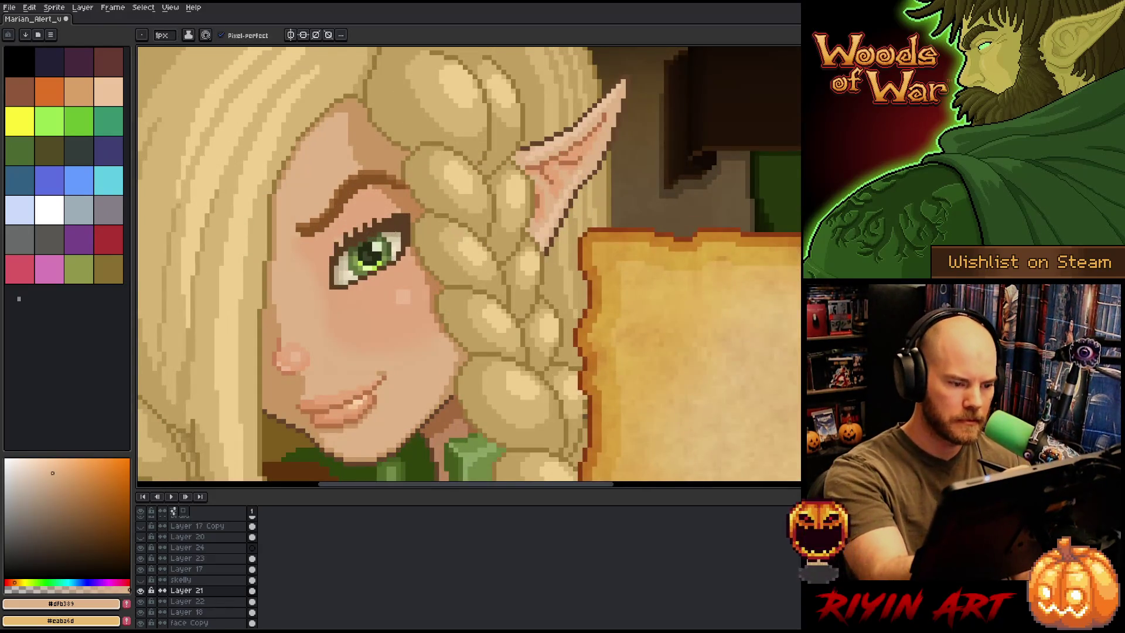
alt+click(397, 230)
On Layer 17, sample several hair highlight and braid shades, then save the artwork
ctrl+click(397, 230)
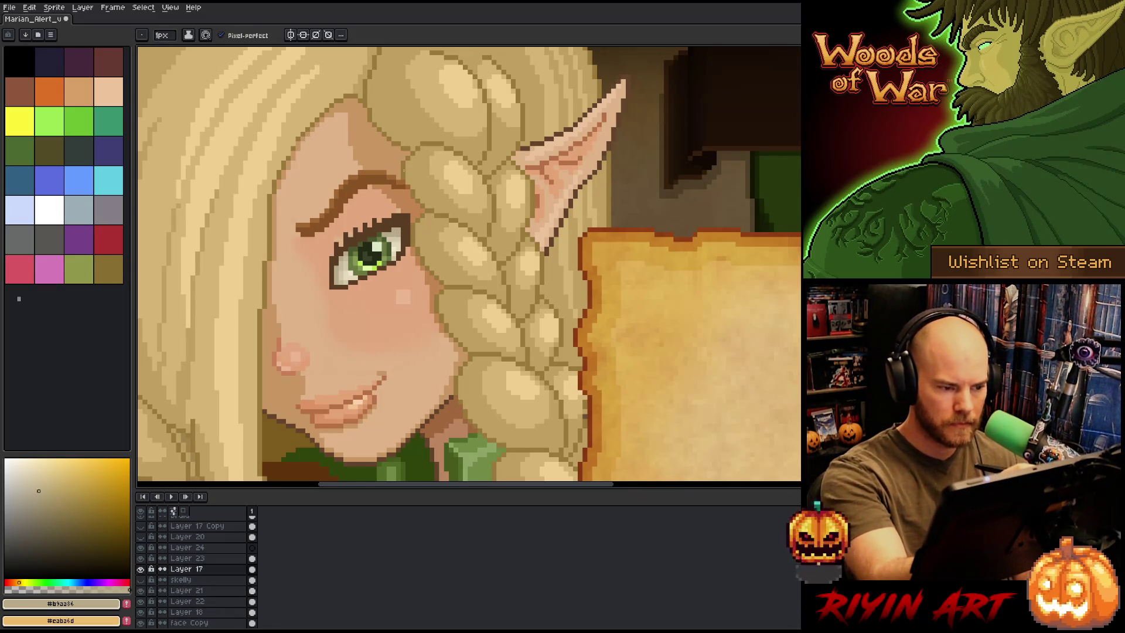
alt+click(408, 199)
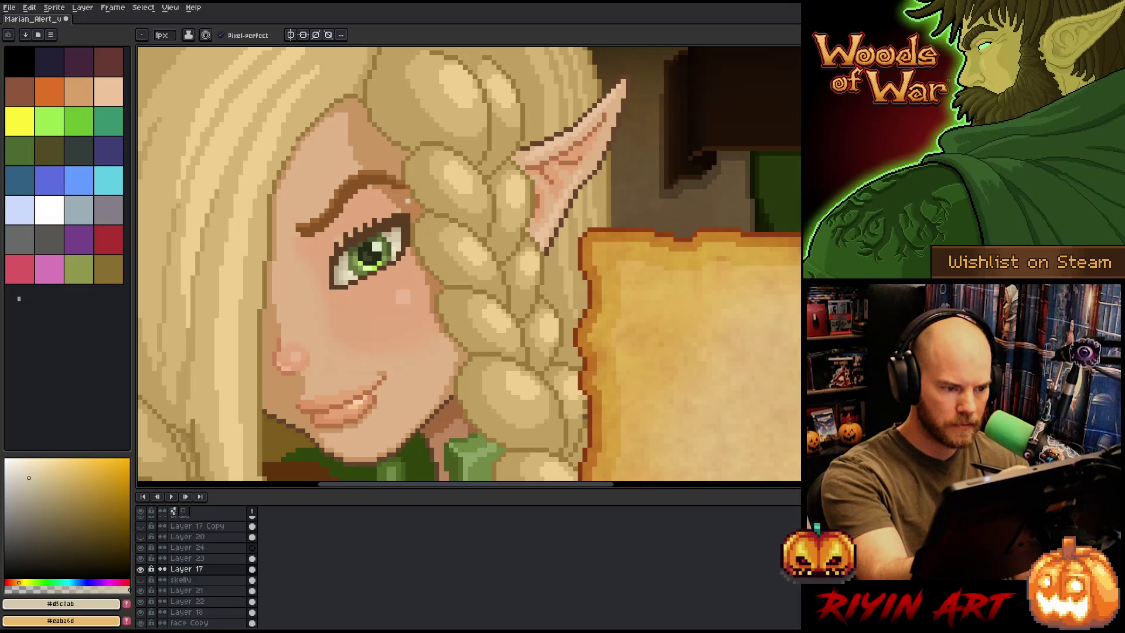
alt+click(400, 233)
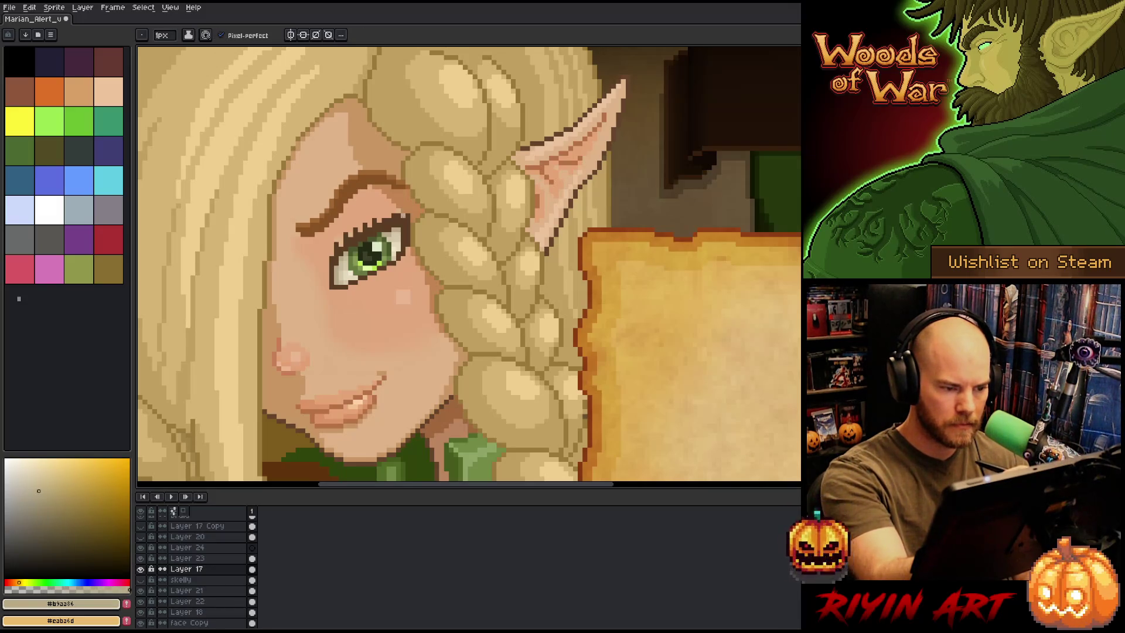
alt+click(400, 237)
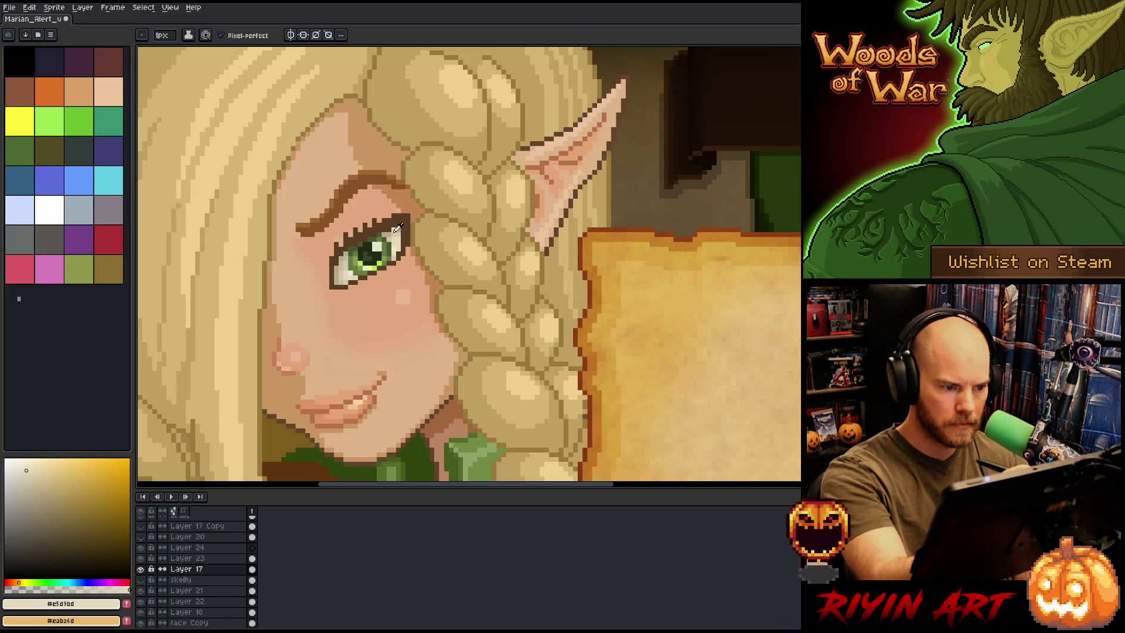
alt+click(401, 230)
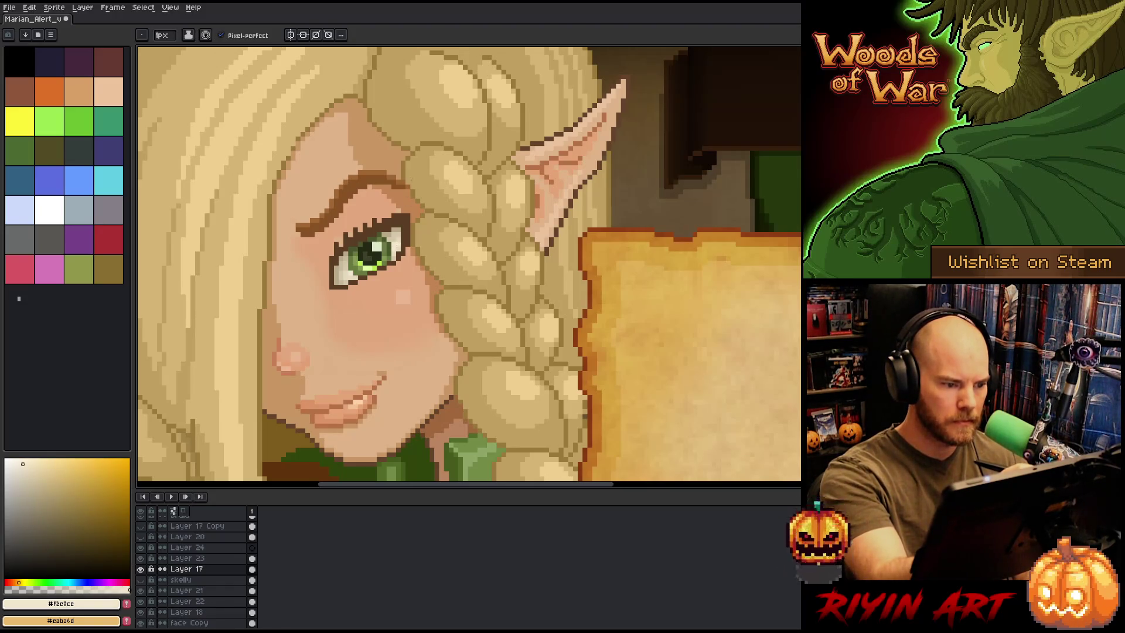
alt+click(403, 228)
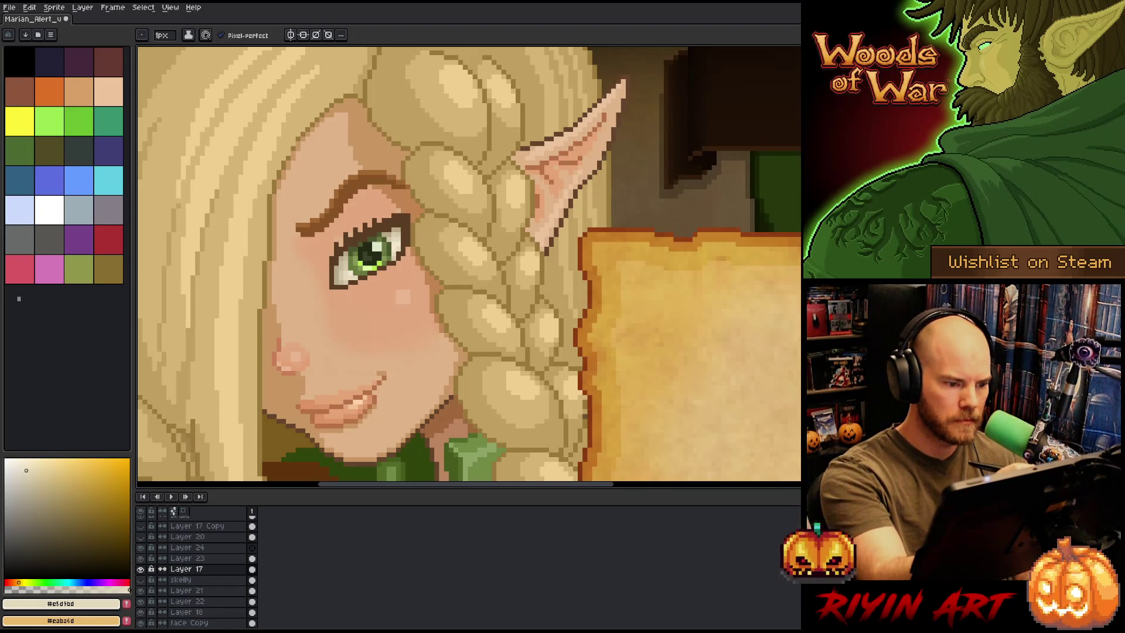
alt+click(398, 200)
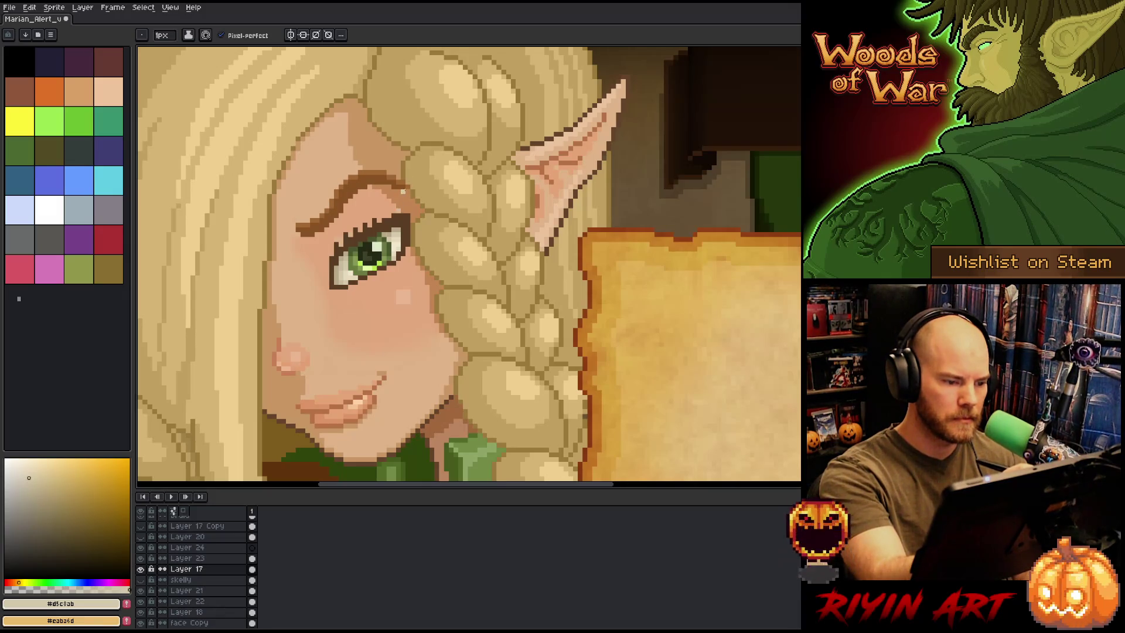
key(ctrl+s)
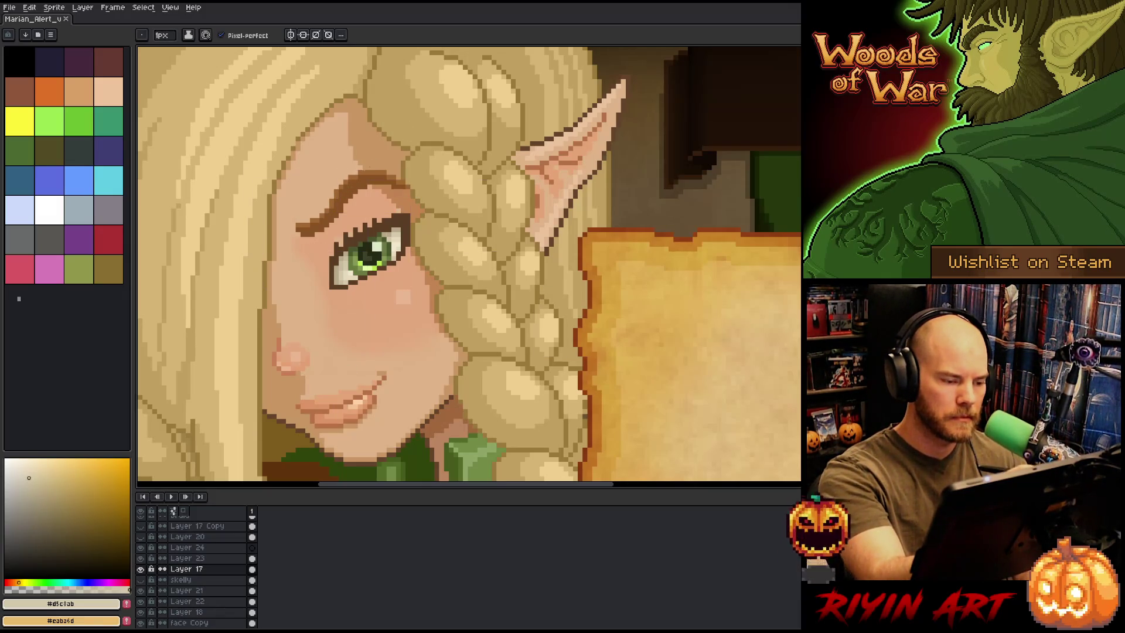
Pencil a pixel at the eye's inner corner, then pick skin tone and dark brown
key(b)
click(336, 268)
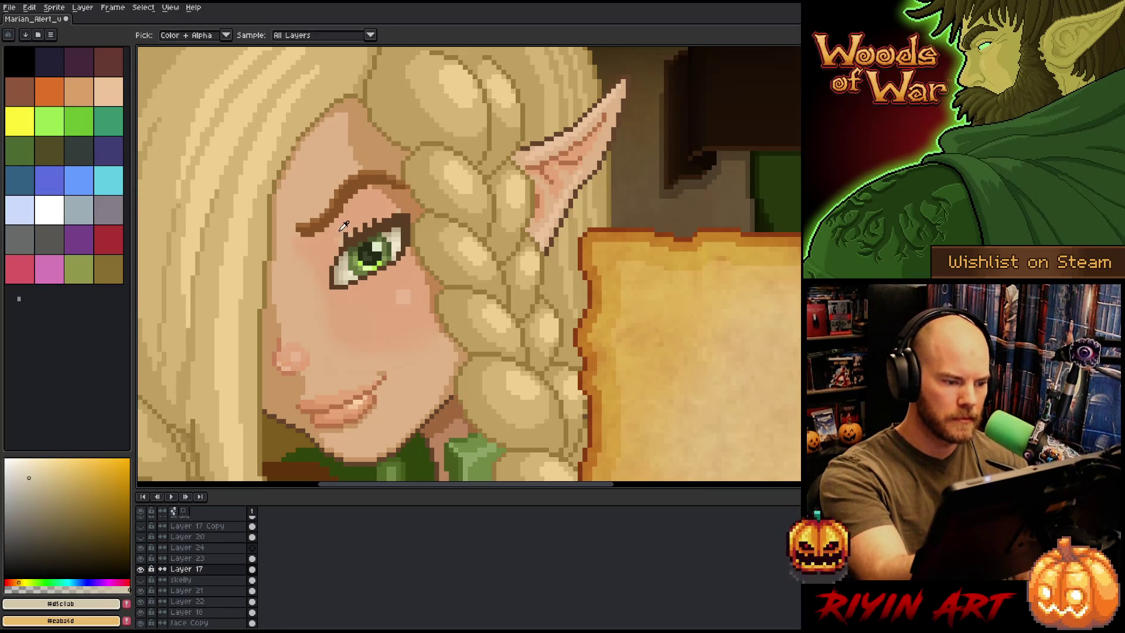
alt+click(345, 257)
click(78, 536)
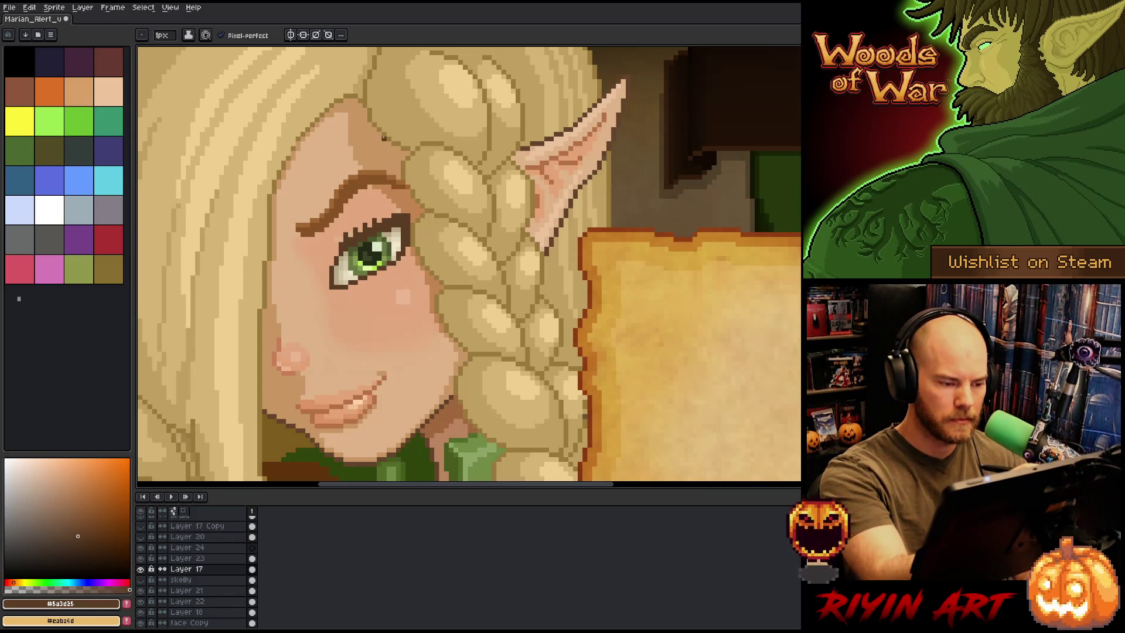
Select the 'red' layer and add a new empty layer above it
ctrl+click(343, 234)
alt+click(346, 239)
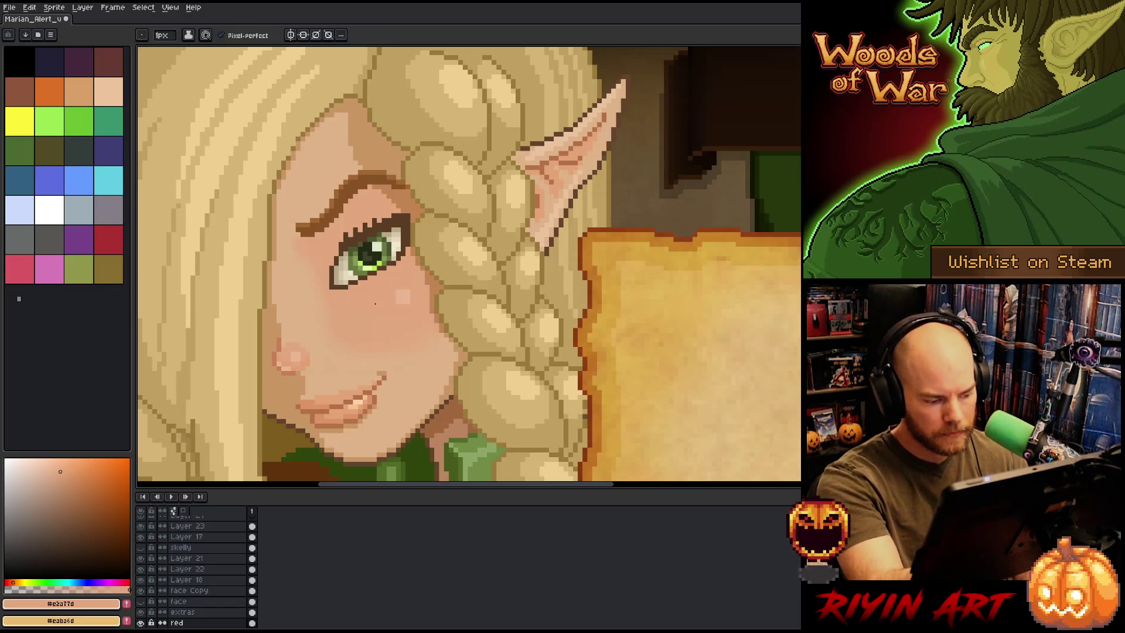
key(shift+n)
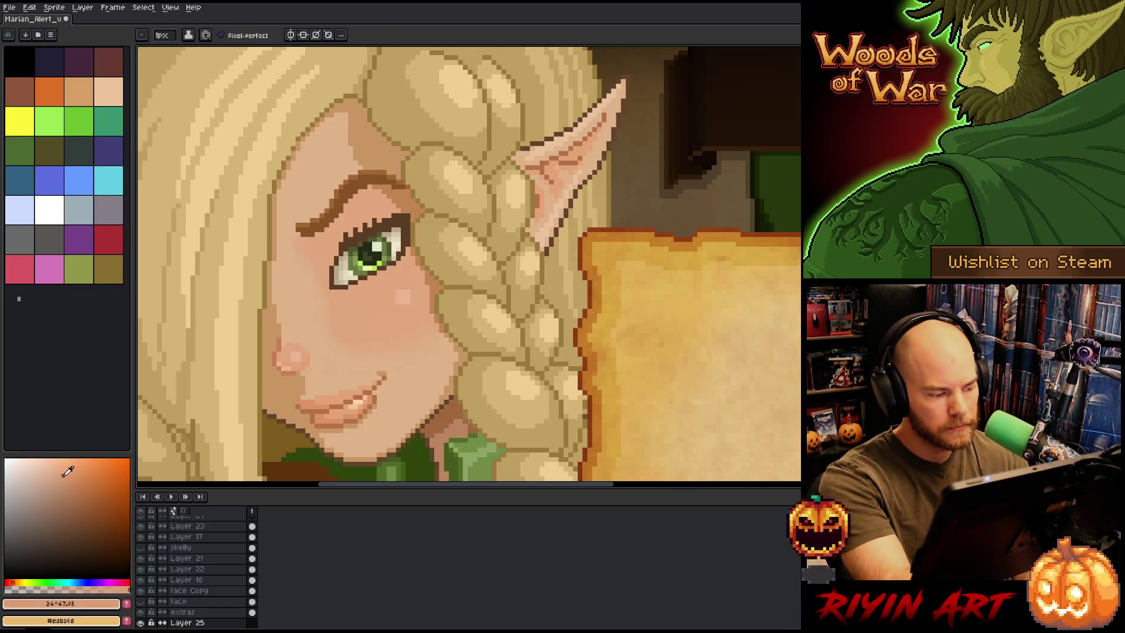
On Layer 25, paint dark pixels along the eye's left outline, then sample a lighter skin tone
click(331, 249)
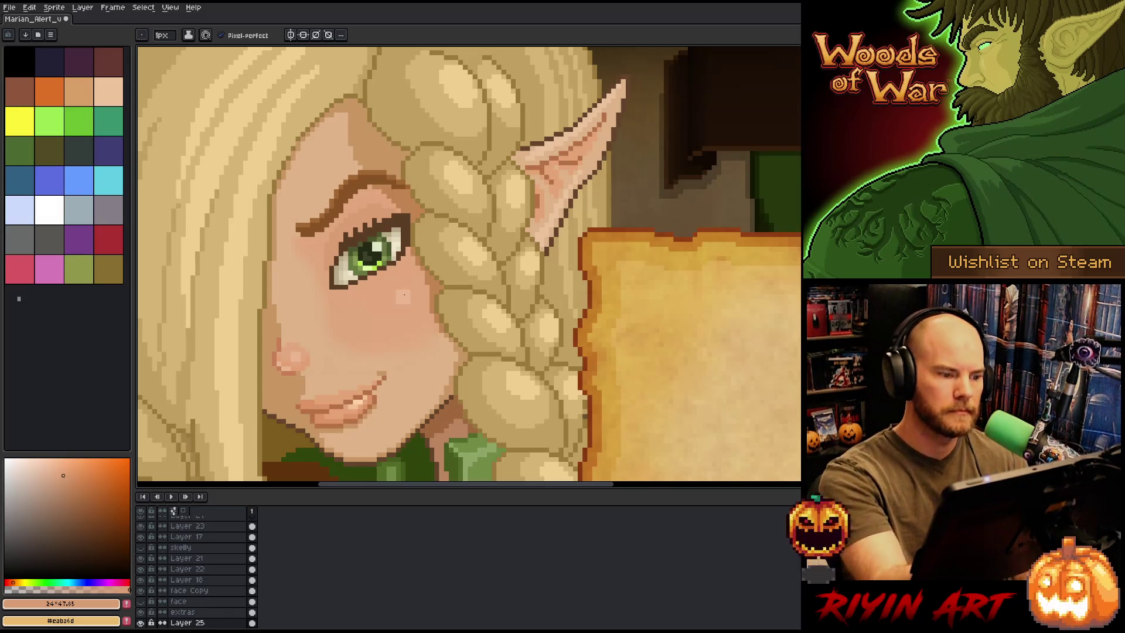
drag(404, 295, 466, 272)
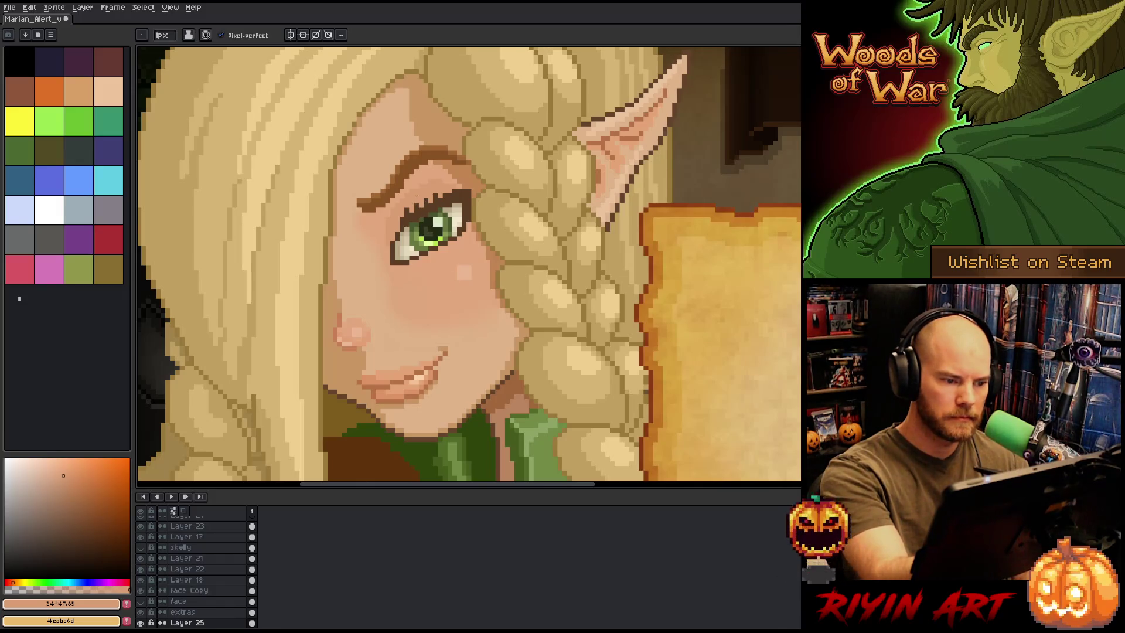
alt+click(353, 248)
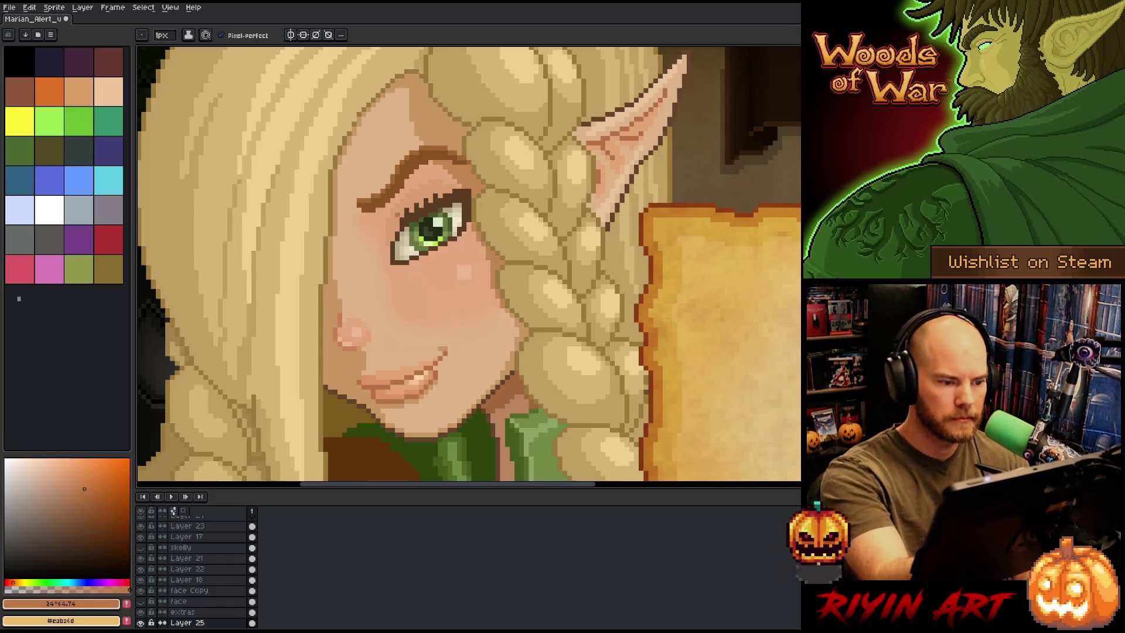
key(i)
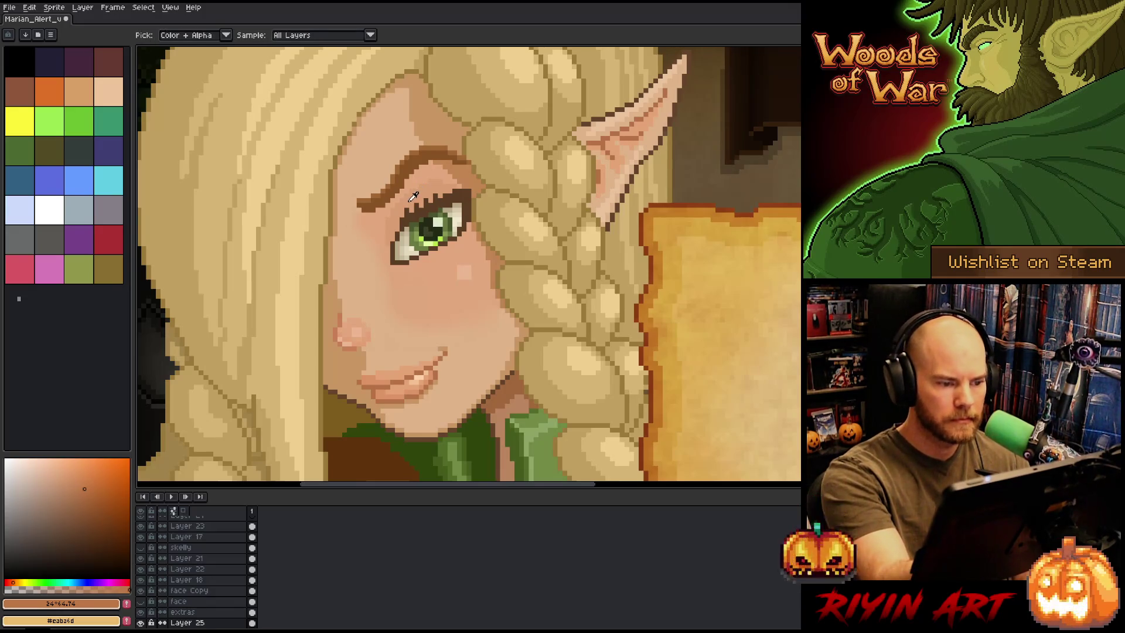
click(413, 197)
key(b)
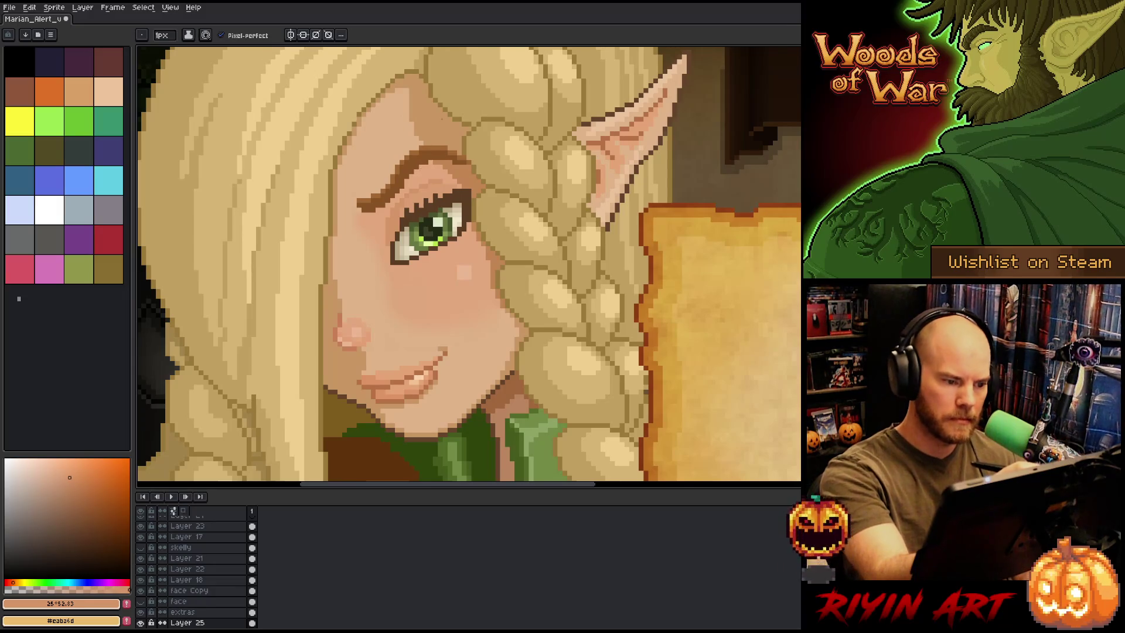
Brighten the pixels near the eyebrow with a sampled skin tone, save, then sample pale peach skin
ctrl+click(404, 222)
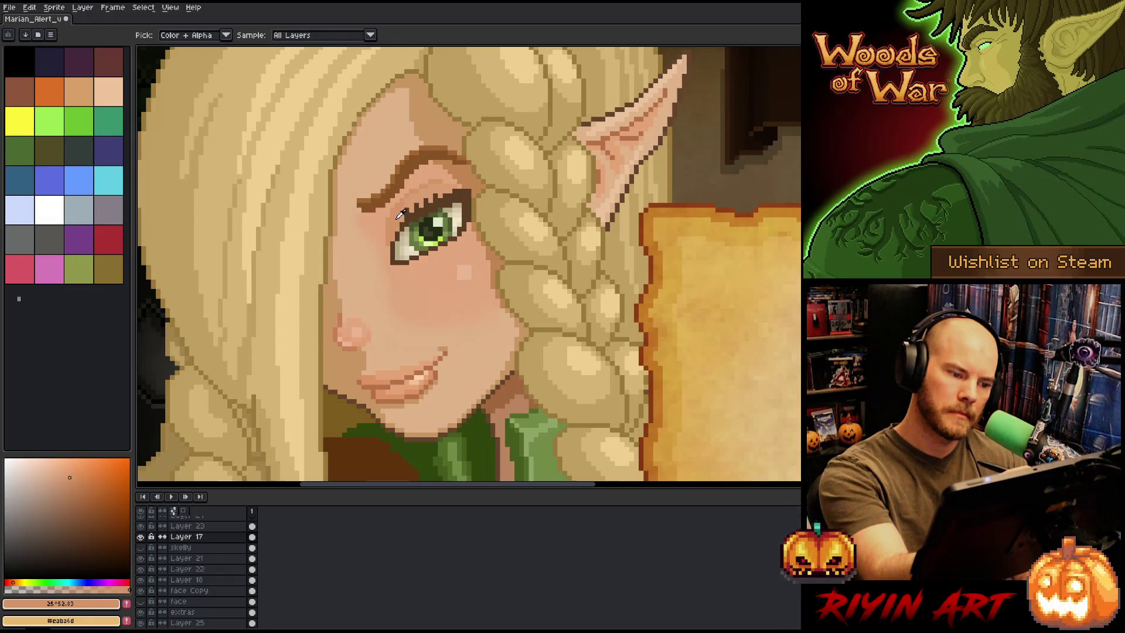
alt+click(408, 192)
ctrl+click(404, 222)
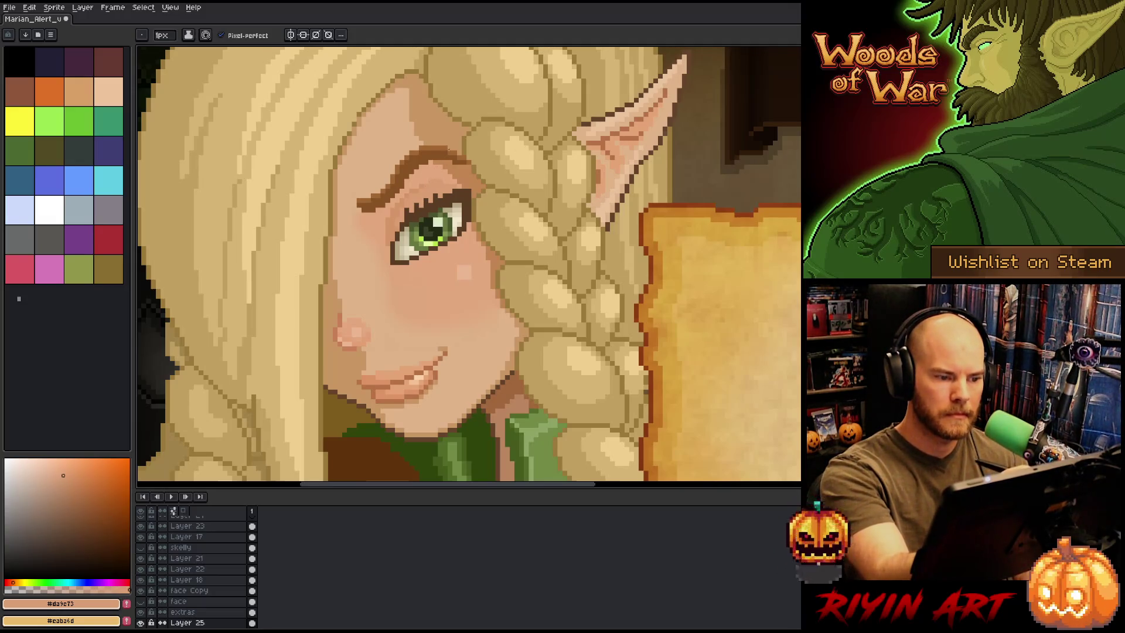
key(ctrl+s)
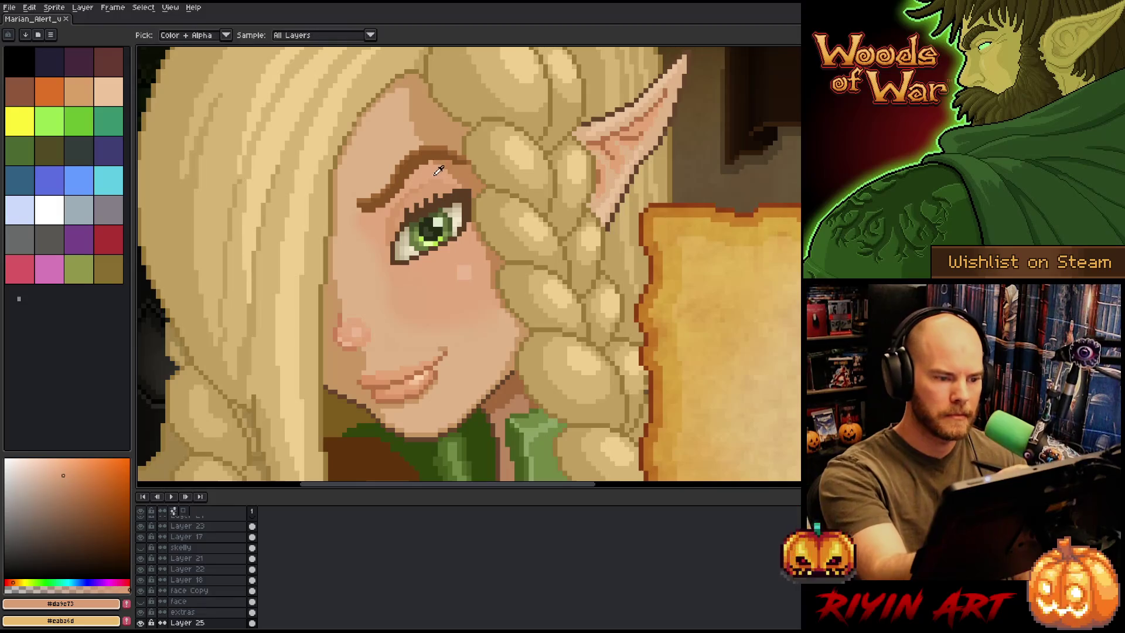
drag(435, 173, 451, 162)
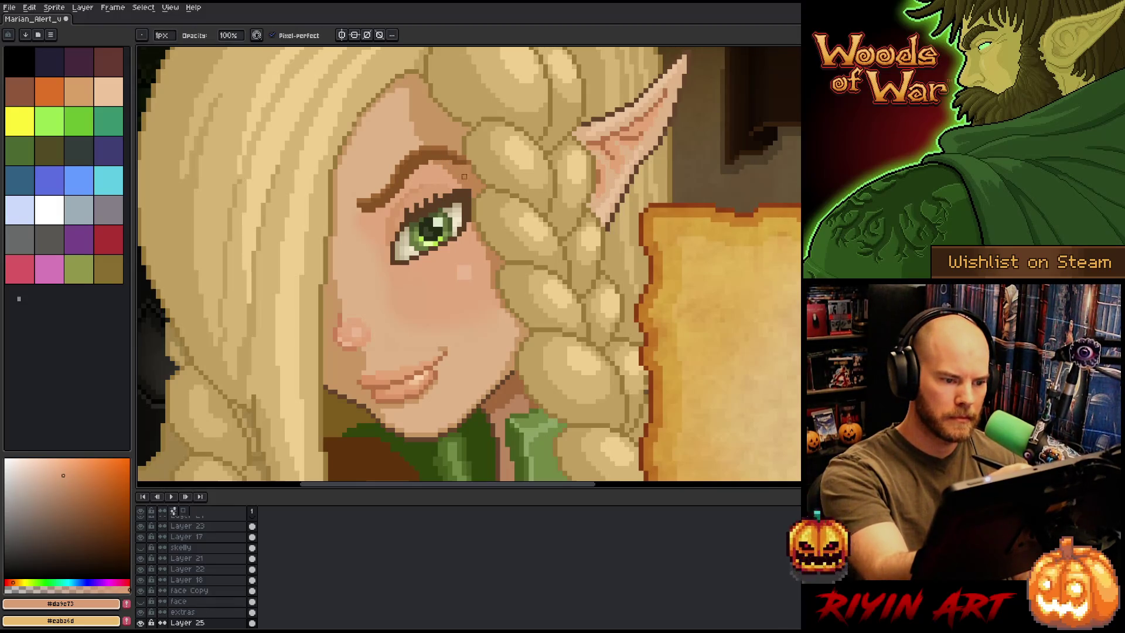
key(ctrl+s)
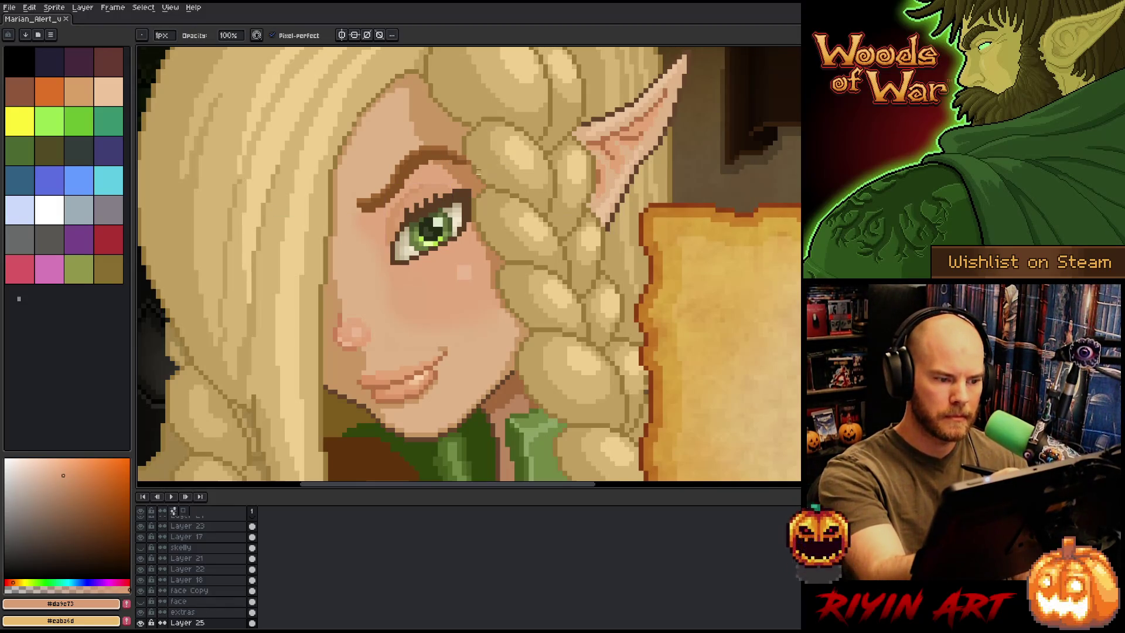
alt+click(463, 271)
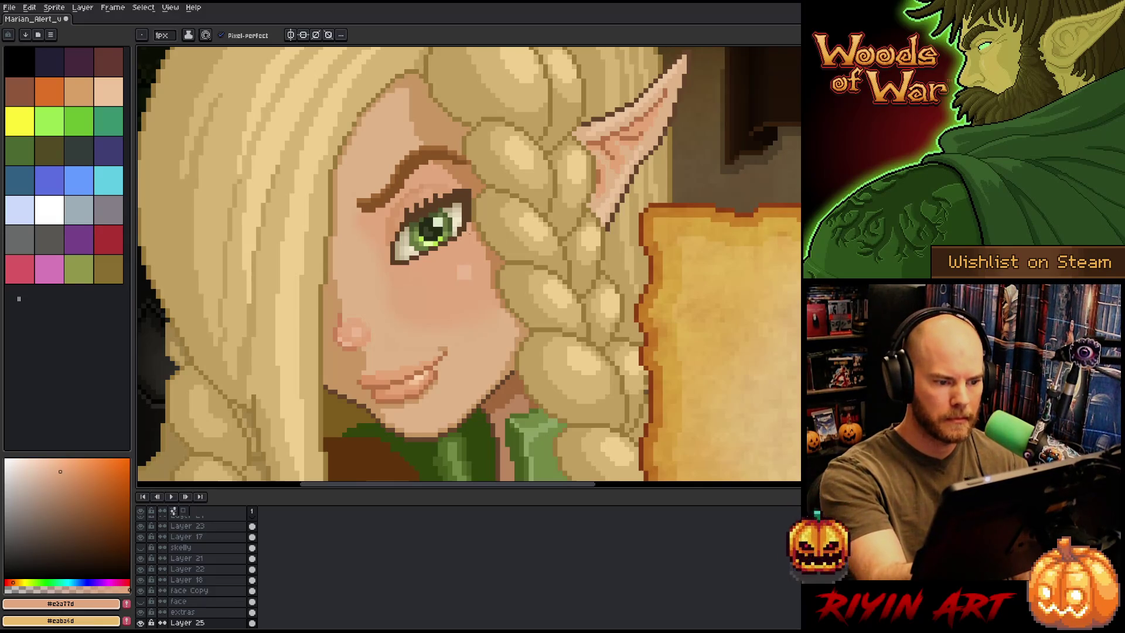
alt+click(450, 249)
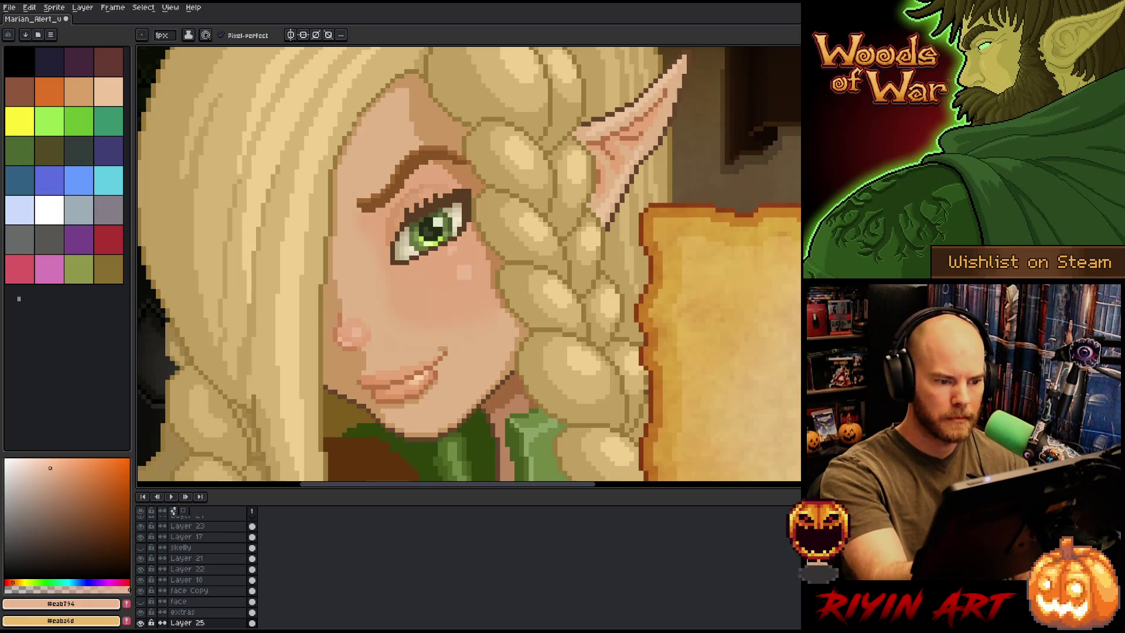
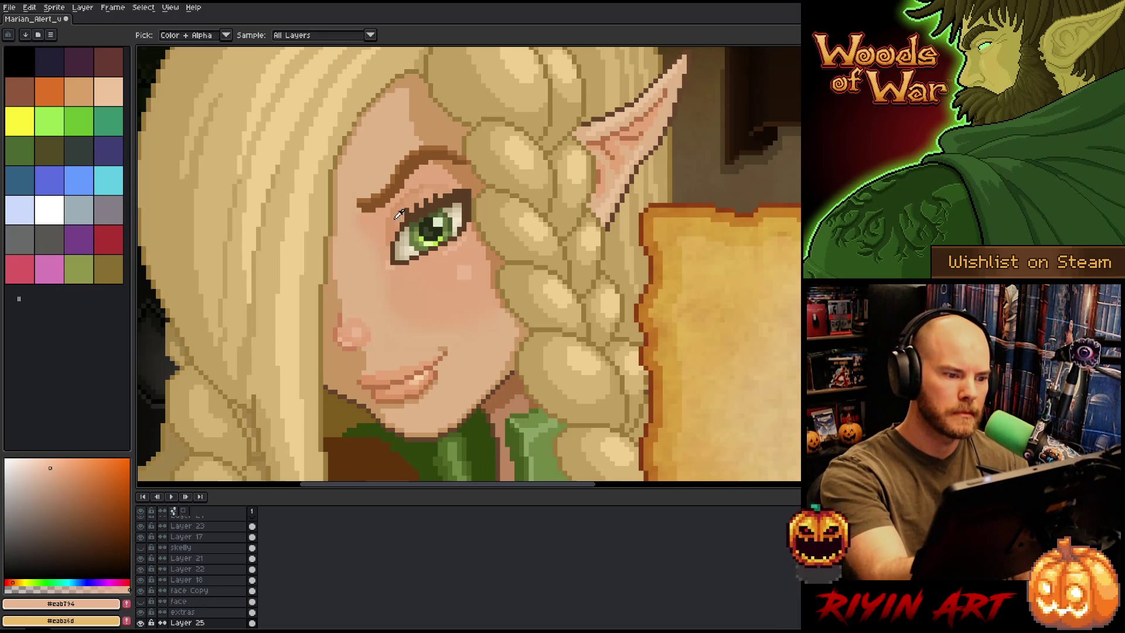
Darken the elf's inner eye corner and the patch beneath the eyebrow with a darker skin shade
alt+click(366, 140)
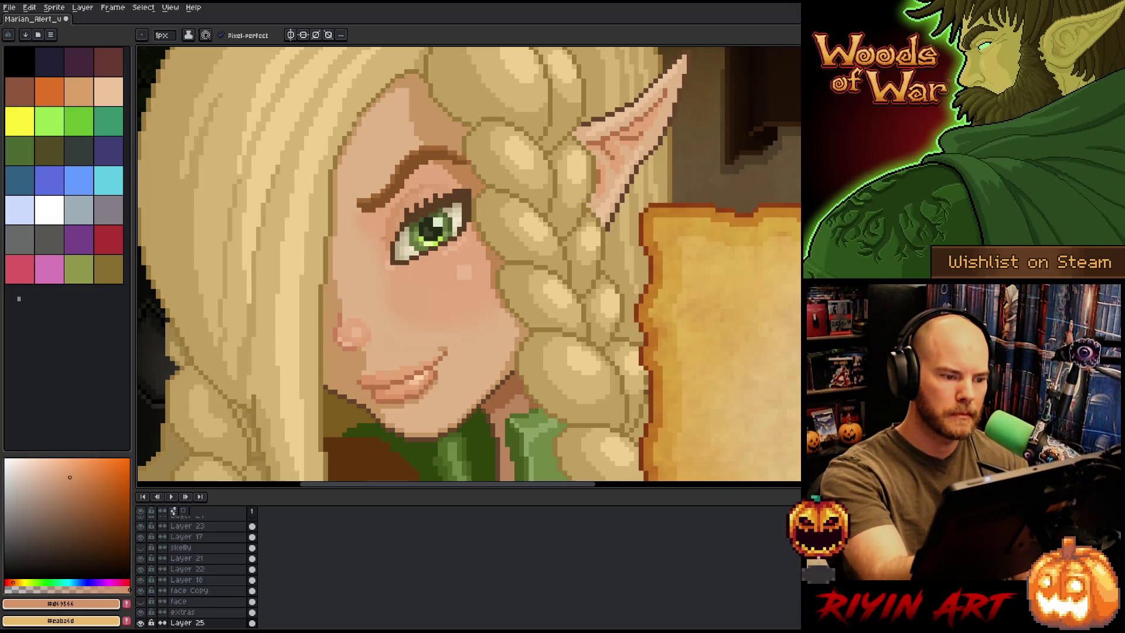
drag(387, 252, 387, 258)
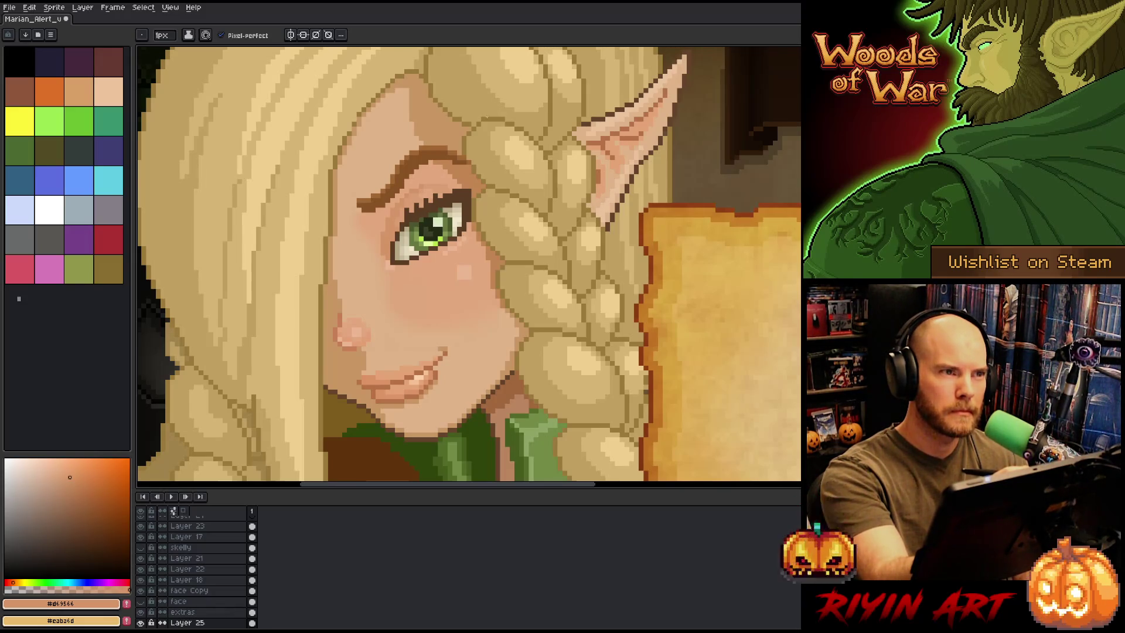
alt+click(395, 263)
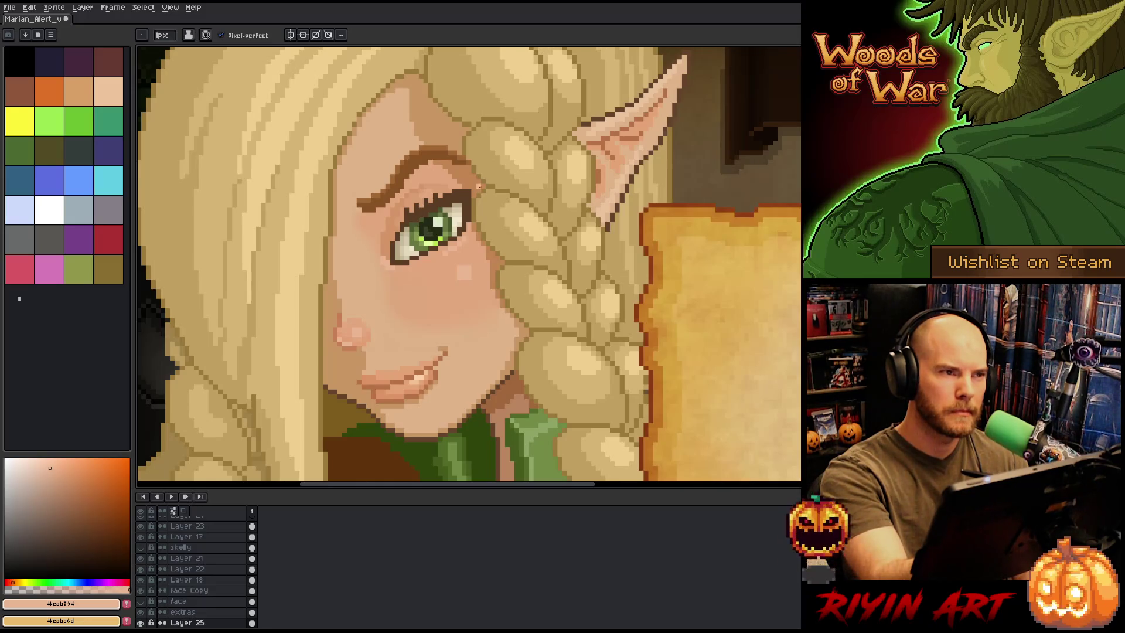
alt+click(426, 184)
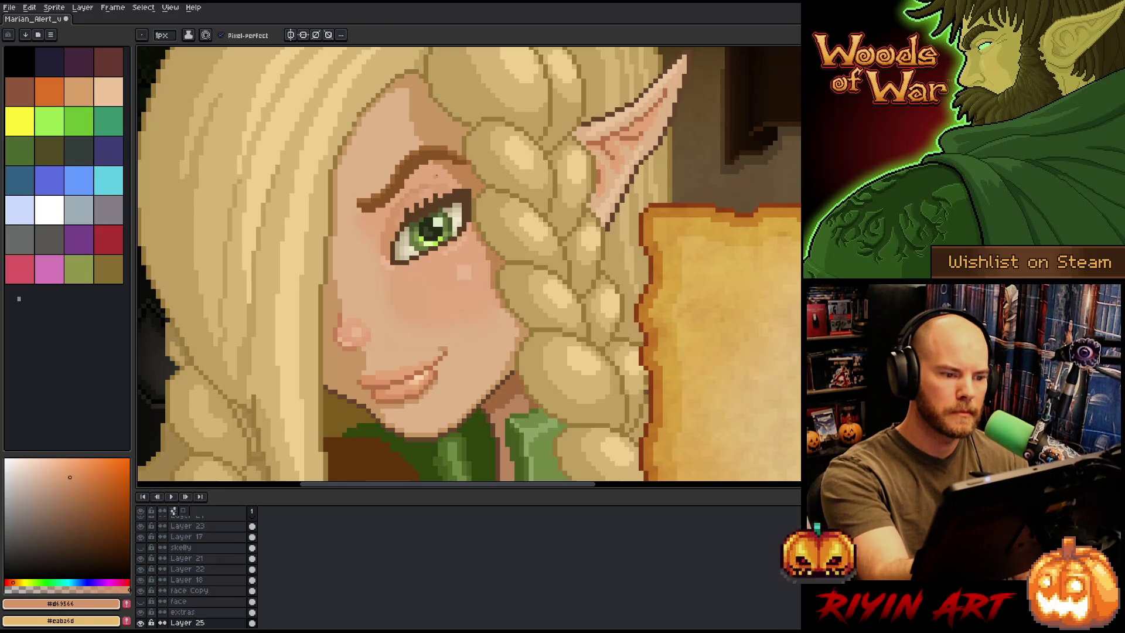
drag(432, 182, 442, 181)
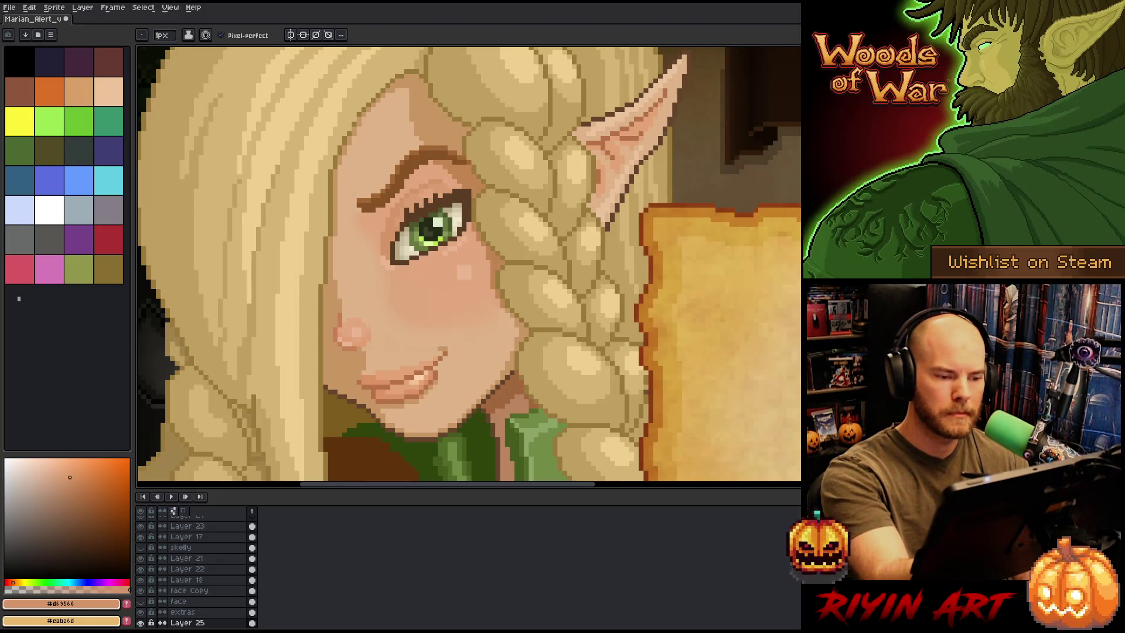
Eyedrop the dark brown from the eye outline and zoom out to the whole portrait
key(alt)
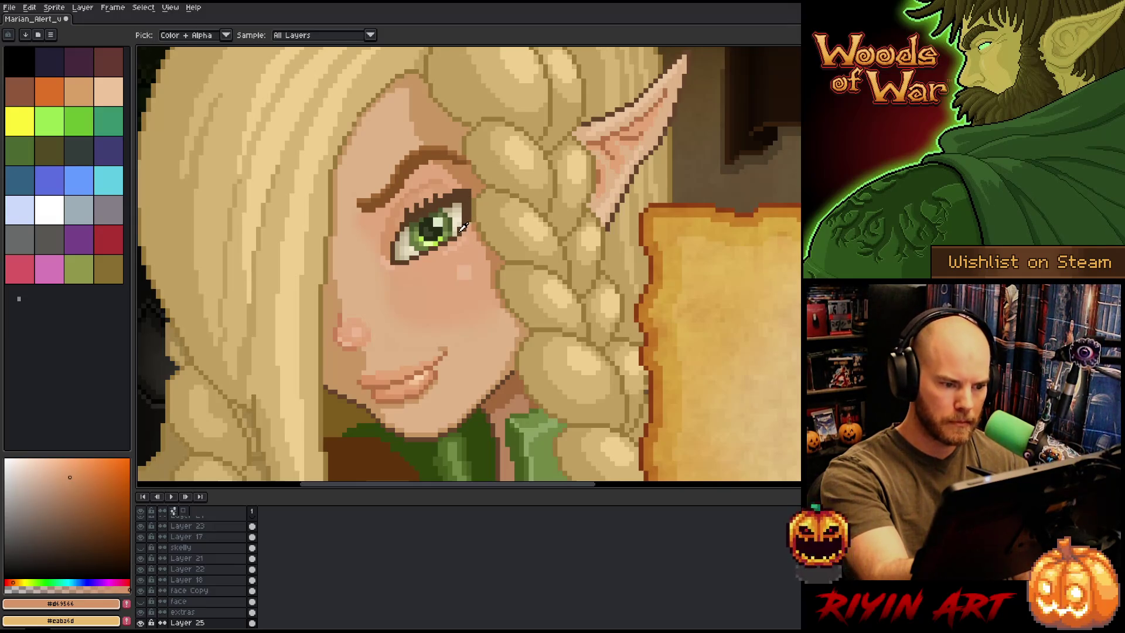
alt+click(463, 227)
ctrl+click(465, 235)
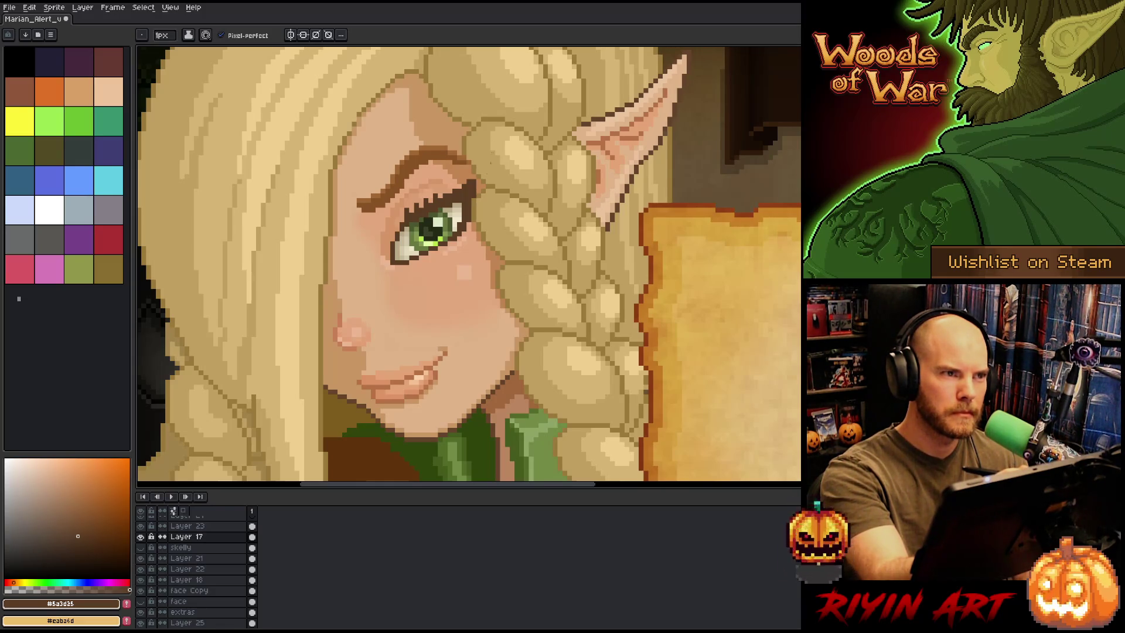
key(minus)
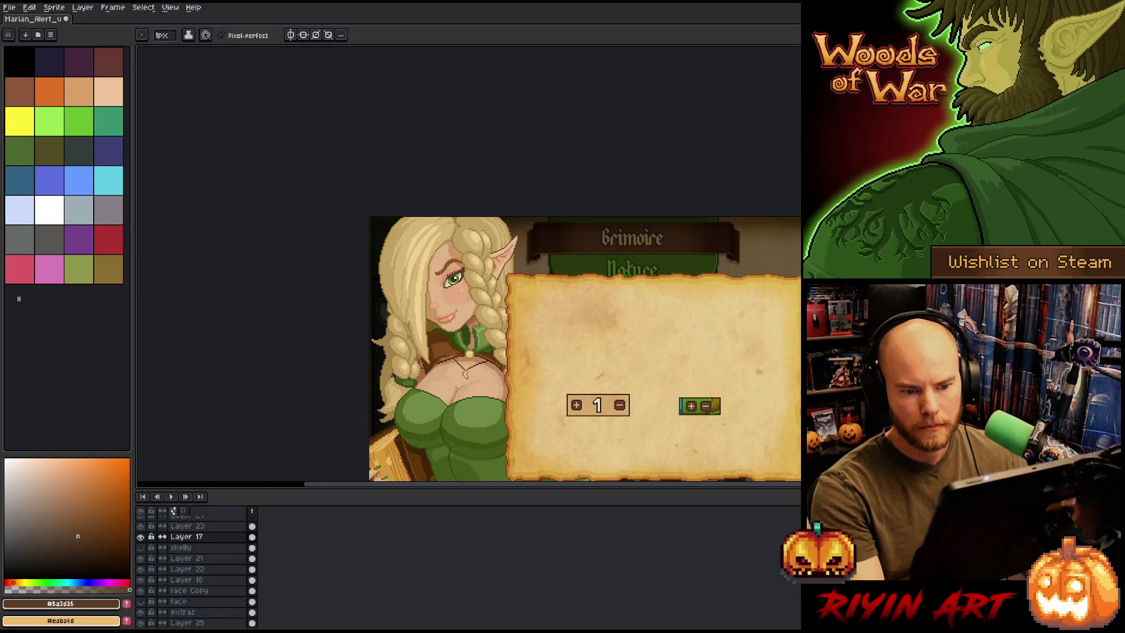
Zoom back to the eye, sample the nearby skin tone, and select Layer 25
key(plus)
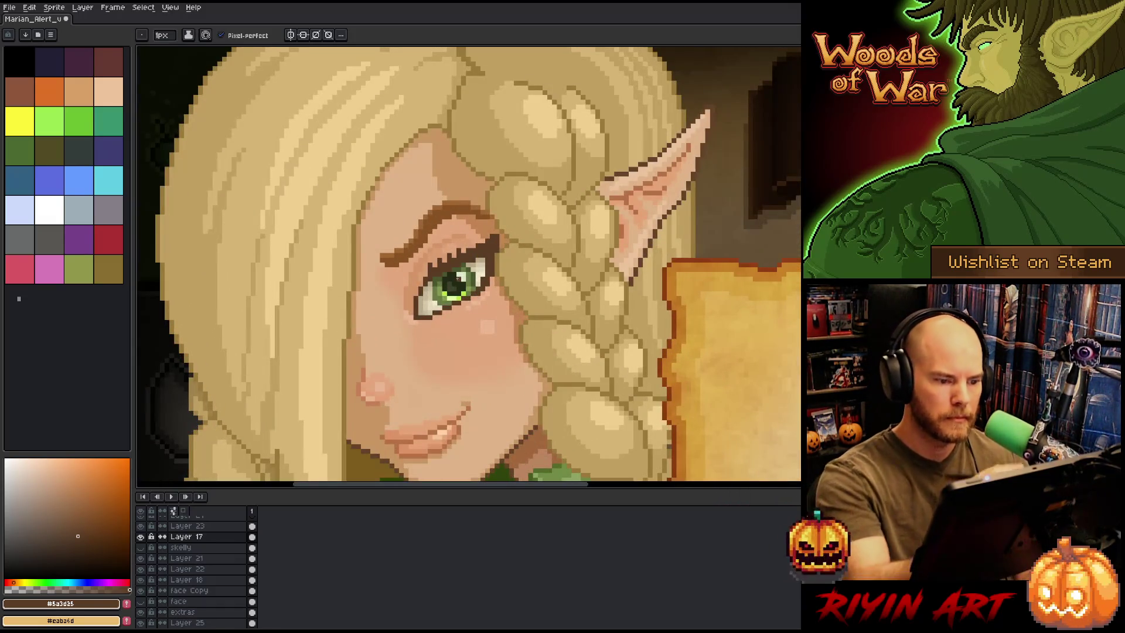
key(b)
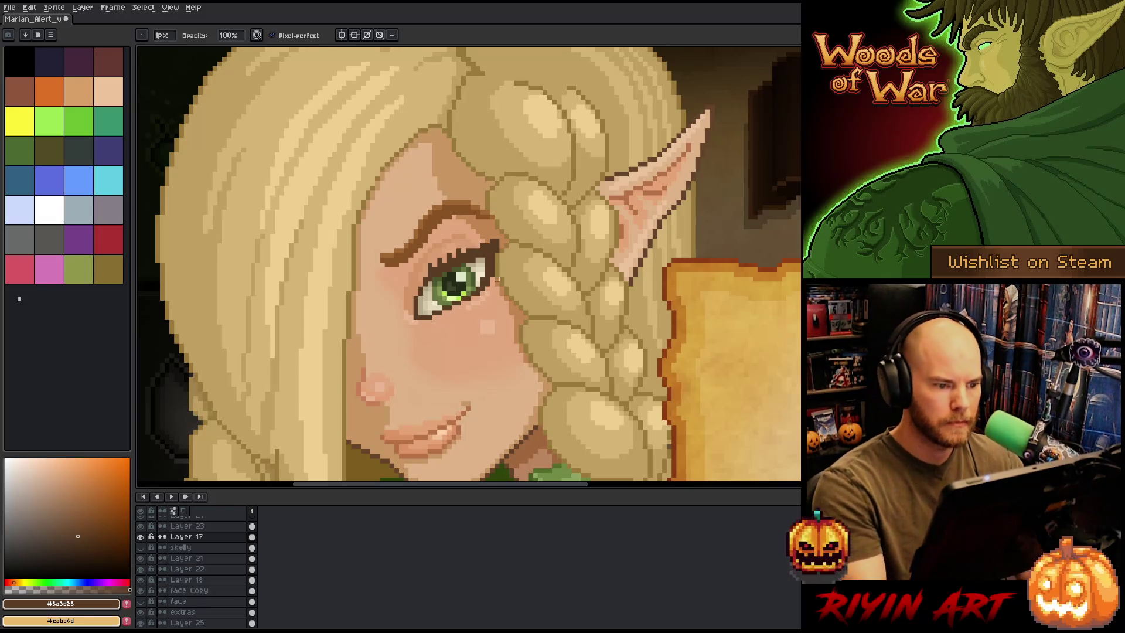
alt+click(498, 280)
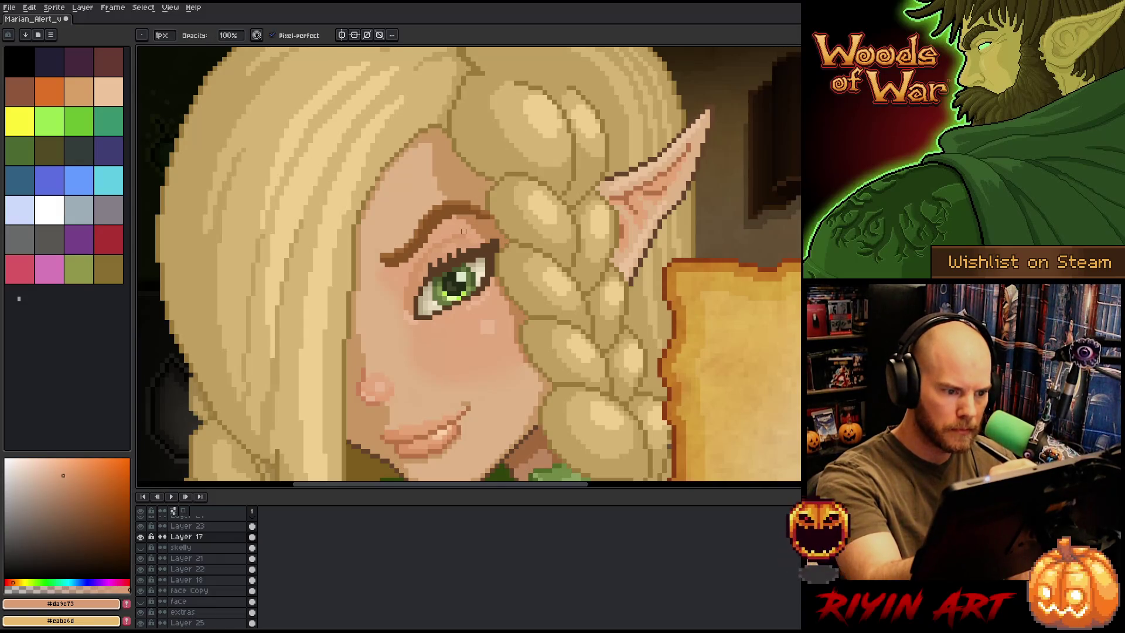
ctrl+click(467, 235)
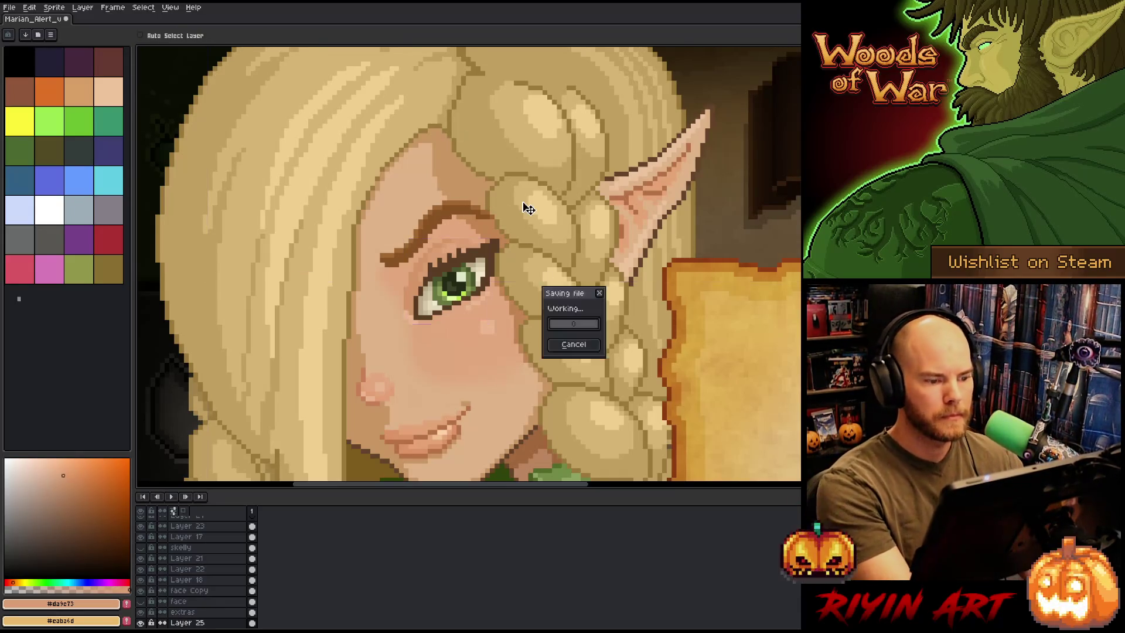
Zoom and pan to centre the portrait and the Grimoire panel
scroll(469, 316, down, 2)
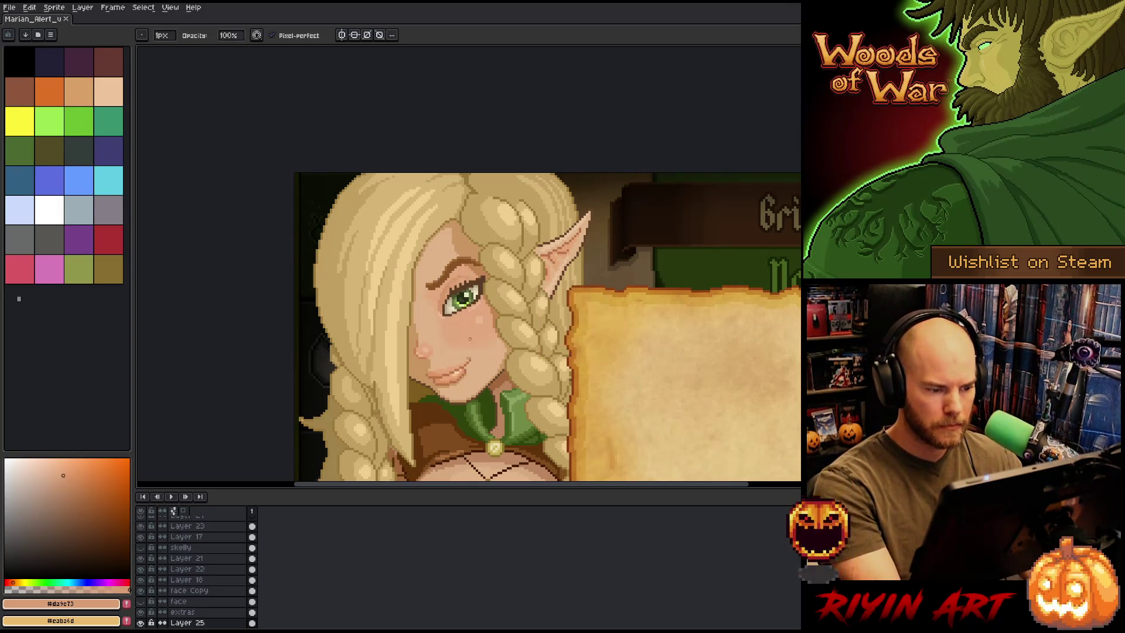
scroll(472, 339, down, 2)
scroll(351, 283, up, 2)
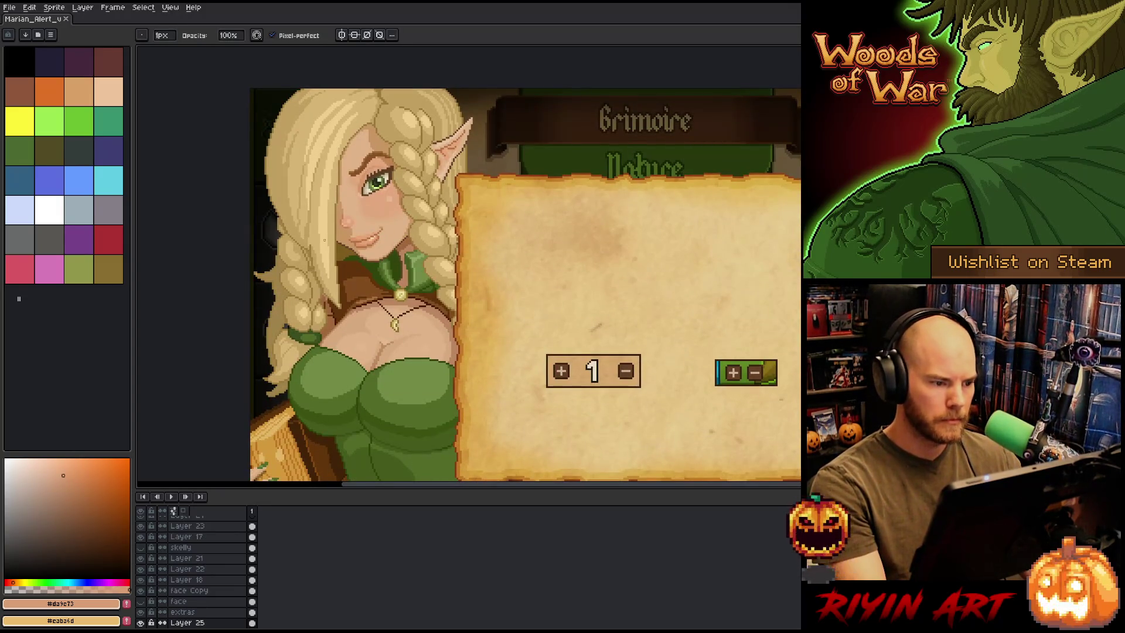
scroll(324, 240, down, 1)
scroll(334, 266, up, 1)
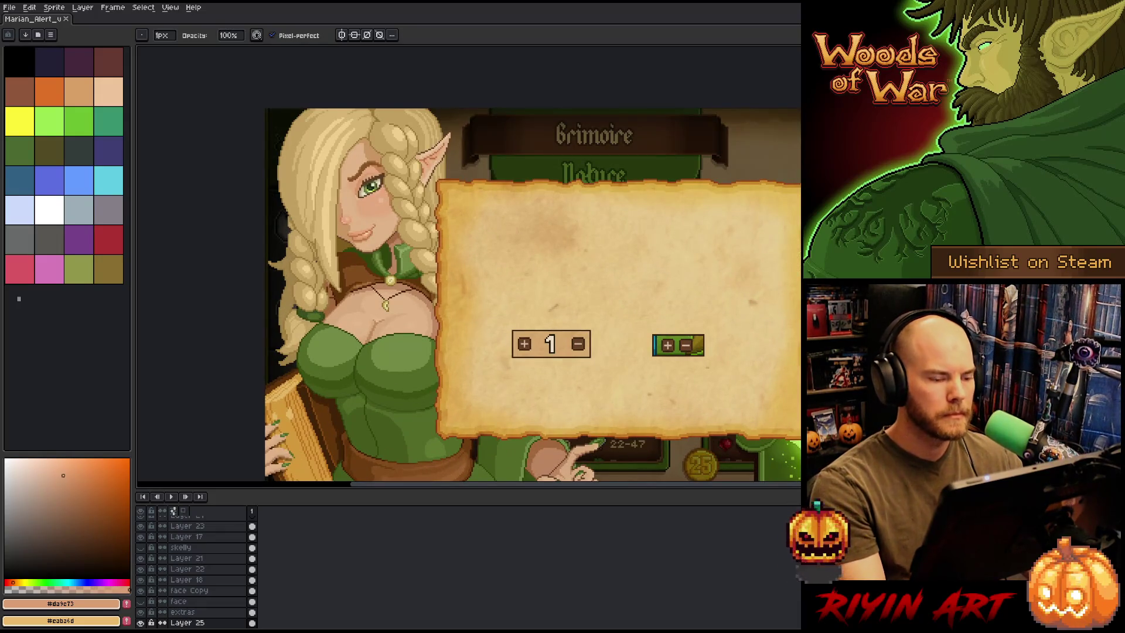
drag(528, 293, 545, 313)
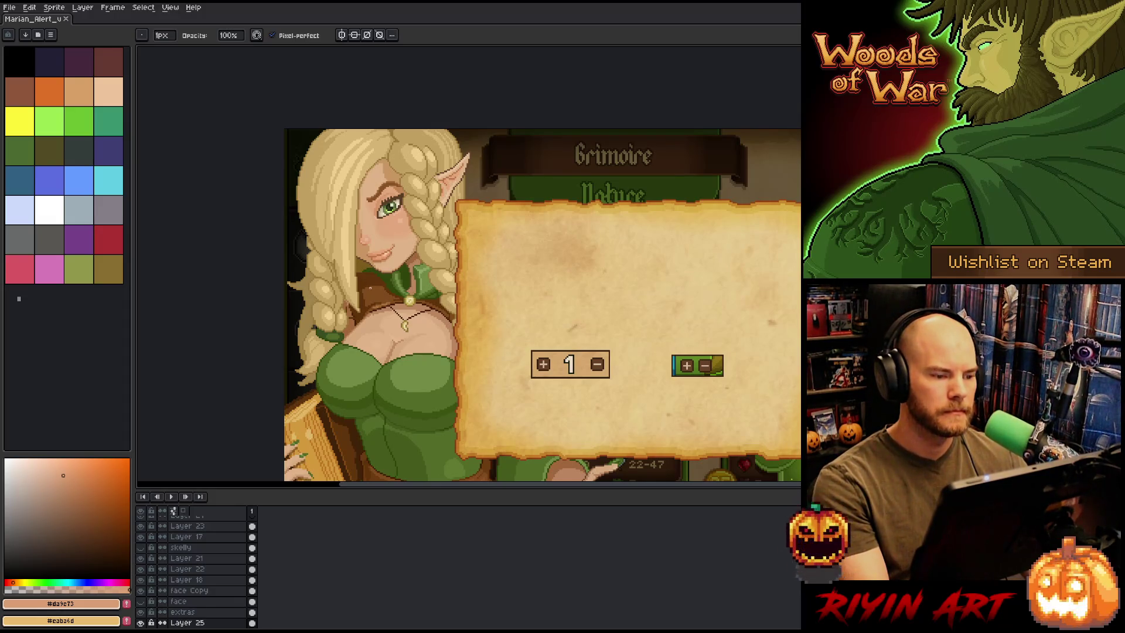
scroll(367, 237, up, 3)
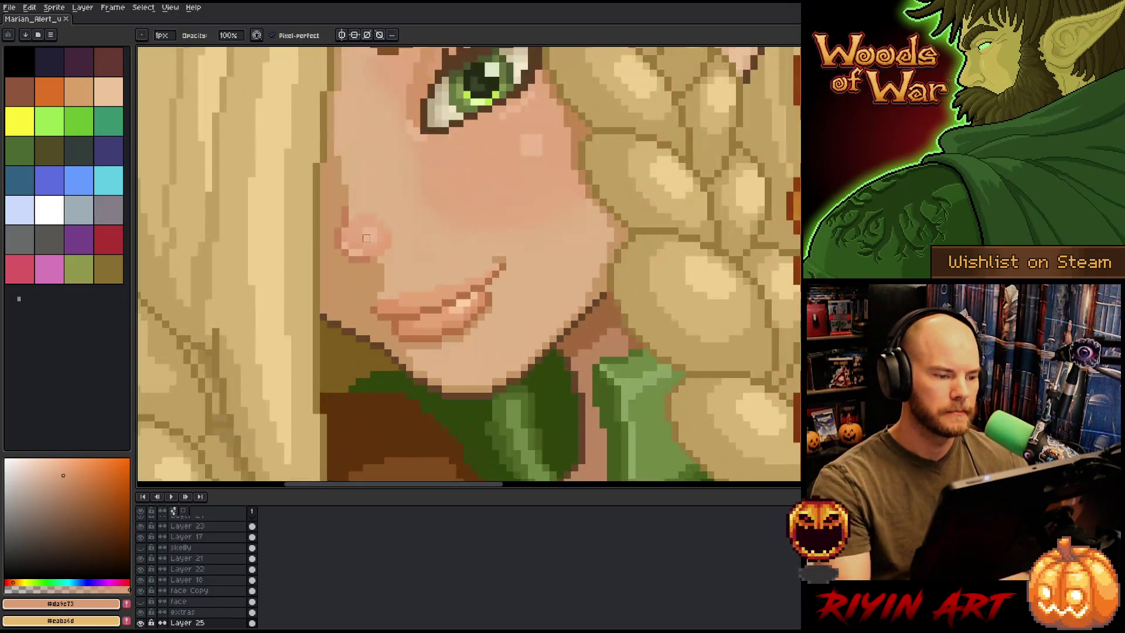
Sample the warm and lighter cheek tones on Layer 21 and save the file
alt+click(375, 247)
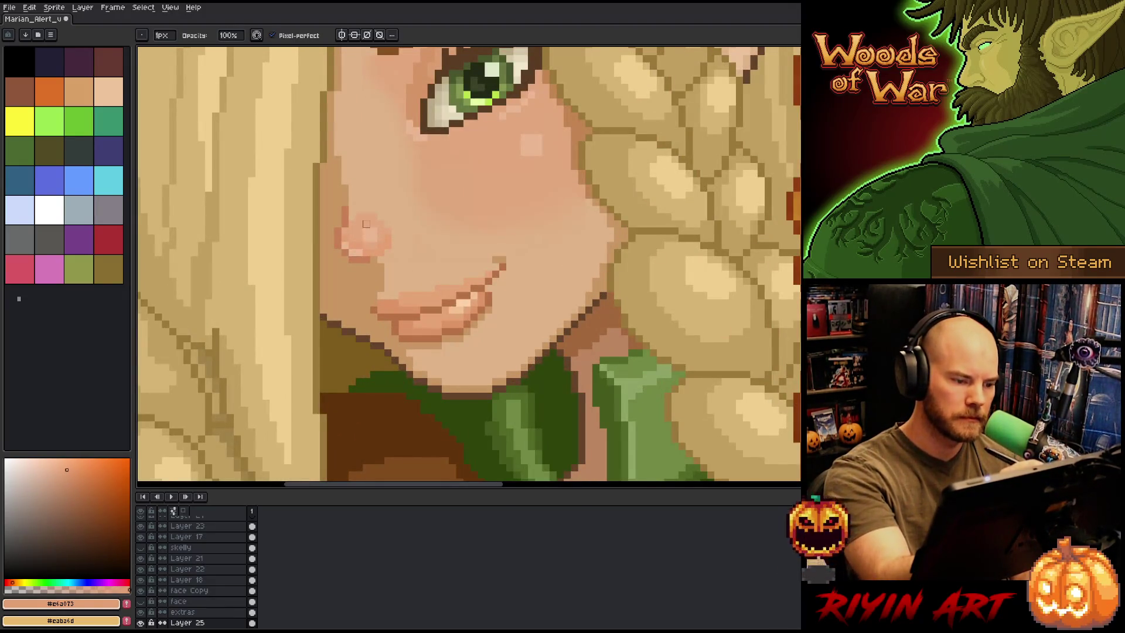
ctrl+click(359, 252)
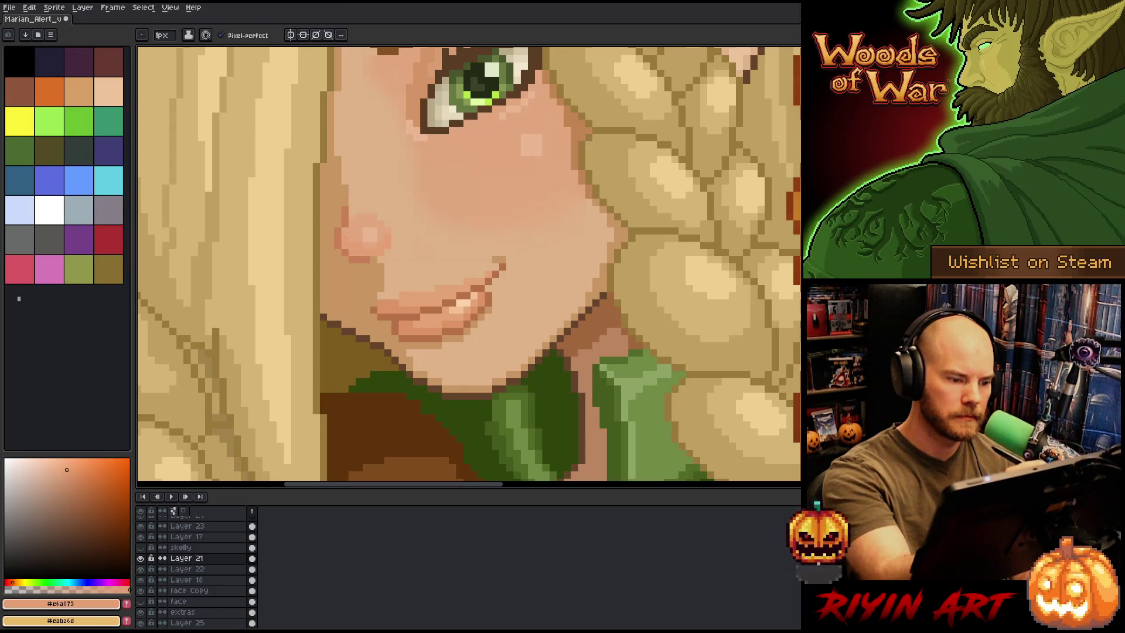
alt+click(355, 230)
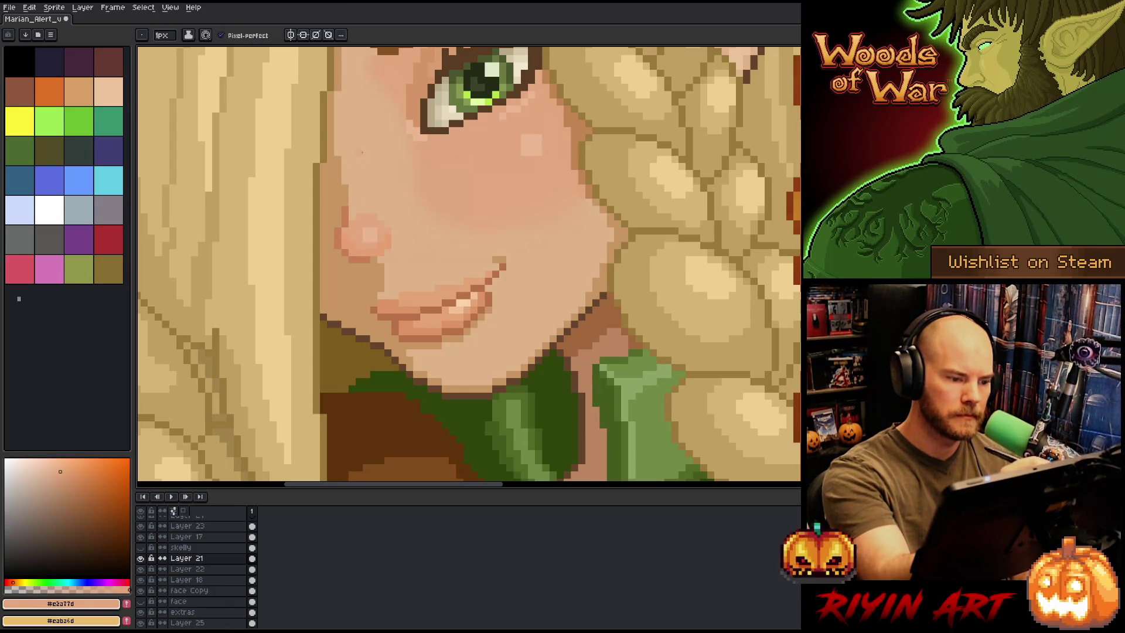
scroll(416, 153, down, 5)
key(ctrl+s)
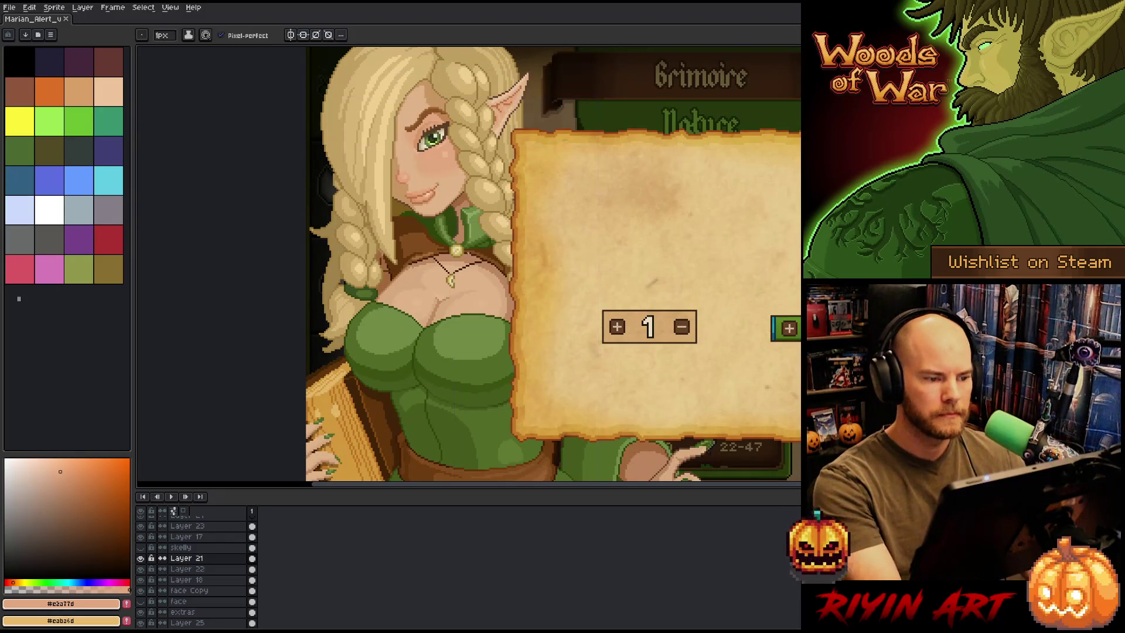
scroll(403, 170, up, 5)
Sample the pale skin highlight, select the face Copy layer, return to the Pencil on Layer 16, and save
alt+click(416, 167)
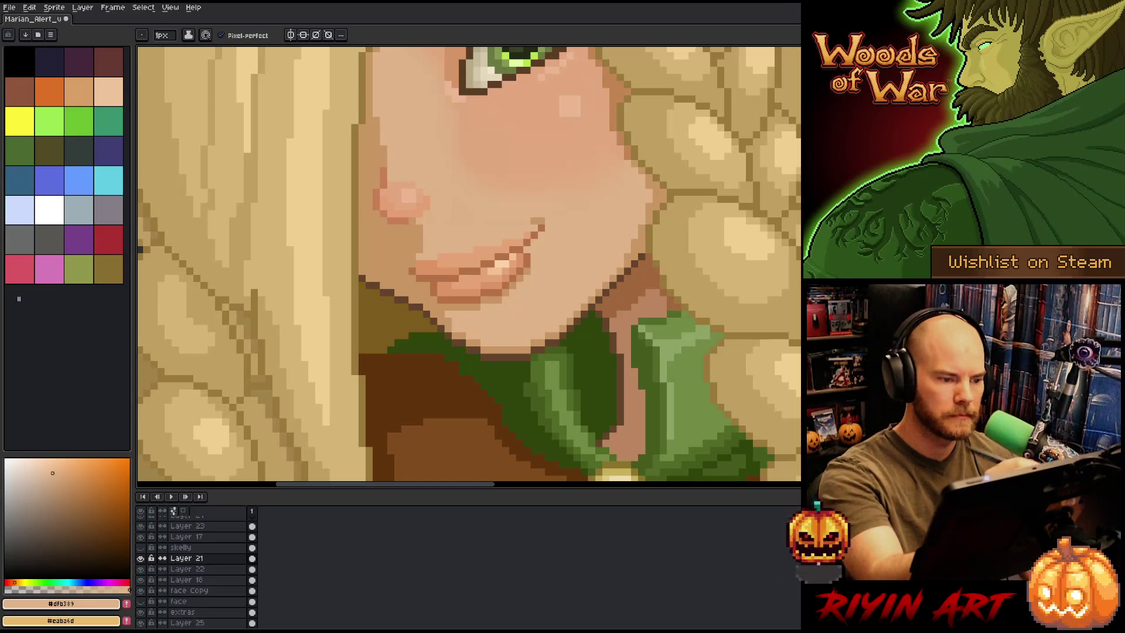
scroll(441, 171, down, 3)
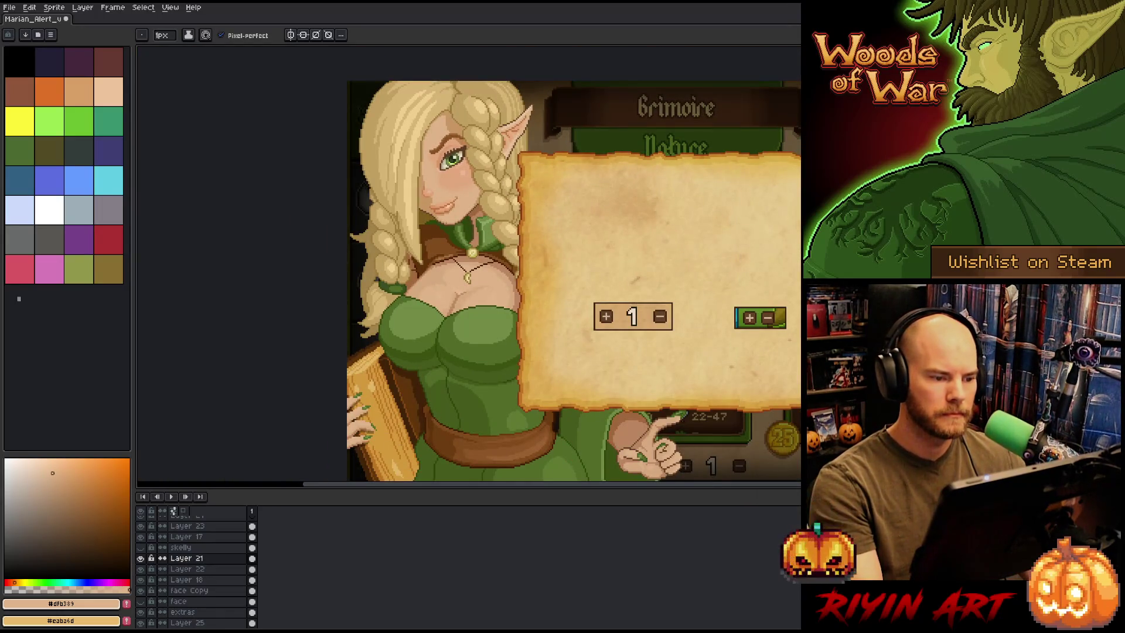
scroll(451, 175, up, 4)
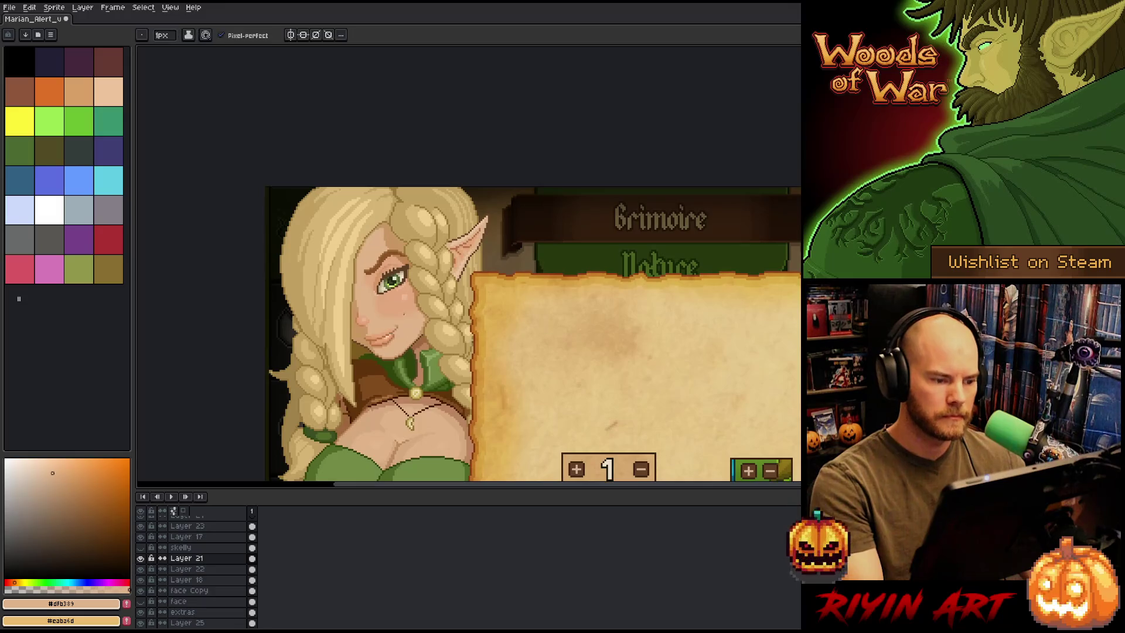
key(v)
click(405, 296)
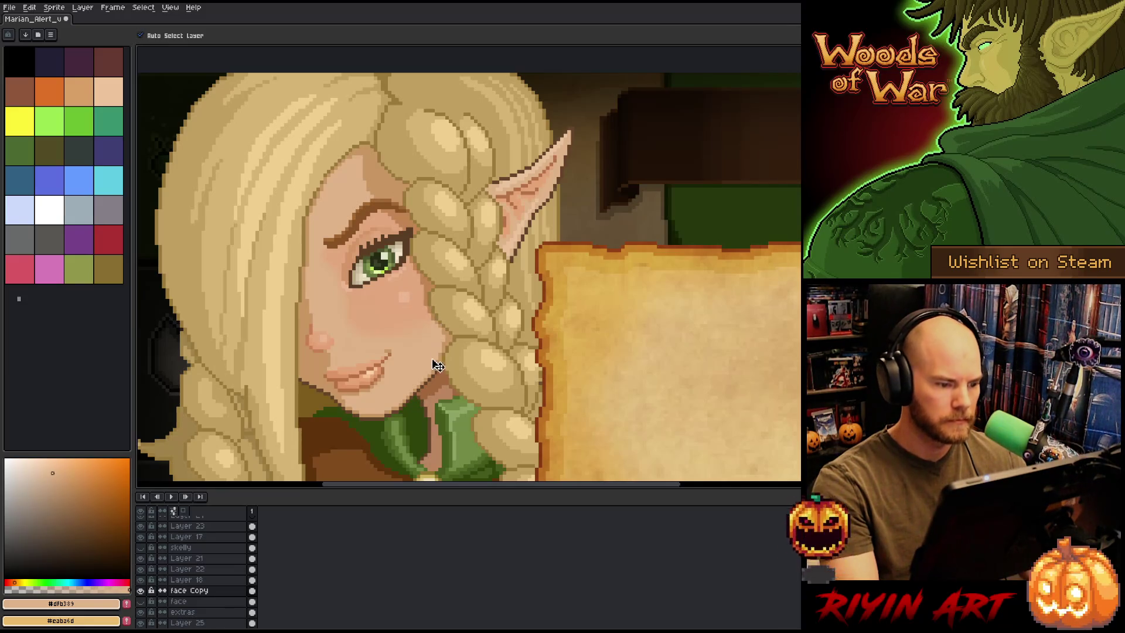
scroll(363, 364, down, 2)
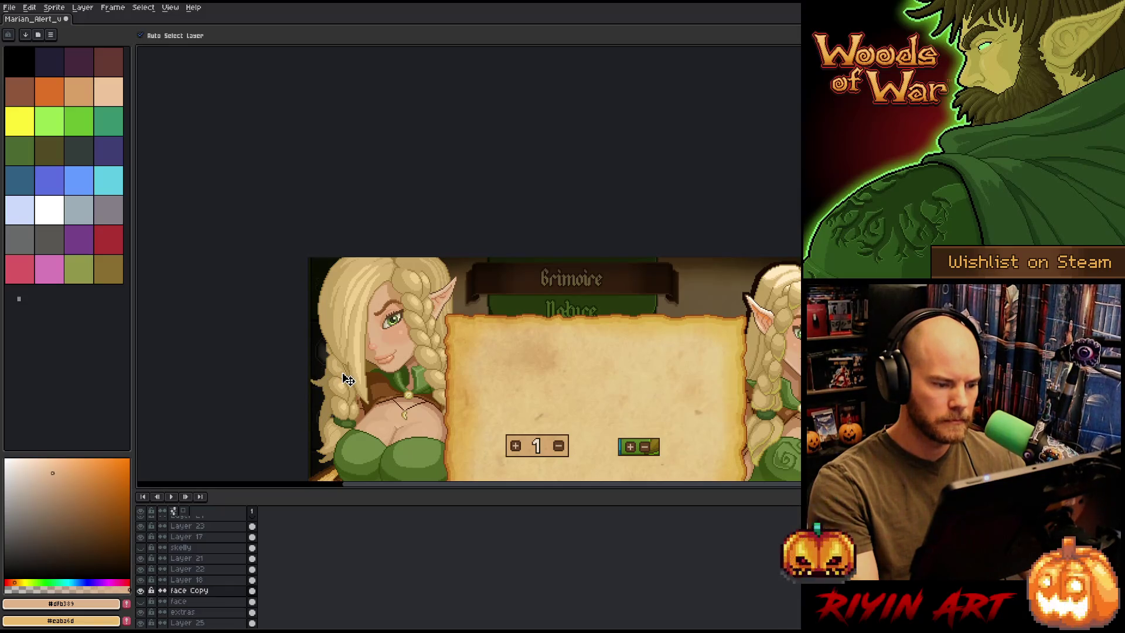
scroll(348, 380, up, 3)
key(b)
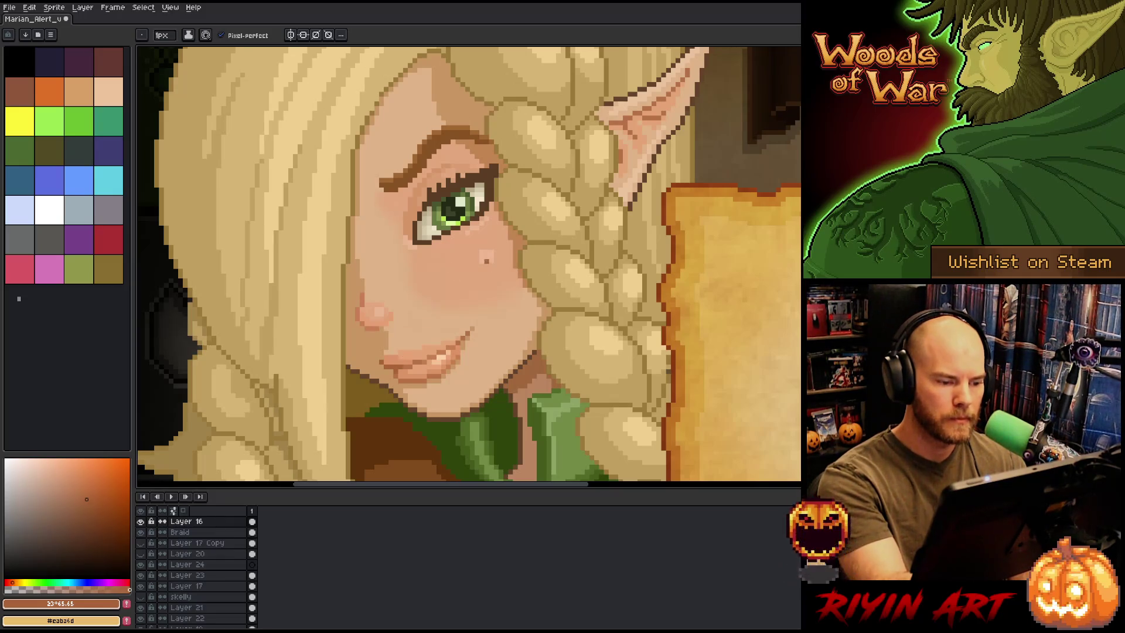
key(ctrl+s)
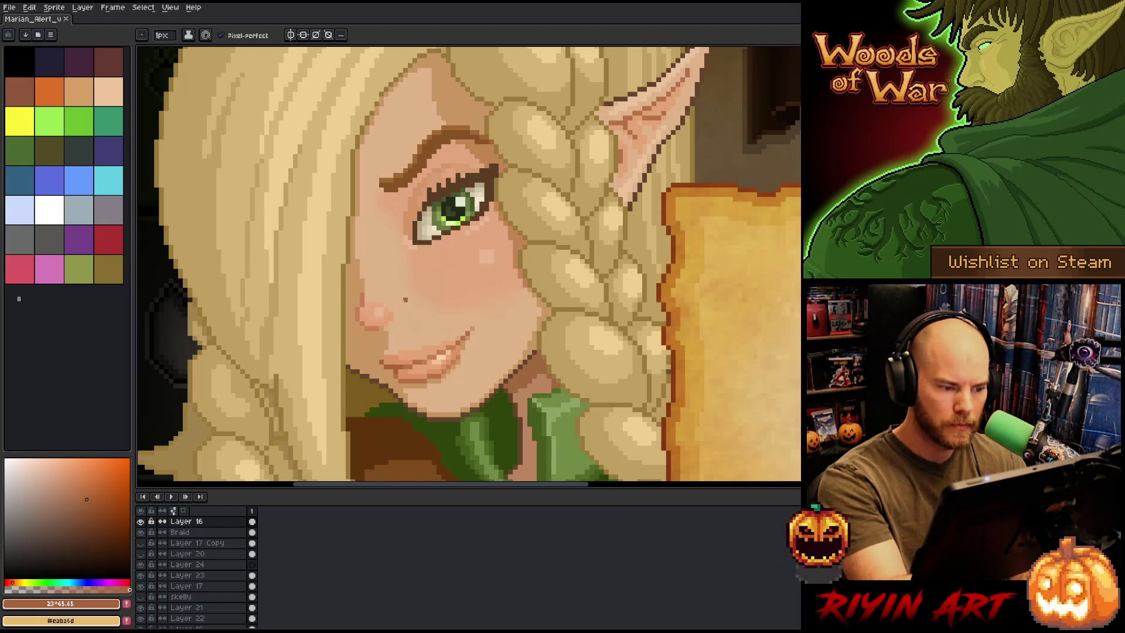
Sample the lighter skin tone near the nose and place a highlight pixel on the cheek
key(i)
click(384, 306)
click(384, 307)
key(b)
click(443, 333)
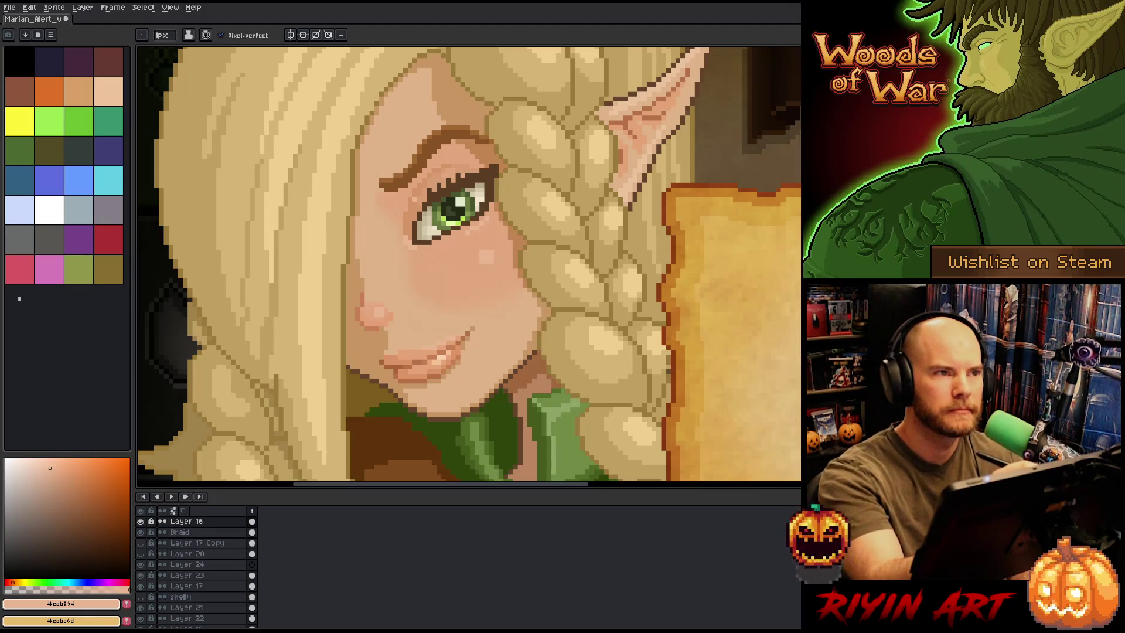
Resample several face skin shades, including the light tone near the lips, and save the portrait
alt+click(416, 211)
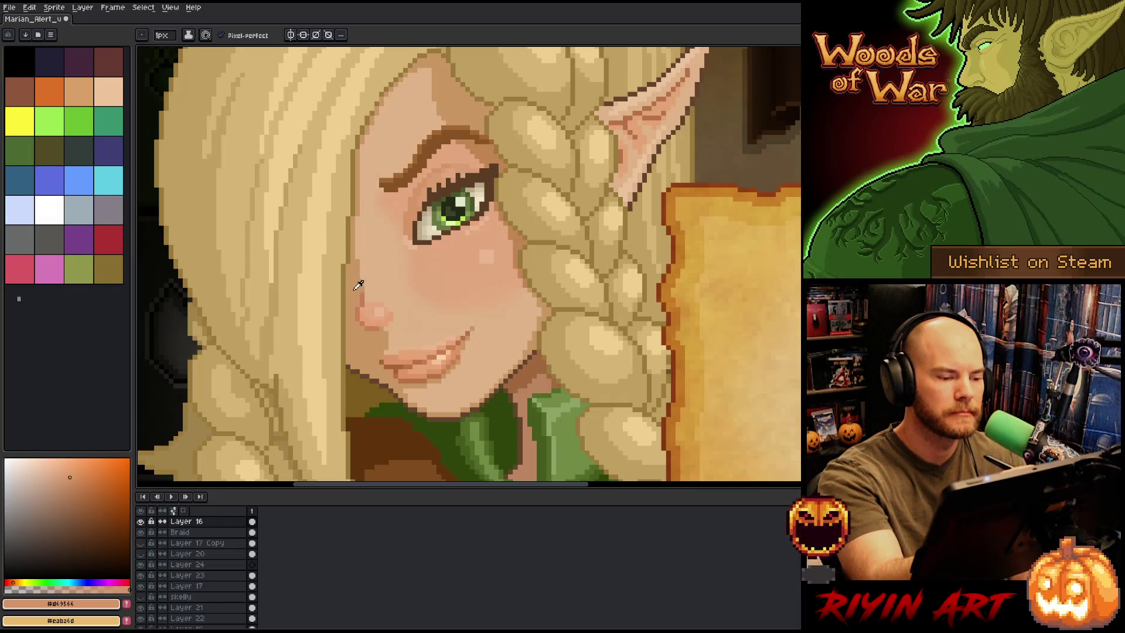
alt+click(413, 202)
alt+click(414, 220)
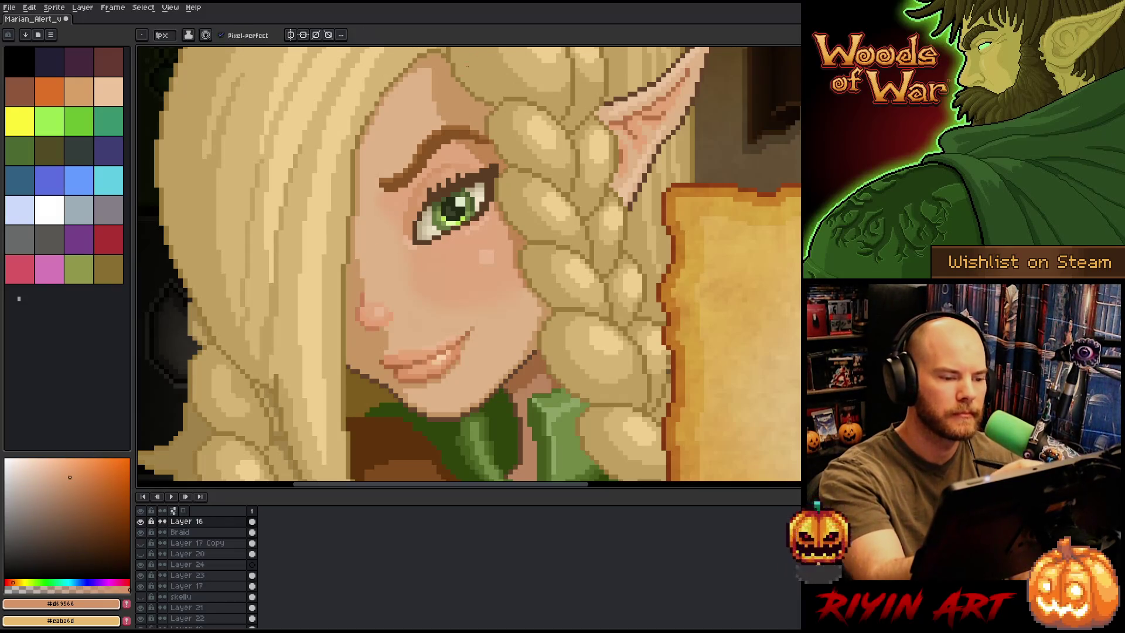
alt+click(421, 205)
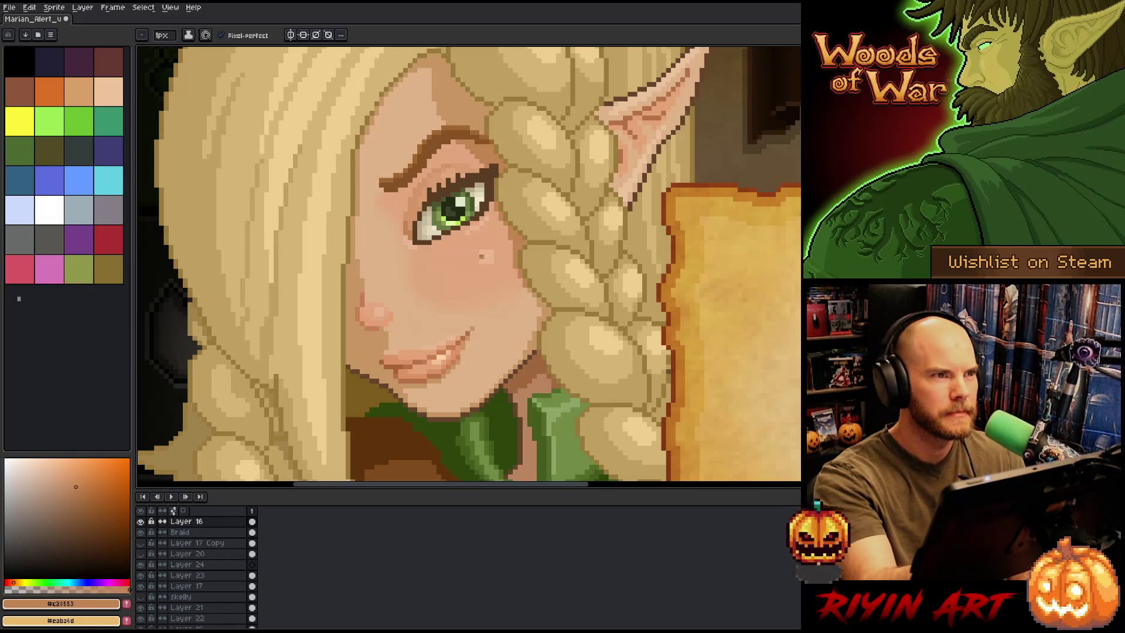
alt+click(451, 334)
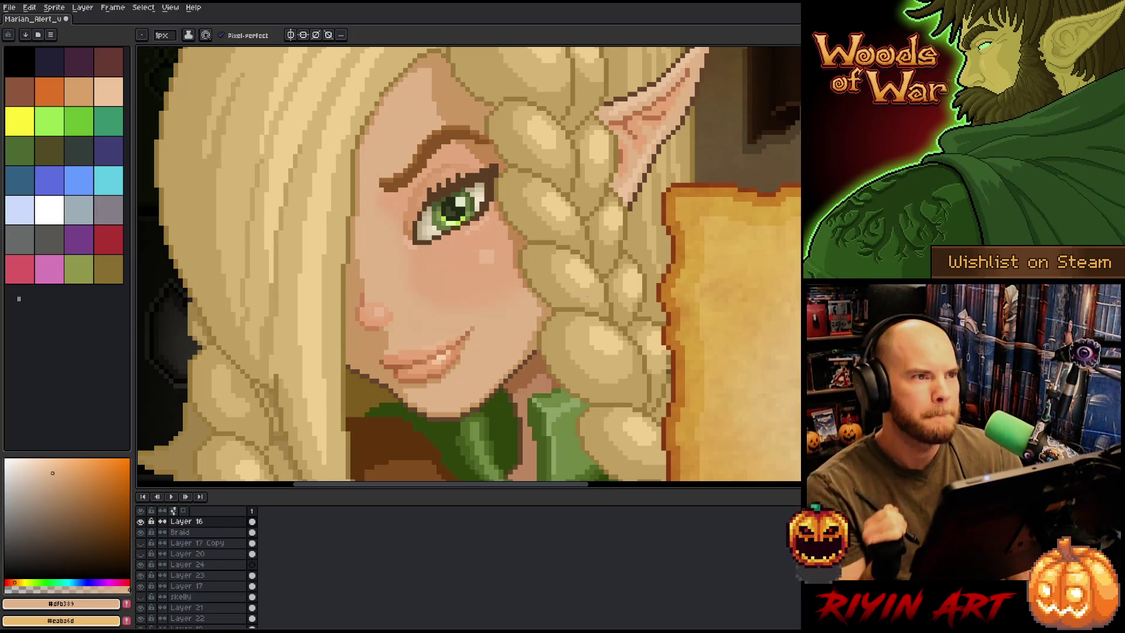
alt+click(425, 346)
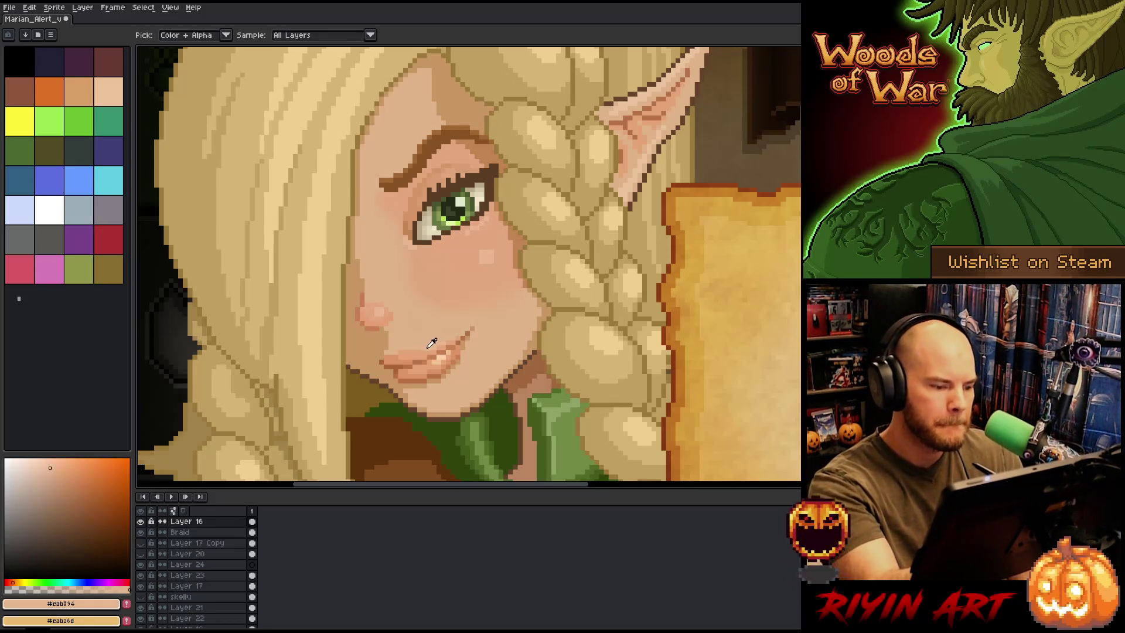
alt+click(430, 351)
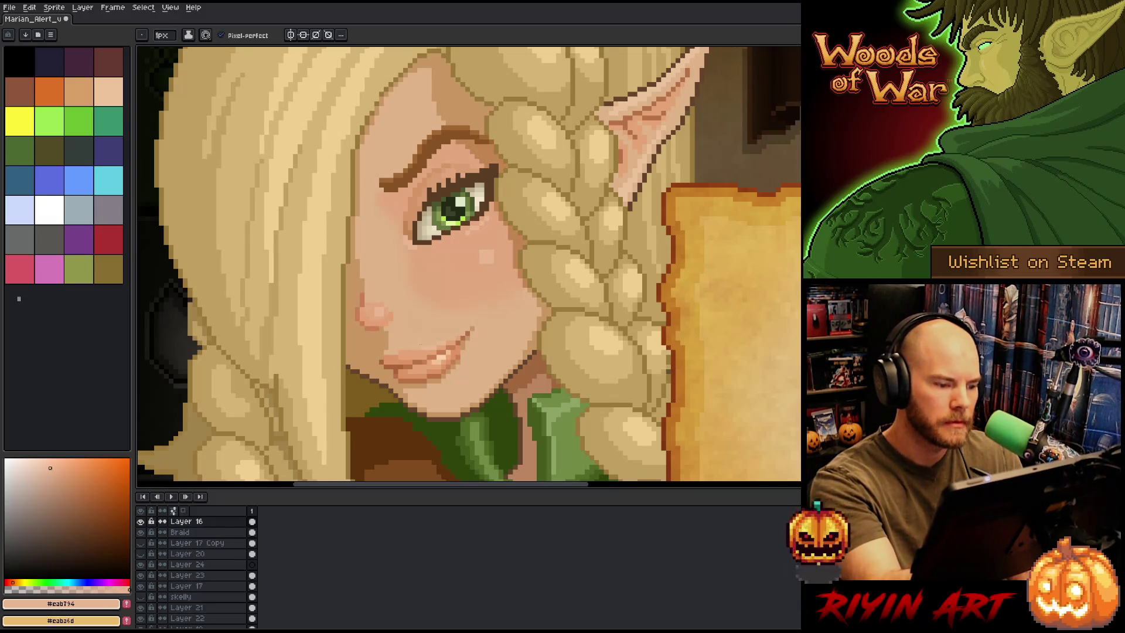
right_click(542, 287)
click(597, 328)
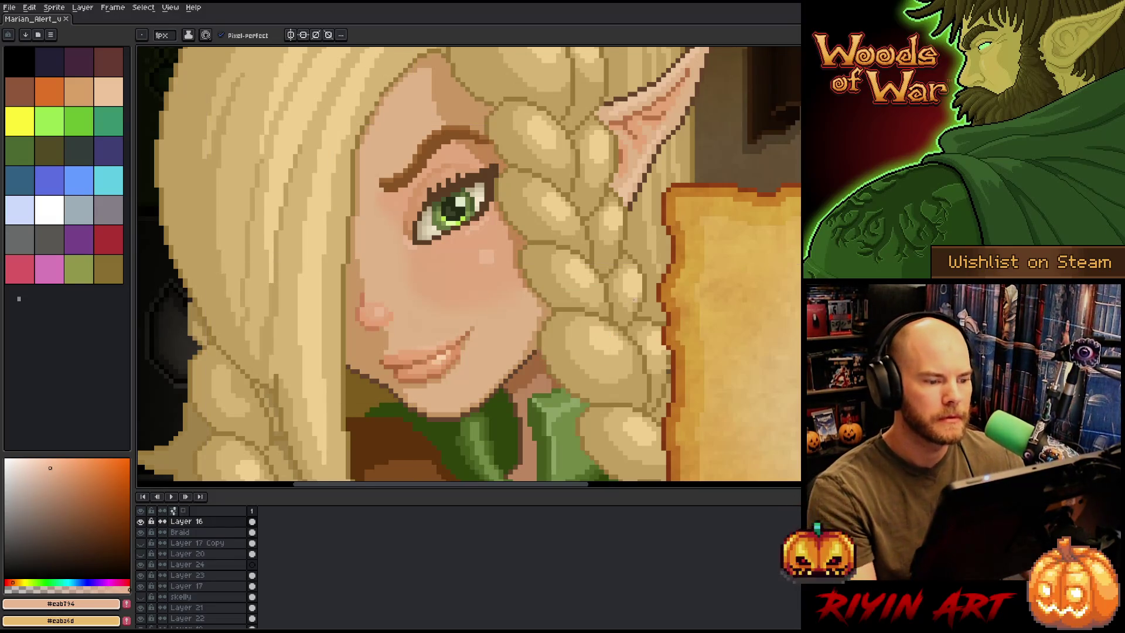
Zoom out and pan over the Grimoire sign and counter, then recentre on the whole portrait
scroll(568, 264, down, 3)
drag(580, 293, 398, 296)
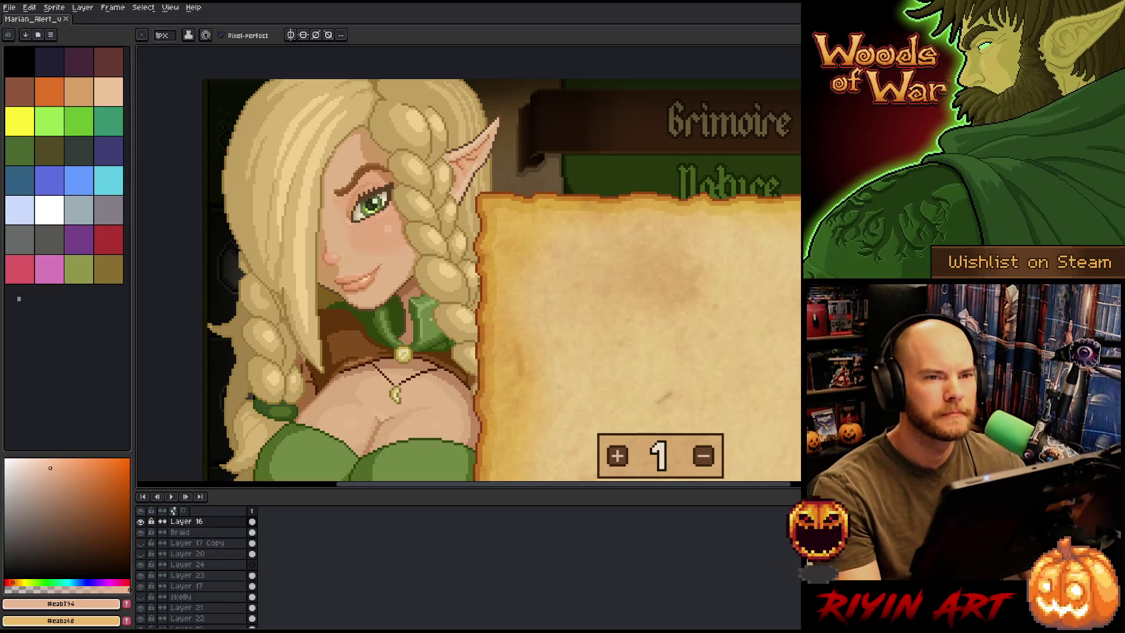
scroll(413, 314, down, 1)
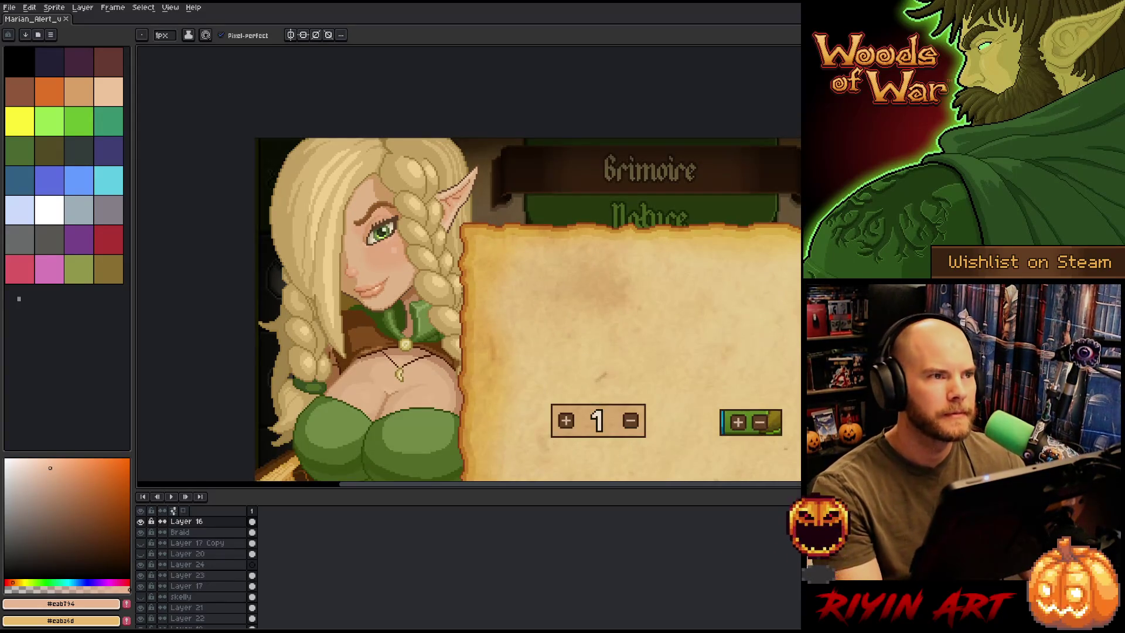
scroll(373, 306, up, 2)
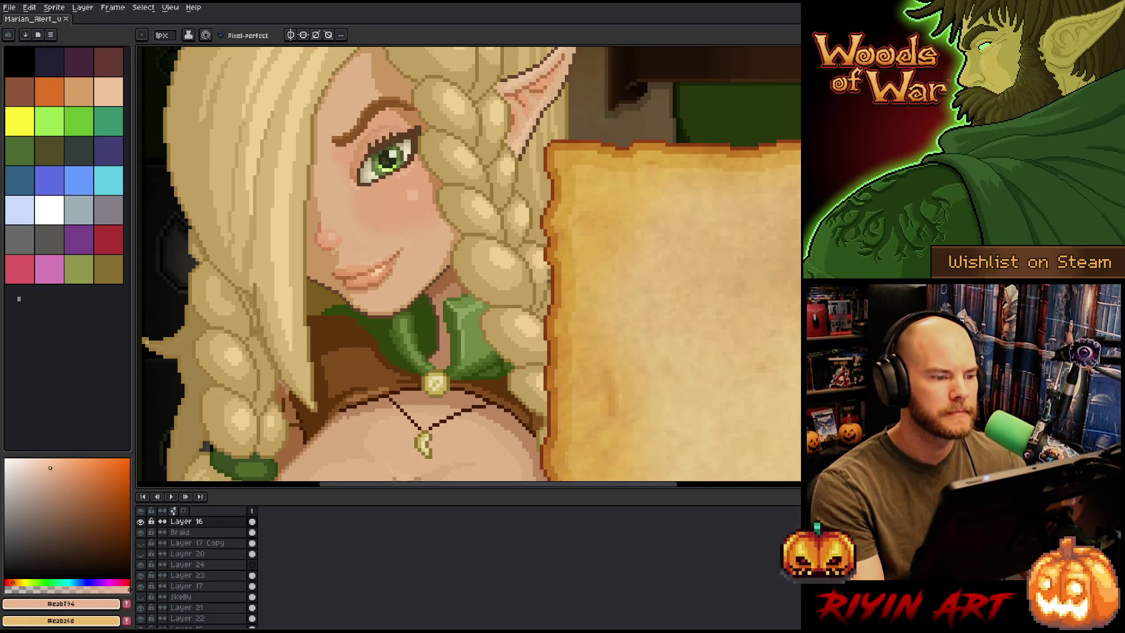
scroll(333, 252, down, 1)
drag(336, 254, 409, 228)
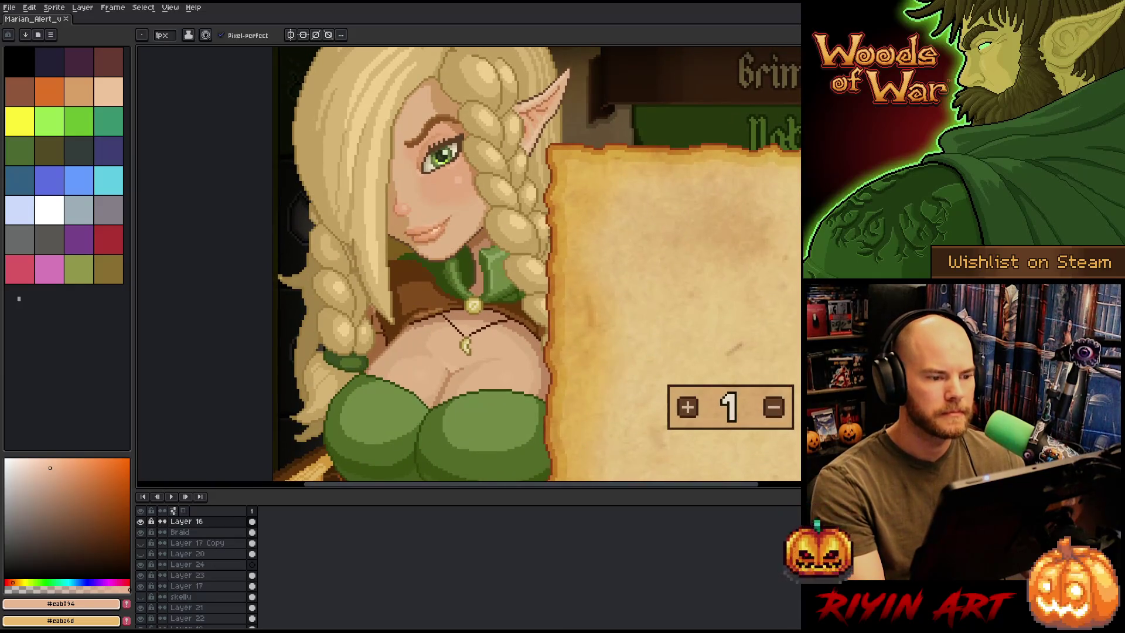
scroll(455, 229, down, 1)
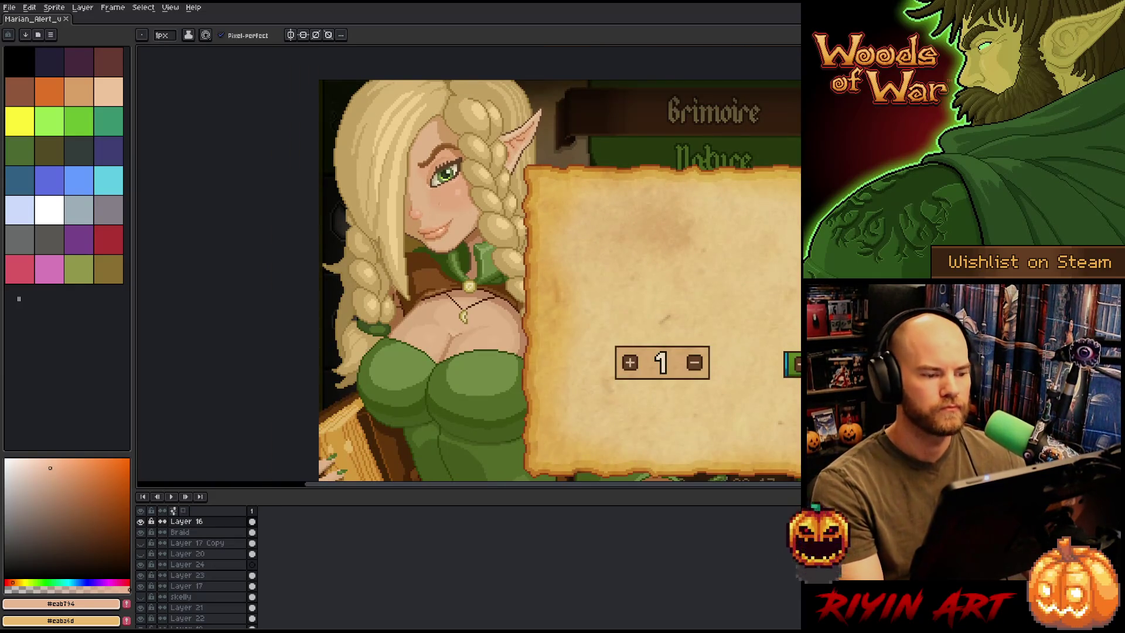
scroll(438, 203, down, 1)
scroll(438, 203, up, 1)
scroll(438, 203, down, 1)
mouse_move(478, 332)
mouse_down()
mouse_move(391, 289)
mouse_move(417, 348)
mouse_move(407, 352)
mouse_up()
Hide the timeline and pan the view down toward the dress
key(Tab)
scroll(426, 275, up, 1)
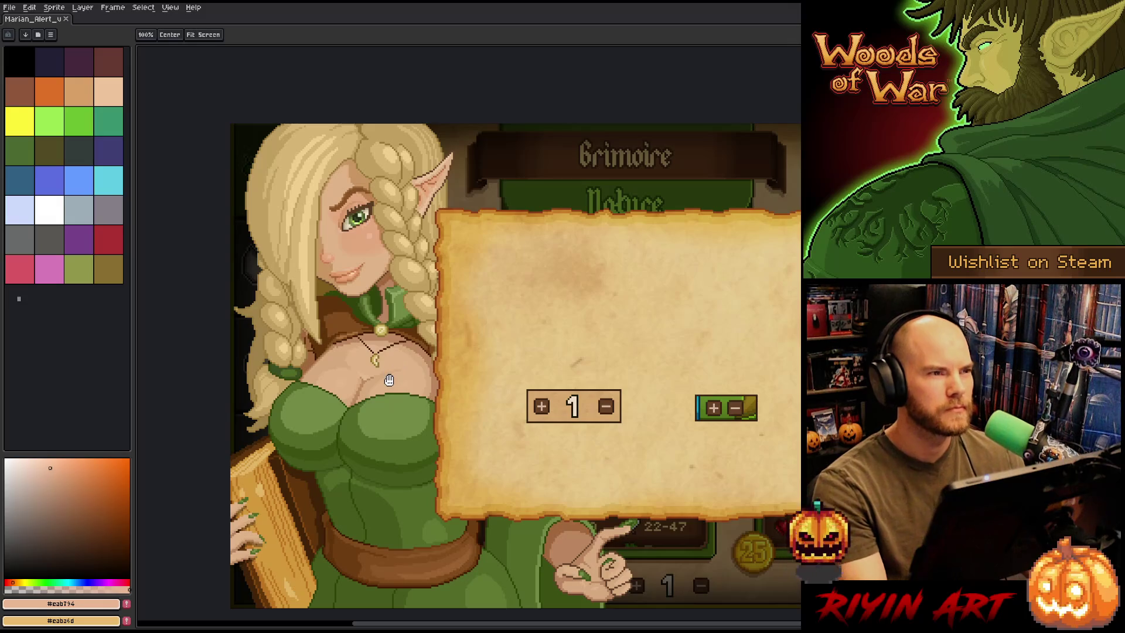
key(b)
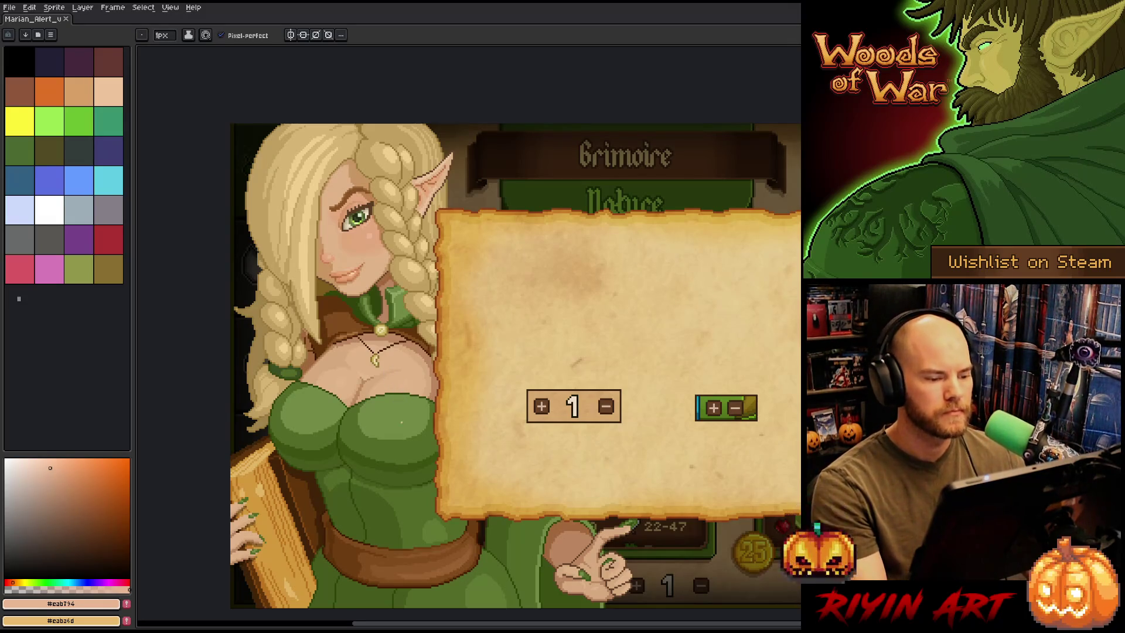
scroll(401, 421, up, 1)
key(h)
drag(440, 484, 473, 517)
Eyedrop and compare the dark and light greens of the dress, ending on the dark green
key(i)
click(432, 453)
click(435, 470)
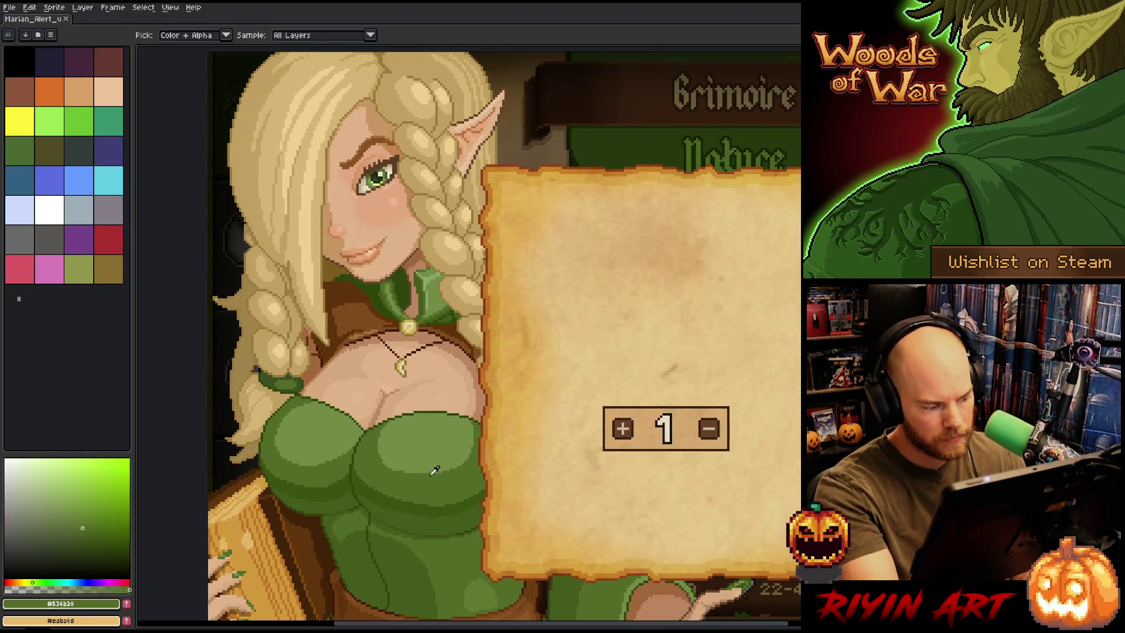
click(427, 451)
click(435, 478)
click(430, 451)
click(431, 473)
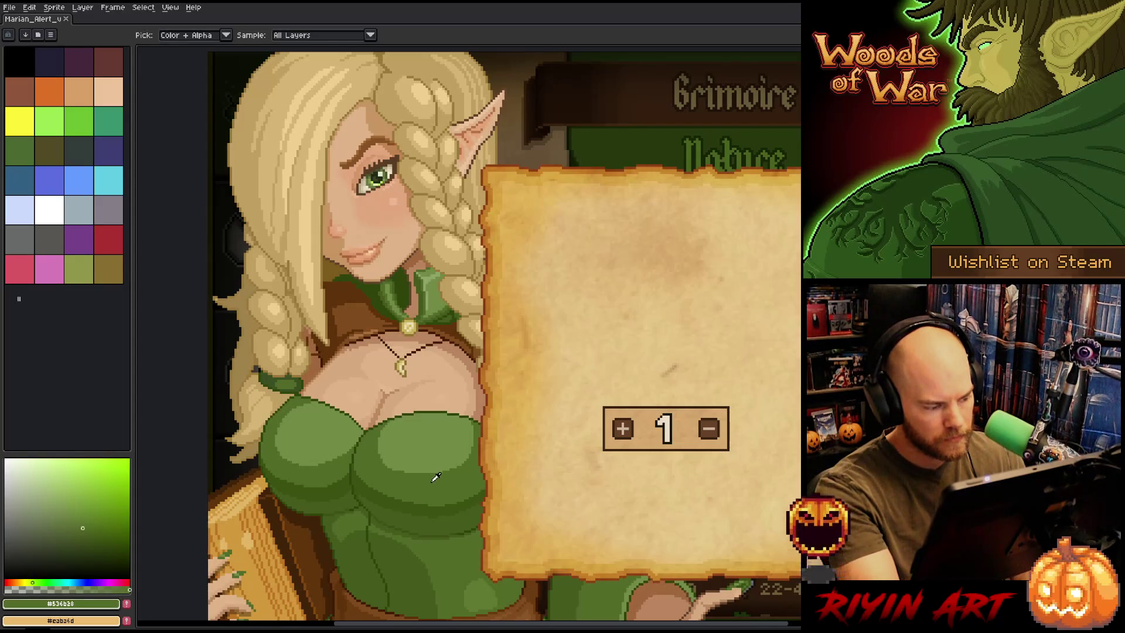
click(432, 449)
click(434, 479)
Choose a new light green and Magic Wand the bodice highlights, including the left one, into the selection
key(b)
click(75, 519)
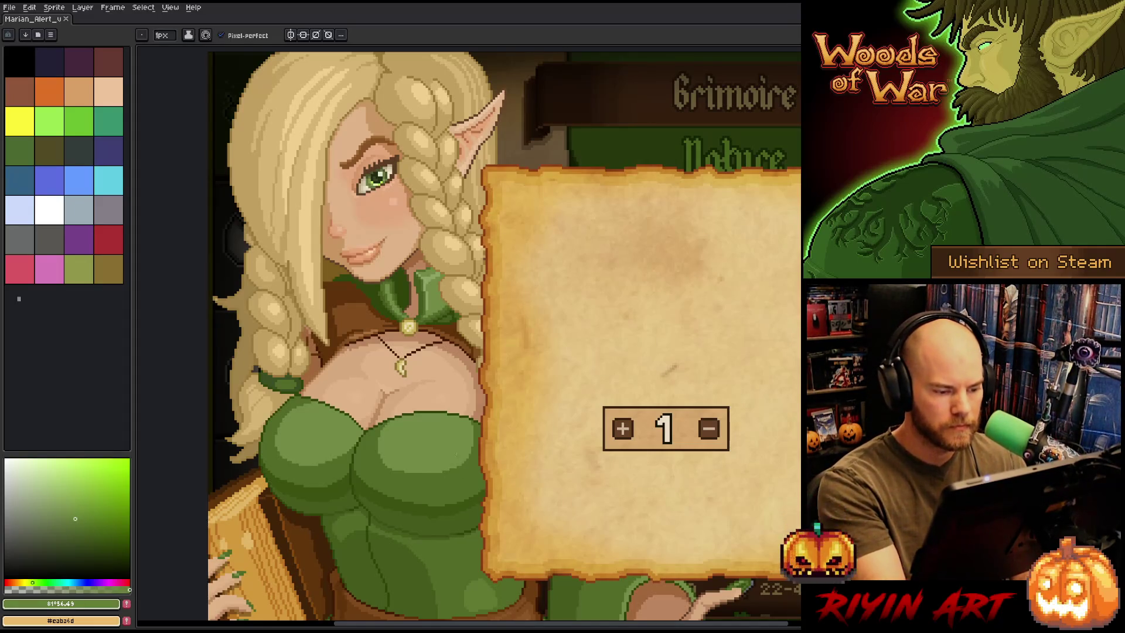
key(w)
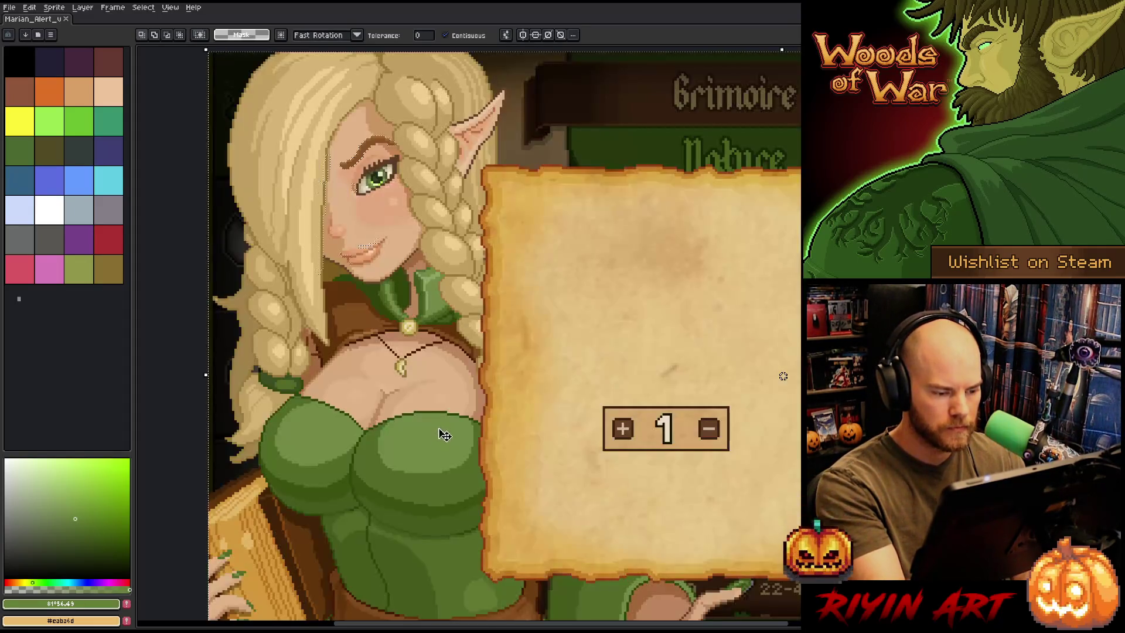
key(v)
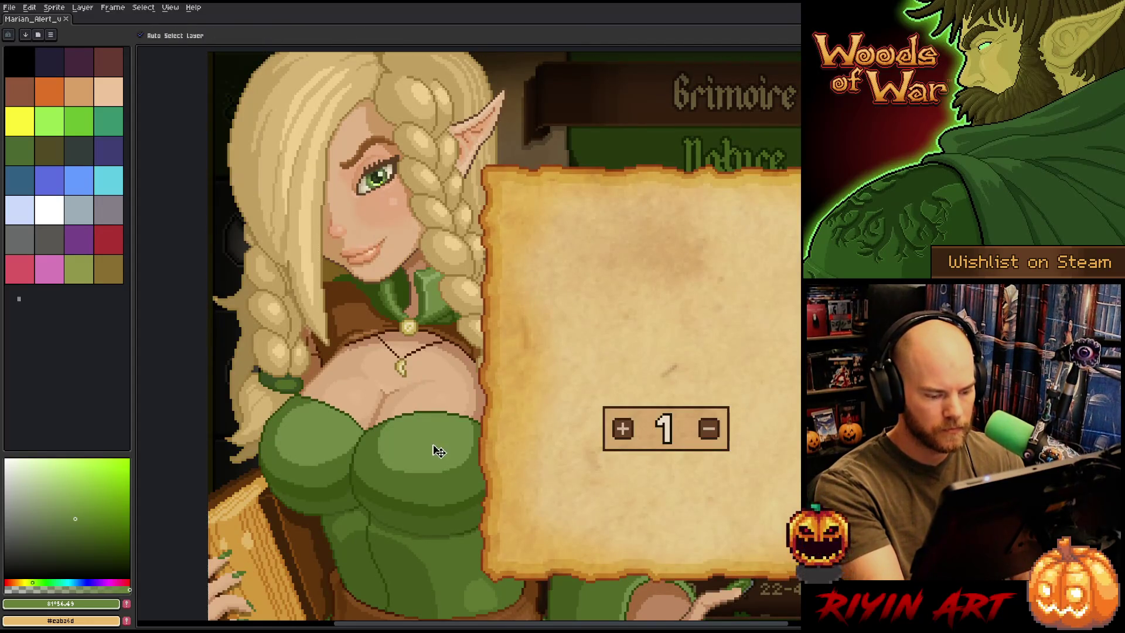
key(w)
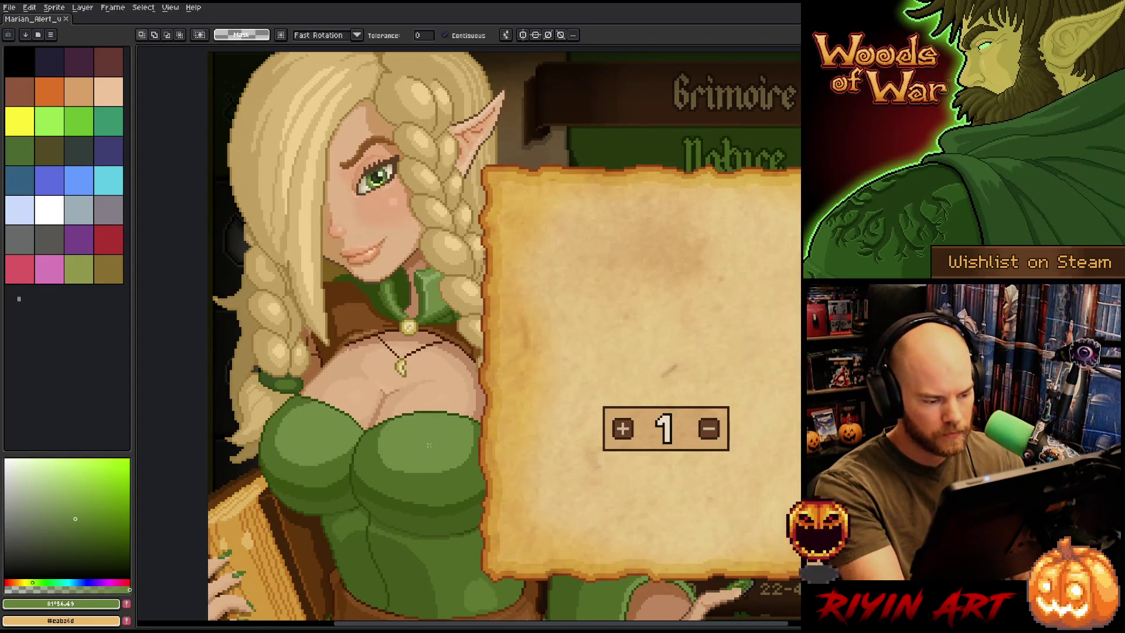
shift+click(366, 438)
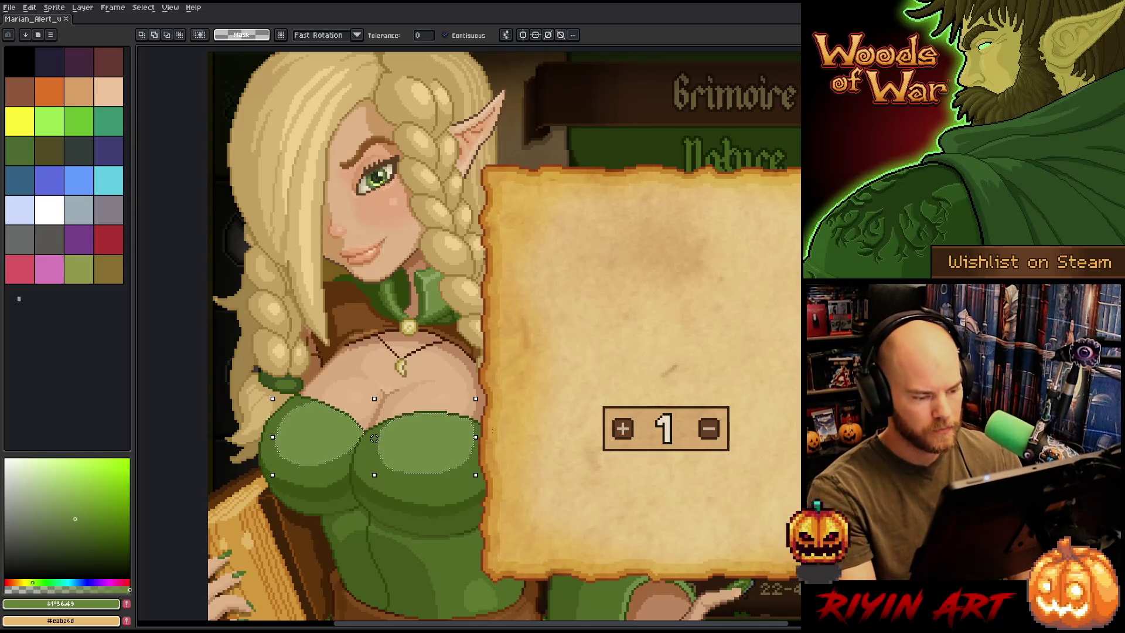
key(Tab)
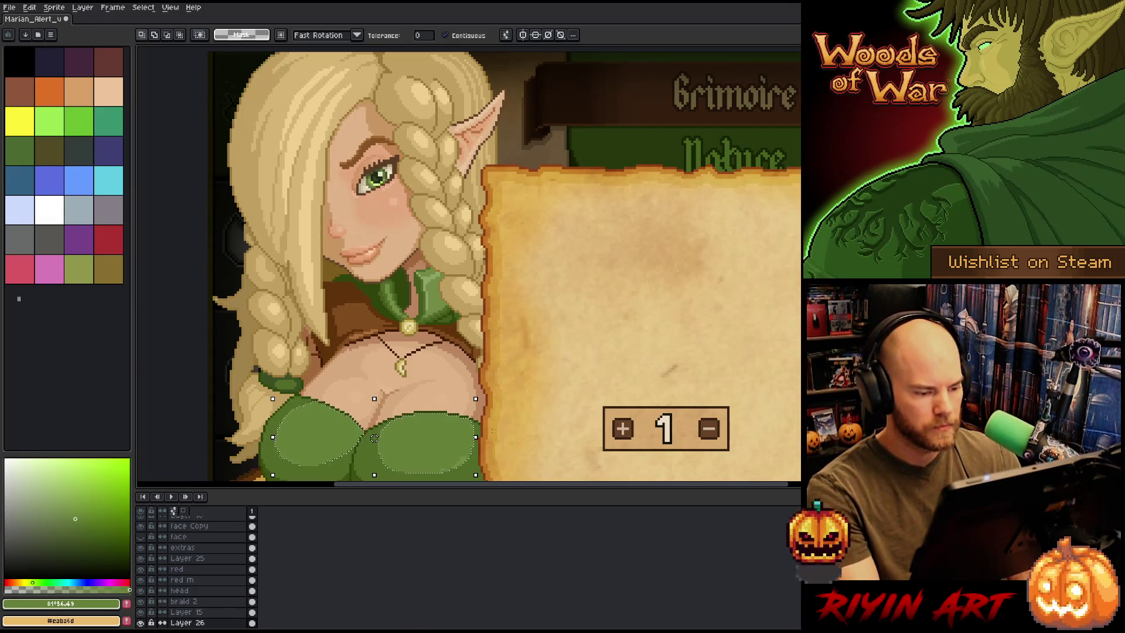
drag(623, 369, 577, 243)
Fill the selected bodice highlights with the new light green, resample the dress green, and deselect
scroll(441, 313, up, 1)
key(x)
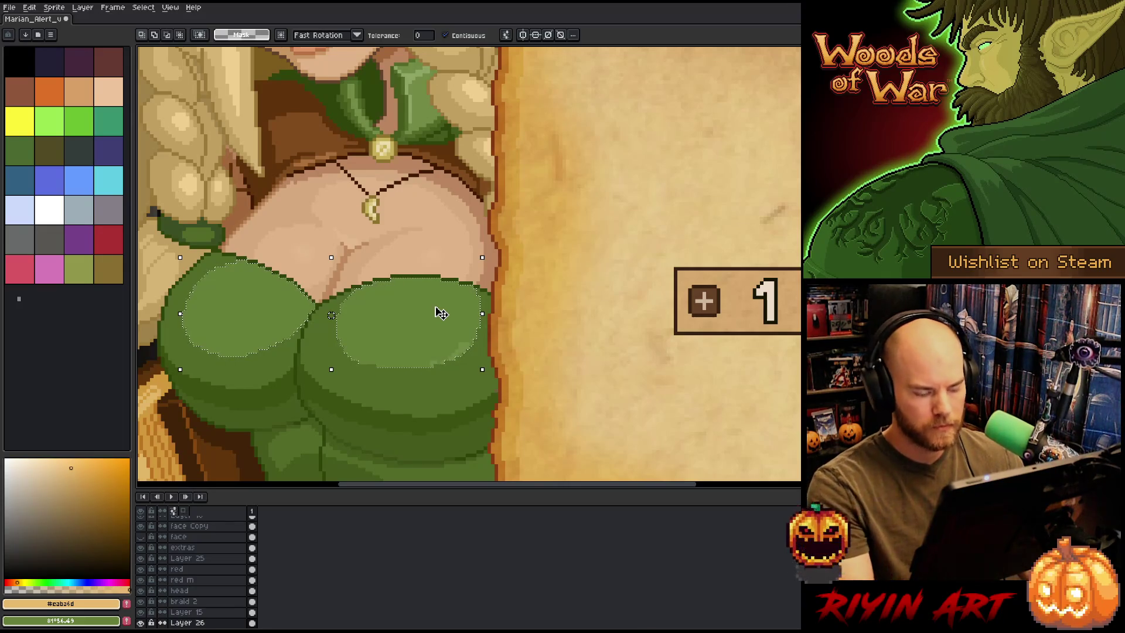
key(f)
key(i)
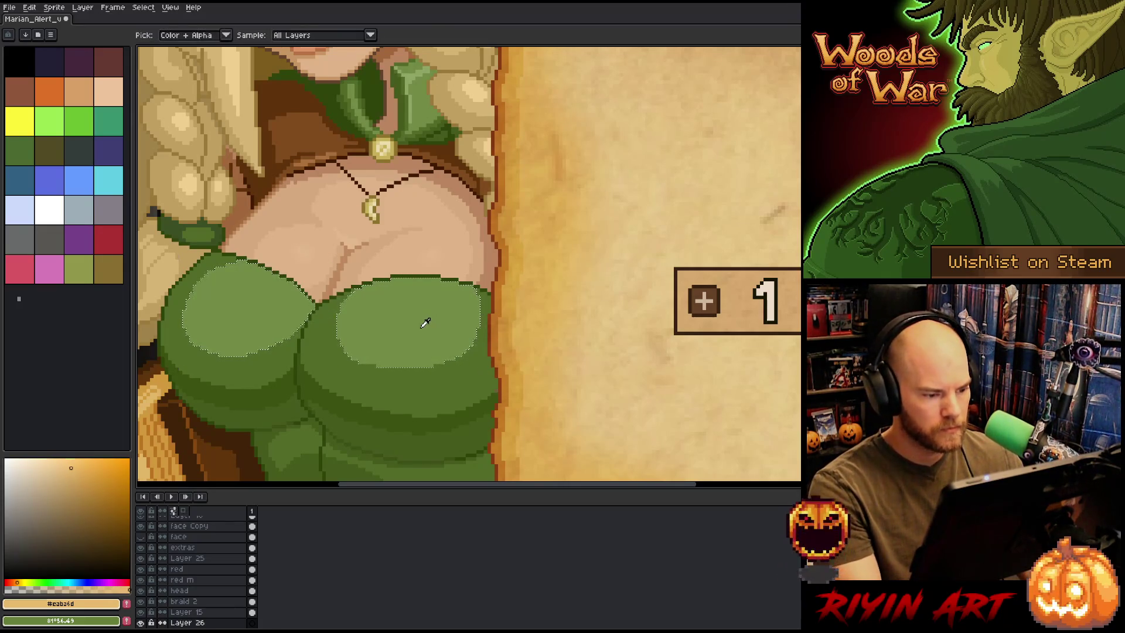
click(424, 325)
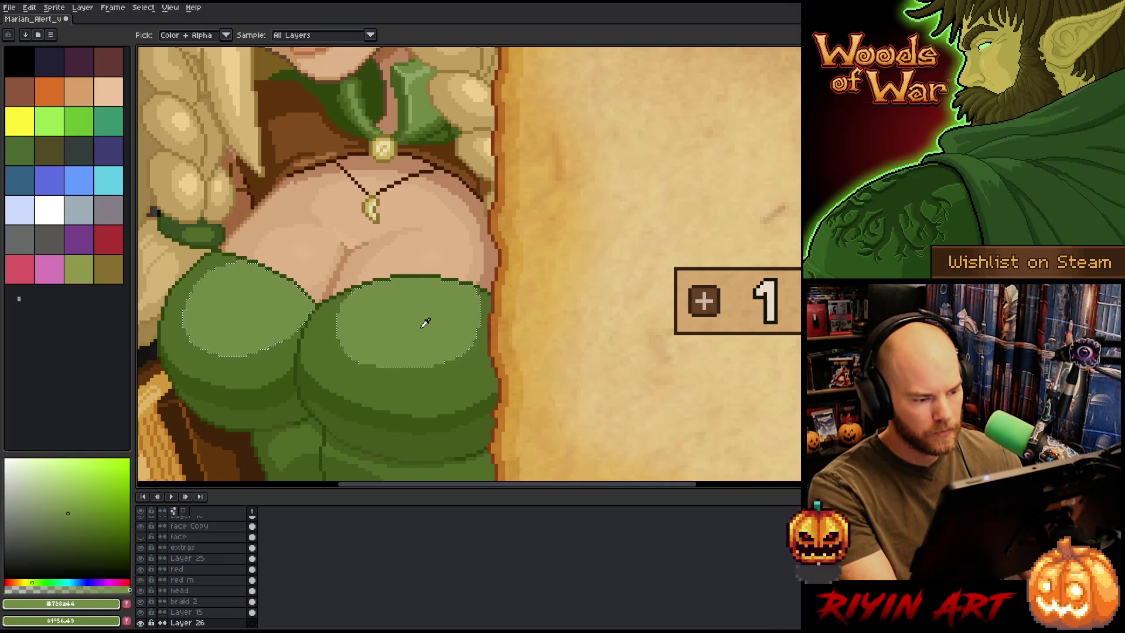
key(x)
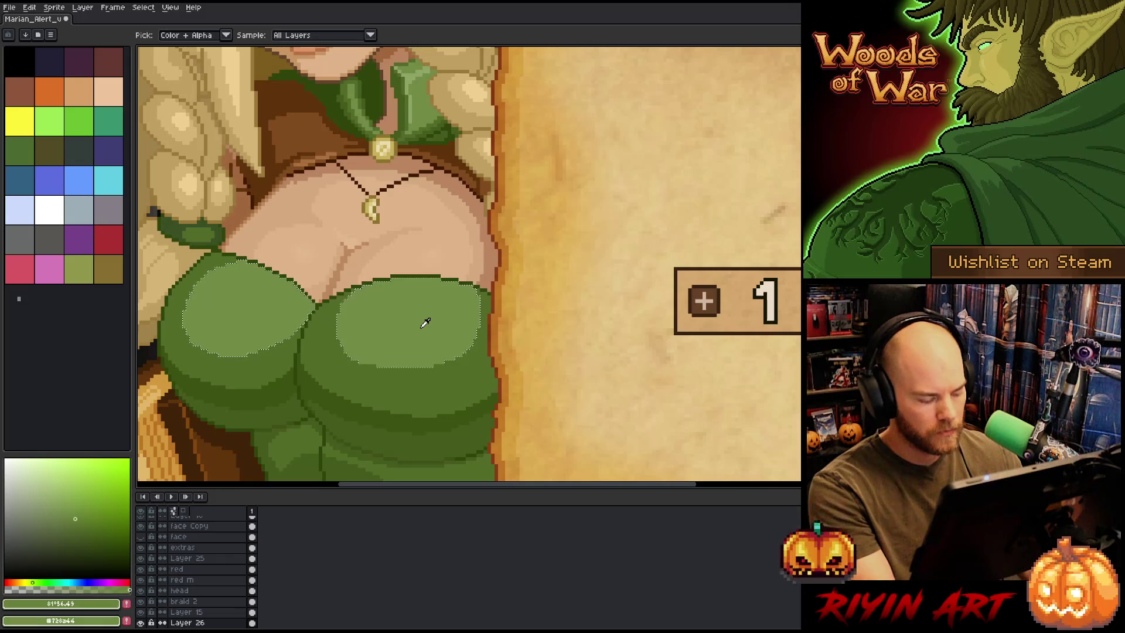
key(ctrl+d)
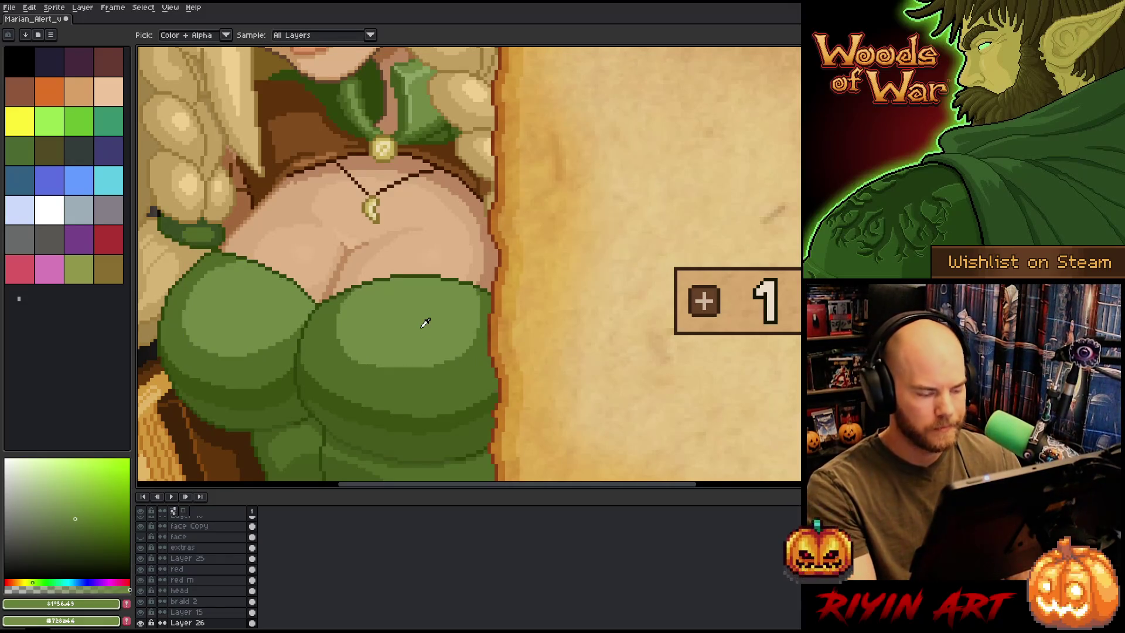
Apply the Outline effect five times to the green bodice shapes, the last with a darker outline
key(shift+o)
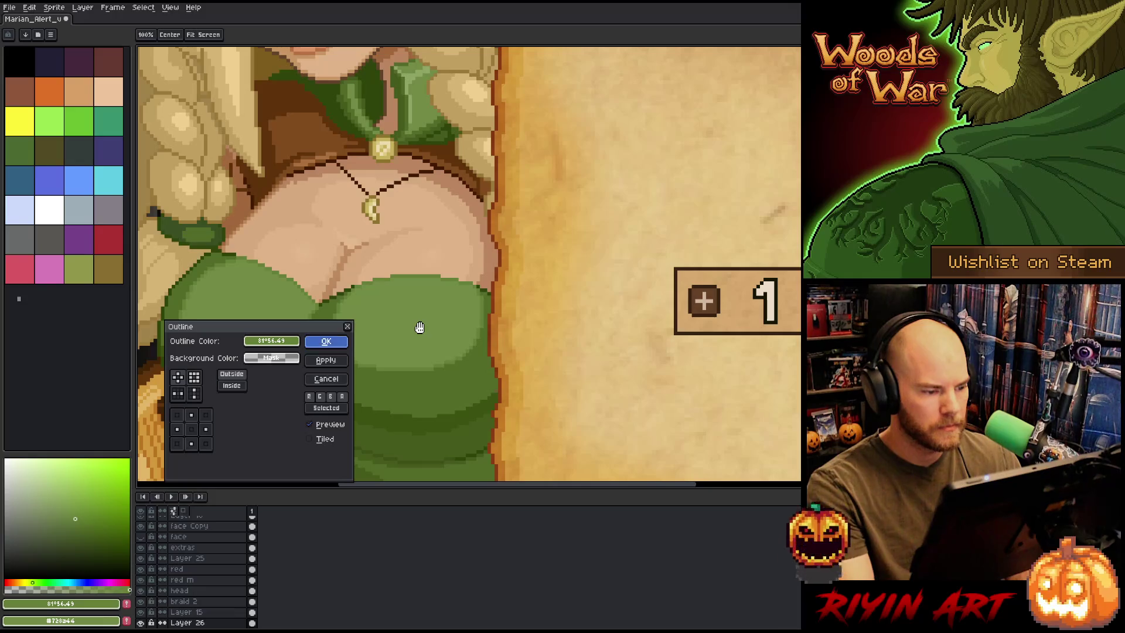
key(Return)
key(shift+o)
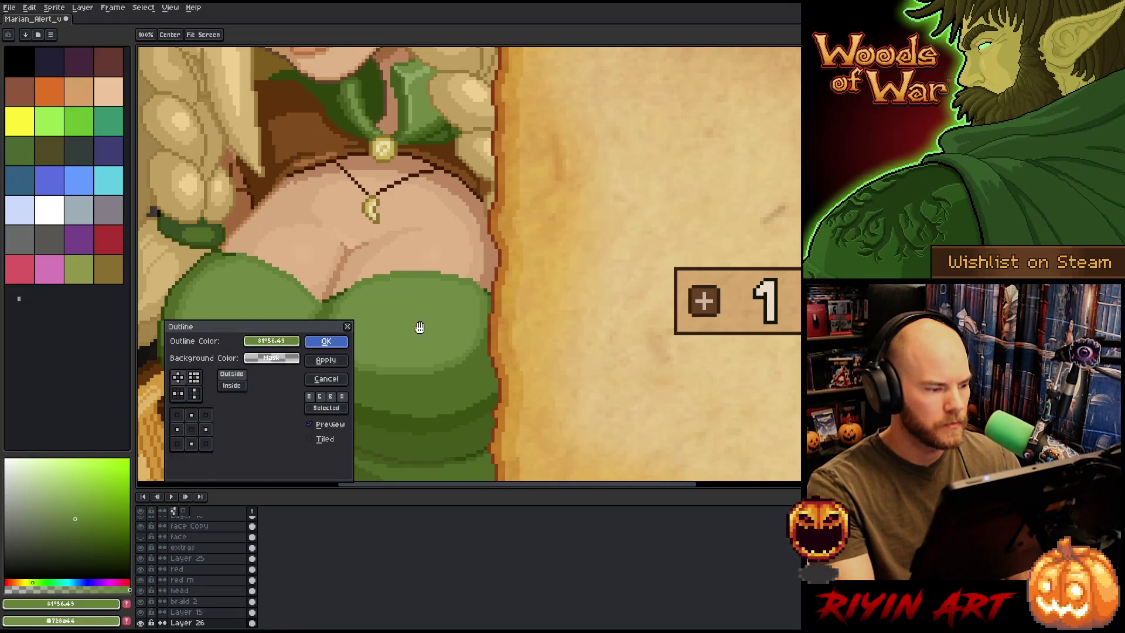
key(Return)
key(shift+o)
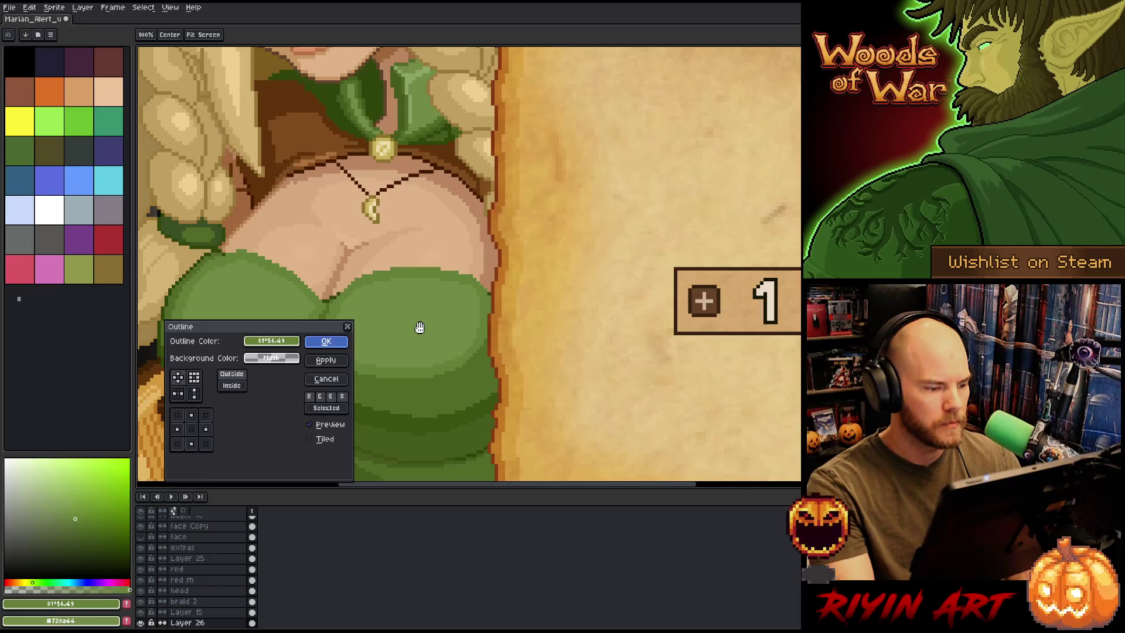
key(Return)
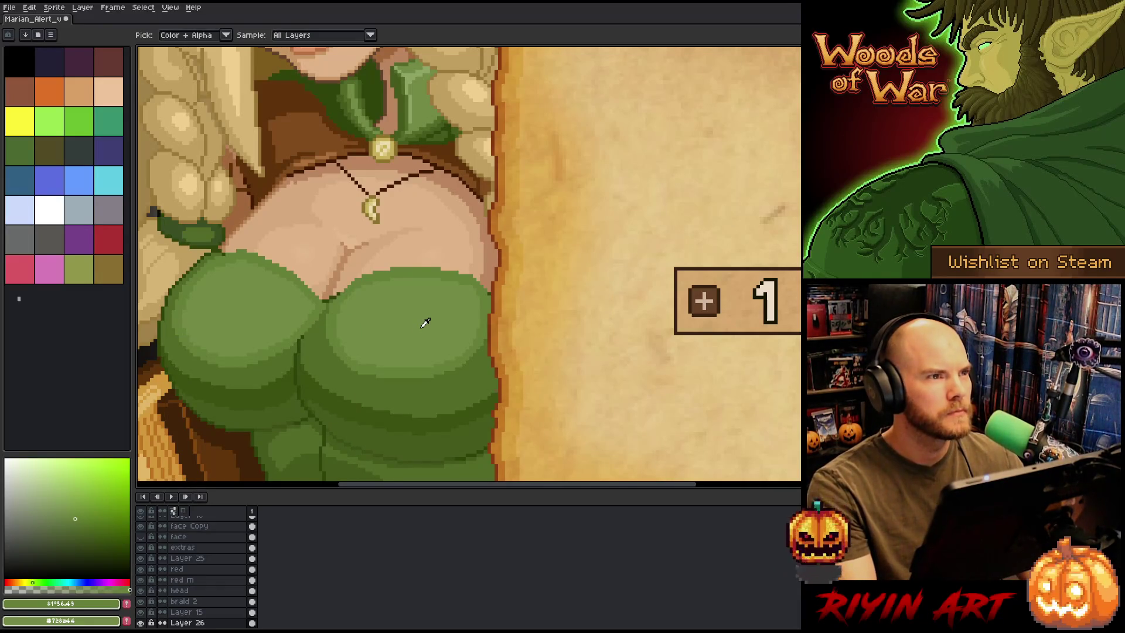
key(shift+o)
key(Return)
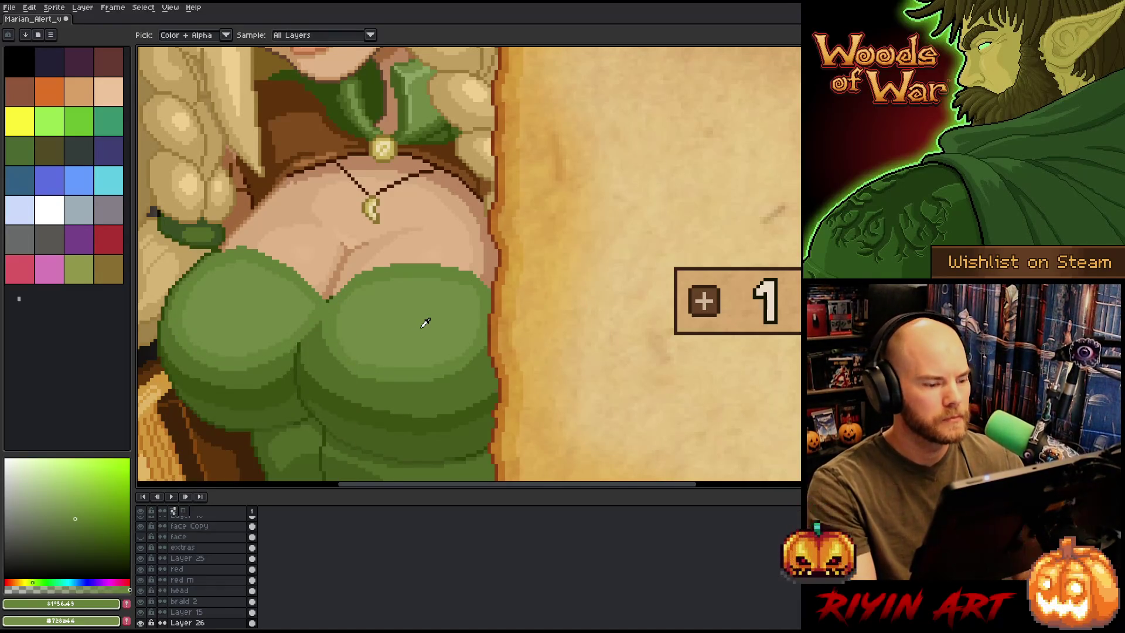
key(shift+o)
key(Return)
key(alt)
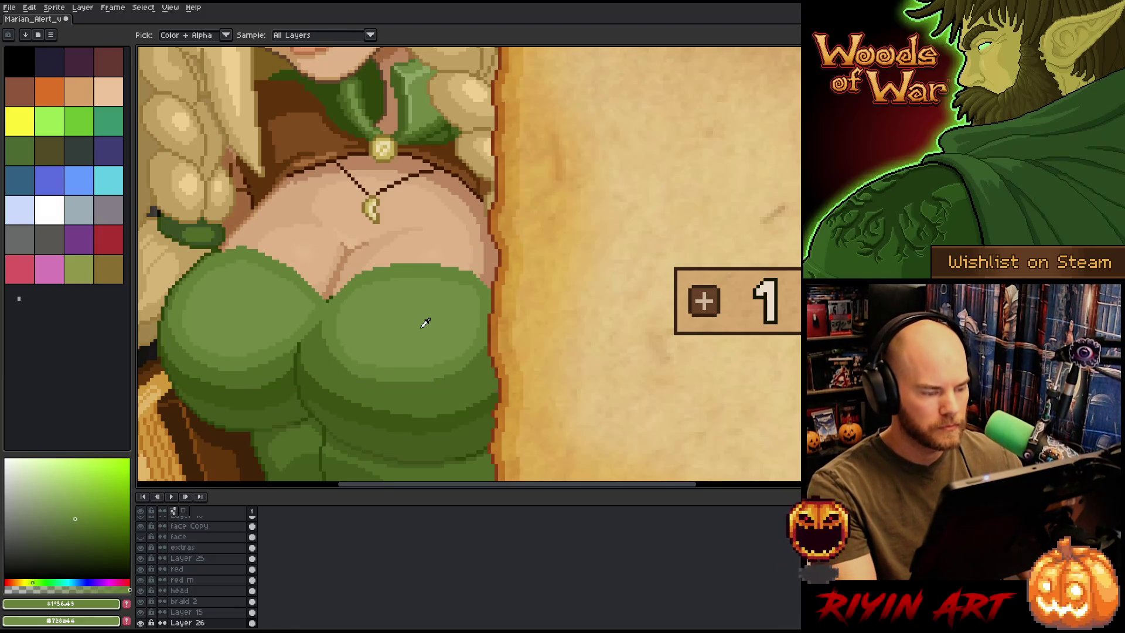
Magic Wand the right lighter green oval, undo adding the left one, then deselect
key(w)
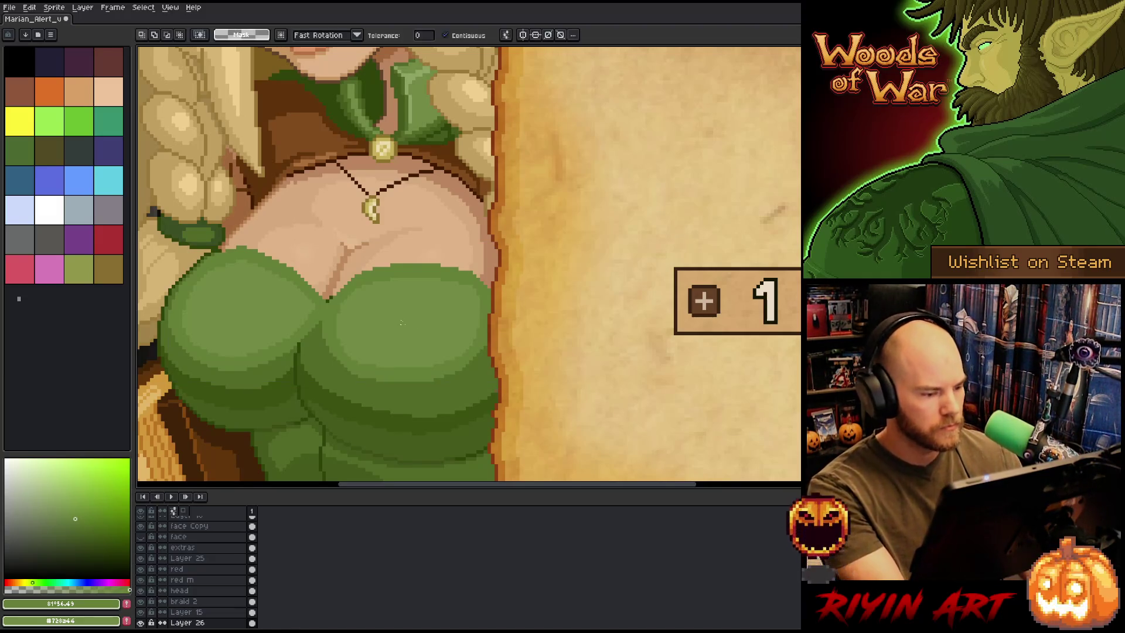
click(403, 326)
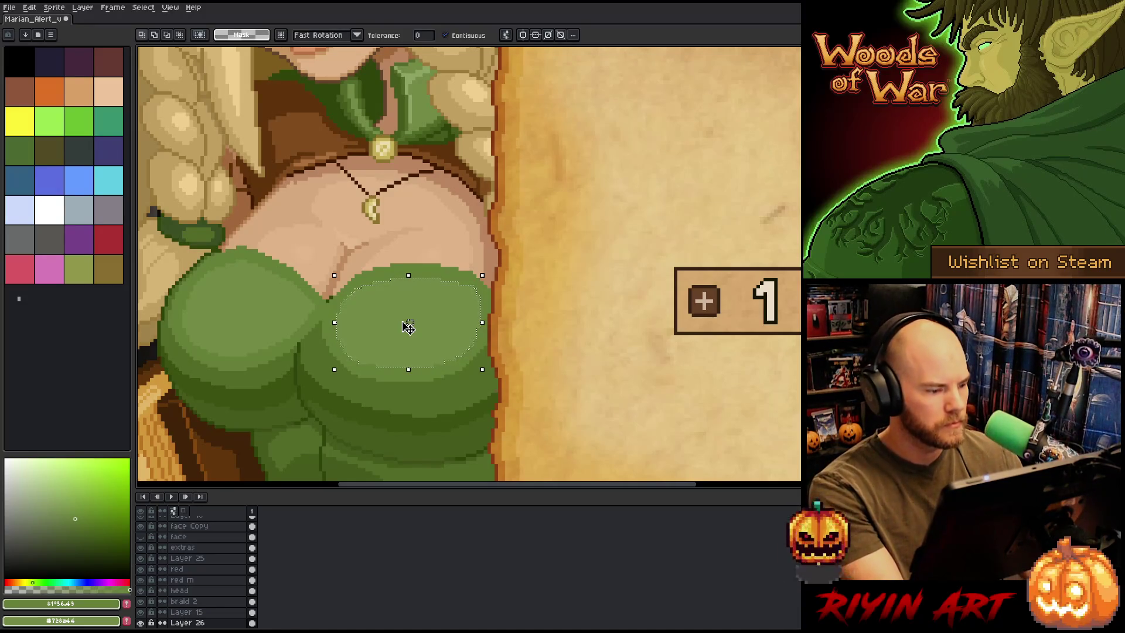
shift+click(315, 351)
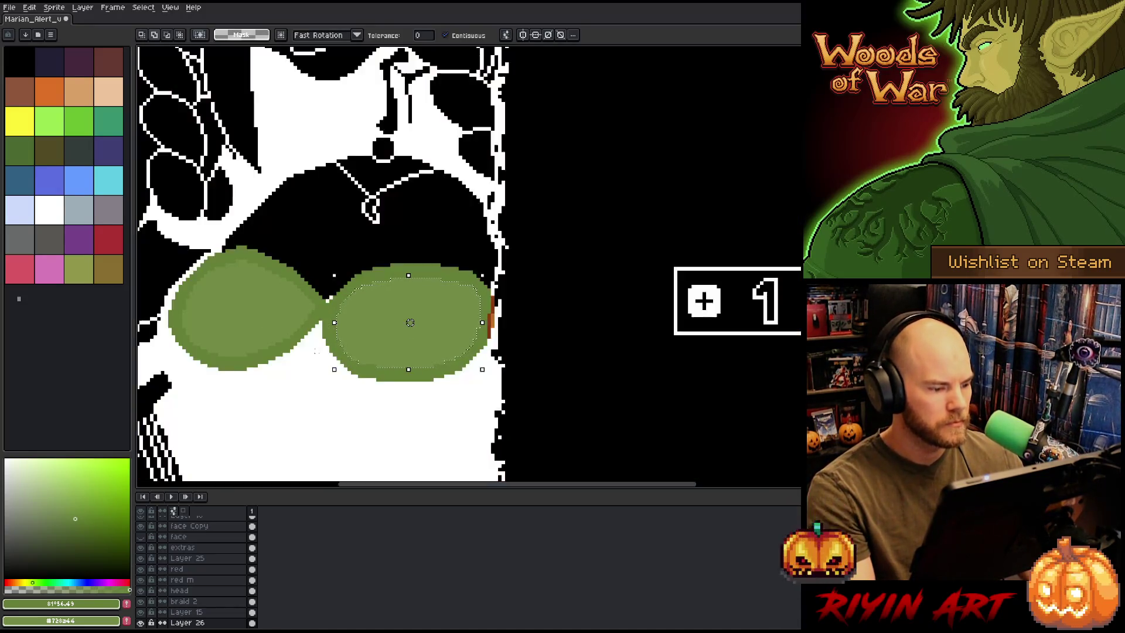
key(ctrl+z)
scroll(210, 562, down, 3)
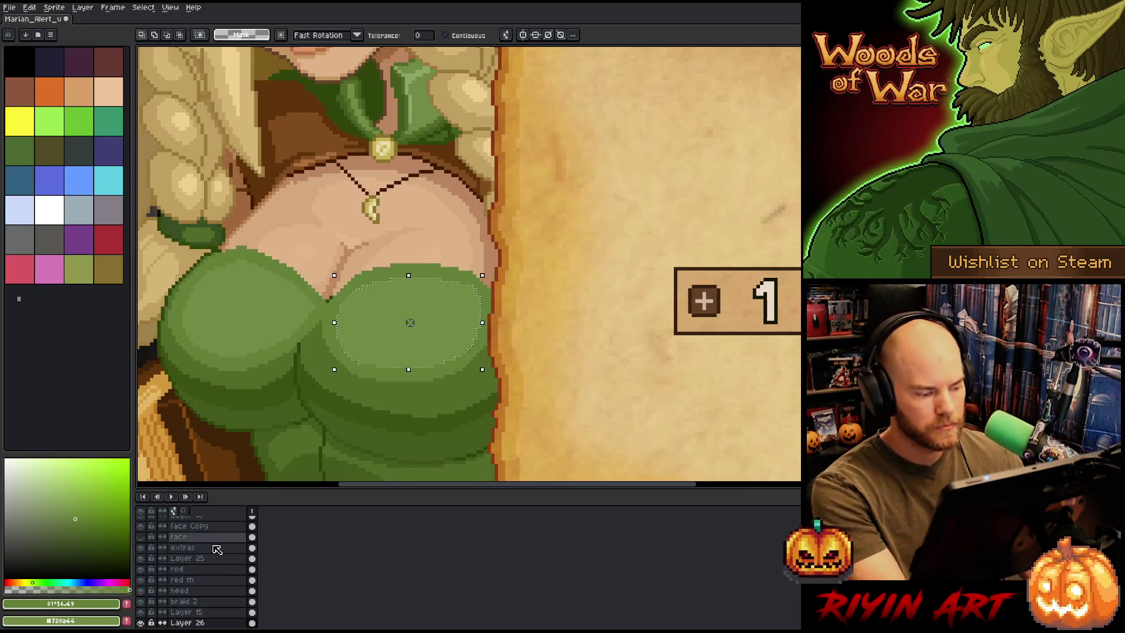
key(ctrl+d)
Pick a darker dress green with the Pencil and switch to the Eraser to clean the bodice top edge
key(b)
alt+click(321, 326)
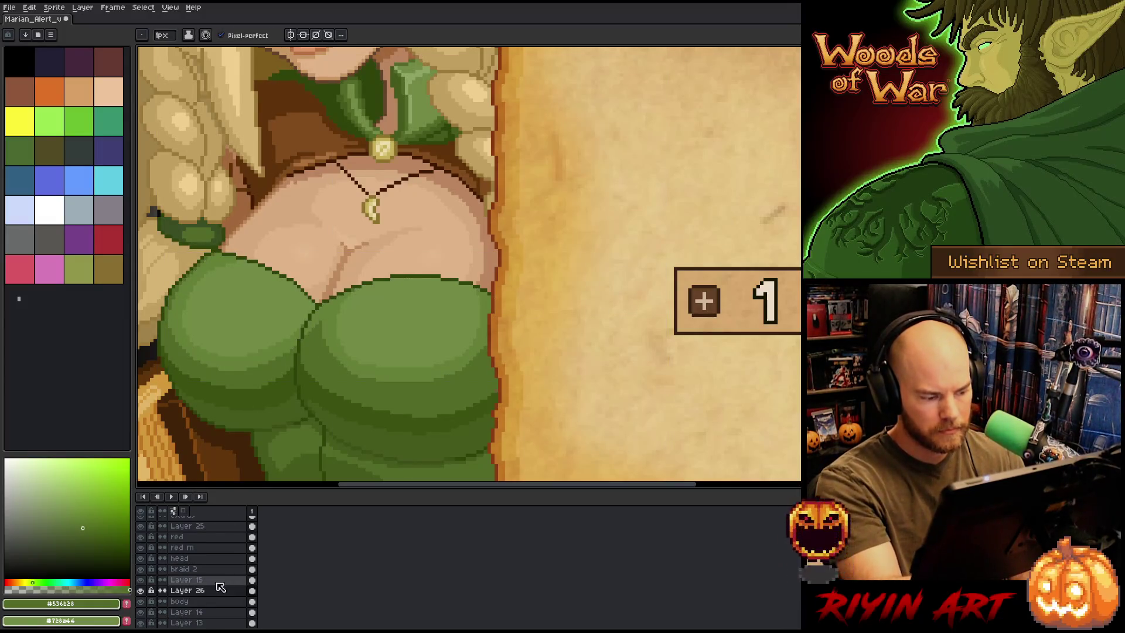
key(e)
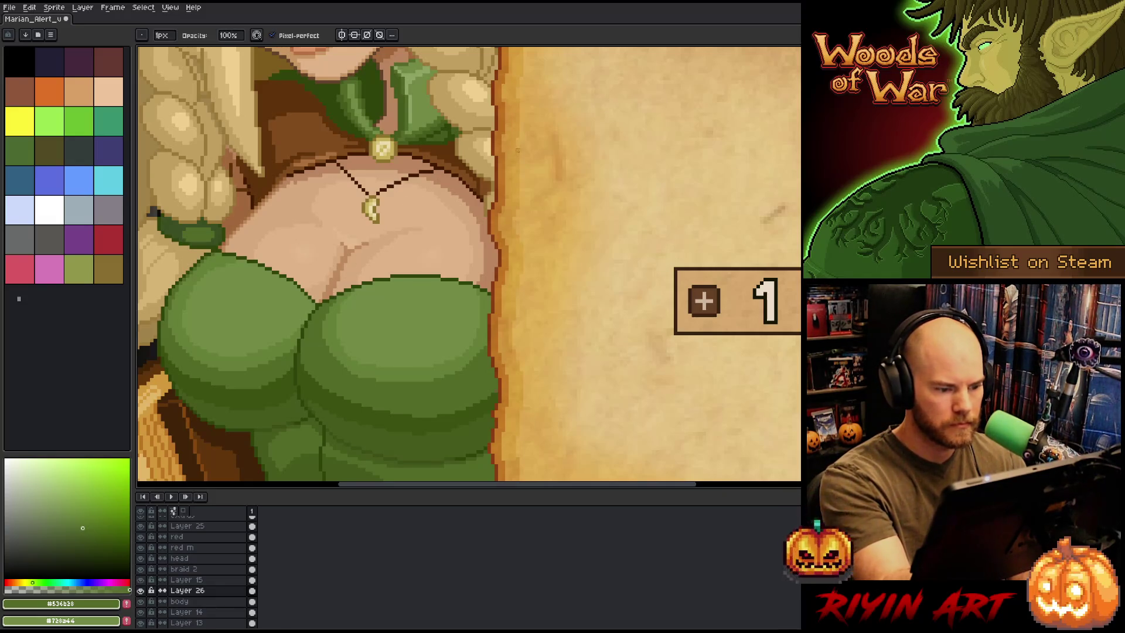
scroll(514, 232, down, 5)
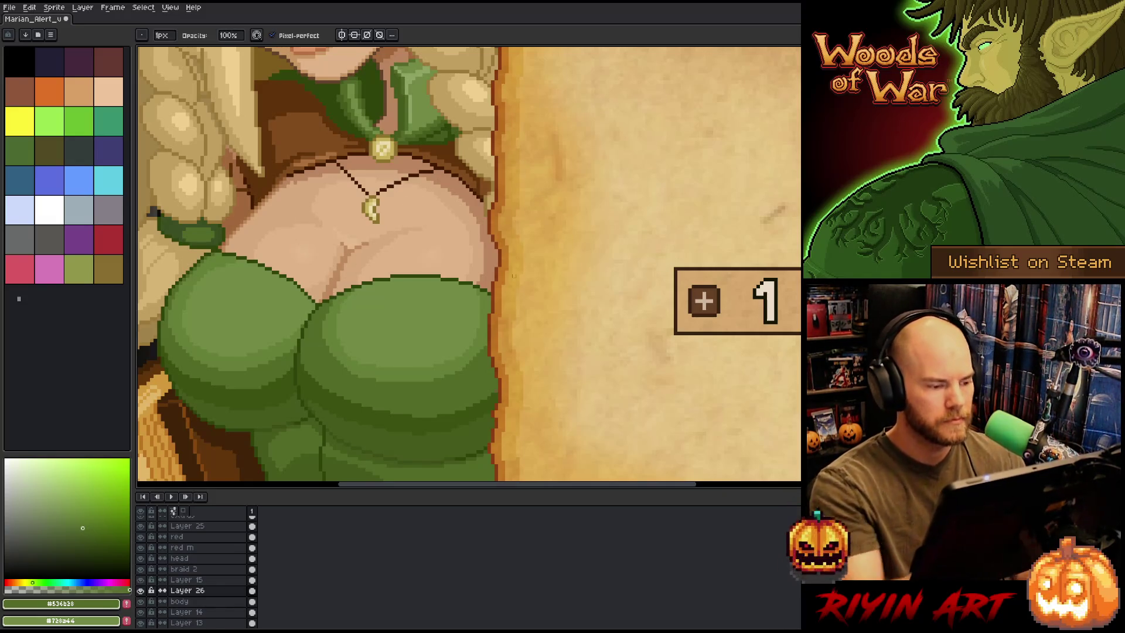
Frame the left elf's face and bodice beside the parchment, then sample the mid dress green
drag(521, 293, 466, 327)
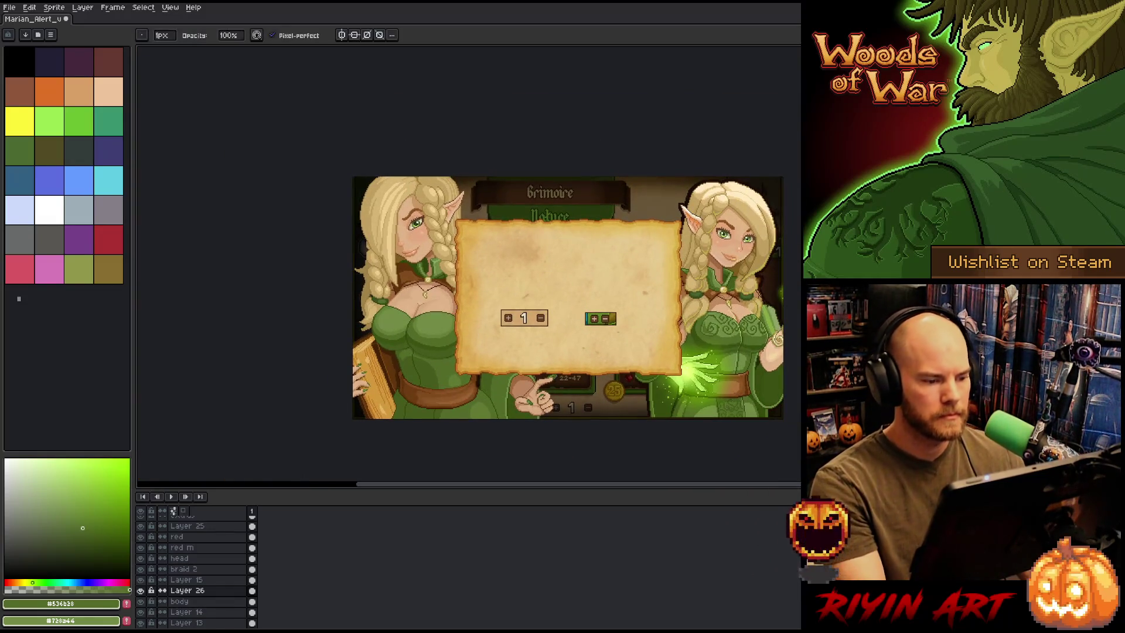
scroll(434, 355, up, 2)
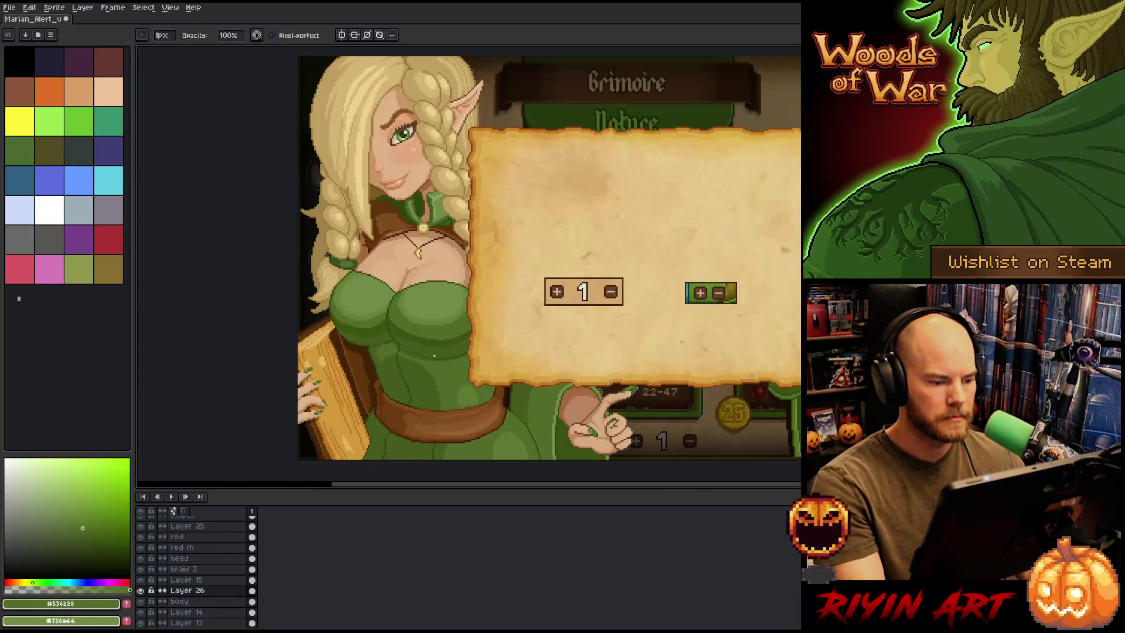
drag(458, 326, 433, 351)
scroll(429, 369, down, 1)
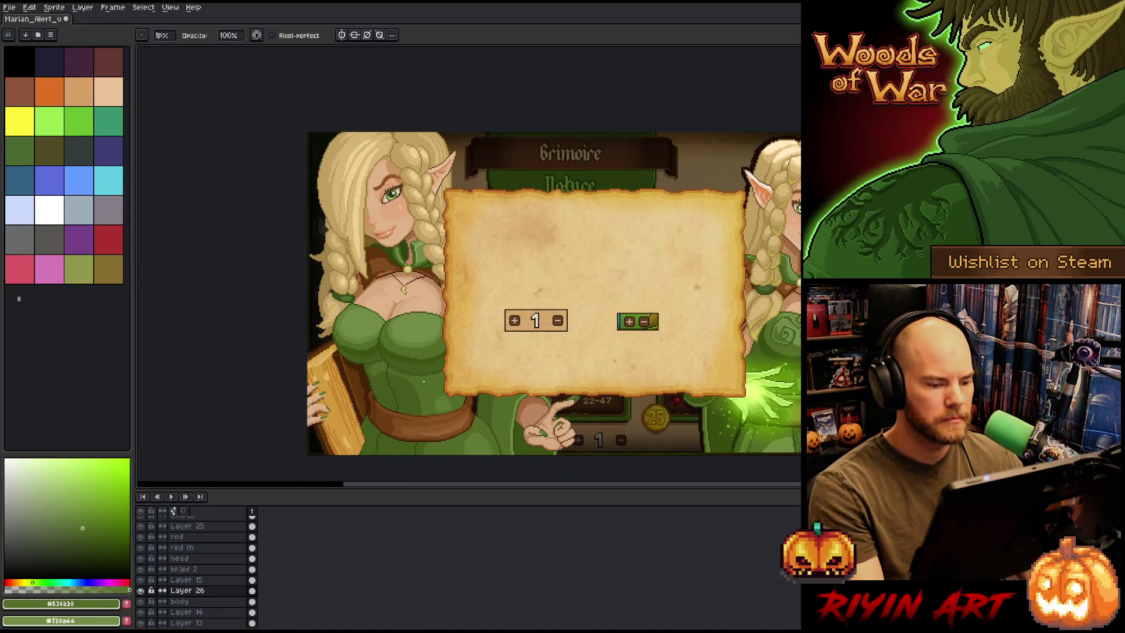
scroll(421, 393, up, 1)
scroll(421, 393, down, 1)
drag(422, 393, 417, 357)
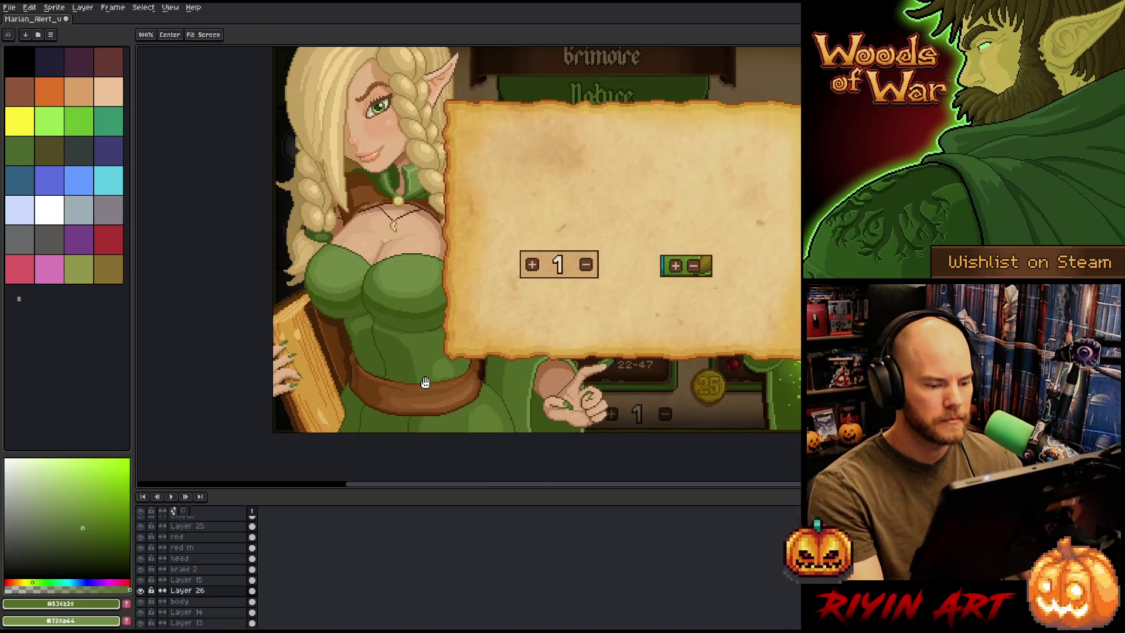
scroll(426, 393, up, 1)
alt+click(492, 389)
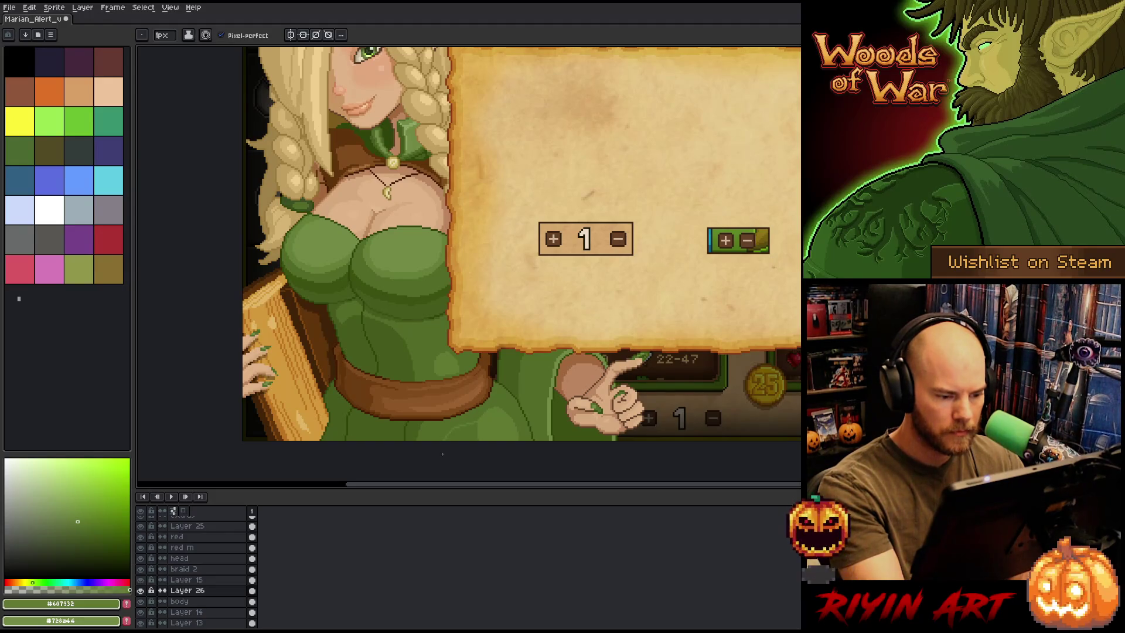
Make the body layer active and zoom in on the left elf and parchment
key(v)
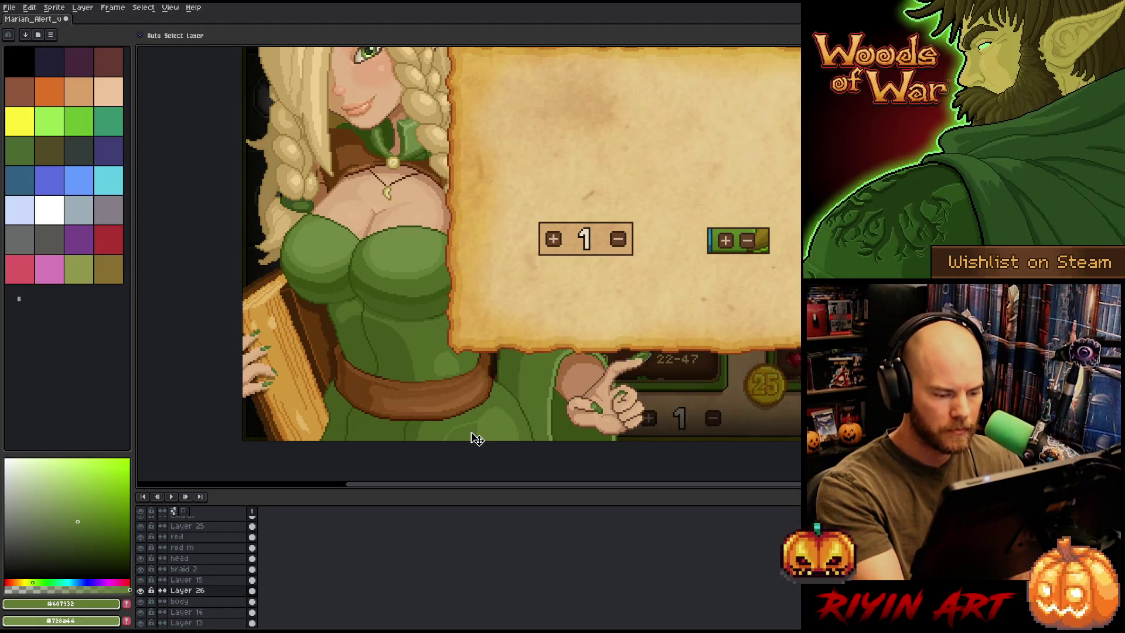
click(475, 437)
key(b)
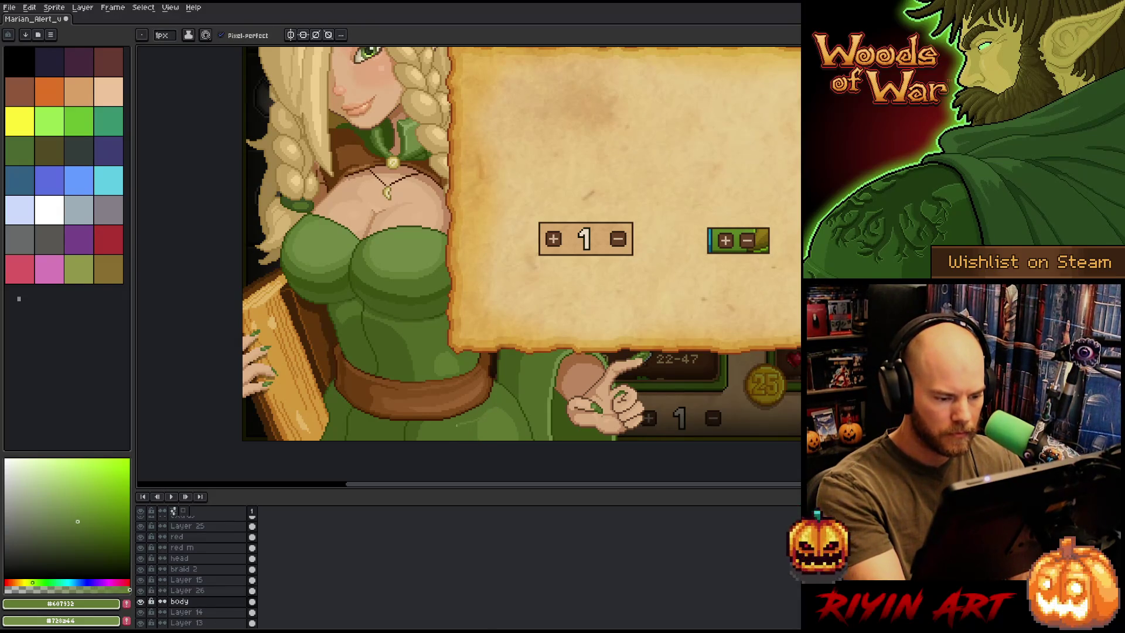
key(g)
key(b)
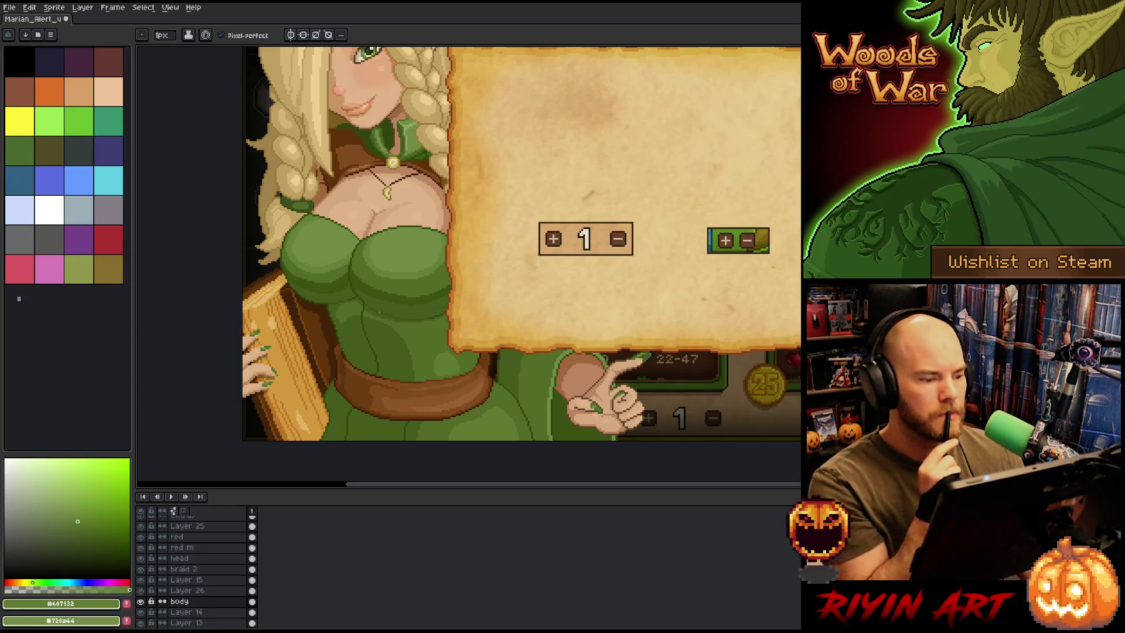
key(minus)
key(plus)
key(plus)
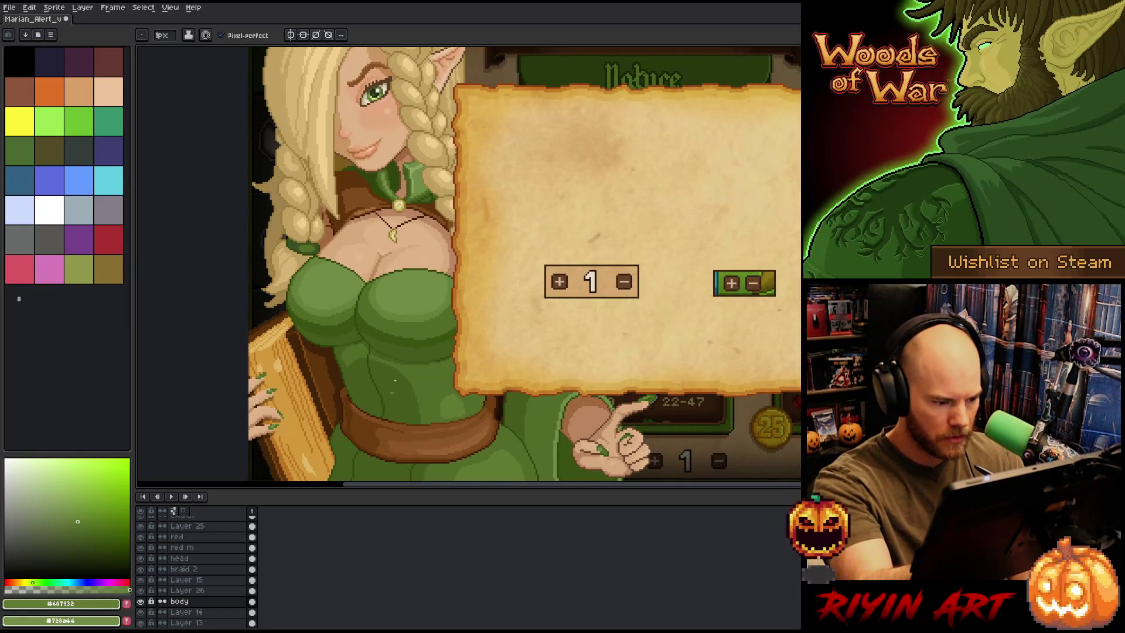
Magic Wand the dress torso below the chest, extend it left, and pick a darker shadow green
key(w)
click(394, 391)
shift+click(350, 375)
key(b)
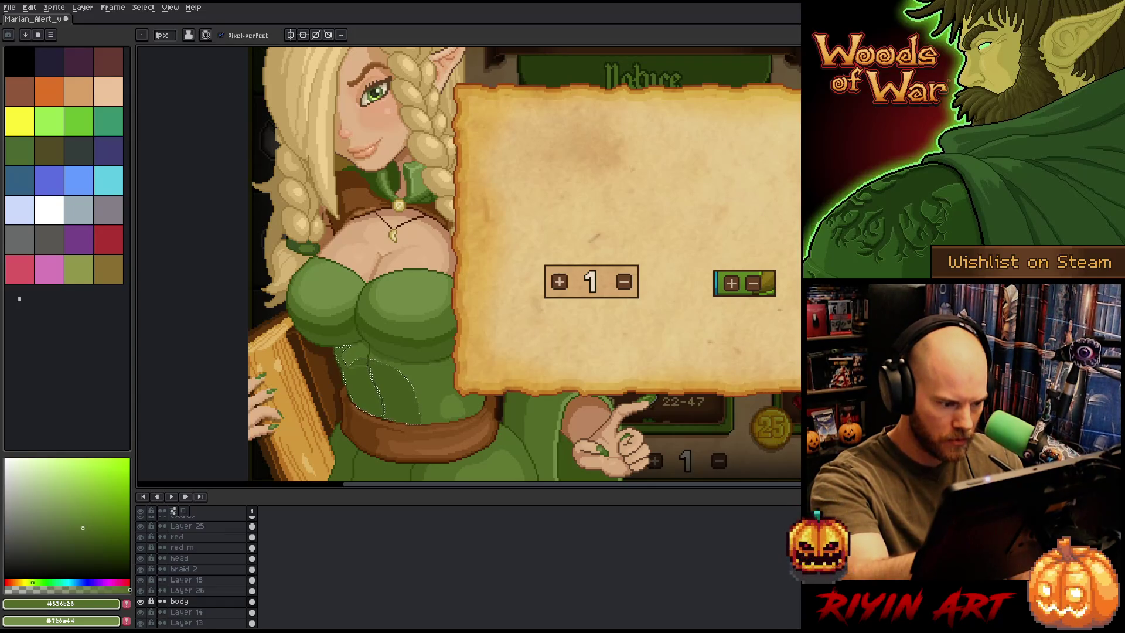
key(v)
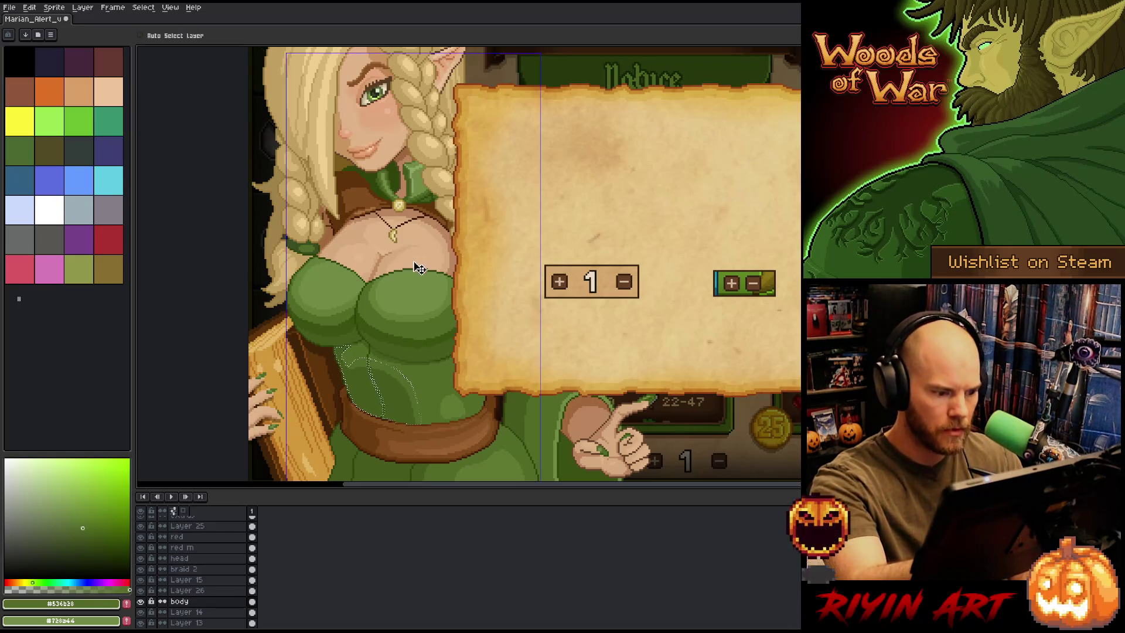
key(b)
alt+click(349, 357)
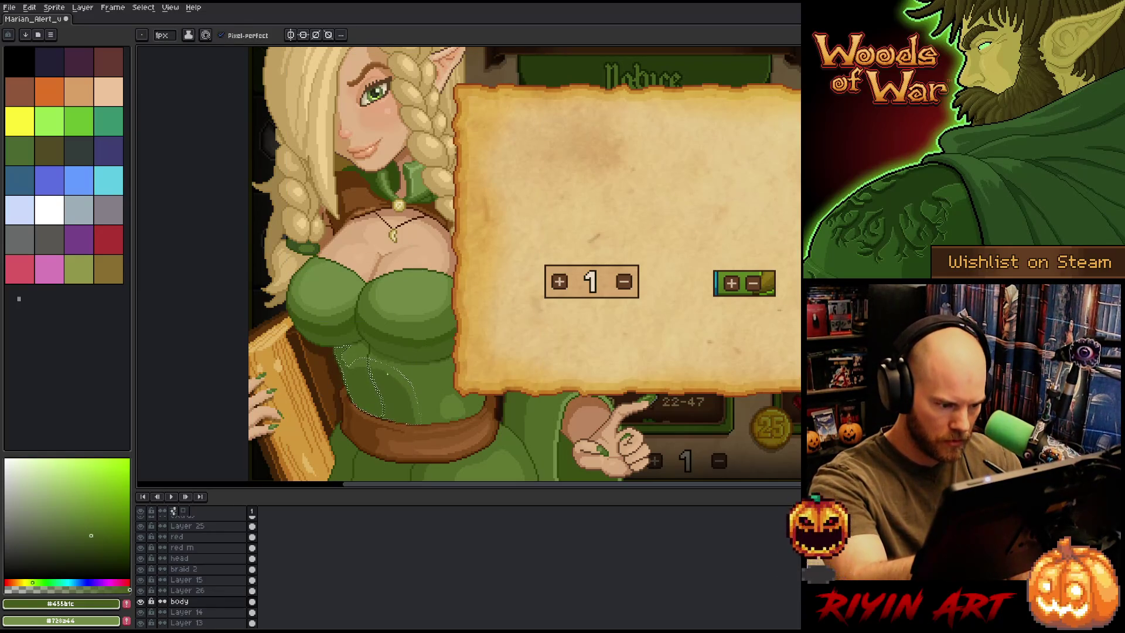
Clear the dress selection and sample the mid green from the dress
key(g)
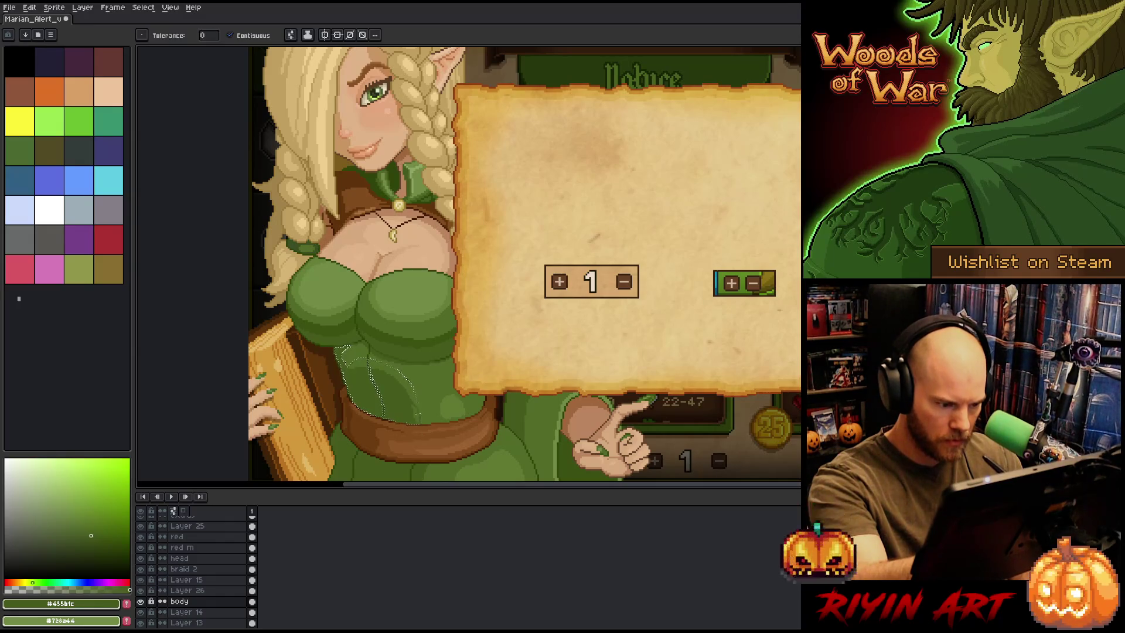
key(v)
key(ctrl+d)
key(i)
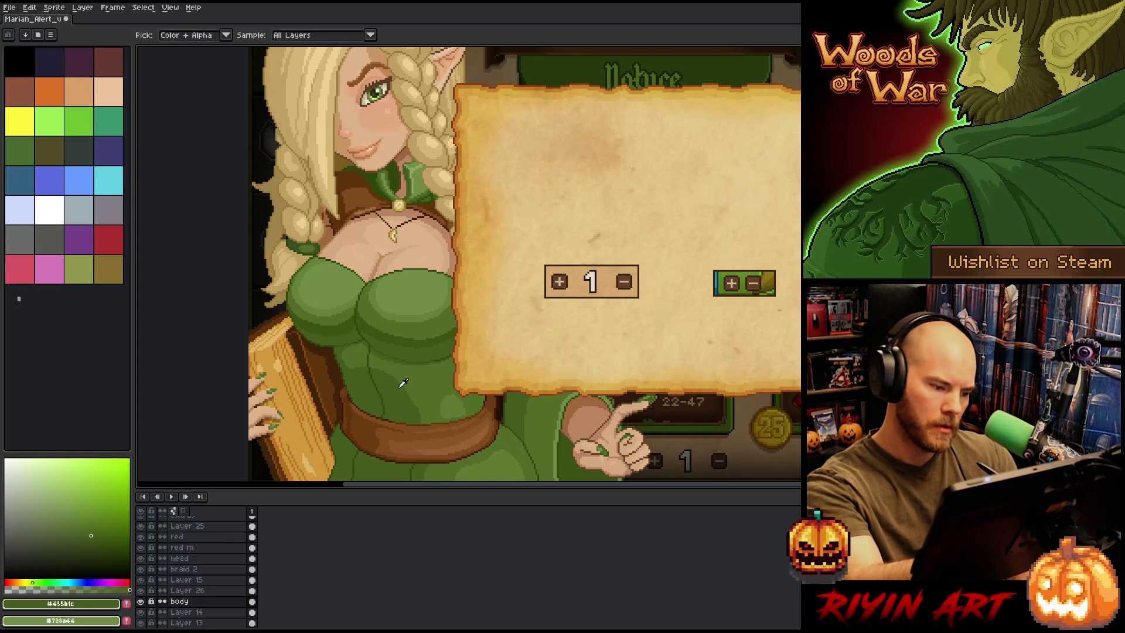
key(b)
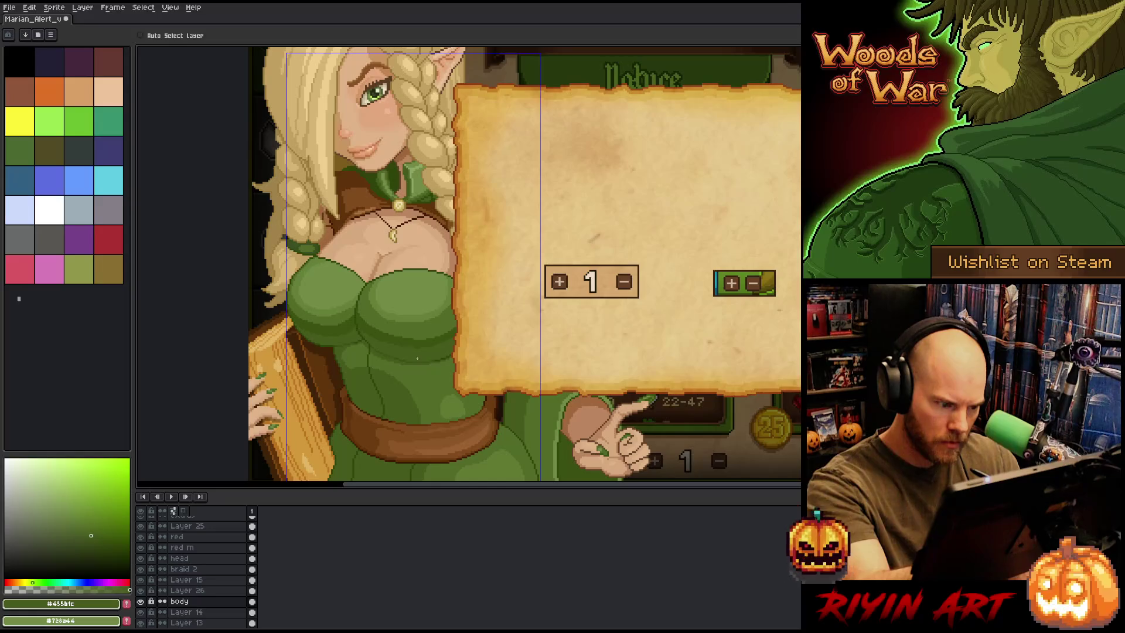
alt+click(413, 365)
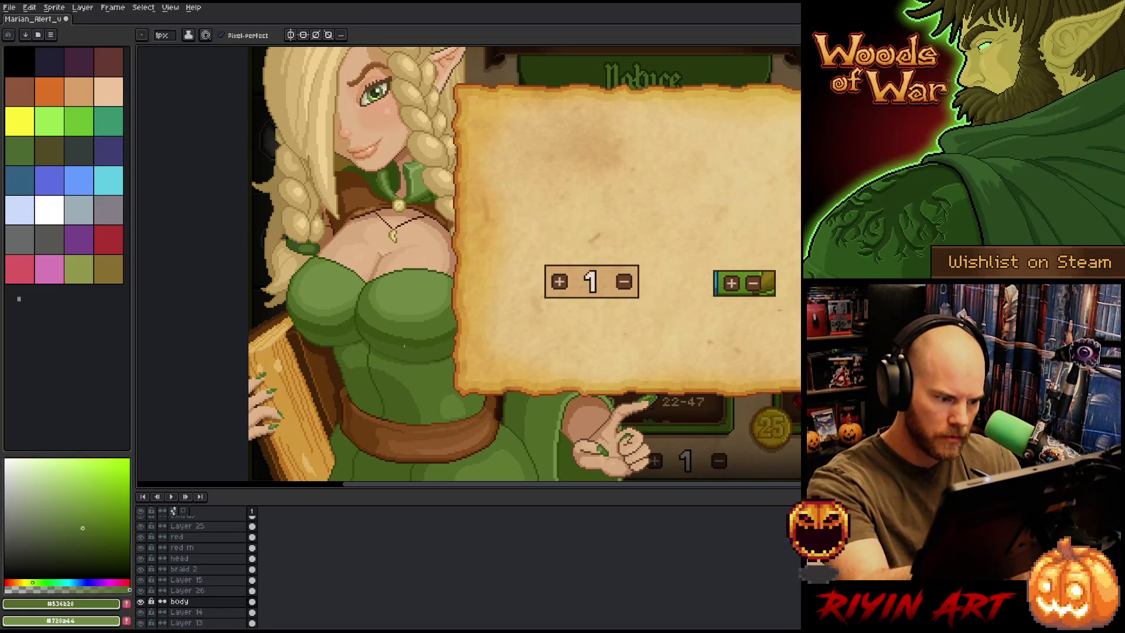
Soften the dark fold line on the dress with lighter green near the belt
scroll(364, 383, up, 3)
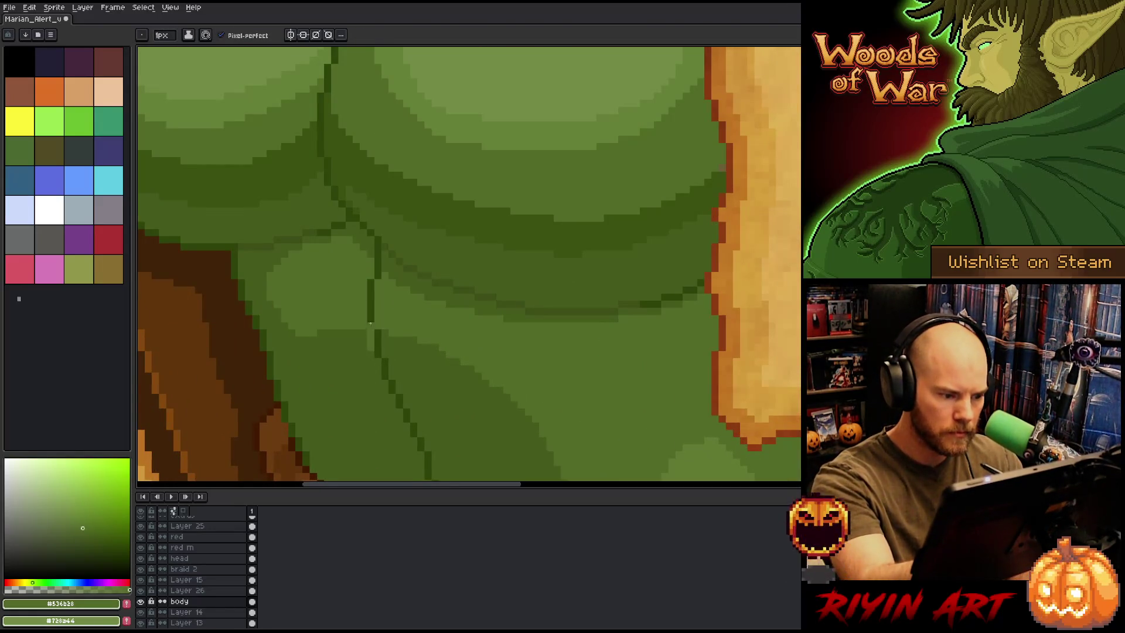
drag(417, 356, 412, 227)
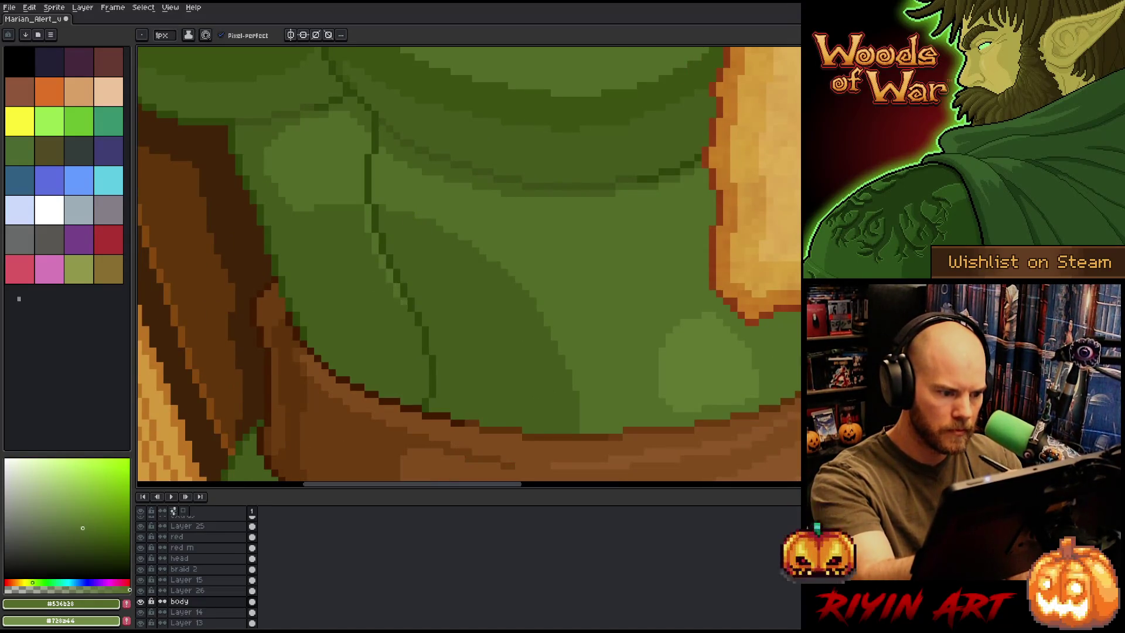
drag(418, 331, 426, 386)
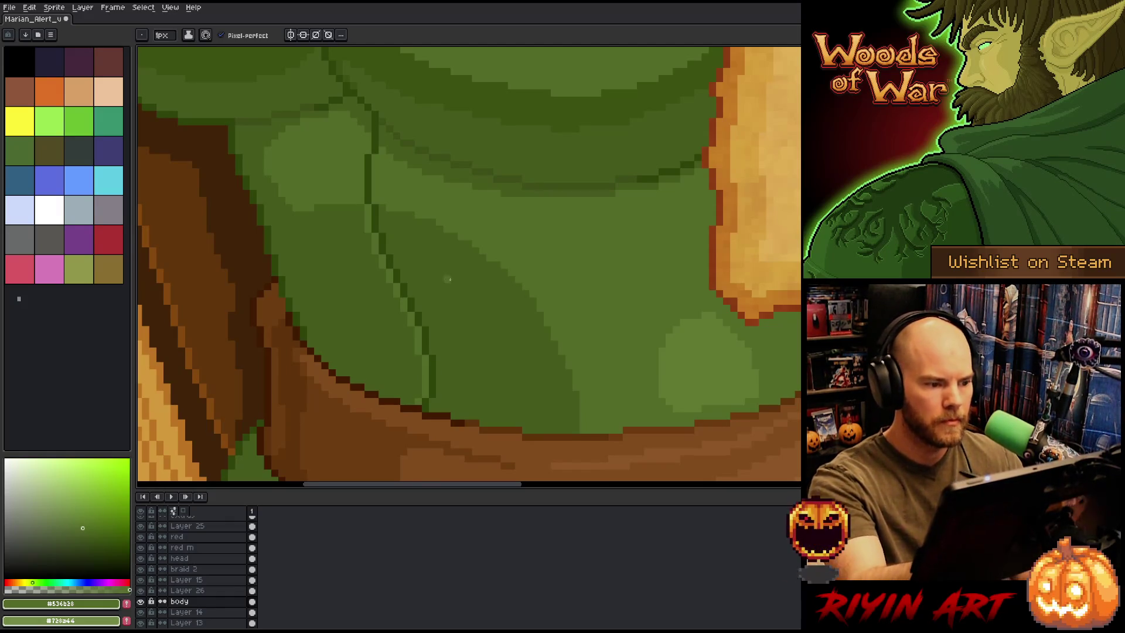
Sample the darker shadow green and draw a short stroke along the dress fold
scroll(495, 320, down, 1)
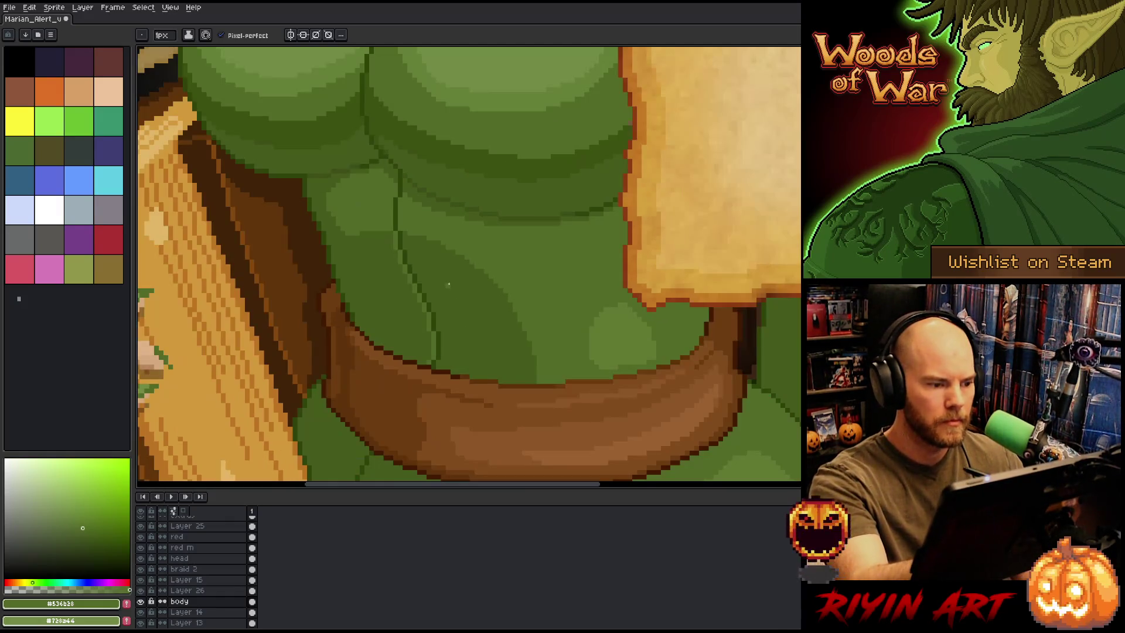
alt+click(417, 240)
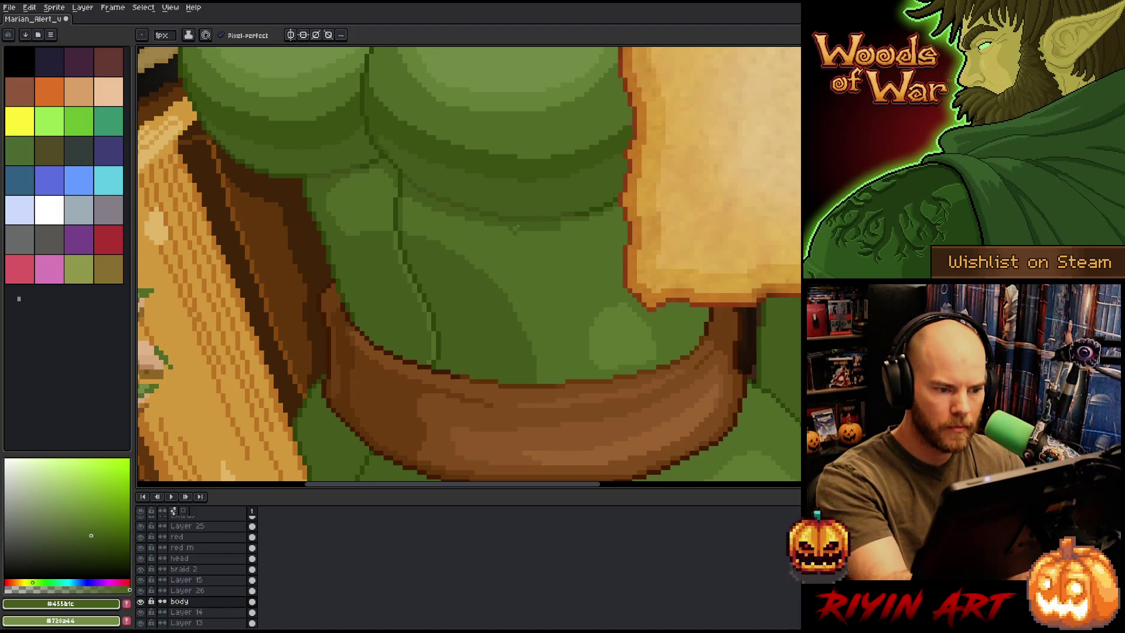
mouse_move(566, 228)
mouse_down()
mouse_move(508, 228)
mouse_move(601, 215)
mouse_up()
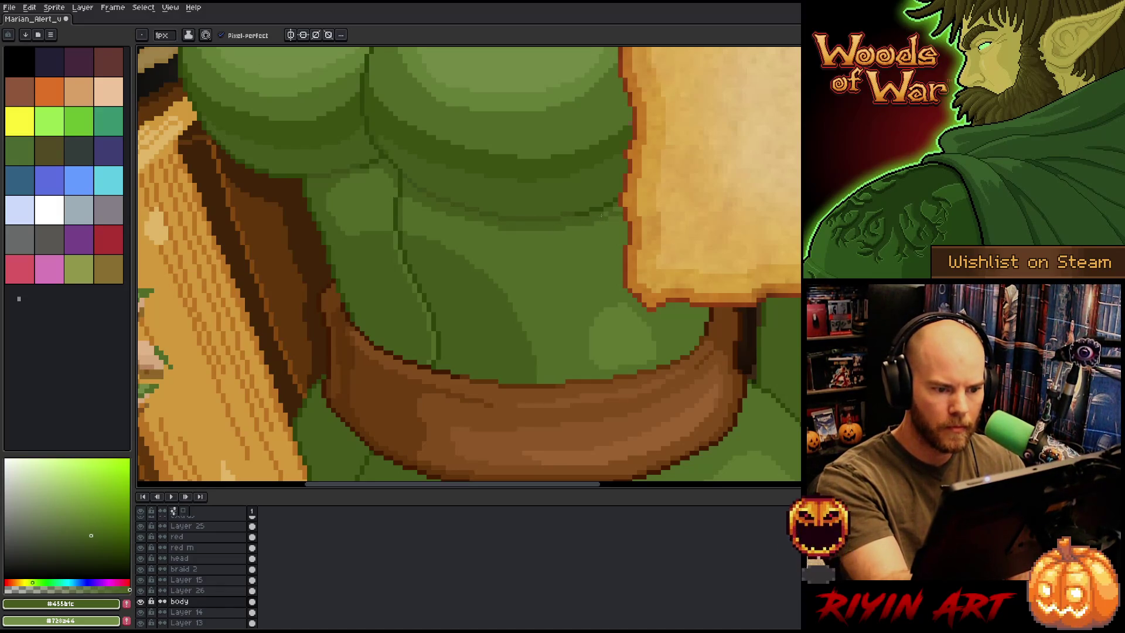
scroll(600, 265, down, 6)
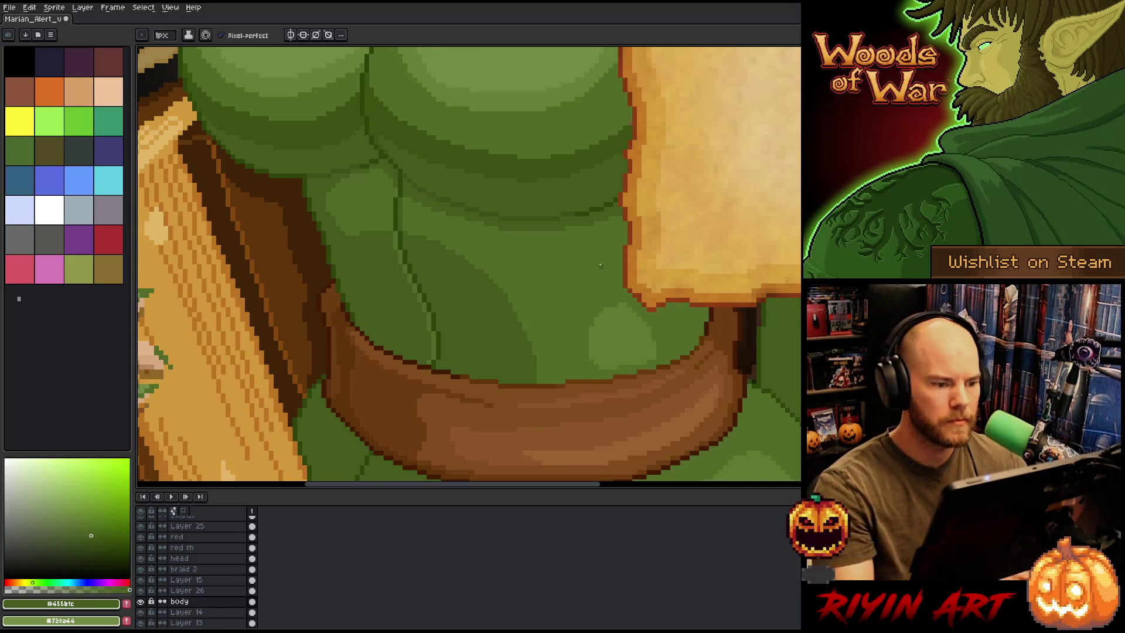
scroll(600, 264, up, 2)
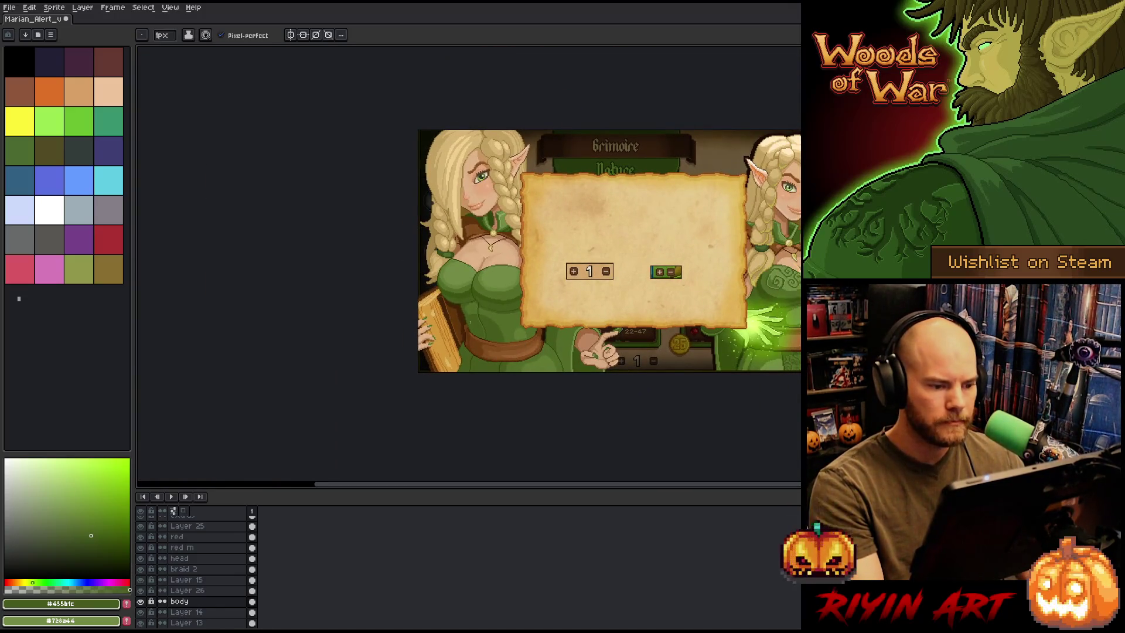
scroll(440, 224, up, 4)
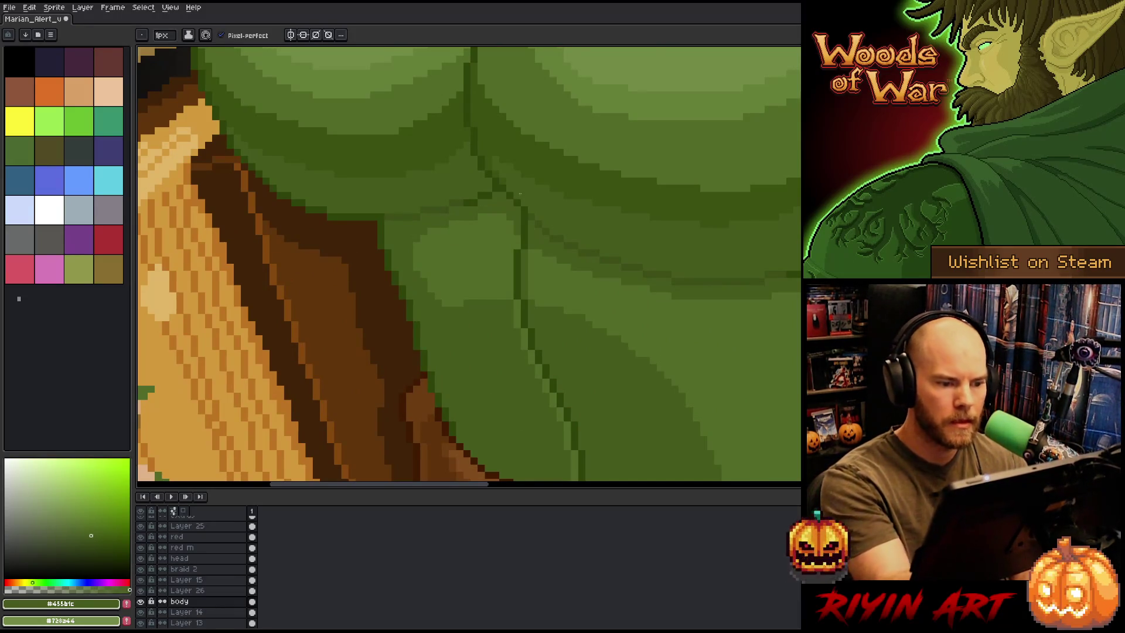
scroll(520, 193, down, 5)
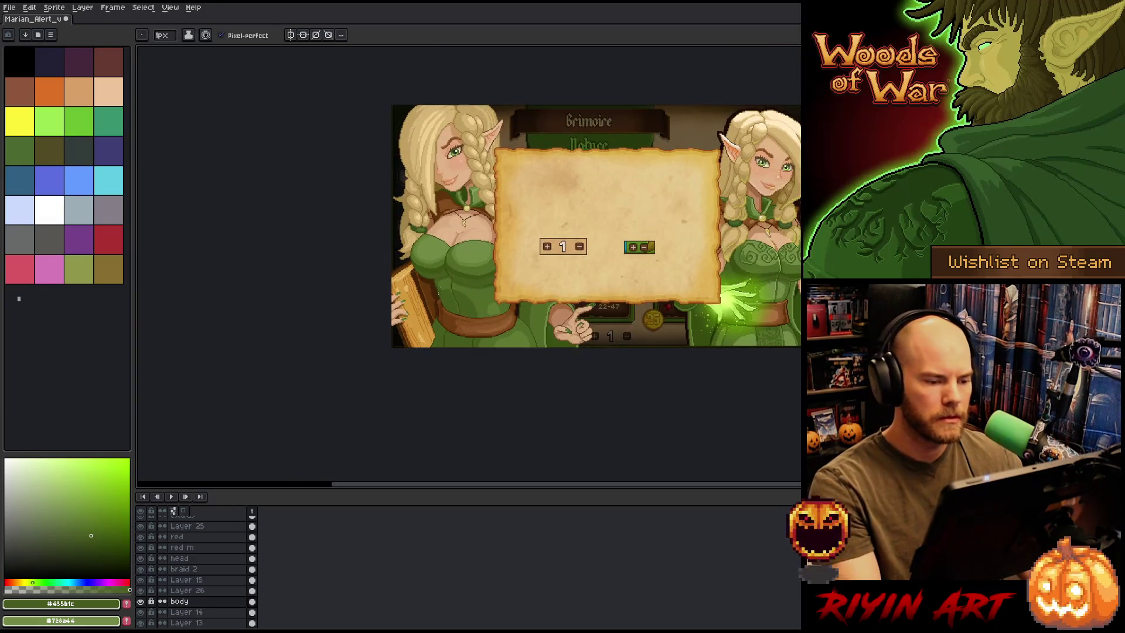
scroll(504, 269, up, 1)
scroll(486, 279, down, 2)
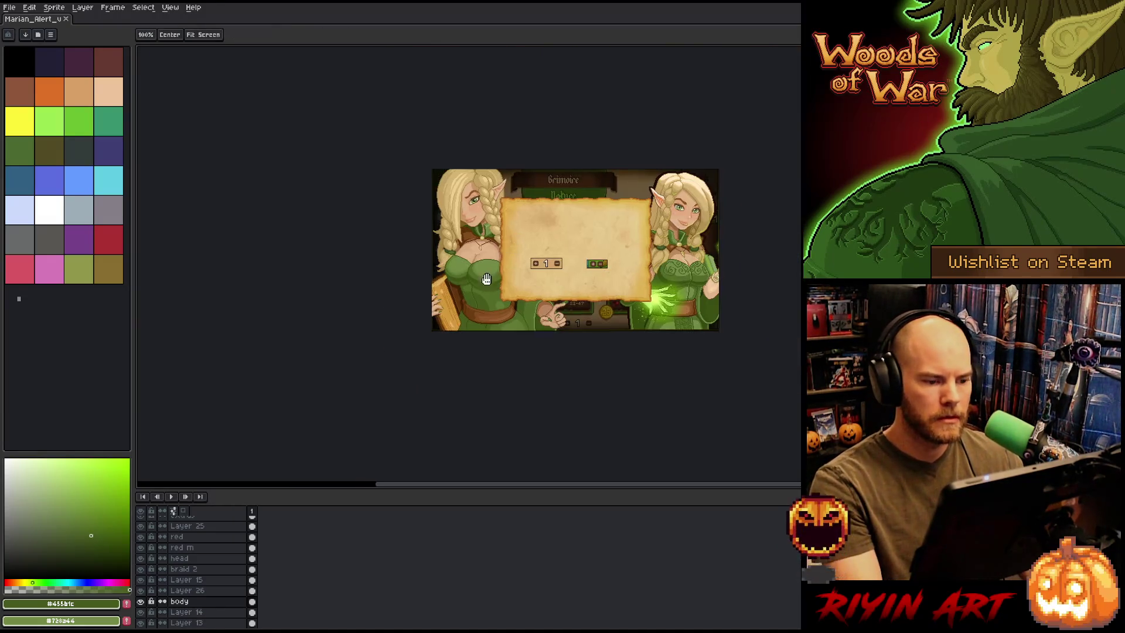
Fill a dress area with the sampled mid green and save the artwork
scroll(486, 278, up, 2)
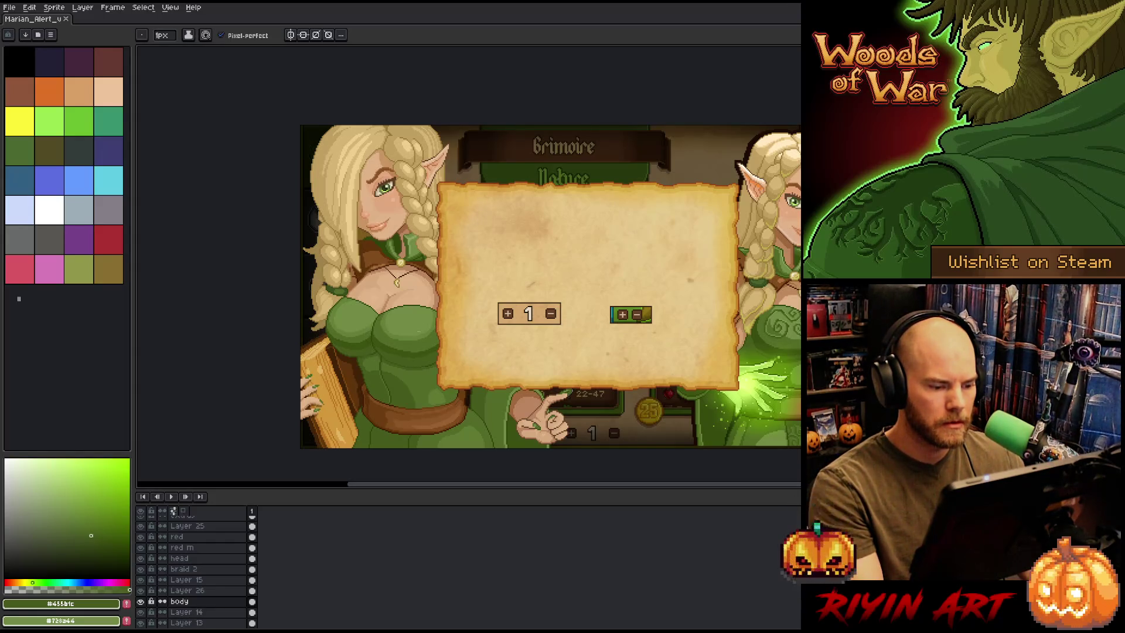
scroll(412, 354, up, 1)
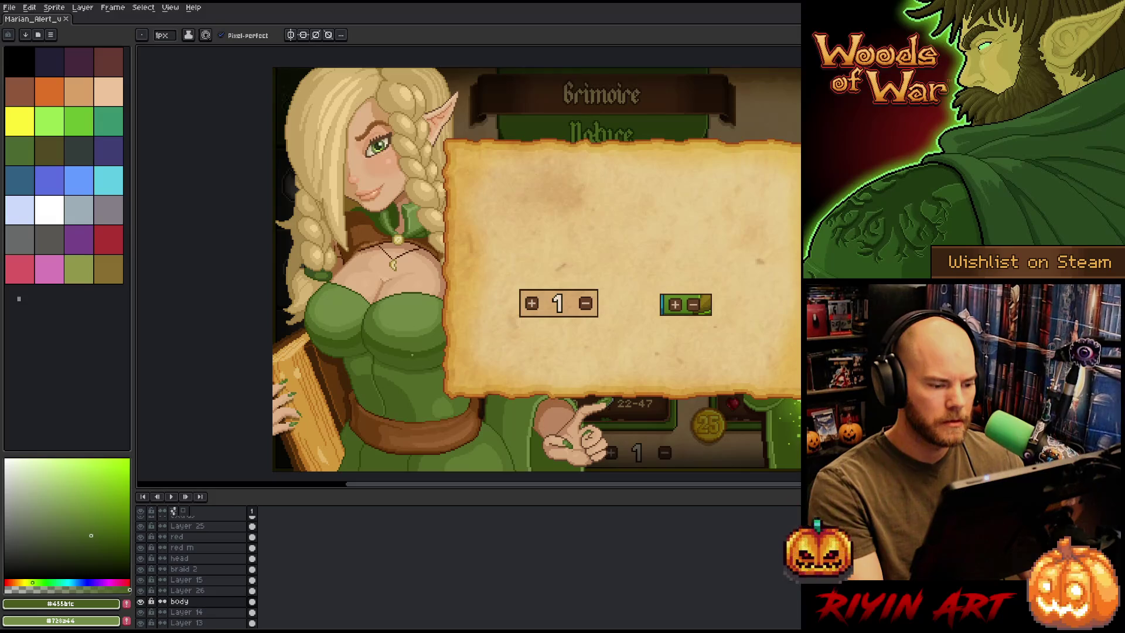
scroll(386, 436, up, 1)
drag(386, 437, 326, 375)
scroll(325, 375, down, 1)
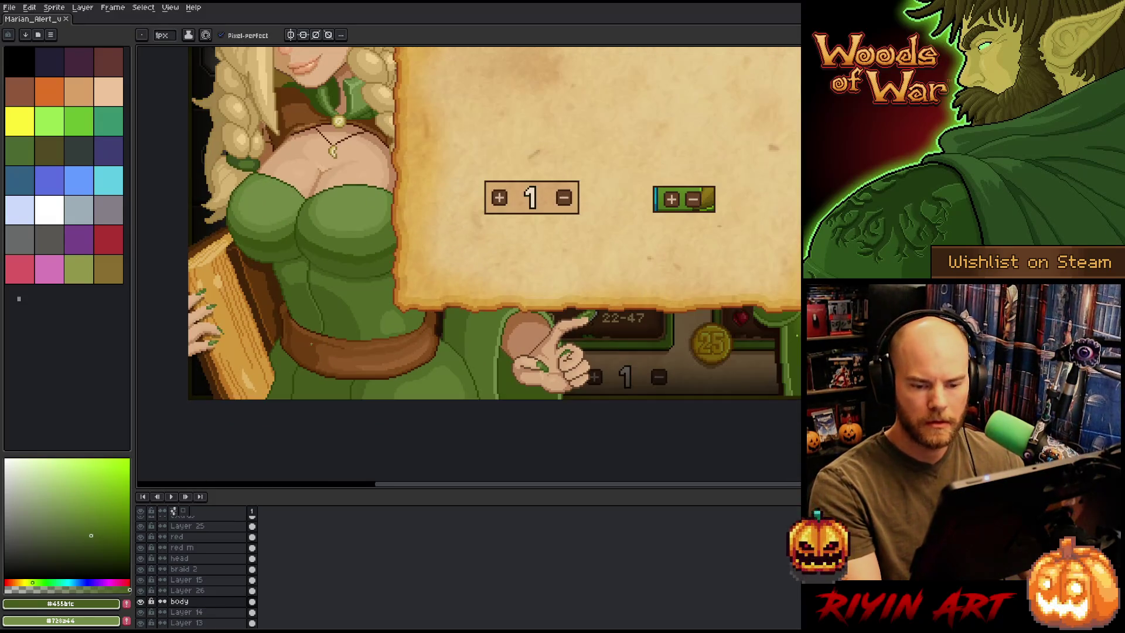
alt+click(326, 375)
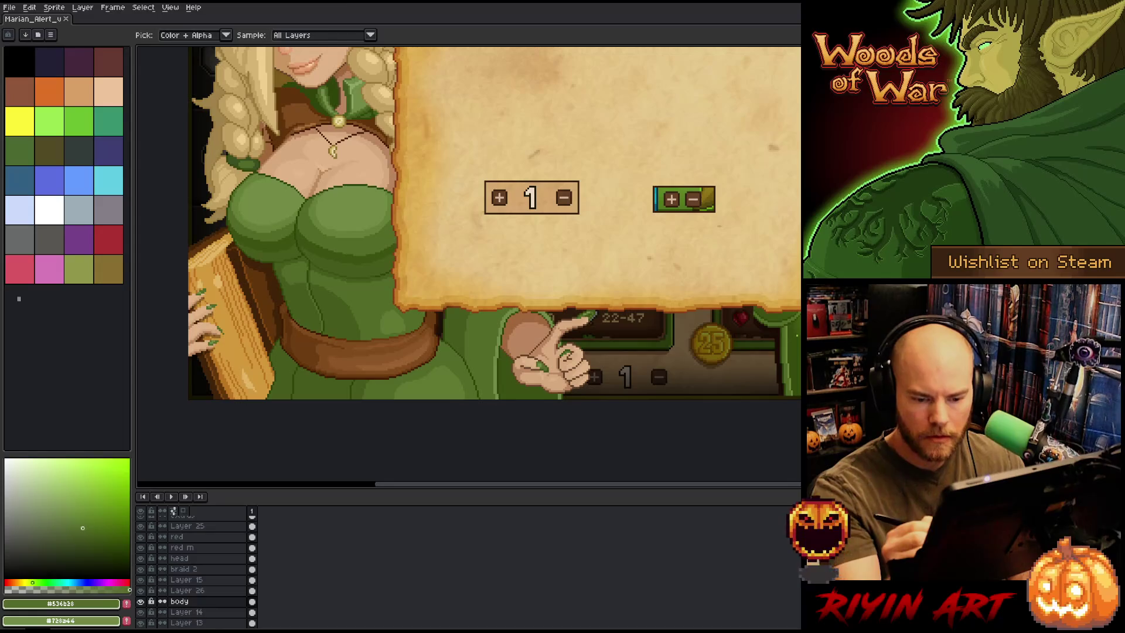
click(321, 380)
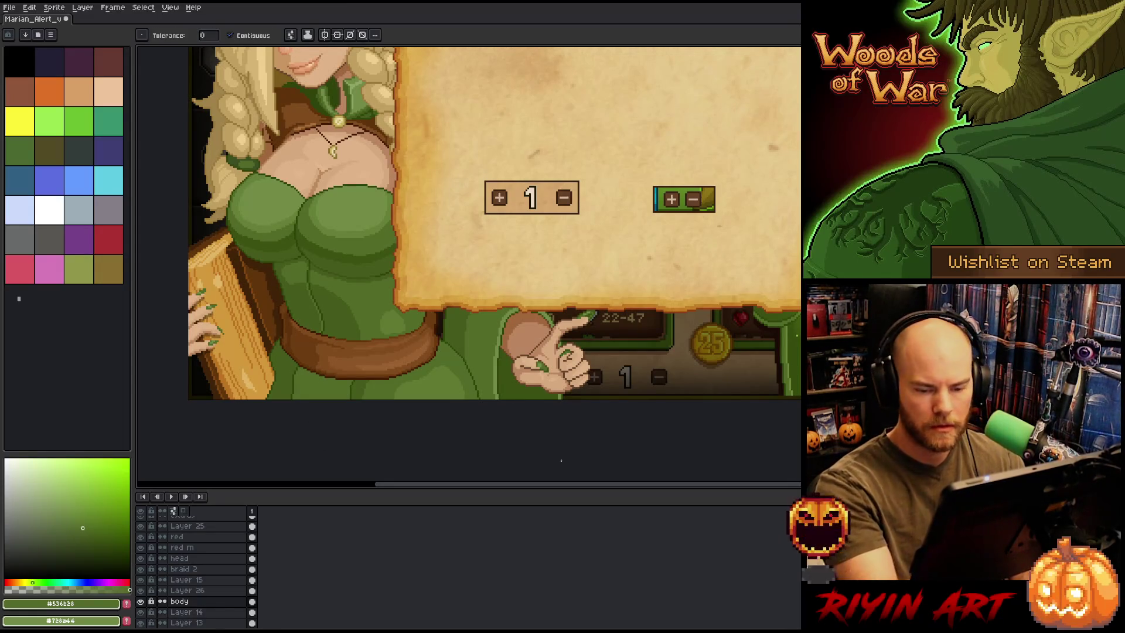
key(ctrl+s)
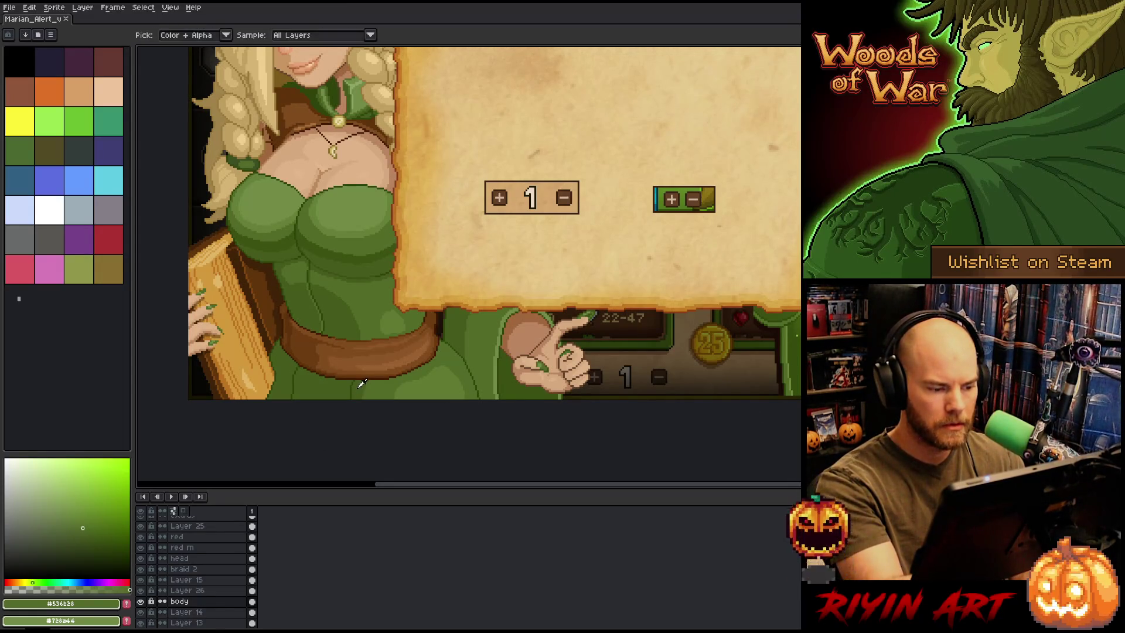
Sample another dress green and Magic Wand-select the green area under the belt
alt+click(359, 383)
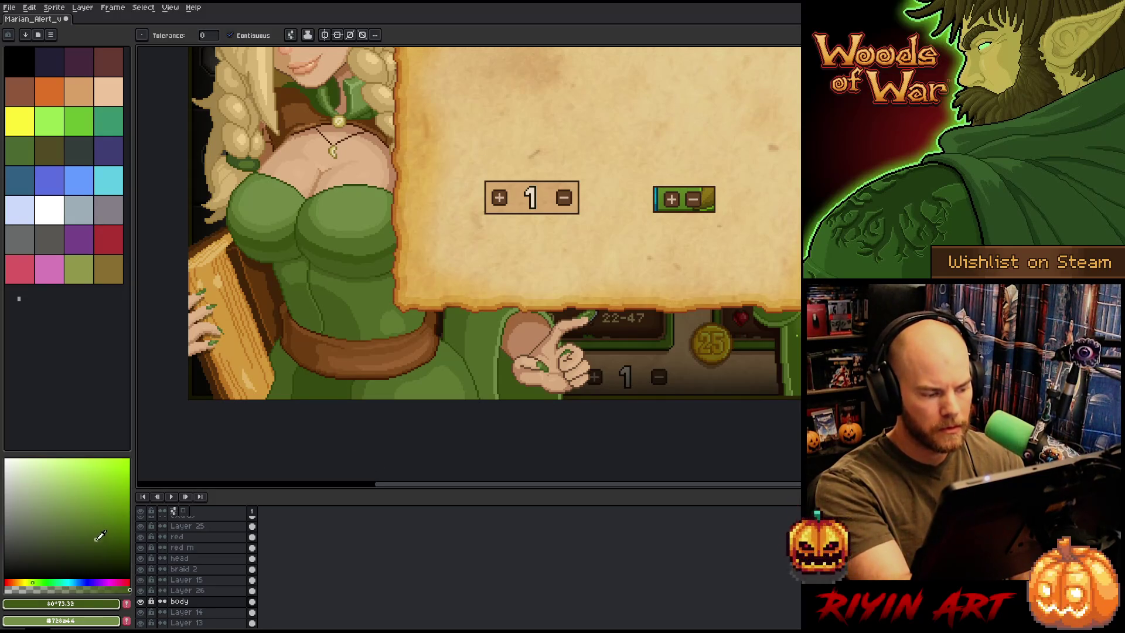
key(b)
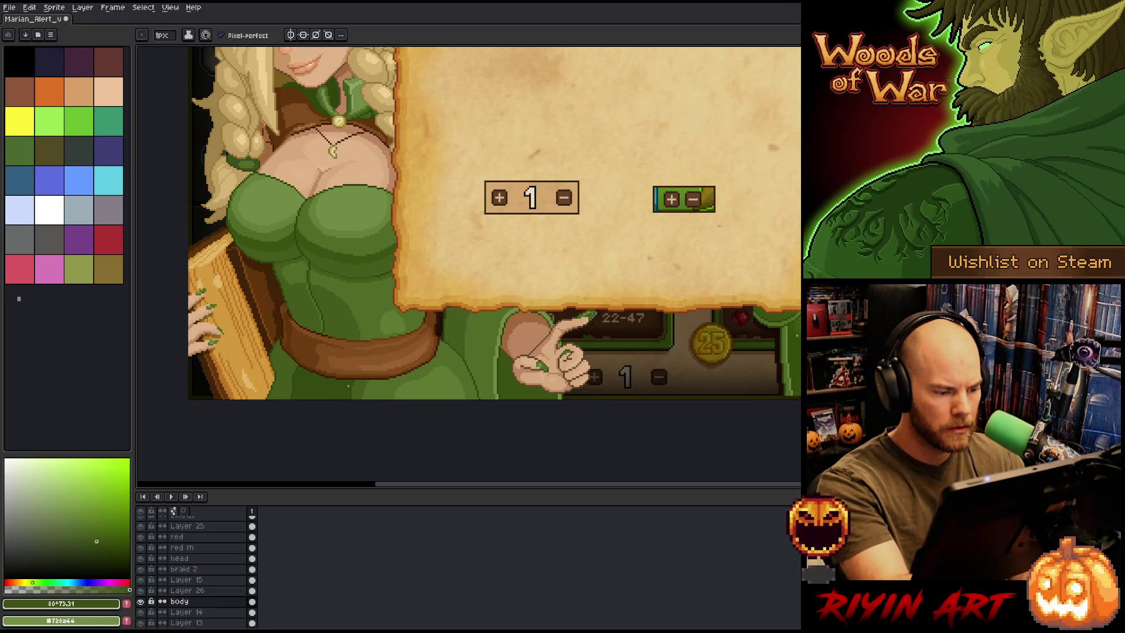
key(w)
click(319, 383)
scroll(324, 384, up, 2)
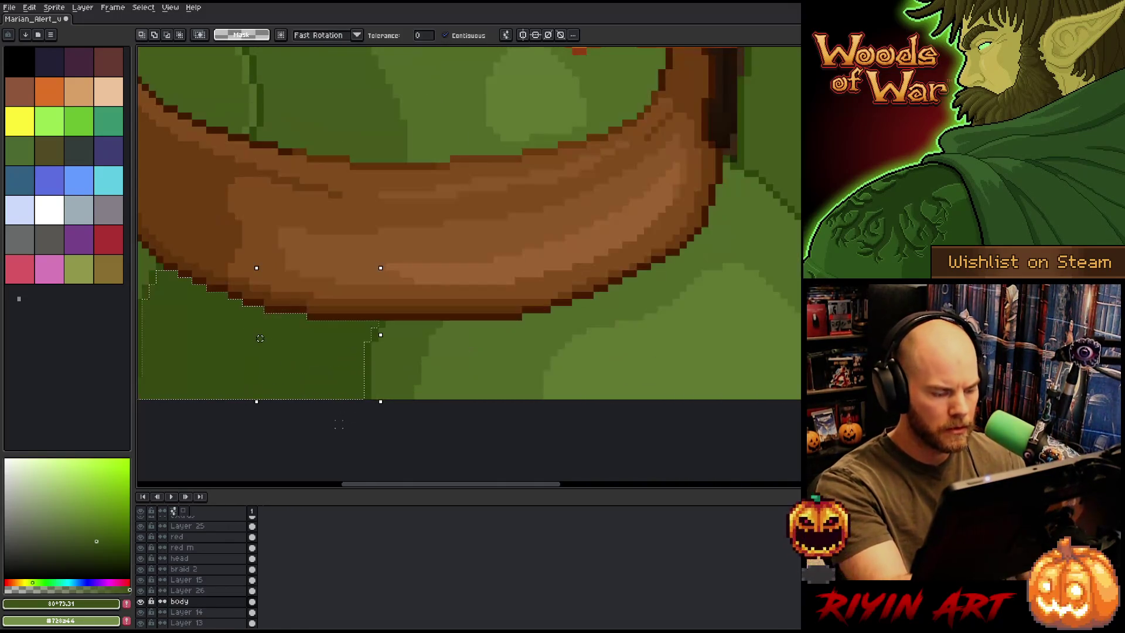
Paint a trial dark green #354911 stroke on the belt's lower edge, then undo it
key(b)
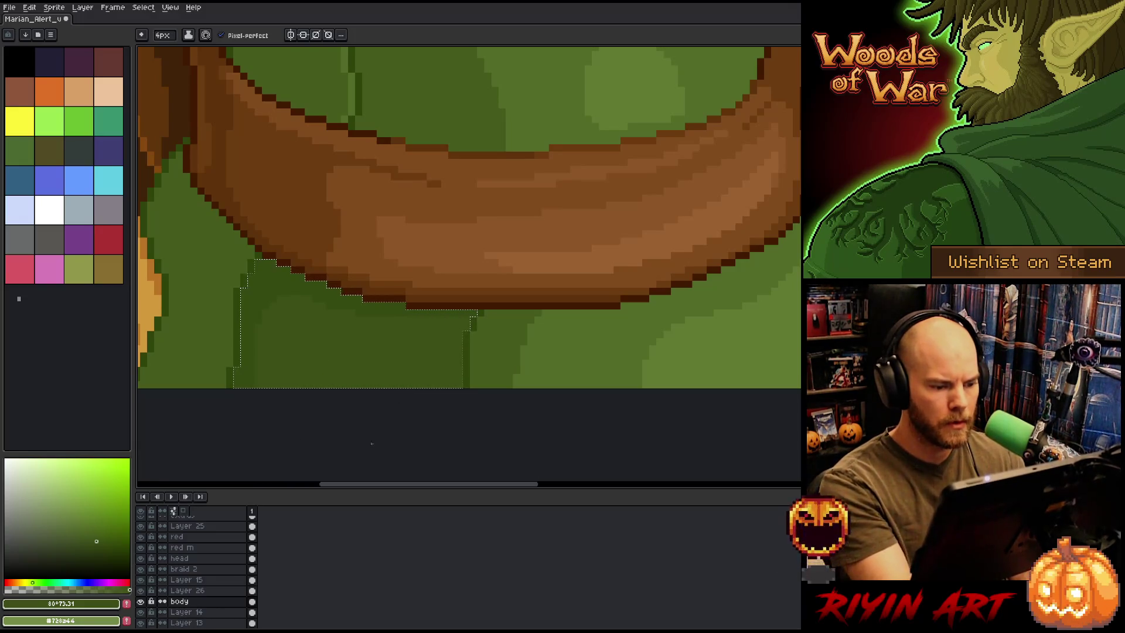
scroll(371, 444, down, 4)
key(alt)
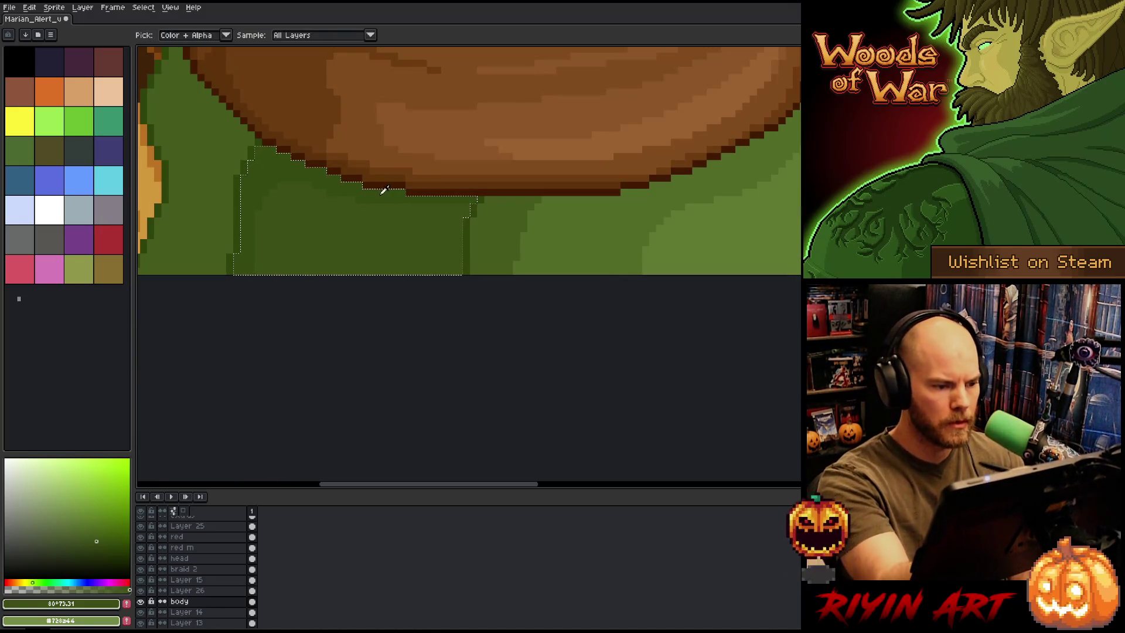
alt+click(384, 189)
drag(430, 184, 451, 190)
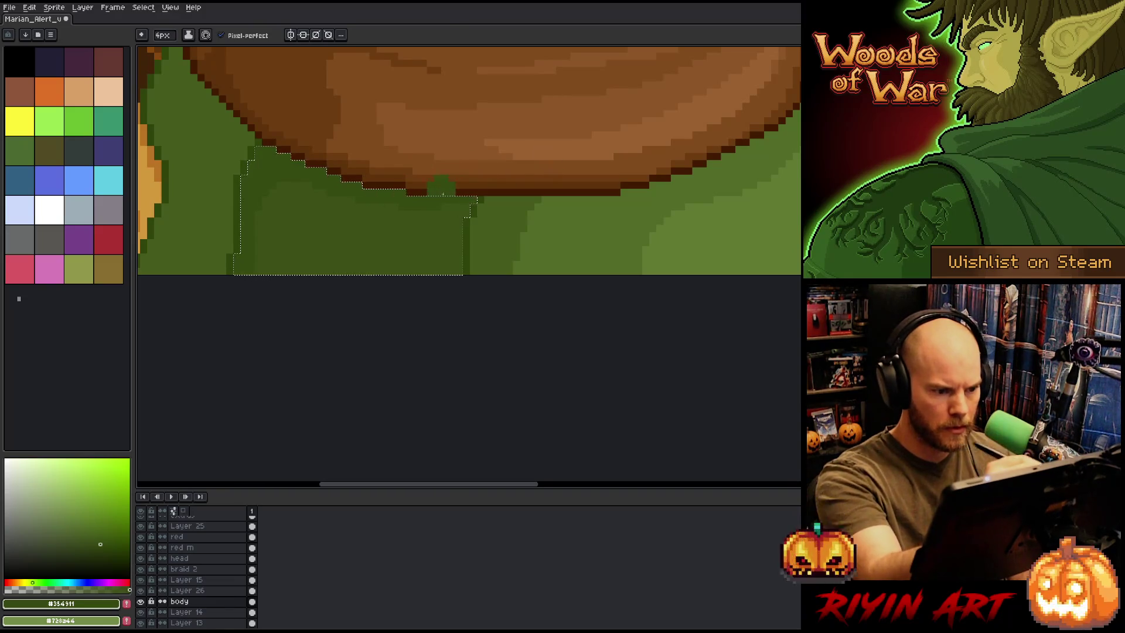
key(ctrl+z)
Re-pick the dark dress green #3b4f15 as the drawing colour
alt+click(492, 251)
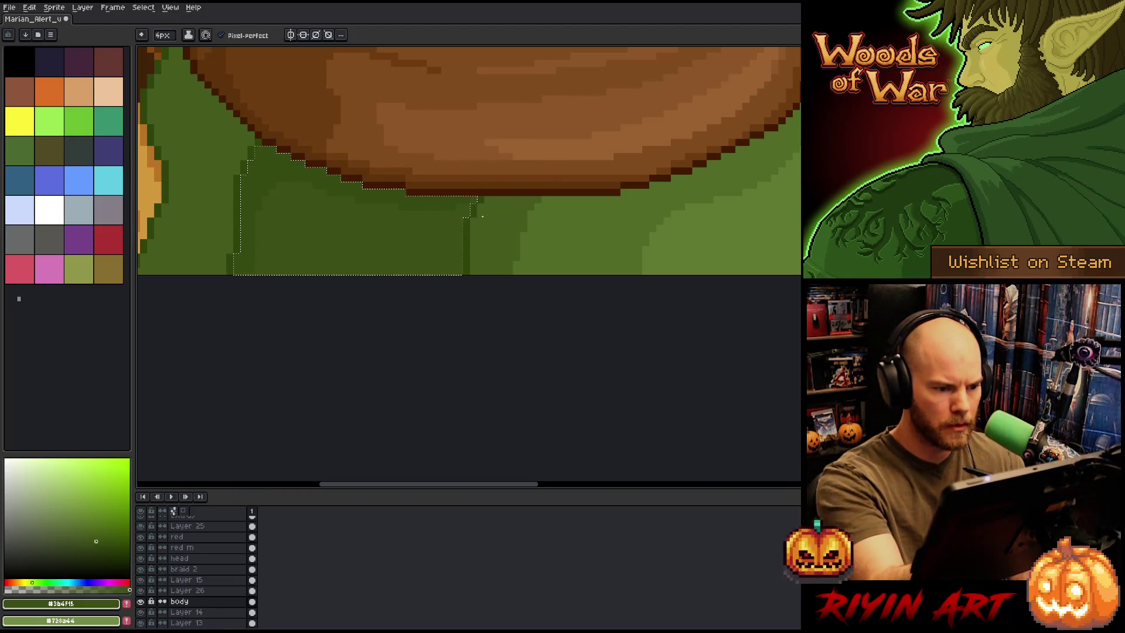
alt+click(462, 202)
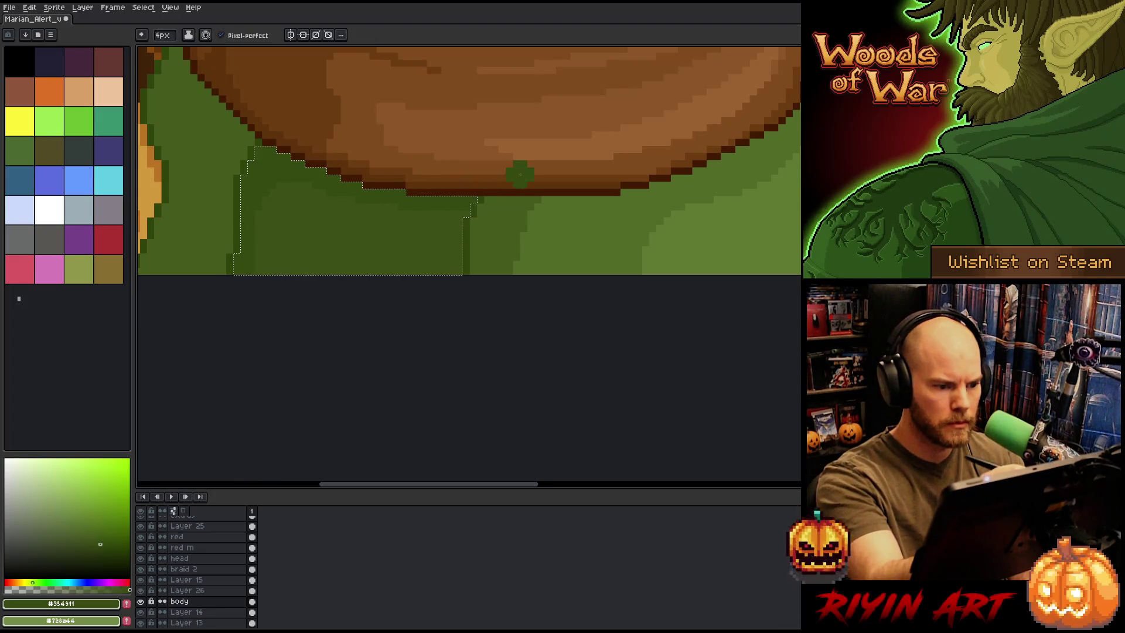
scroll(519, 174, down, 3)
scroll(445, 320, down, 2)
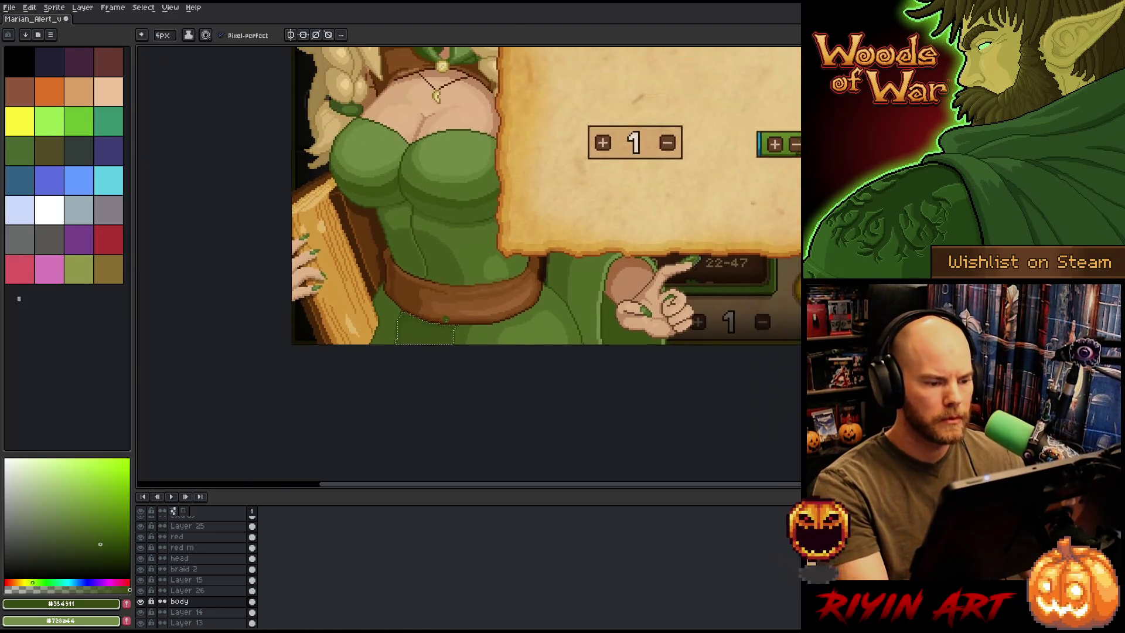
scroll(445, 319, up, 2)
alt+click(363, 357)
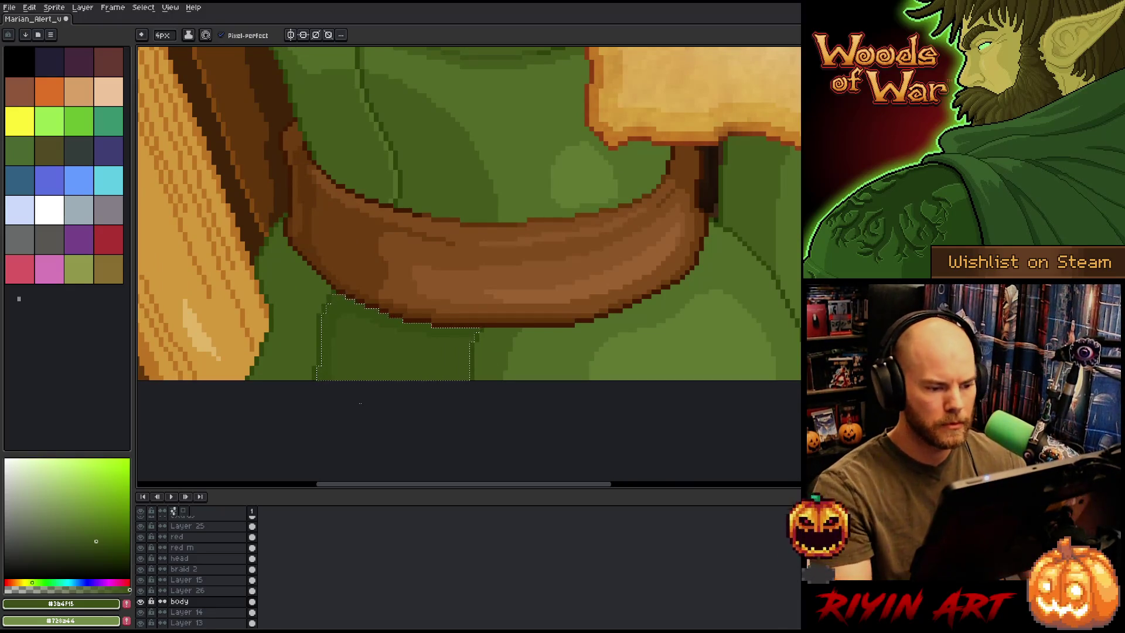
scroll(369, 383, down, 3)
scroll(375, 378, up, 2)
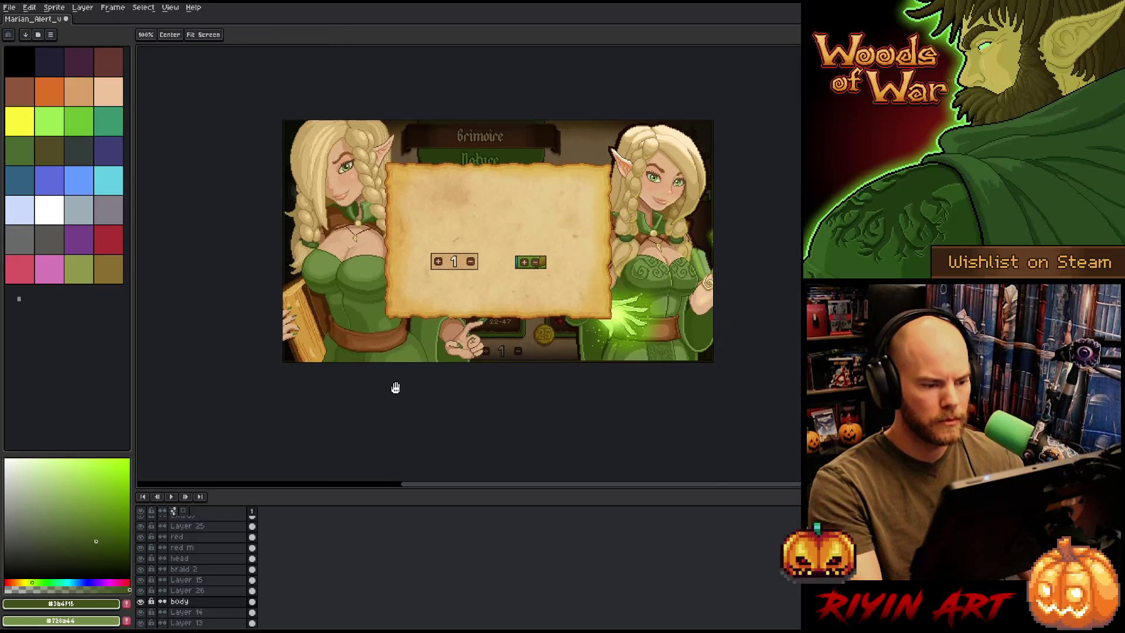
Sample several dress greens (#455b1c, #536b28, #607932) while shifting the view
alt+click(371, 372)
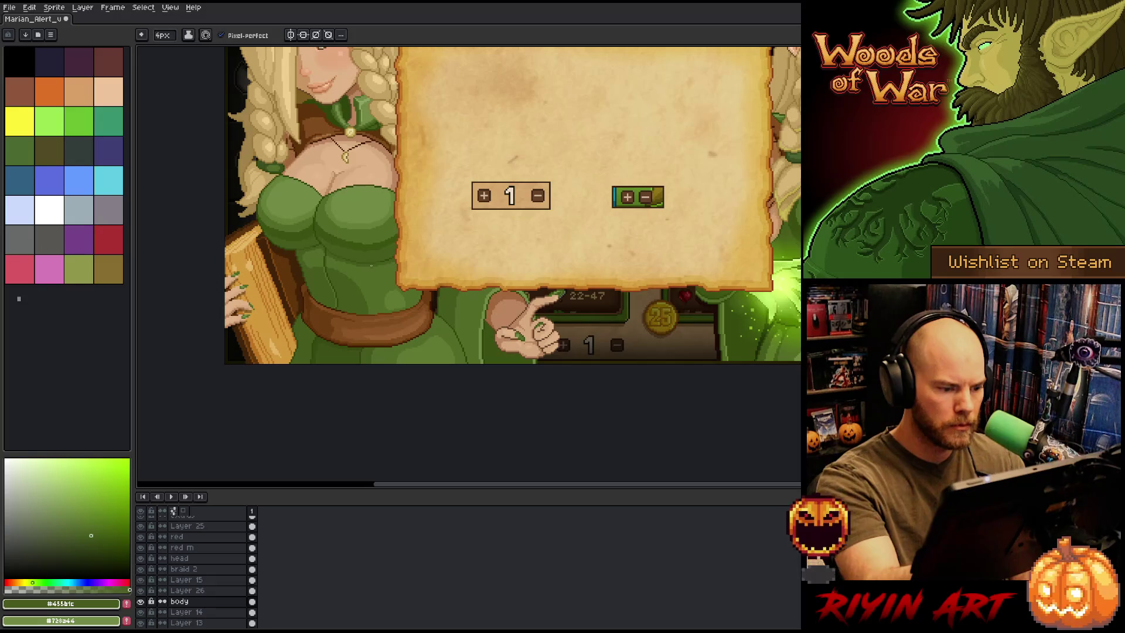
mouse_move(389, 321)
mouse_down()
mouse_move(460, 361)
mouse_move(484, 388)
mouse_up()
click(415, 399)
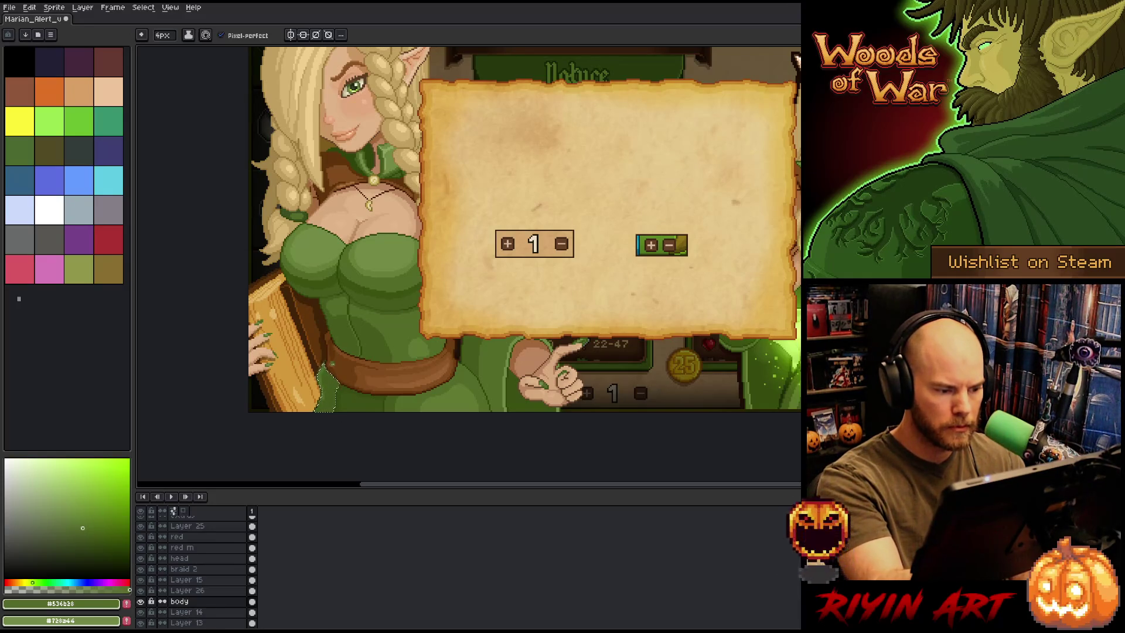
click(91, 535)
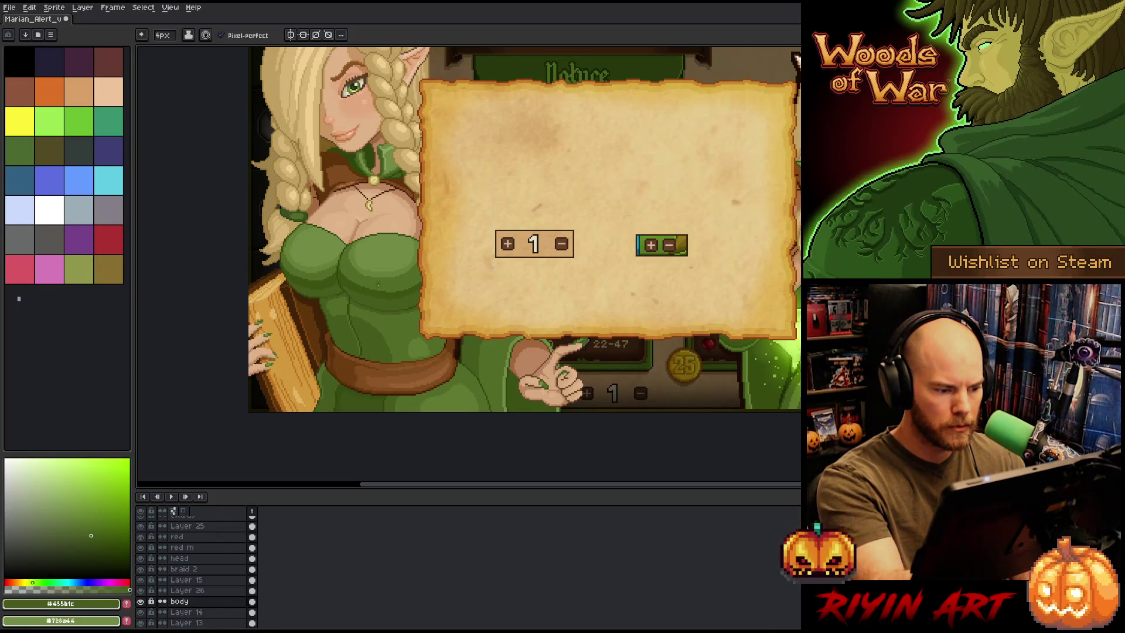
drag(435, 317, 454, 340)
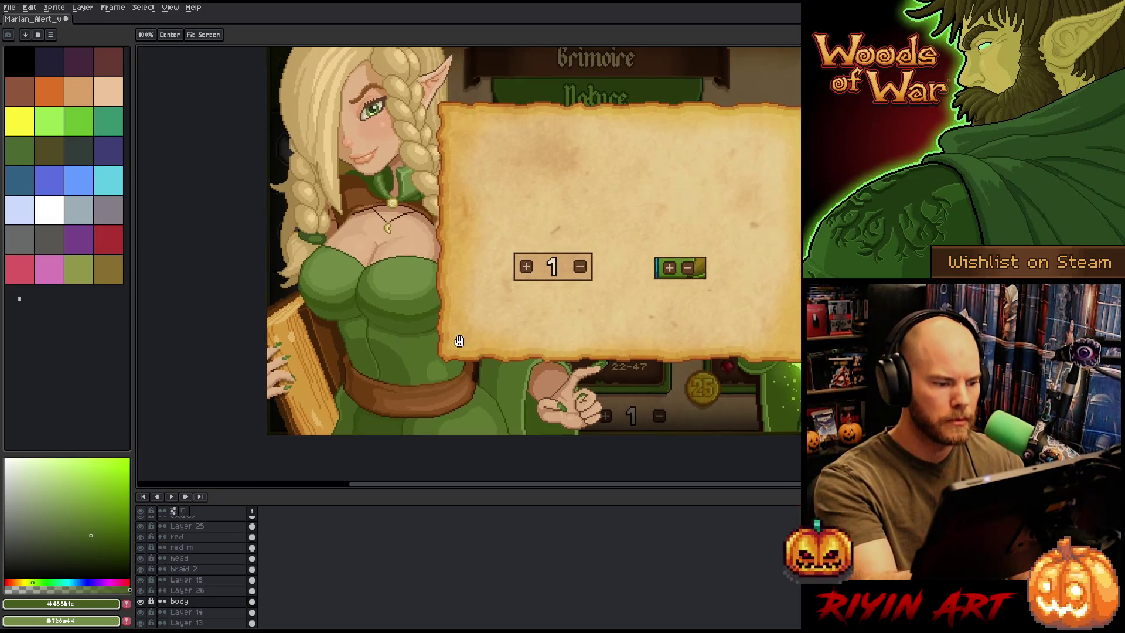
key(b)
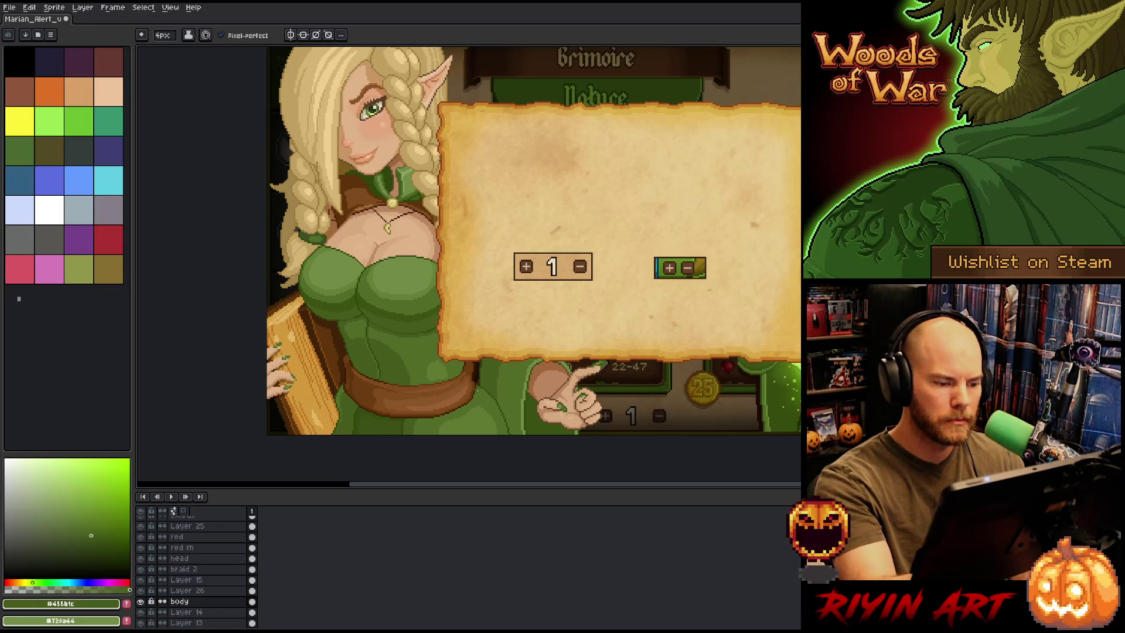
alt+click(453, 369)
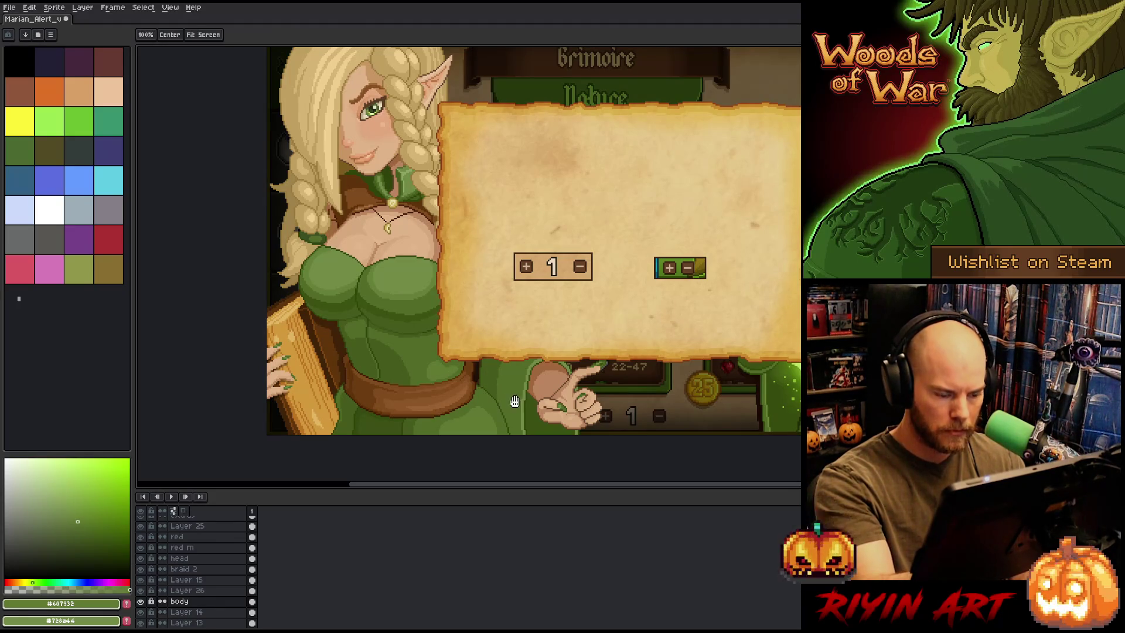
Pan and zoom around the portrait to bring the Grimoire banner into view
drag(519, 378, 524, 355)
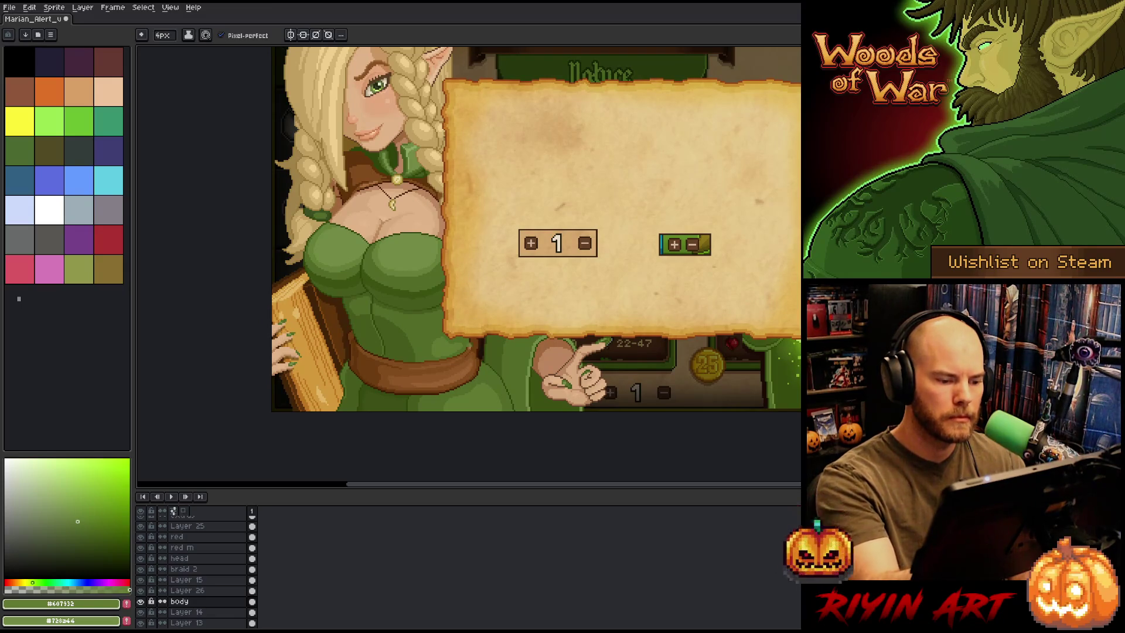
drag(506, 316, 508, 352)
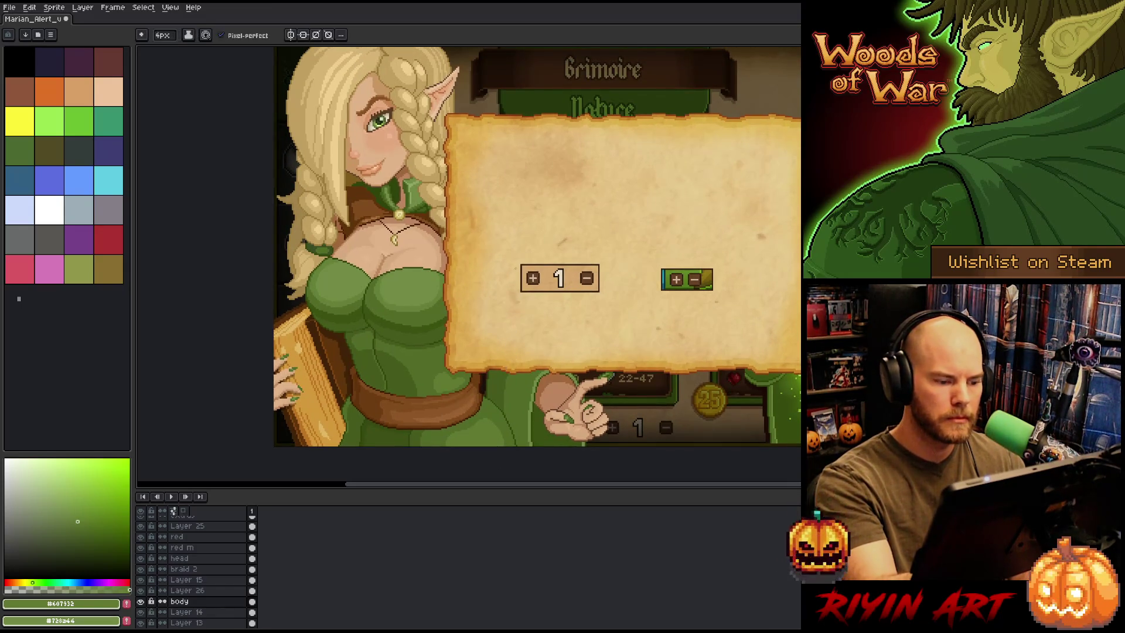
key(ctrl)
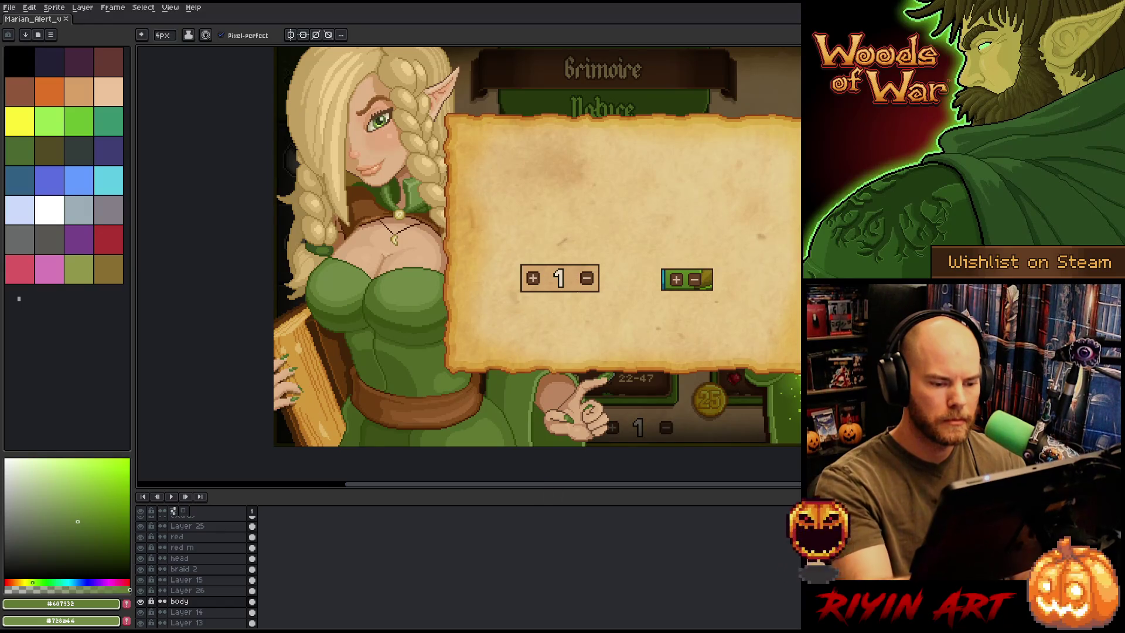
scroll(522, 270, down, 2)
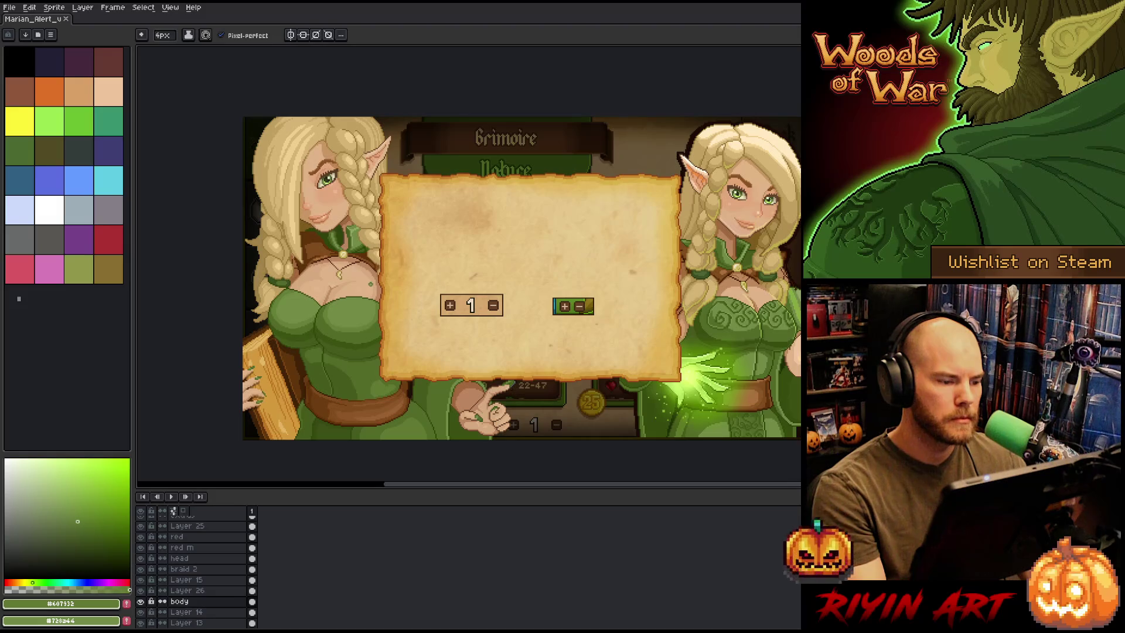
scroll(313, 169, up, 4)
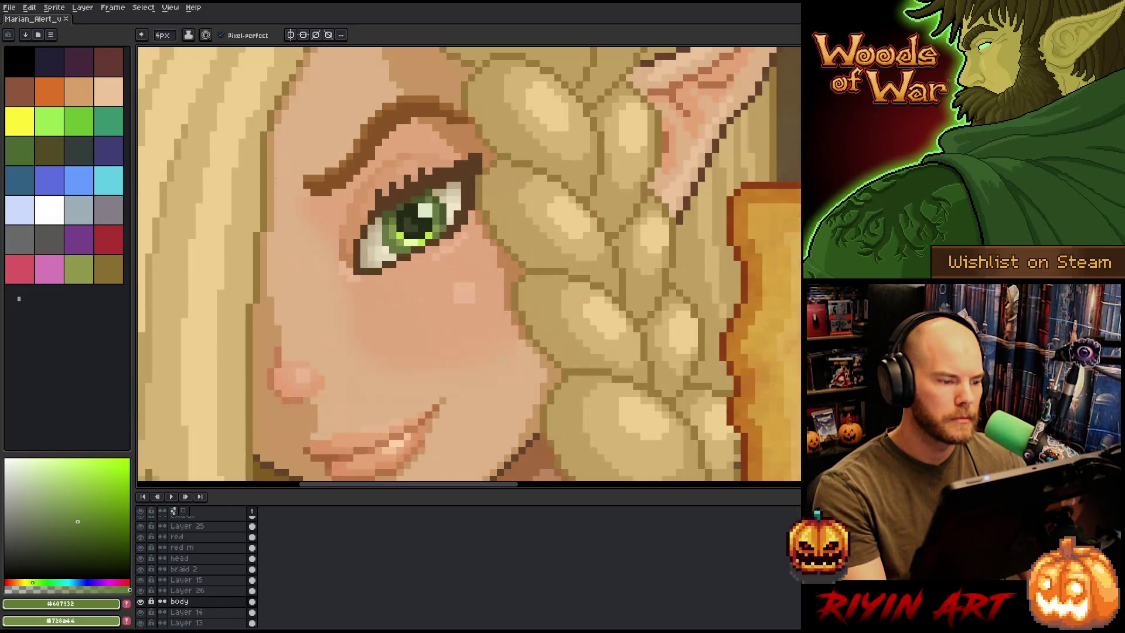
scroll(313, 169, down, 3)
scroll(314, 169, up, 2)
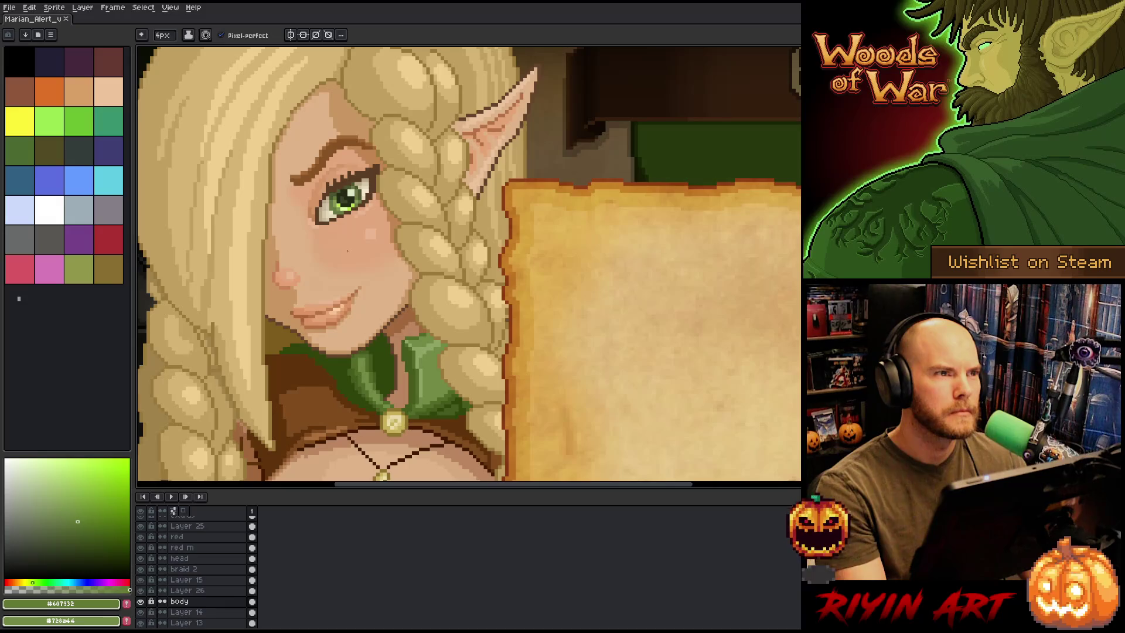
scroll(347, 251, down, 3)
Pan back over the portrait, sample darker green #405618, and activate Layer 26
key(space)
mouse_move(357, 264)
mouse_down()
mouse_move(338, 212)
mouse_move(357, 164)
mouse_up()
scroll(337, 213, down, 1)
key(space)
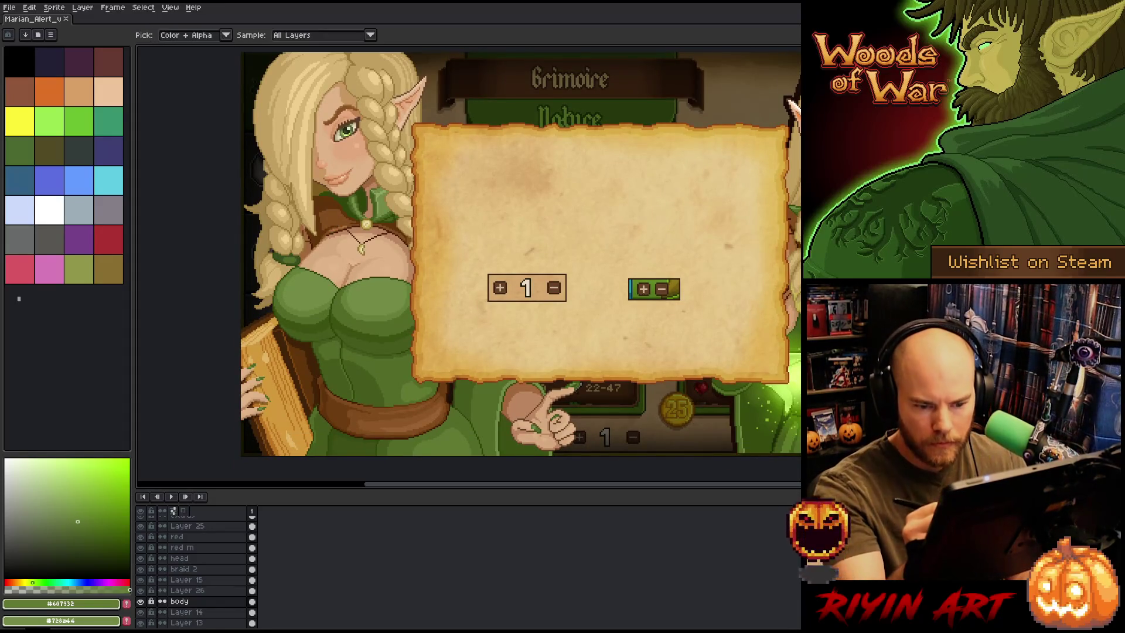
alt+click(328, 363)
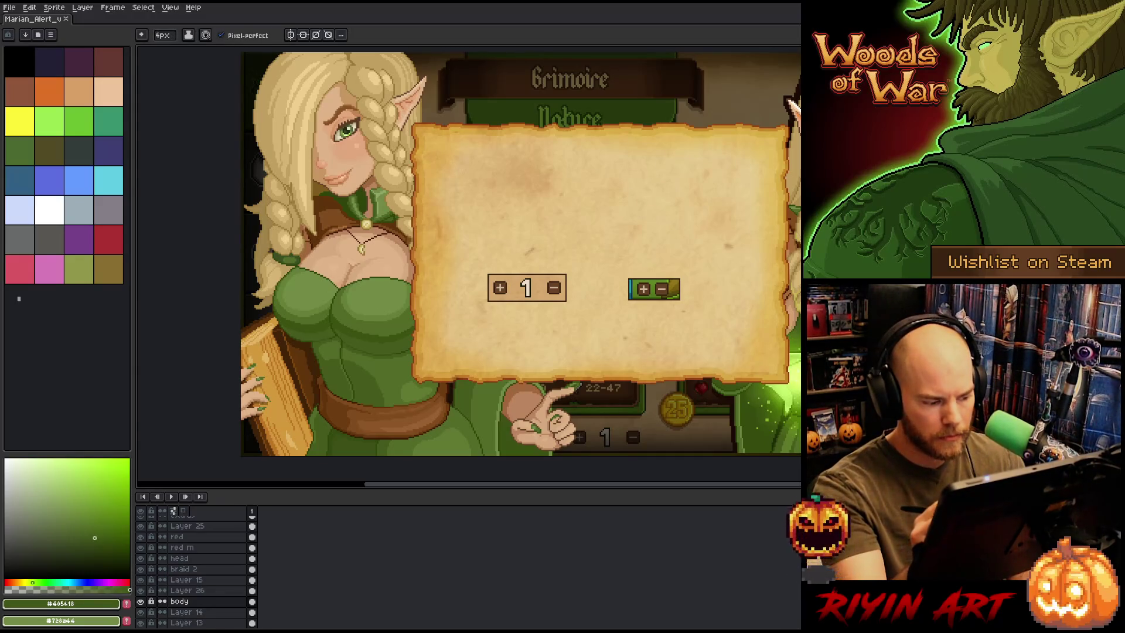
ctrl+click(378, 303)
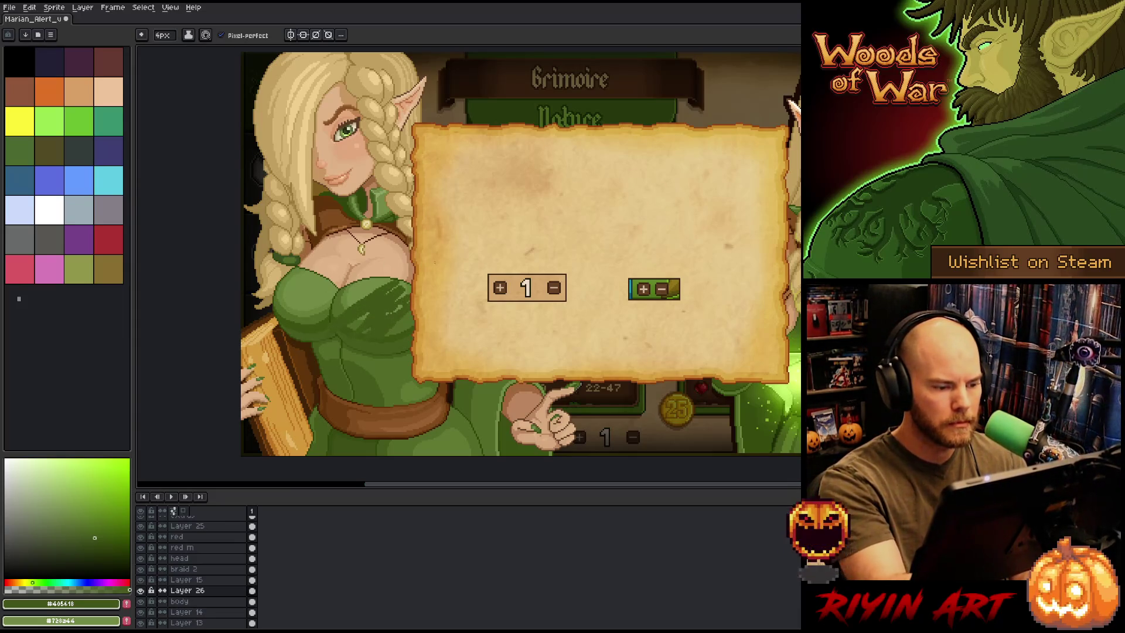
key(ctrl)
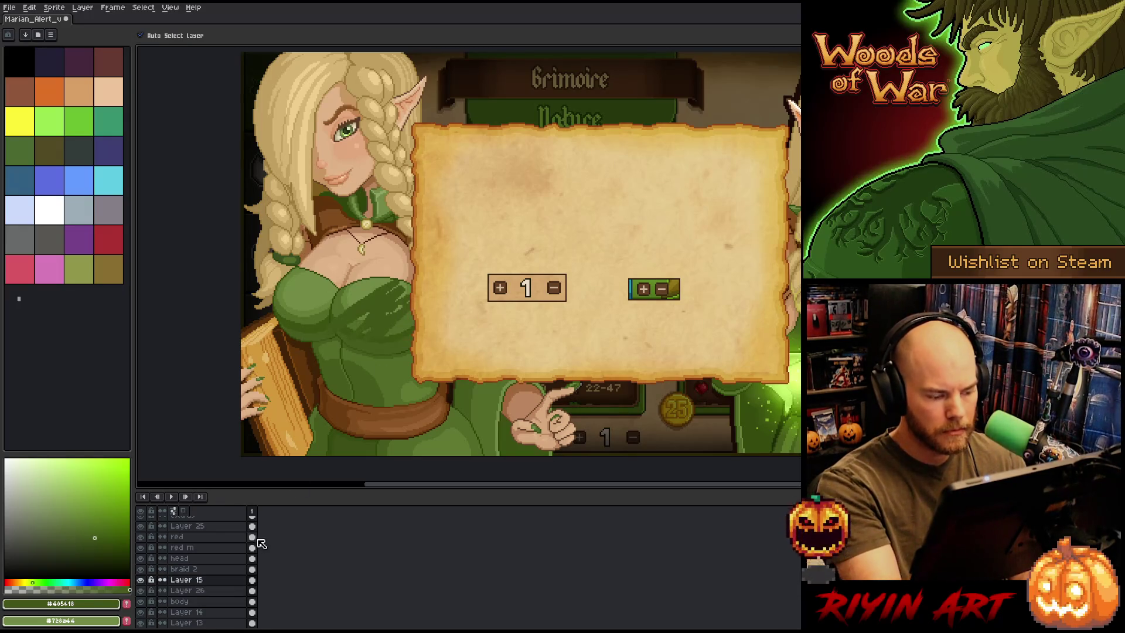
click(220, 580)
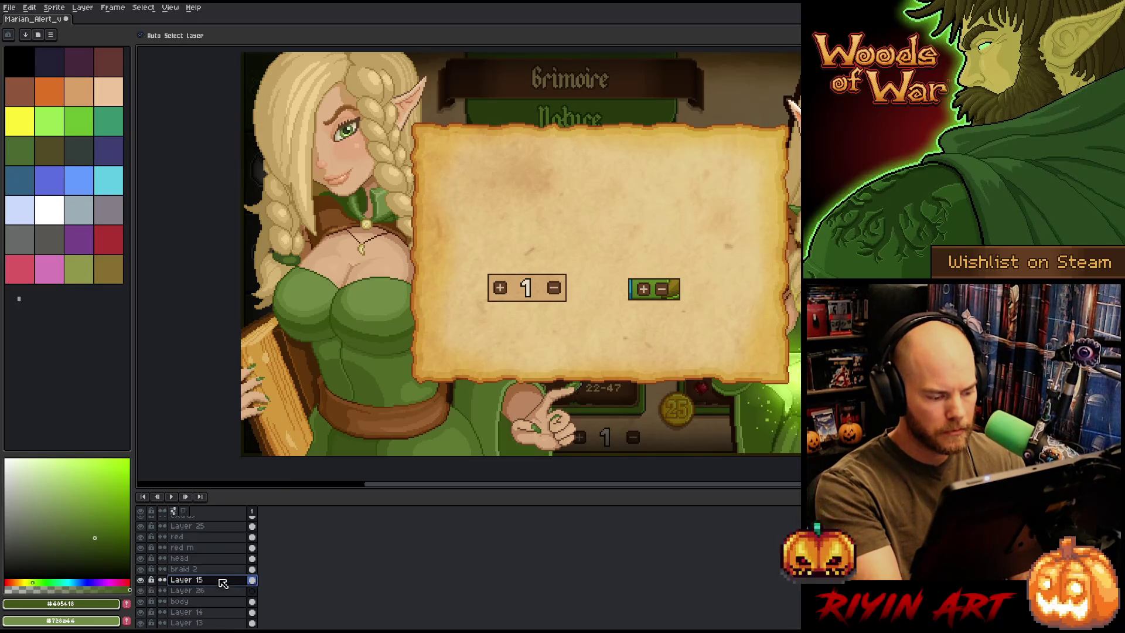
drag(220, 591, 218, 593)
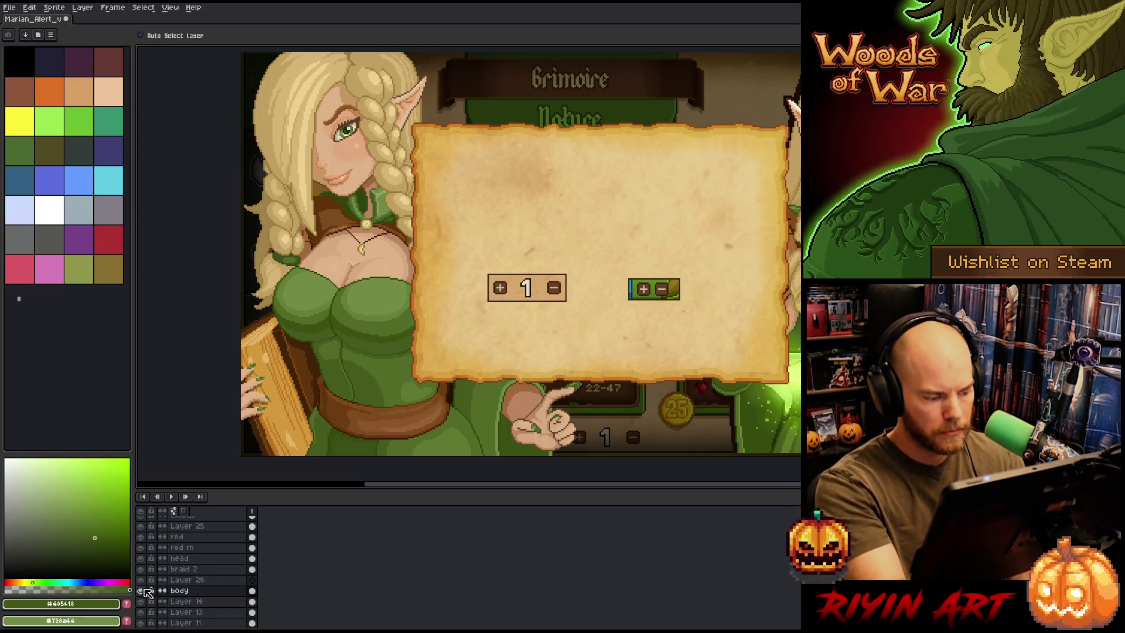
key(Delete)
click(142, 591)
click(187, 580)
key(b)
mouse_move(410, 305)
mouse_down()
mouse_move(334, 269)
mouse_move(255, 322)
mouse_move(355, 338)
mouse_up()
key(Delete)
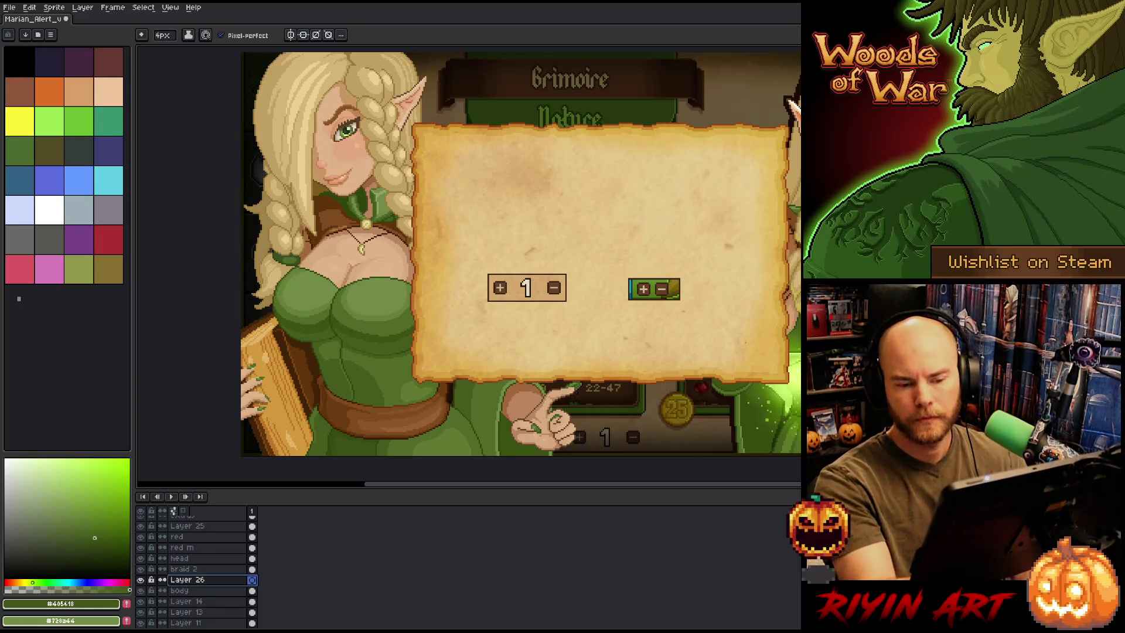
click(163, 35)
click(155, 49)
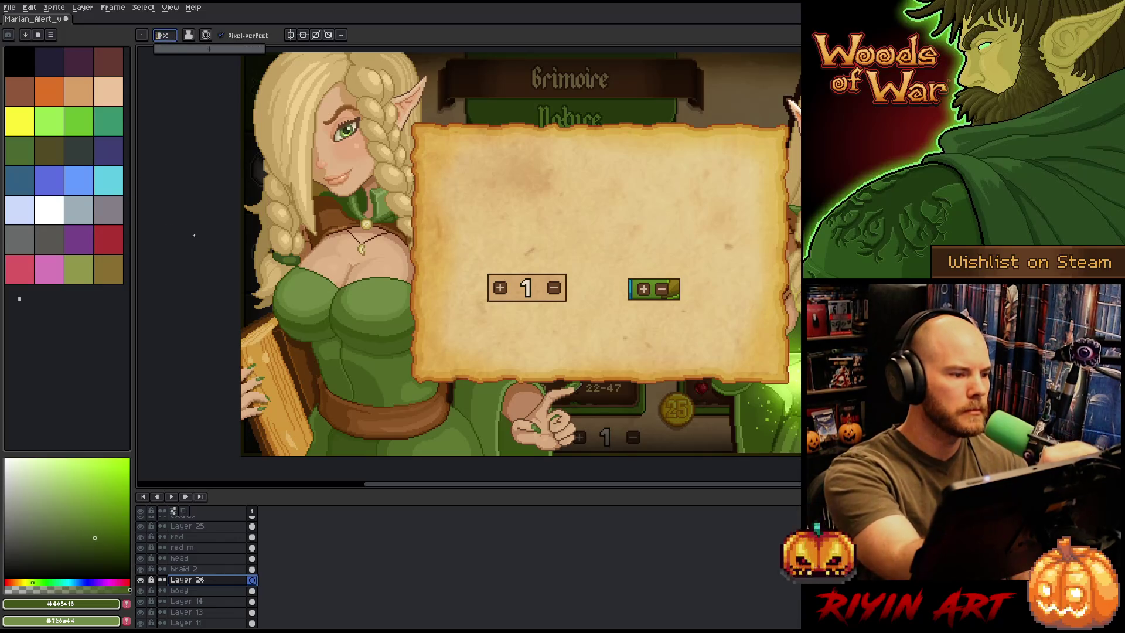
click(163, 36)
drag(163, 50, 166, 49)
mouse_move(356, 307)
mouse_down()
mouse_move(379, 301)
mouse_move(386, 320)
mouse_up()
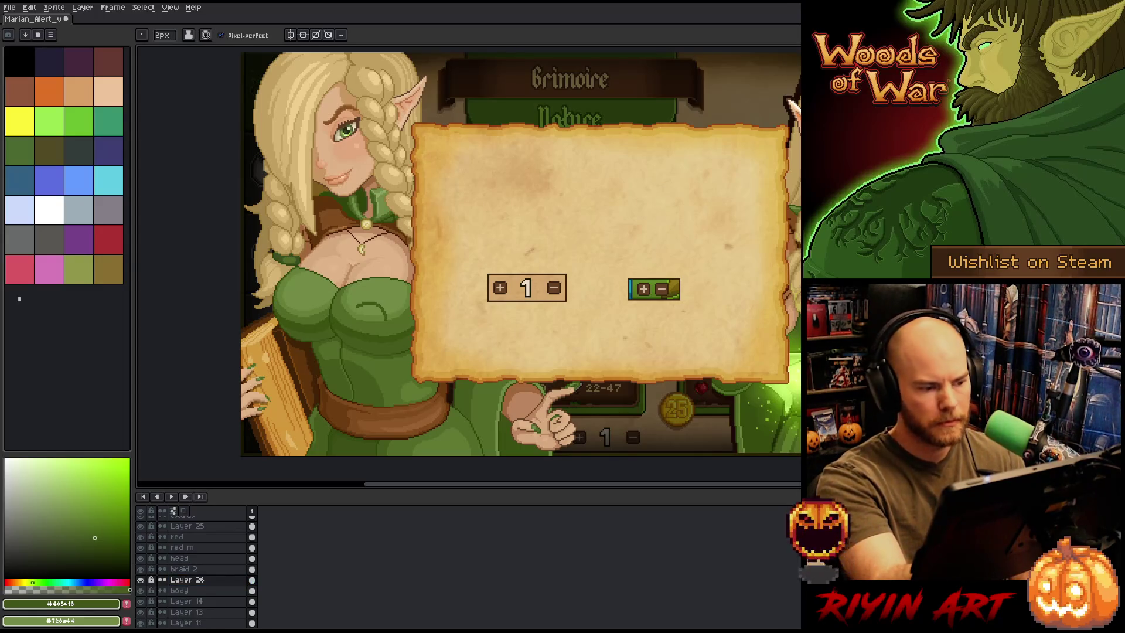
key(ctrl+z)
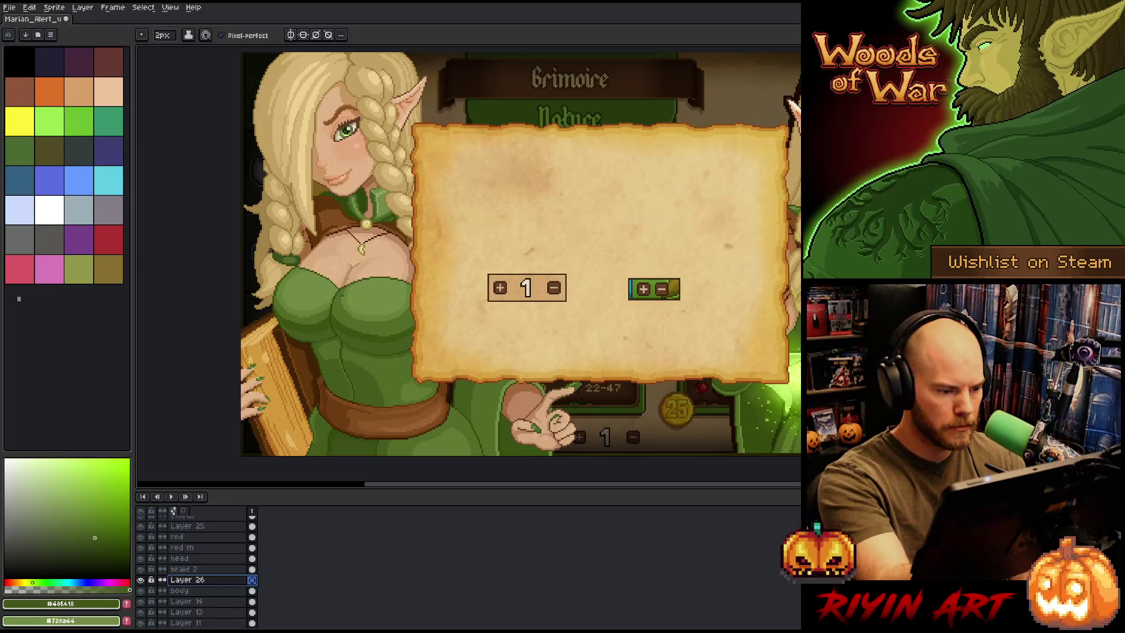
key(ctrl+s)
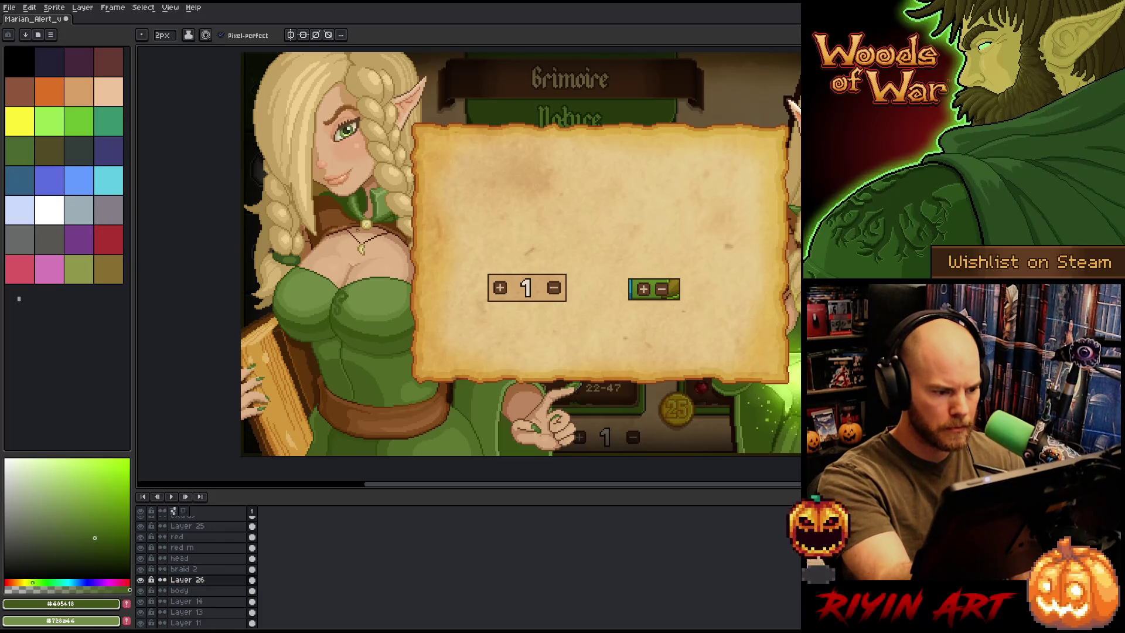
click(329, 262)
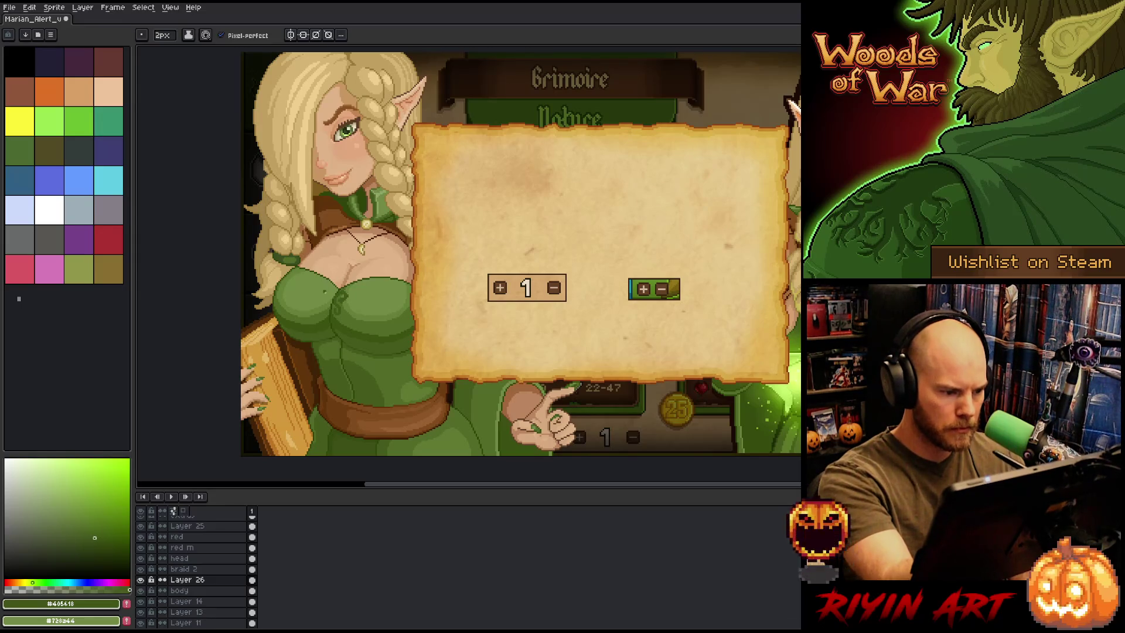
drag(327, 297, 318, 307)
key(ctrl+z)
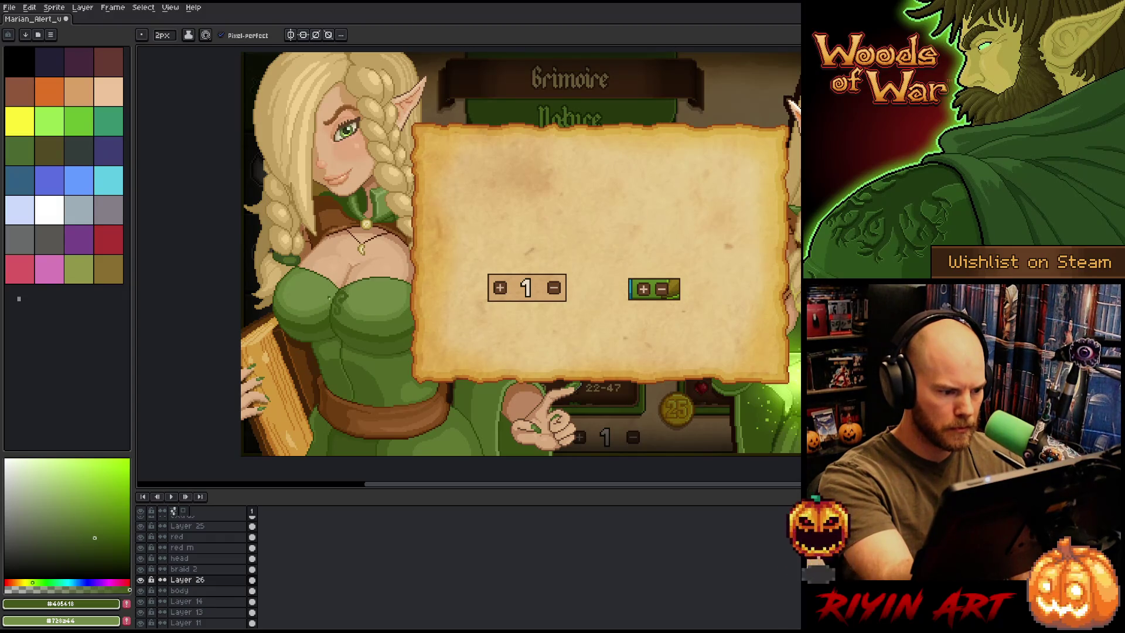
drag(322, 303, 326, 313)
key(ctrl+z)
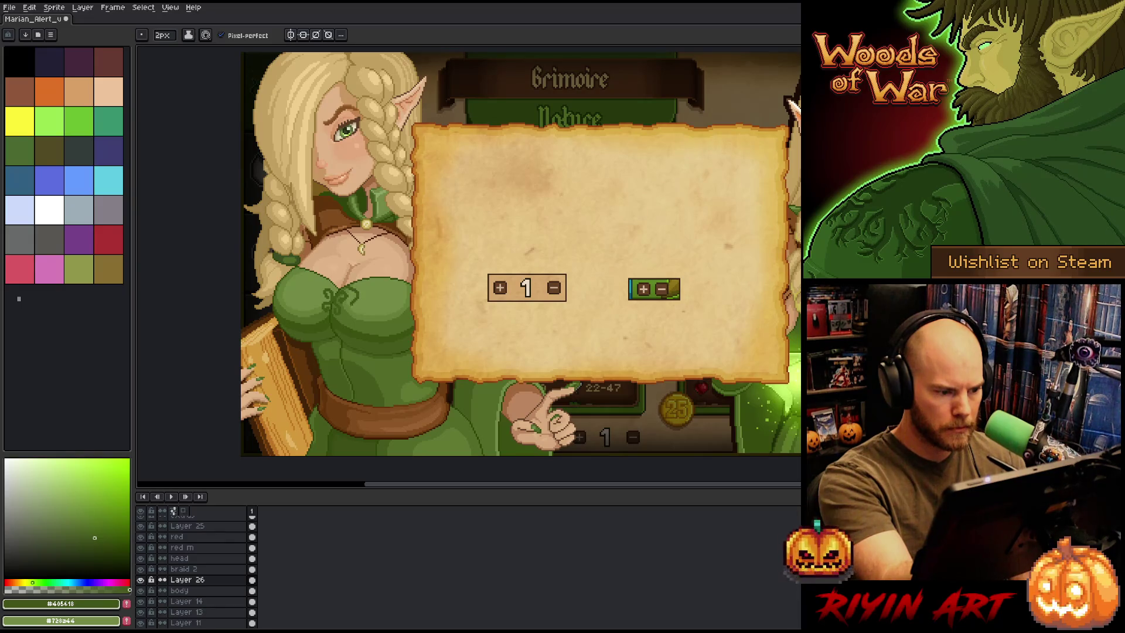
mouse_move(355, 320)
mouse_down()
mouse_move(378, 313)
mouse_move(366, 300)
mouse_move(367, 309)
mouse_up()
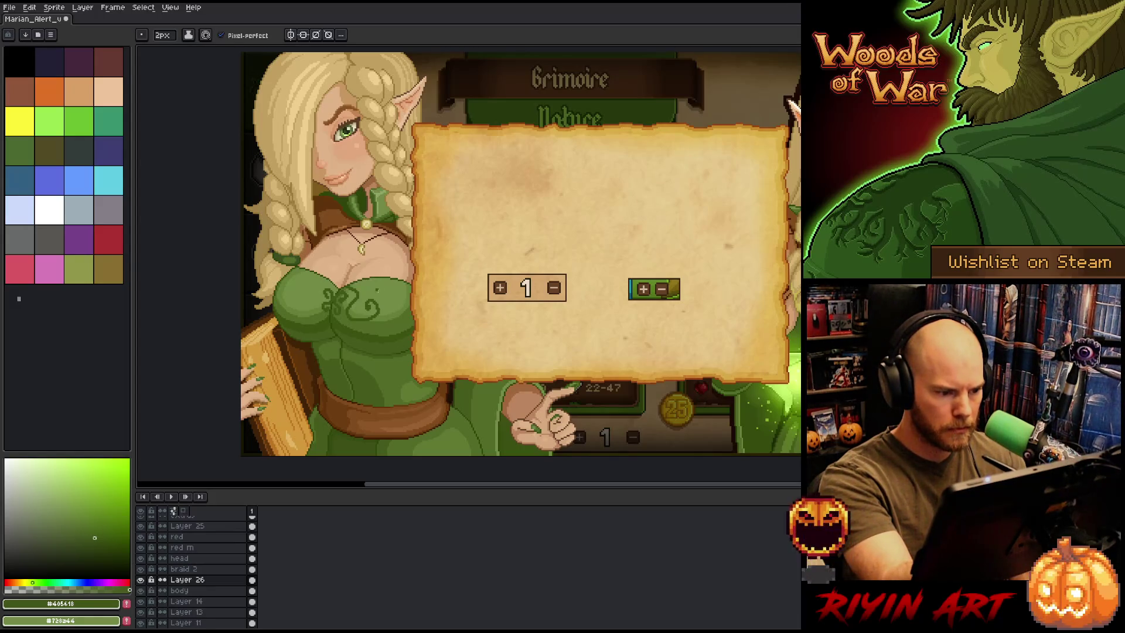
key(m)
mouse_move(353, 291)
mouse_down()
mouse_move(387, 332)
mouse_move(375, 312)
mouse_up()
click(378, 311)
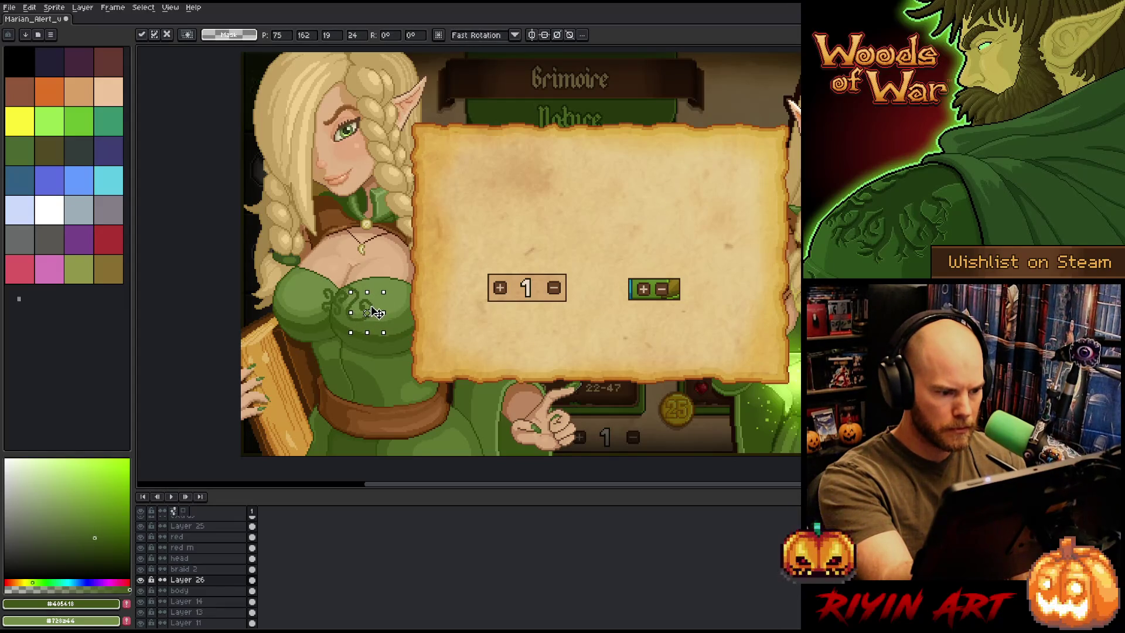
click(381, 267)
key(b)
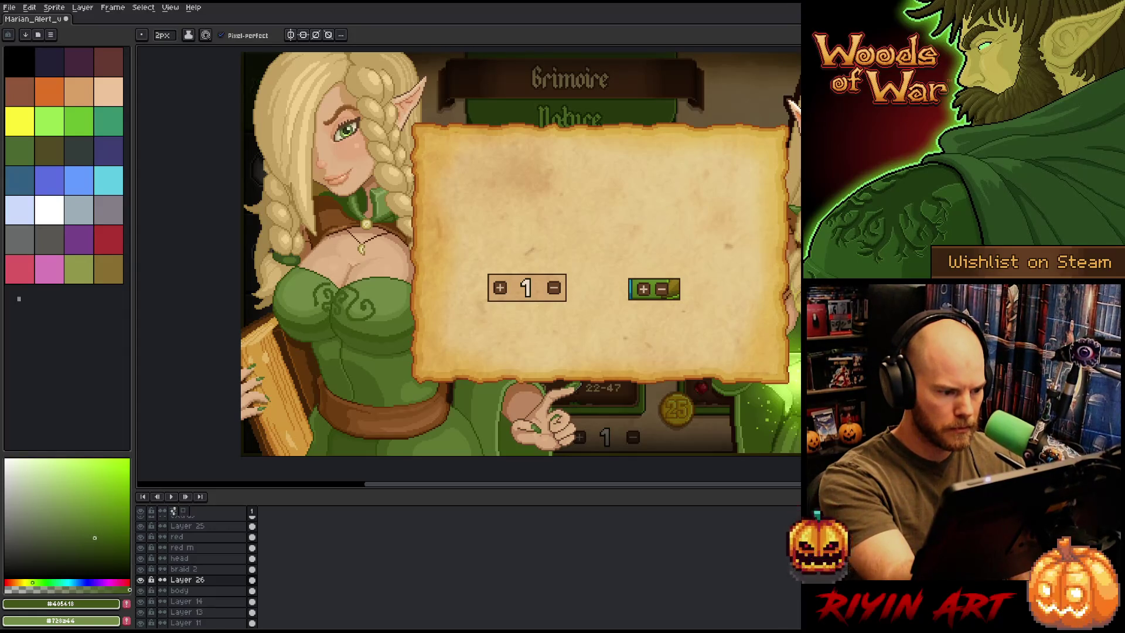
drag(315, 305, 293, 305)
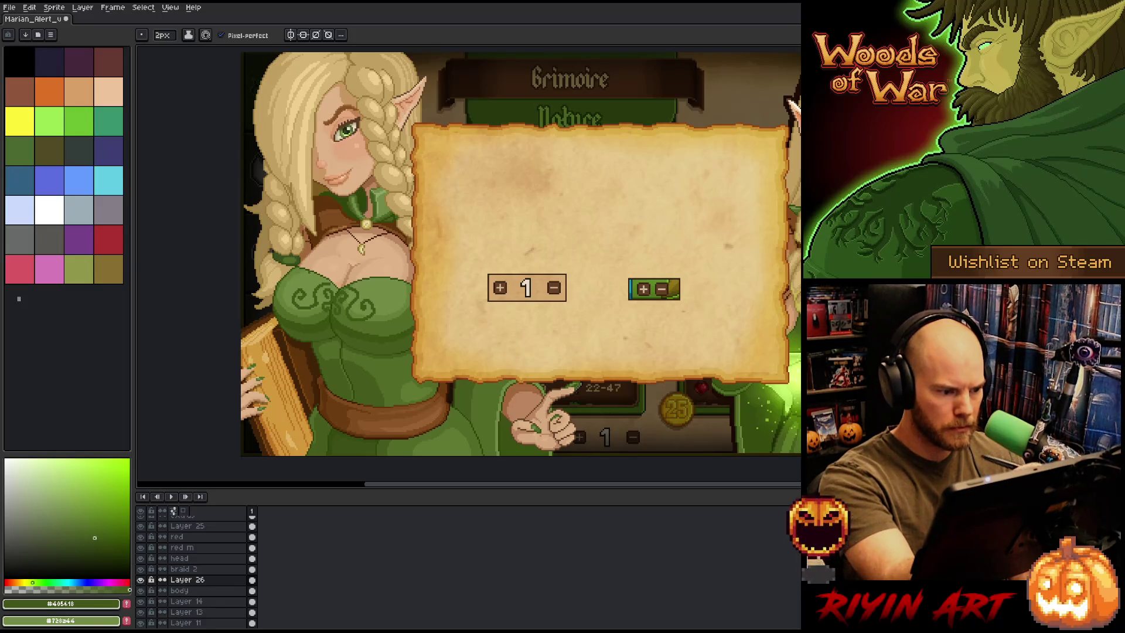
key(m)
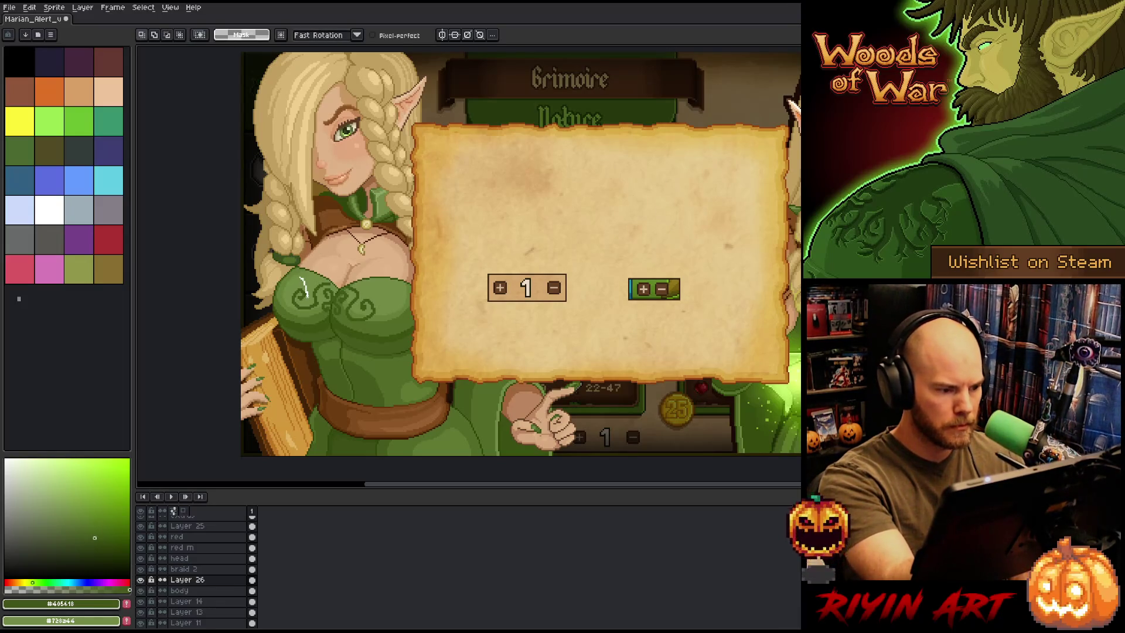
drag(285, 275, 312, 322)
click(310, 302)
key(ctrl+d)
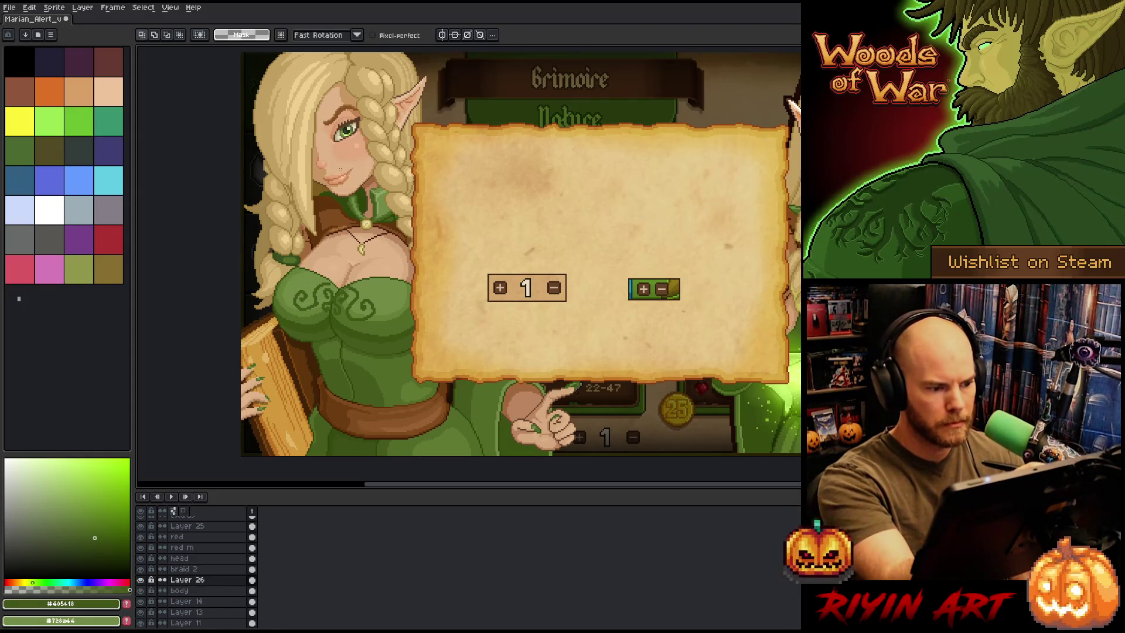
key(b)
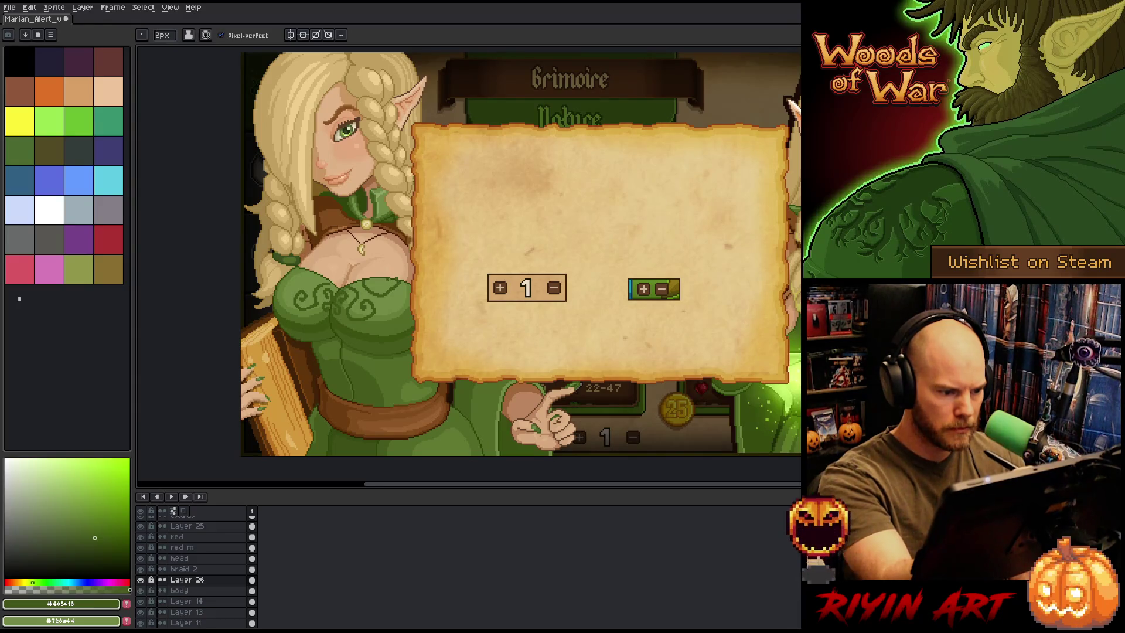
key(b)
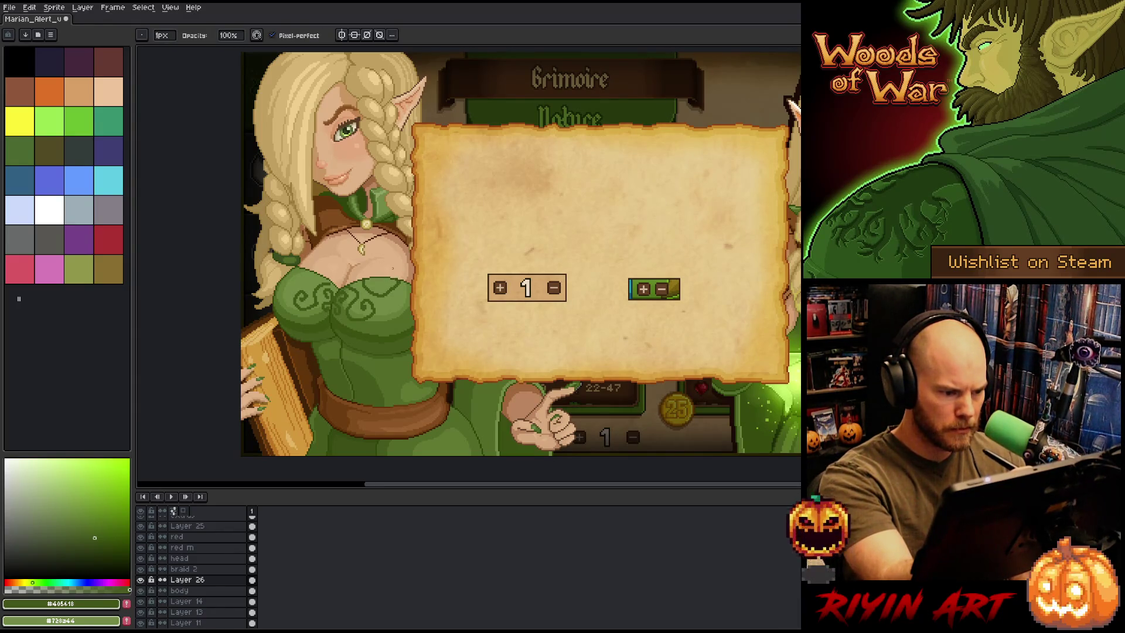
key(e)
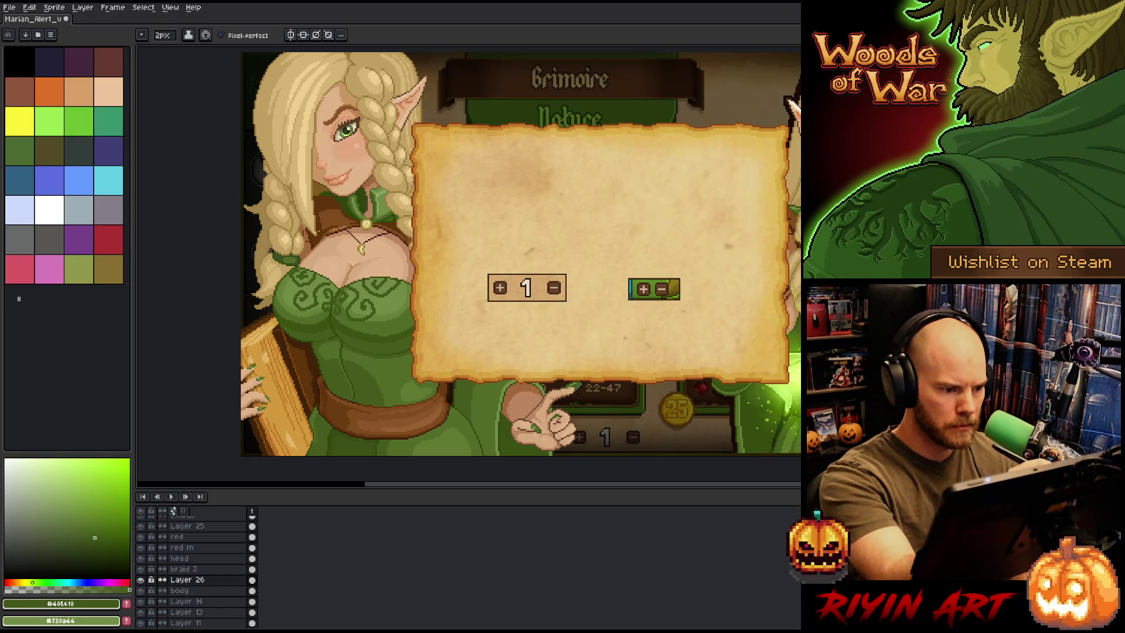
key(b)
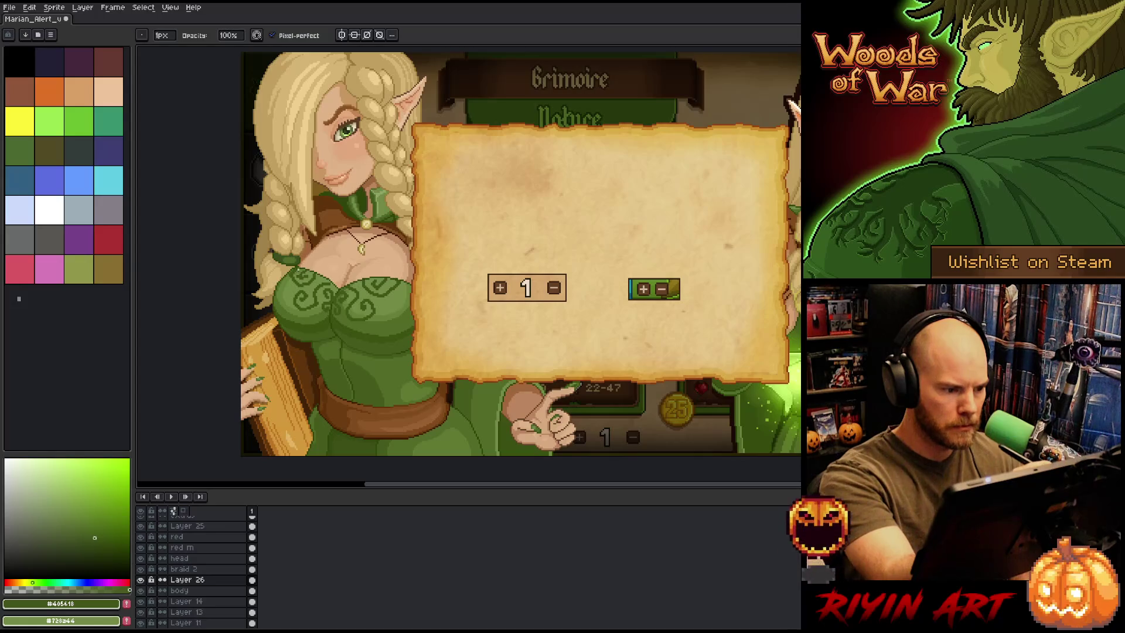
key(e)
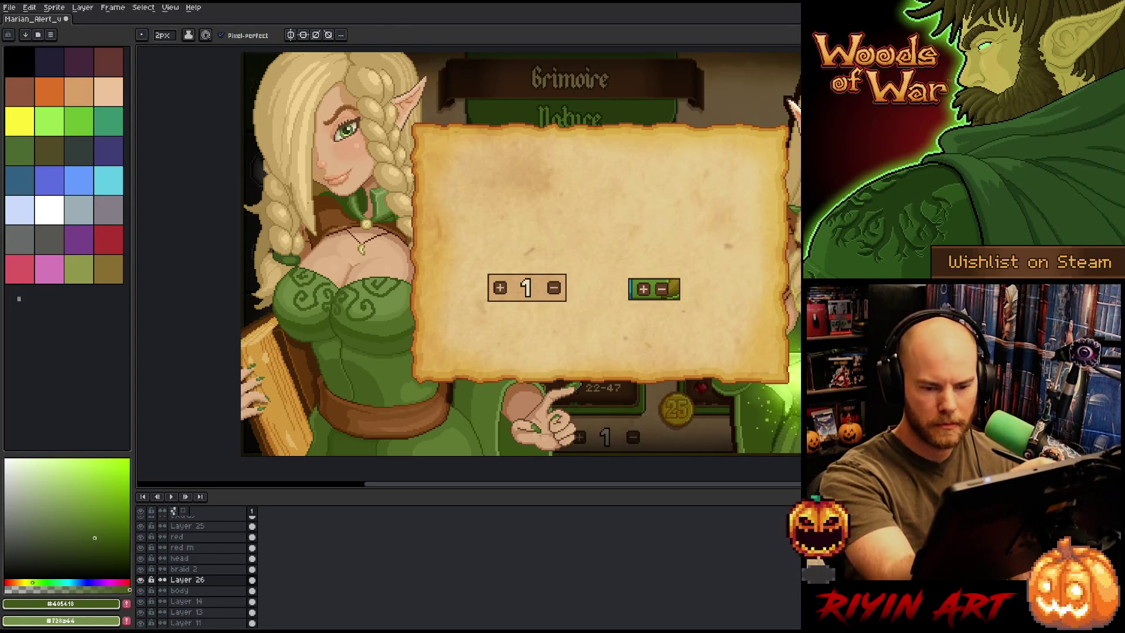
key(b)
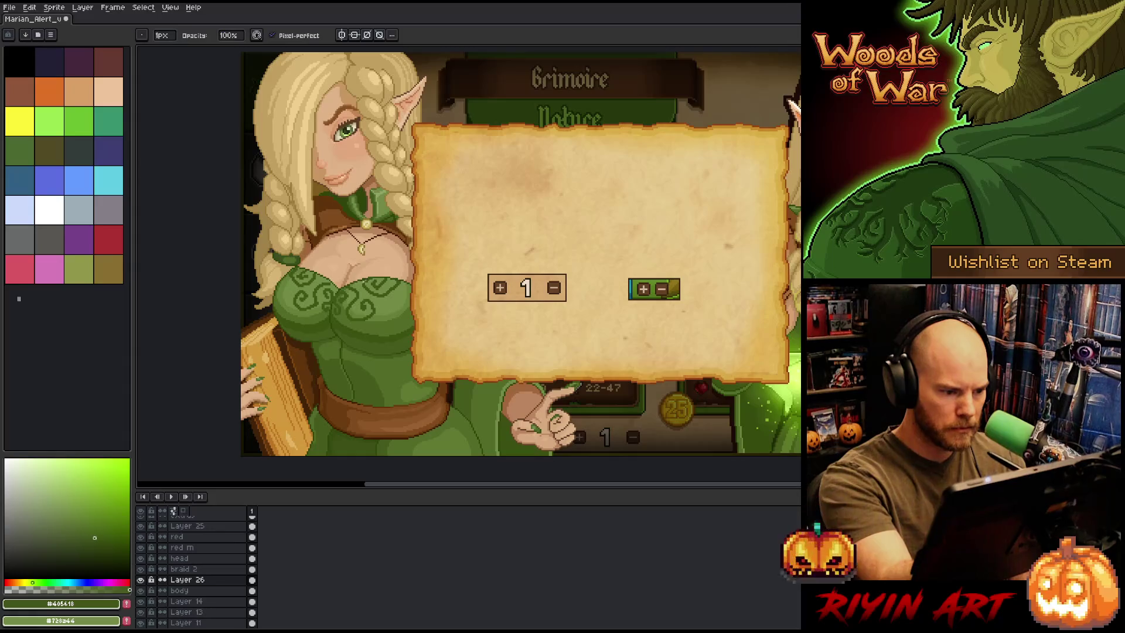
key(e)
key(b)
key(e)
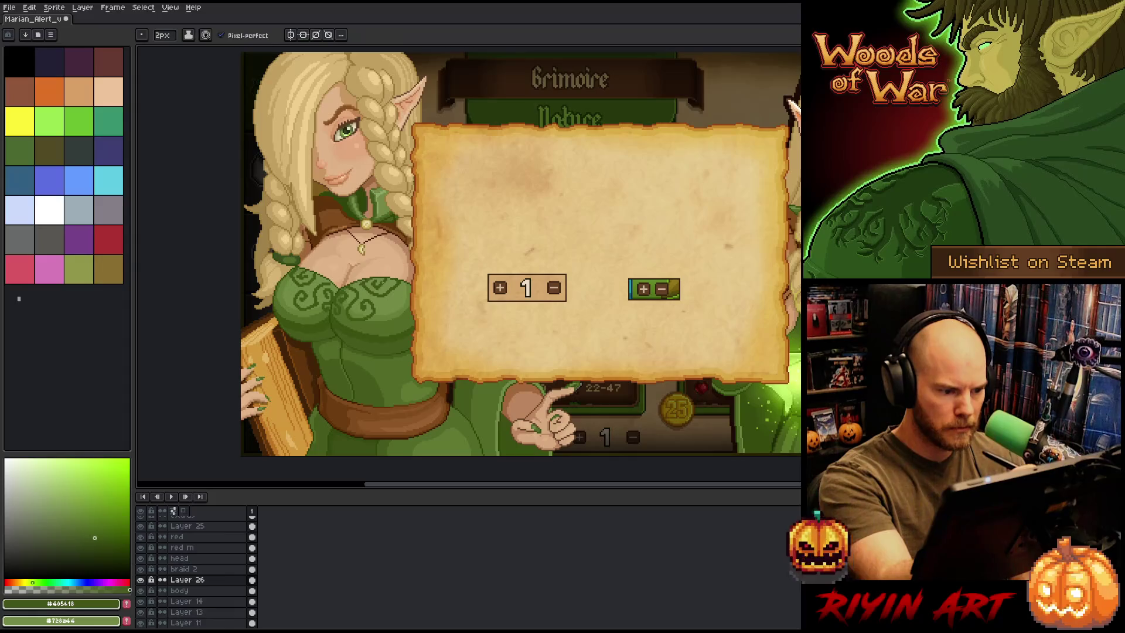
key(b)
key(e)
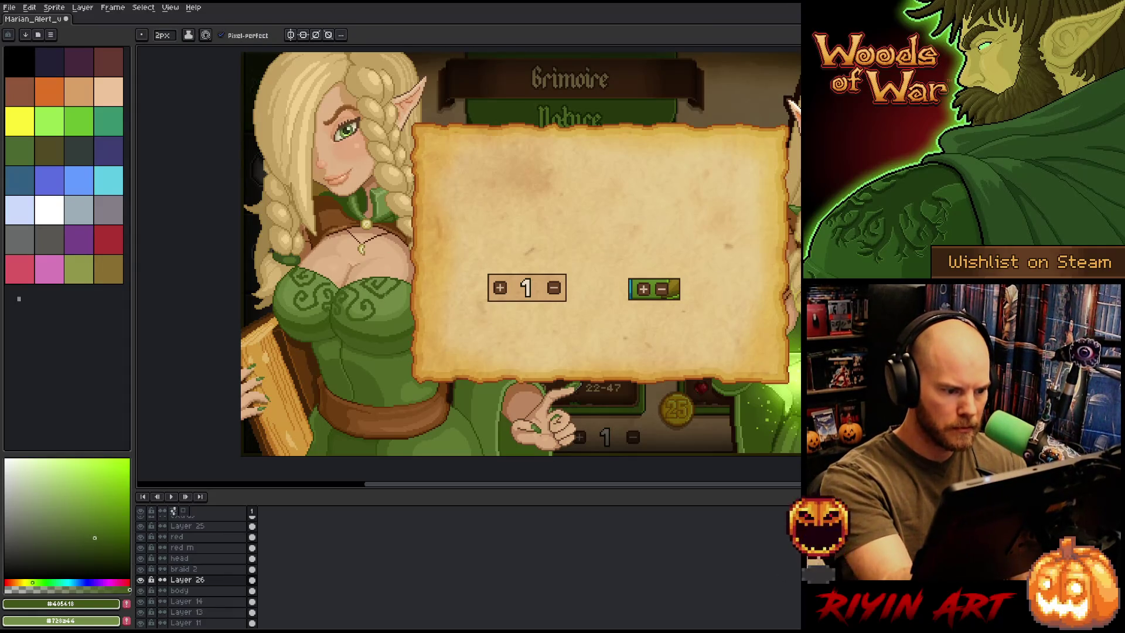
key(b)
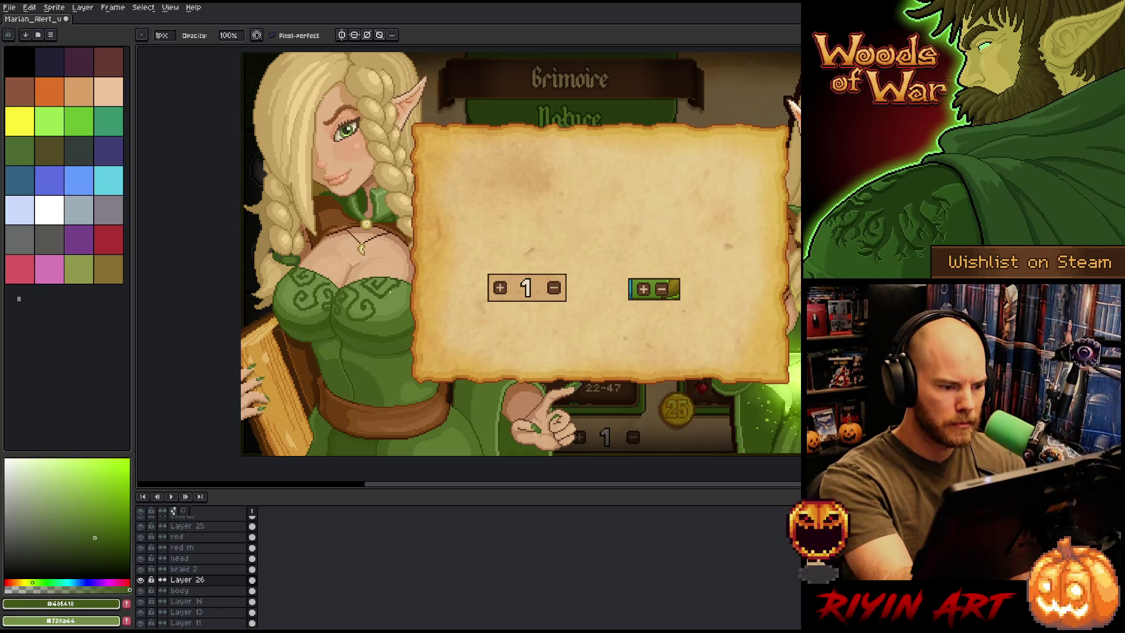
key(e)
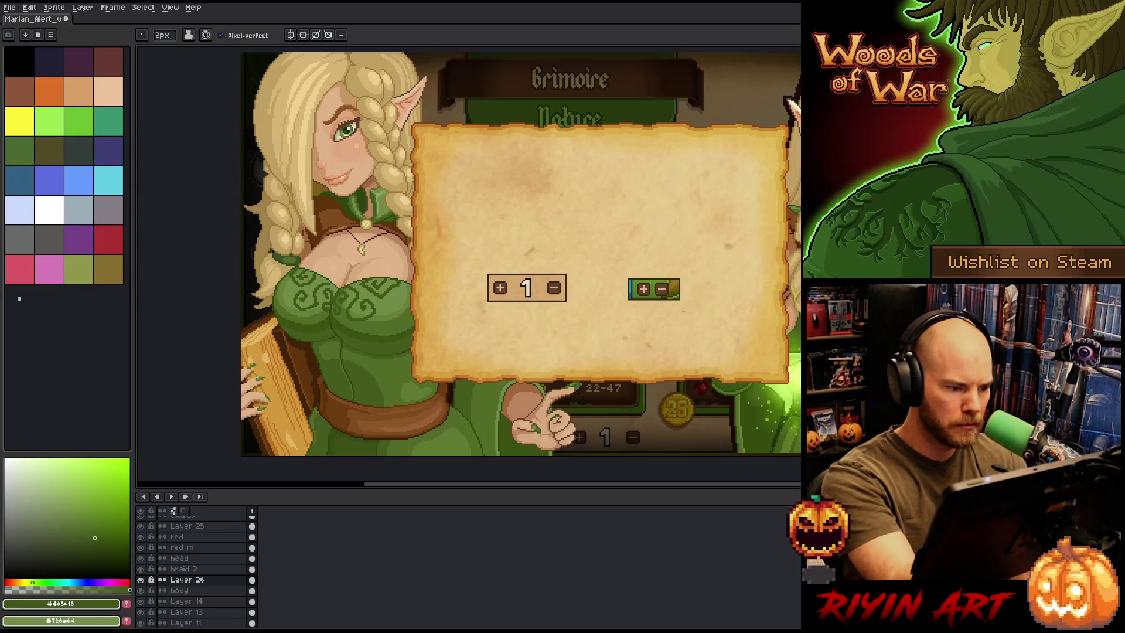
key(b)
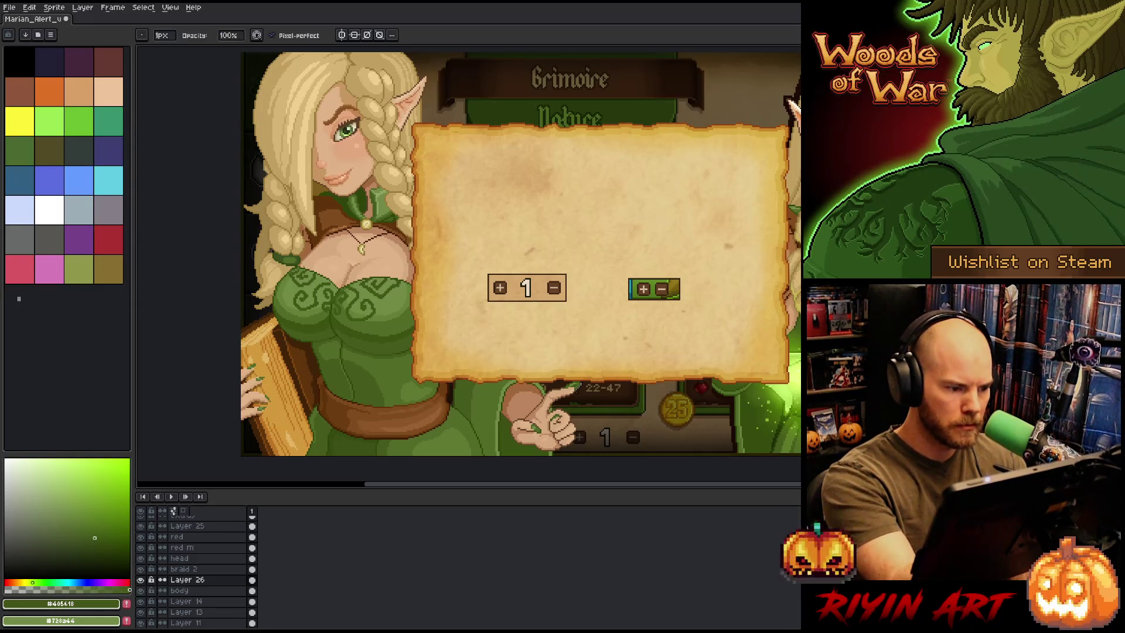
key(e)
key(b)
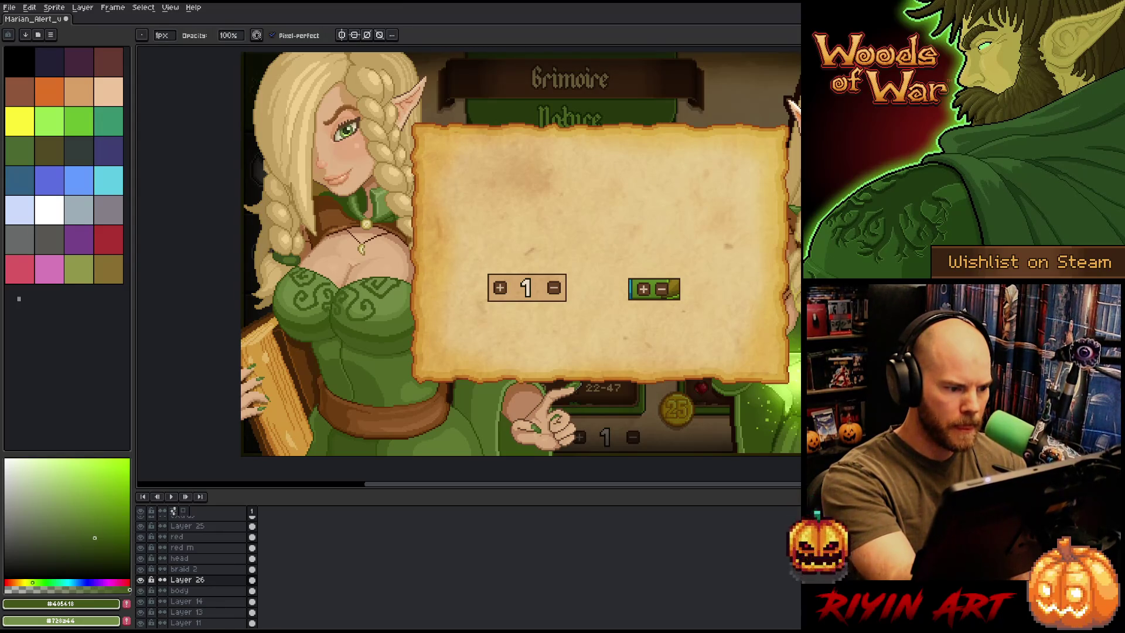
key(e)
key(b)
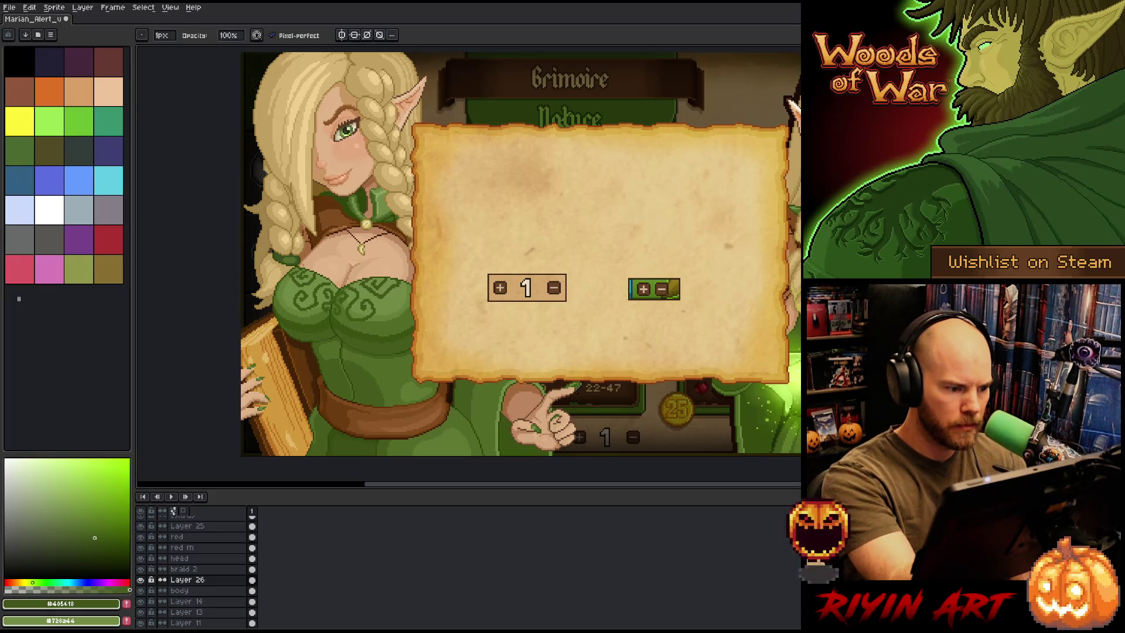
key(e)
key(b)
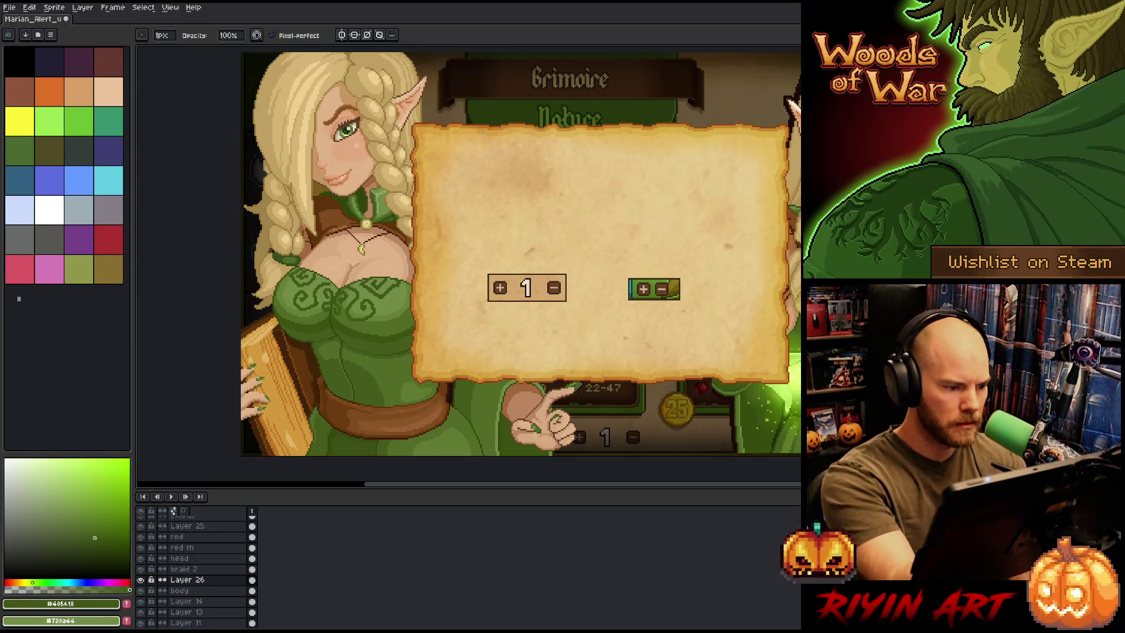
key(m)
Select the green braid tie at her shoulder and move it to a new spot
drag(283, 280, 308, 256)
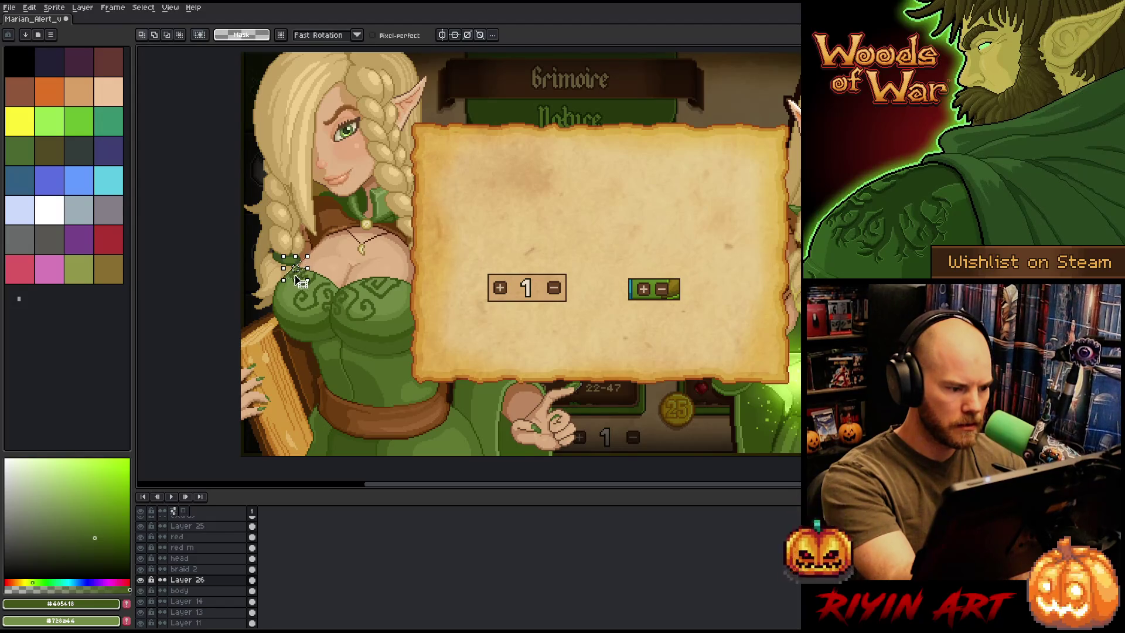
scroll(300, 282, up, 4)
click(285, 226)
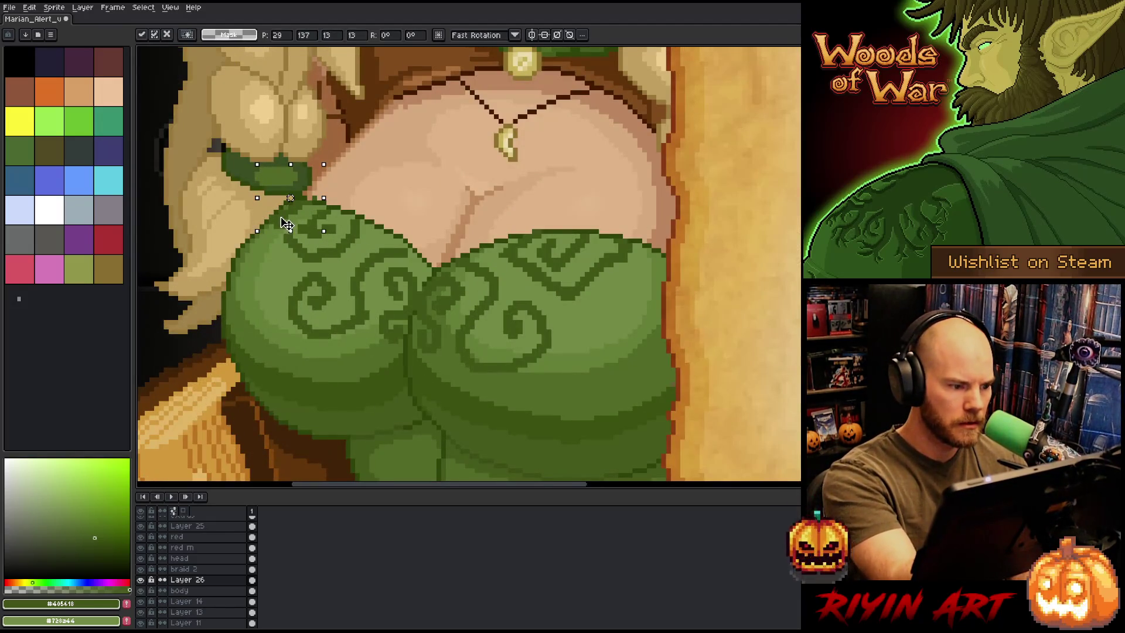
key(Return)
key(b)
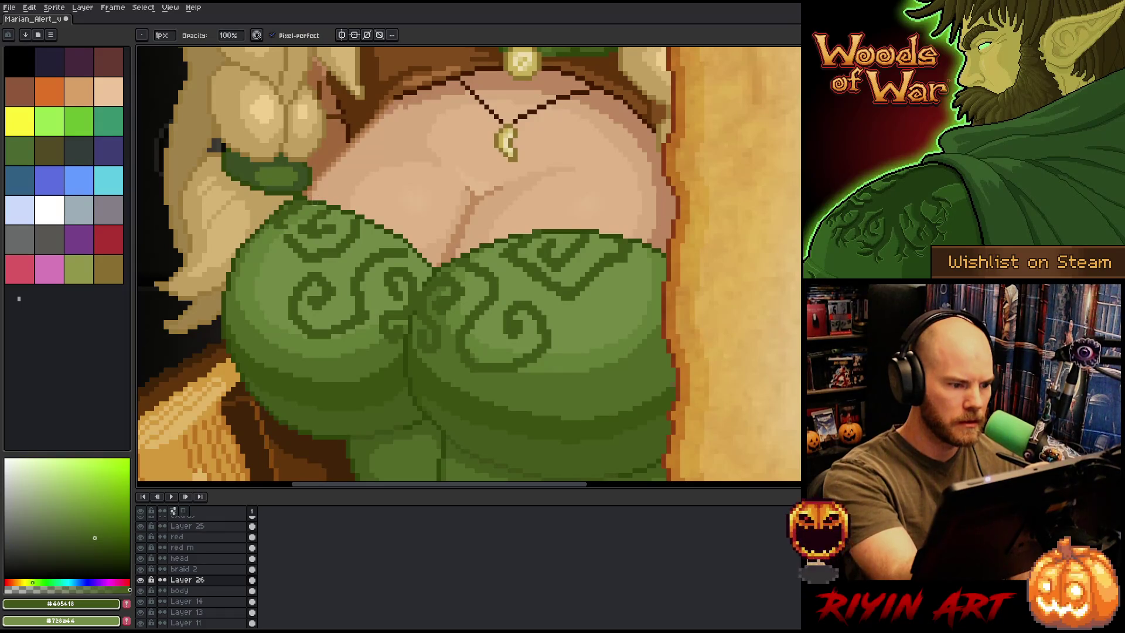
key(e)
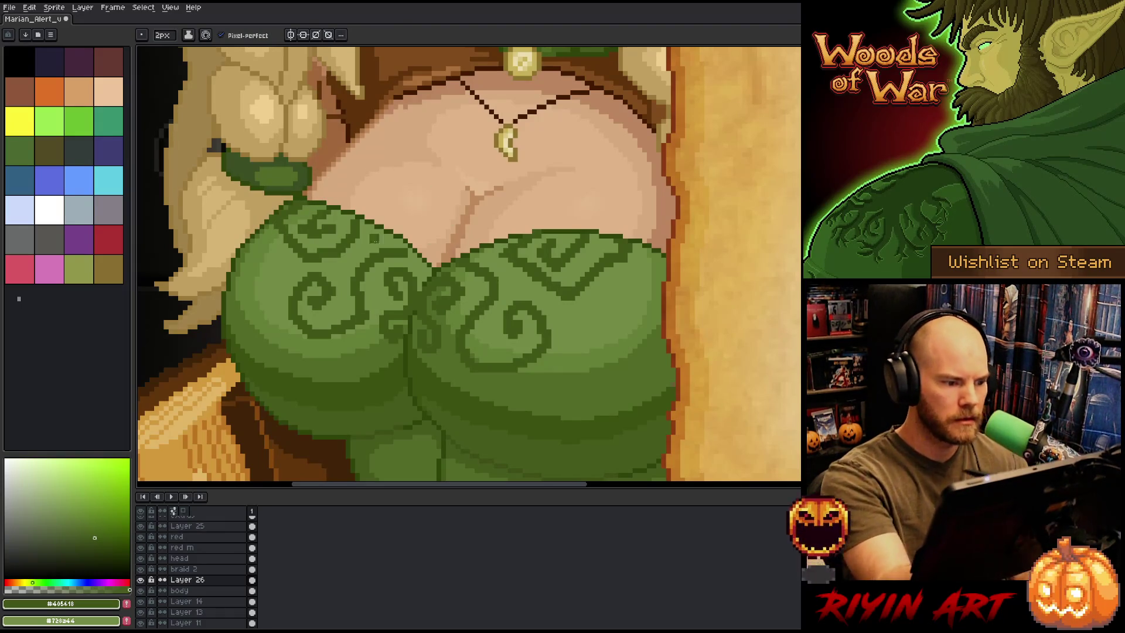
Pan to bring the parchment and Grimoire header into view
scroll(527, 371, down, 3)
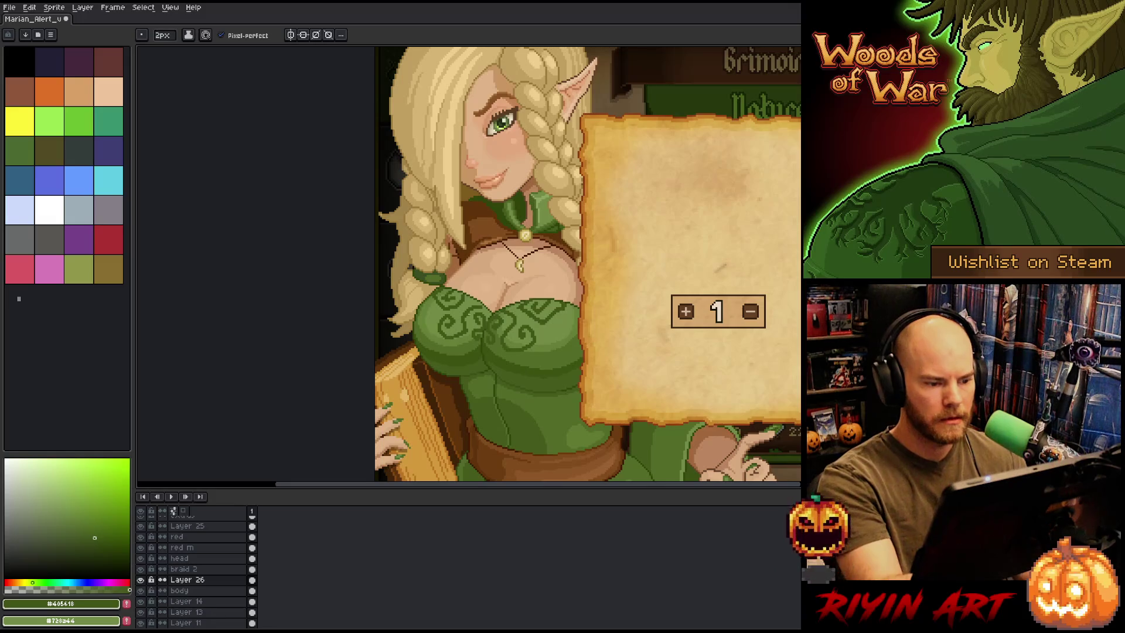
drag(539, 369, 472, 389)
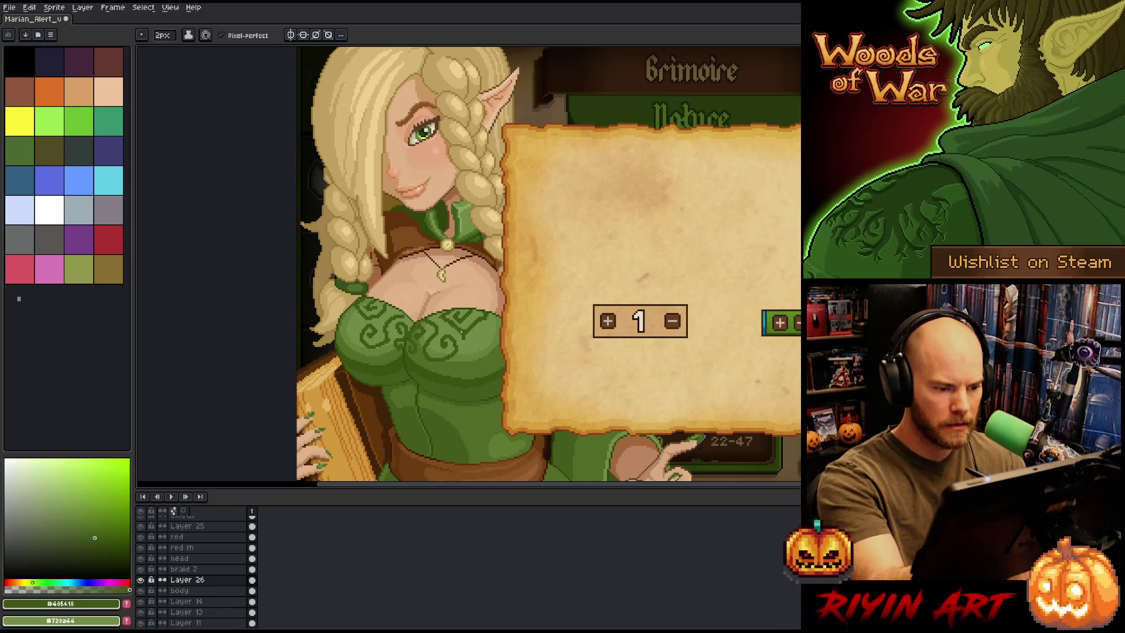
key(b)
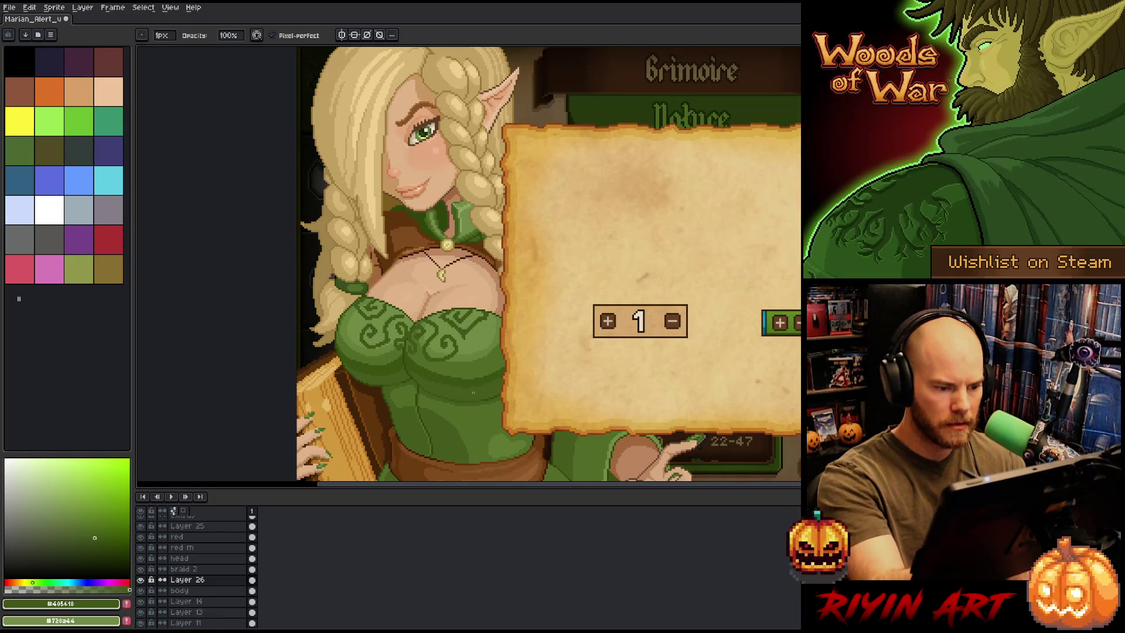
drag(439, 409, 442, 414)
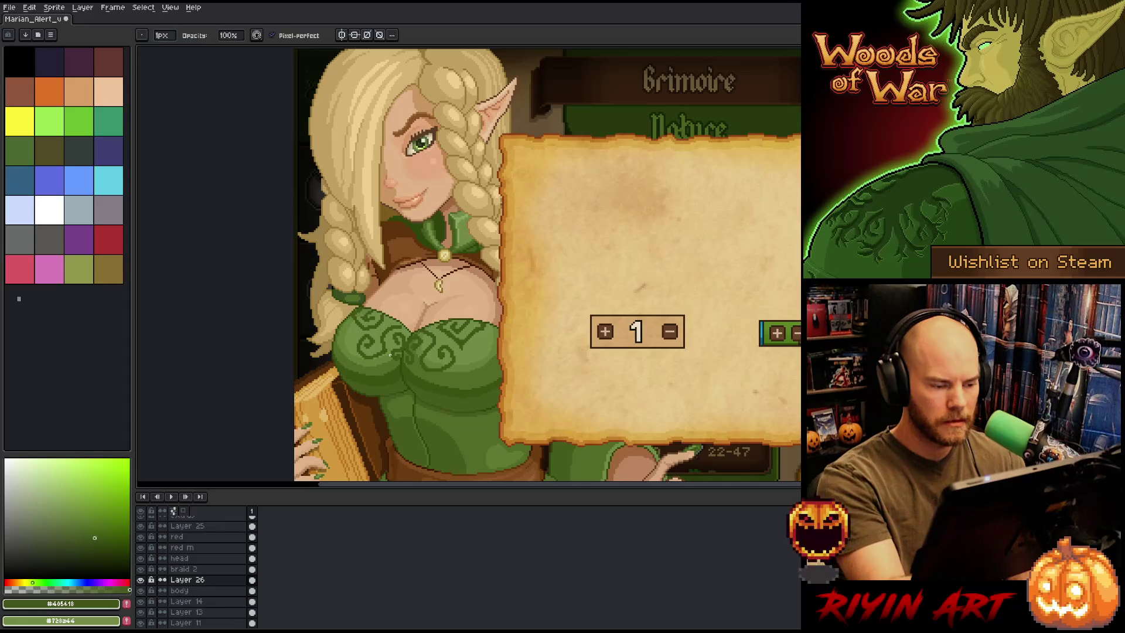
key(e)
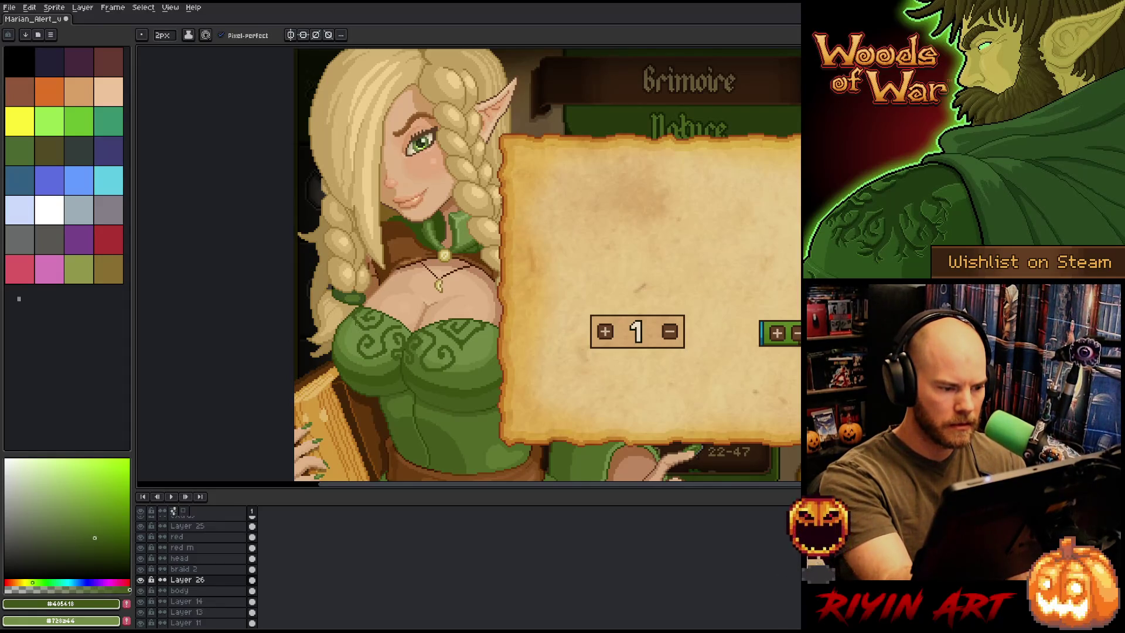
key(b)
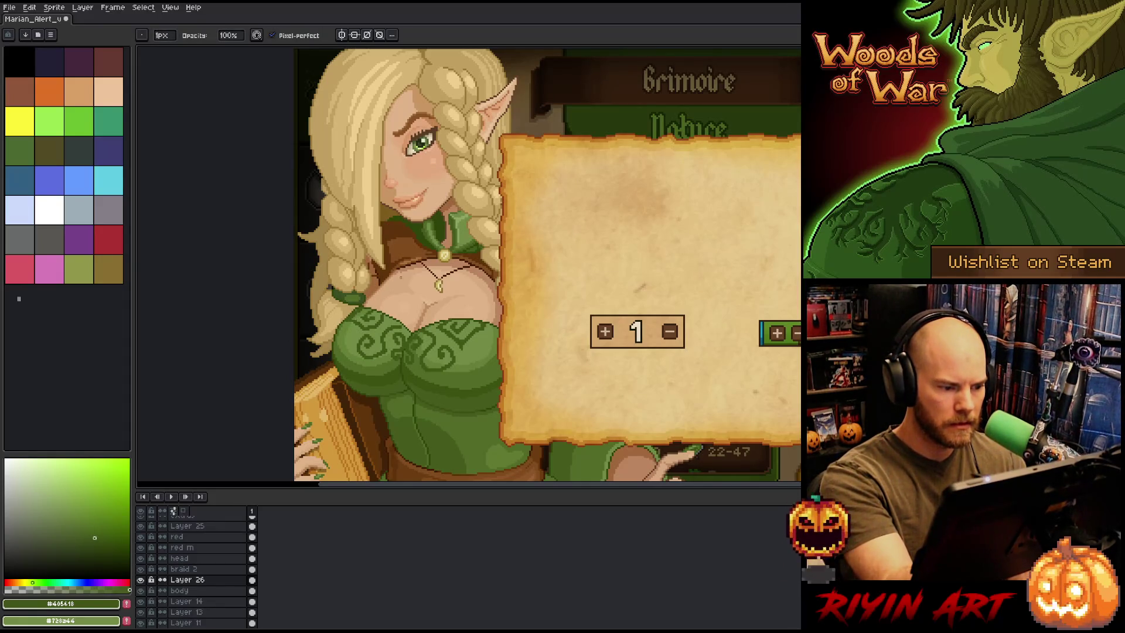
Marquee the braid tie patch, commit it in place, and pan toward the parchment
key(m)
drag(328, 306, 362, 338)
key(ctrl+d)
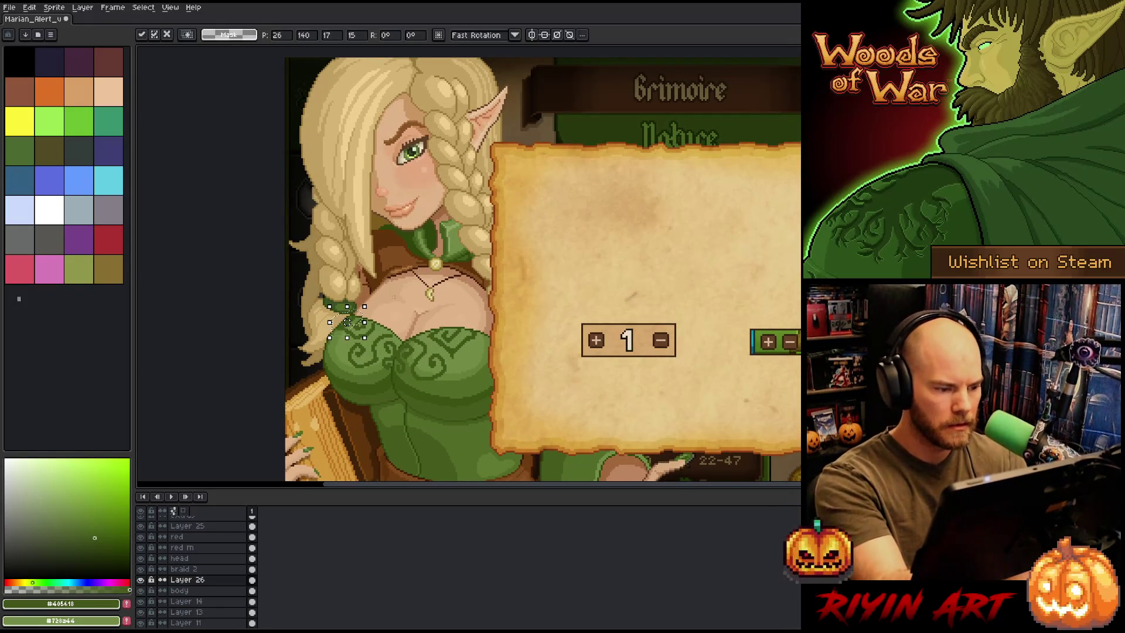
key(b)
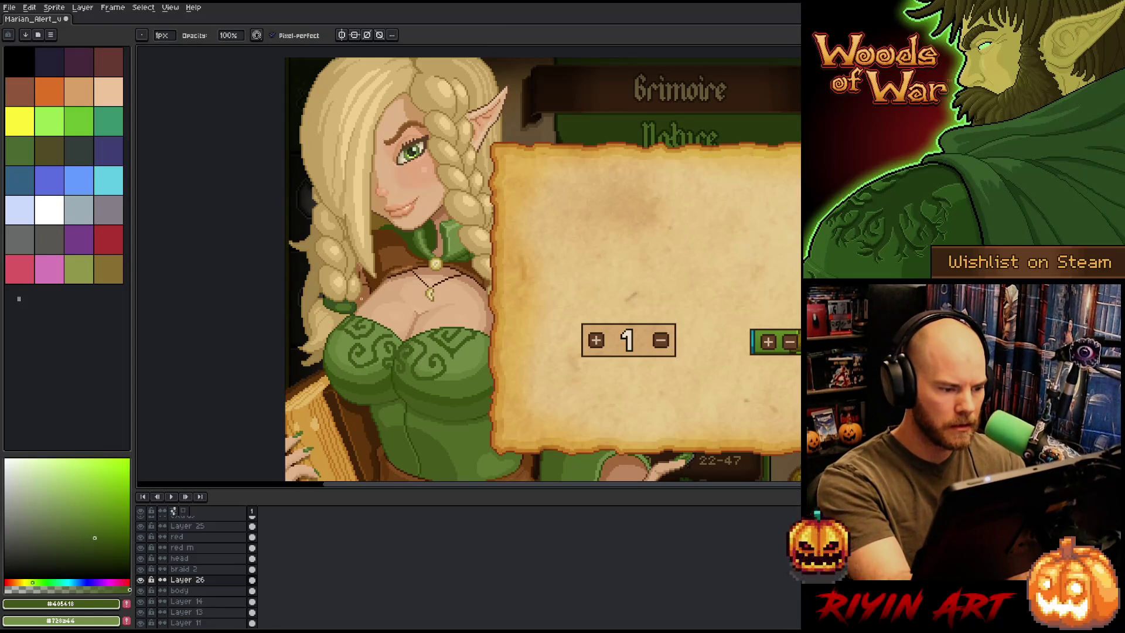
key(e)
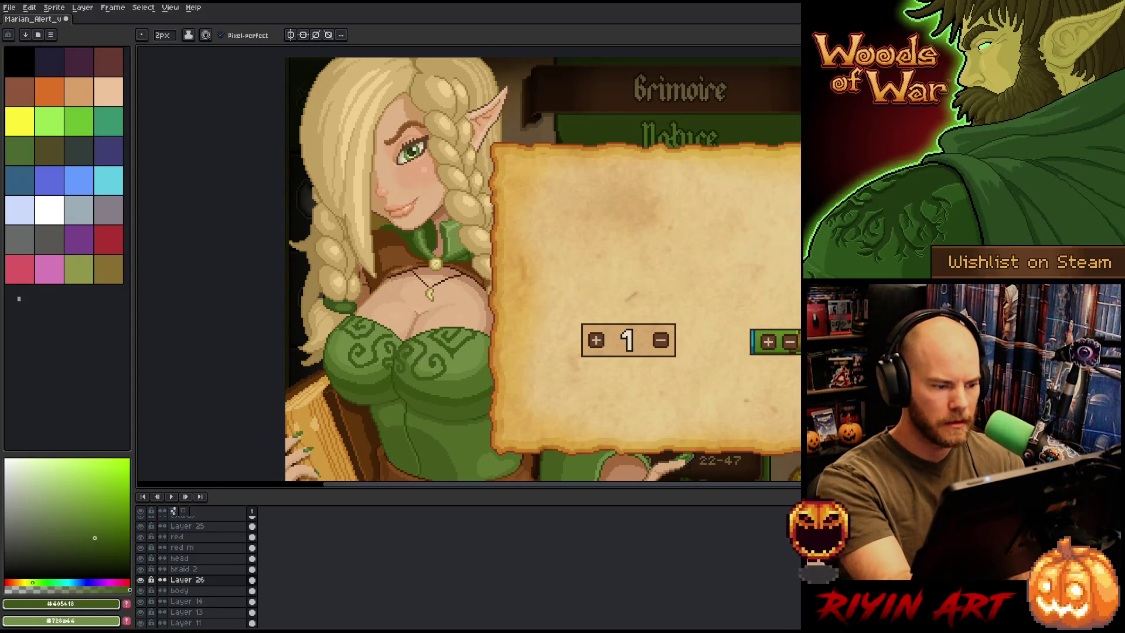
key(b)
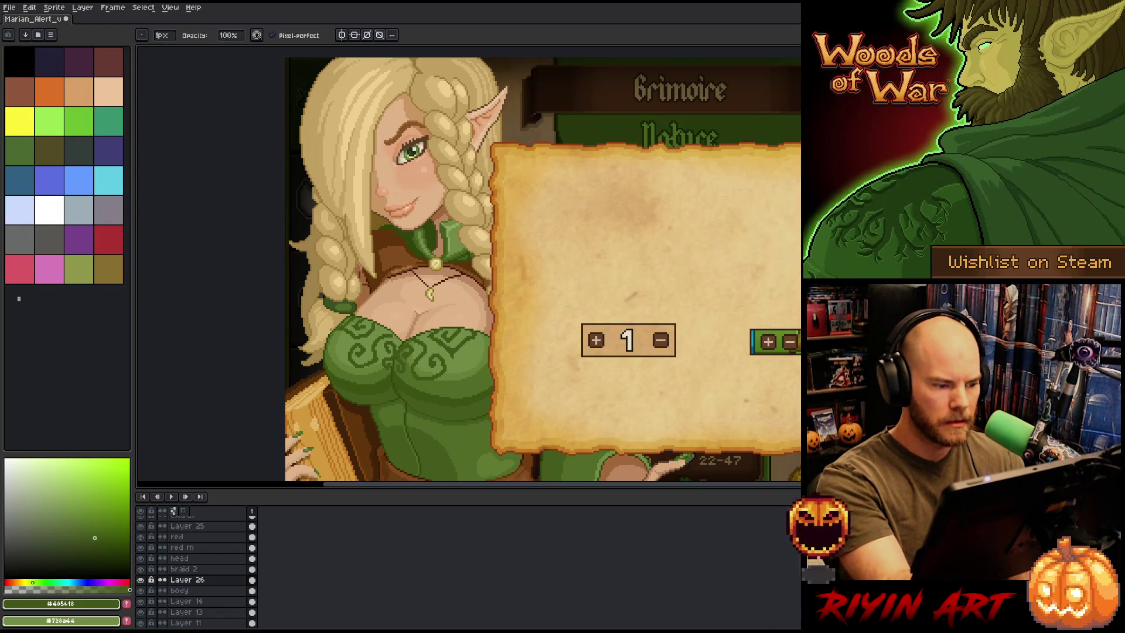
key(space)
drag(402, 389, 365, 371)
Alternate between Eraser and Pencil while reviewing the dress swirl pattern
key(e)
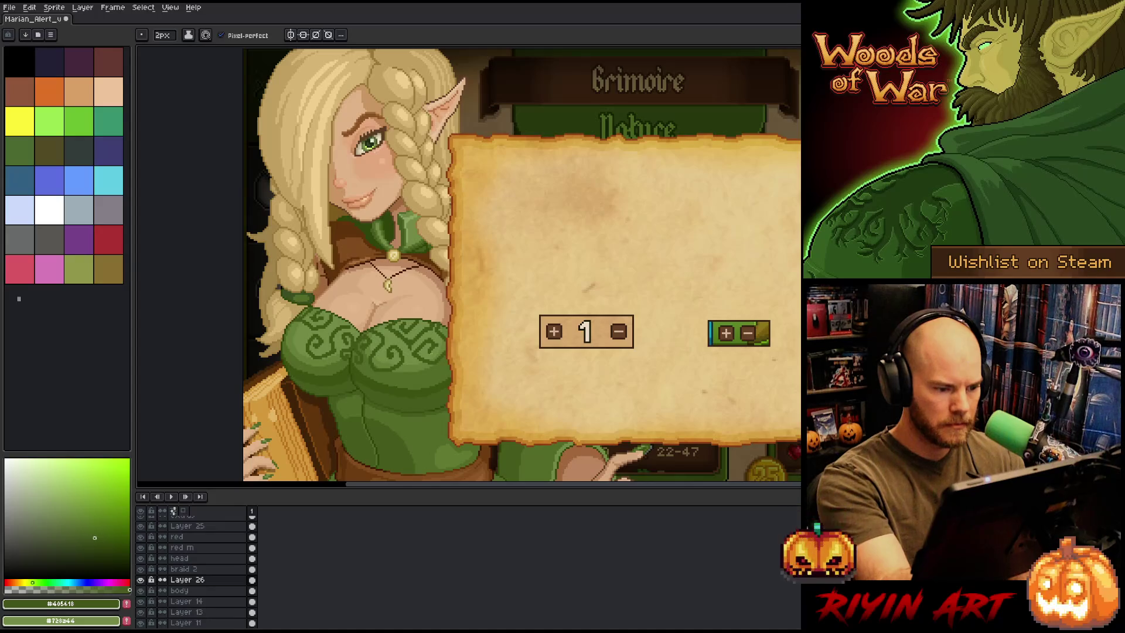
key(b)
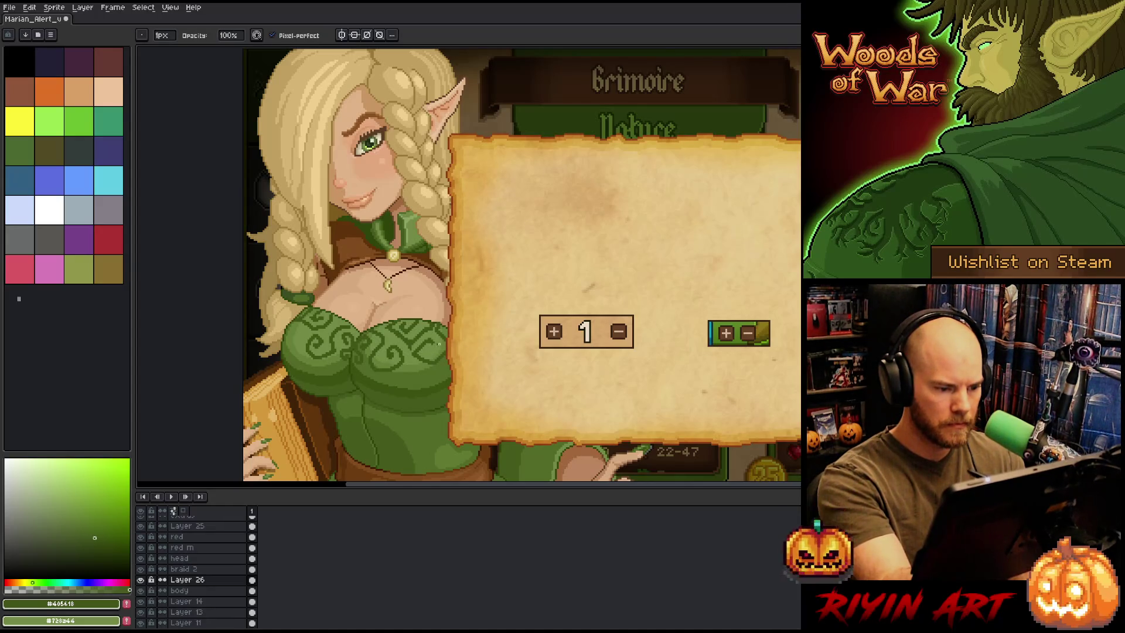
key(e)
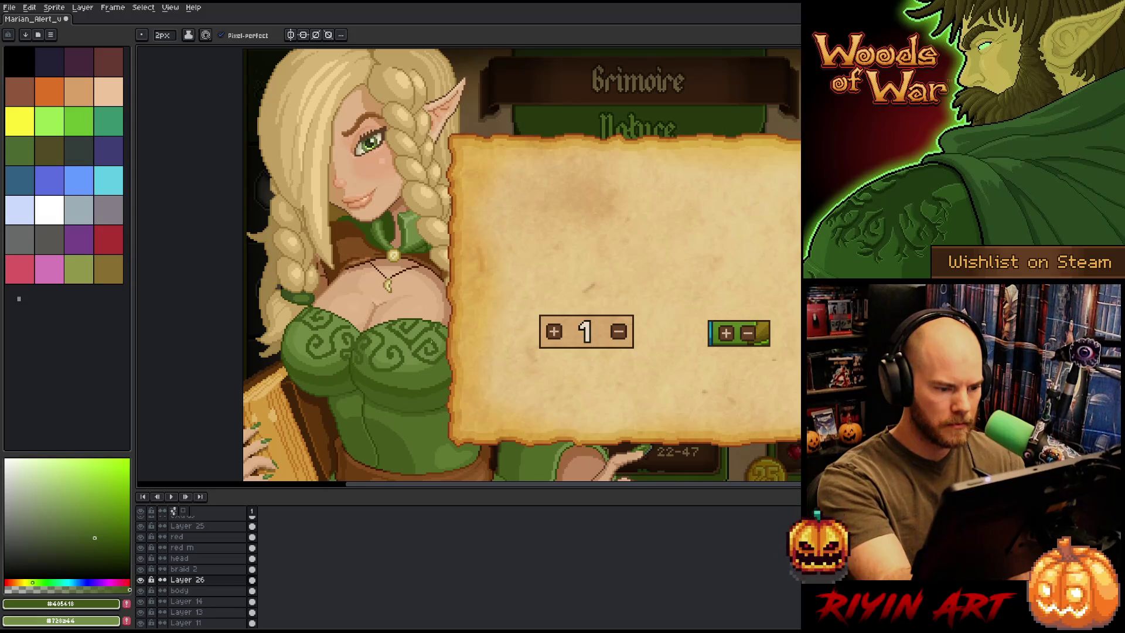
key(b)
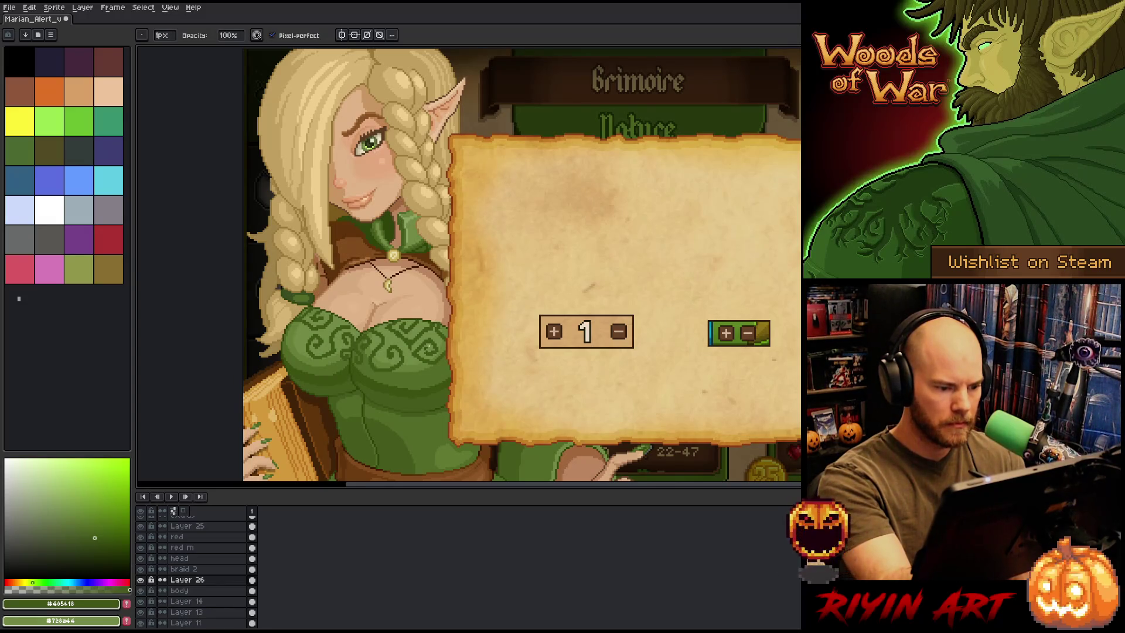
key(e)
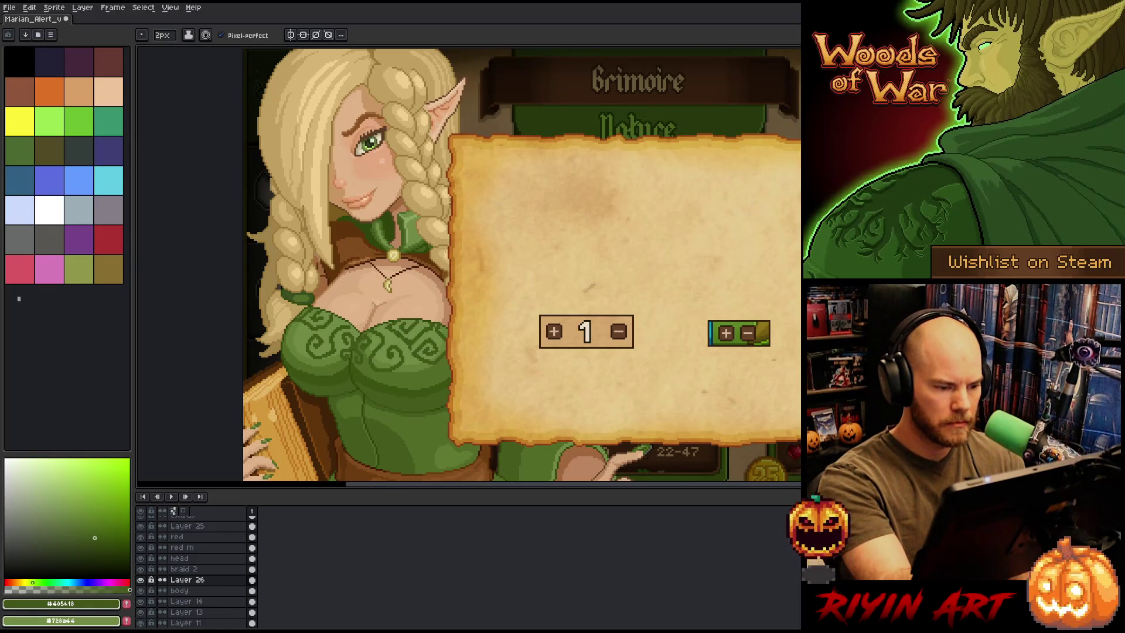
key(b)
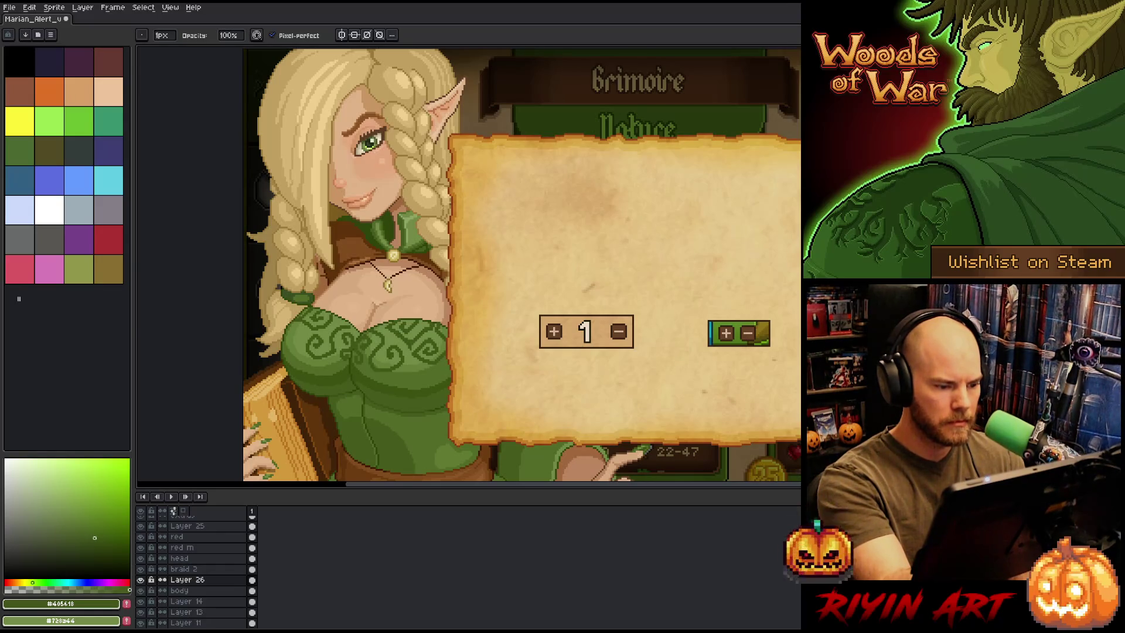
key(e)
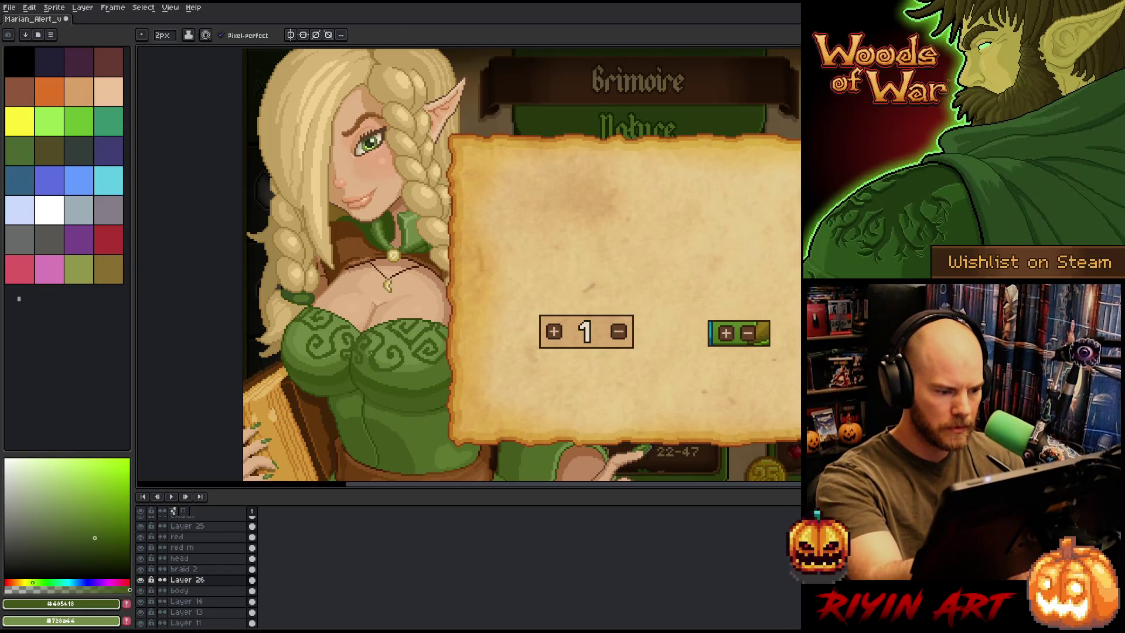
key(b)
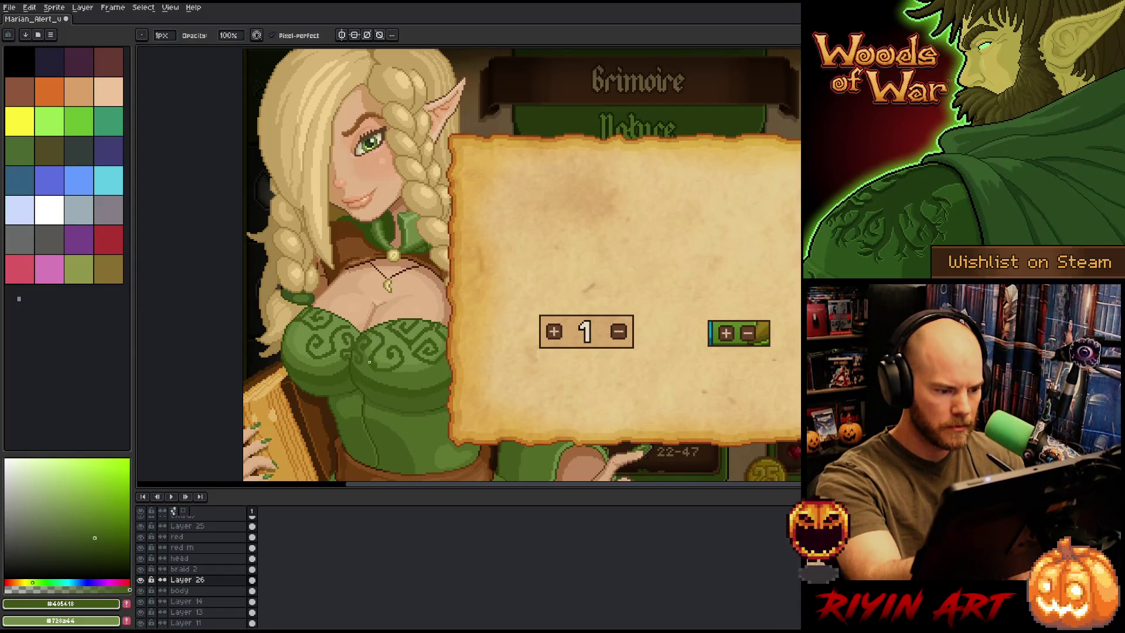
key(e)
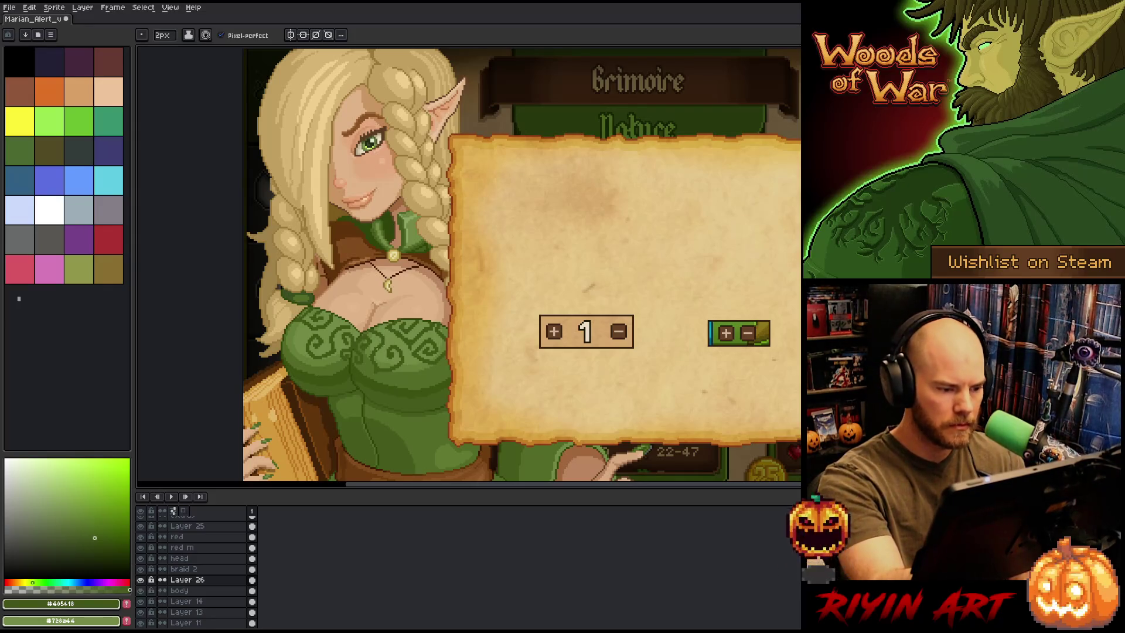
key(b)
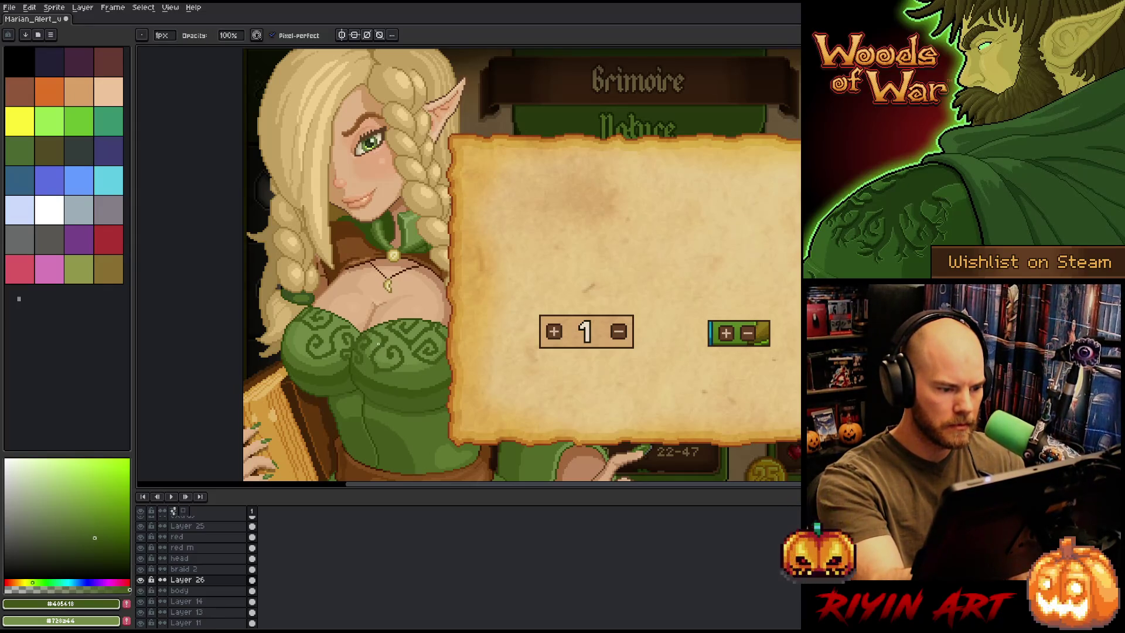
key(e)
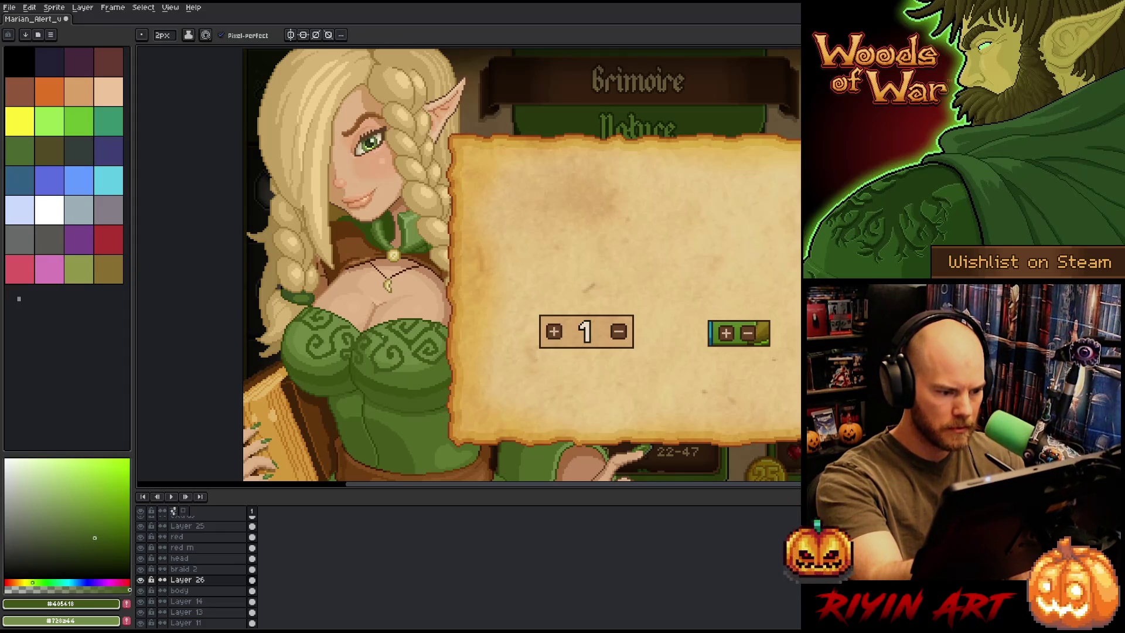
key(b)
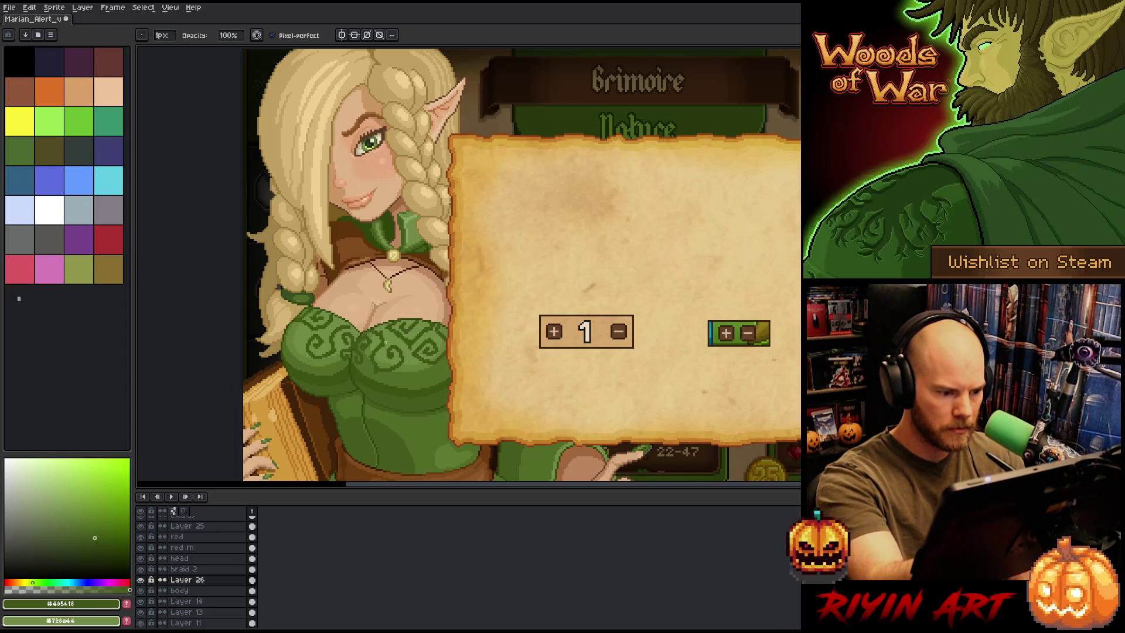
key(e)
key(b)
key(e)
key(b)
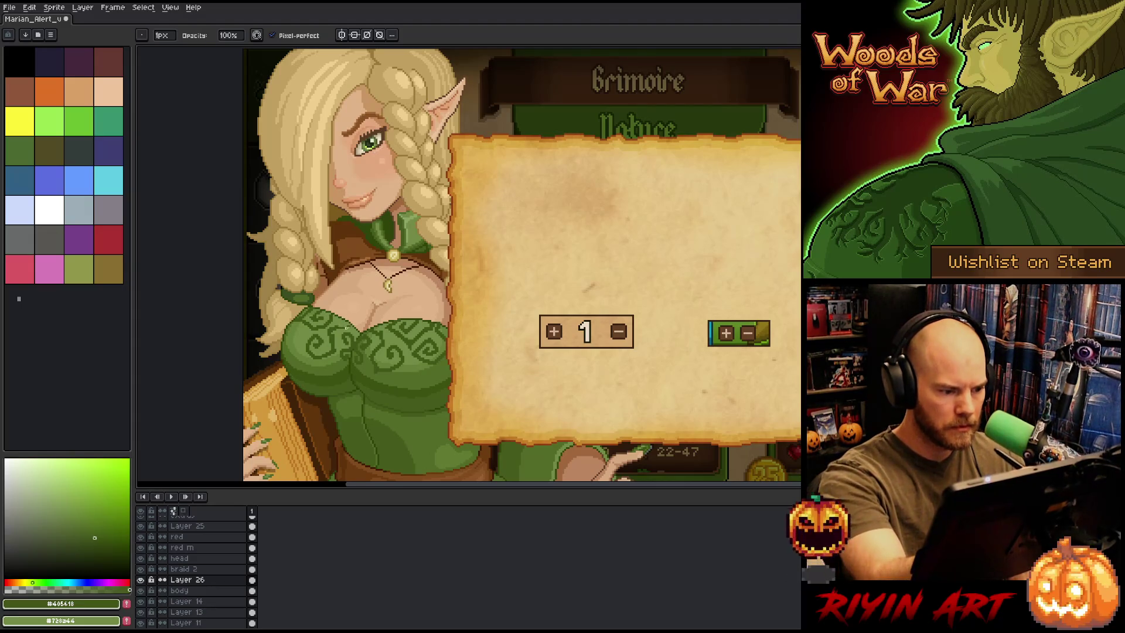
key(e)
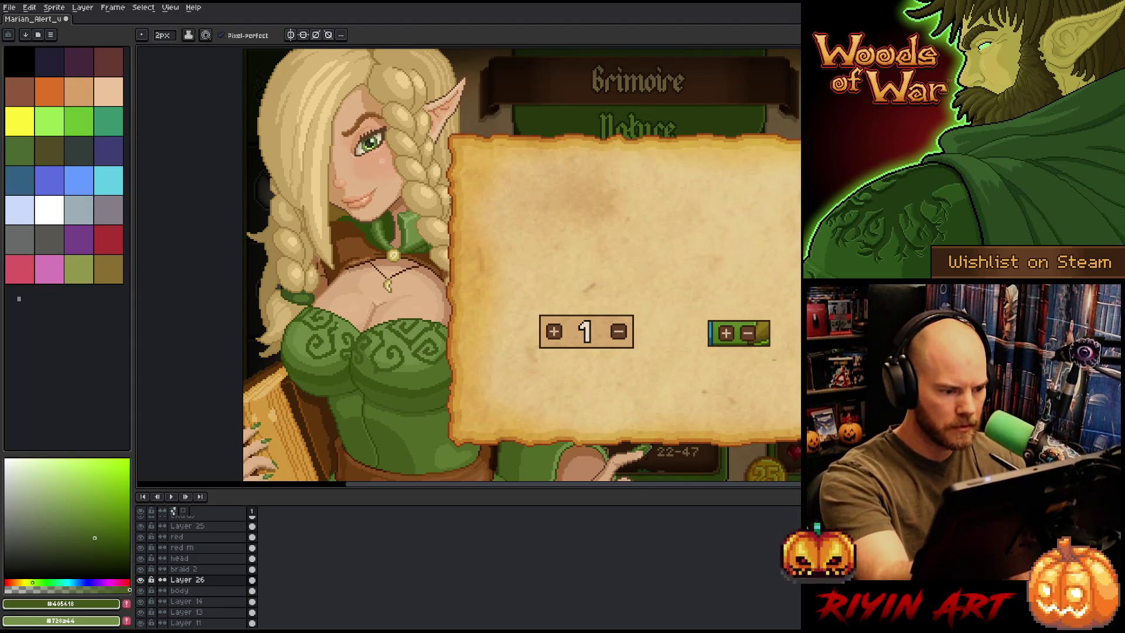
key(b)
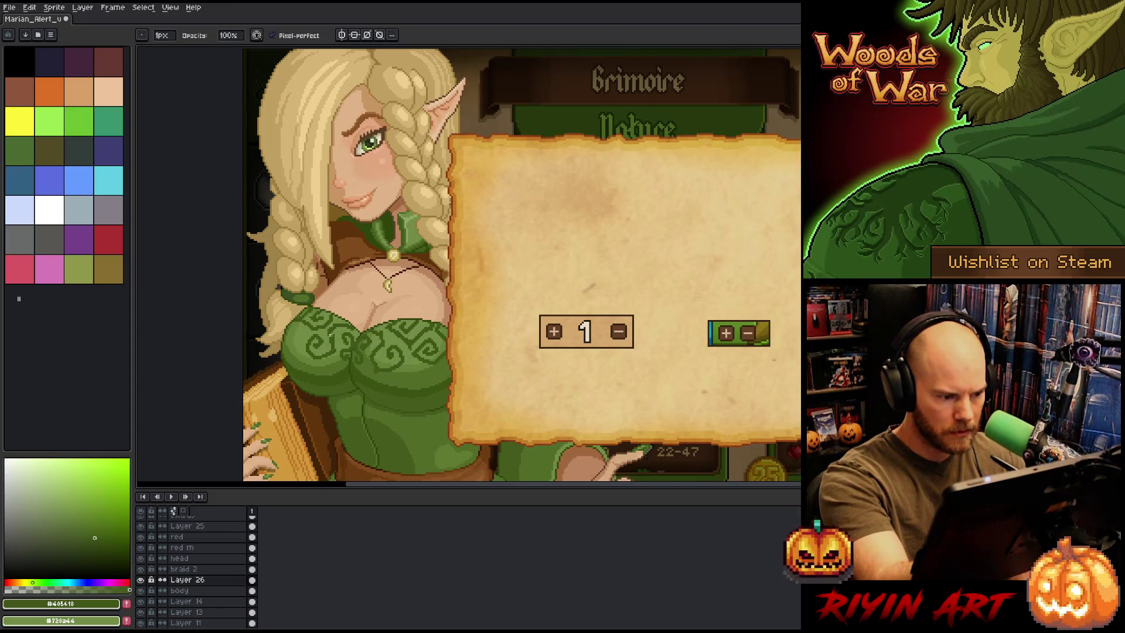
key(e)
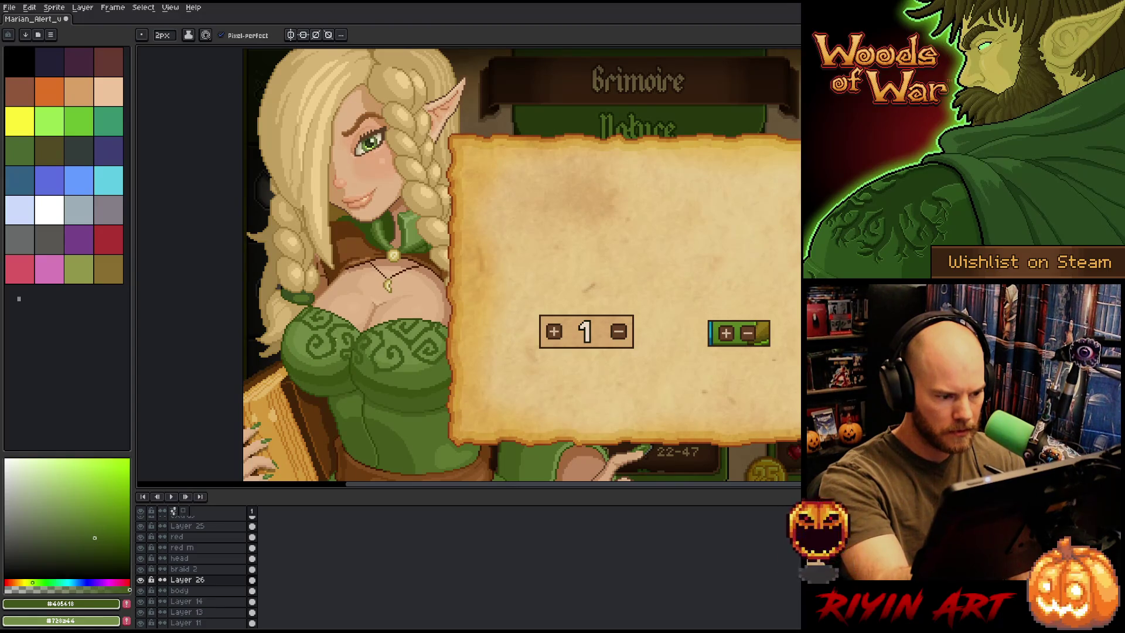
key(b)
key(e)
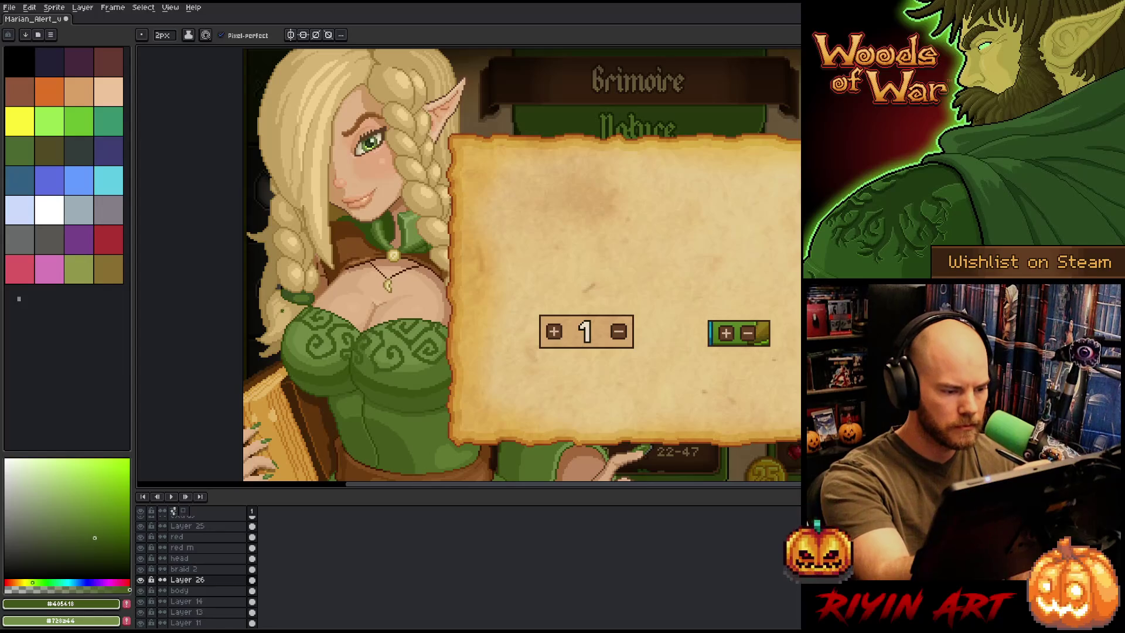
Touch up two small runs of pixels in the dress swirl pattern
mouse_move(294, 340)
mouse_down()
mouse_move(303, 324)
mouse_move(292, 326)
mouse_up()
key(b)
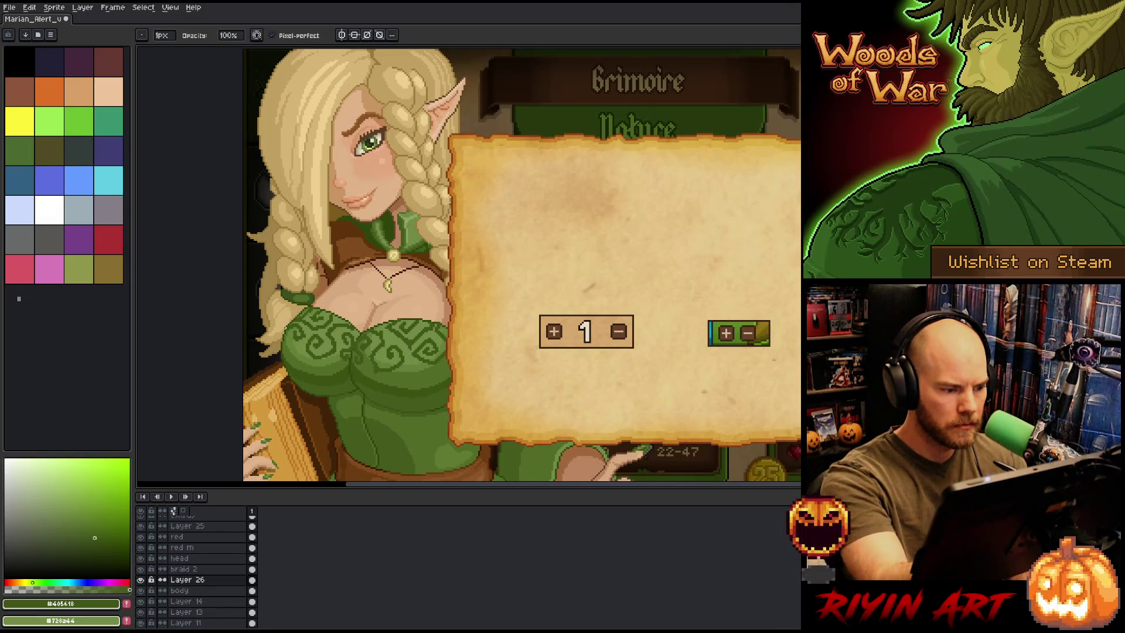
key(e)
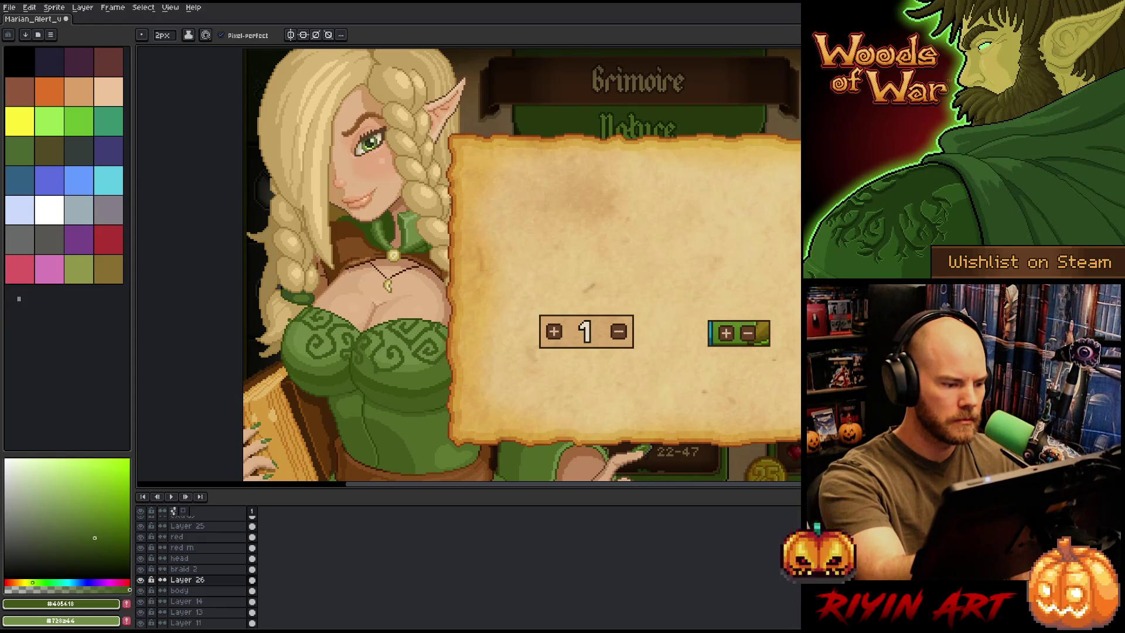
drag(284, 345, 298, 347)
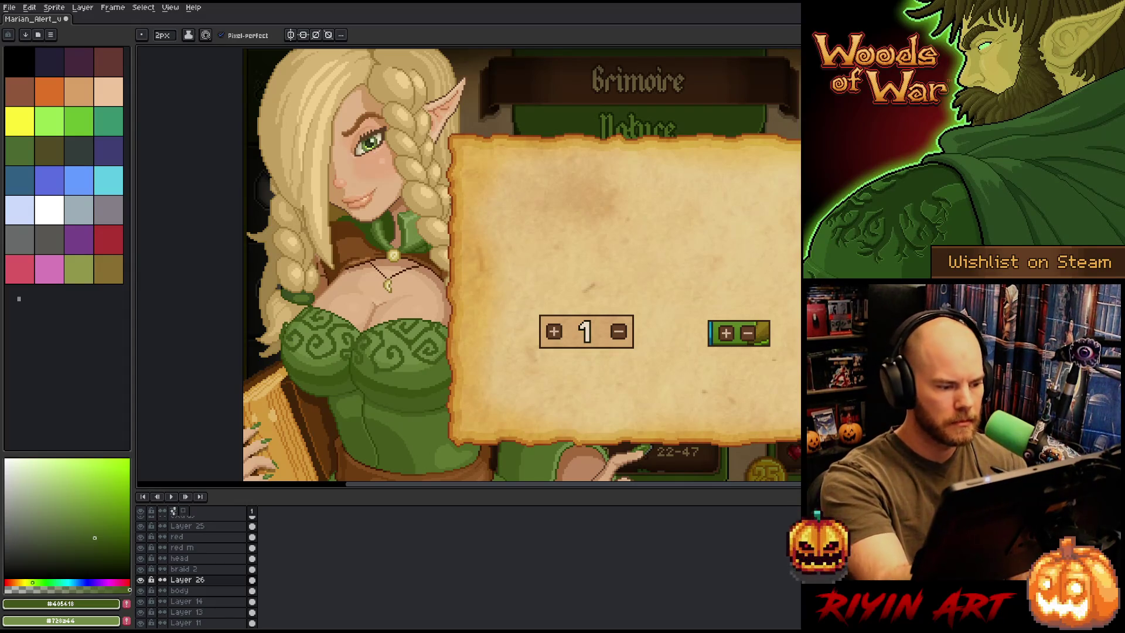
Finish the swirl touch-ups and save the portrait with Ctrl+S
key(b)
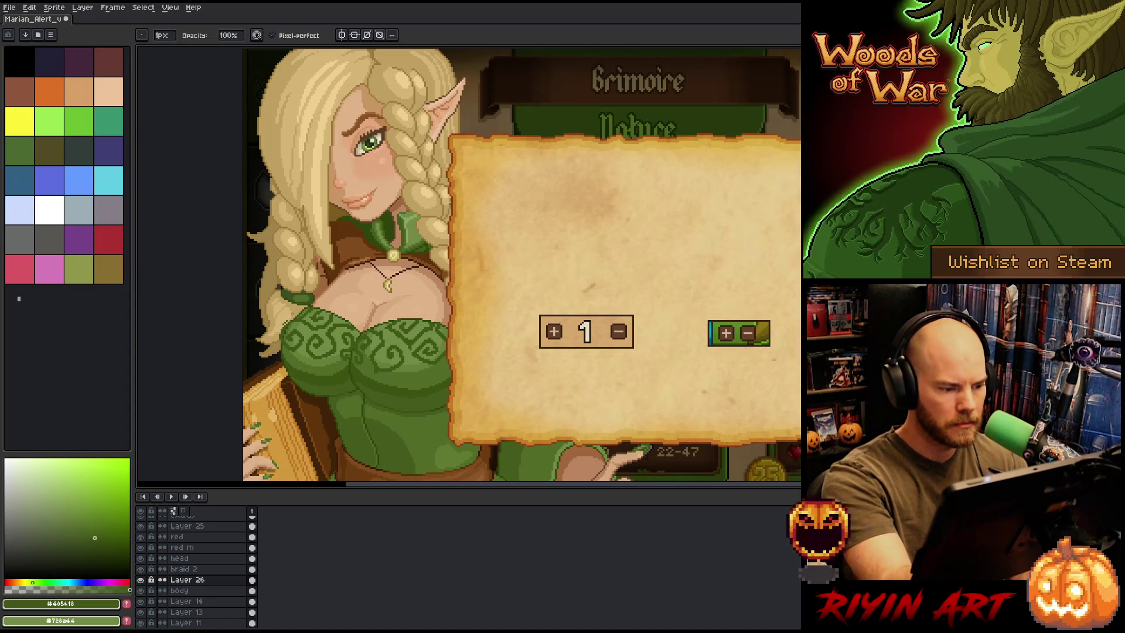
key(e)
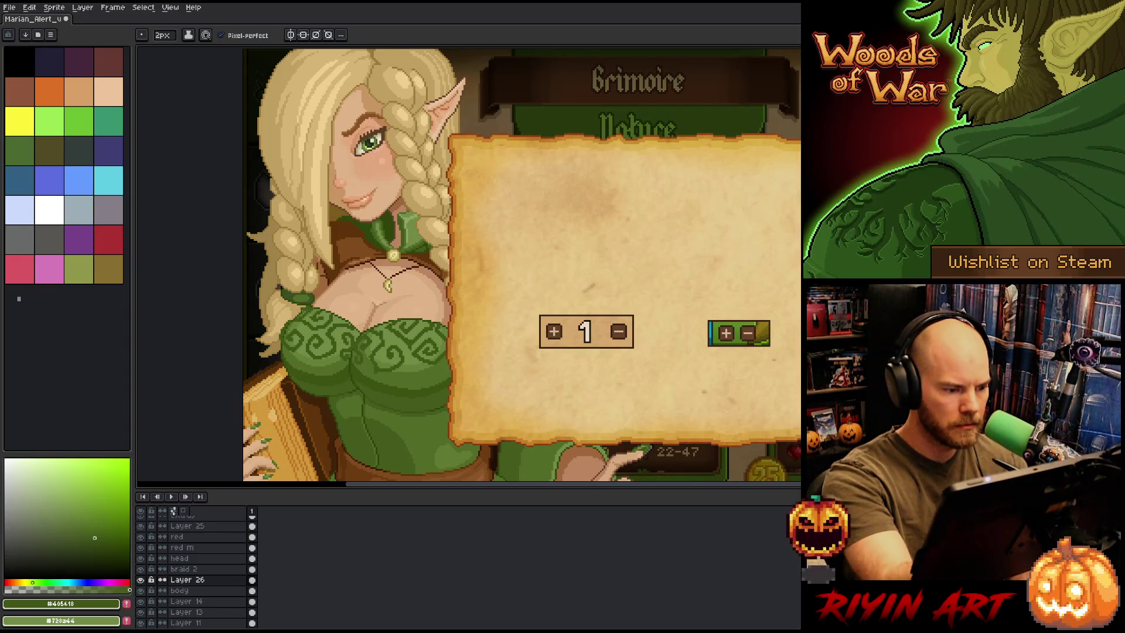
key(b)
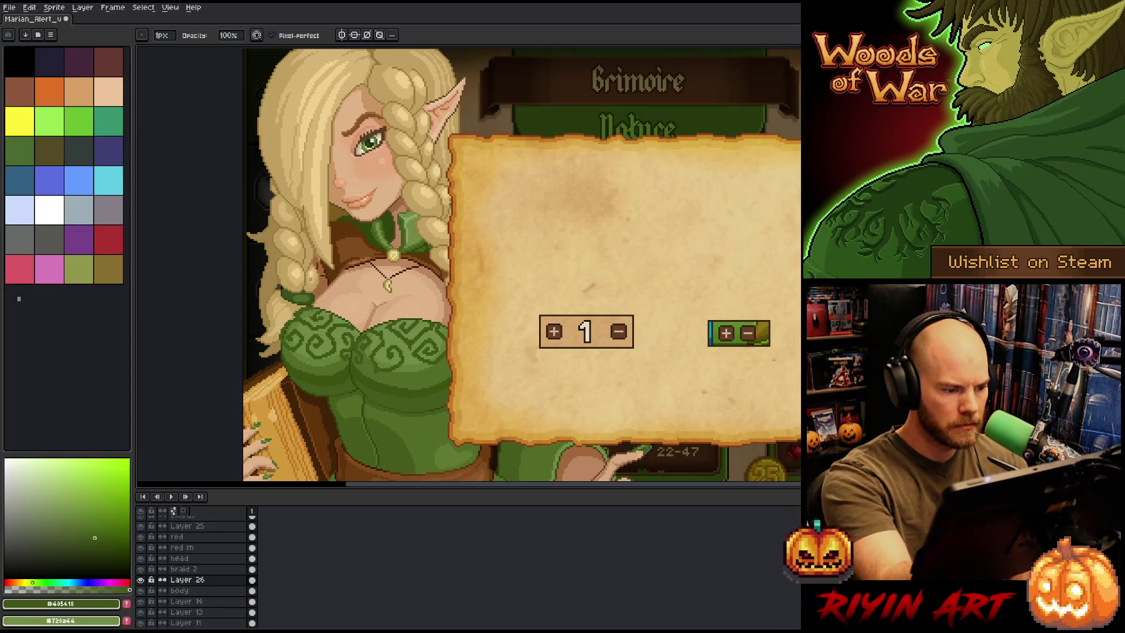
key(e)
key(b)
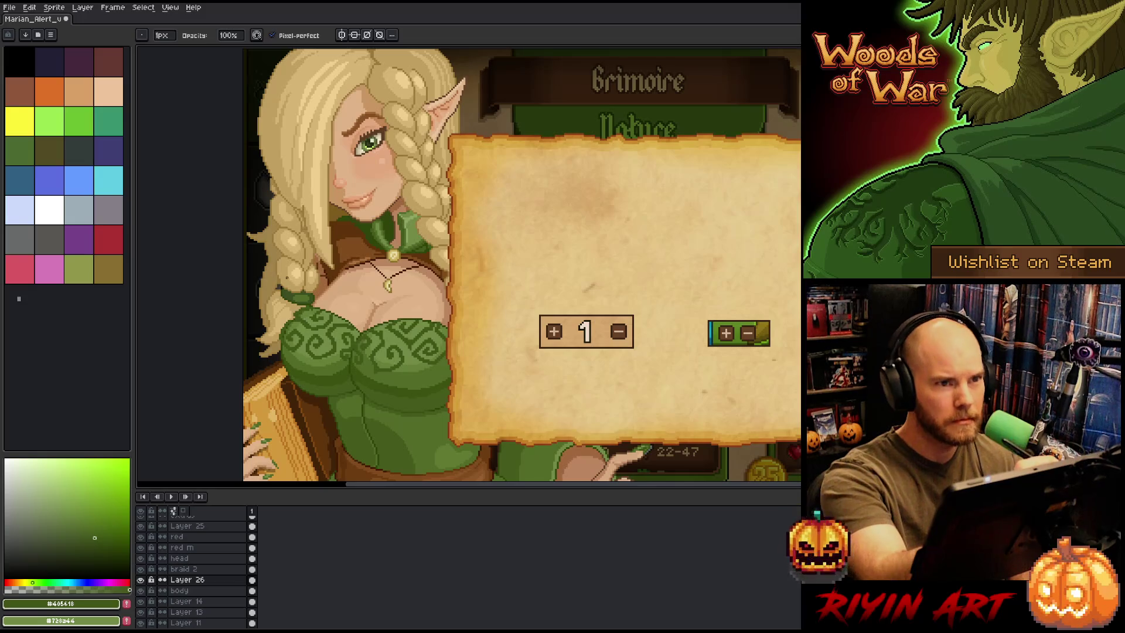
key(ctrl+s)
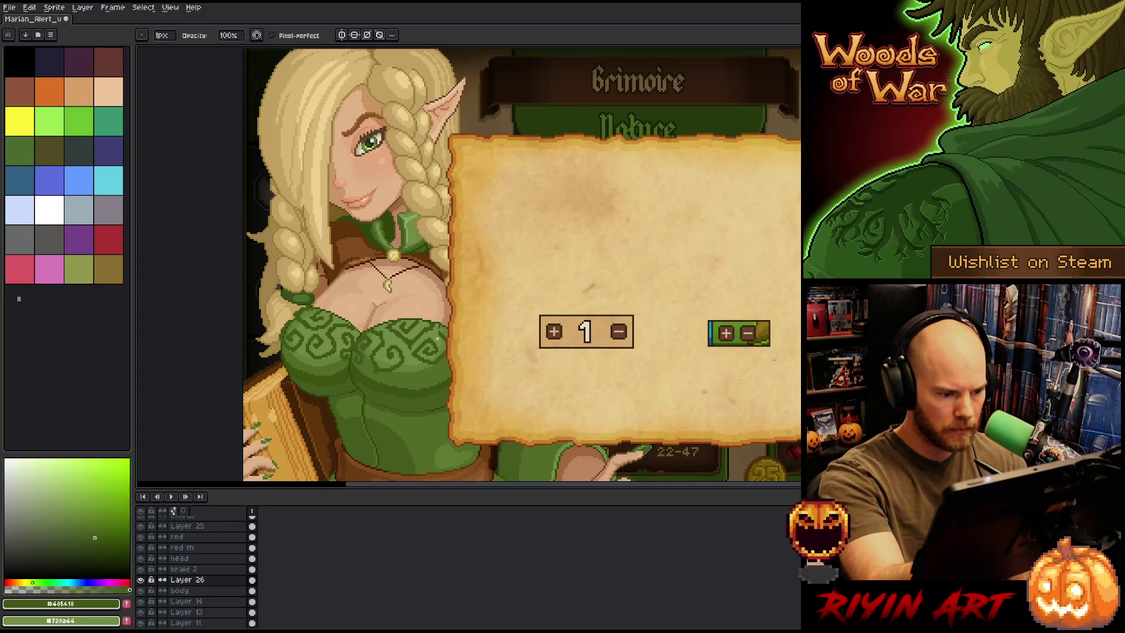
Toggle Eraser and Pencil once more, then bring Visual Studio Code to the front
key(e)
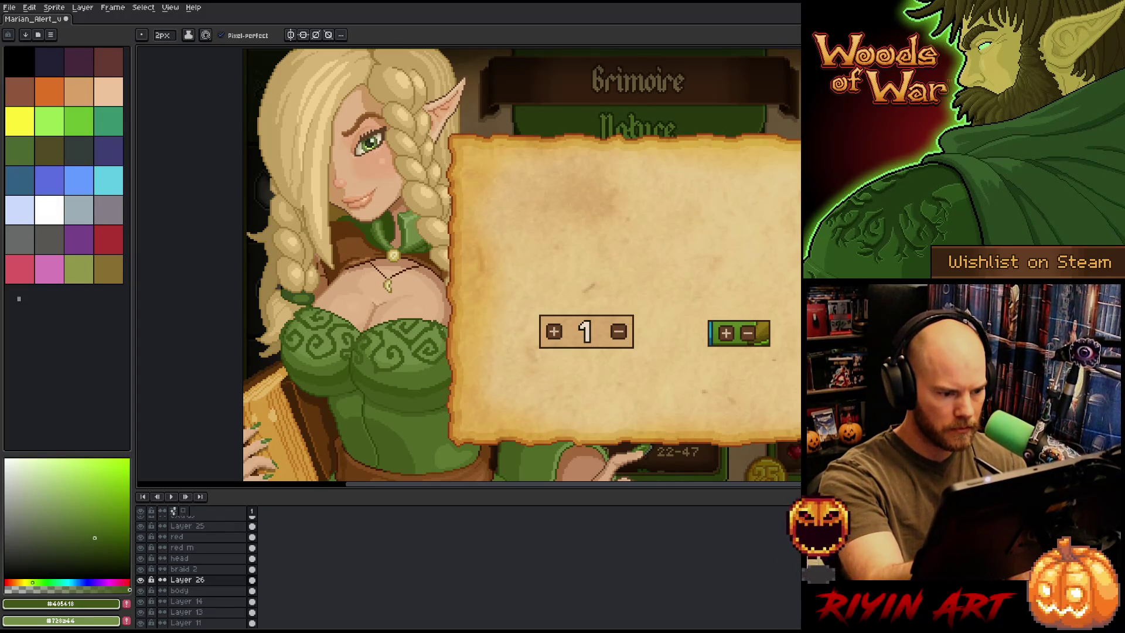
key(b)
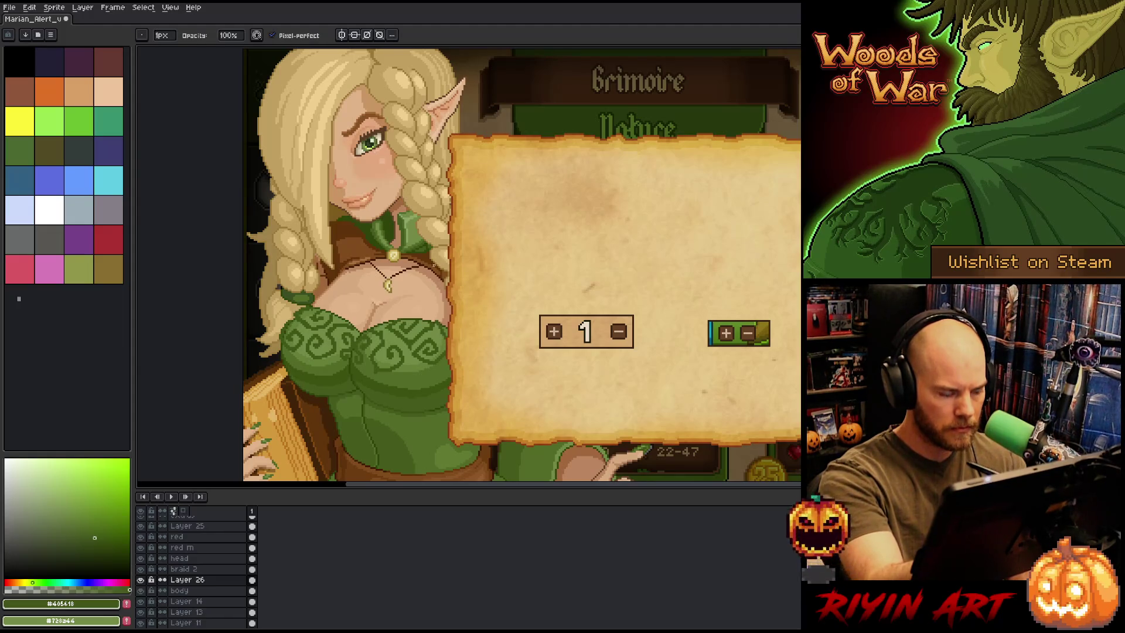
key(e)
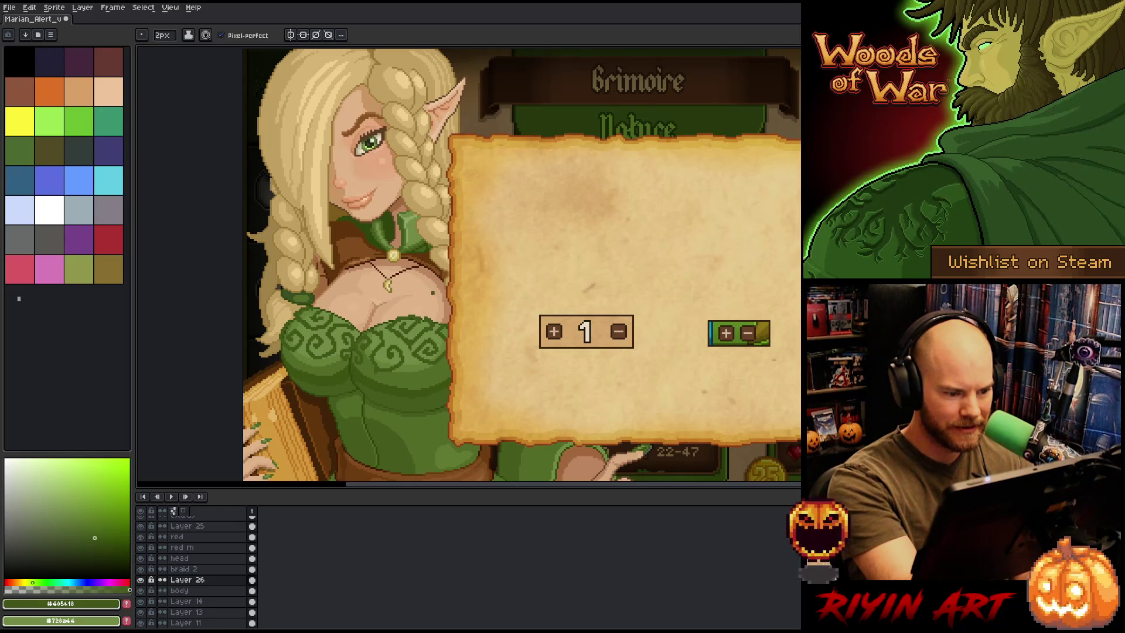
key(b)
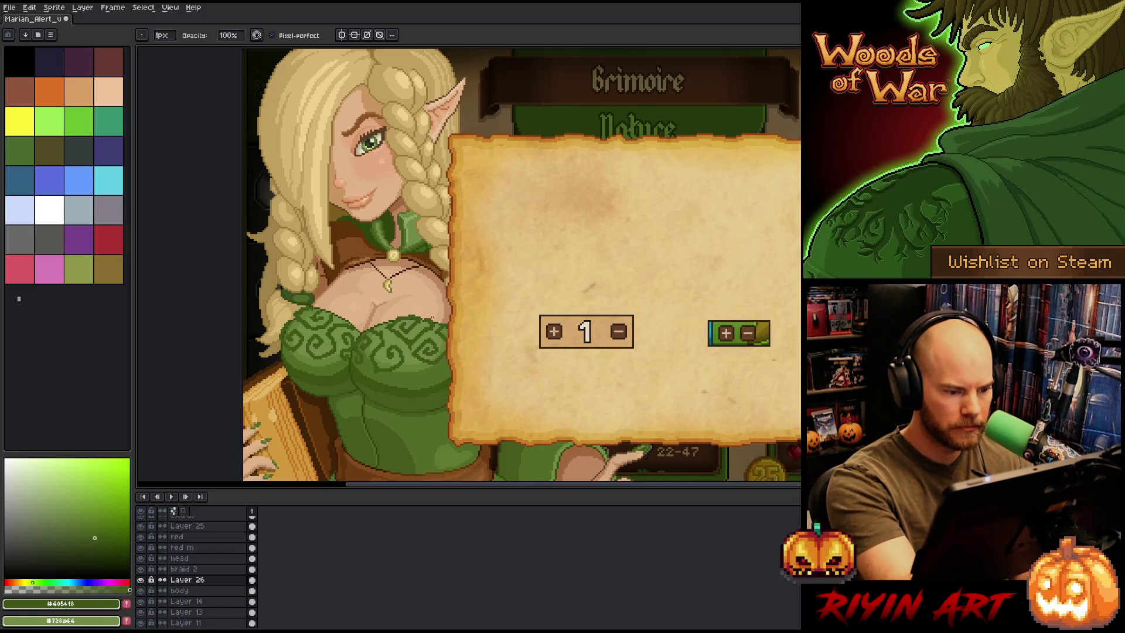
key(e)
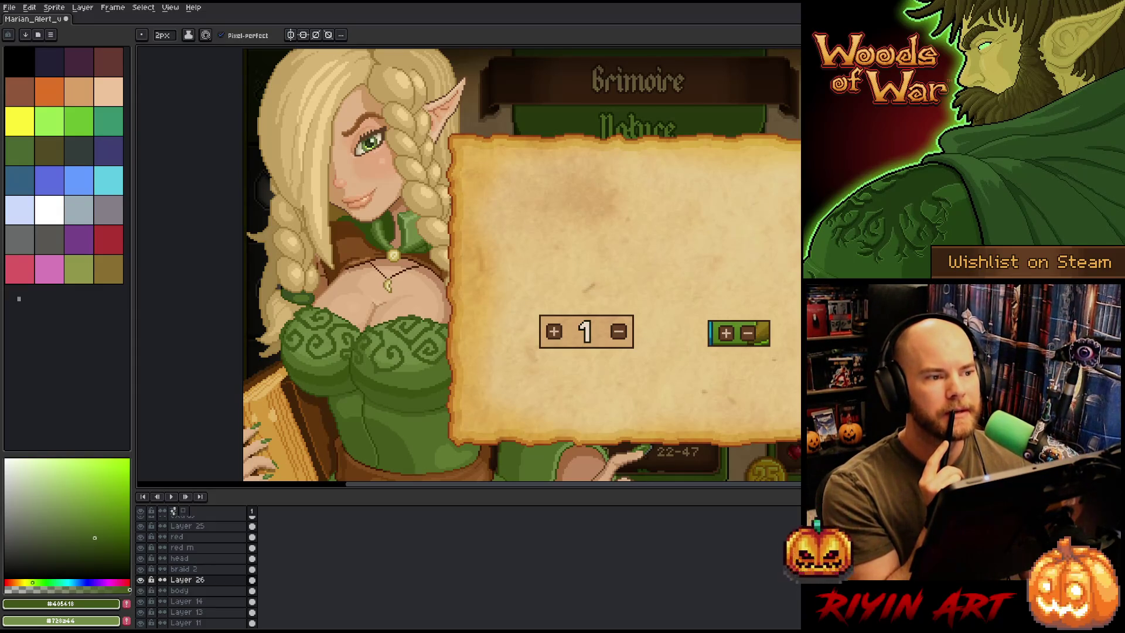
key(alt+Tab)
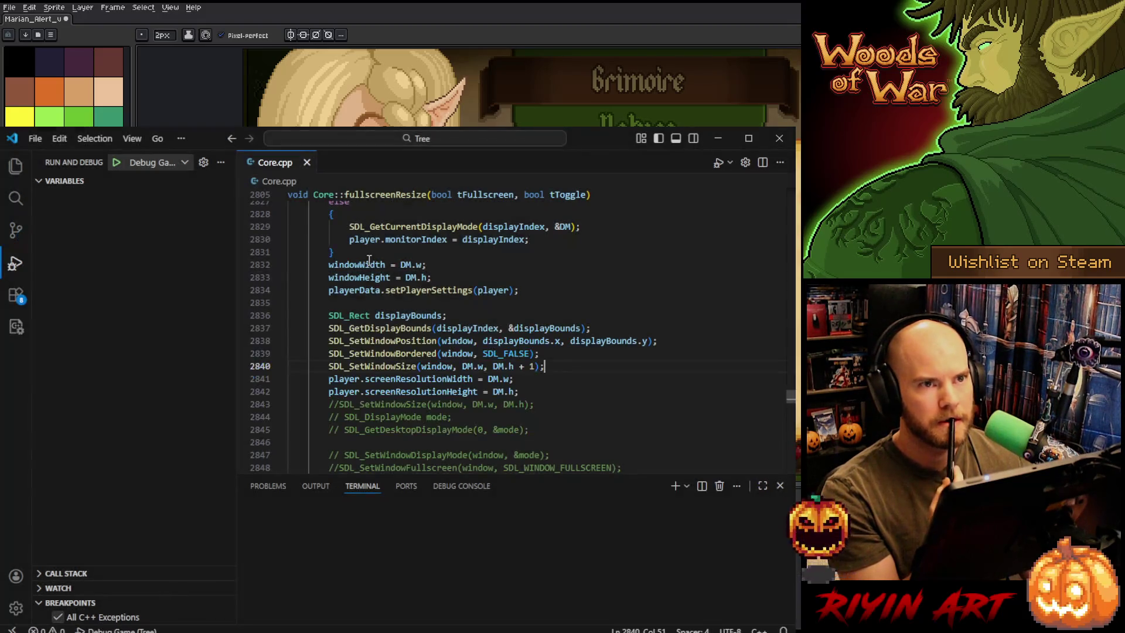
Leave Core.cpp in VS Code for Aseprite and zoom out on the artwork
key(alt+Tab)
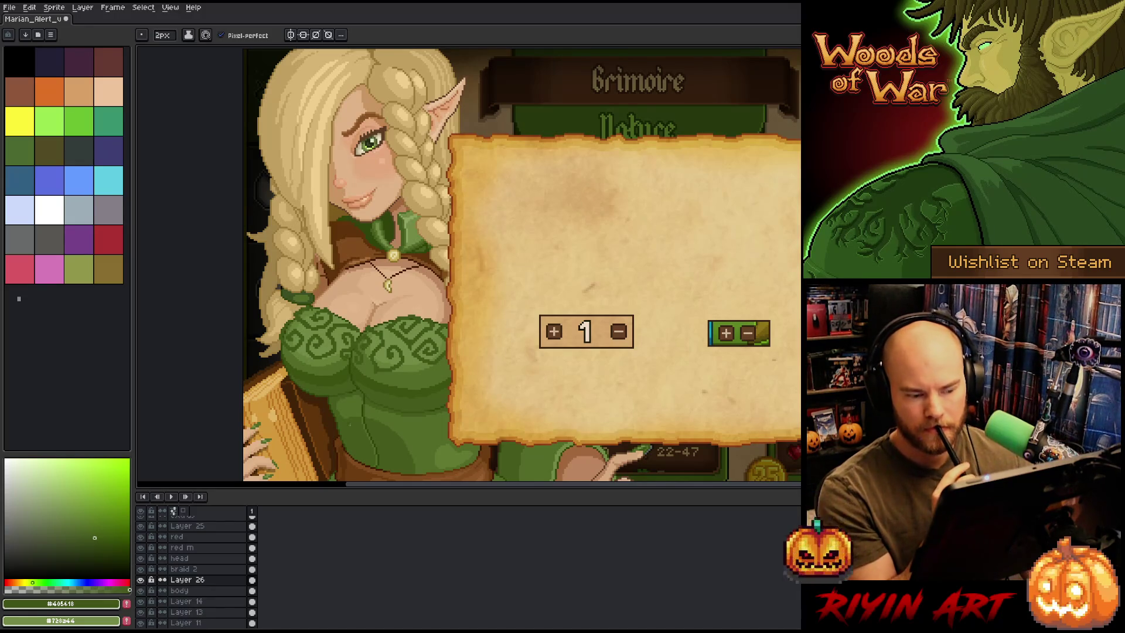
key(minus)
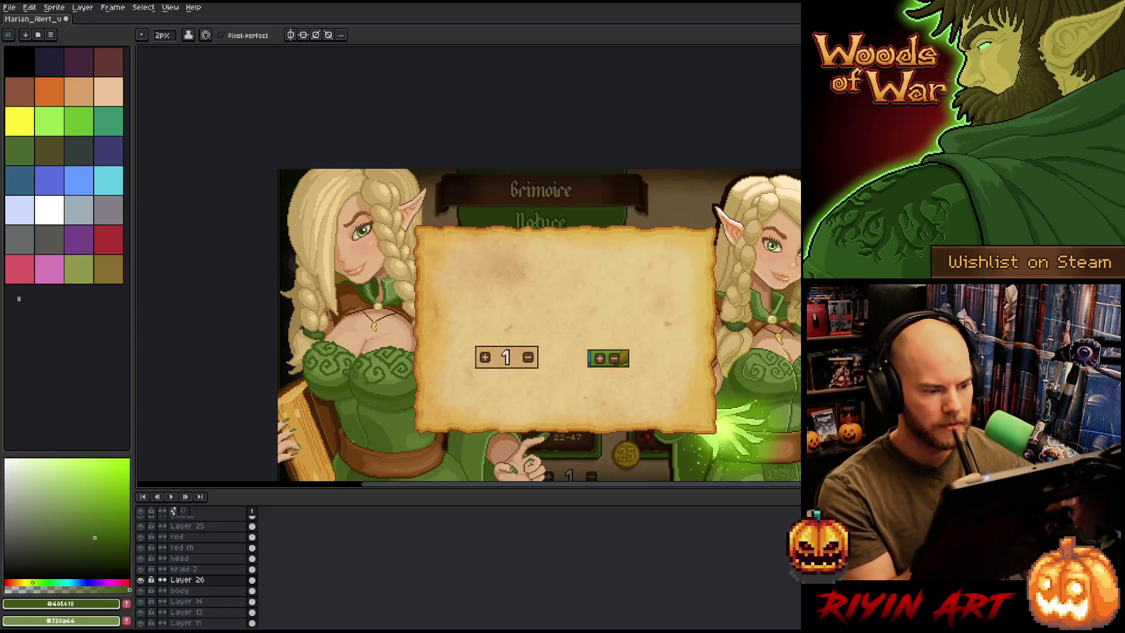
Eyedrop the dark dress green and draw a small curl stroke on the dress
drag(422, 408, 410, 326)
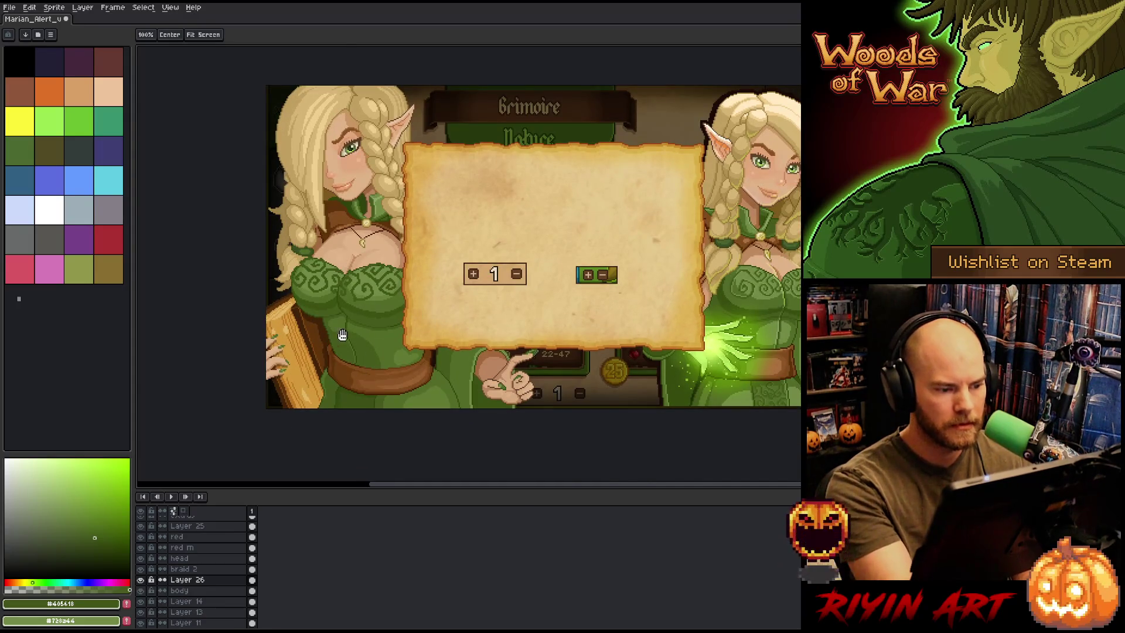
scroll(342, 335, up, 1)
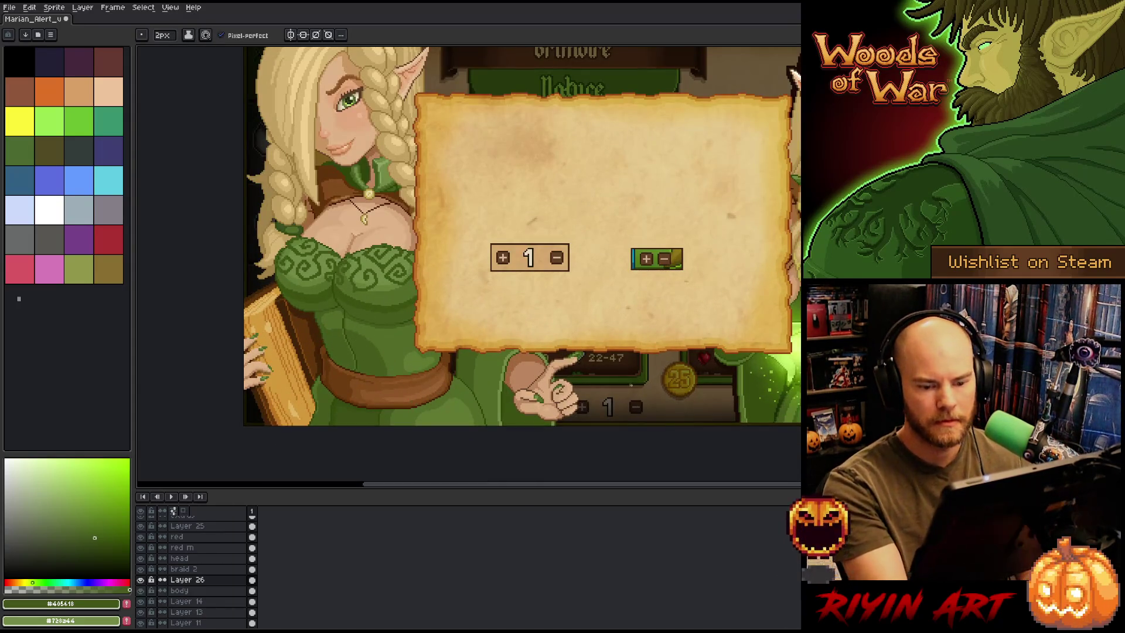
scroll(402, 382, up, 1)
drag(403, 382, 489, 304)
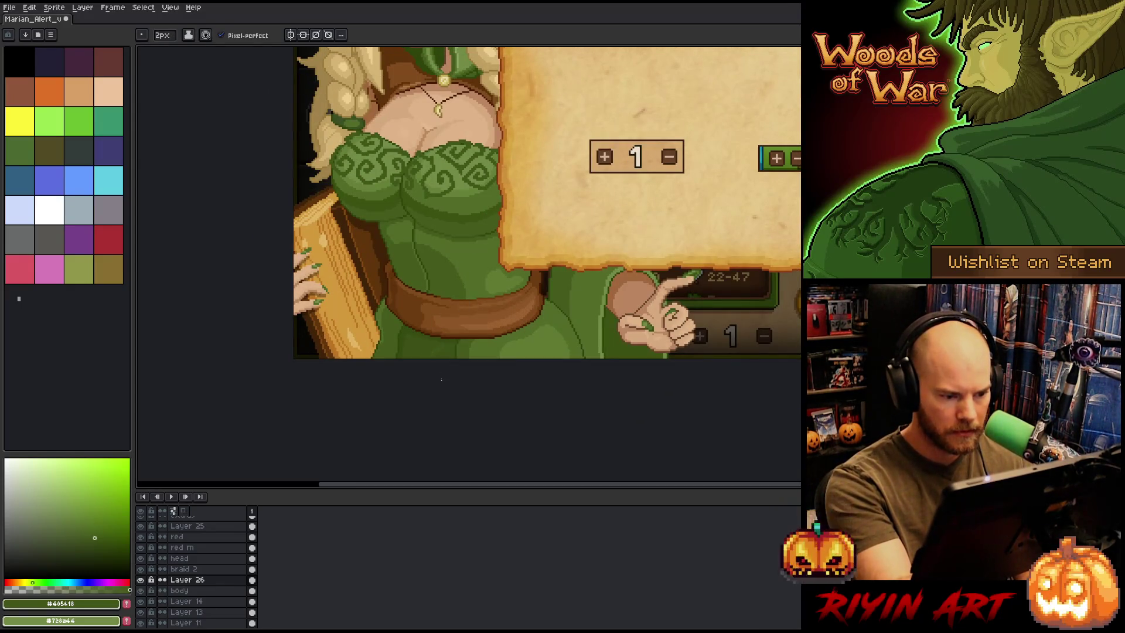
mouse_move(466, 365)
mouse_down()
mouse_move(296, 337)
mouse_move(257, 358)
mouse_up()
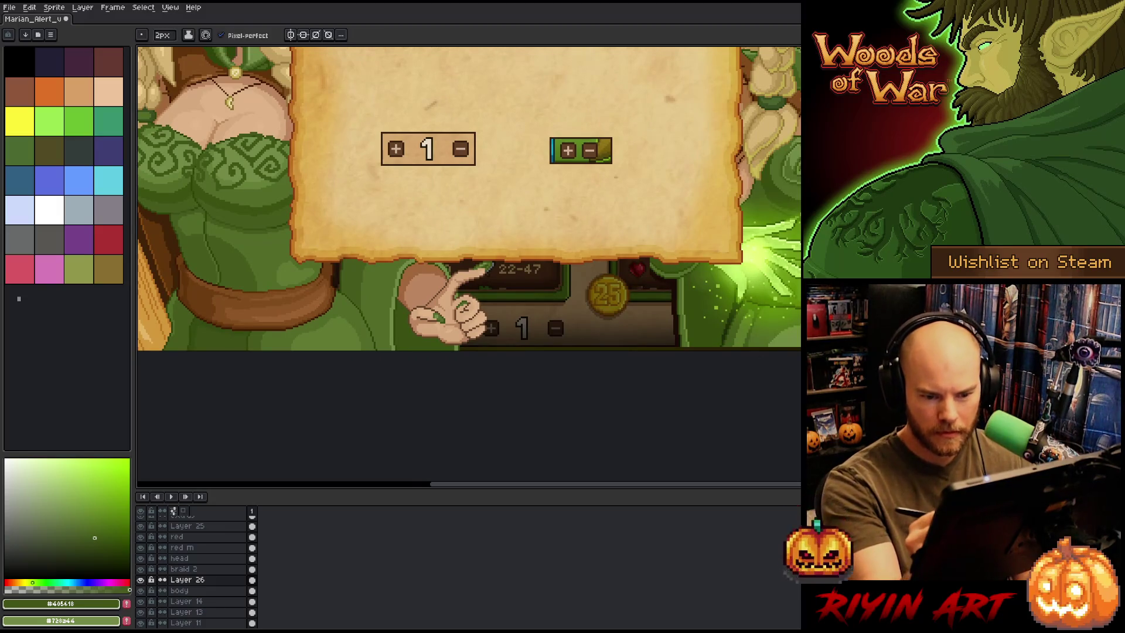
key(i)
key(b)
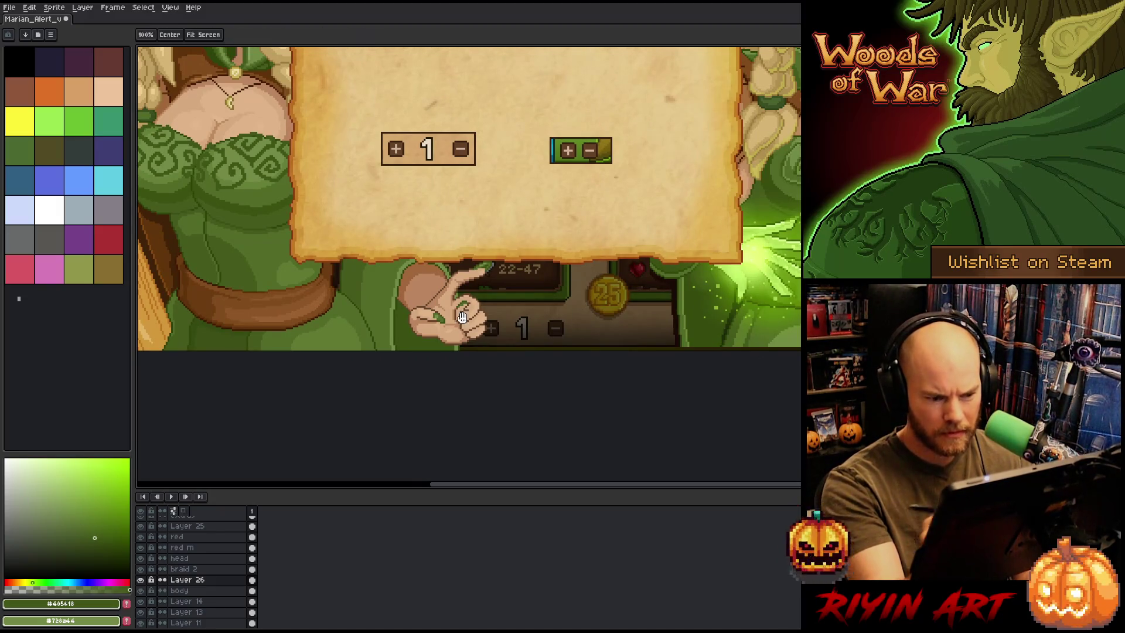
drag(410, 264, 608, 293)
key(i)
click(398, 353)
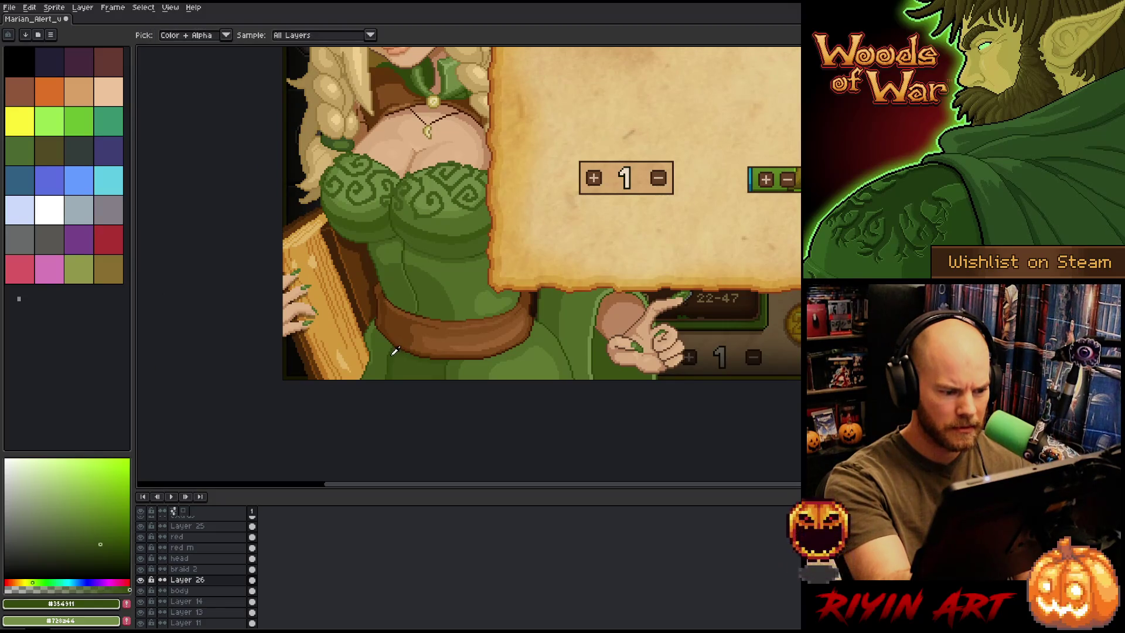
click(391, 355)
key(b)
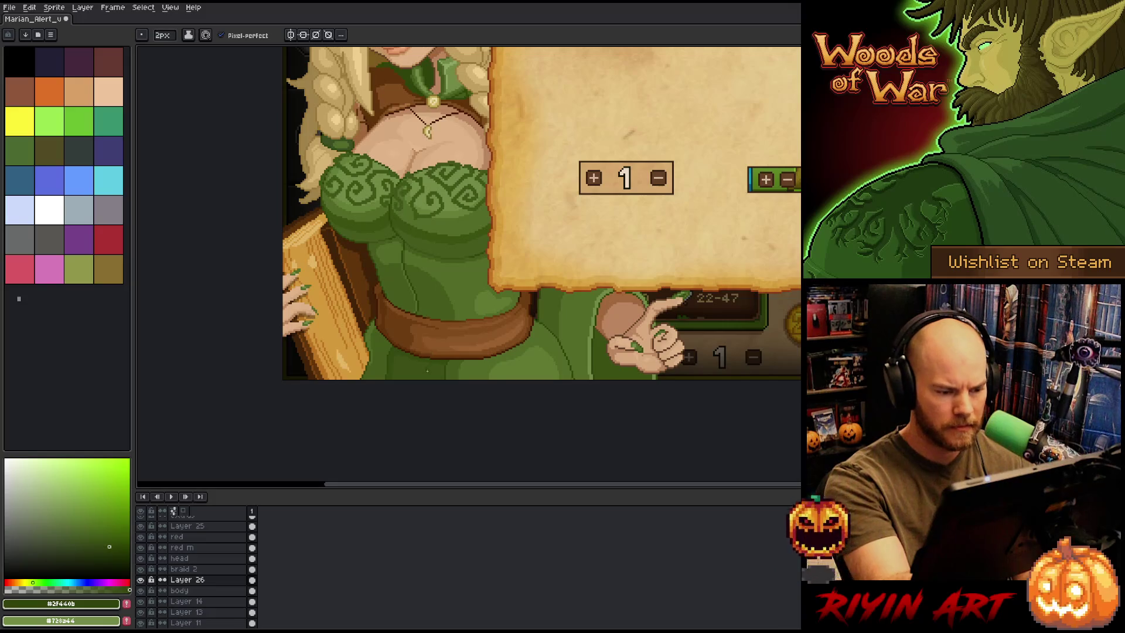
drag(421, 368, 434, 380)
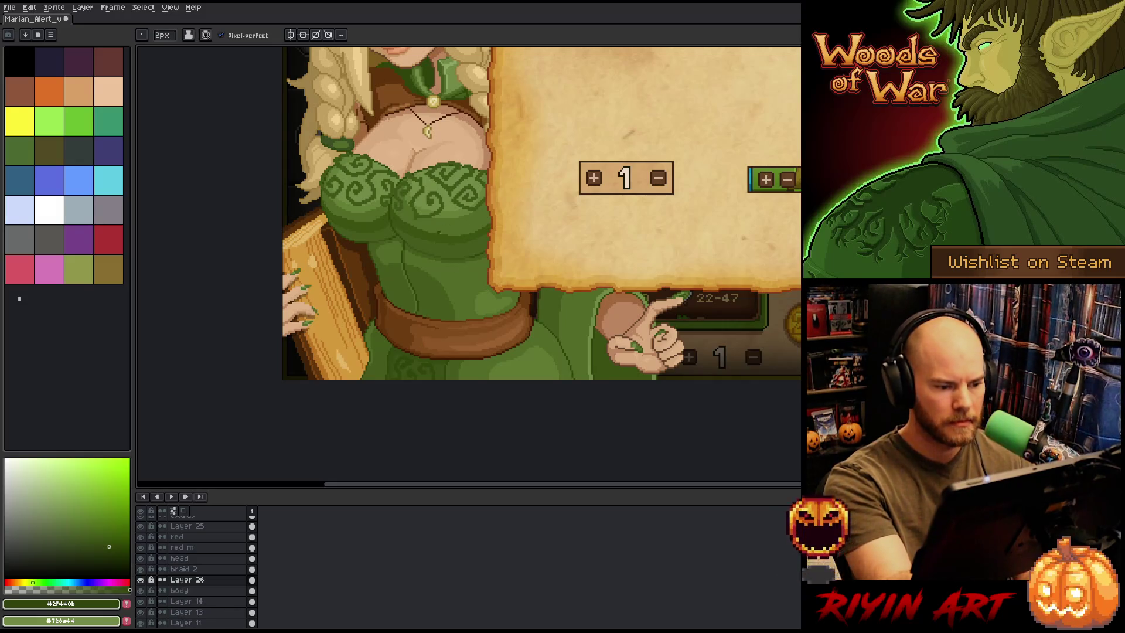
Reframe the view to show more of the elf and switch to the Move tool
drag(492, 277, 475, 328)
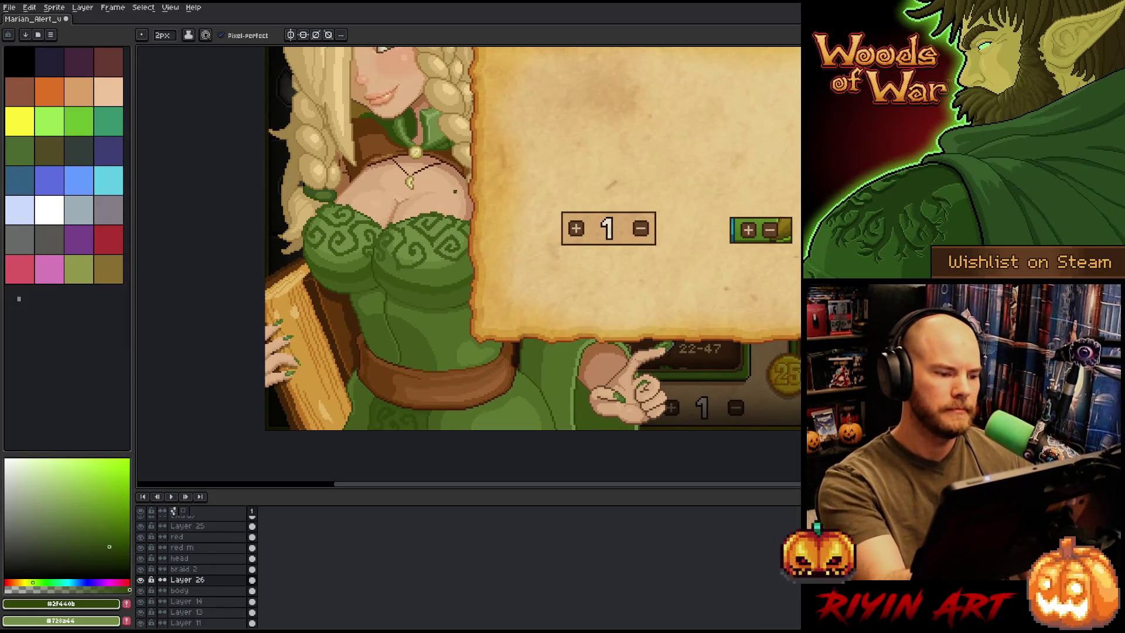
scroll(411, 312, down, 1)
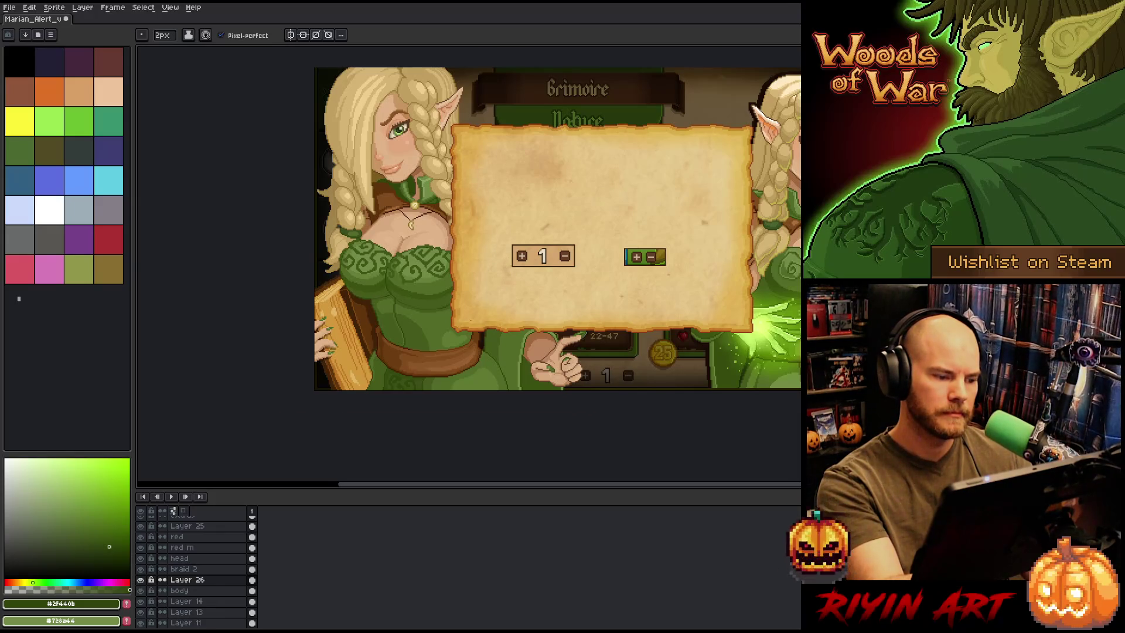
scroll(421, 310, up, 1)
scroll(353, 262, up, 1)
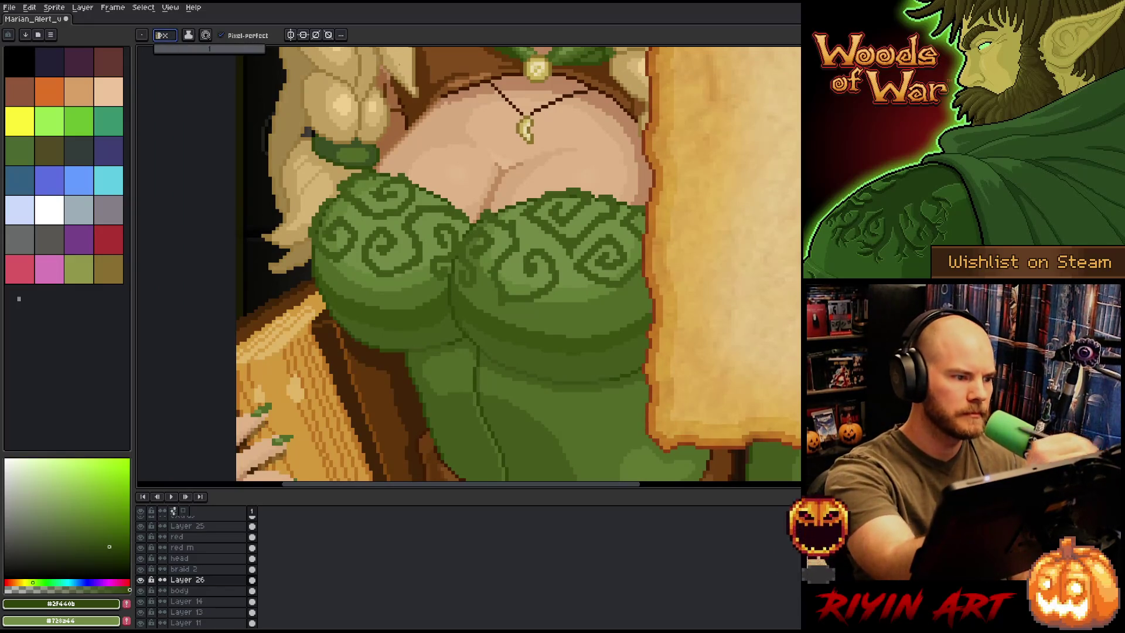
key(v)
click(368, 337)
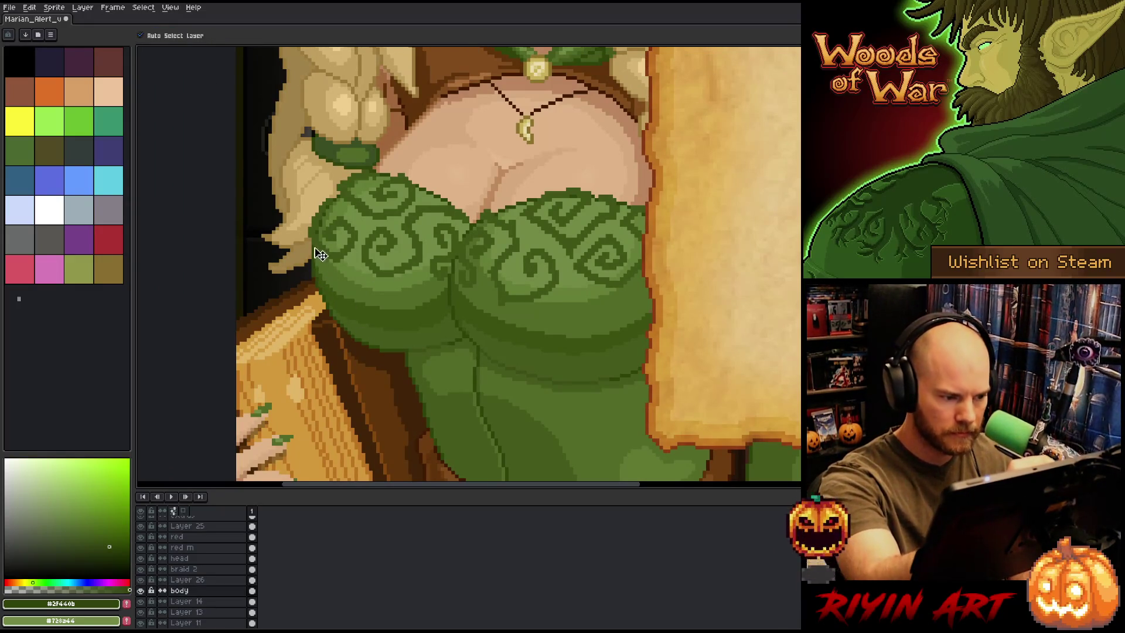
key(i)
key(b)
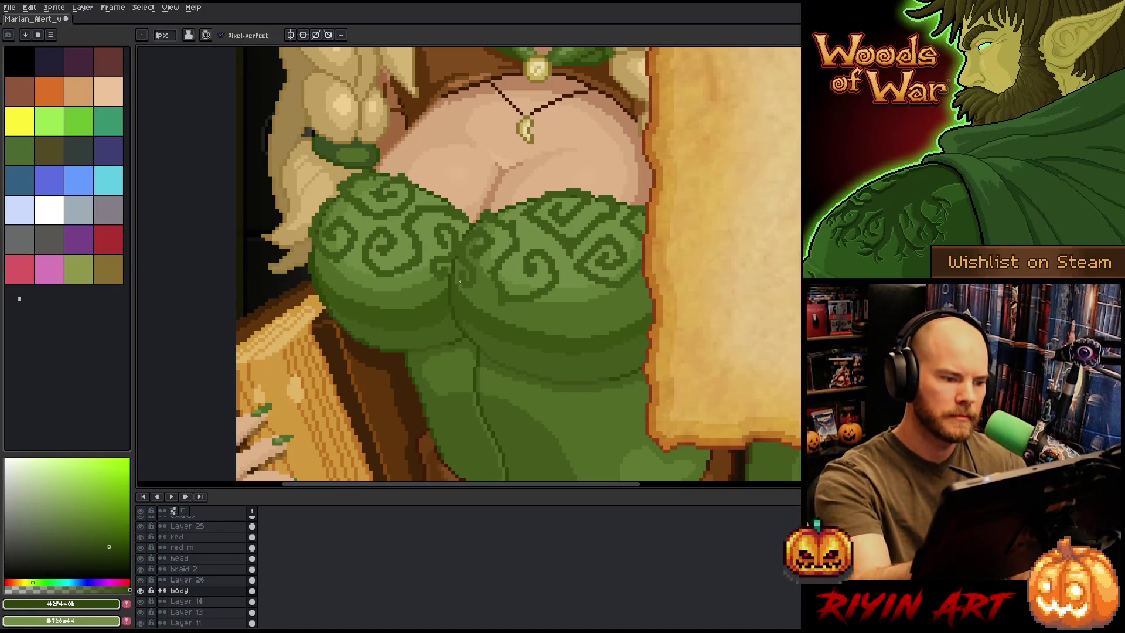
scroll(335, 304, up, 2)
alt+click(328, 319)
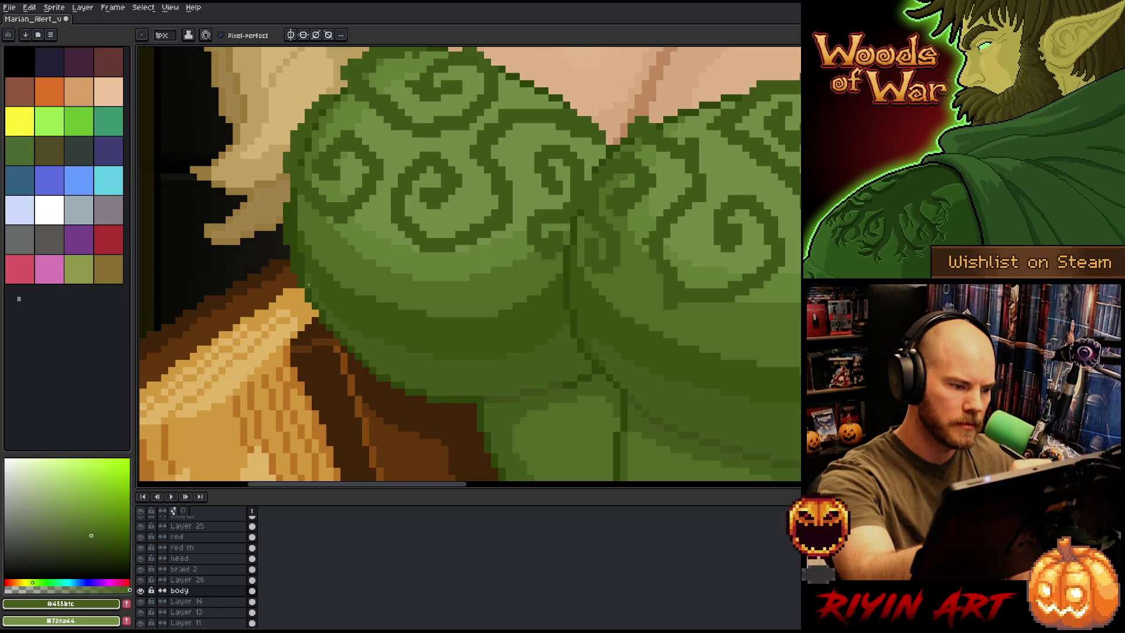
alt+click(306, 240)
alt+click(298, 206)
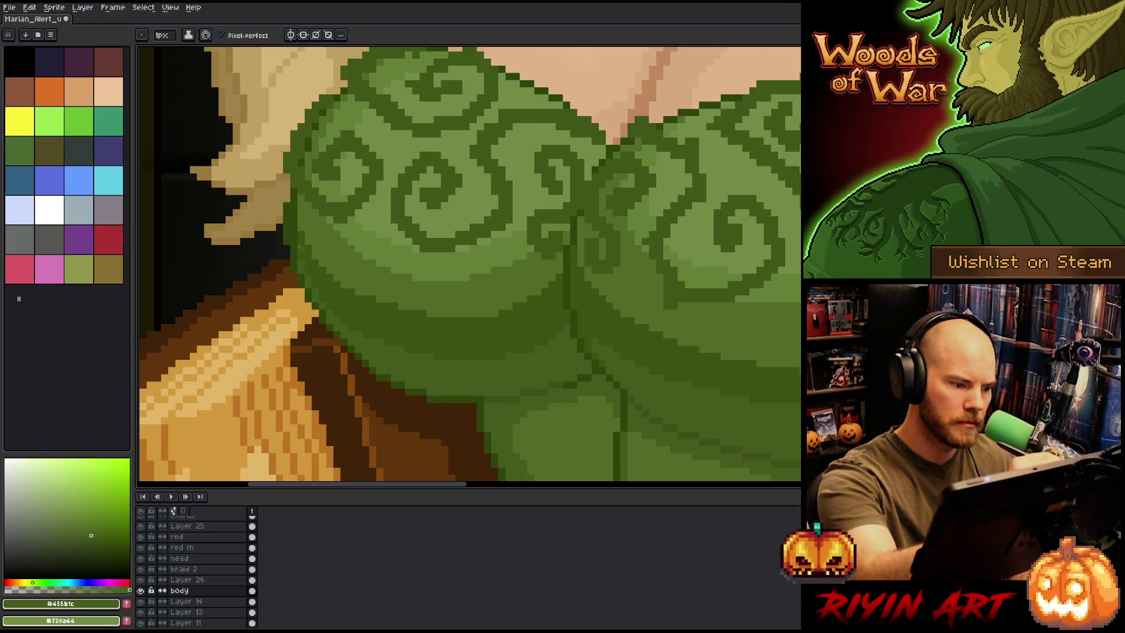
alt+click(294, 205)
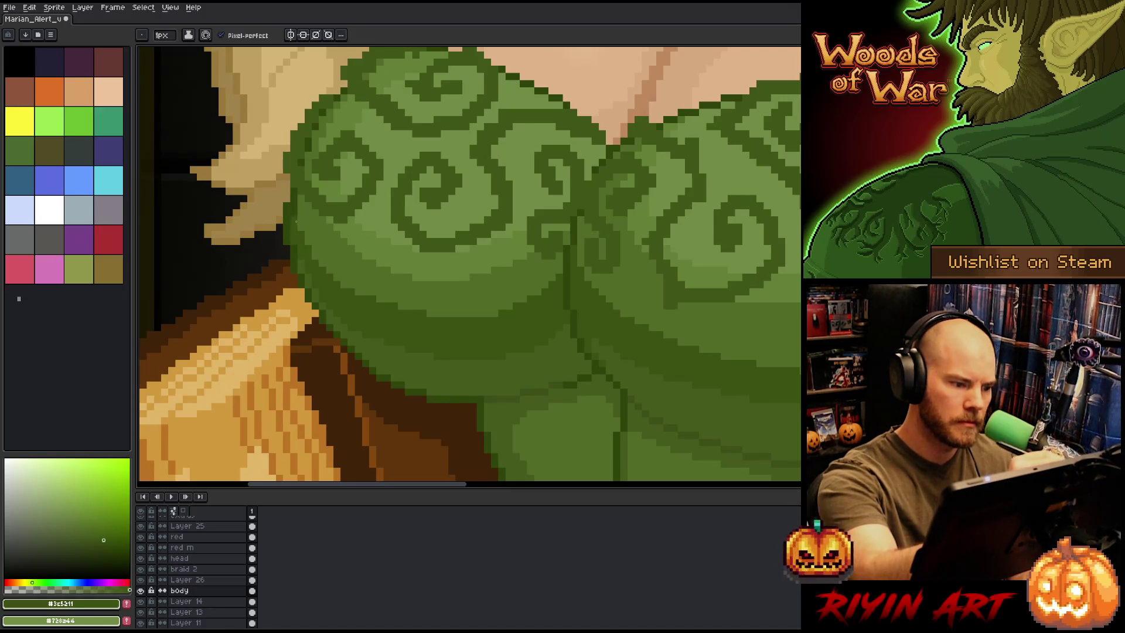
alt+click(300, 198)
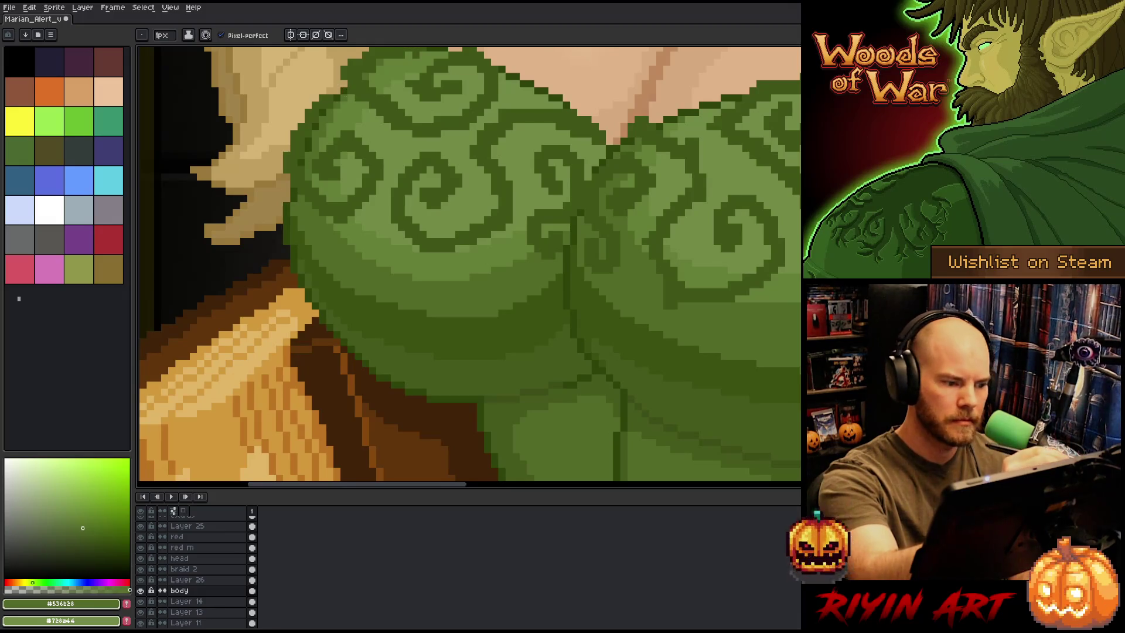
alt+click(324, 310)
alt+click(328, 306)
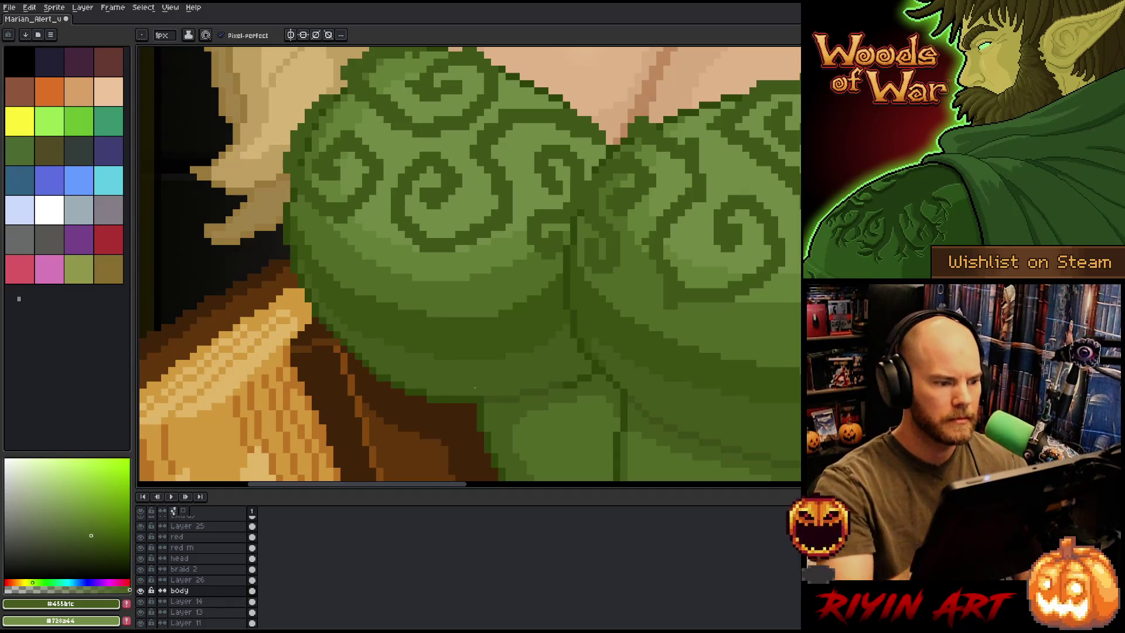
alt+click(279, 206)
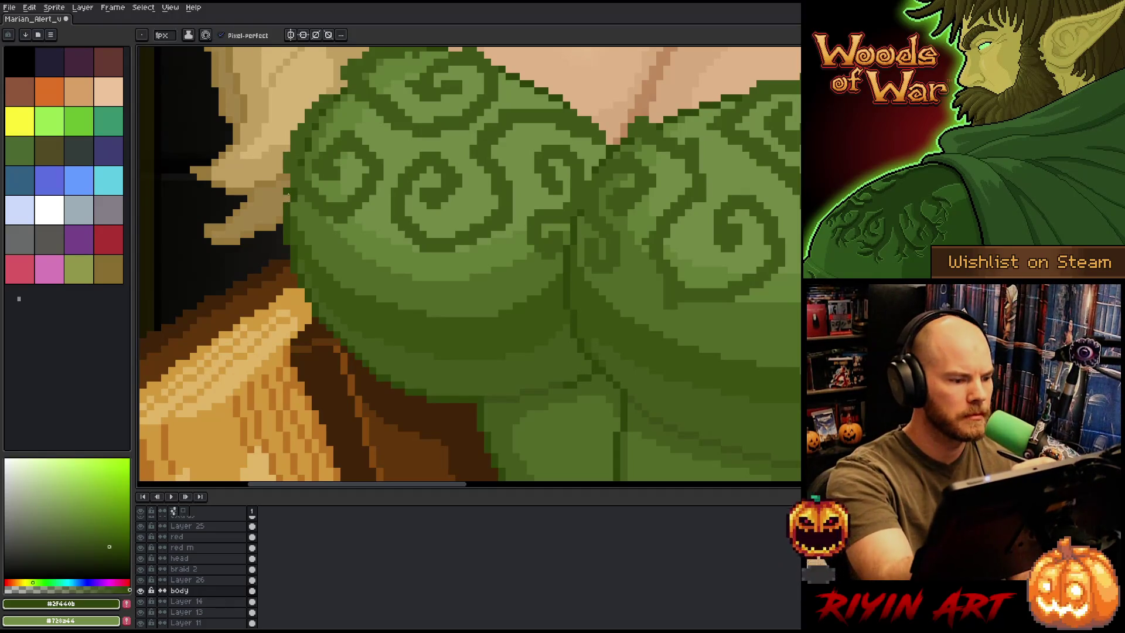
alt+click(292, 195)
scroll(293, 195, down, 2)
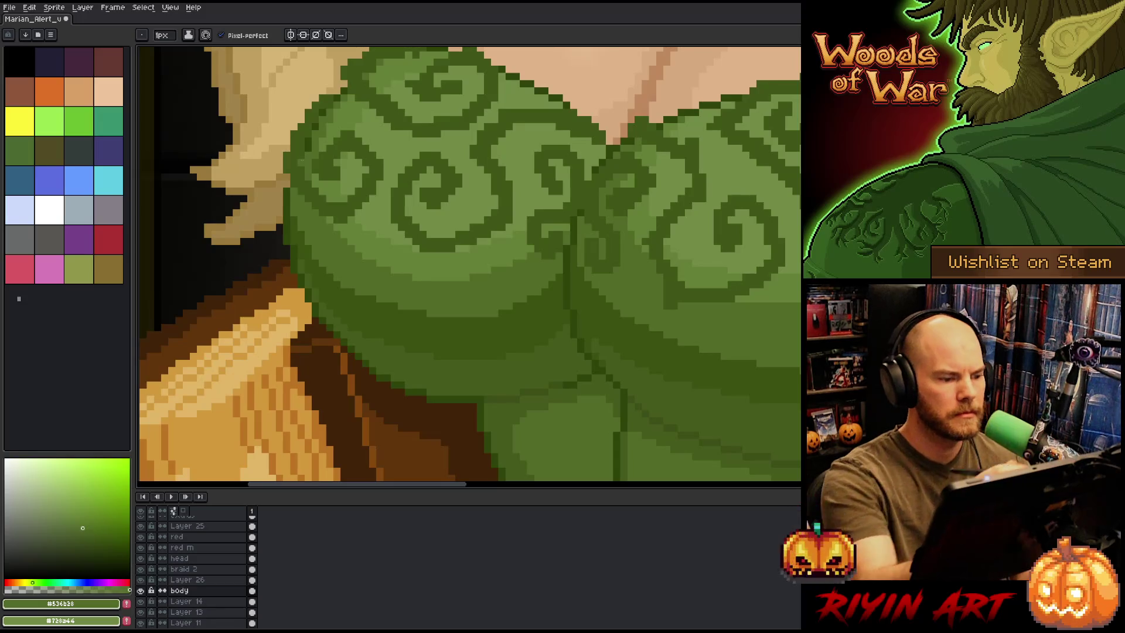
scroll(293, 195, down, 2)
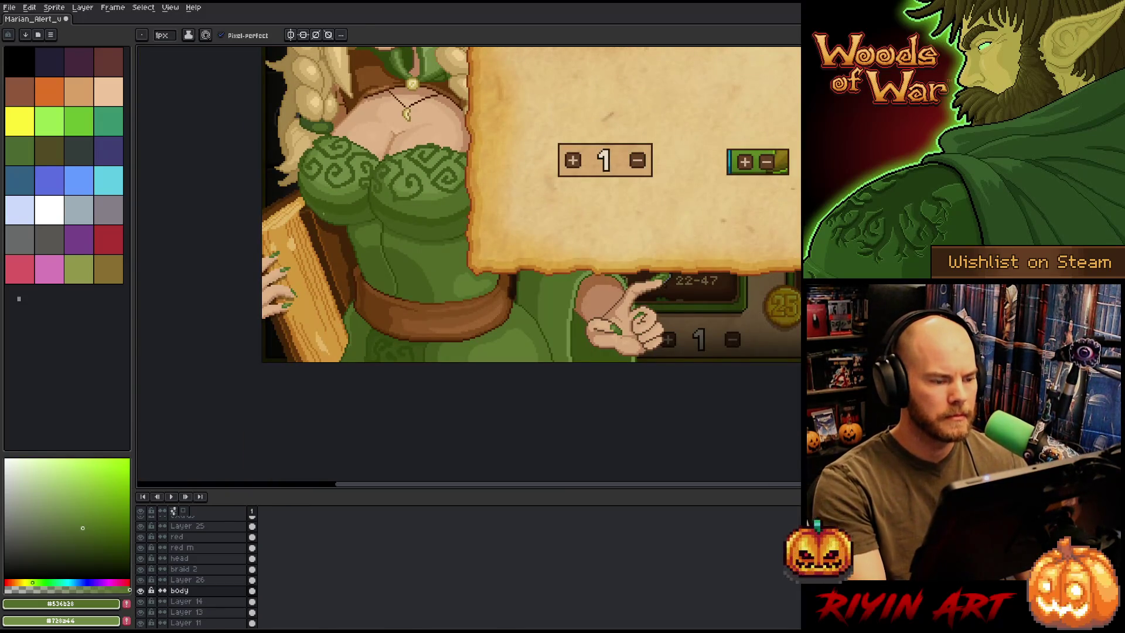
scroll(309, 206, up, 4)
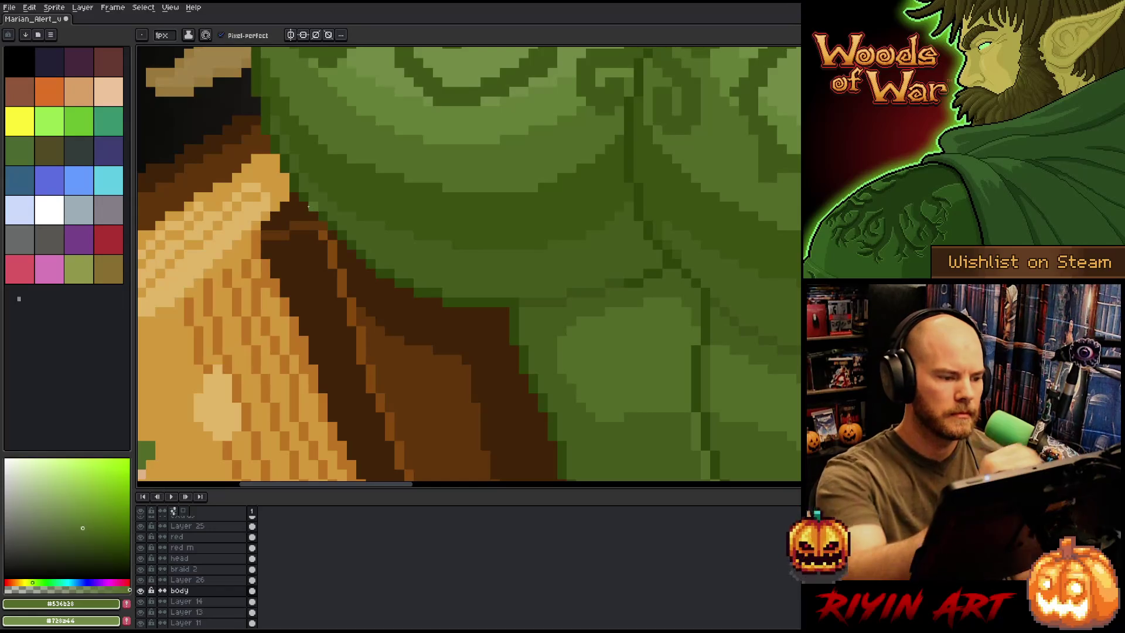
alt+click(308, 205)
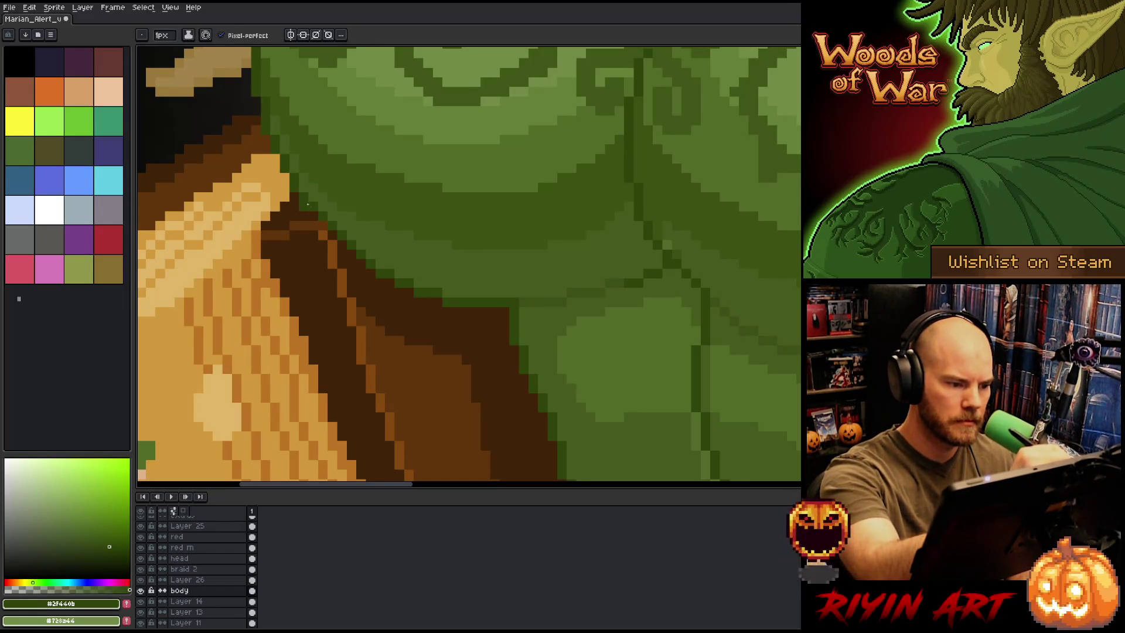
alt+click(363, 253)
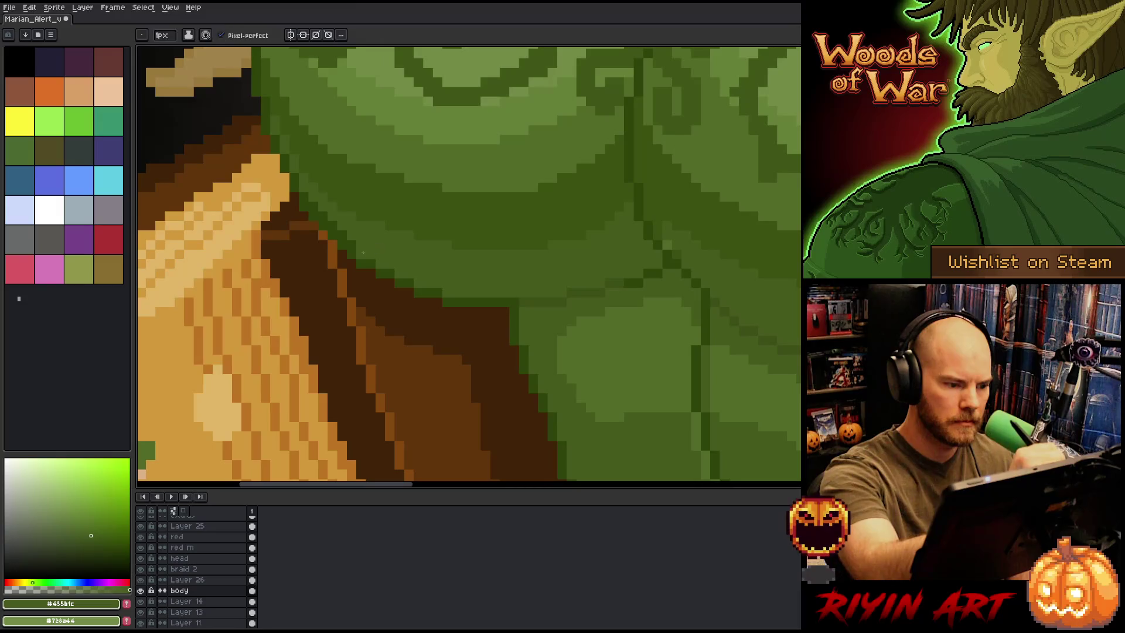
scroll(324, 208, down, 3)
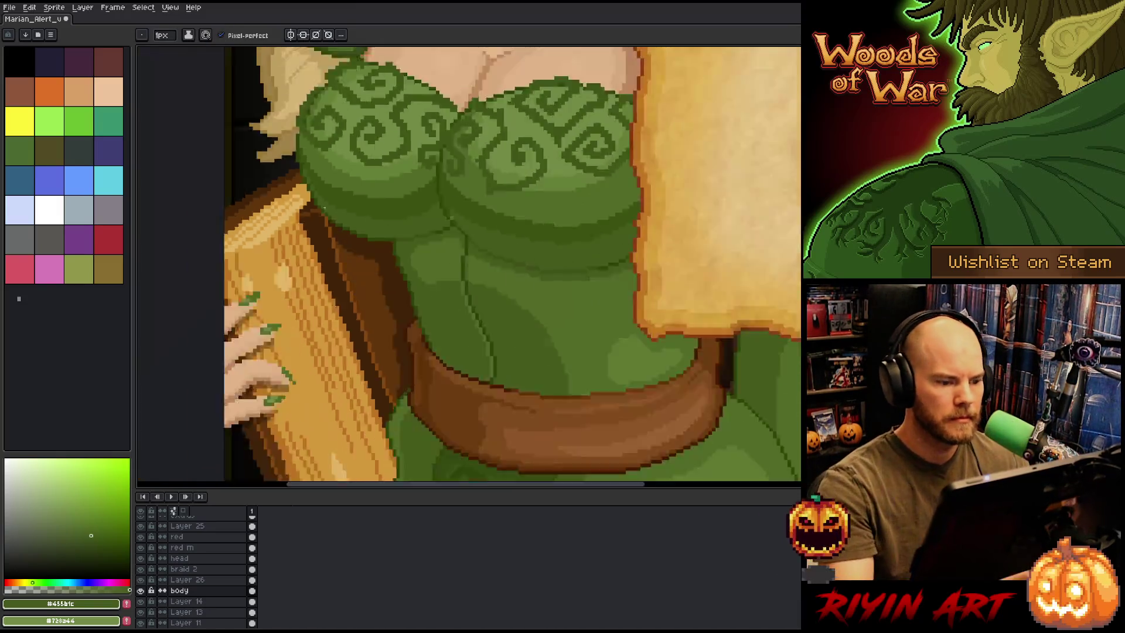
scroll(324, 207, down, 2)
key(ctrl+s)
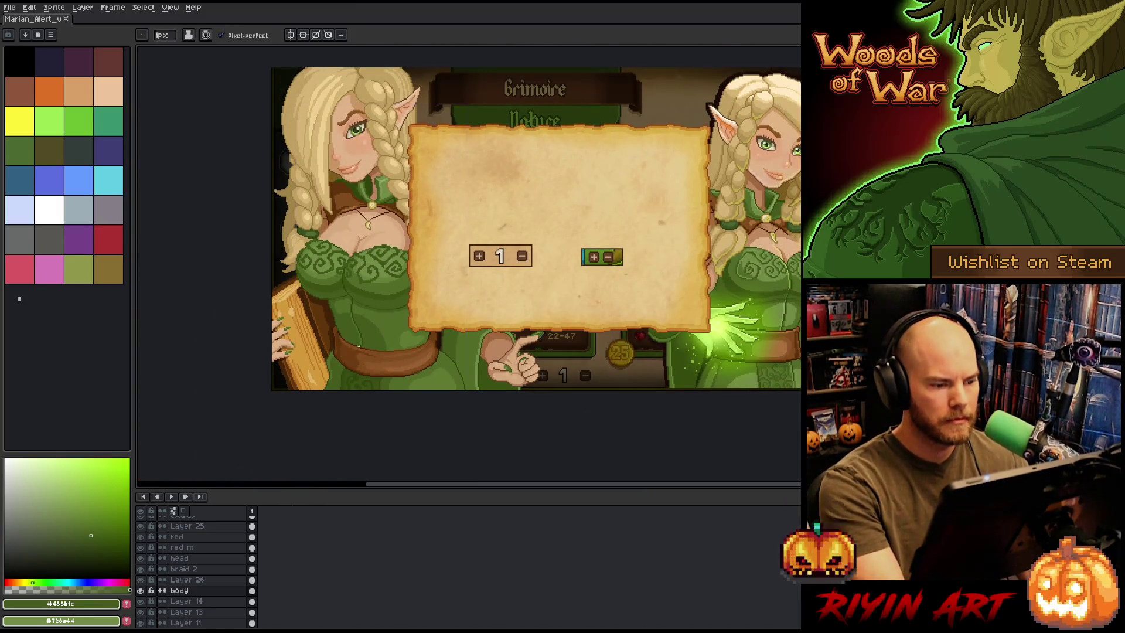
Sample a darker dress green and trial Magic Wand selections of the left and right shading bands, then deselect
scroll(349, 264, up, 3)
alt+click(349, 264)
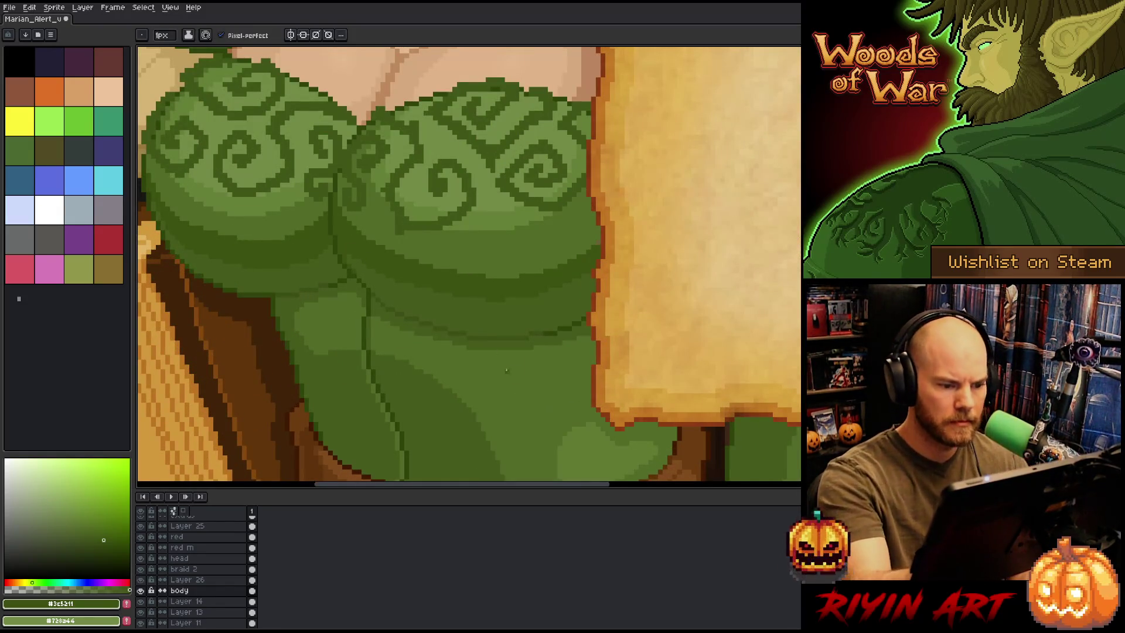
scroll(580, 421, down, 2)
key(w)
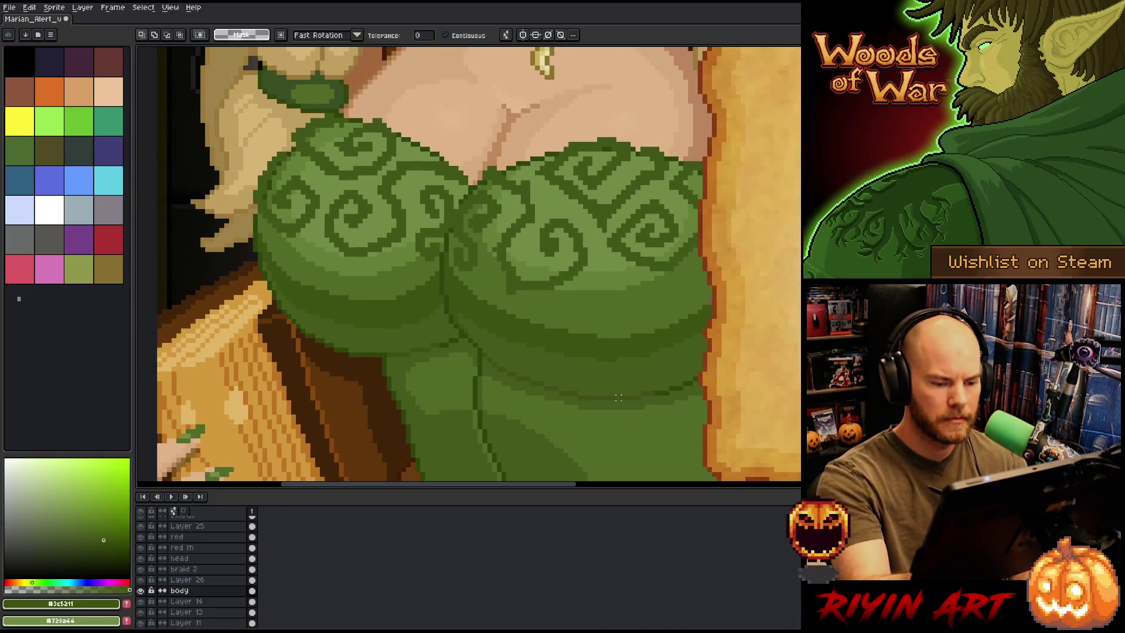
click(586, 375)
shift+click(375, 328)
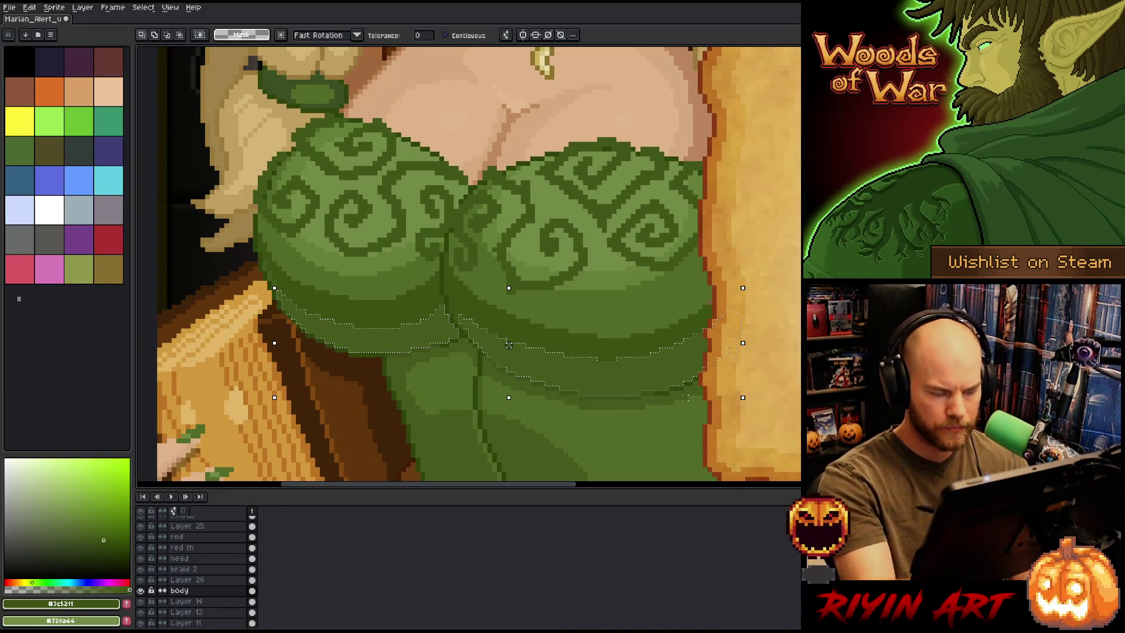
key(ctrl+d)
With the Pencil, add a few light-green (#536b28) pixels along the bodice's lower shading edge
key(b)
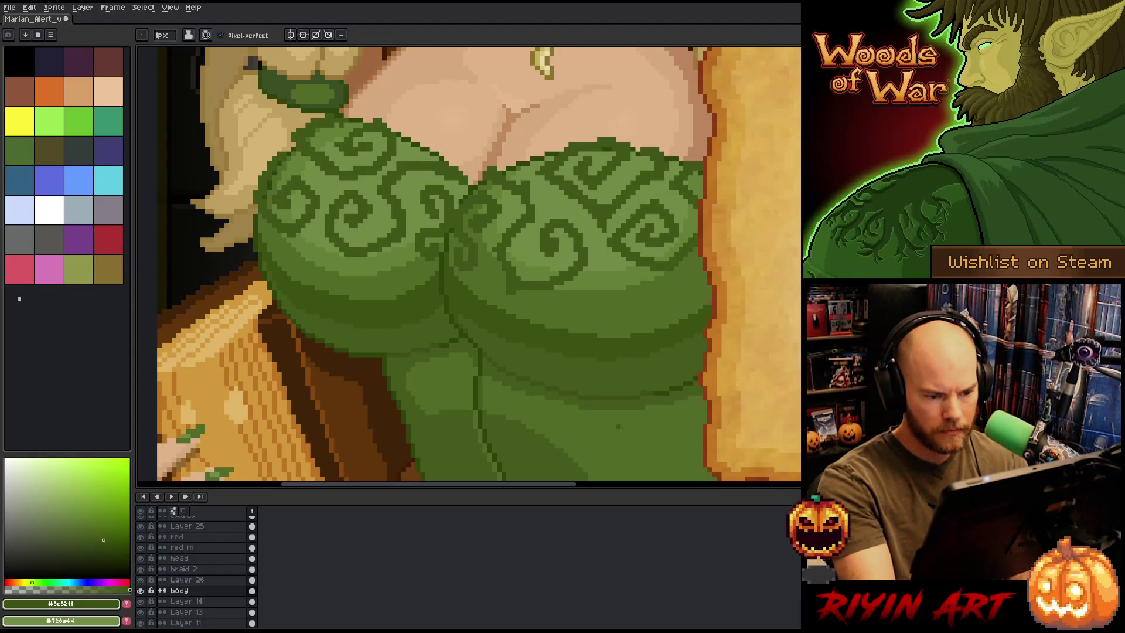
alt+click(607, 268)
click(605, 392)
drag(609, 393, 697, 377)
alt+click(585, 394)
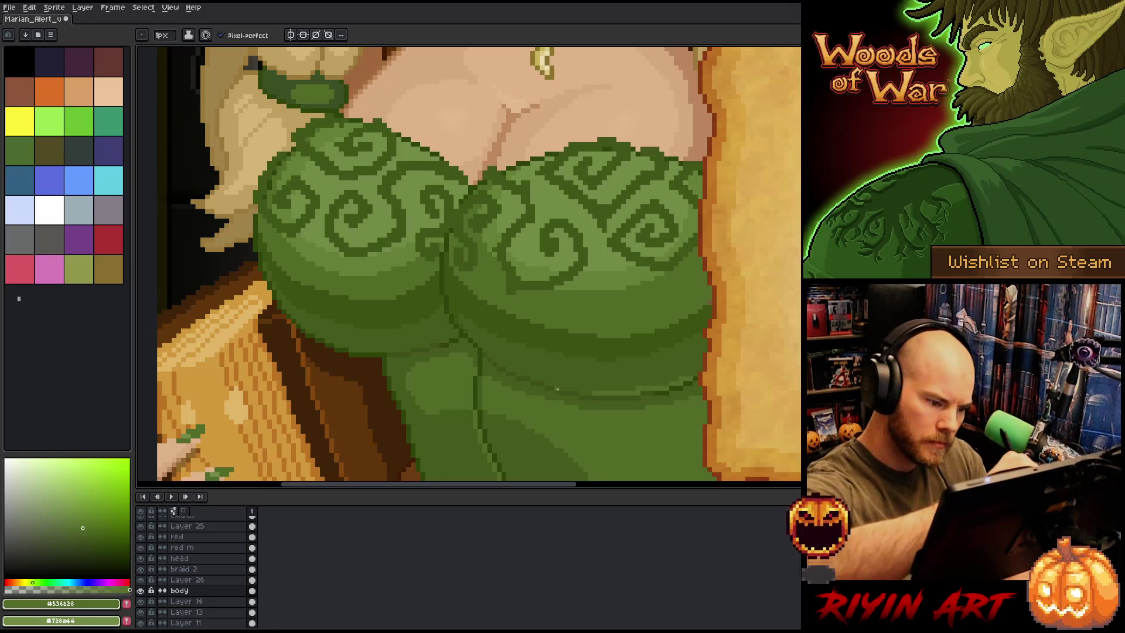
right_click(585, 392)
right_click(580, 387)
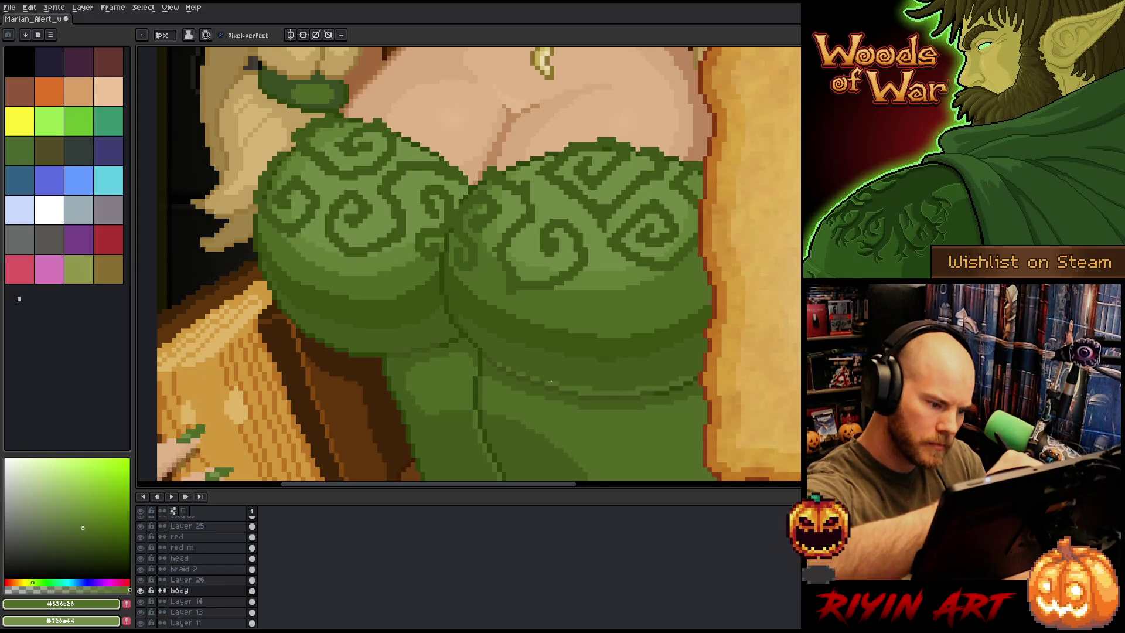